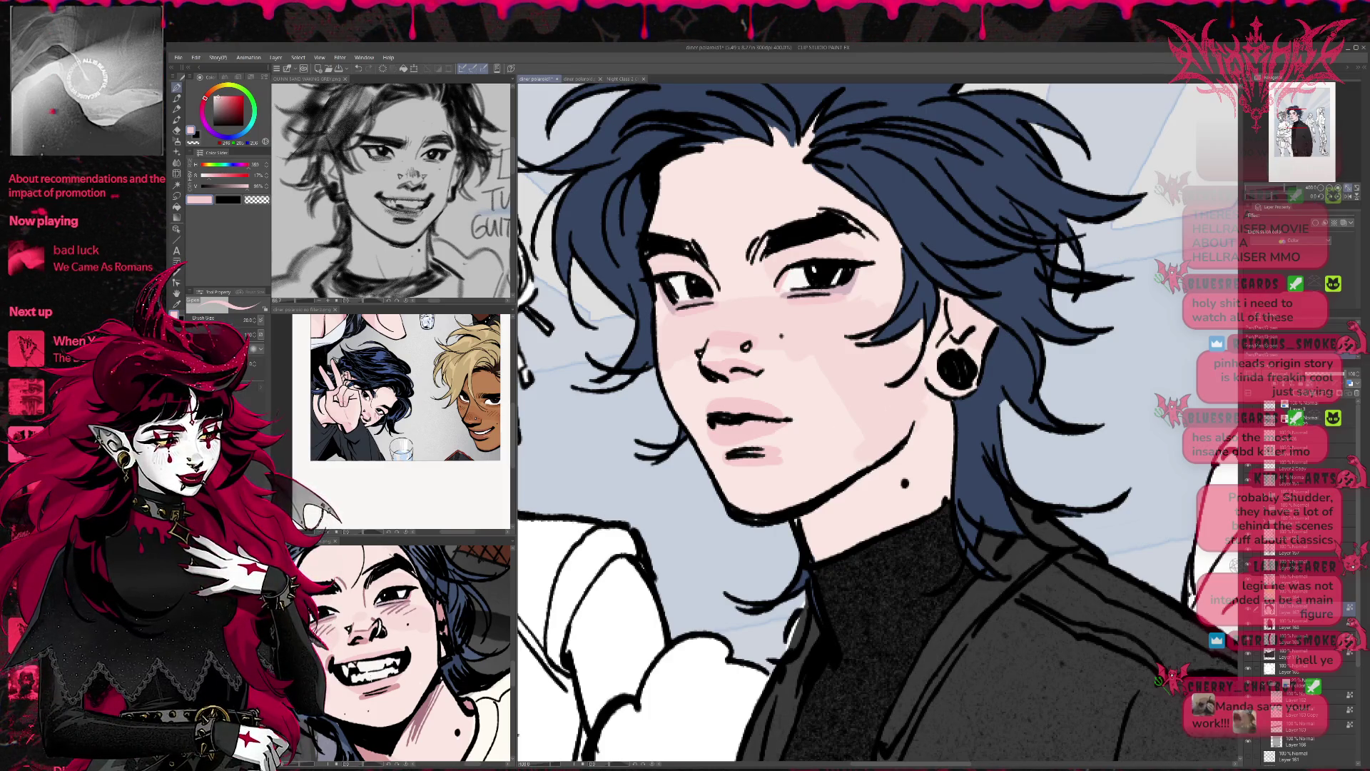
Step: Paint darker pink airbrush shading under the man's jawline and on his ear
left_click(391, 683)
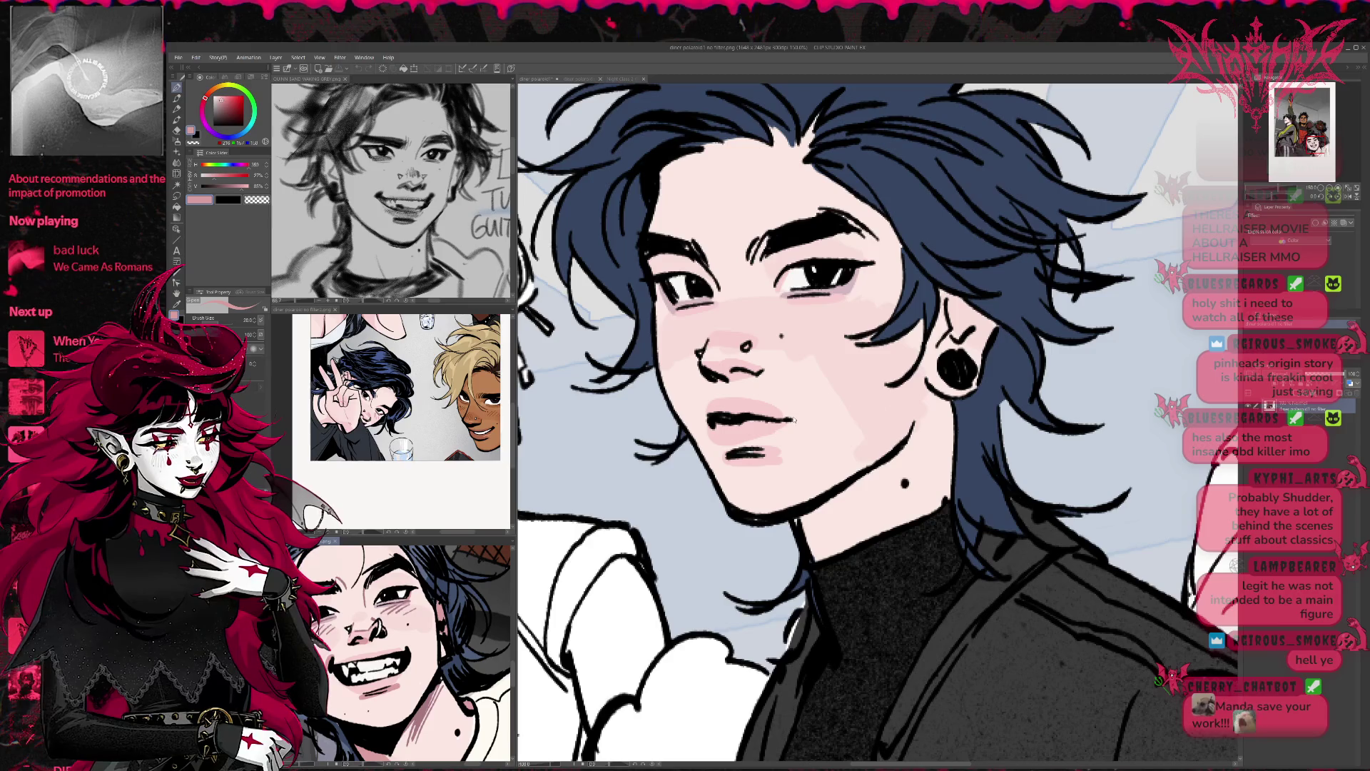
left_click(785, 418)
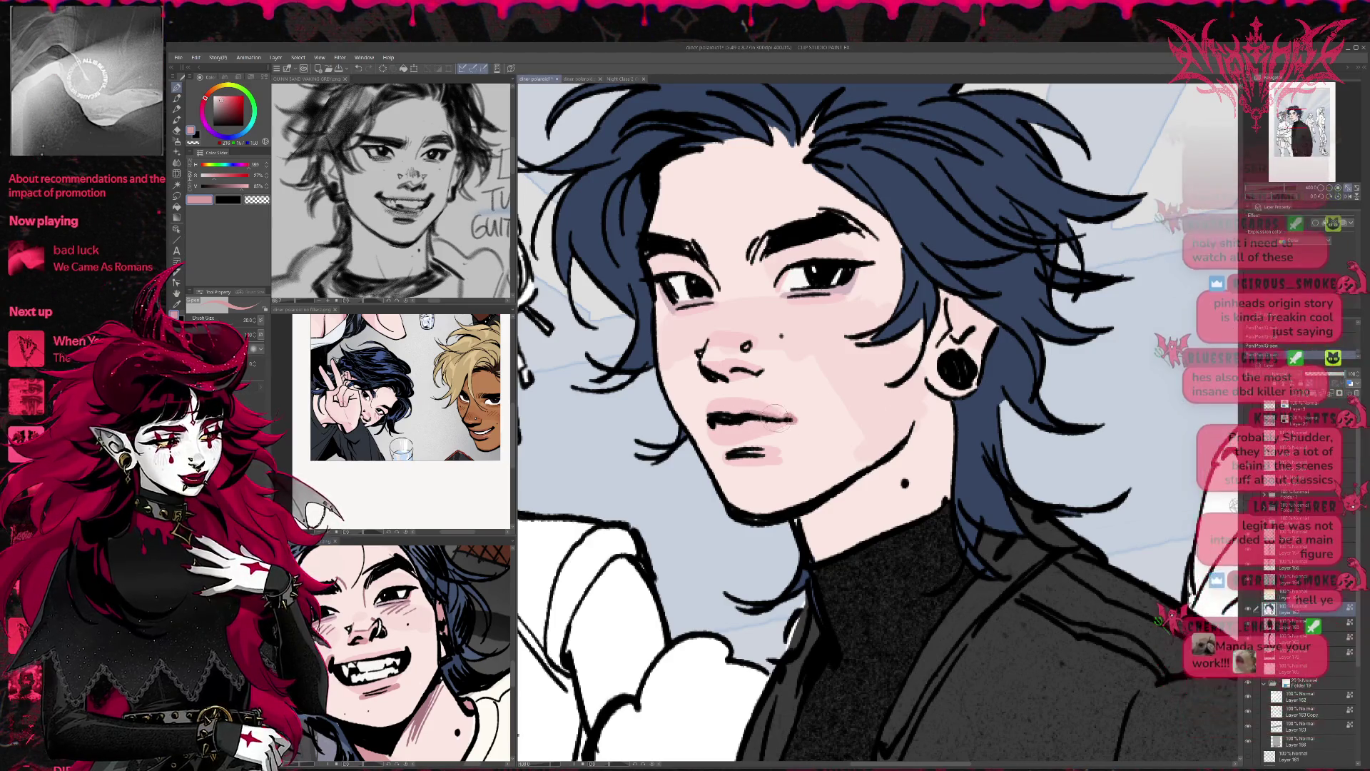
mouse_move(785, 420)
left_mouse_down()
mouse_move(771, 436)
mouse_move(799, 379)
left_mouse_up()
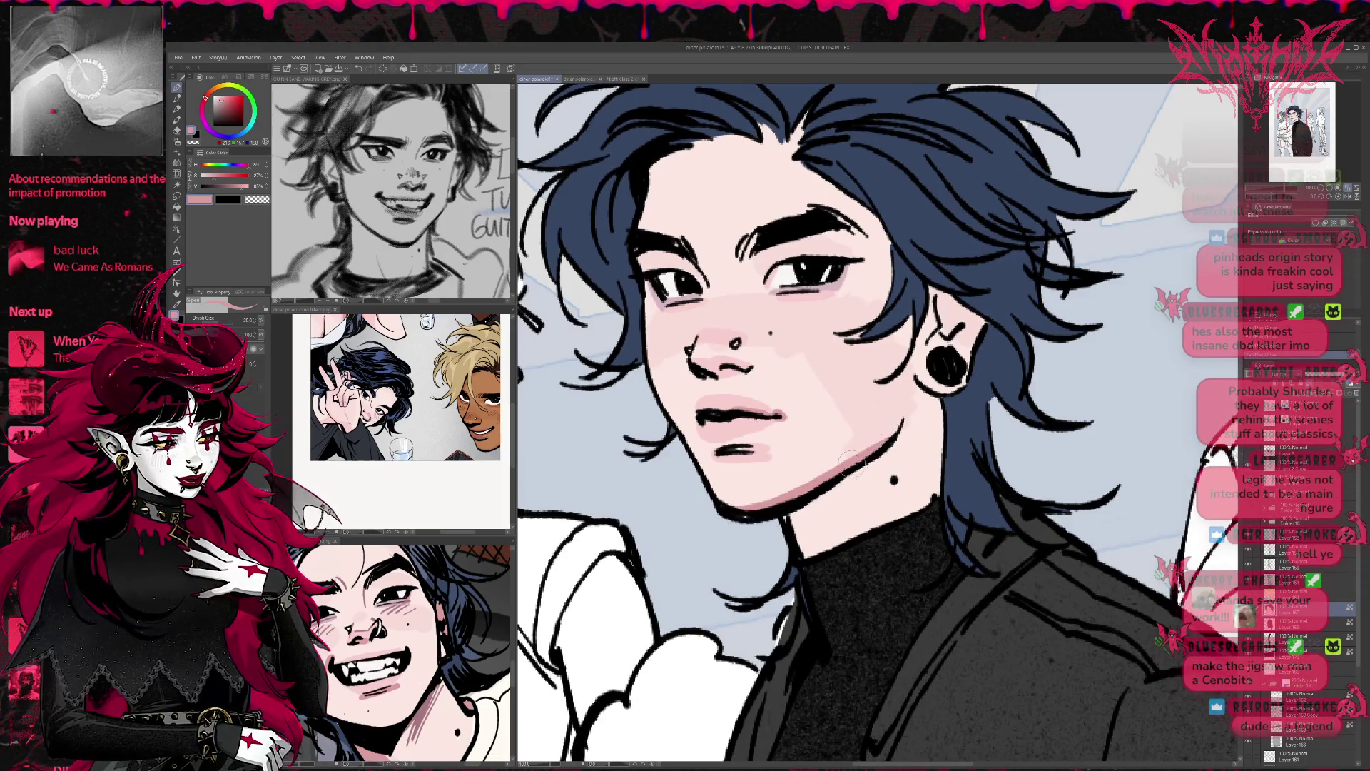
mouse_move(796, 524)
left_mouse_down()
mouse_move(856, 478)
mouse_move(813, 550)
mouse_move(924, 394)
mouse_move(929, 451)
left_mouse_up()
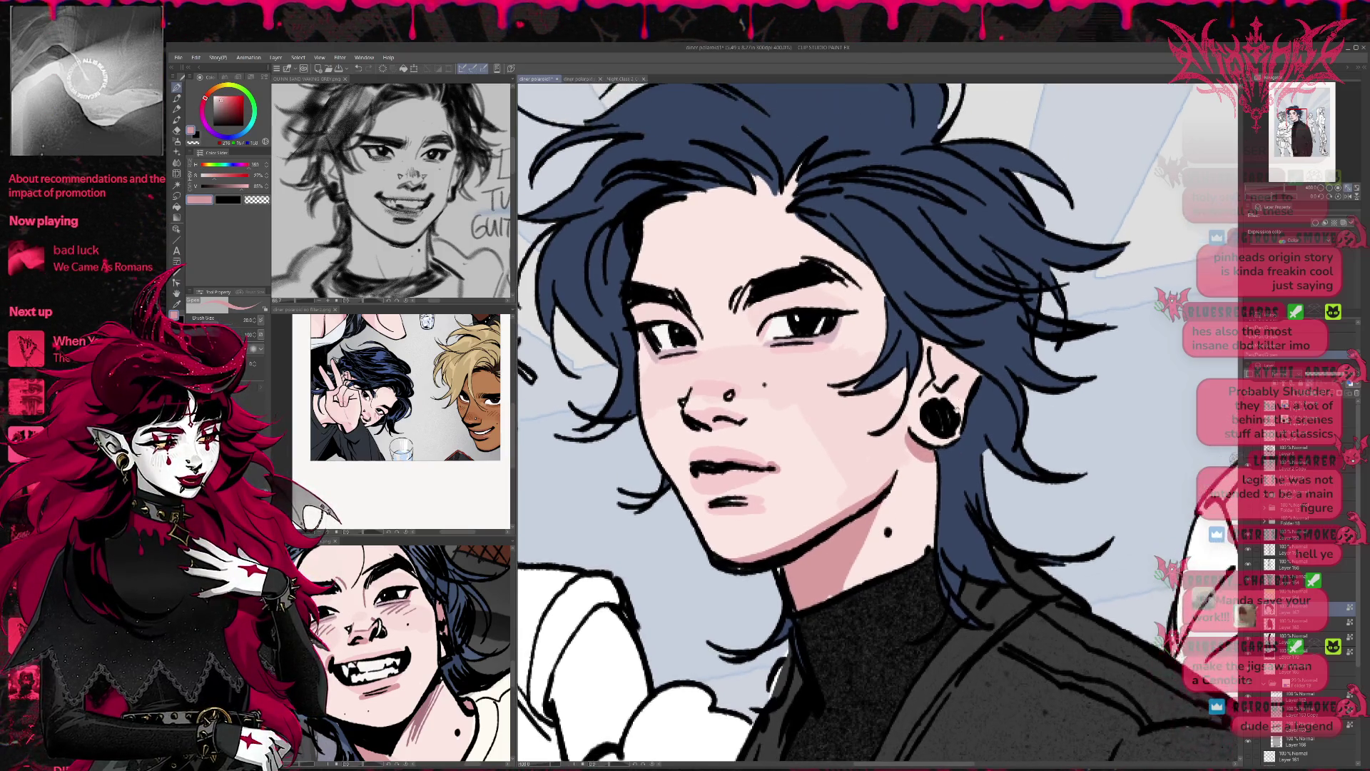
mouse_move(921, 336)
left_mouse_down()
mouse_move(942, 371)
mouse_move(961, 364)
left_mouse_up()
Step: Eyedrop the hair navy and pale skin tones from the face, then recentre on the group
left_click(970, 371, "alt")
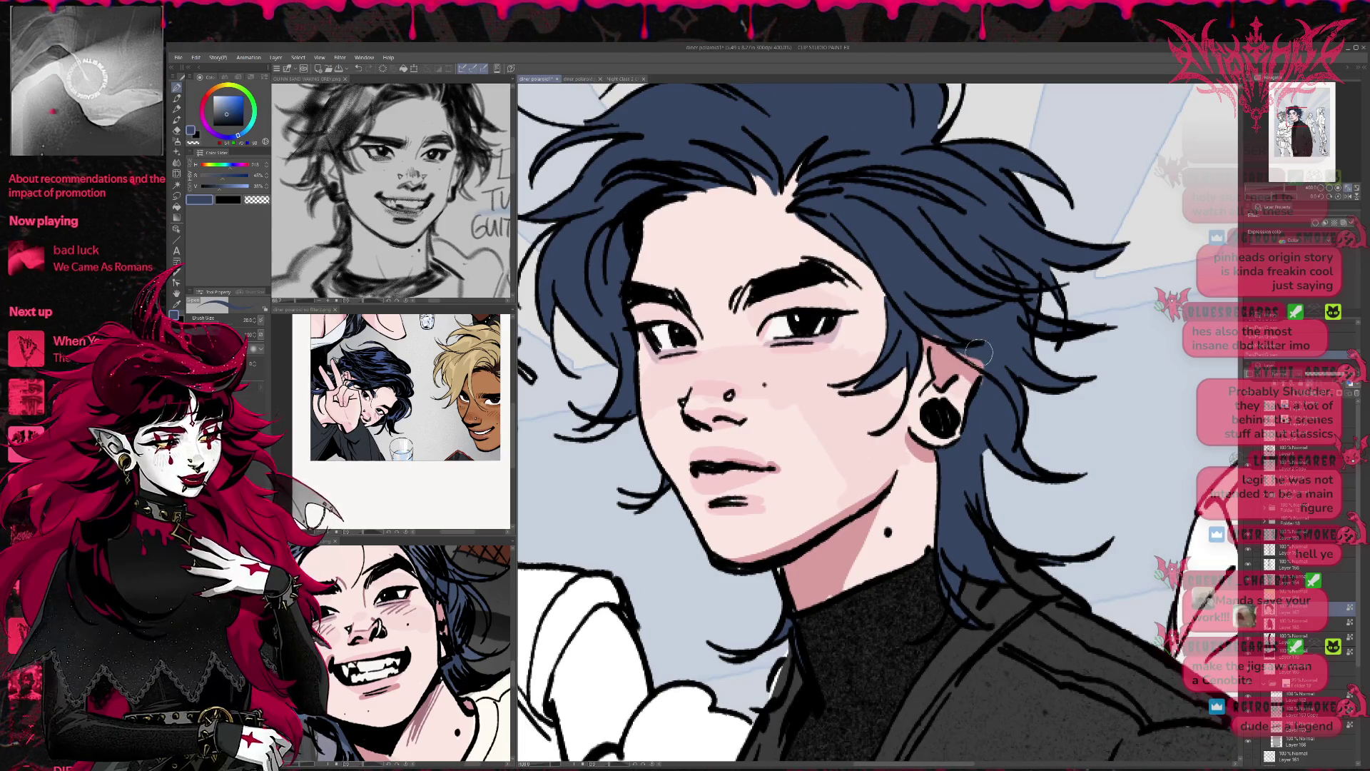
left_click(794, 434, "alt")
mouse_move(794, 433)
left_mouse_down()
mouse_move(834, 436)
mouse_move(858, 416)
left_mouse_up()
left_click(849, 388, "alt")
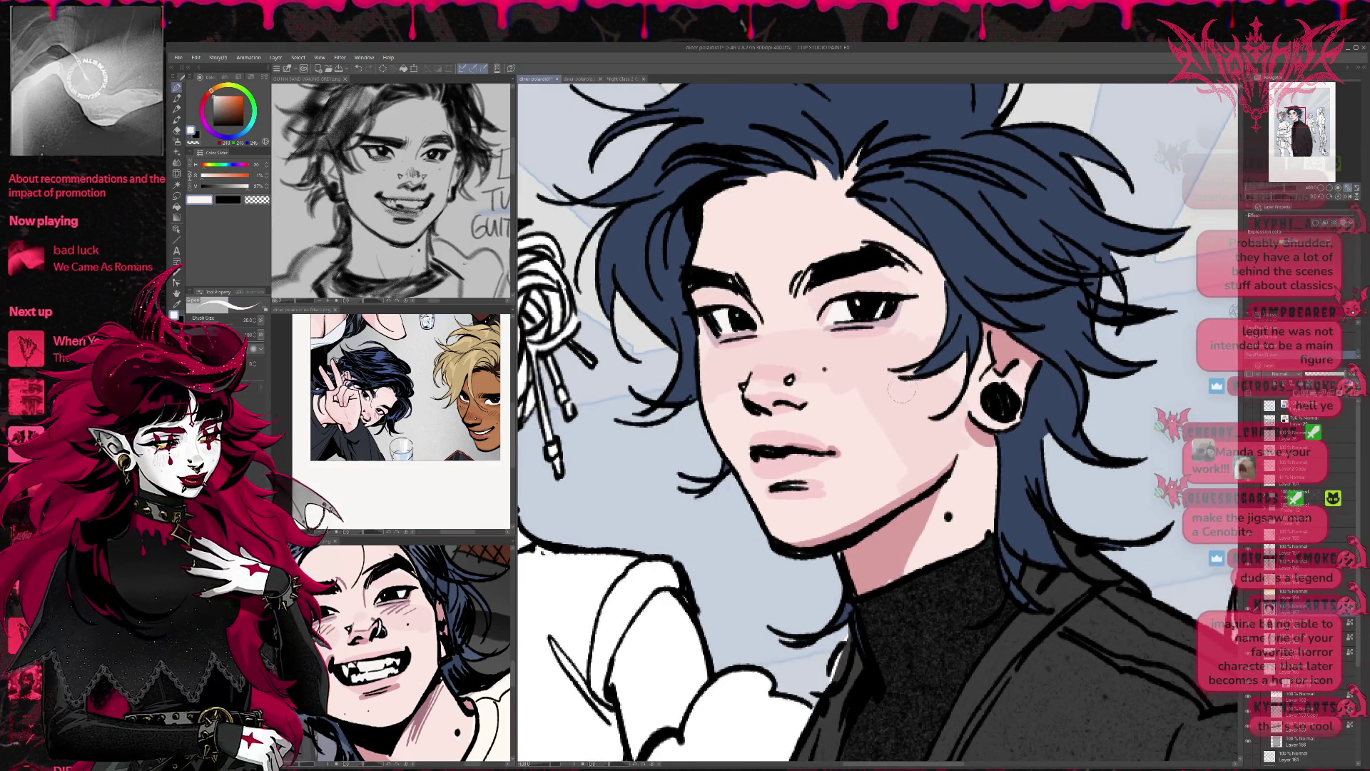
mouse_move(897, 412)
left_mouse_down()
mouse_move(836, 441)
mouse_move(814, 486)
mouse_move(861, 492)
left_mouse_up()
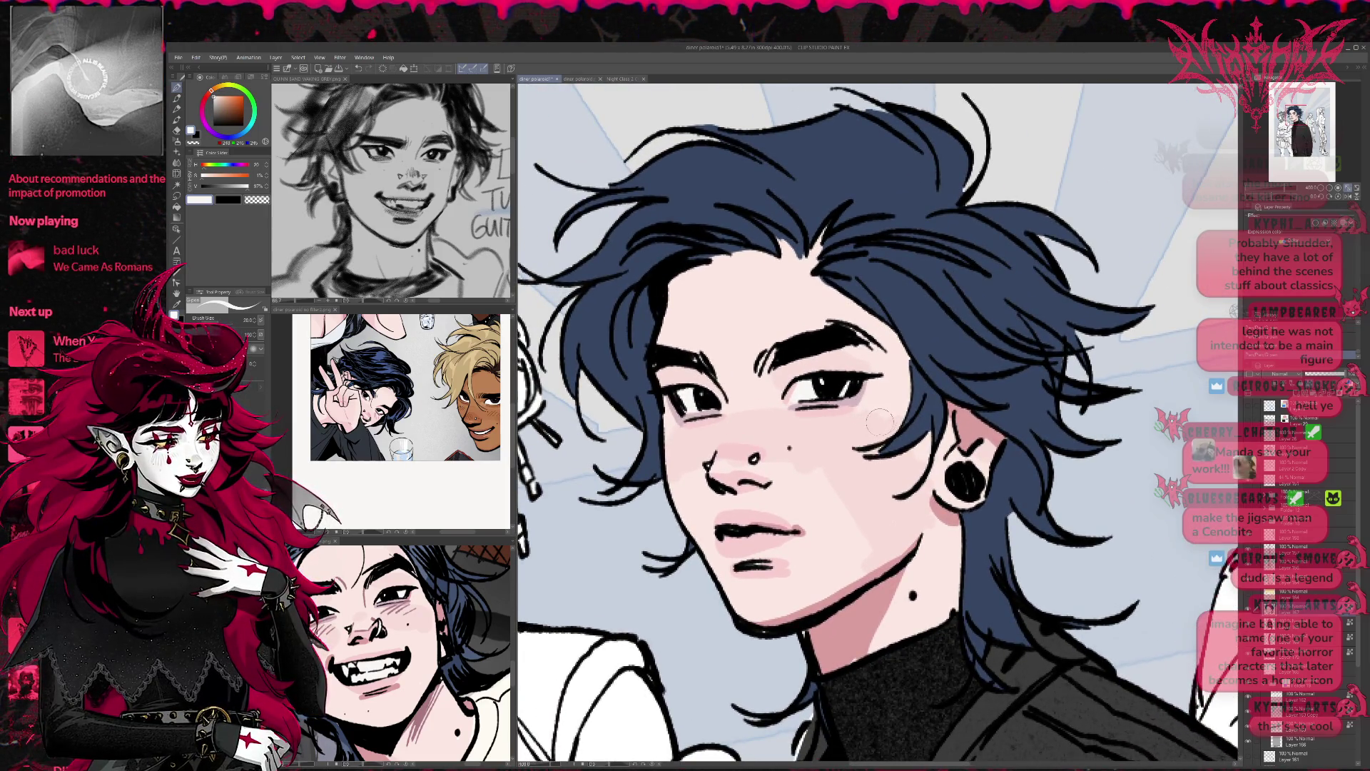
scroll(874, 377, "down", 3)
left_click_drag(849, 448, 749, 426)
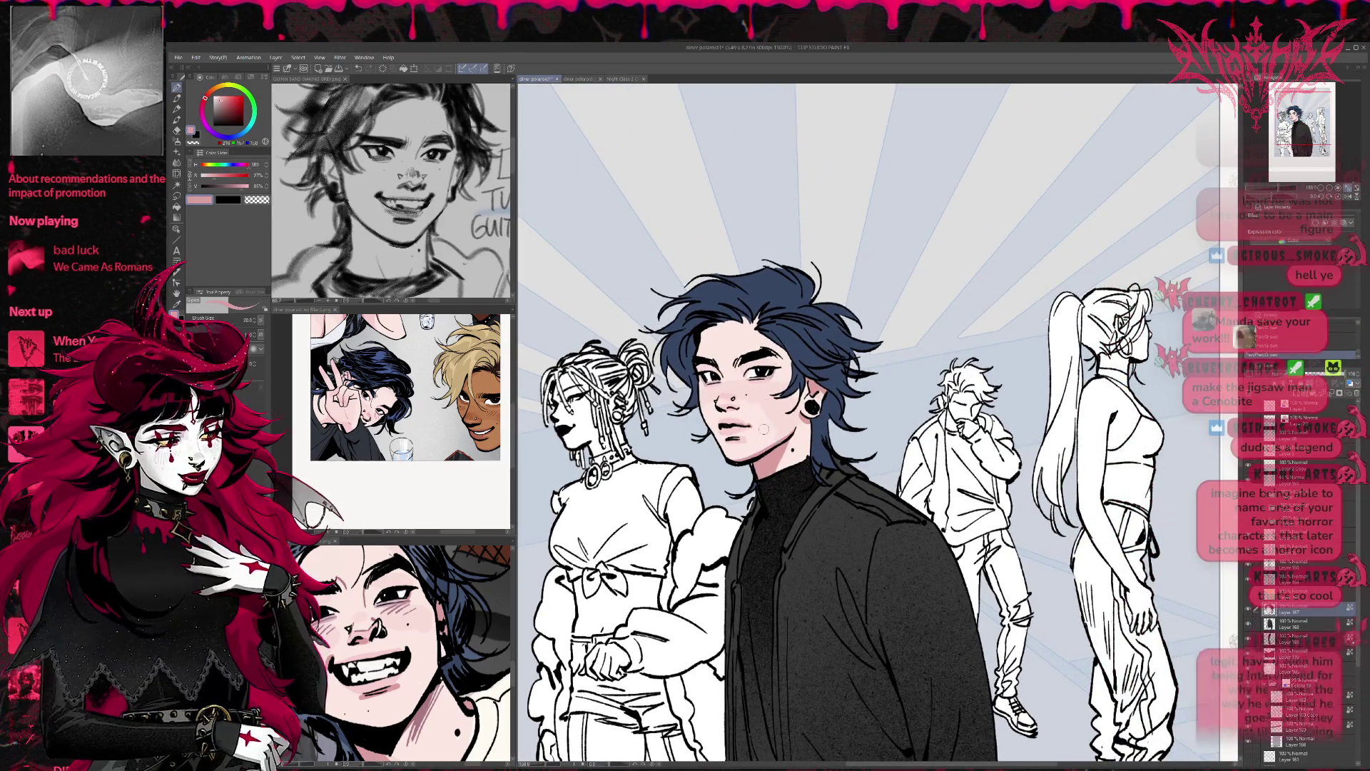
Step: Shrink the brush to 8 and sample the hair navy, skin pink and near-white highlight tones
key("bracketleft")
key("bracketleft")
key("bracketleft")
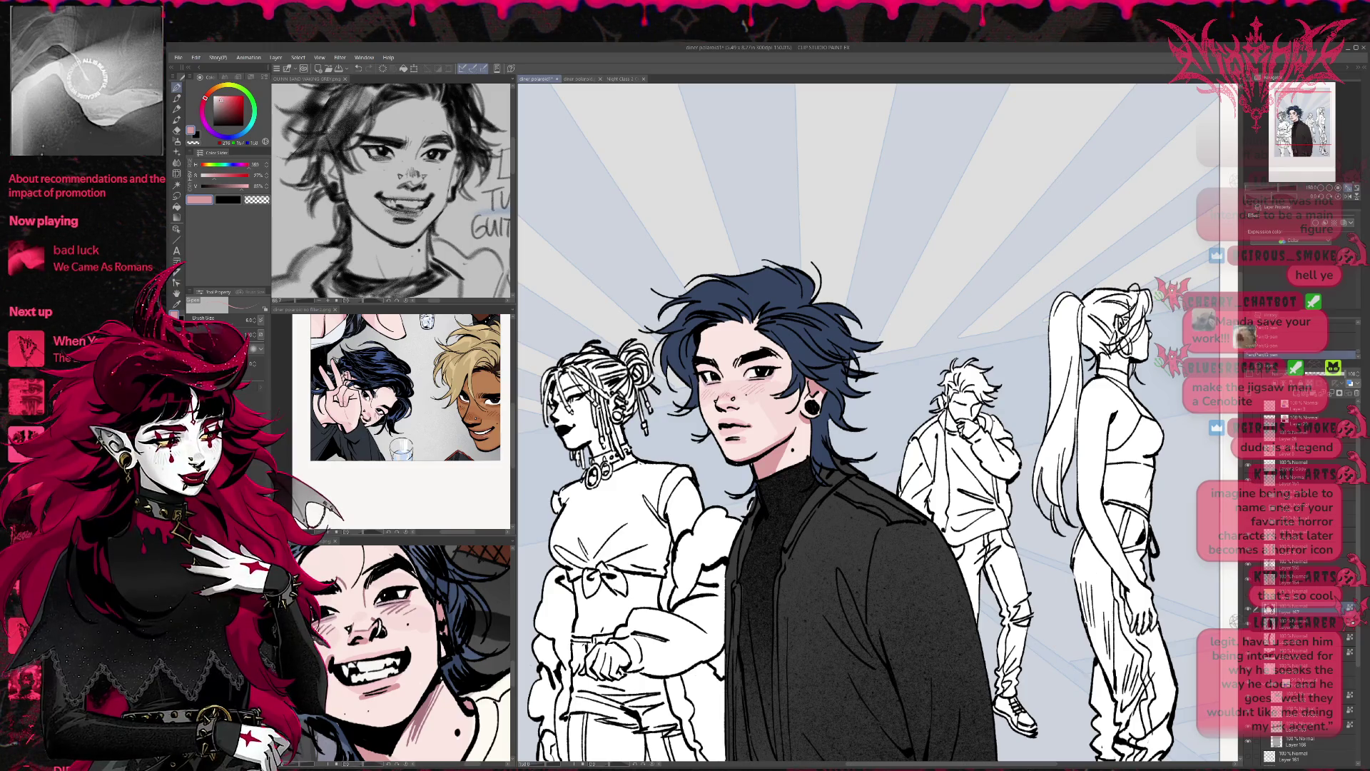
mouse_move(807, 355)
left_mouse_down()
mouse_move(809, 324)
mouse_move(805, 335)
left_mouse_up()
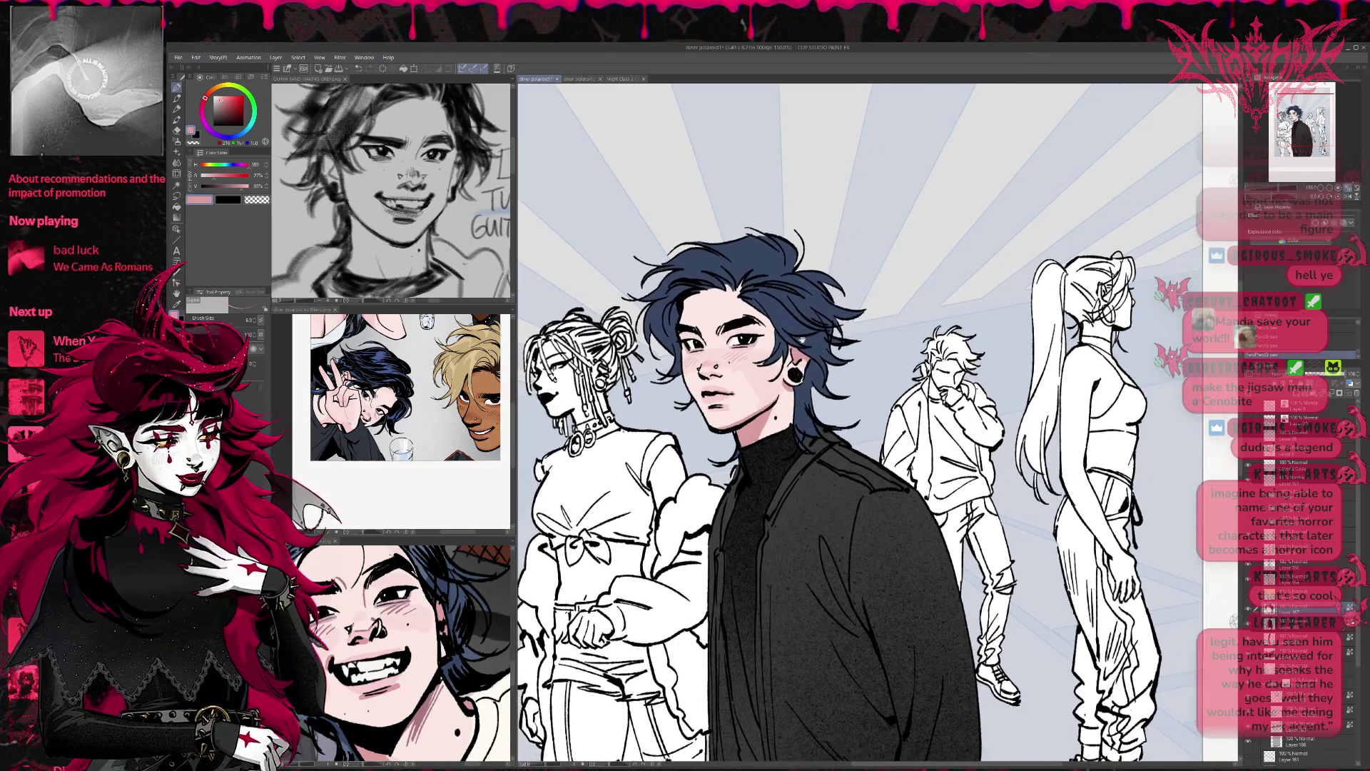
scroll(804, 335, "down", 3)
scroll(804, 335, "right", 2)
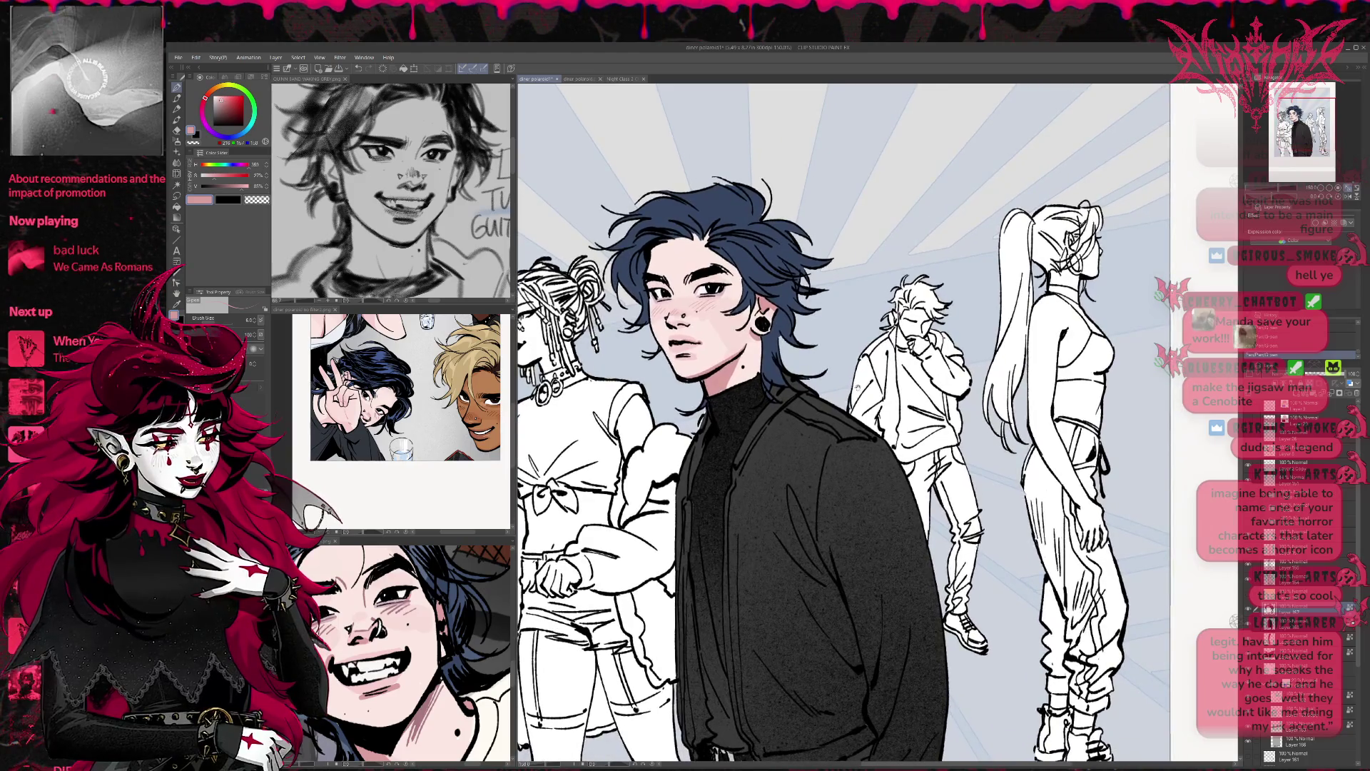
scroll(846, 424, "up", 2)
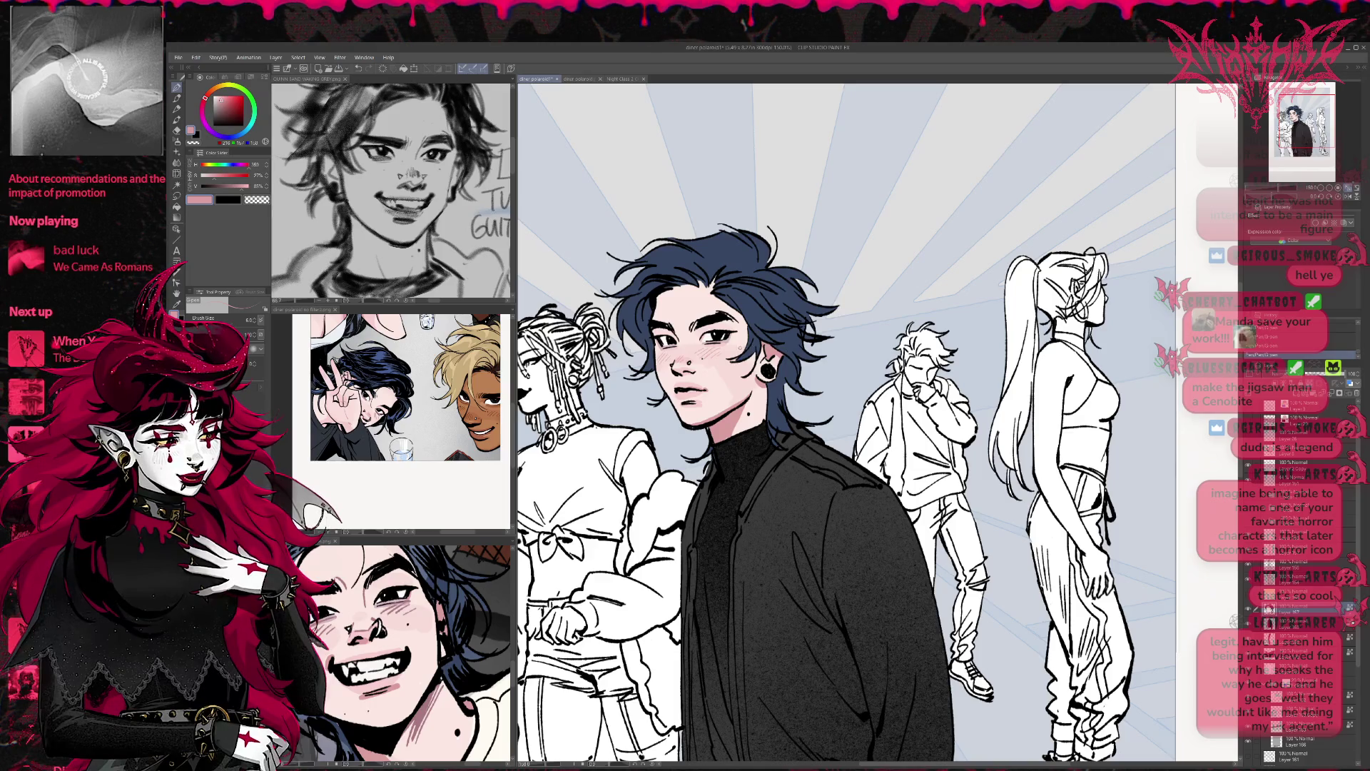
left_click(704, 340, "alt")
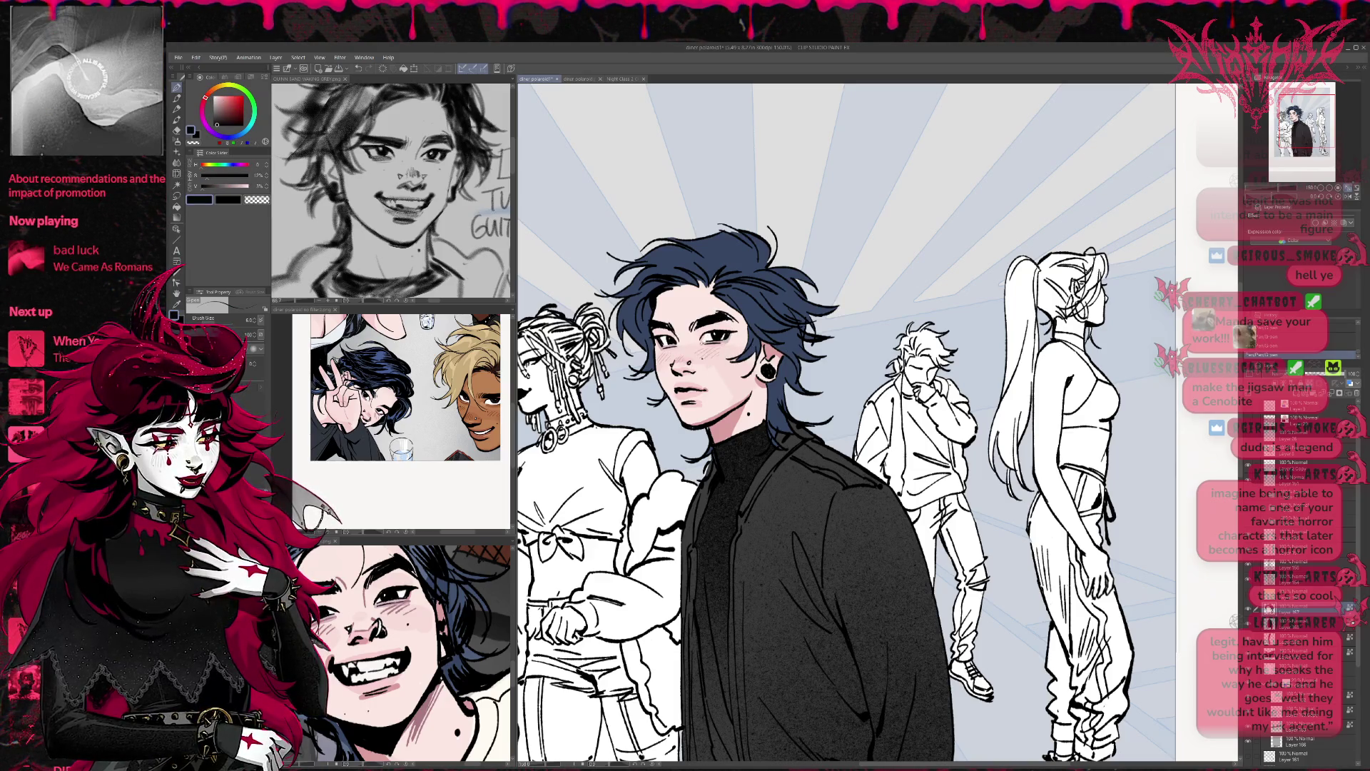
left_click(696, 378, "alt")
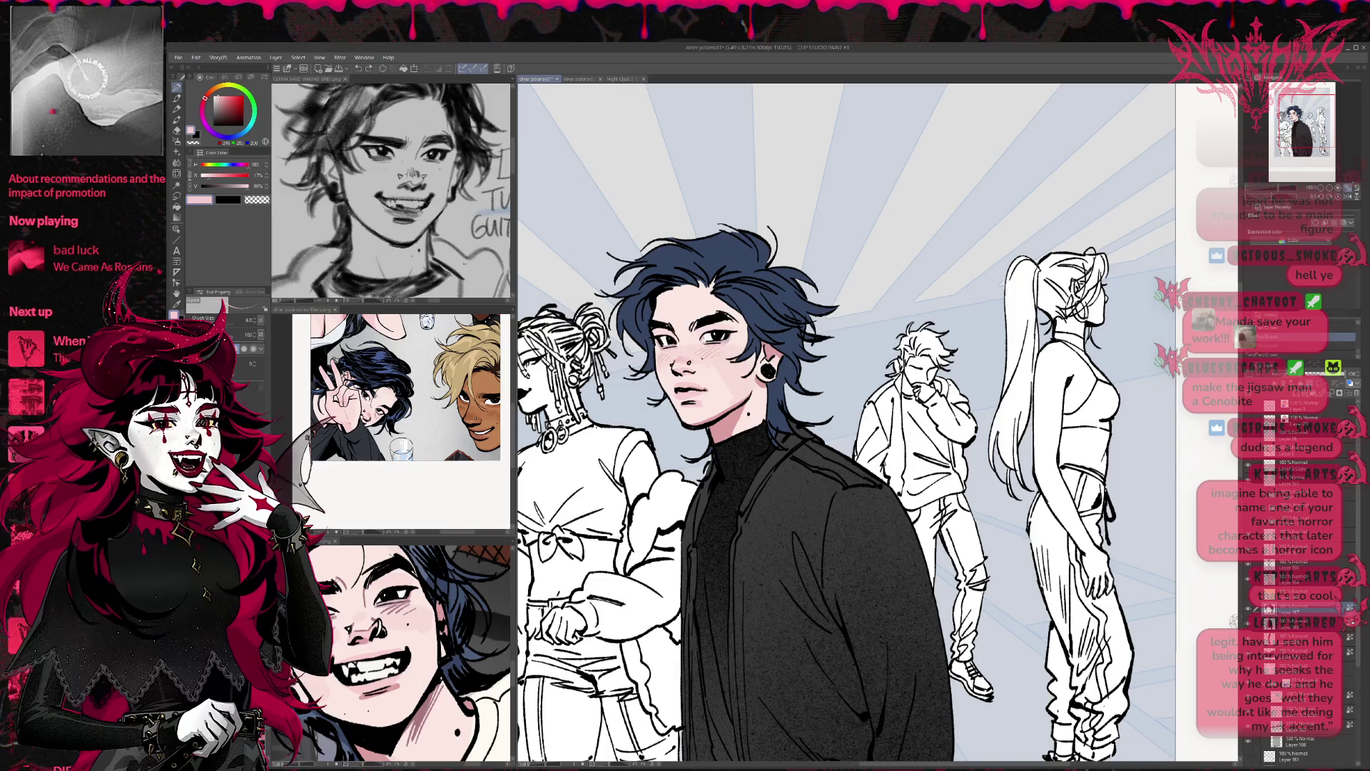
left_click(714, 336, "alt")
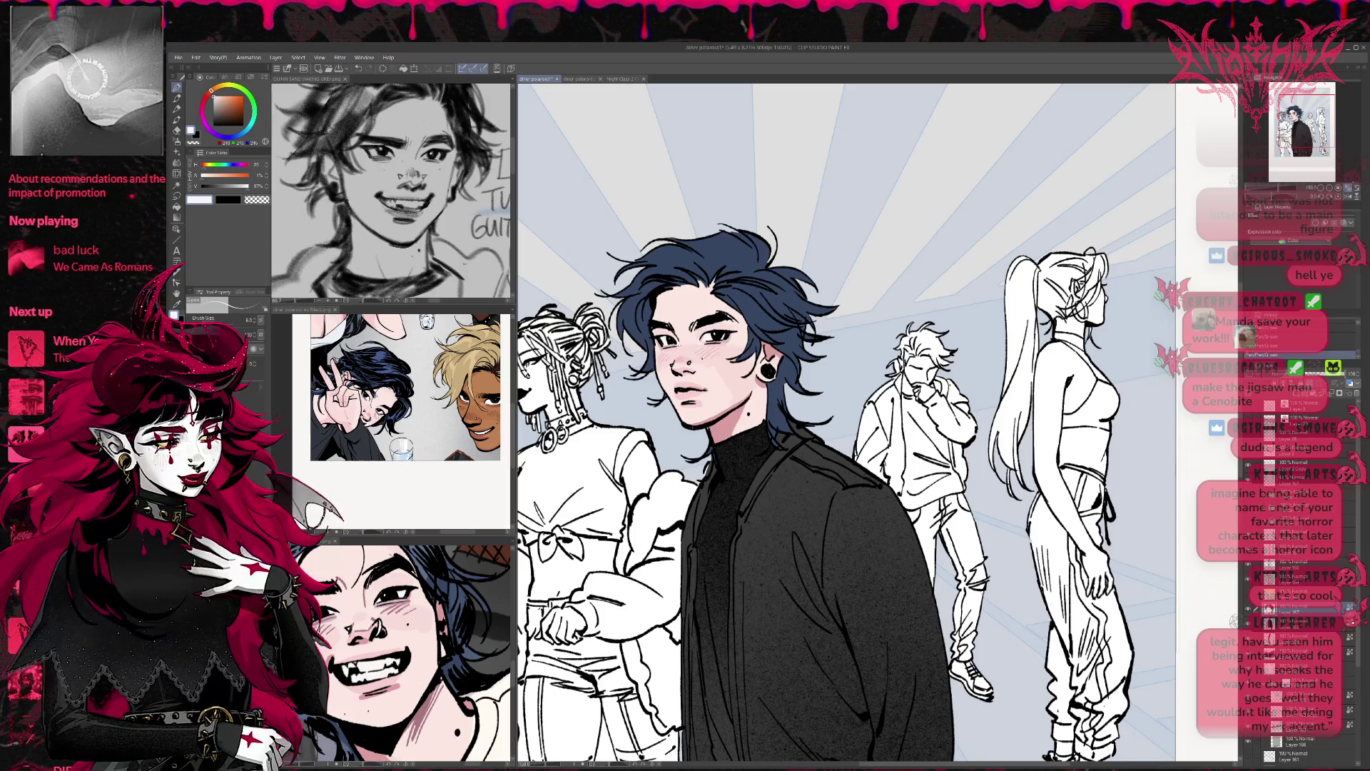
scroll(713, 357, "up", 1)
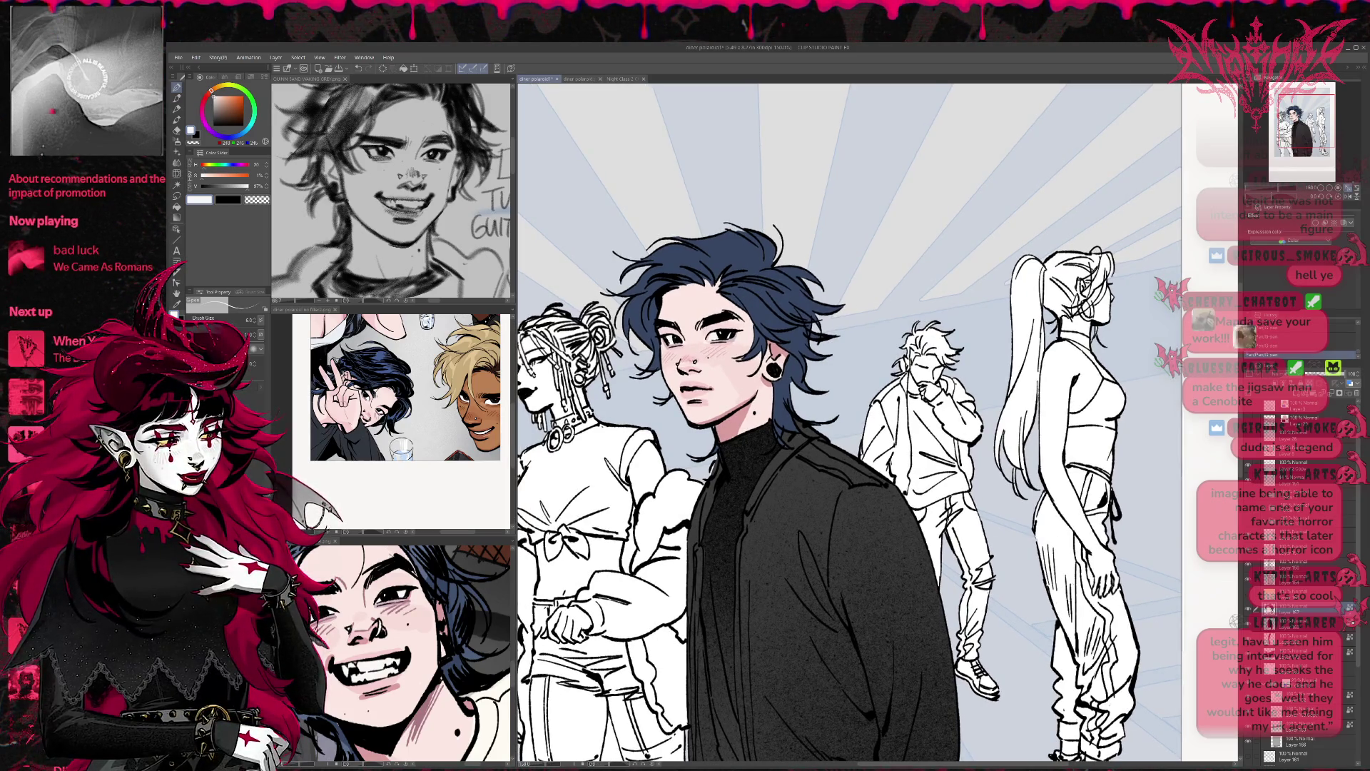
scroll(758, 324, "up", 1)
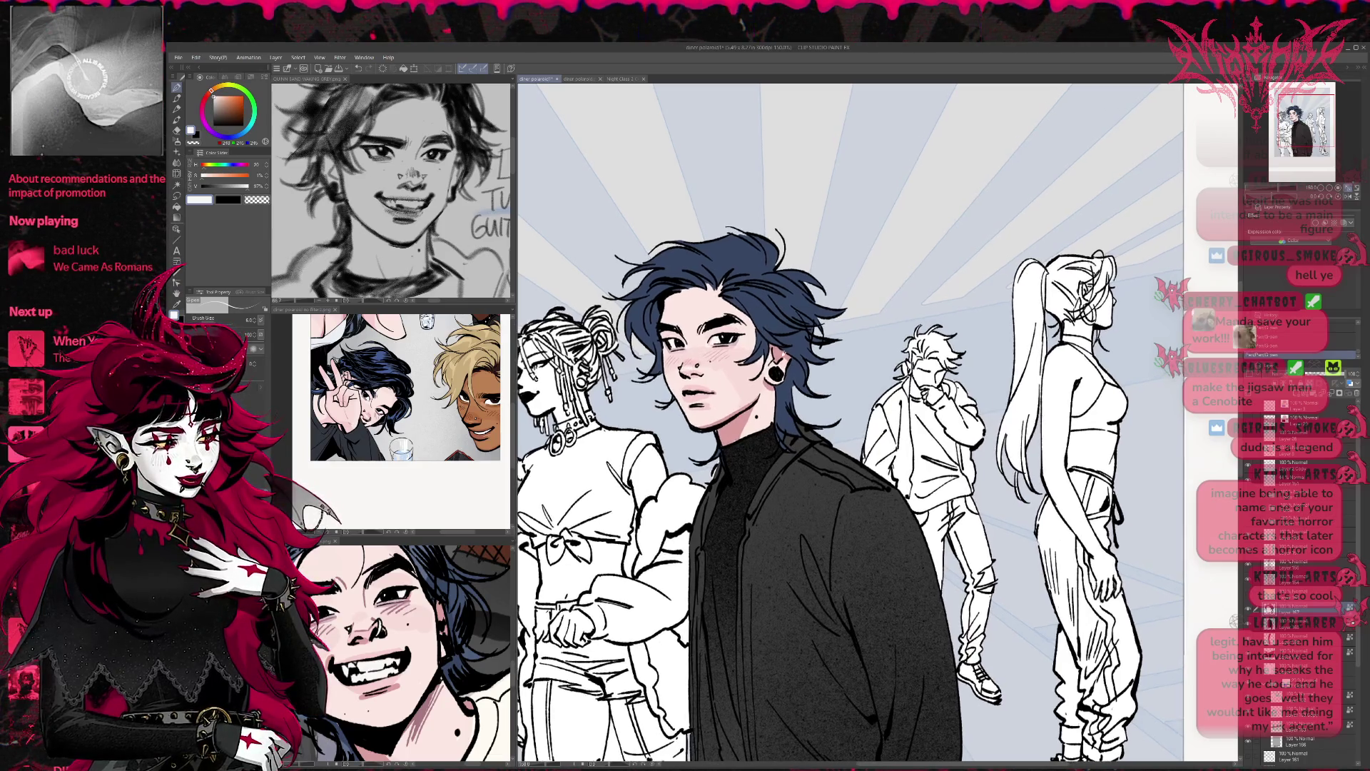
scroll(838, 469, "down", 4)
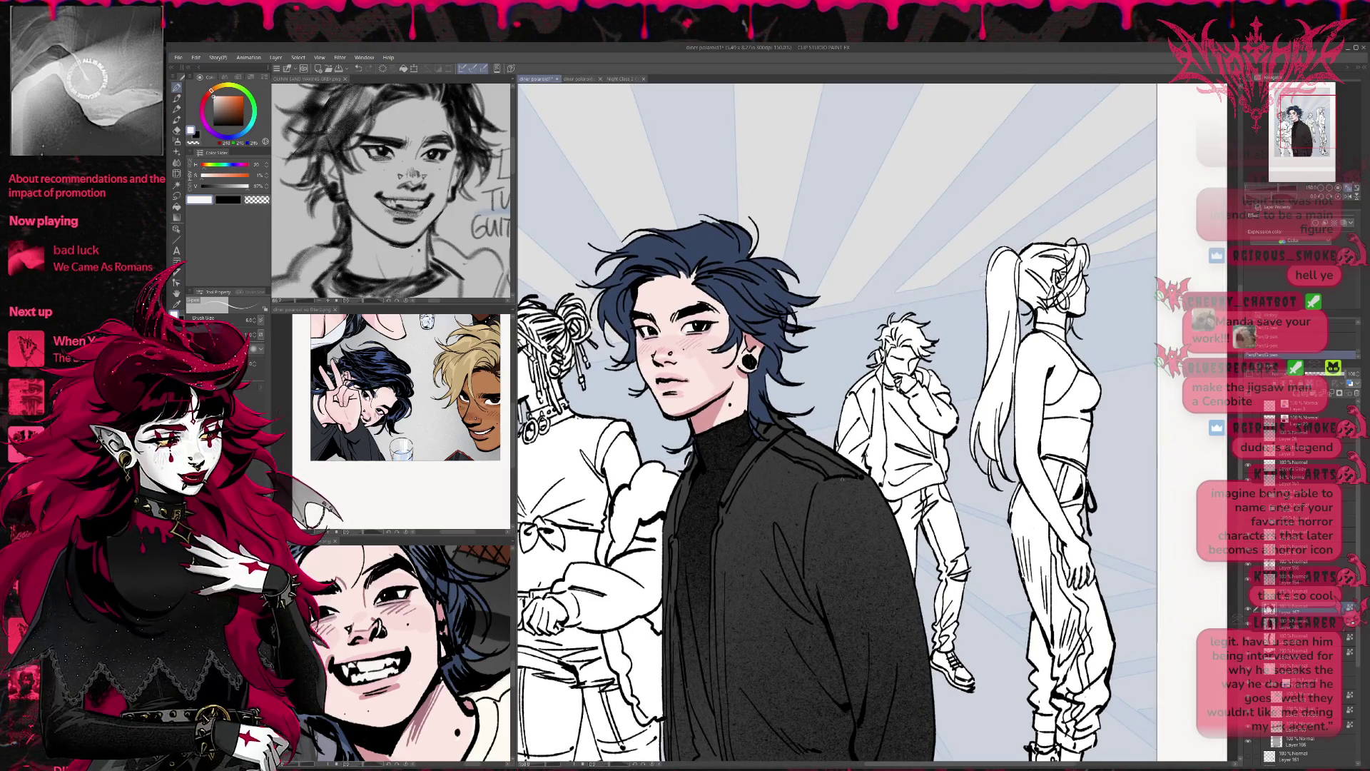
Step: Add a new raster layer for hair shading, with black colour and brush size 25
left_click(1250, 346)
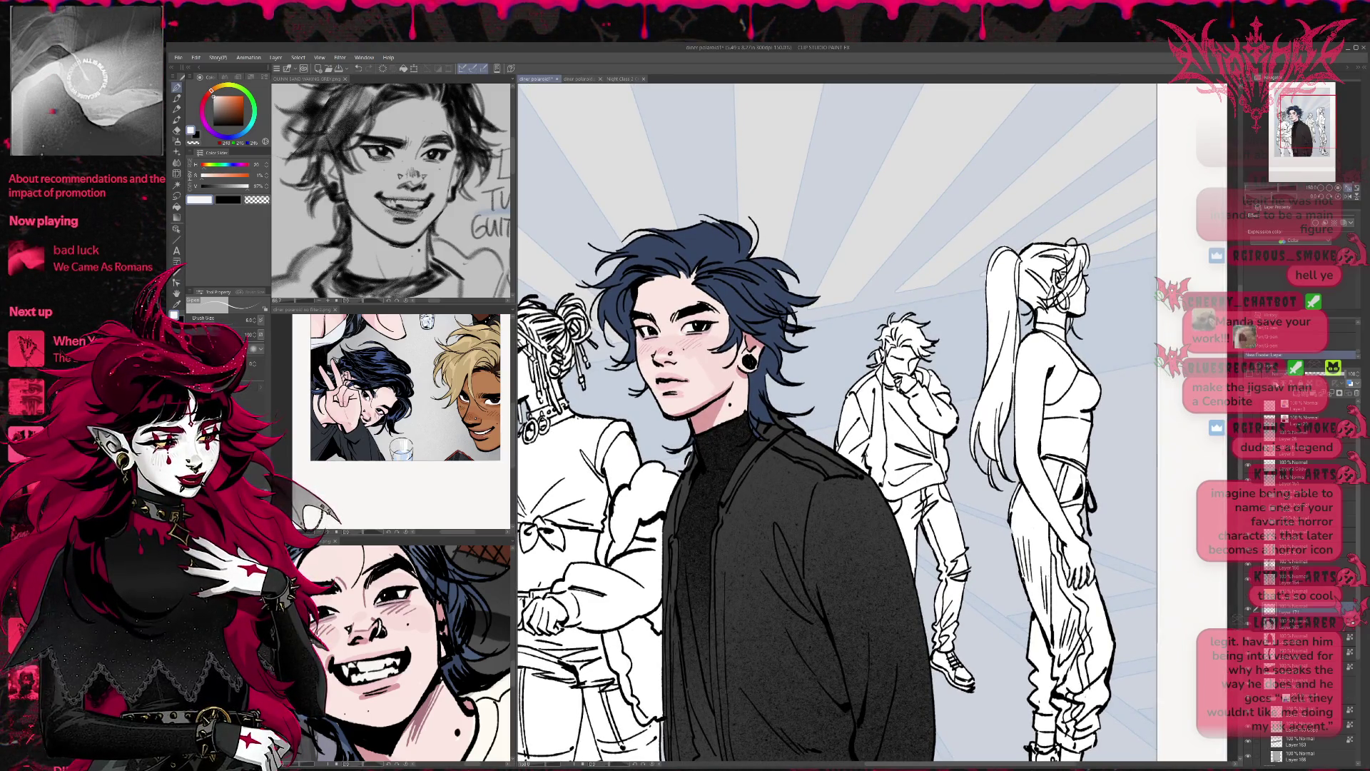
key("x")
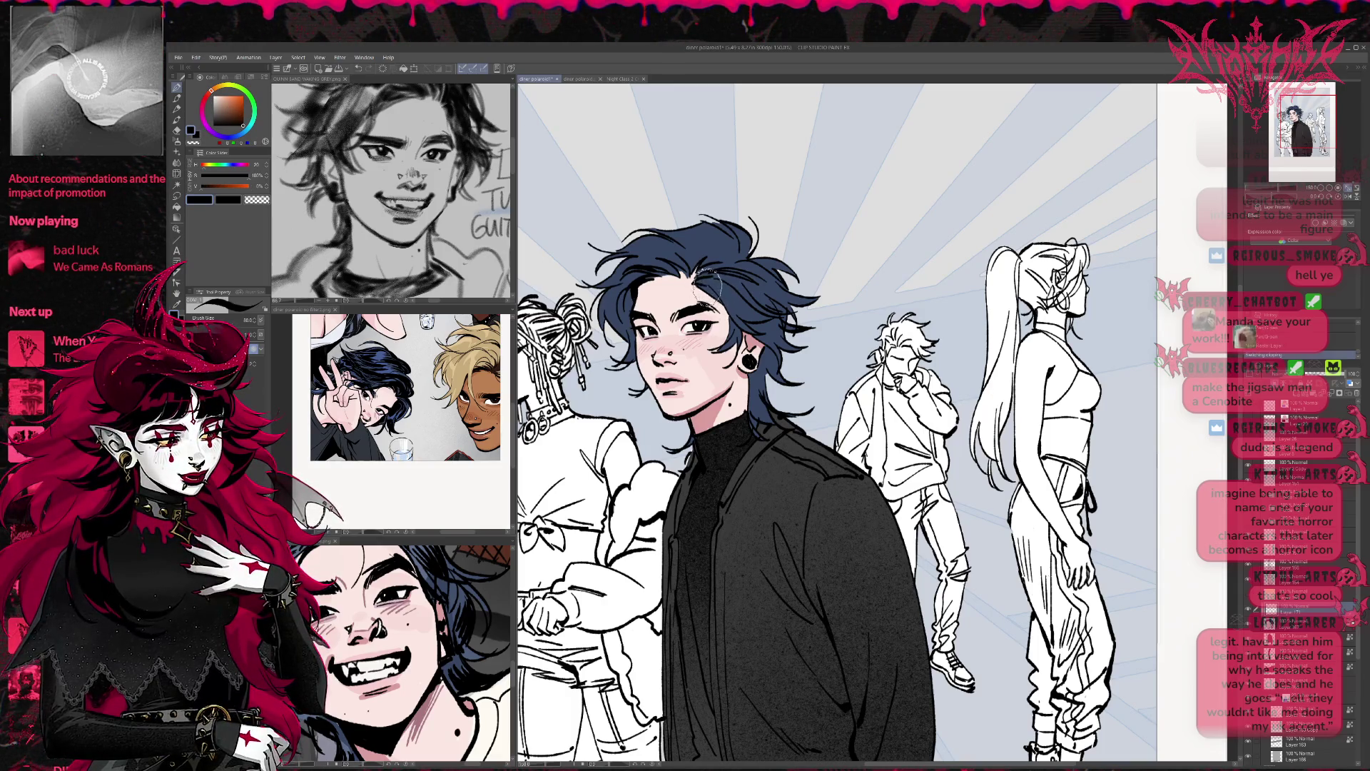
key("bracketleft")
key("bracketleft")
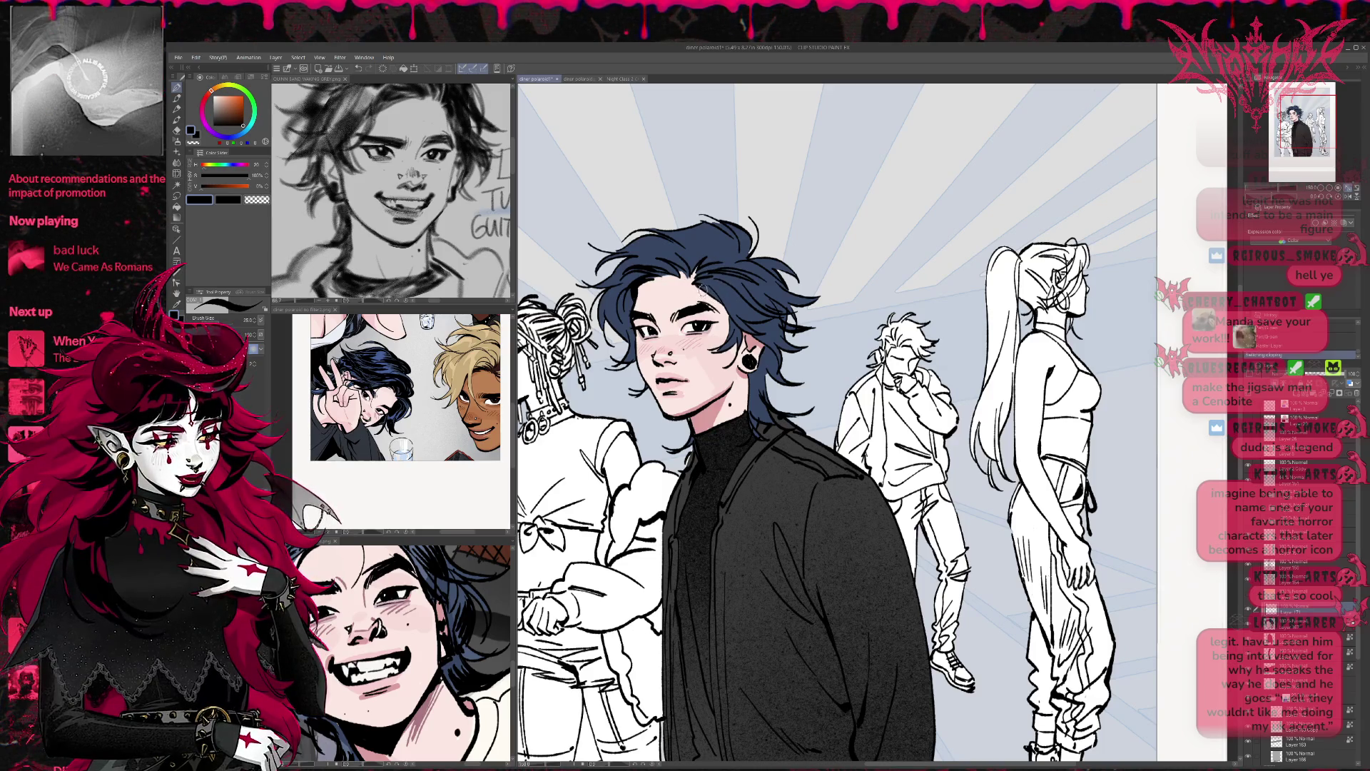
key("bracketleft")
key("bracketleft")
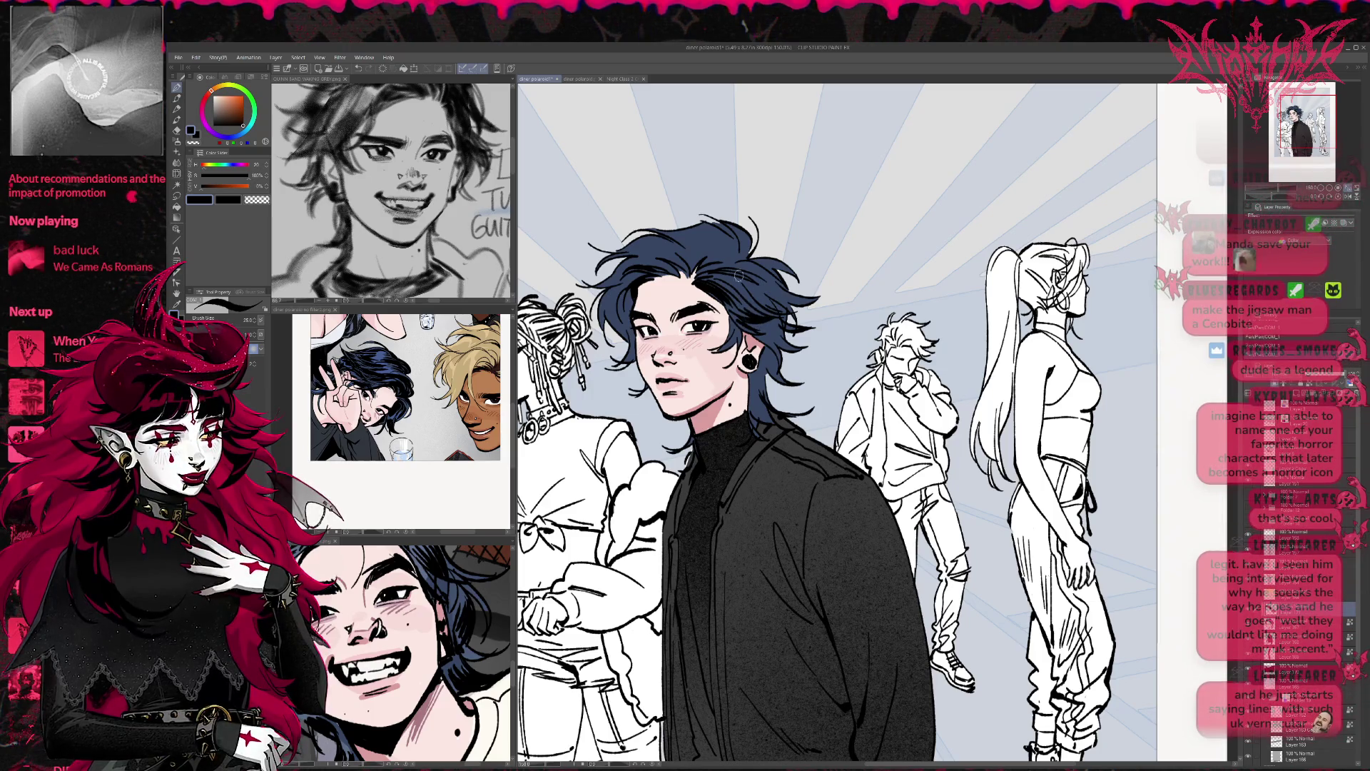
Step: Brush near-black strands across the man's crown and right side, toggling the hair colour layer to compare
mouse_move(730, 269)
left_mouse_down()
mouse_move(779, 314)
mouse_move(802, 300)
left_mouse_up()
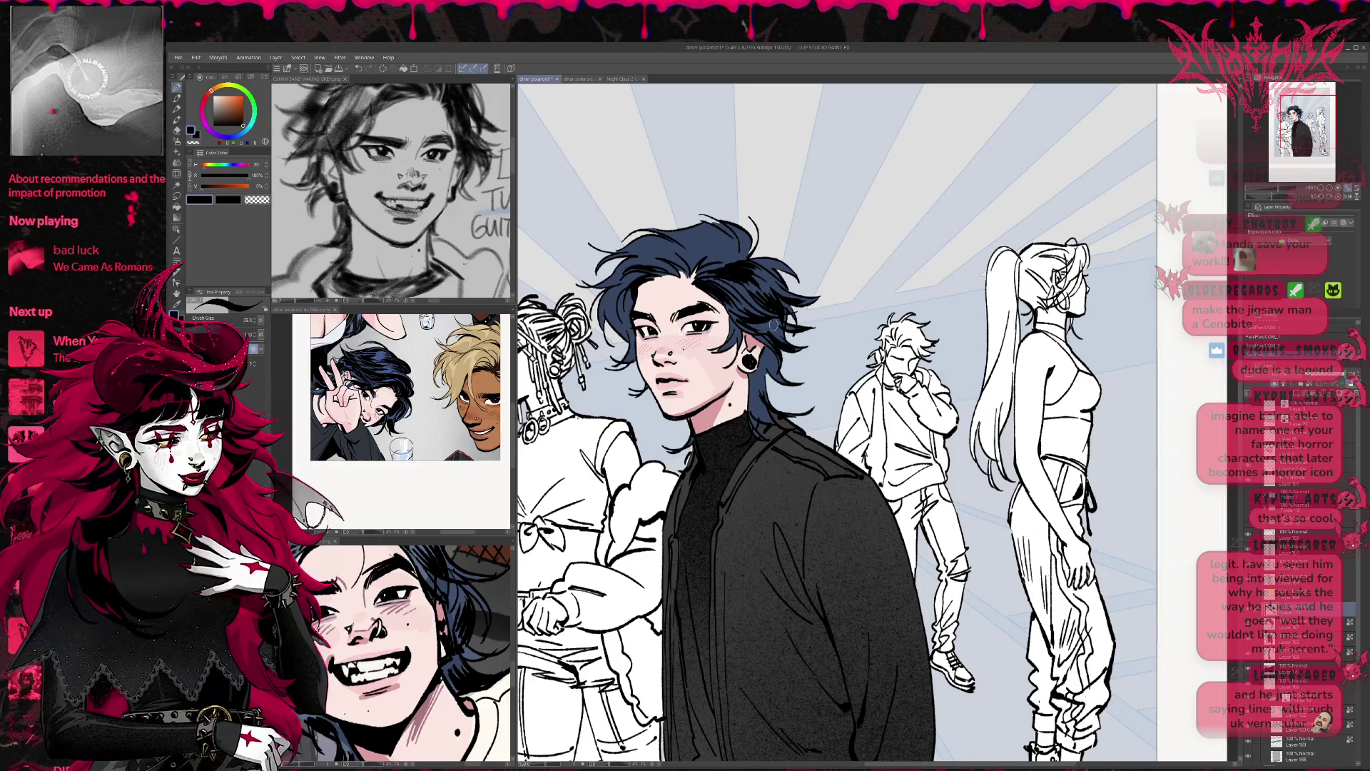
left_click(1246, 625)
left_click(1246, 625)
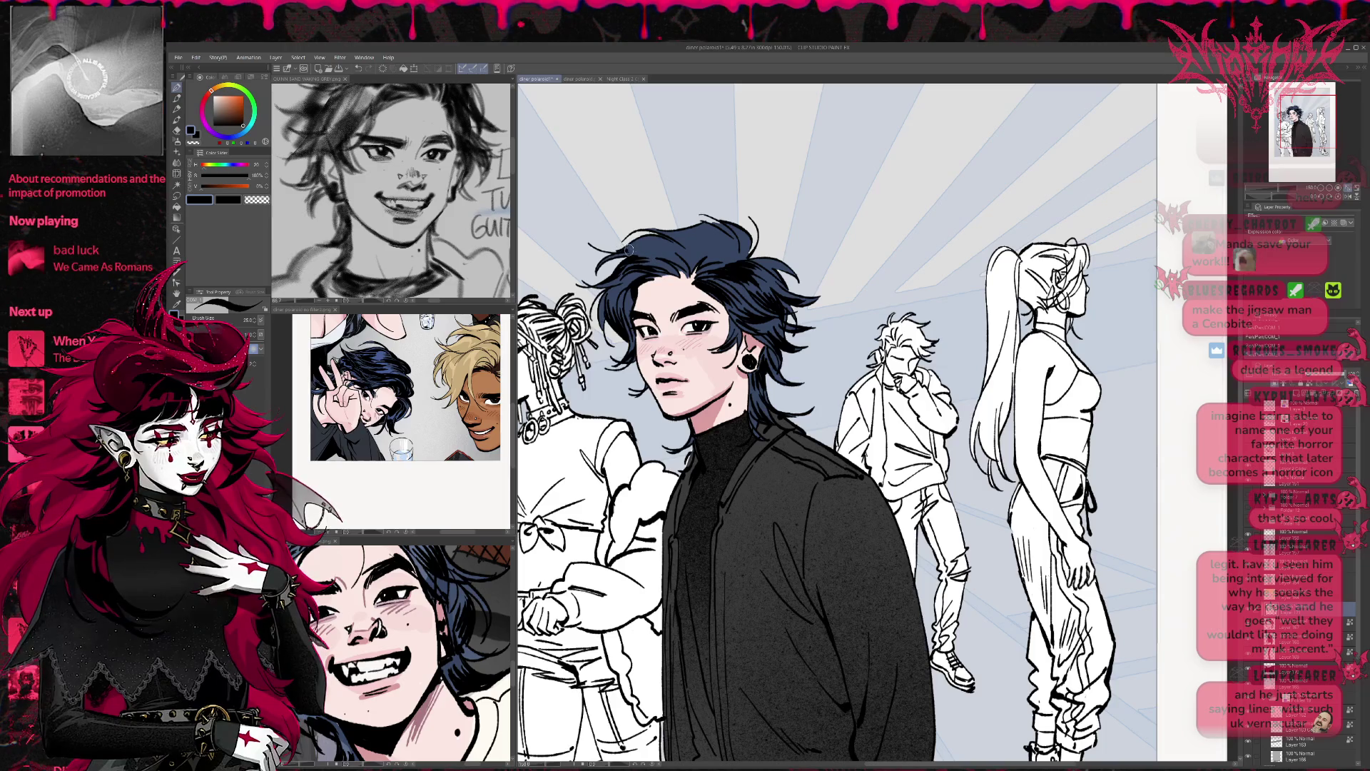
mouse_move(656, 254)
left_mouse_down()
mouse_move(710, 232)
mouse_move(722, 237)
mouse_move(710, 249)
mouse_move(741, 250)
mouse_move(724, 225)
left_mouse_up()
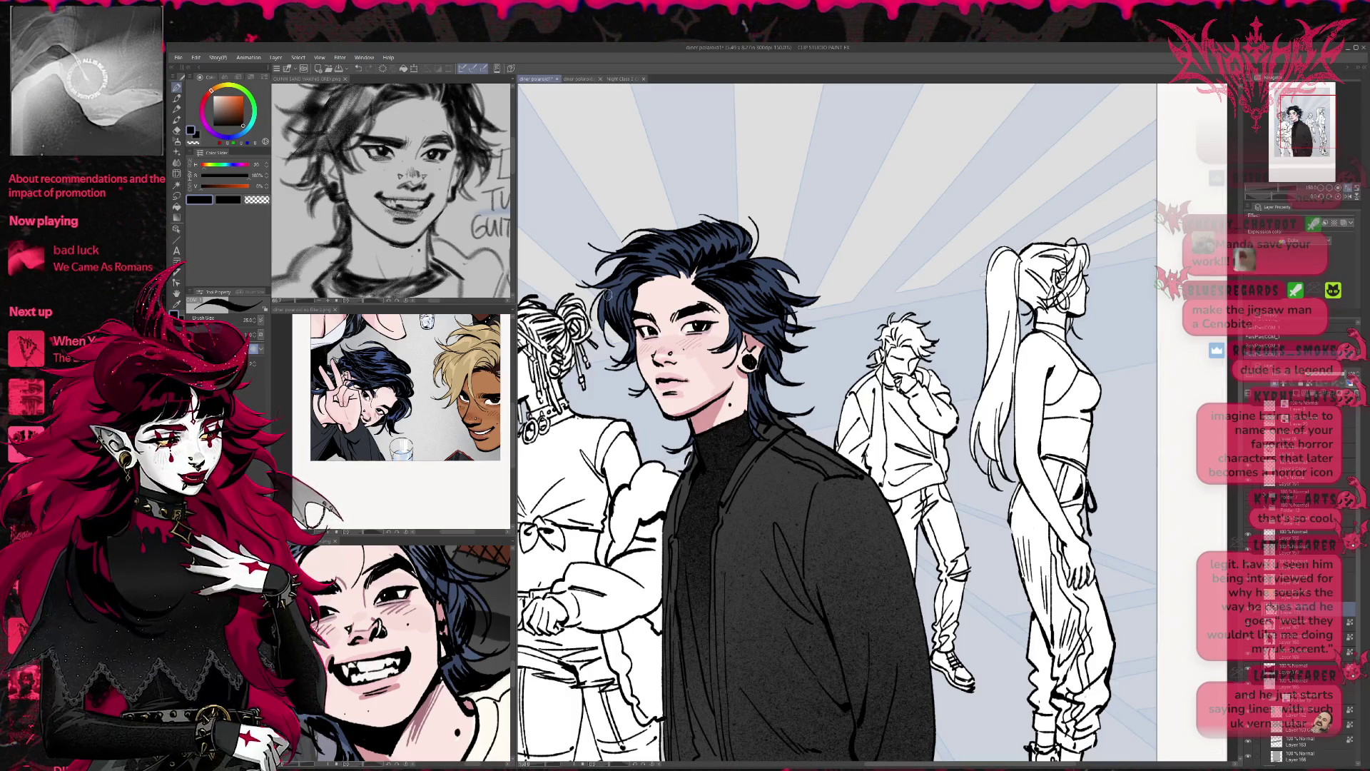
left_click_drag(780, 266, 913, 328)
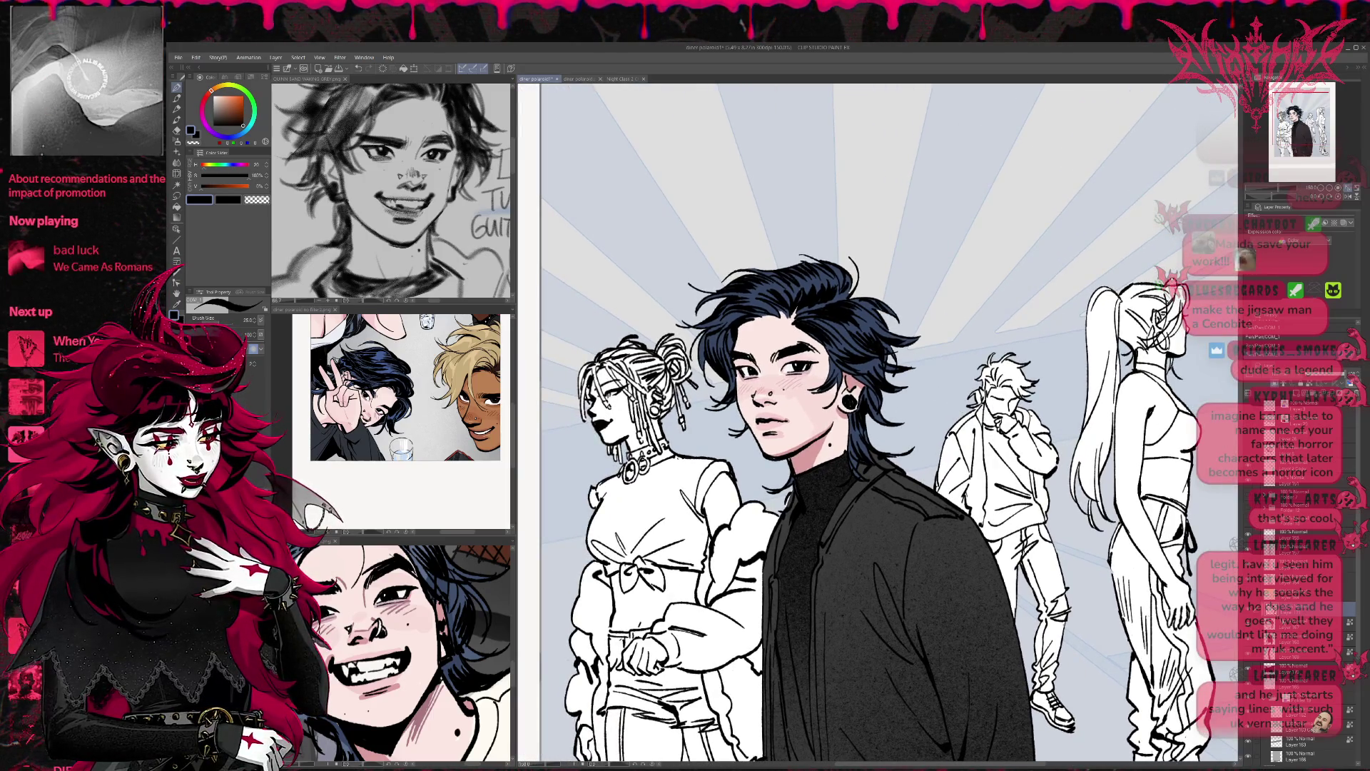
left_click(825, 328, "alt")
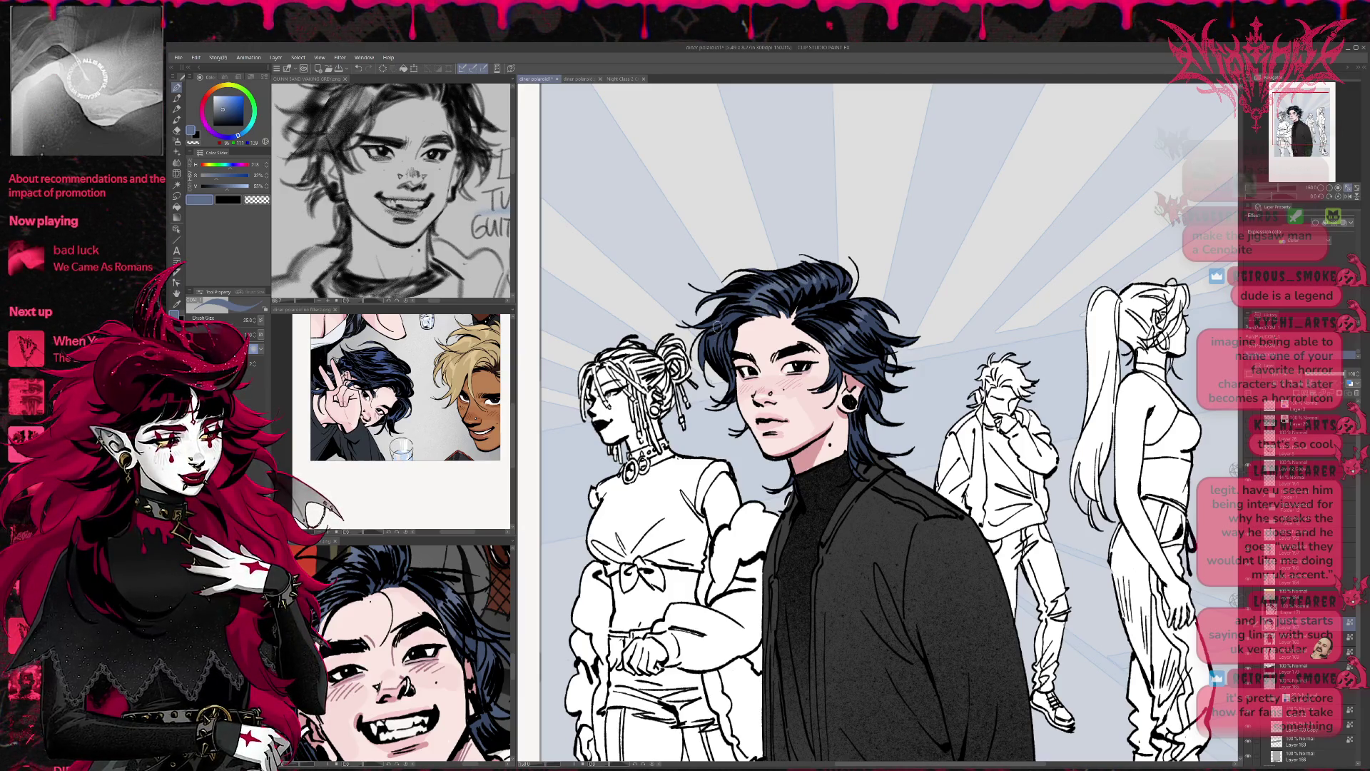
left_click_drag(735, 293, 722, 281)
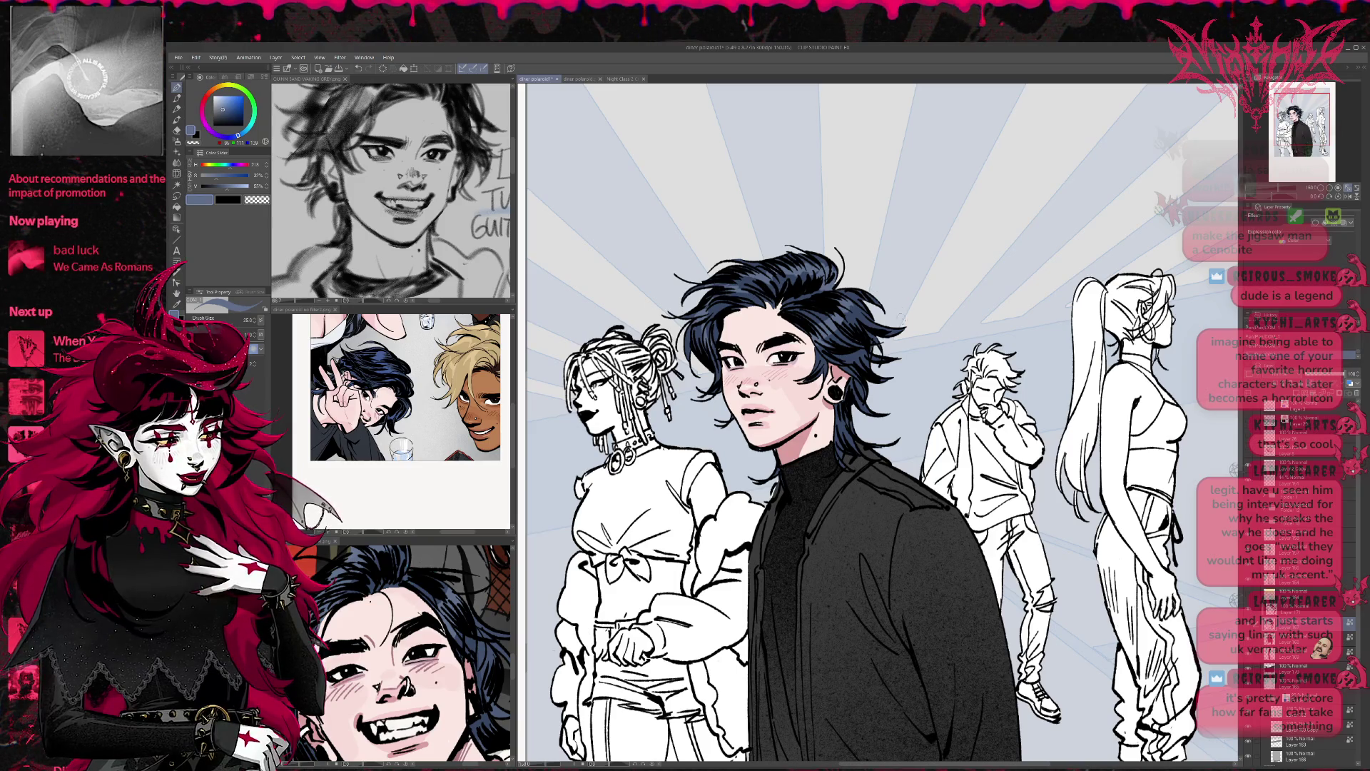
scroll(813, 330, "down", 3)
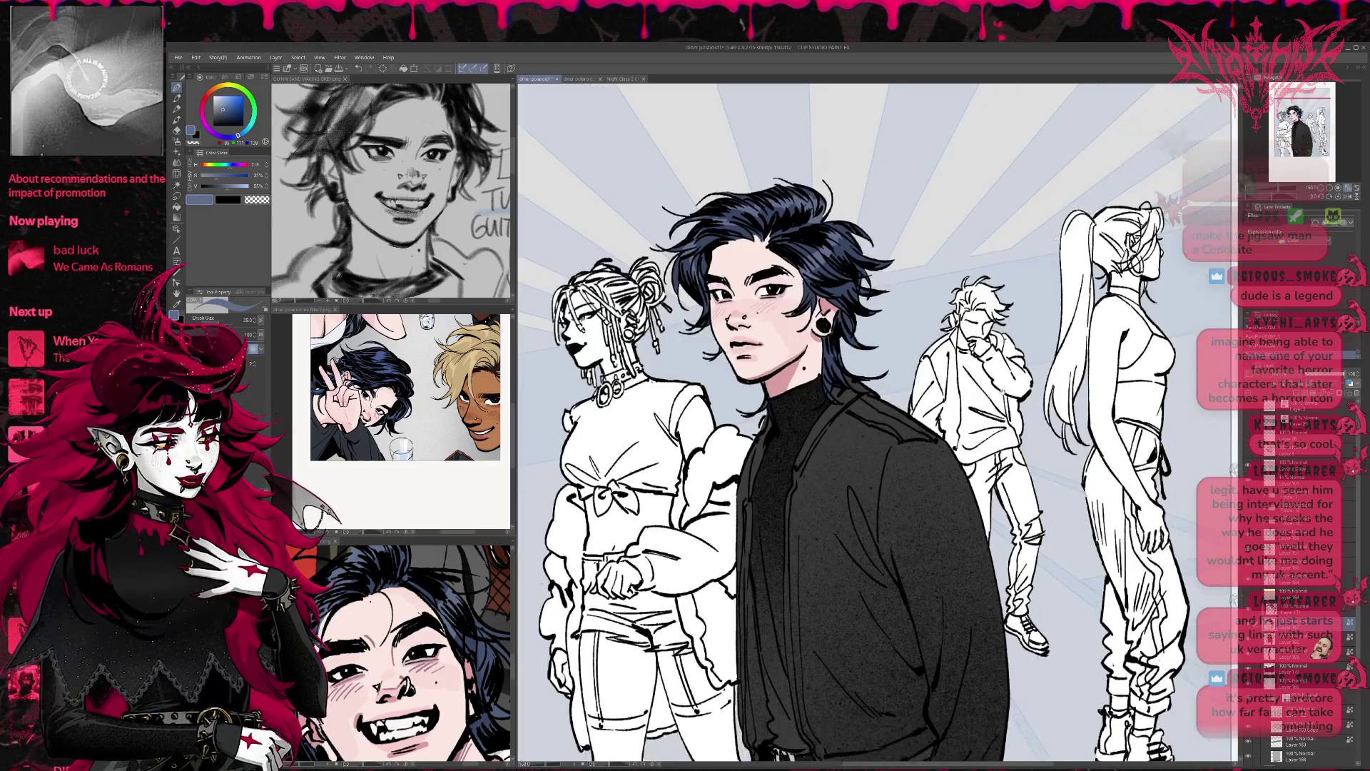
key("ctrl+0")
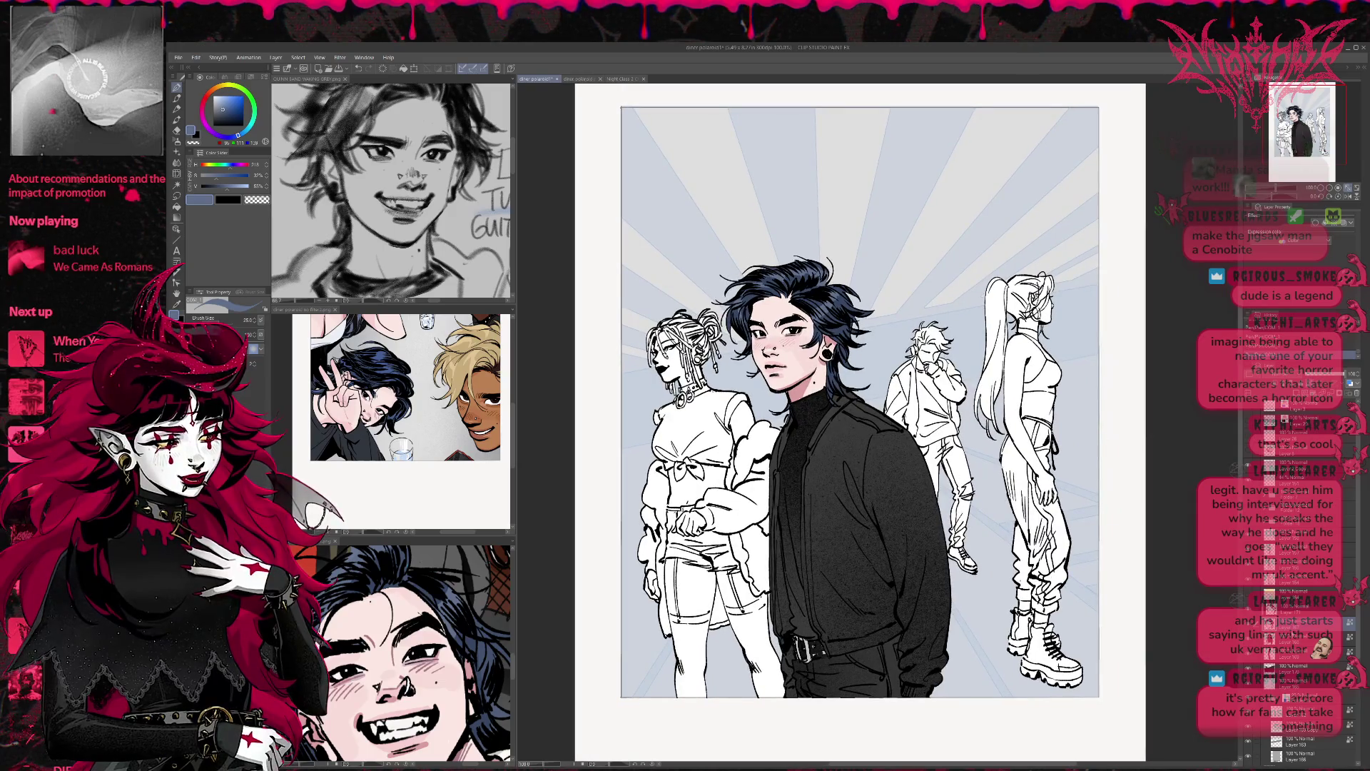
Step: Paint mid-grey highlights on the jacket's shoulder, right sleeve, chest and left edge
scroll(756, 371, "down", 2)
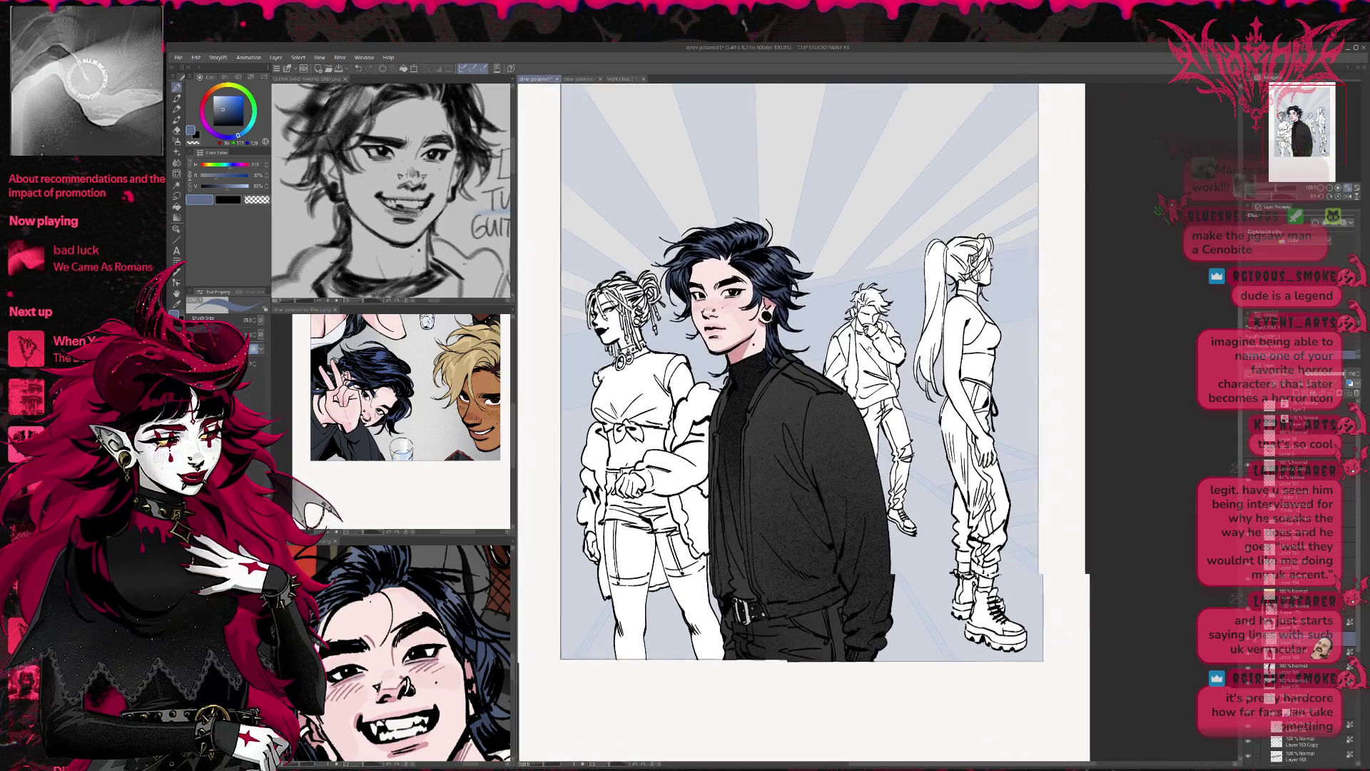
left_click(212, 107)
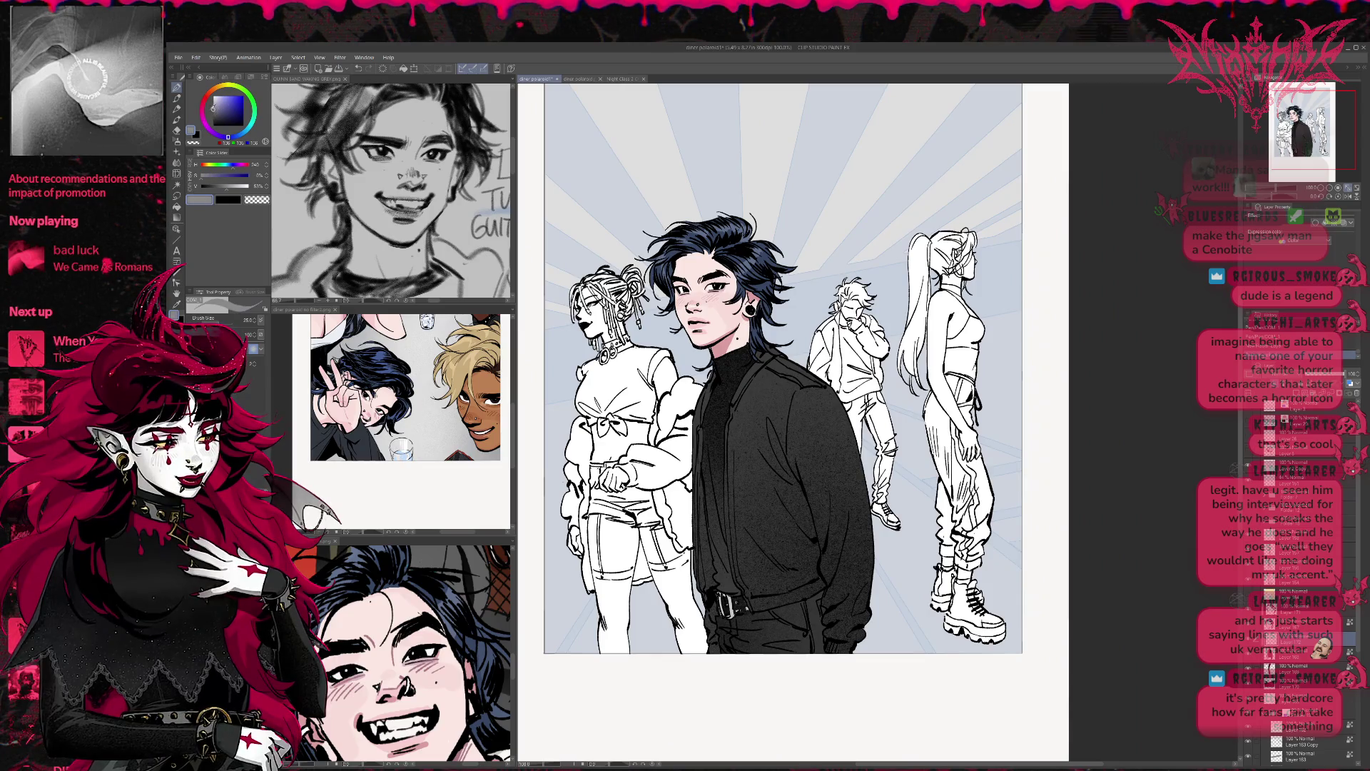
mouse_move(746, 383)
left_mouse_down()
mouse_move(792, 378)
mouse_move(829, 433)
left_mouse_up()
left_click_drag(842, 487, 848, 610)
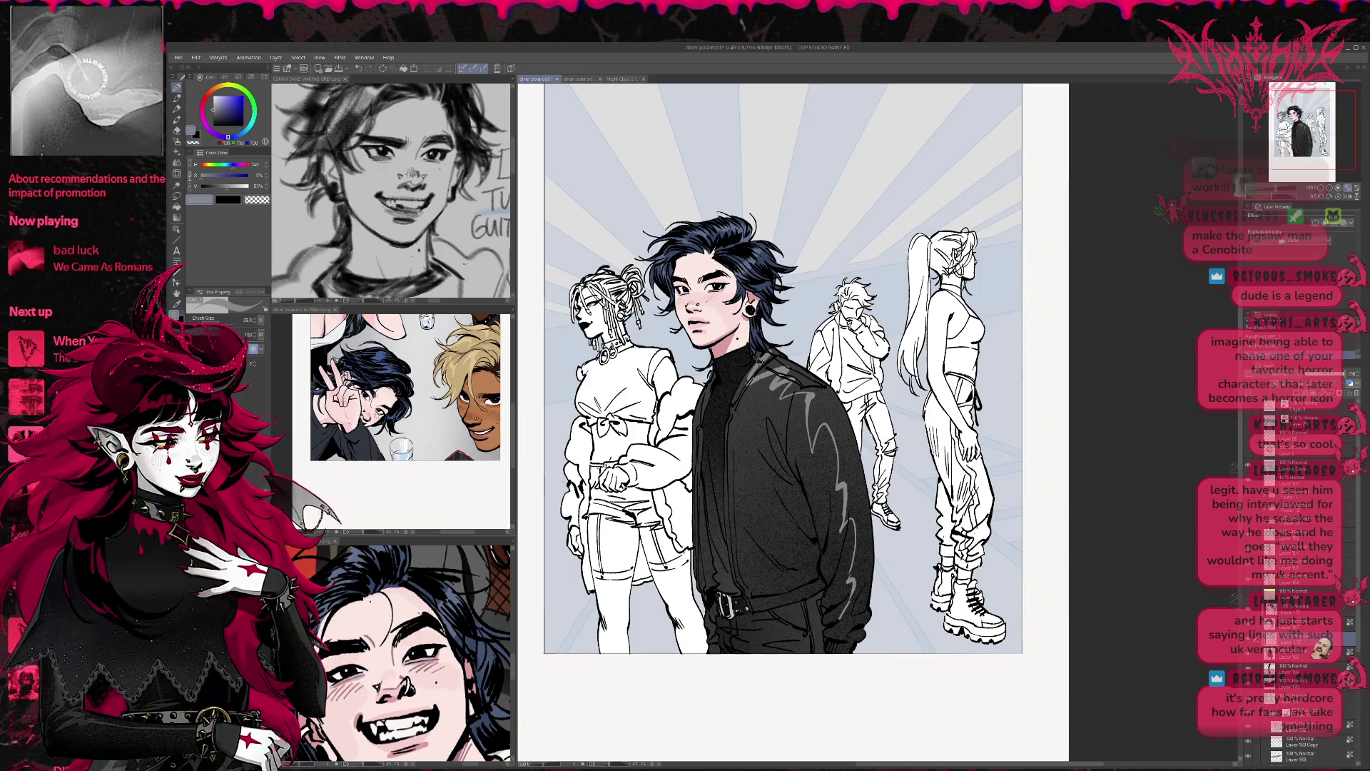
mouse_move(836, 396)
left_mouse_down()
mouse_move(871, 518)
mouse_move(866, 606)
left_mouse_up()
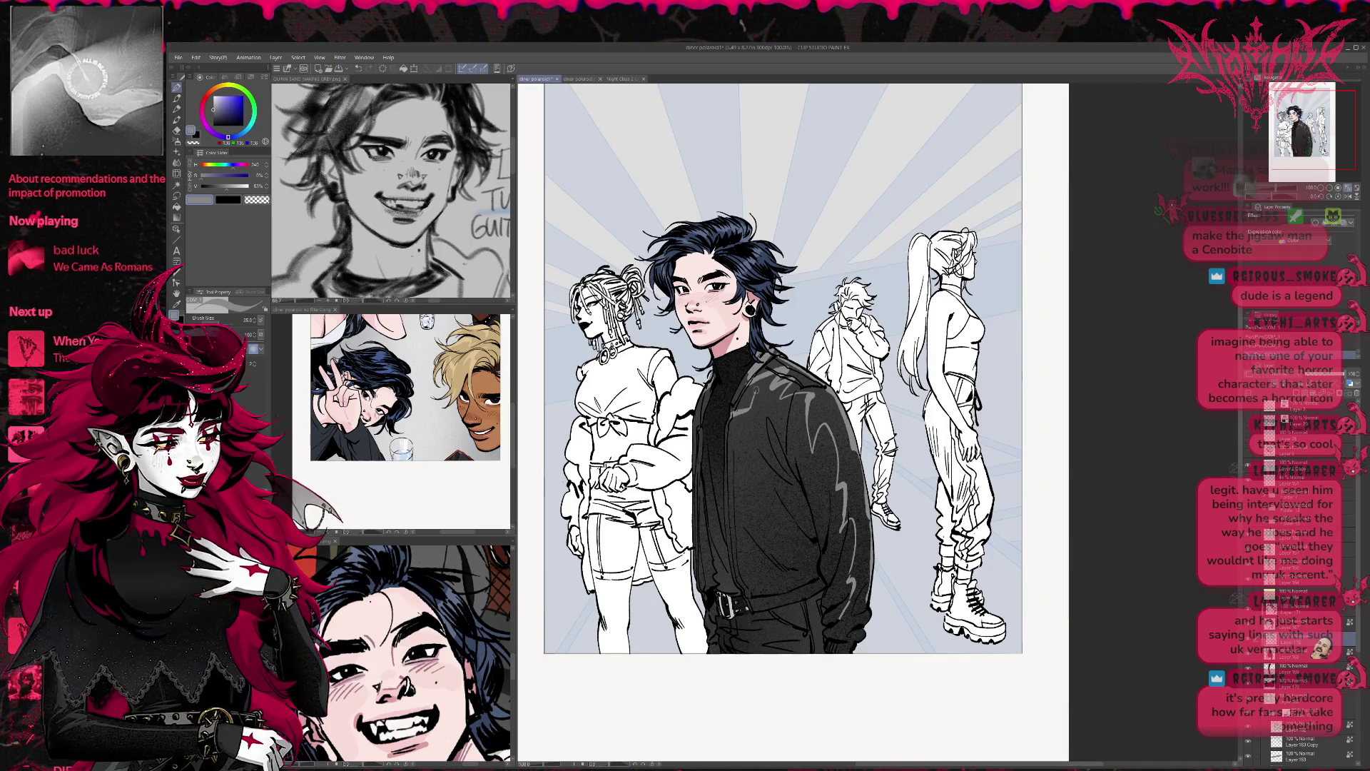
left_click_drag(728, 427, 742, 562)
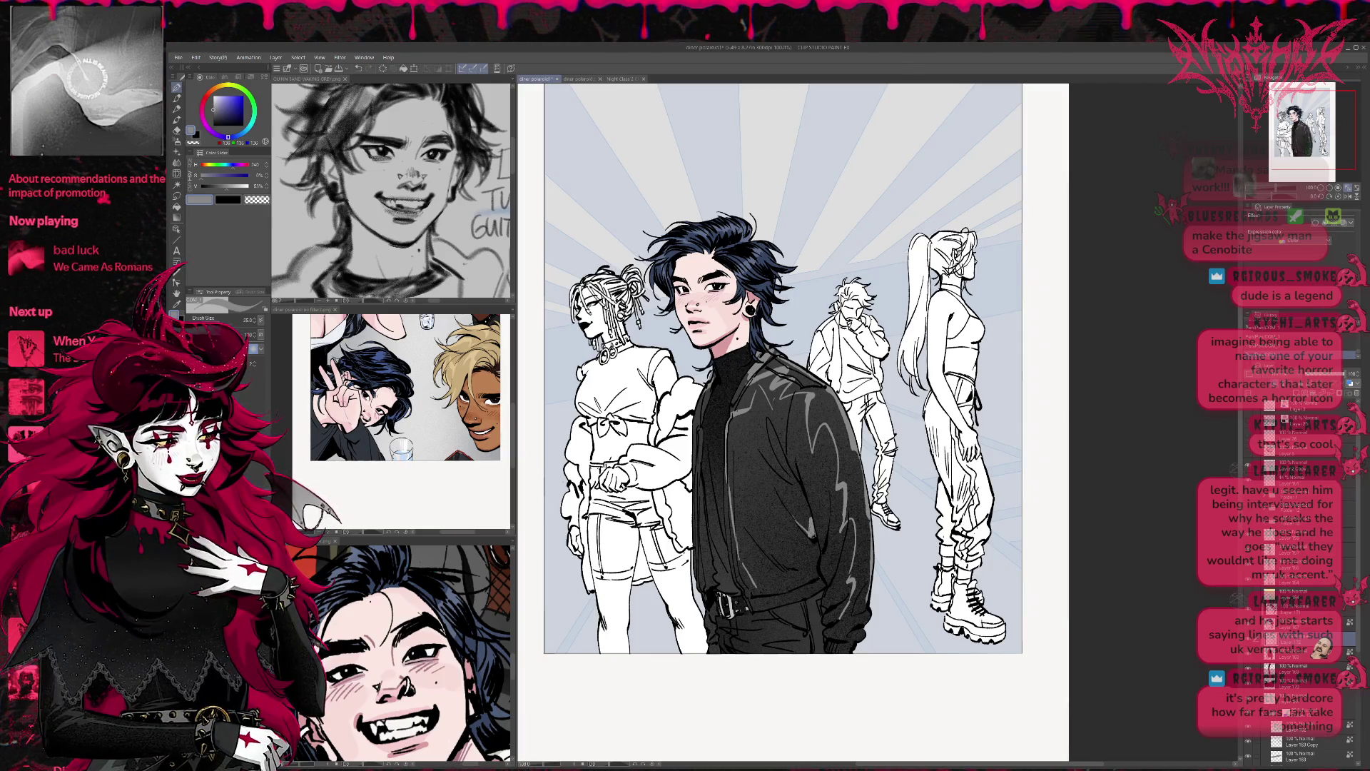
left_click_drag(819, 547, 813, 579)
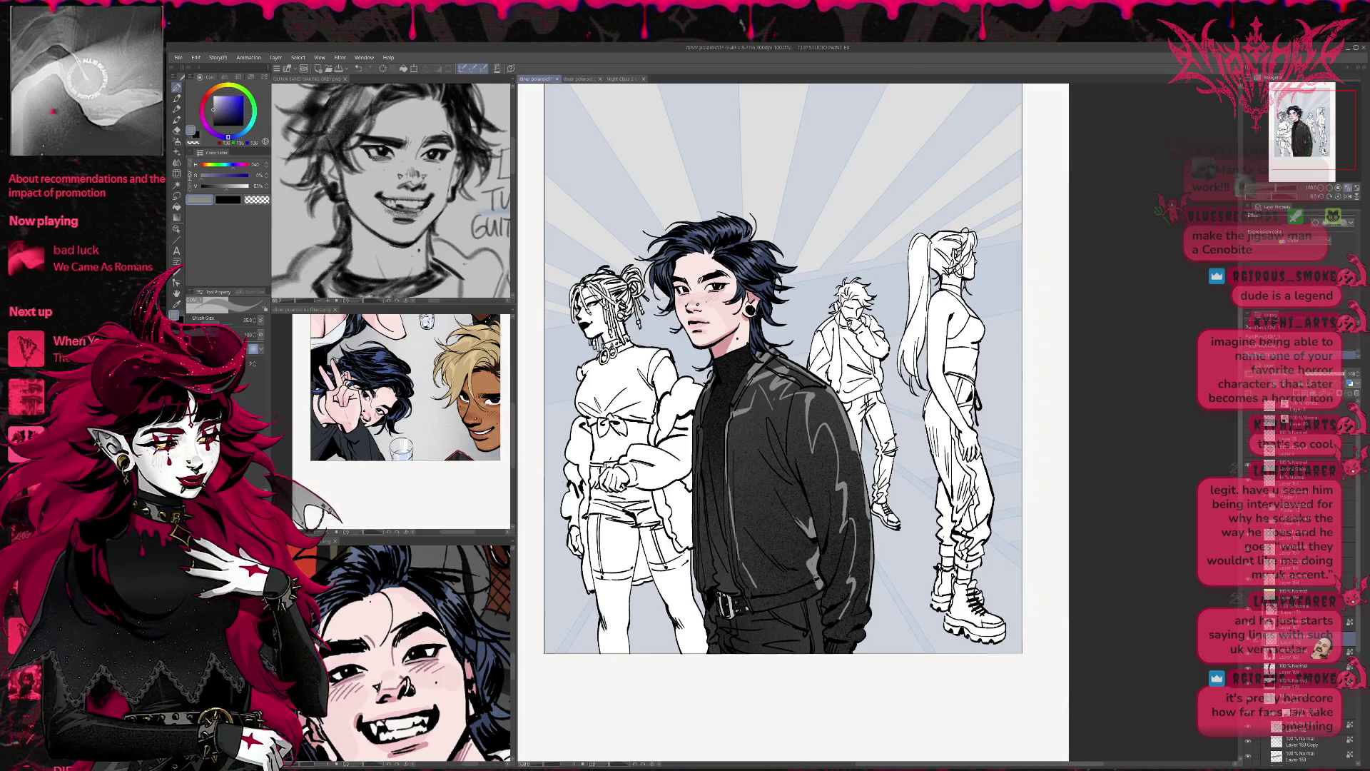
left_click_drag(815, 471, 839, 477)
left_click_drag(719, 485, 724, 399)
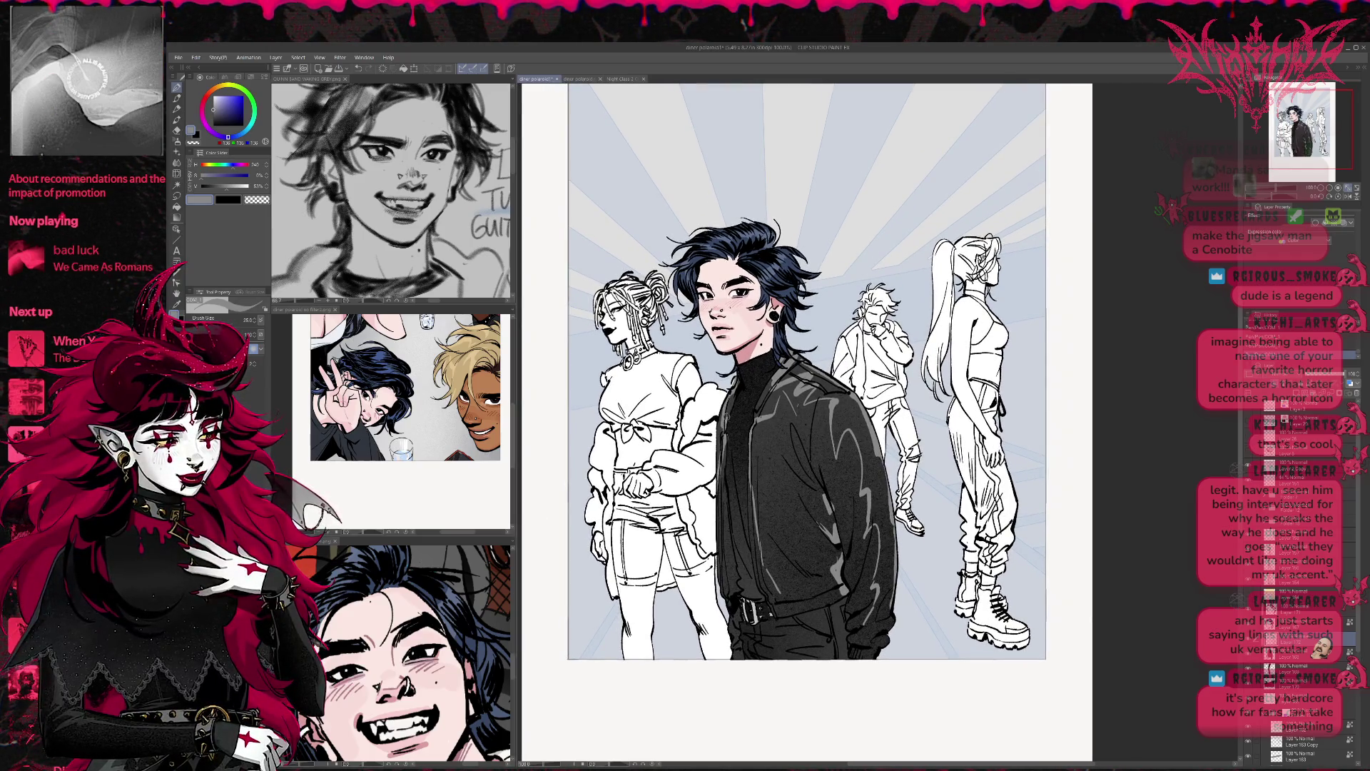
mouse_move(837, 403)
left_mouse_down()
mouse_move(866, 478)
mouse_move(842, 397)
mouse_move(780, 362)
left_mouse_up()
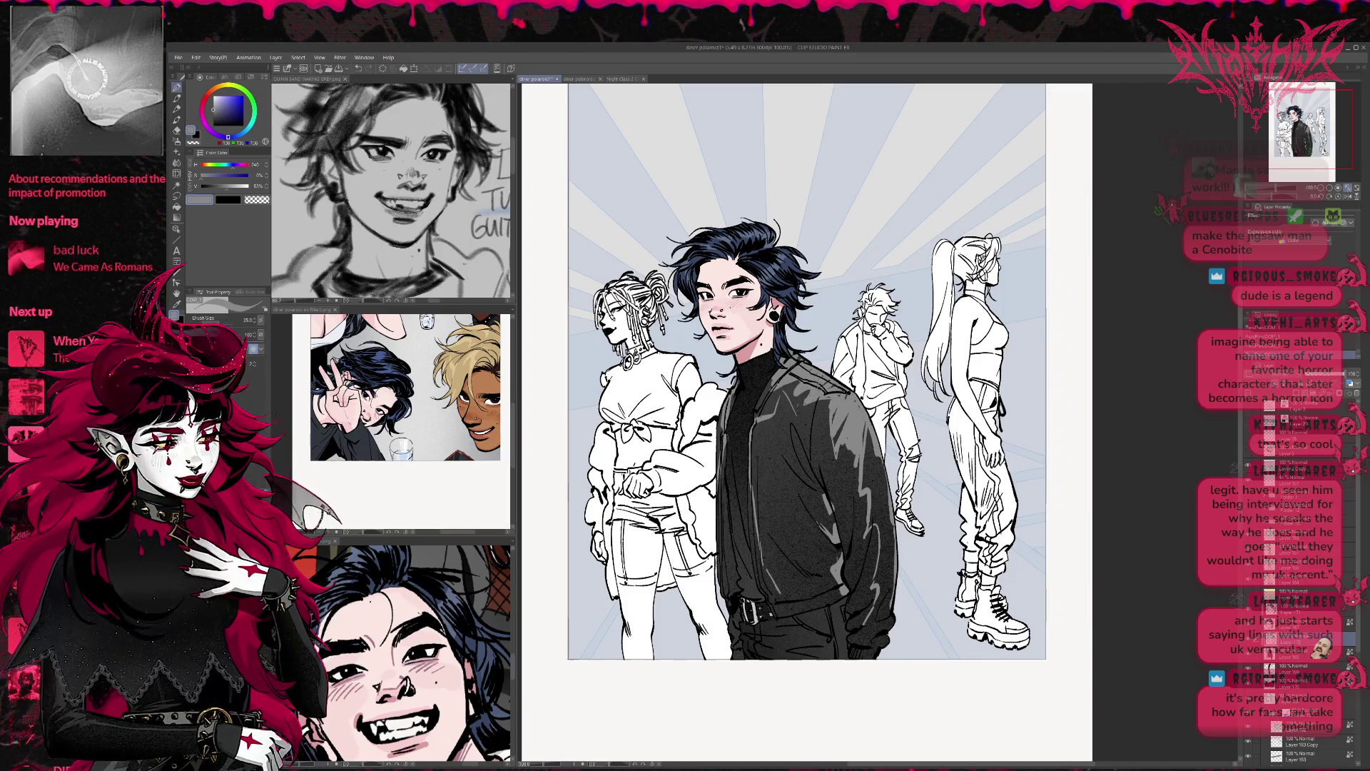
Step: Add more grey highlights along the jacket's right edge, sleeve, chest, collar and lower front
mouse_move(879, 468)
left_mouse_down()
mouse_move(897, 596)
mouse_move(872, 647)
left_mouse_up()
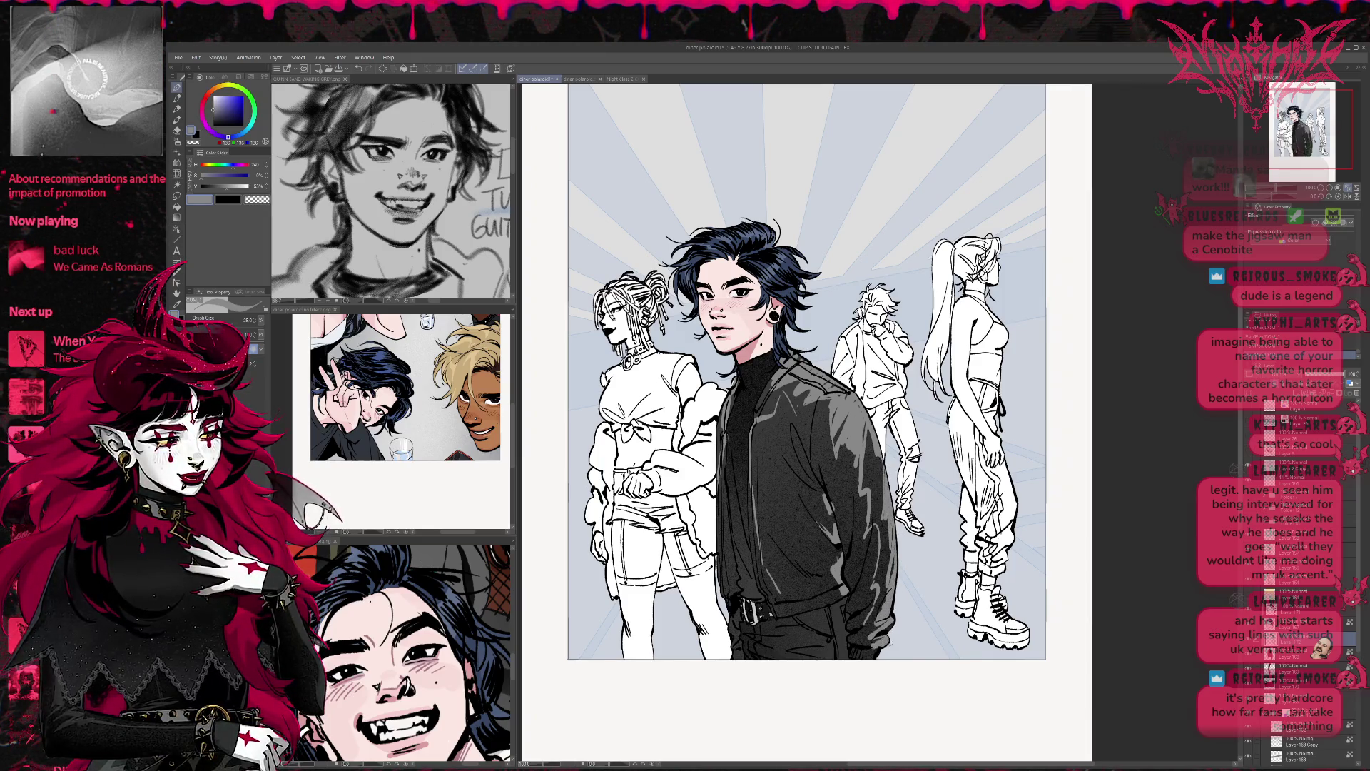
left_click_drag(816, 488, 831, 521)
left_click_drag(821, 468, 834, 504)
left_click_drag(836, 520, 849, 563)
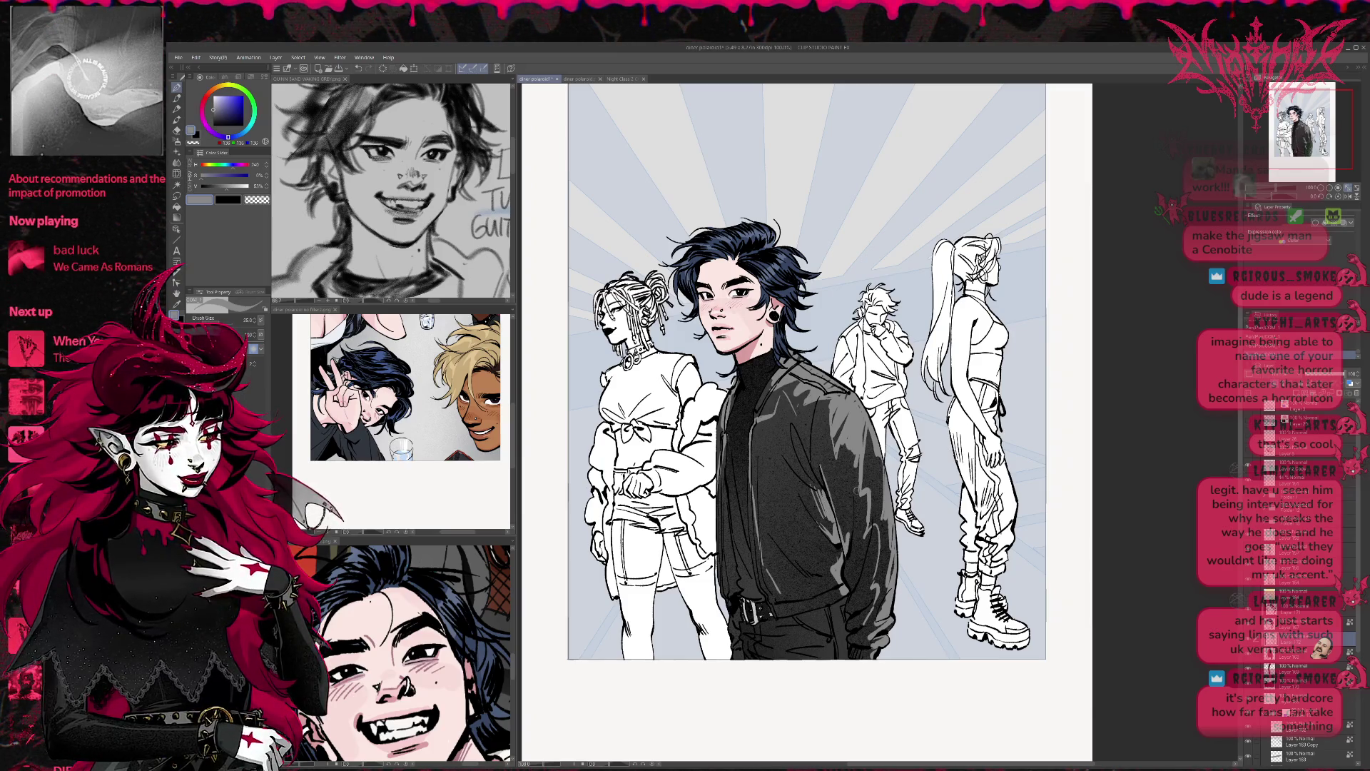
left_click_drag(795, 410, 819, 463)
mouse_move(779, 386)
left_mouse_down()
mouse_move(795, 431)
mouse_move(746, 446)
left_mouse_up()
left_click_drag(774, 376, 763, 393)
left_click_drag(768, 385, 758, 401)
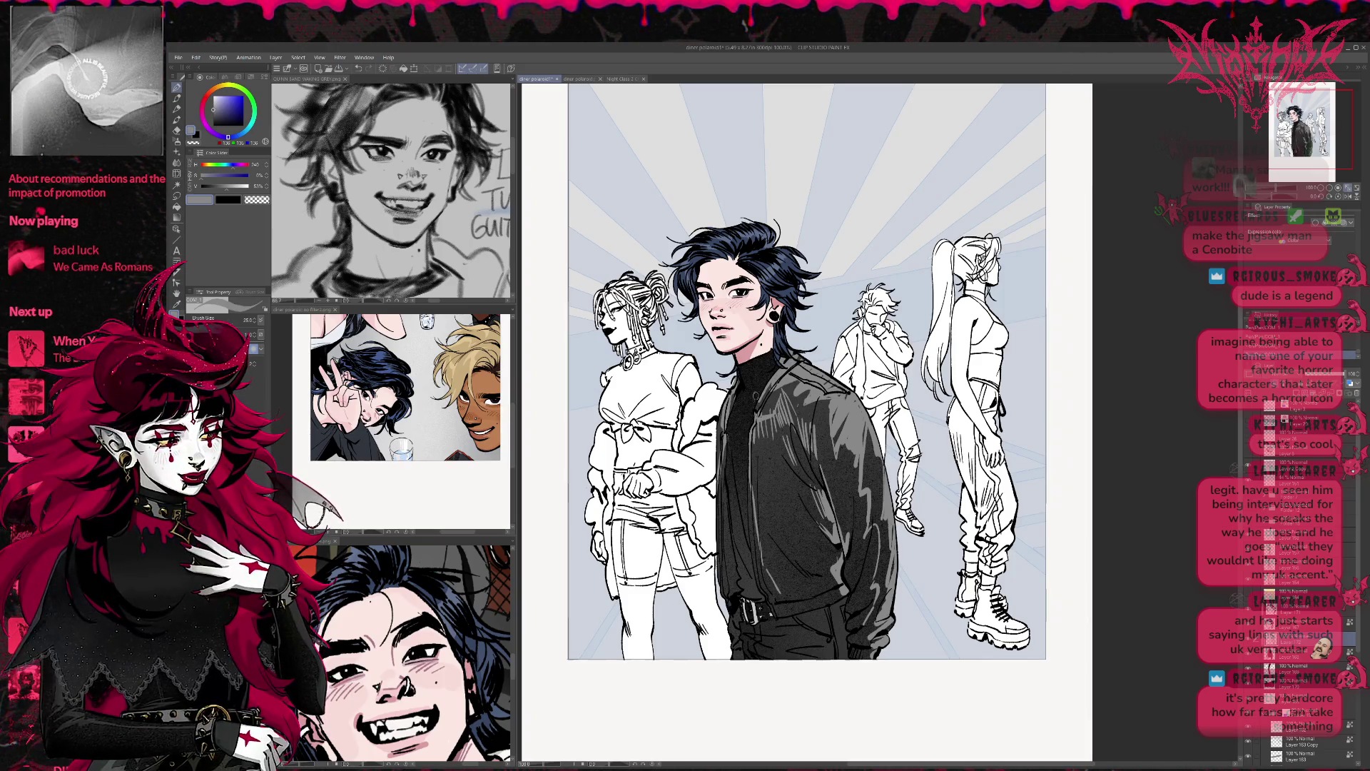
mouse_move(772, 560)
left_mouse_down()
mouse_move(756, 596)
mouse_move(751, 576)
left_mouse_up()
mouse_move(756, 489)
left_mouse_down()
mouse_move(744, 540)
mouse_move(744, 514)
left_mouse_up()
left_click_drag(778, 592, 766, 611)
left_click_drag(781, 592, 781, 610)
left_click_drag(802, 600, 787, 609)
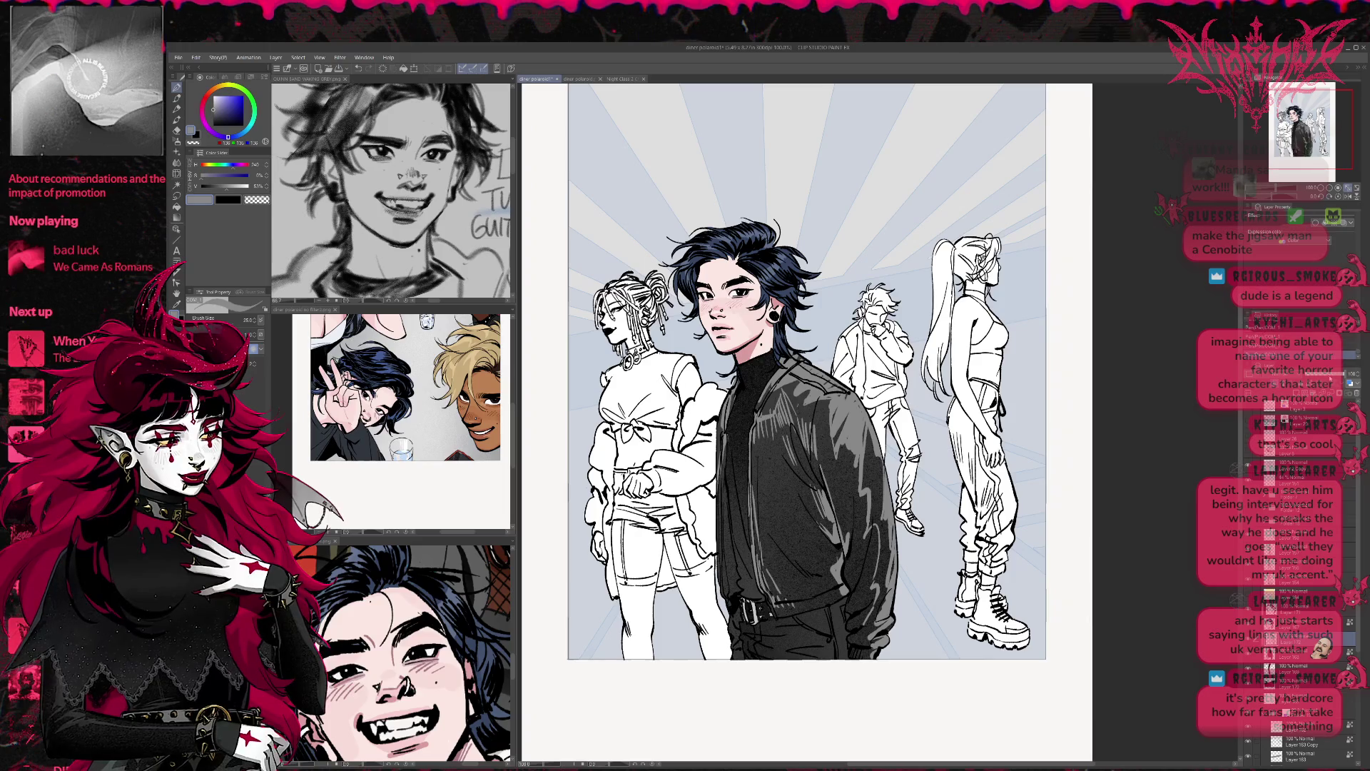
Step: Set the highlight layer opacity to about 51 and soften the highlights with finger blending
left_click_drag(1342, 373, 1293, 373)
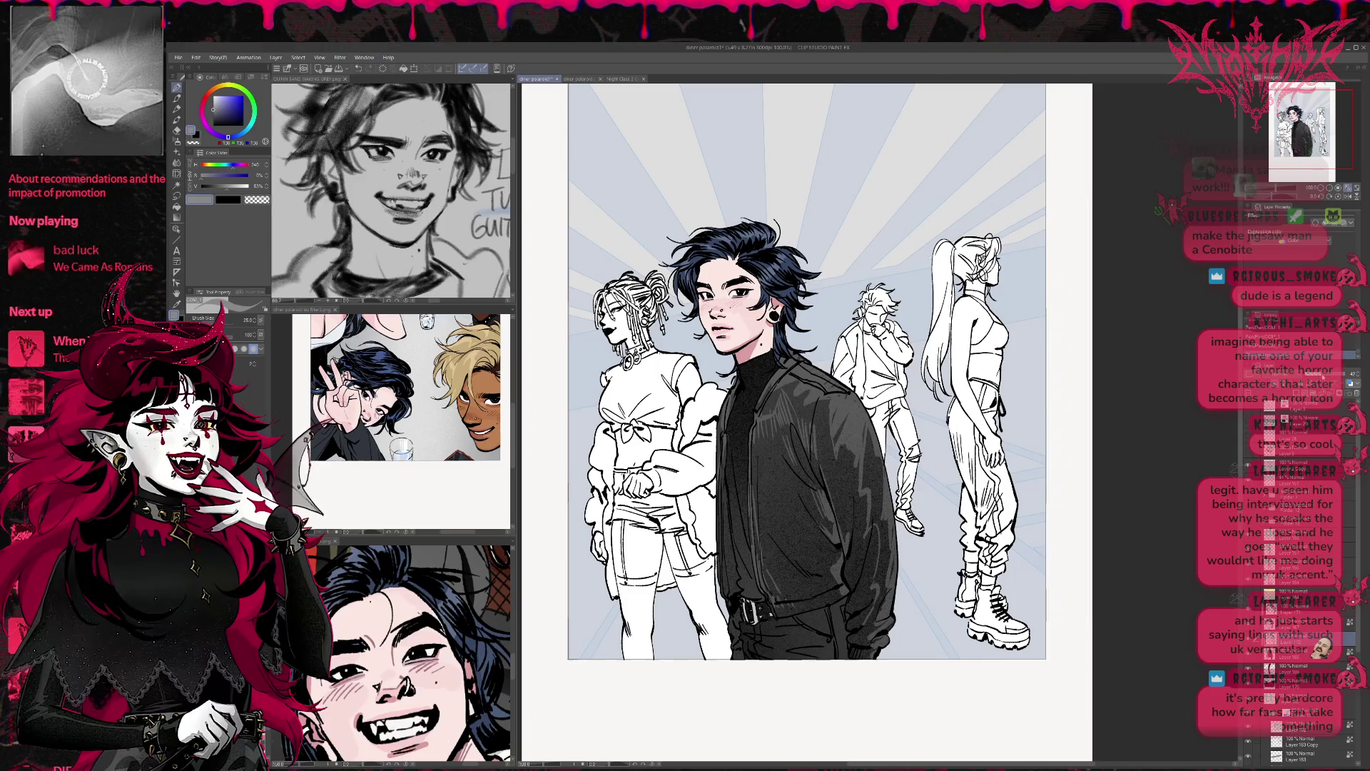
left_click_drag(1315, 374, 1326, 376)
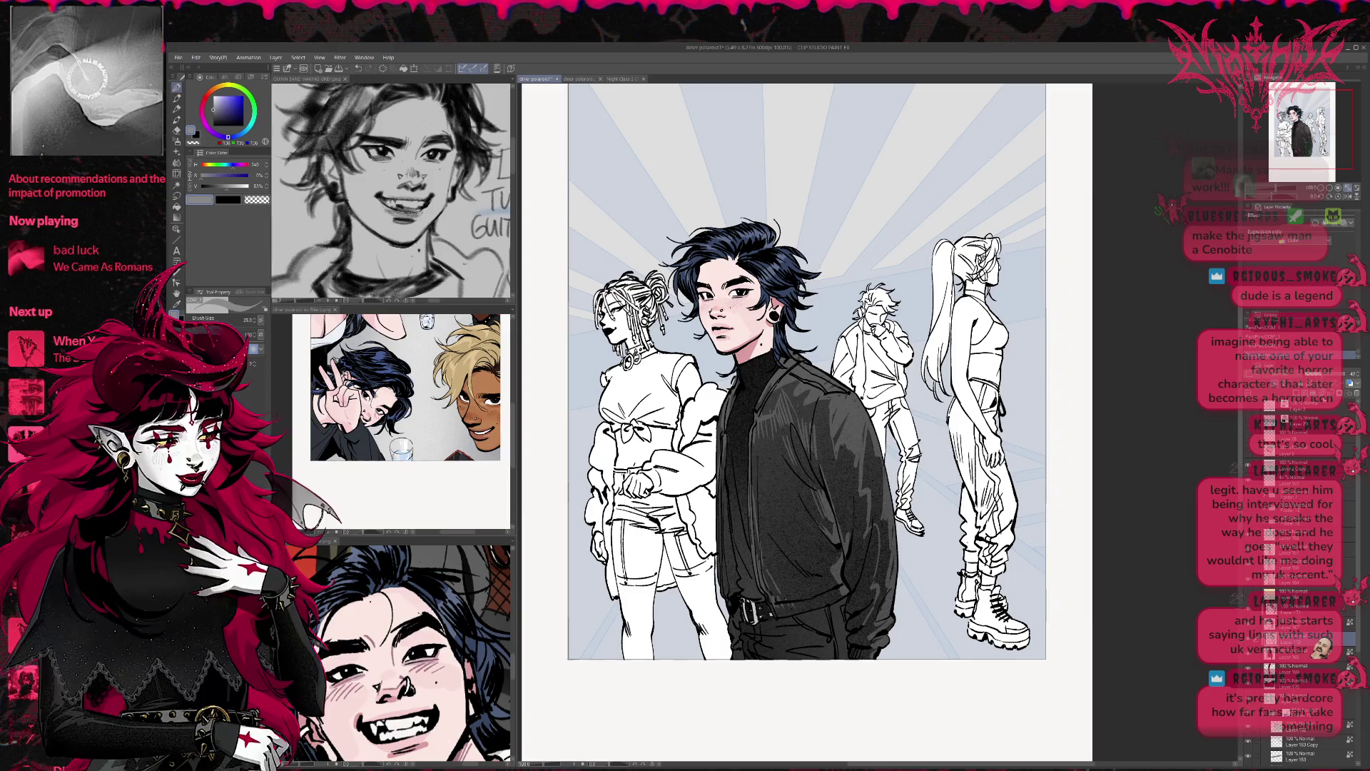
left_click(176, 164)
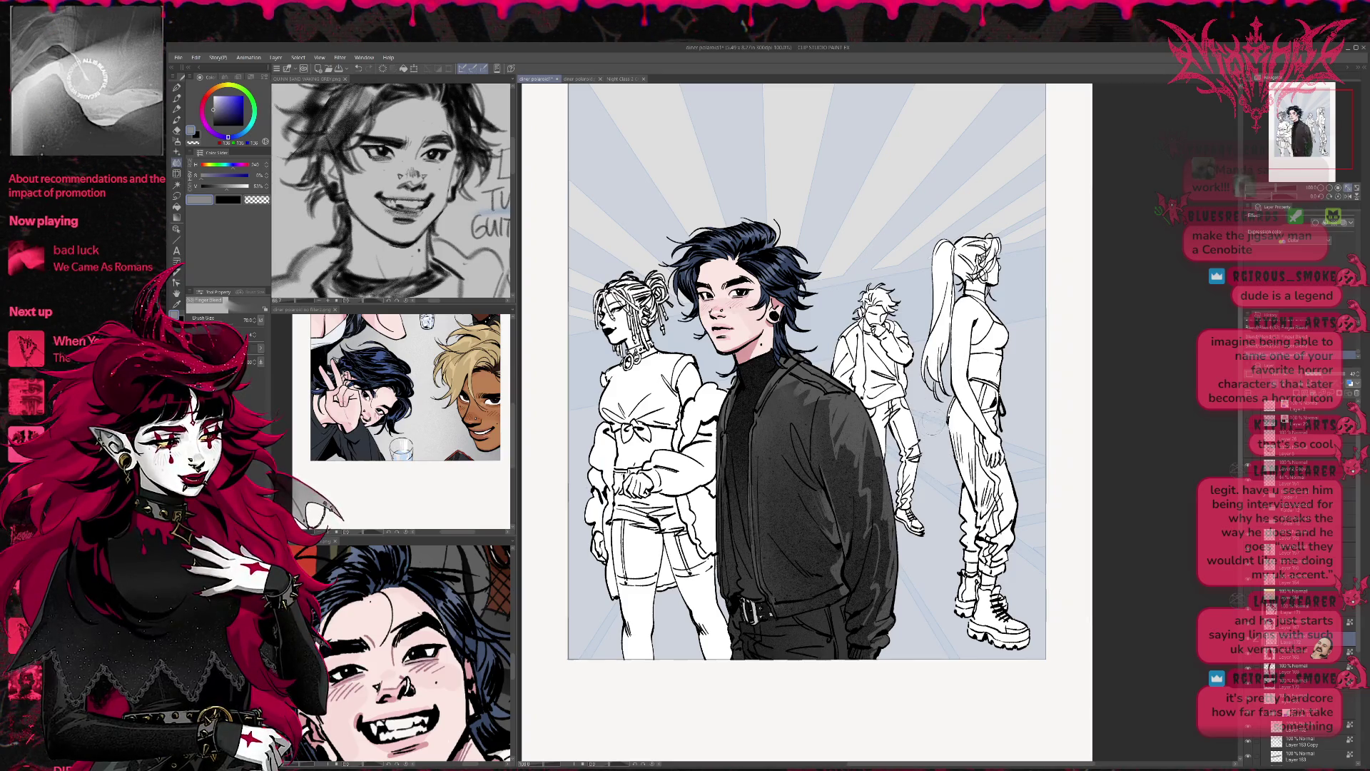
key("p")
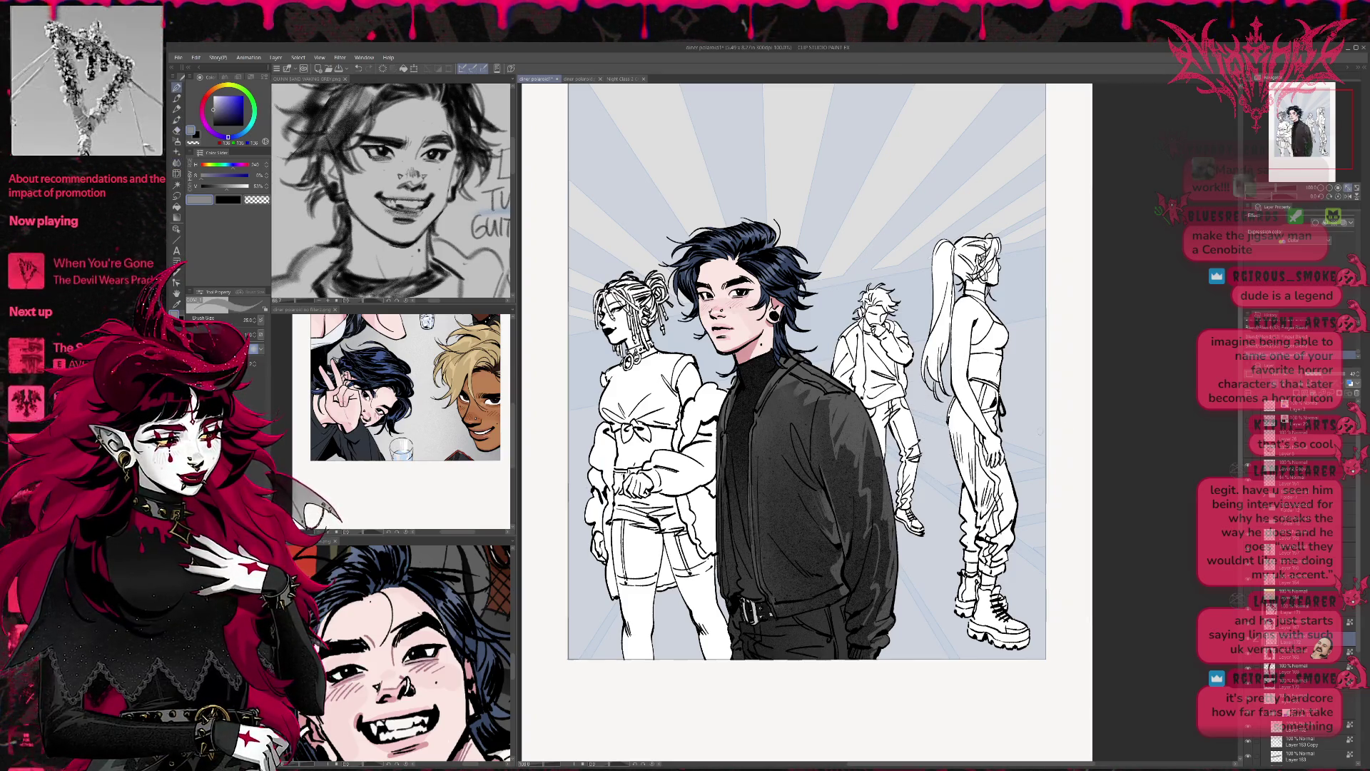
left_click(1322, 197)
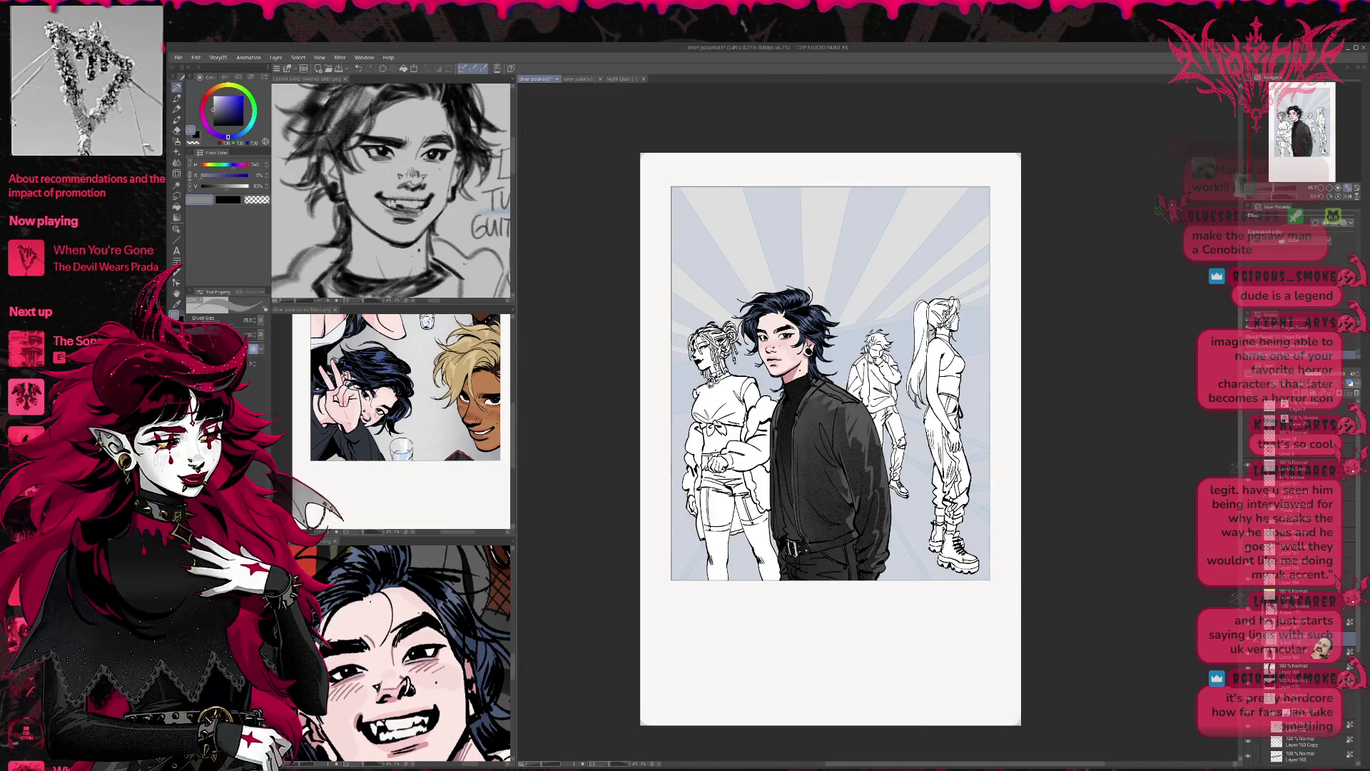
Step: Shade the jacket with near-black at brush size 50, undoing the last stroke
left_click(345, 216, "alt")
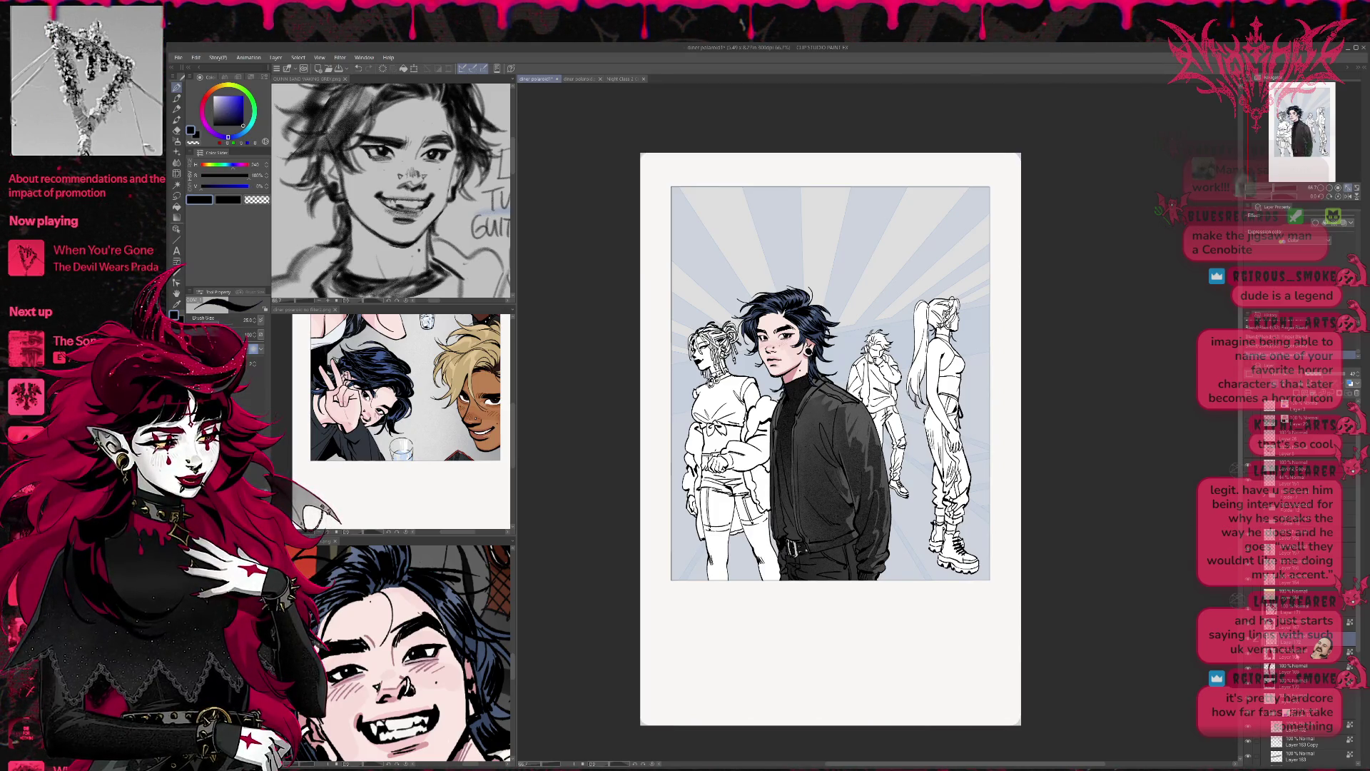
key("bracketright")
mouse_move(829, 441)
left_mouse_down()
mouse_move(836, 457)
mouse_move(822, 455)
left_mouse_up()
mouse_move(839, 519)
left_mouse_down()
mouse_move(812, 543)
mouse_move(846, 521)
mouse_move(849, 535)
mouse_move(824, 471)
mouse_move(855, 474)
mouse_move(868, 567)
left_mouse_up()
mouse_move(862, 475)
left_mouse_down()
mouse_move(841, 442)
mouse_move(863, 513)
left_mouse_up()
mouse_move(793, 483)
left_mouse_down()
mouse_move(812, 534)
mouse_move(780, 514)
mouse_move(777, 446)
left_mouse_up()
key("ctrl+z")
Step: Paint a mustard-orange stripe down the jacket's front opening
left_click(206, 165)
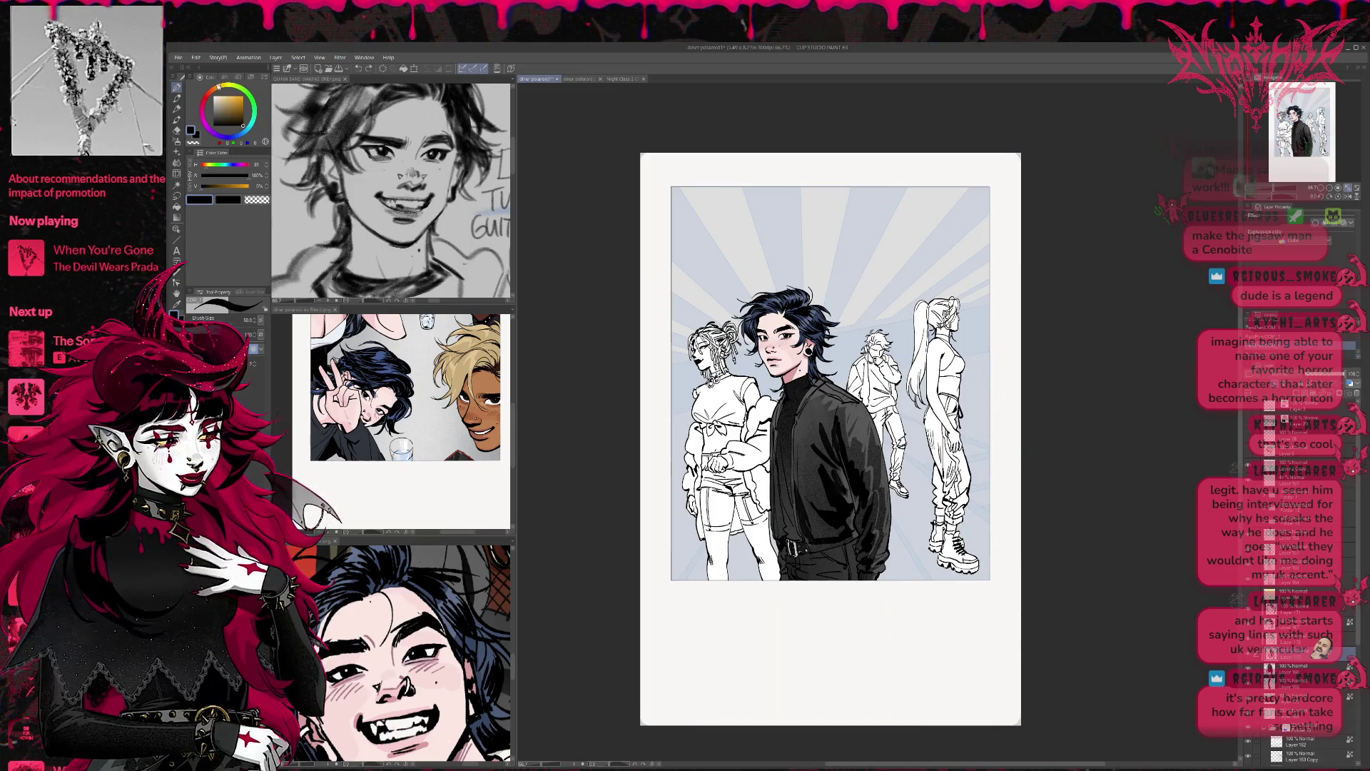
left_click(235, 184)
mouse_move(783, 536)
left_mouse_down()
mouse_move(781, 393)
mouse_move(781, 546)
left_mouse_up()
left_click_drag(777, 499, 780, 546)
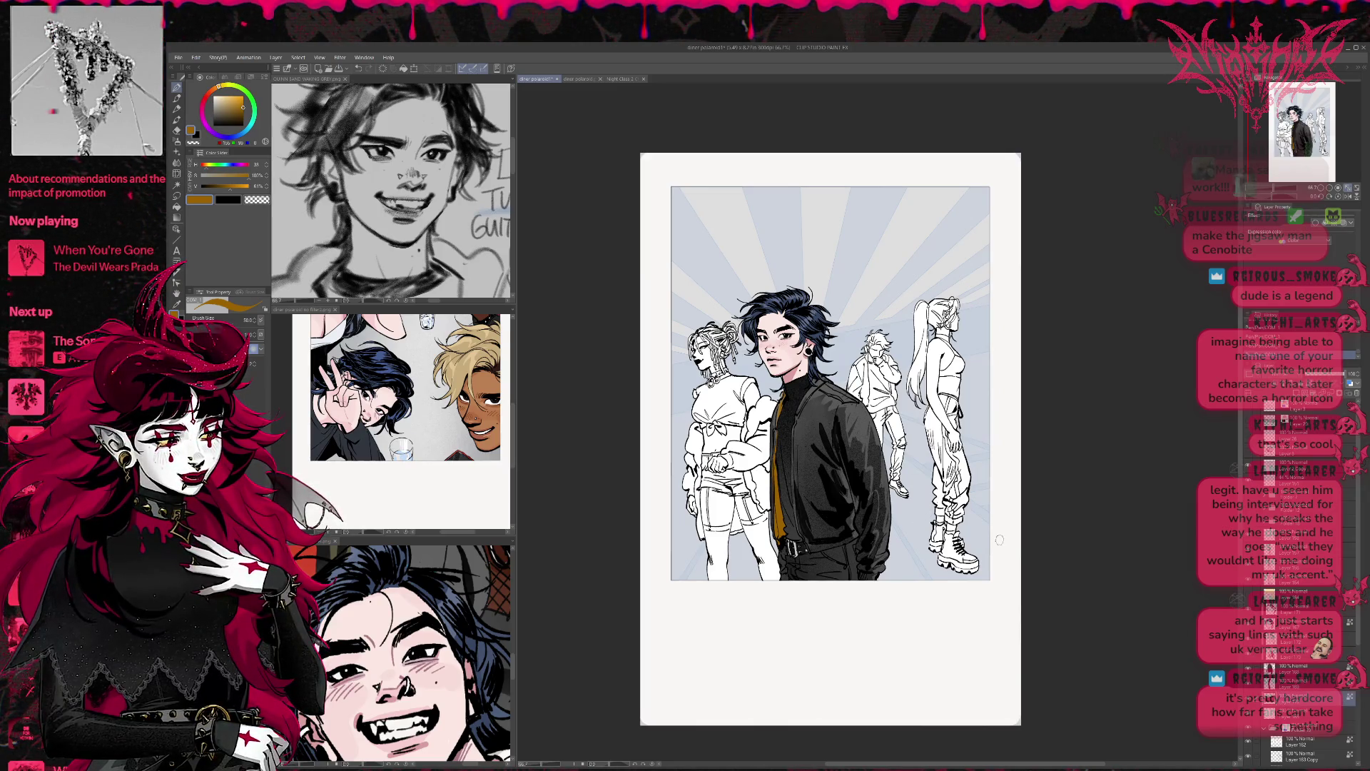
Step: Brush light grey highlight strokes onto the lower right of the jacket
left_click(852, 493, "alt")
mouse_move(813, 542)
left_mouse_down()
mouse_move(850, 571)
mouse_move(807, 560)
mouse_move(828, 555)
mouse_move(799, 571)
mouse_move(838, 573)
mouse_move(807, 574)
mouse_move(839, 572)
mouse_move(799, 561)
left_mouse_up()
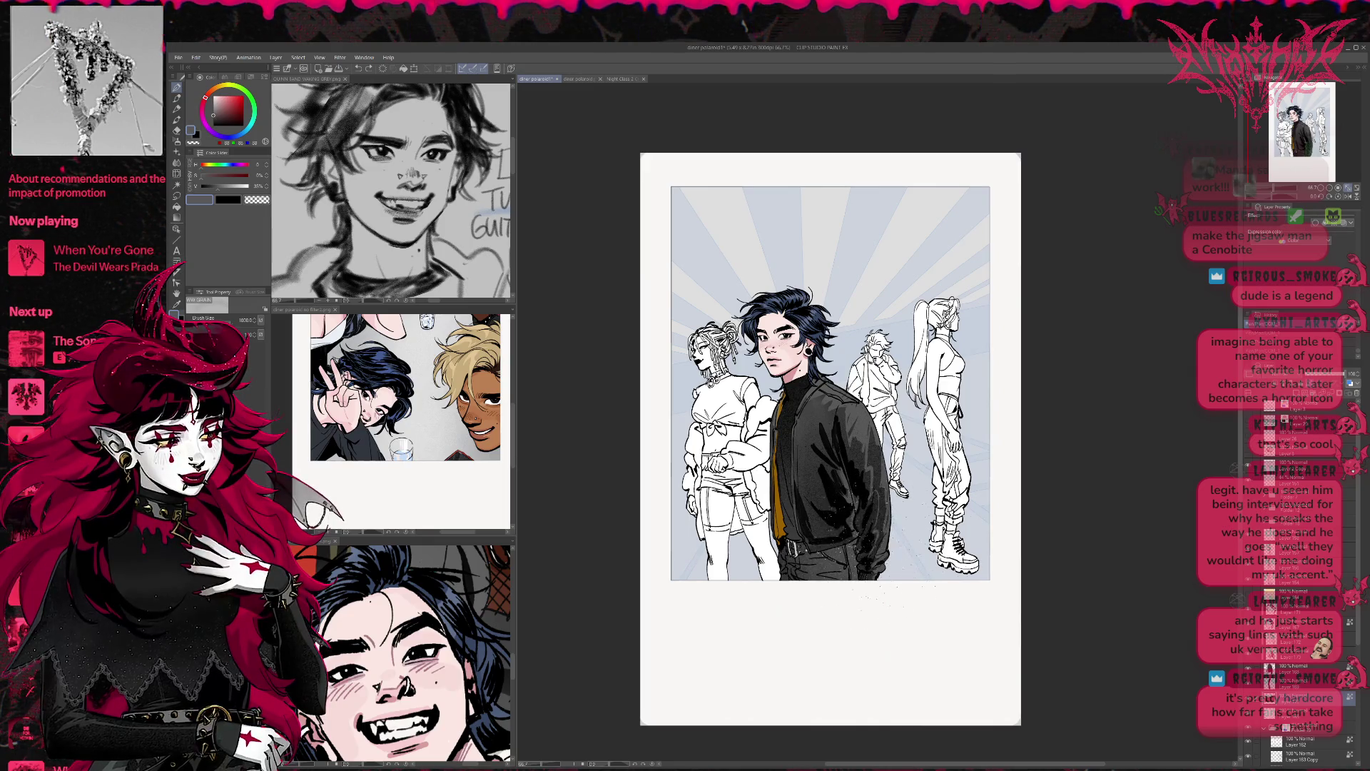
left_click_drag(831, 439, 817, 466)
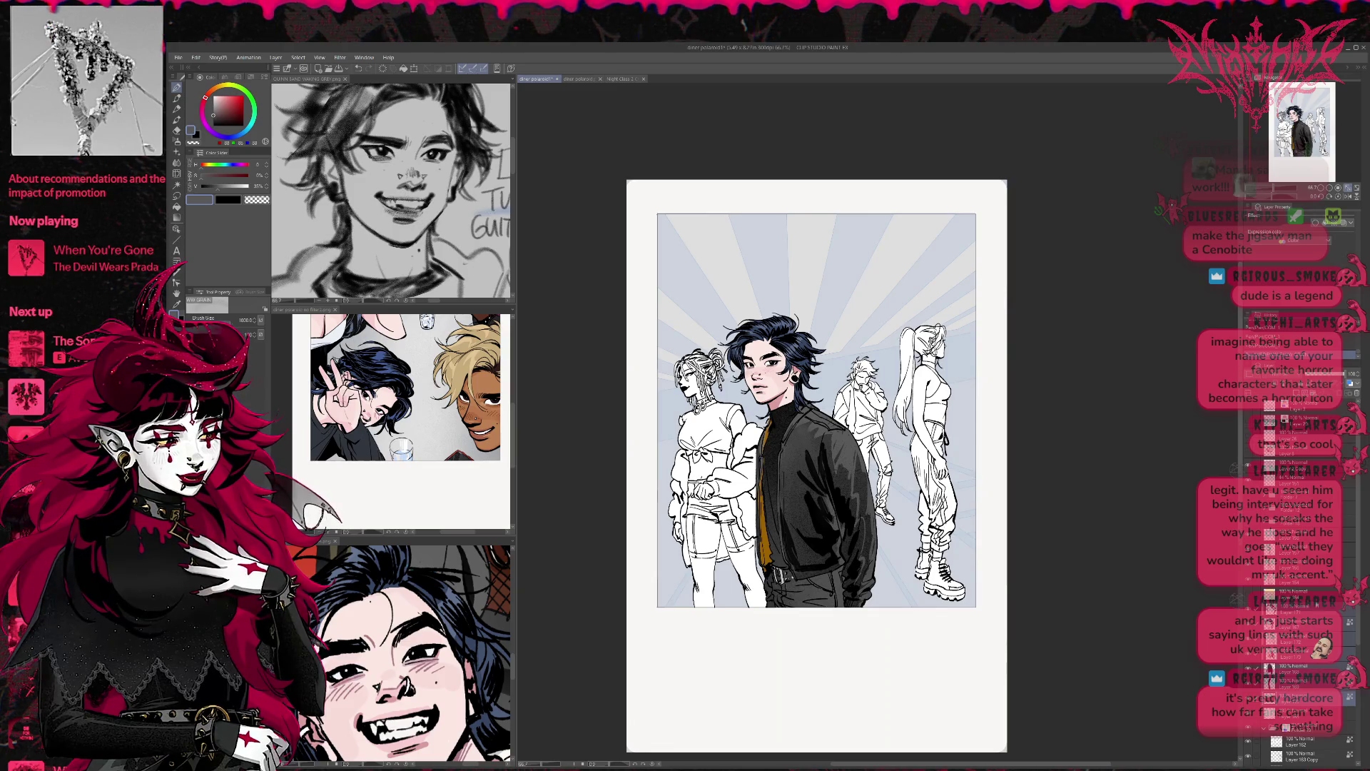
Step: Select the left woman's layer at 100% zoom and pick dark brown from the reference for filling
left_click(1298, 608)
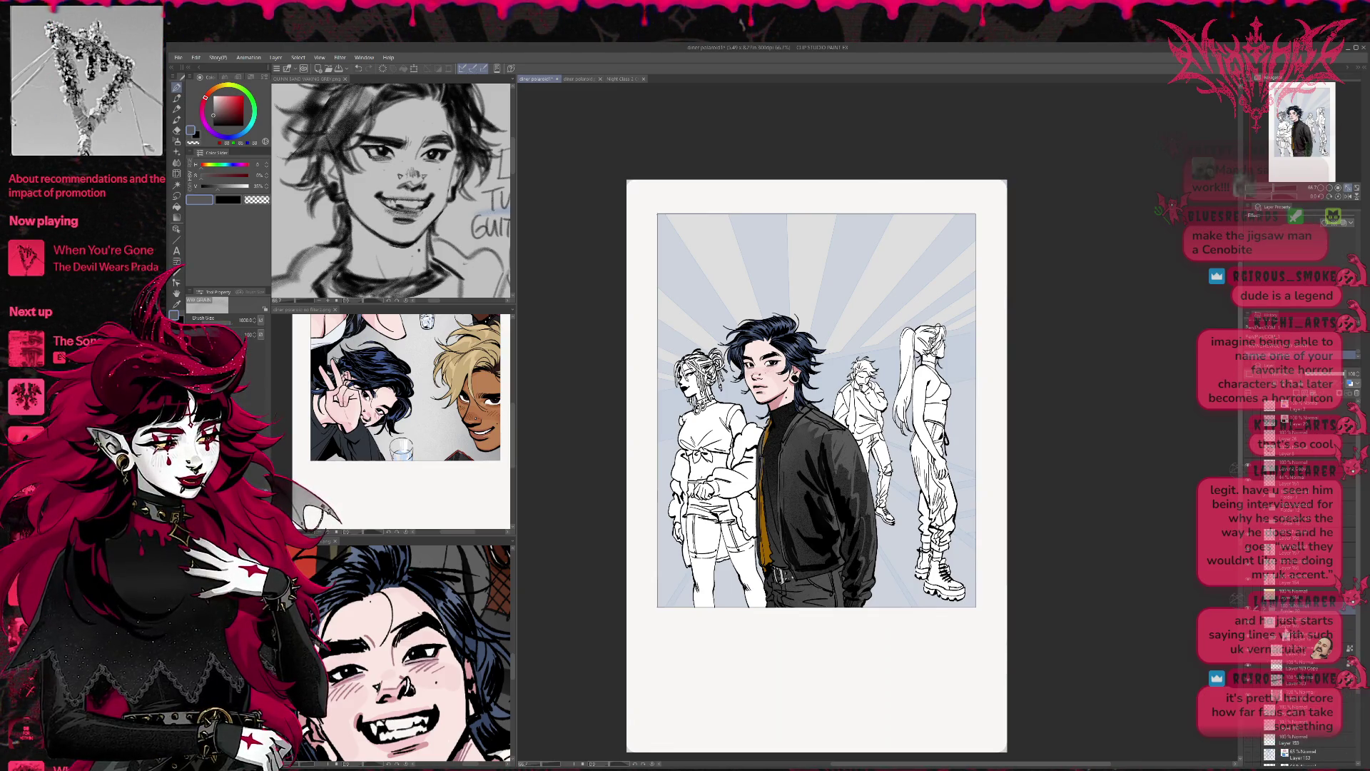
left_click(1277, 620)
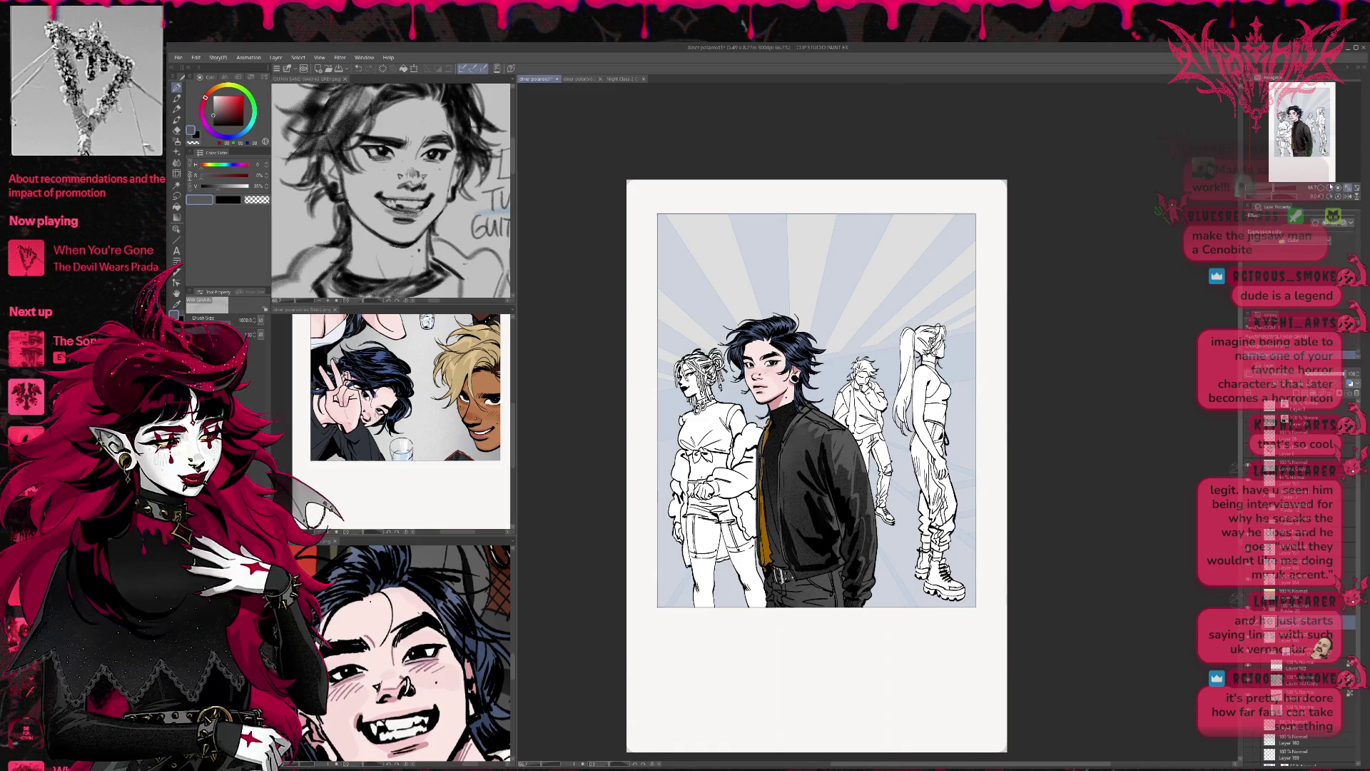
left_click(1328, 187)
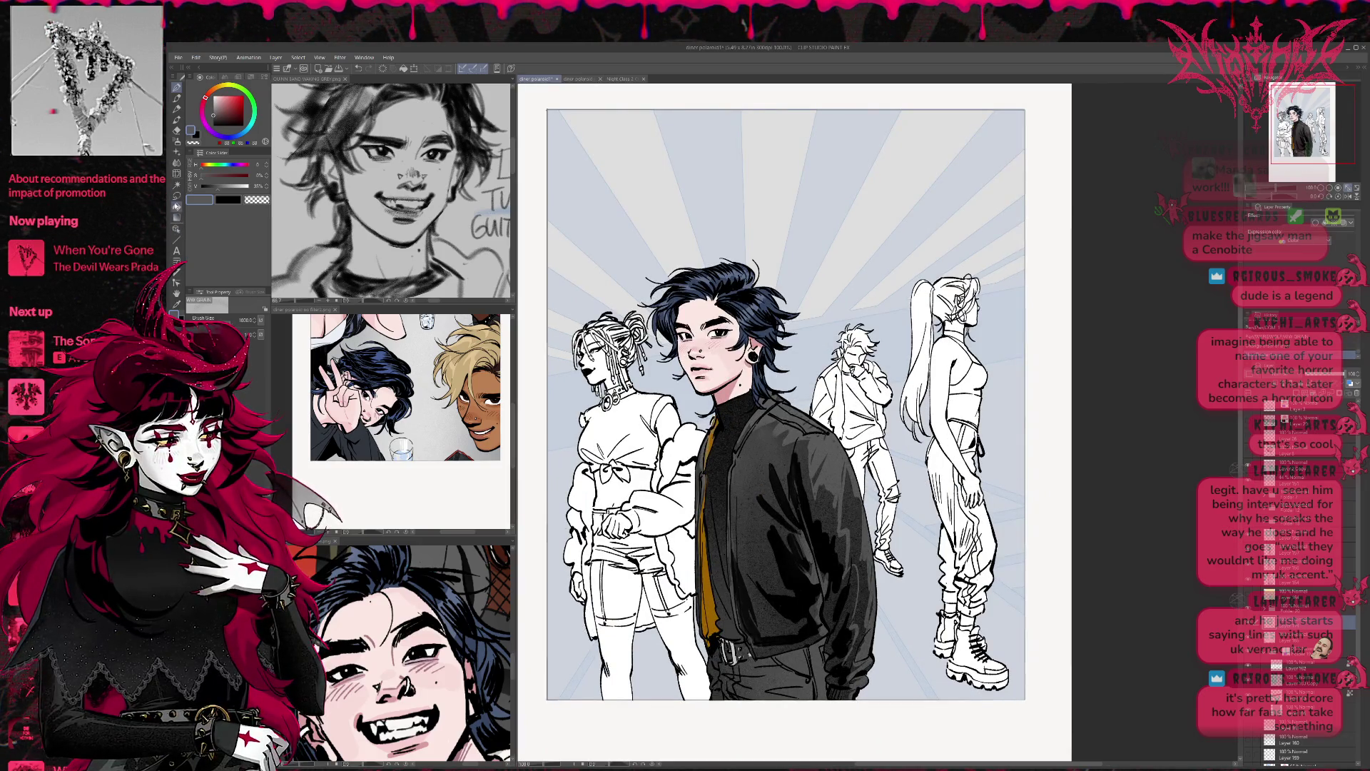
left_click(179, 207)
left_click(428, 435, "alt")
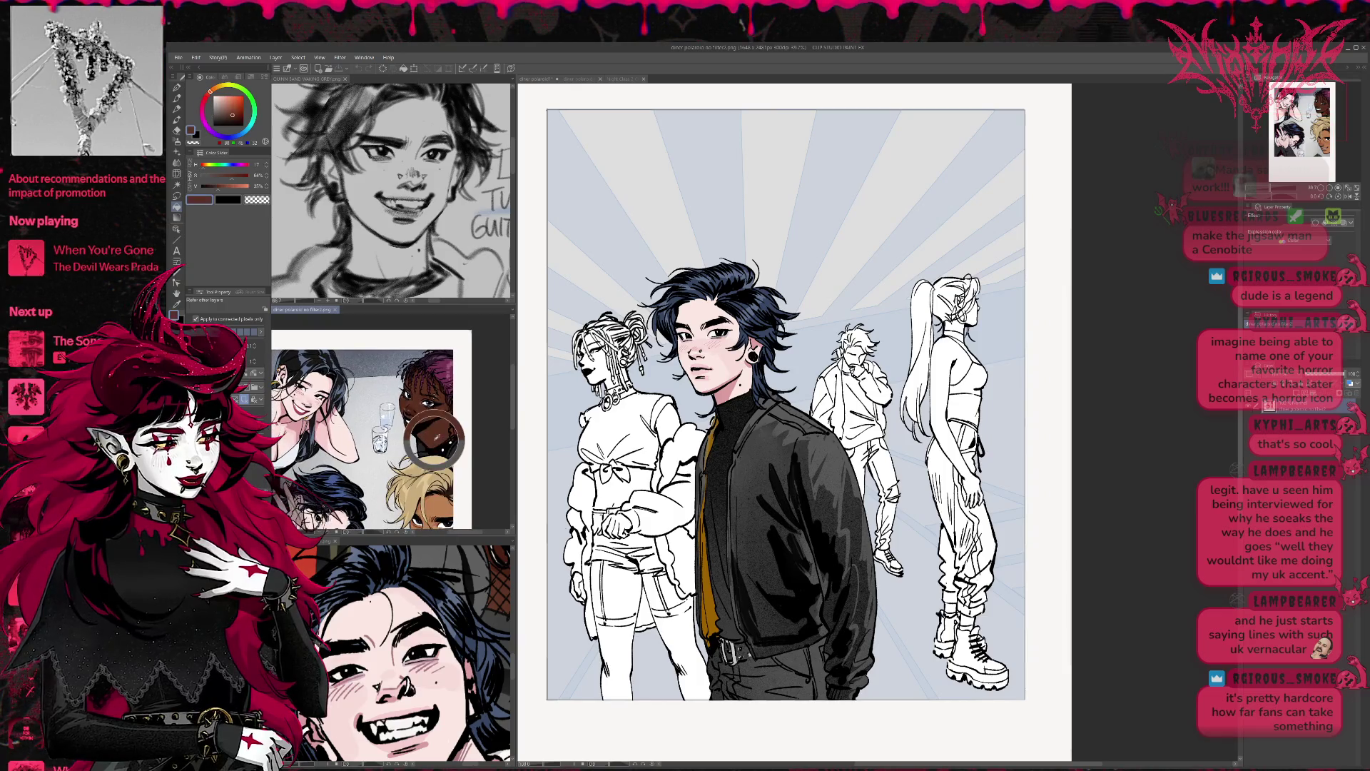
Step: Fill the left woman's midriff, both hands and thighs with dark brown
left_click(615, 492)
left_click(646, 477)
left_click(622, 526)
left_click(608, 527)
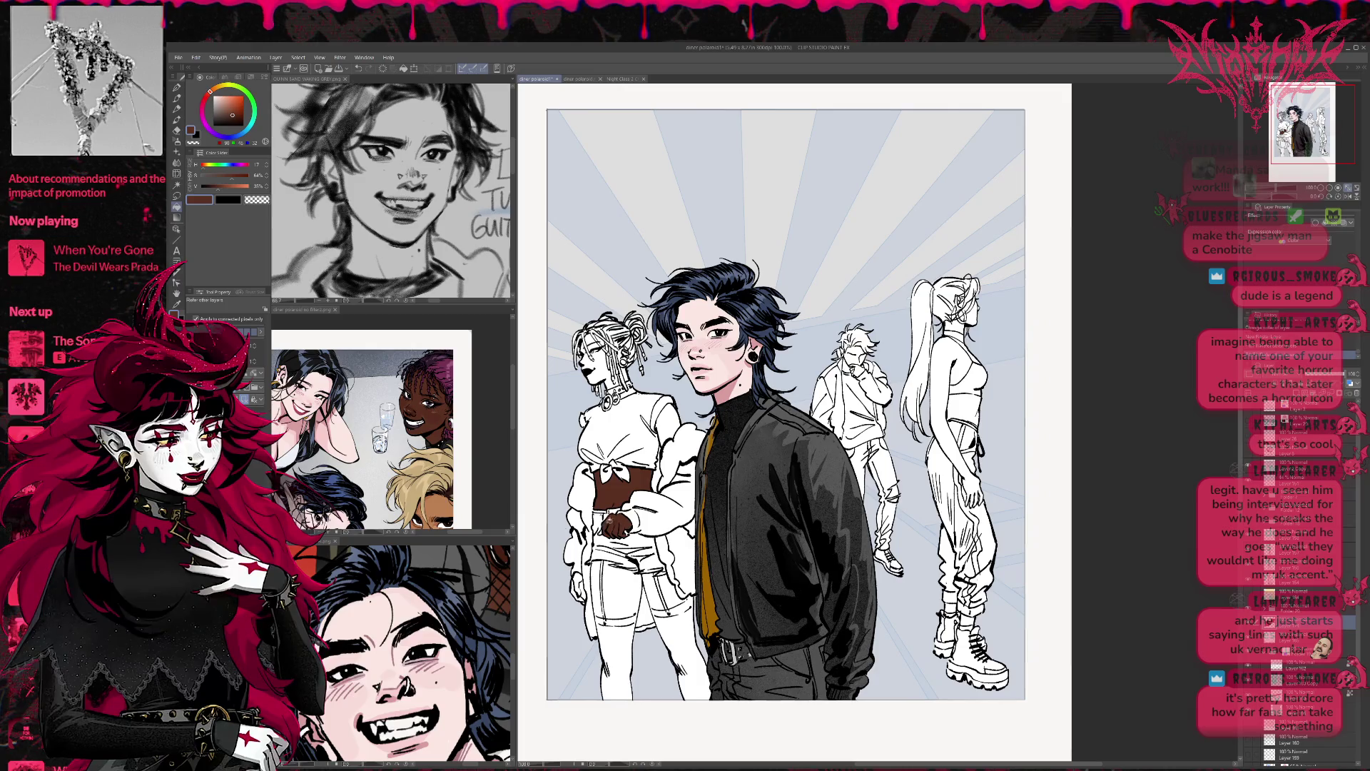
left_click(578, 584)
left_click(583, 591)
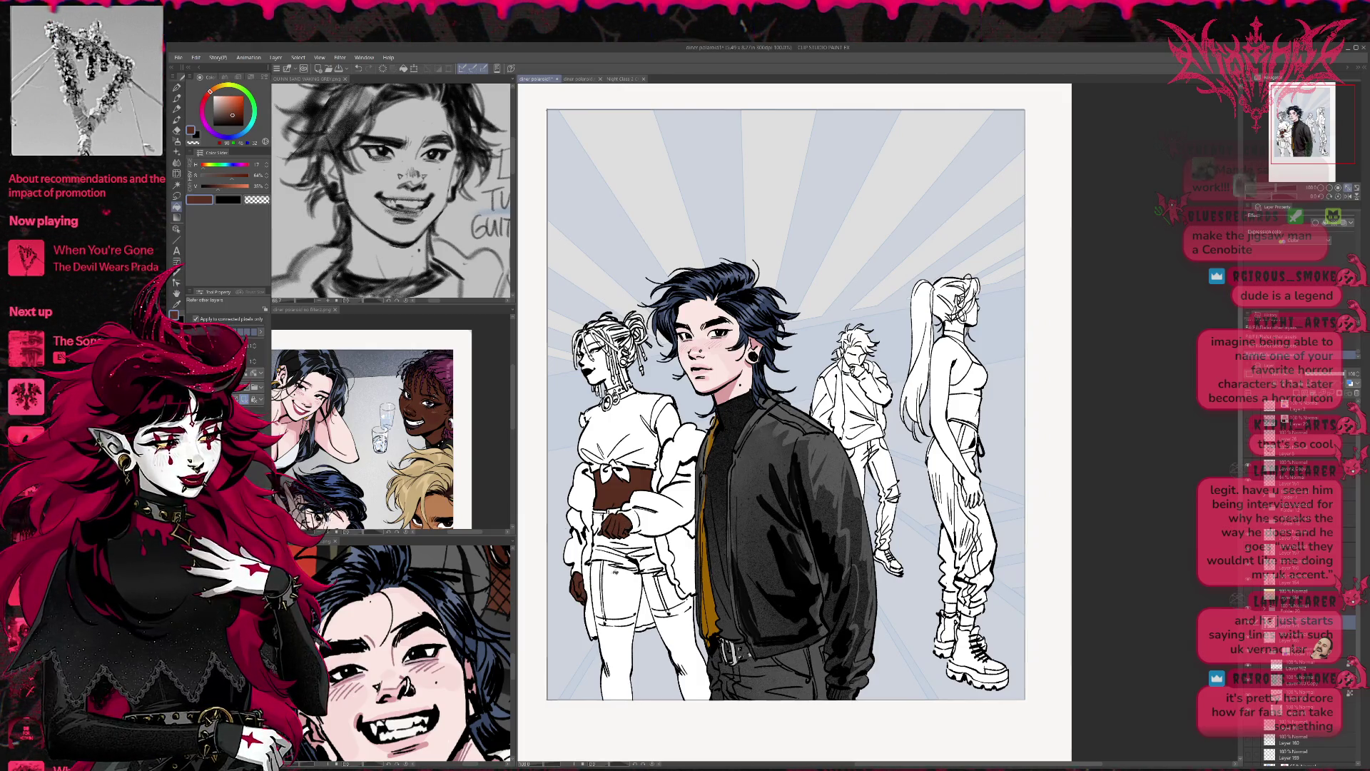
left_click(621, 588)
left_click(598, 589)
left_click(653, 591)
left_click(672, 592)
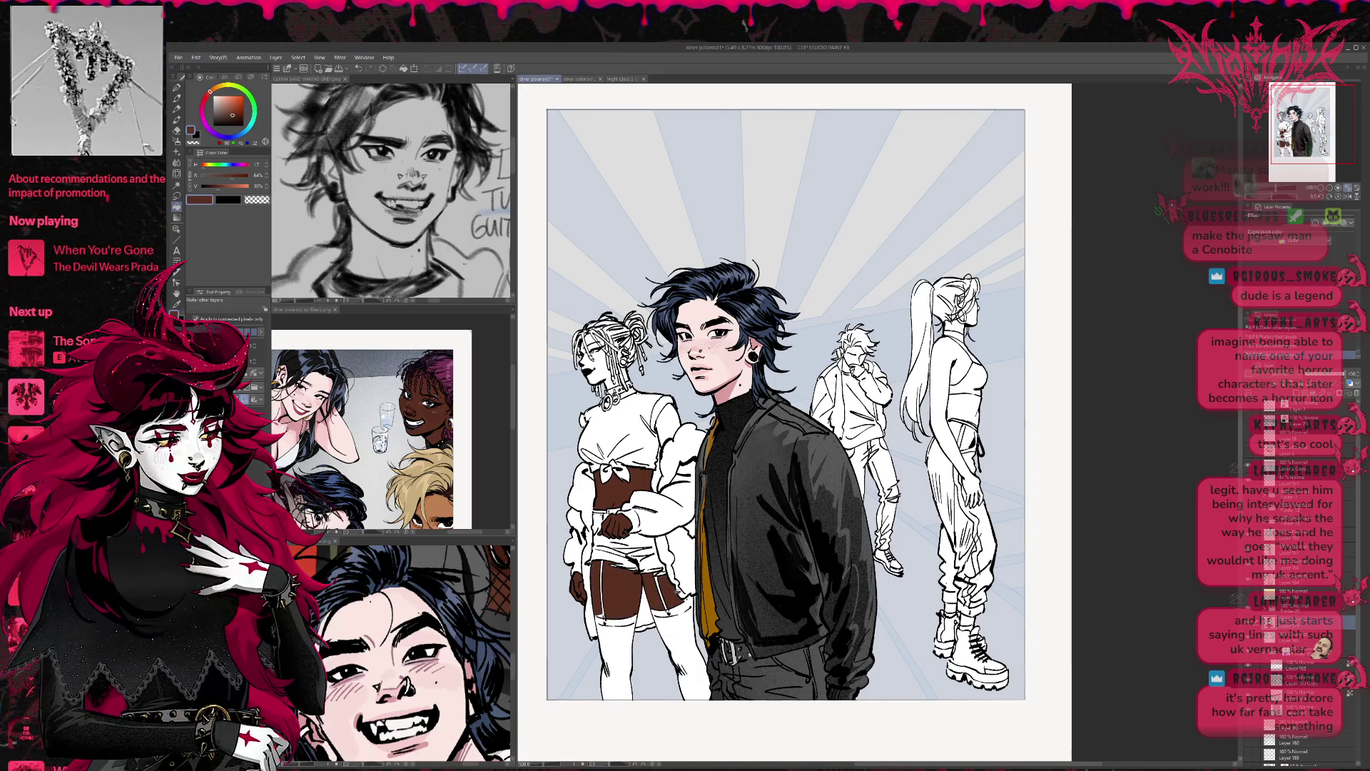
left_click(603, 589)
Step: Touch up her thigh with the pen and fill her upper arm with the same brown
left_click_drag(634, 590, 631, 568)
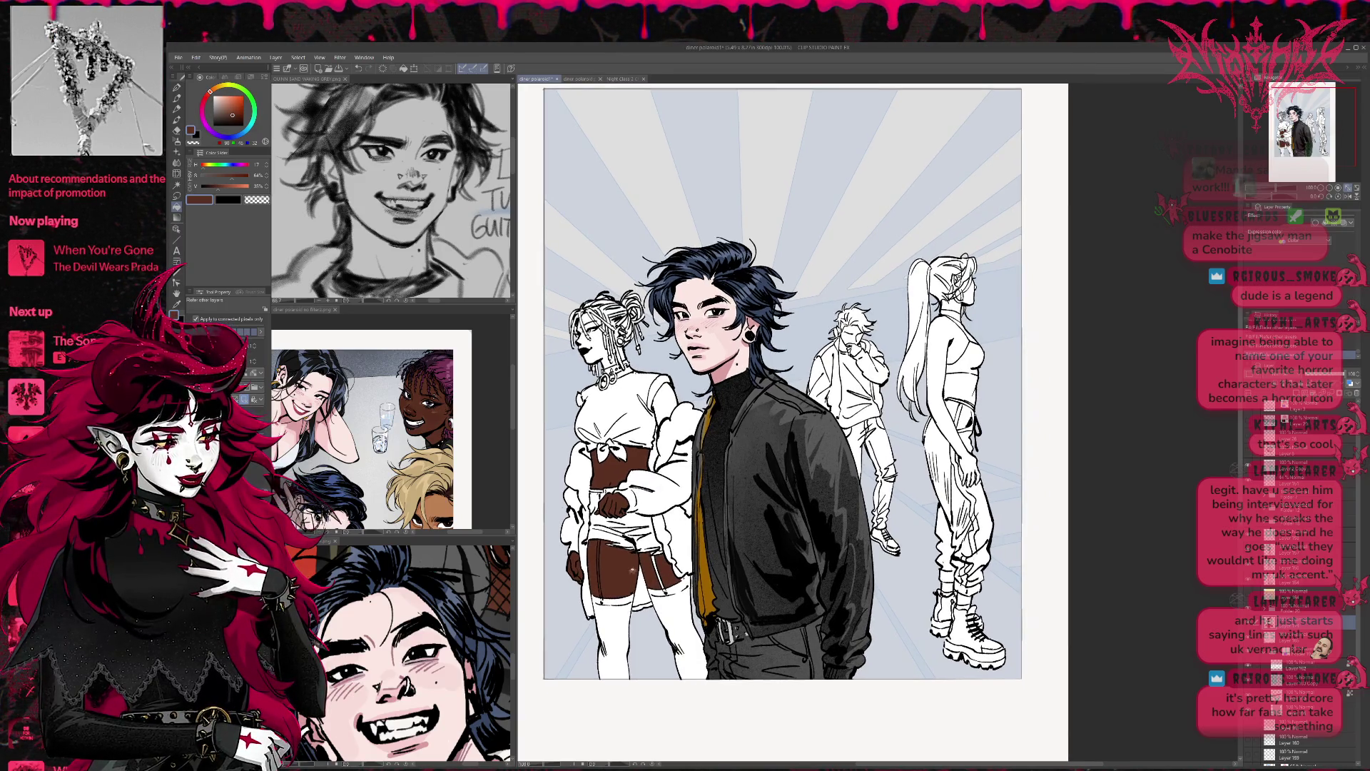
key("b")
left_click(635, 554)
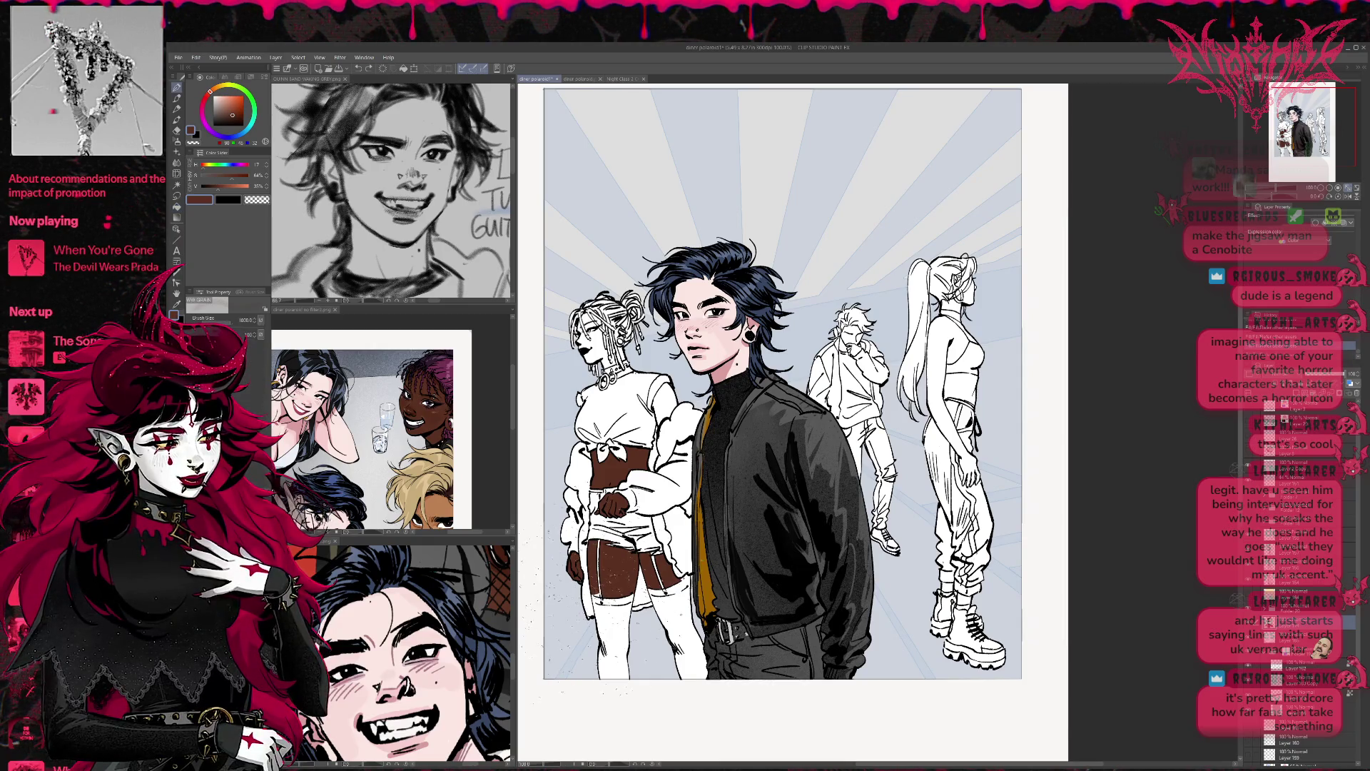
key("p")
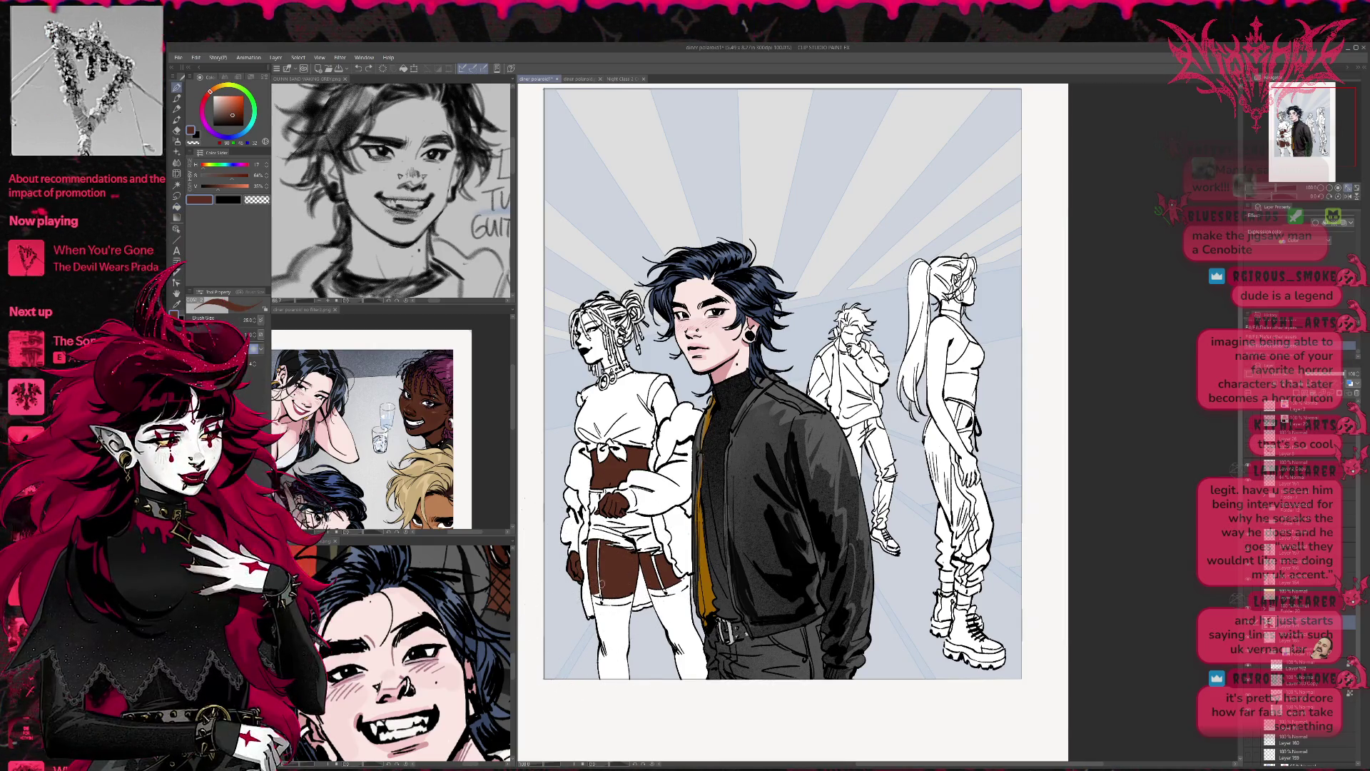
left_click(606, 572)
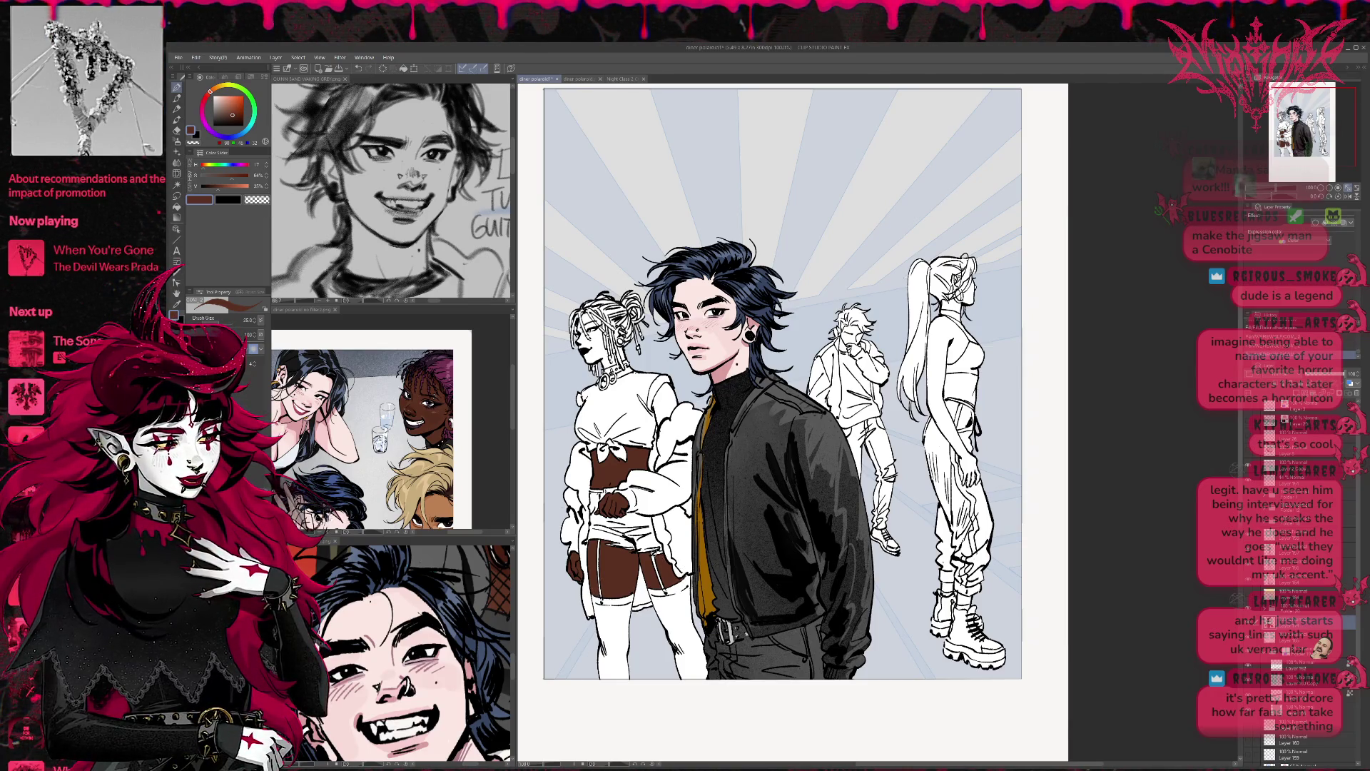
scroll(671, 525, "up", 1)
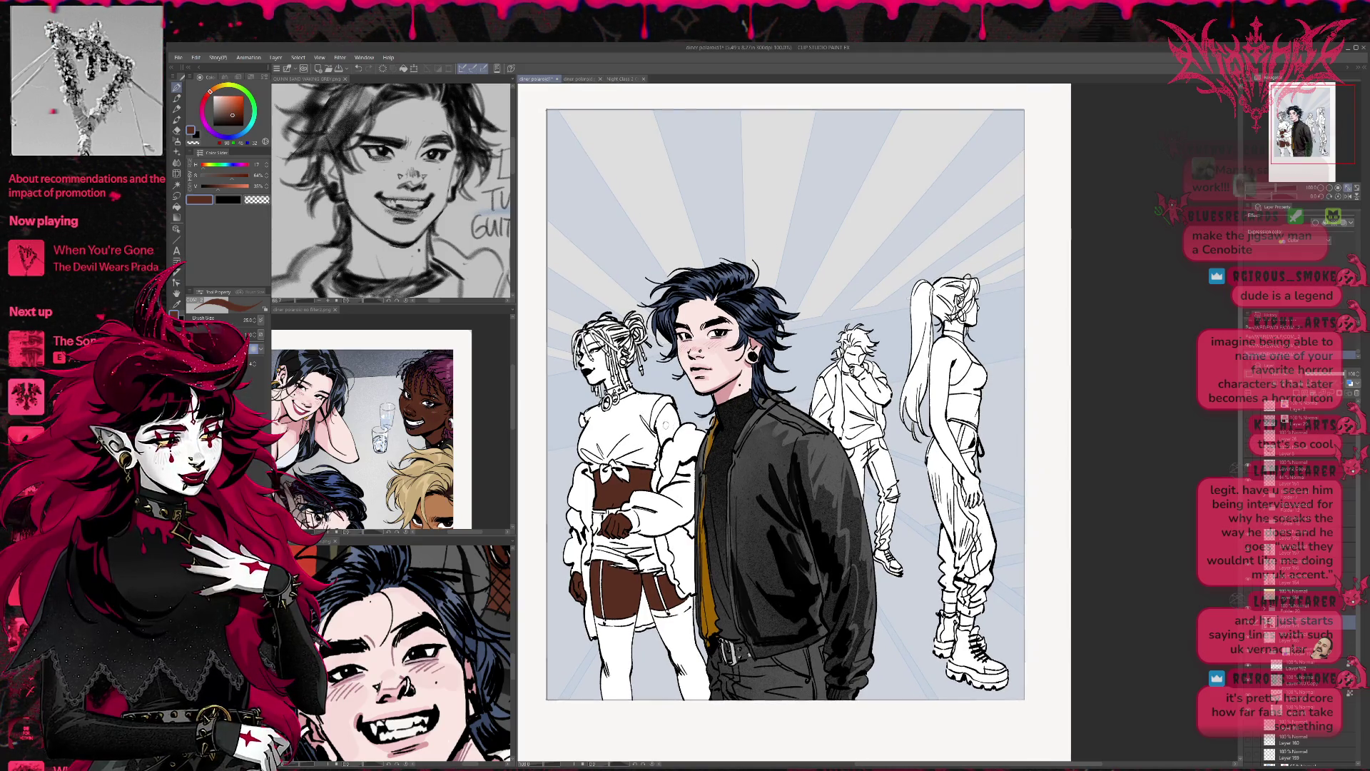
key("g")
left_click(674, 419)
key("p")
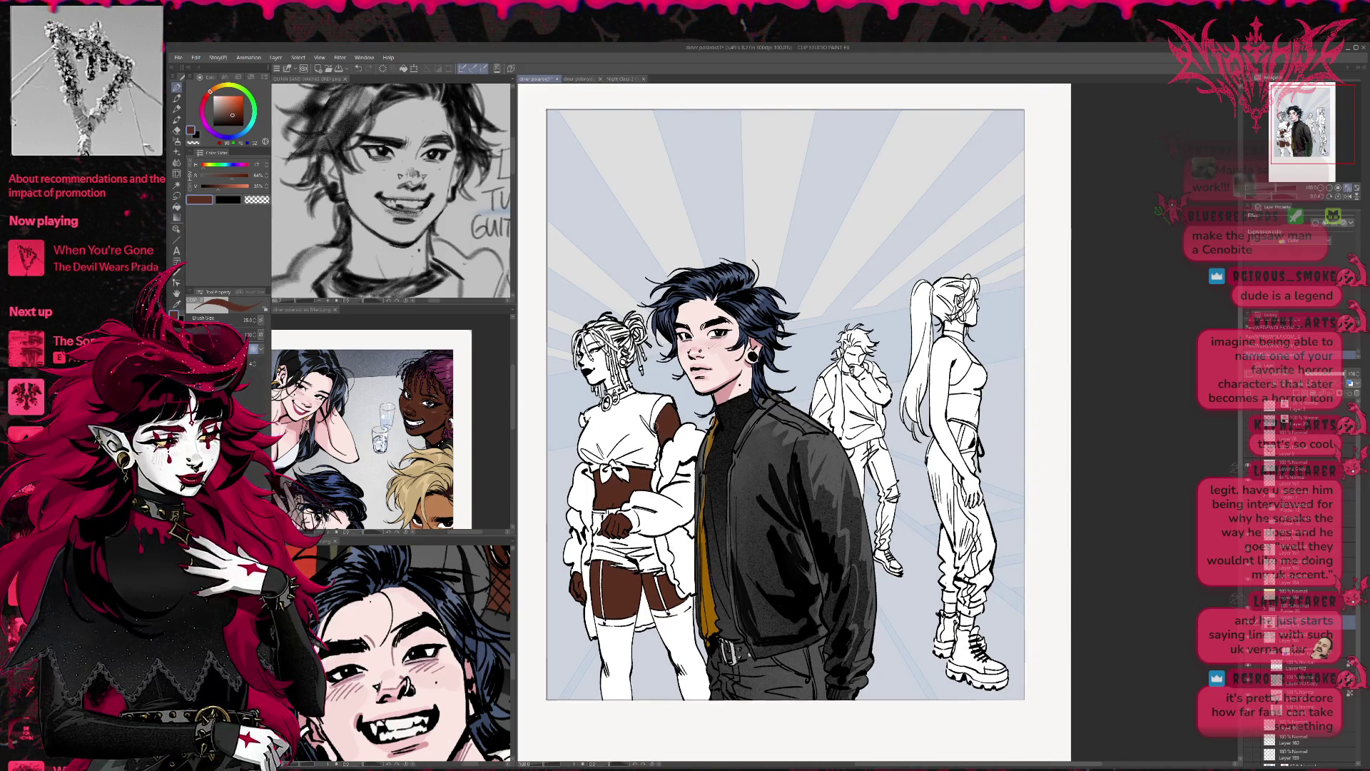
scroll(850, 285, "up", 4)
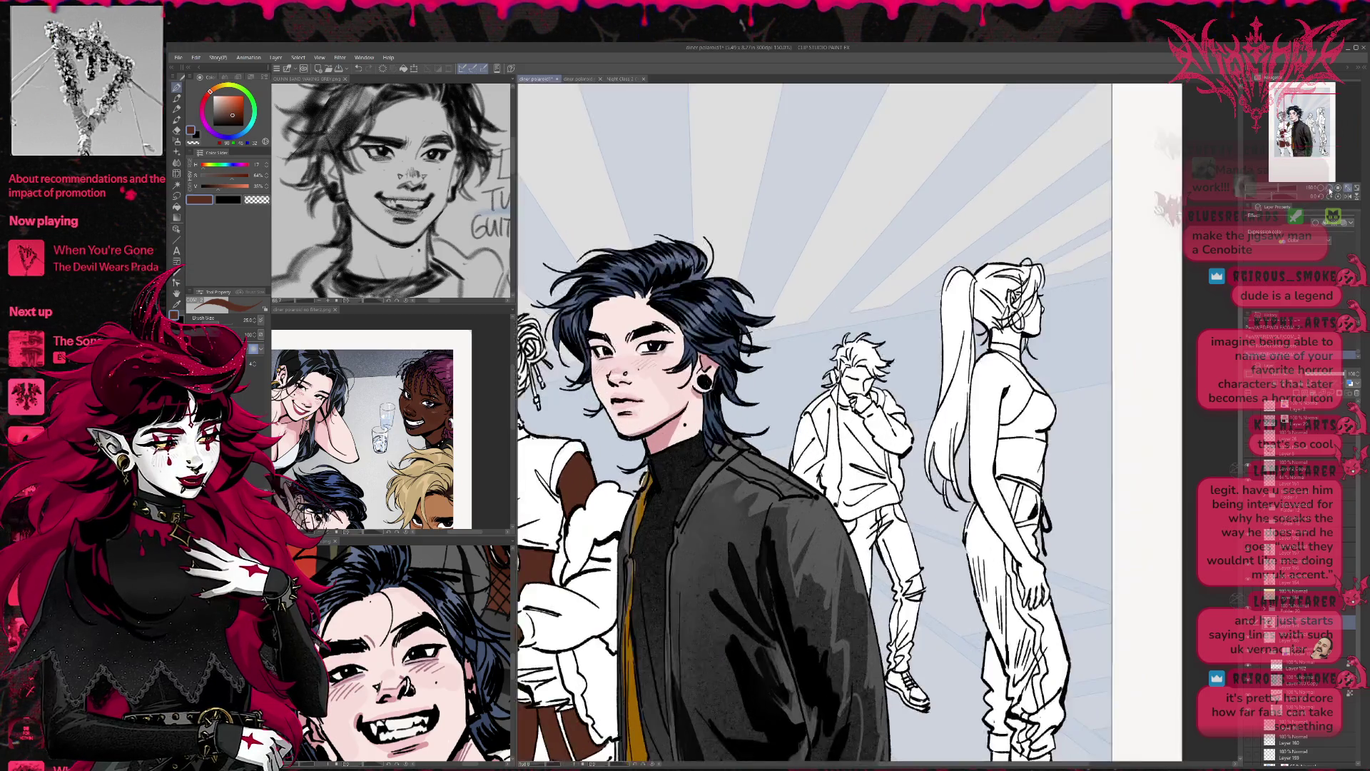
Step: Paint brown skin around the left girl's ear and fill her neck, erasing the overflow
left_click_drag(850, 285, 1106, 306)
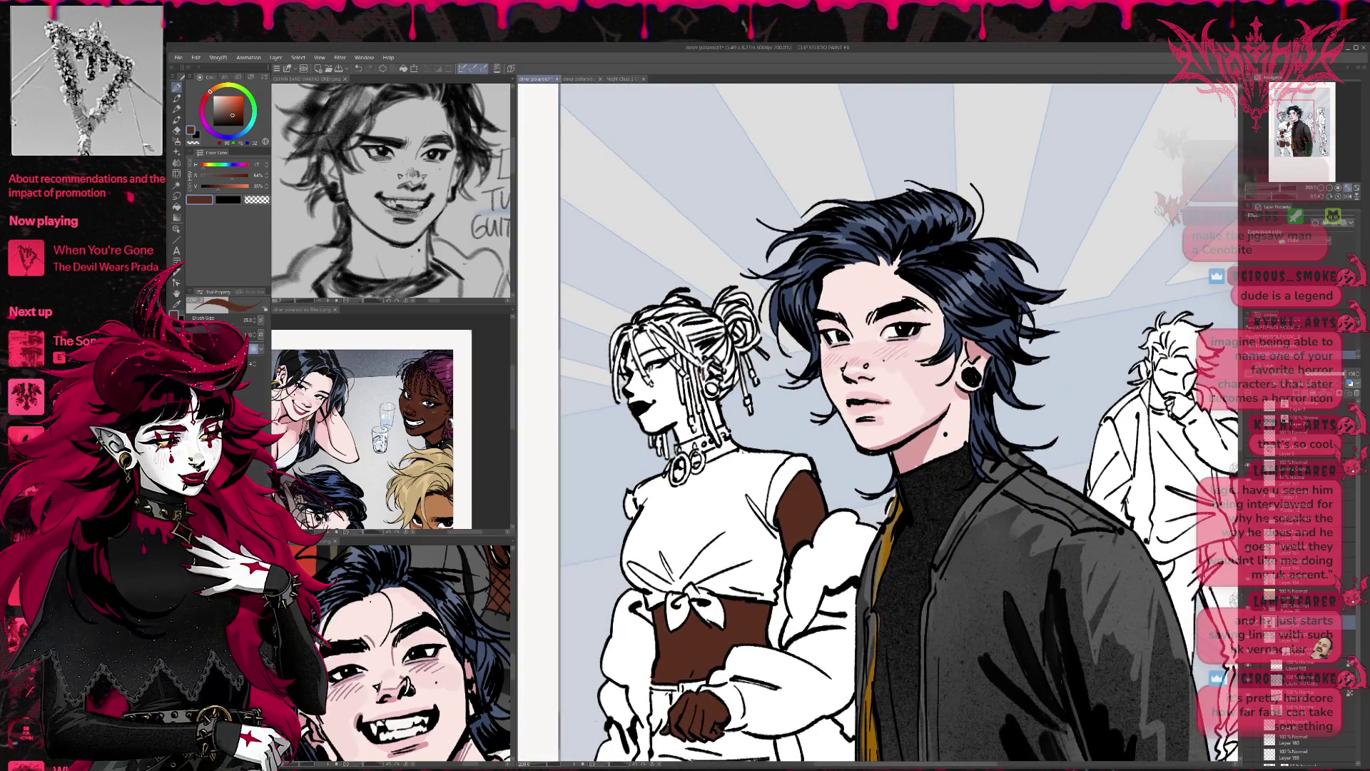
mouse_move(706, 365)
left_mouse_down()
mouse_move(704, 382)
mouse_move(719, 374)
mouse_move(706, 464)
left_mouse_up()
key("g")
left_click(724, 443)
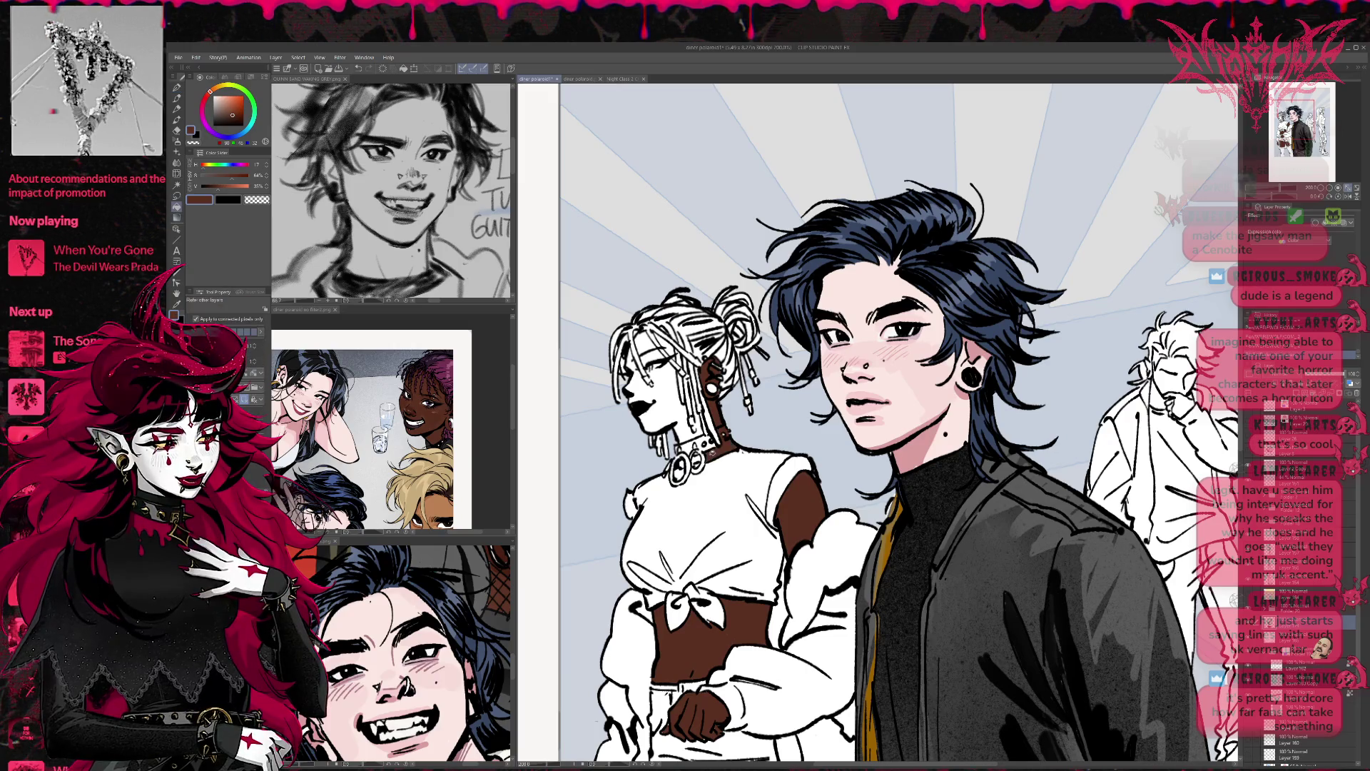
key("e")
mouse_move(717, 428)
left_mouse_down()
mouse_move(706, 450)
mouse_move(695, 429)
mouse_move(703, 460)
left_mouse_up()
key("p")
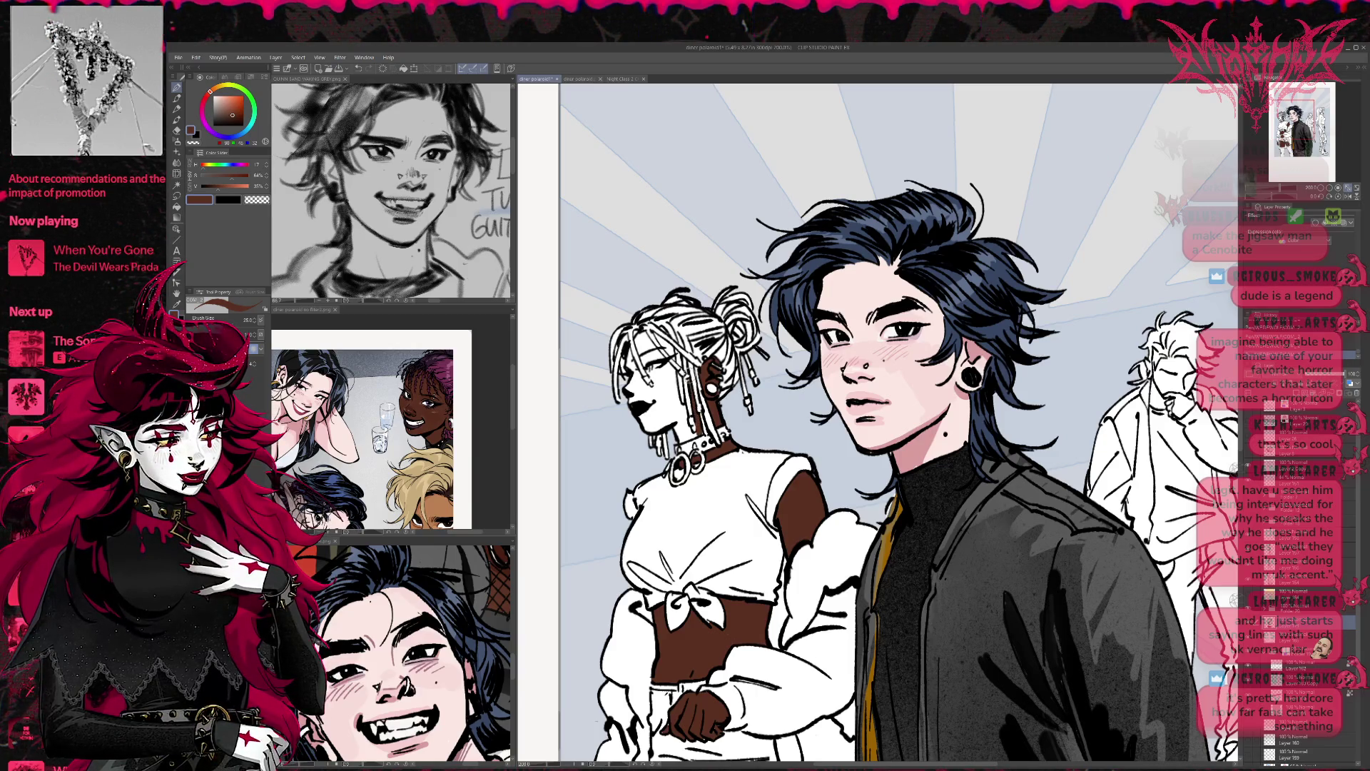
Step: Paint her face dark brown with the pen, reshaping the edges with the eraser
mouse_move(632, 365)
left_mouse_down()
mouse_move(650, 391)
mouse_move(636, 337)
mouse_move(660, 382)
left_mouse_up()
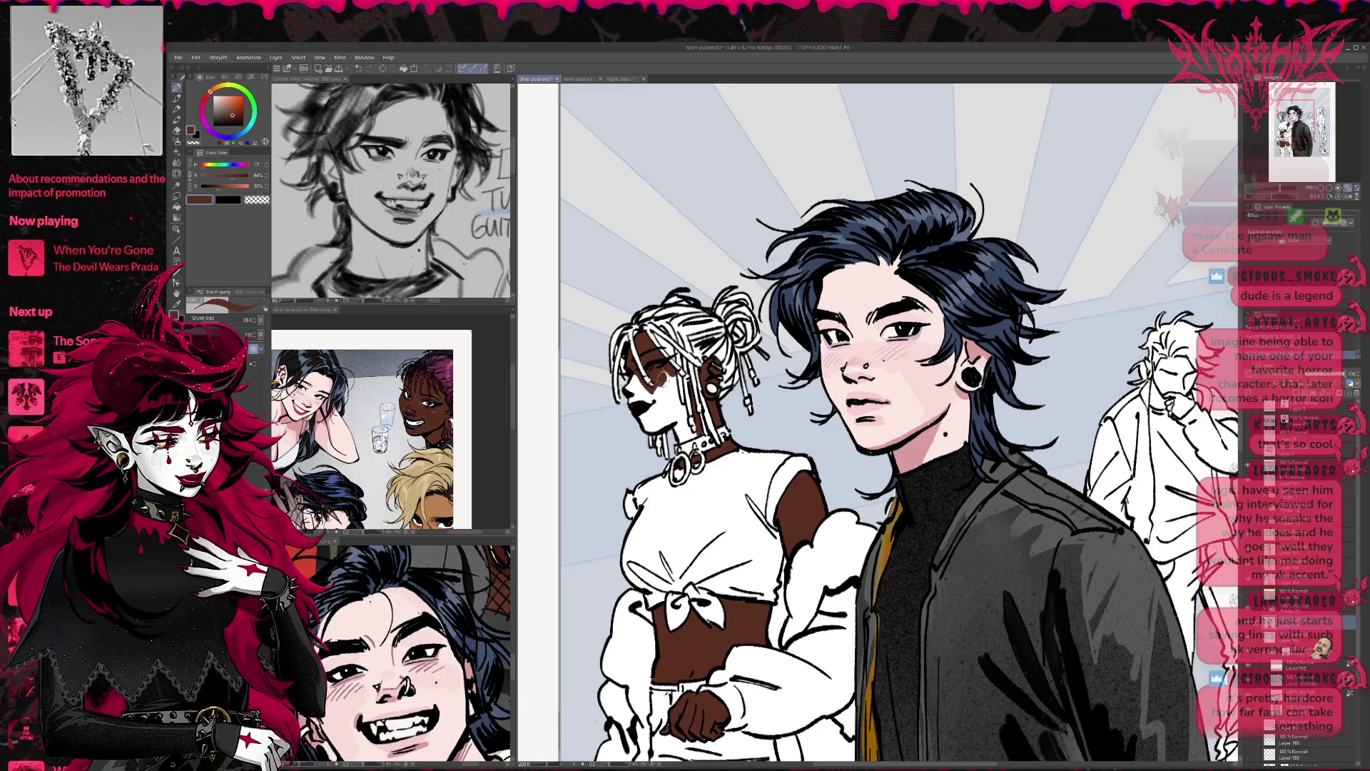
key("g")
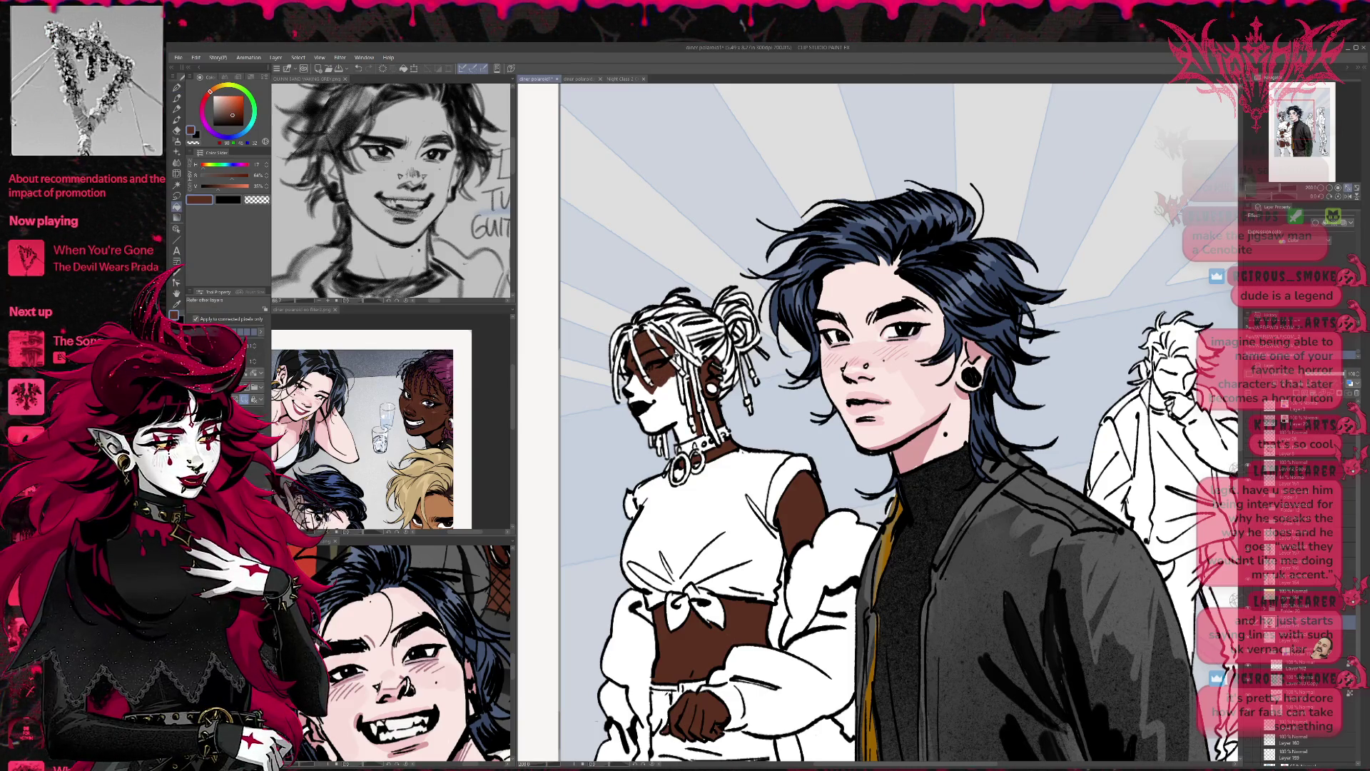
key("p")
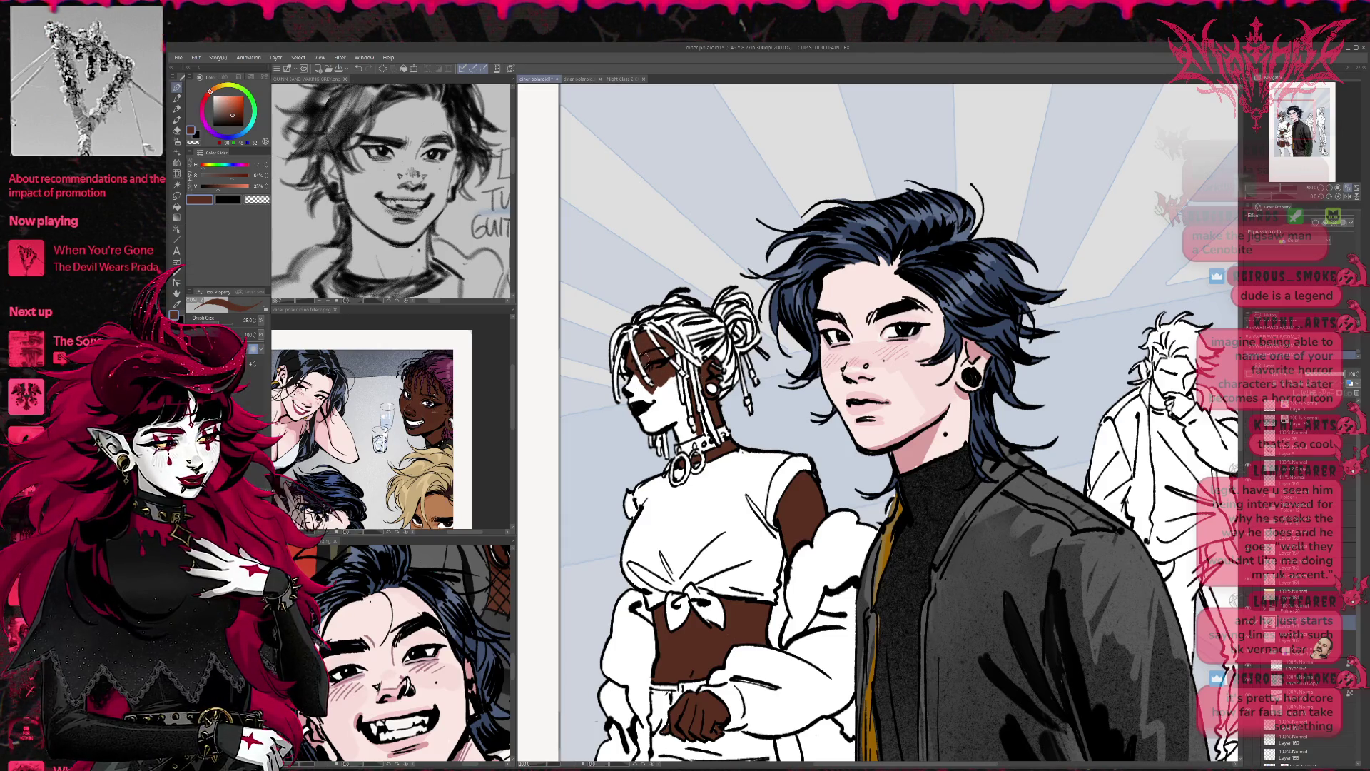
mouse_move(643, 353)
left_mouse_down()
mouse_move(631, 386)
mouse_move(649, 399)
left_mouse_up()
key("e")
mouse_move(624, 388)
left_mouse_down()
mouse_move(628, 428)
mouse_move(643, 397)
mouse_move(654, 428)
left_mouse_up()
key("p")
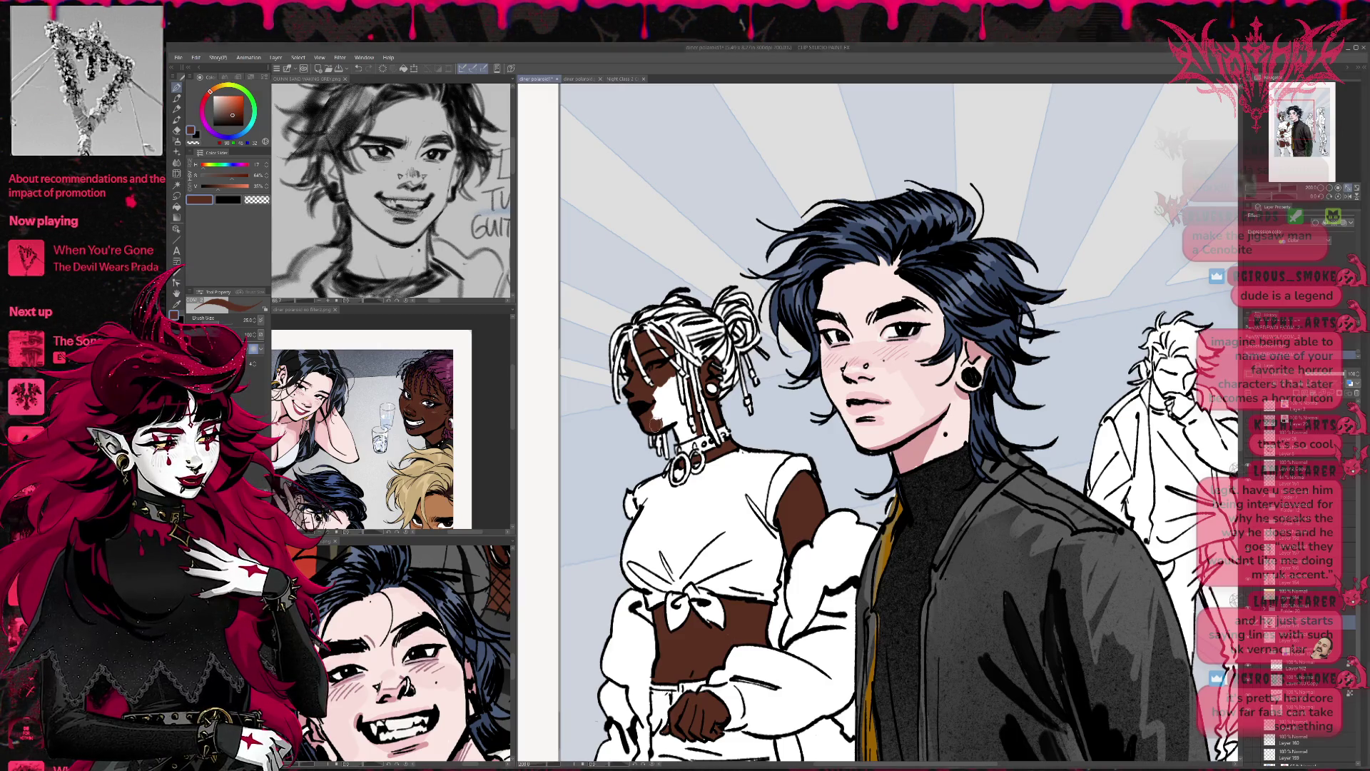
mouse_move(660, 385)
left_mouse_down()
mouse_move(671, 417)
mouse_move(675, 389)
mouse_move(685, 410)
mouse_move(681, 440)
mouse_move(681, 418)
mouse_move(650, 415)
mouse_move(678, 415)
left_mouse_up()
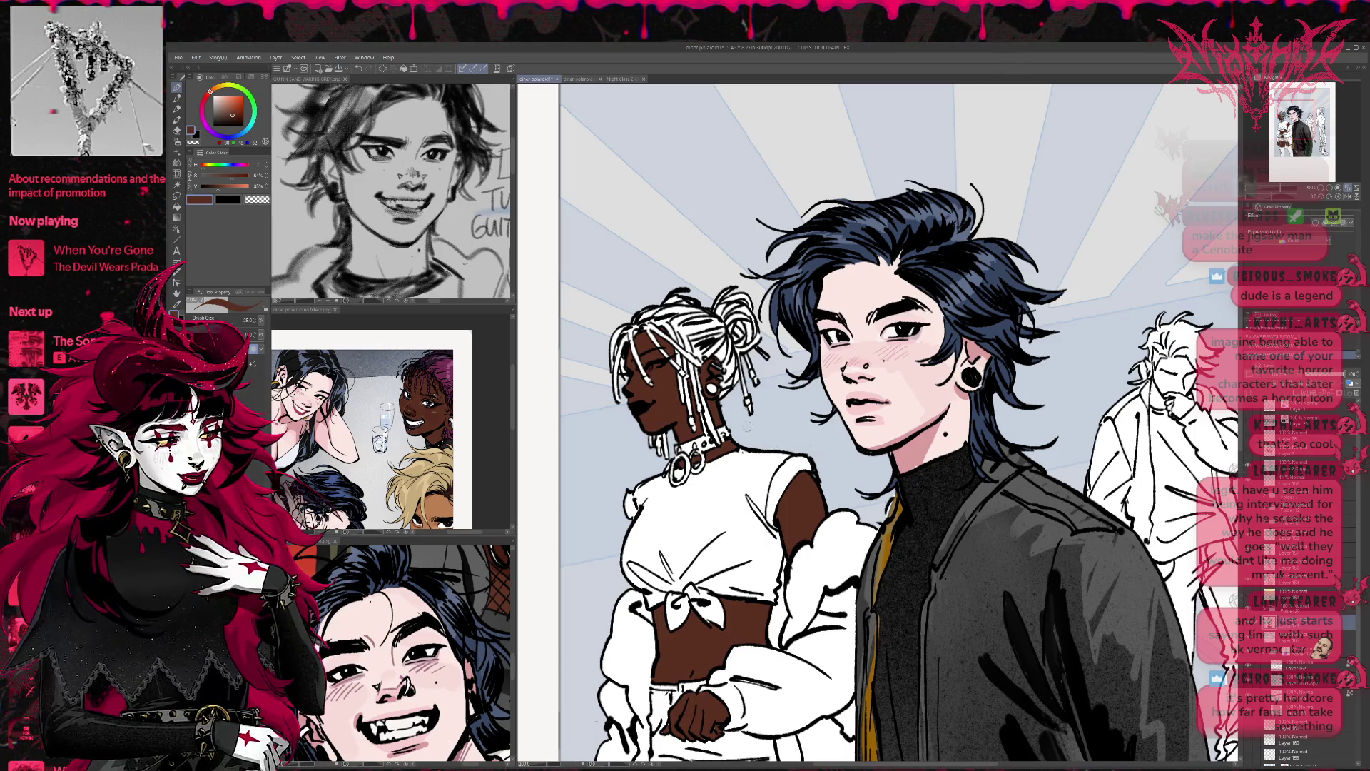
scroll(719, 392, "down", 5)
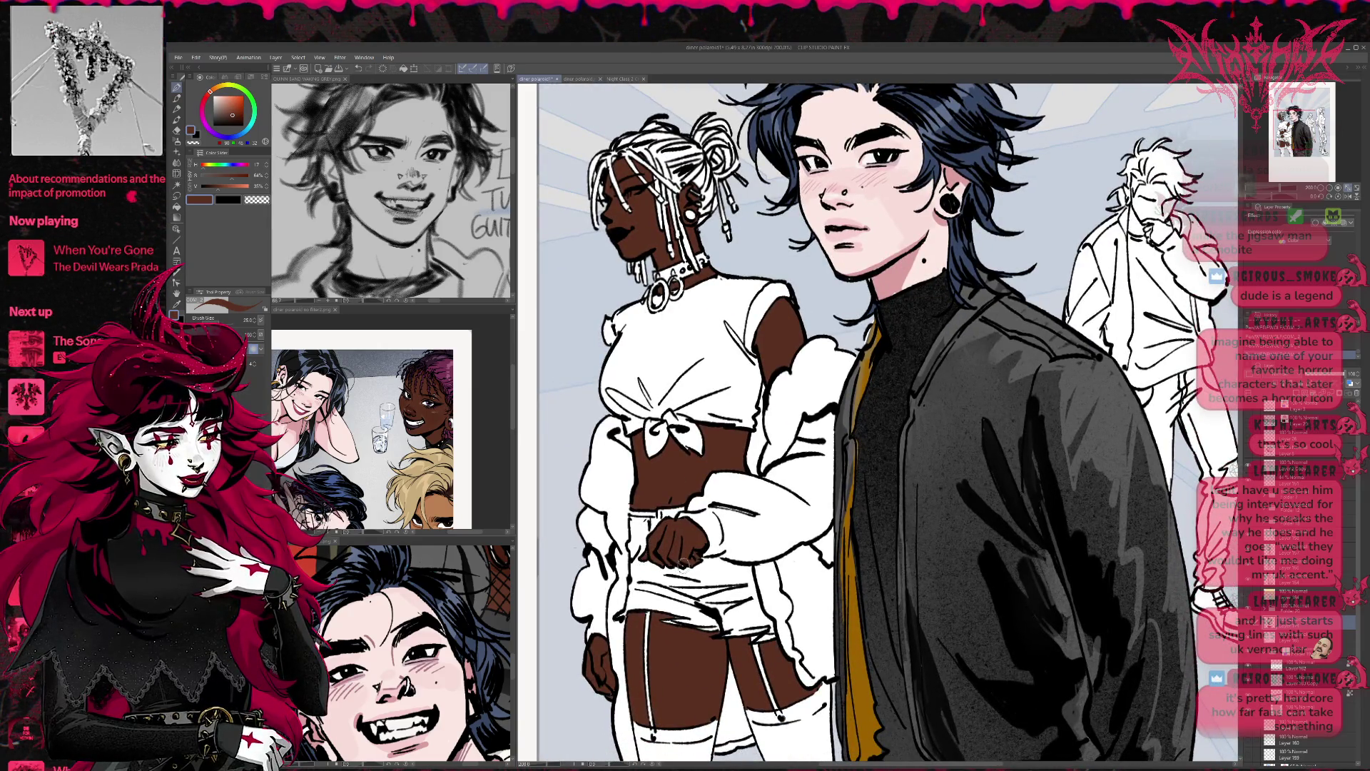
Step: Switch back to the small pen and return to the main illustration document
scroll(706, 546, "down", 1)
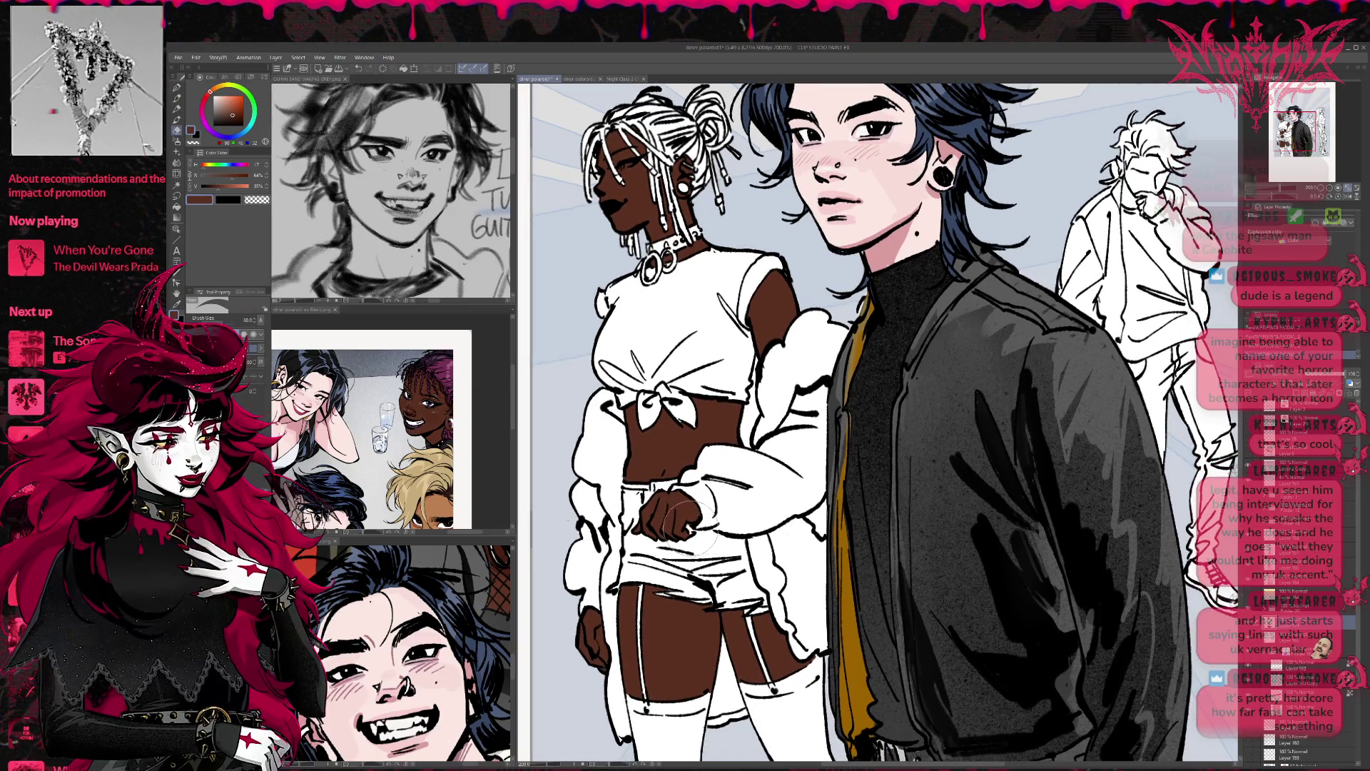
key("p")
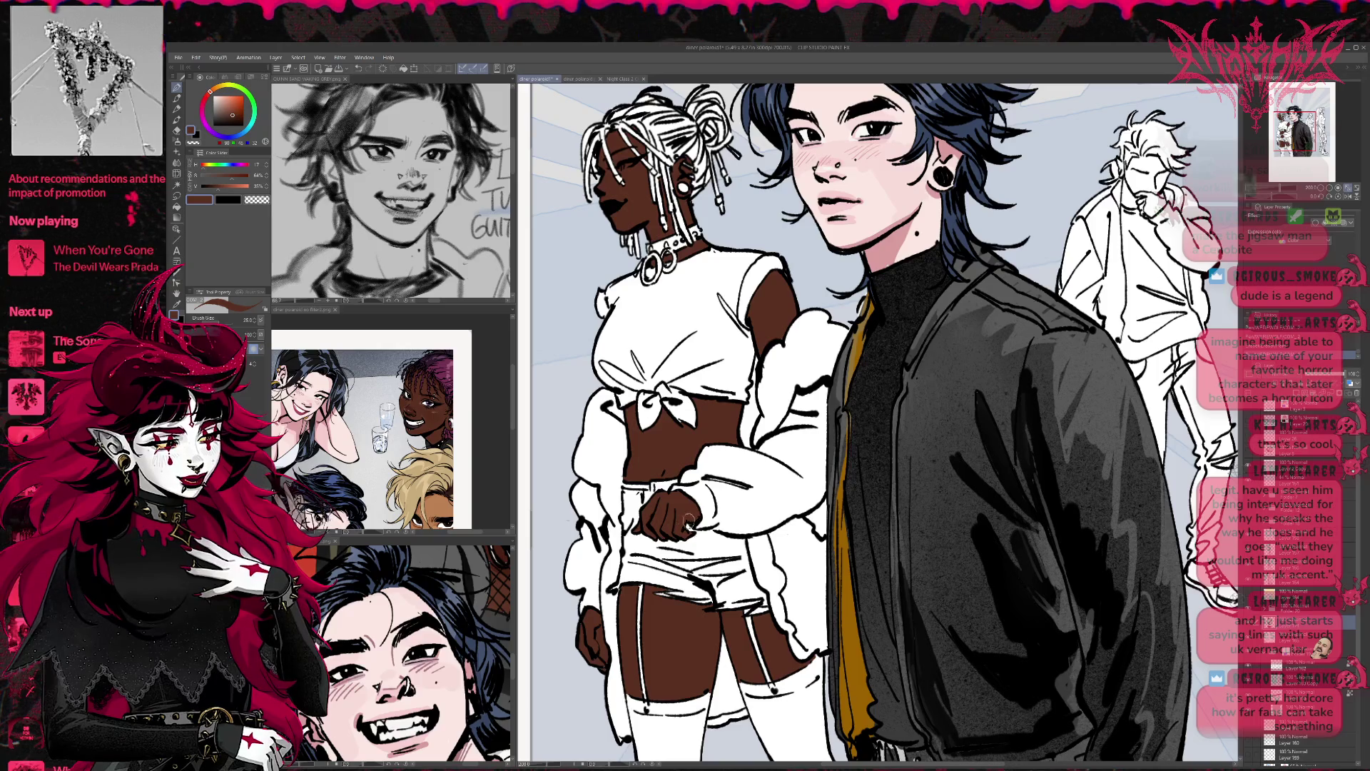
scroll(736, 533, "down", 2)
scroll(735, 563, "down", 4)
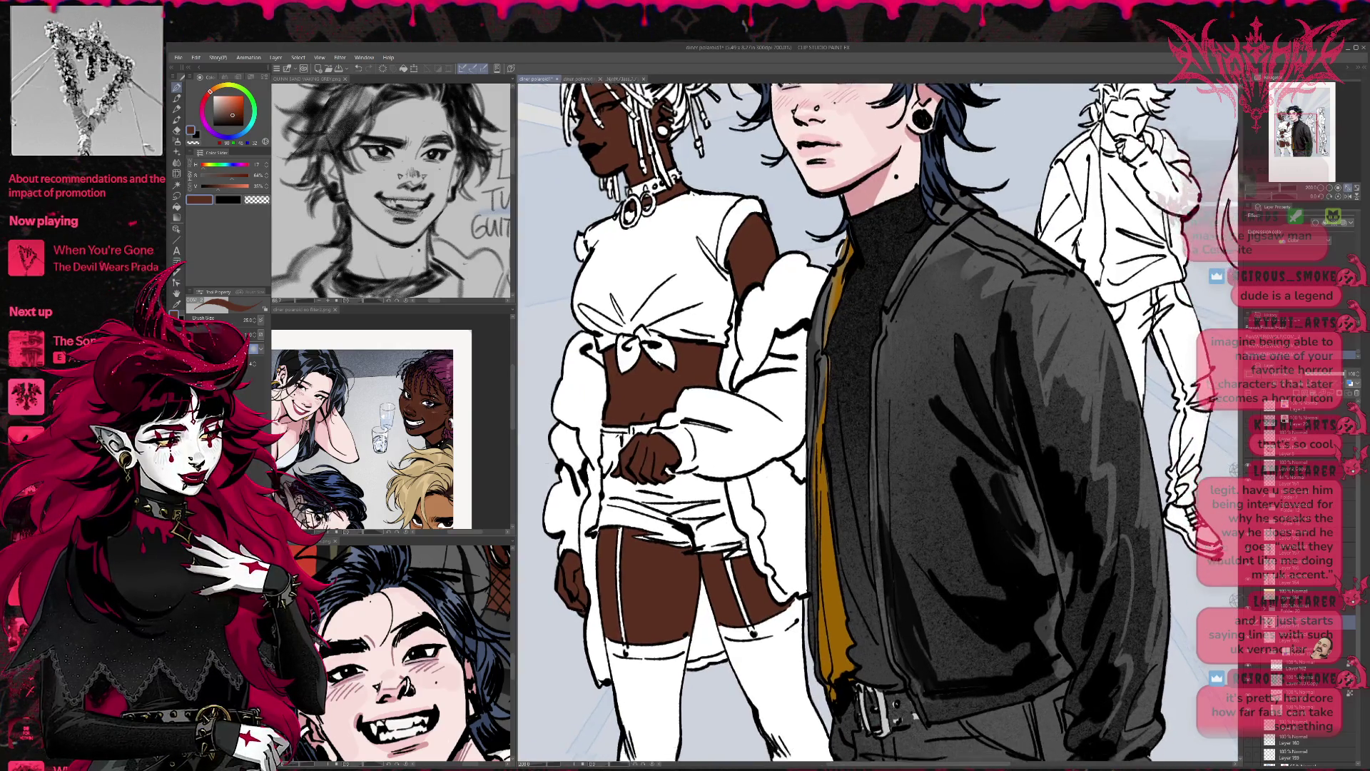
scroll(571, 546, "up", 2)
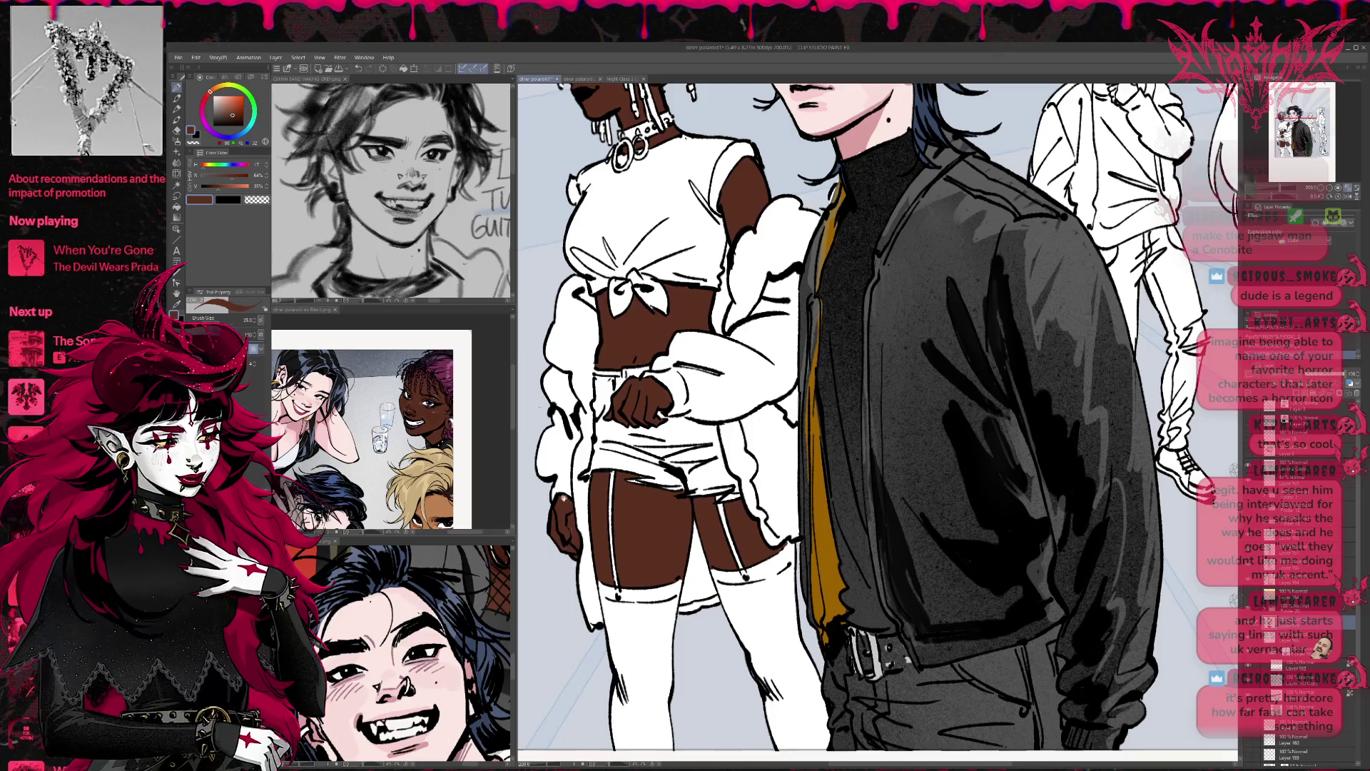
scroll(708, 575, "up", 6)
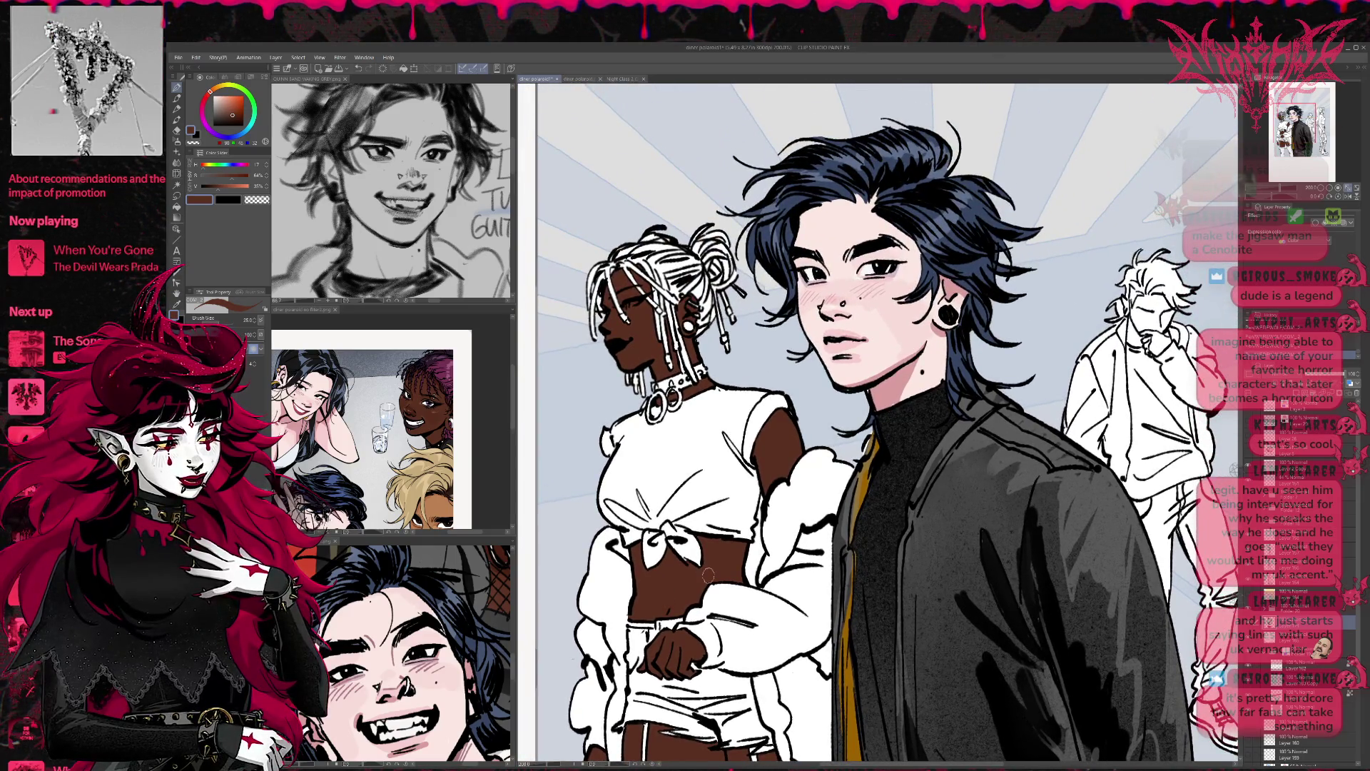
scroll(468, 618, "up", 5)
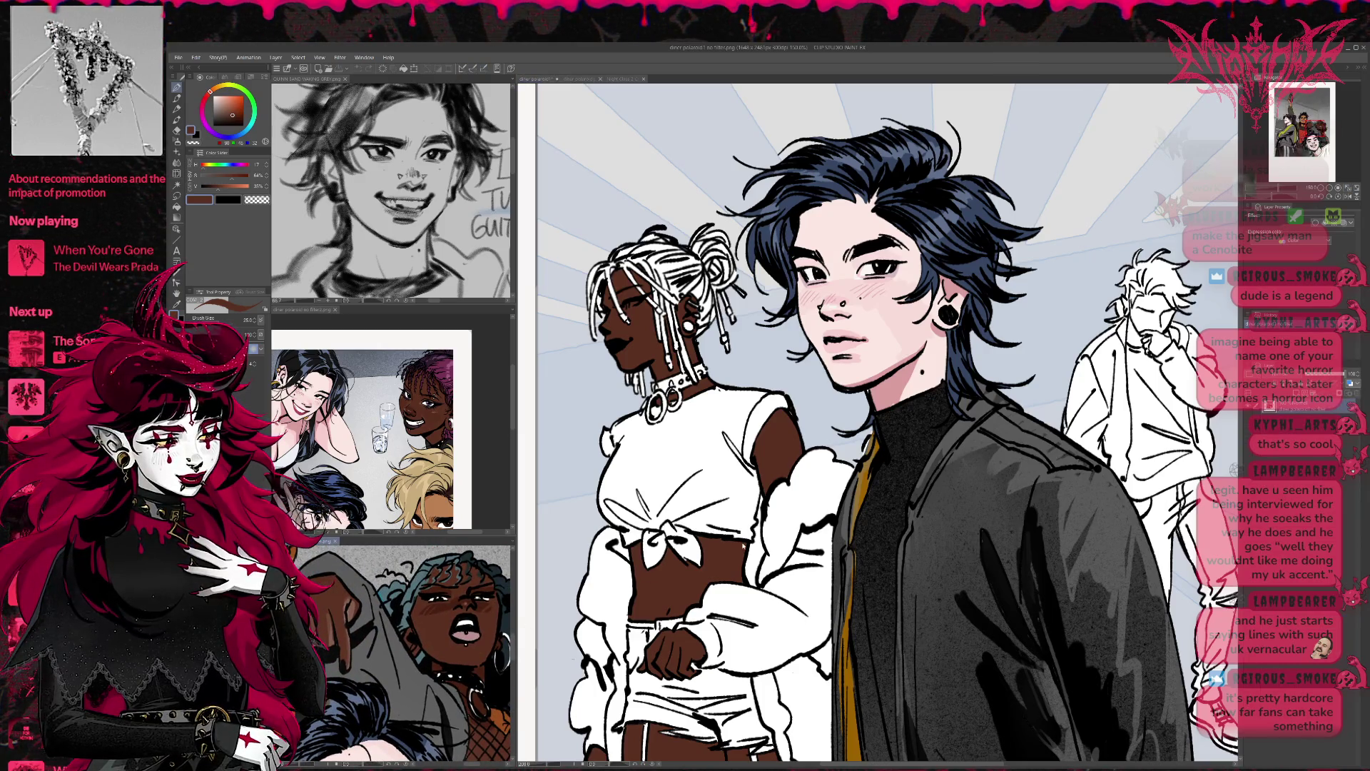
left_click(814, 498)
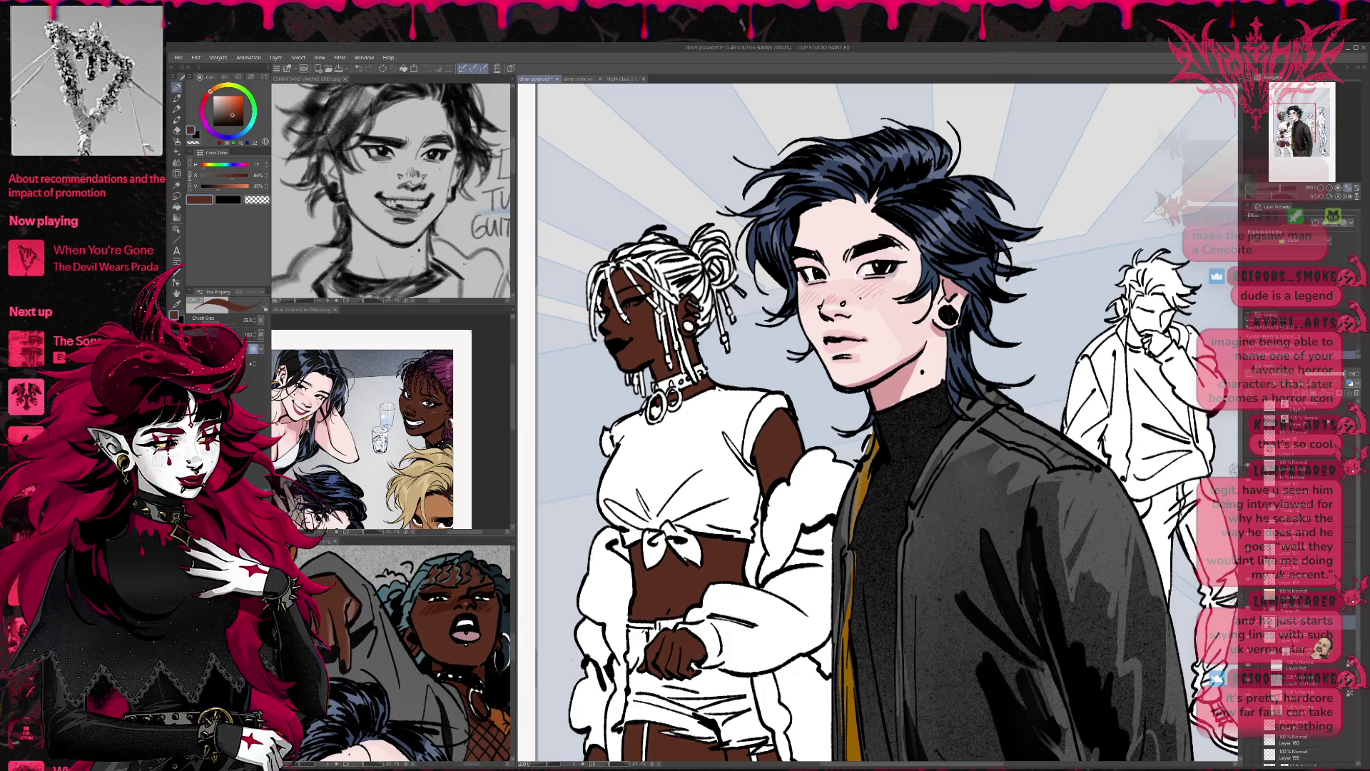
Step: Sample the dark reddish-brown skin colour from the reference images and fine-tune it
left_click(452, 601)
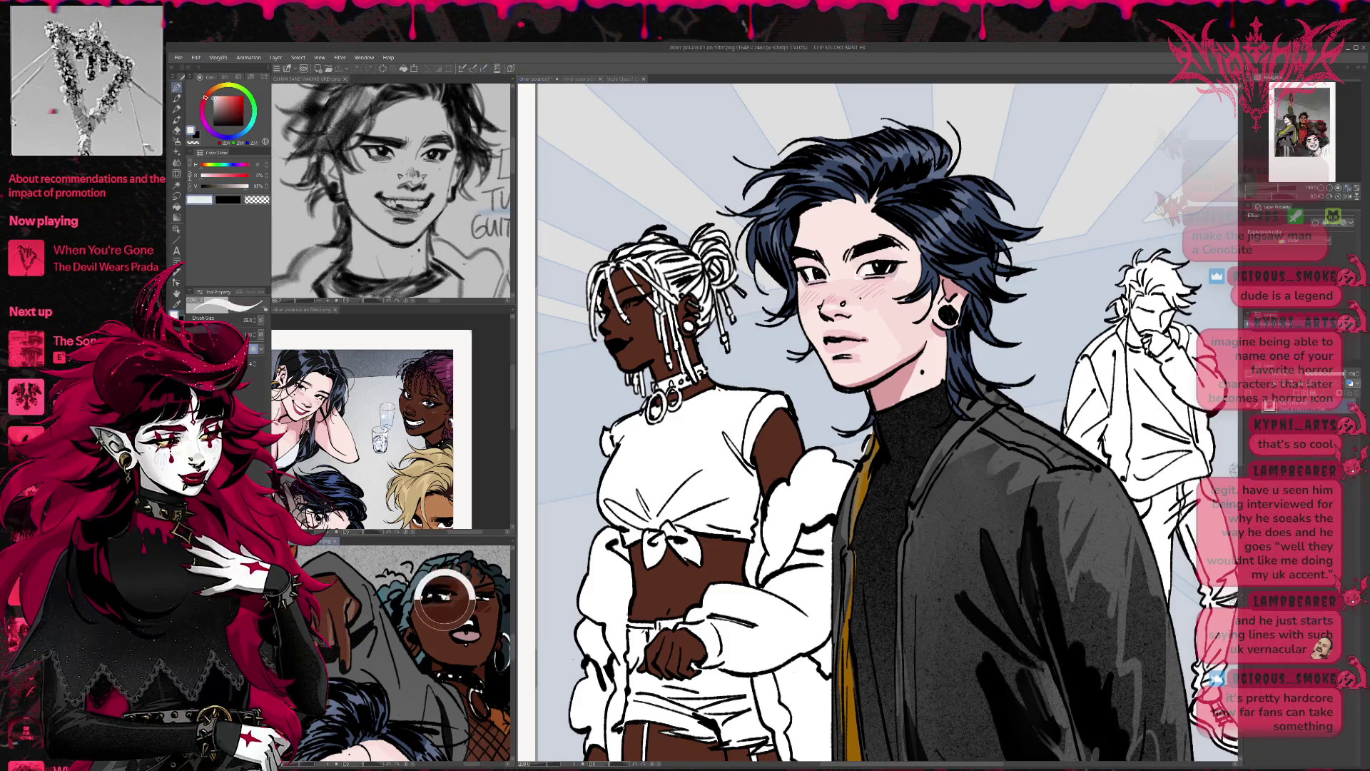
left_click(630, 304)
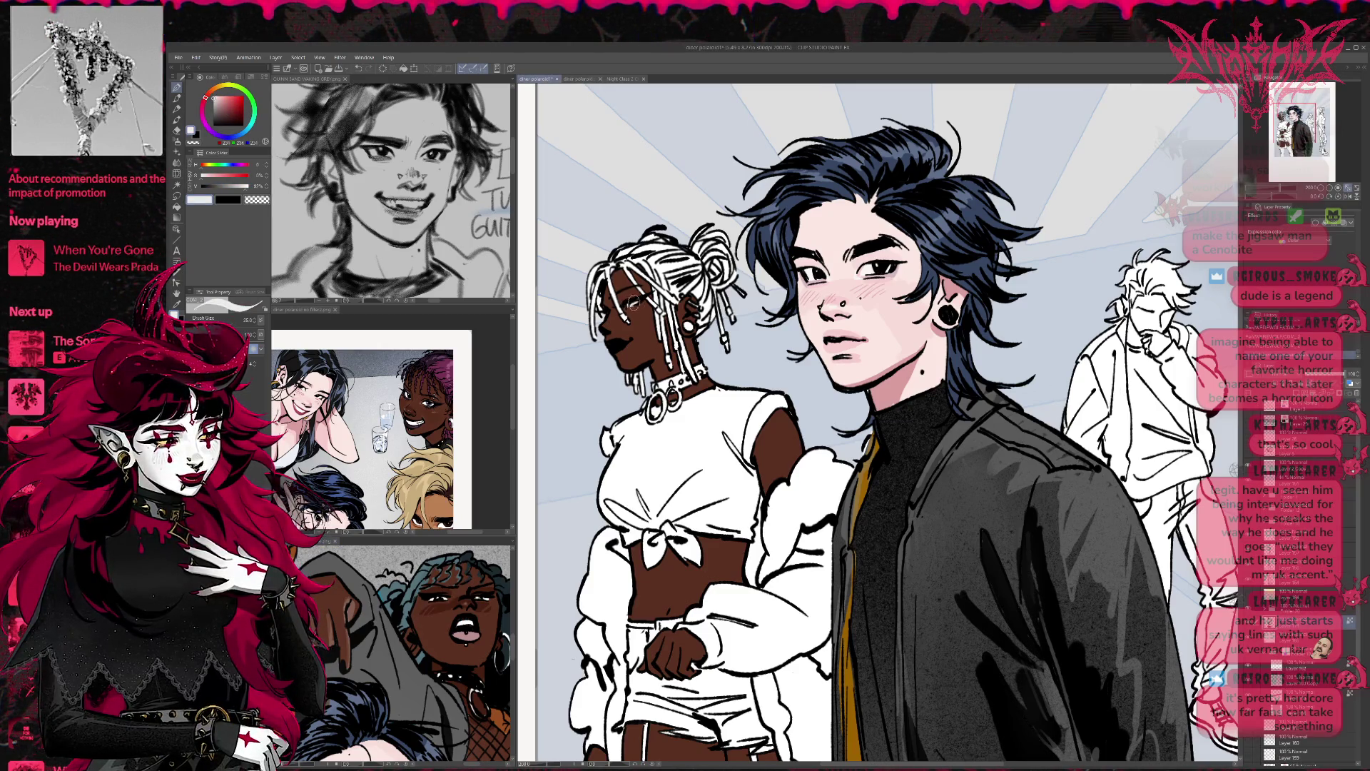
left_click(446, 593)
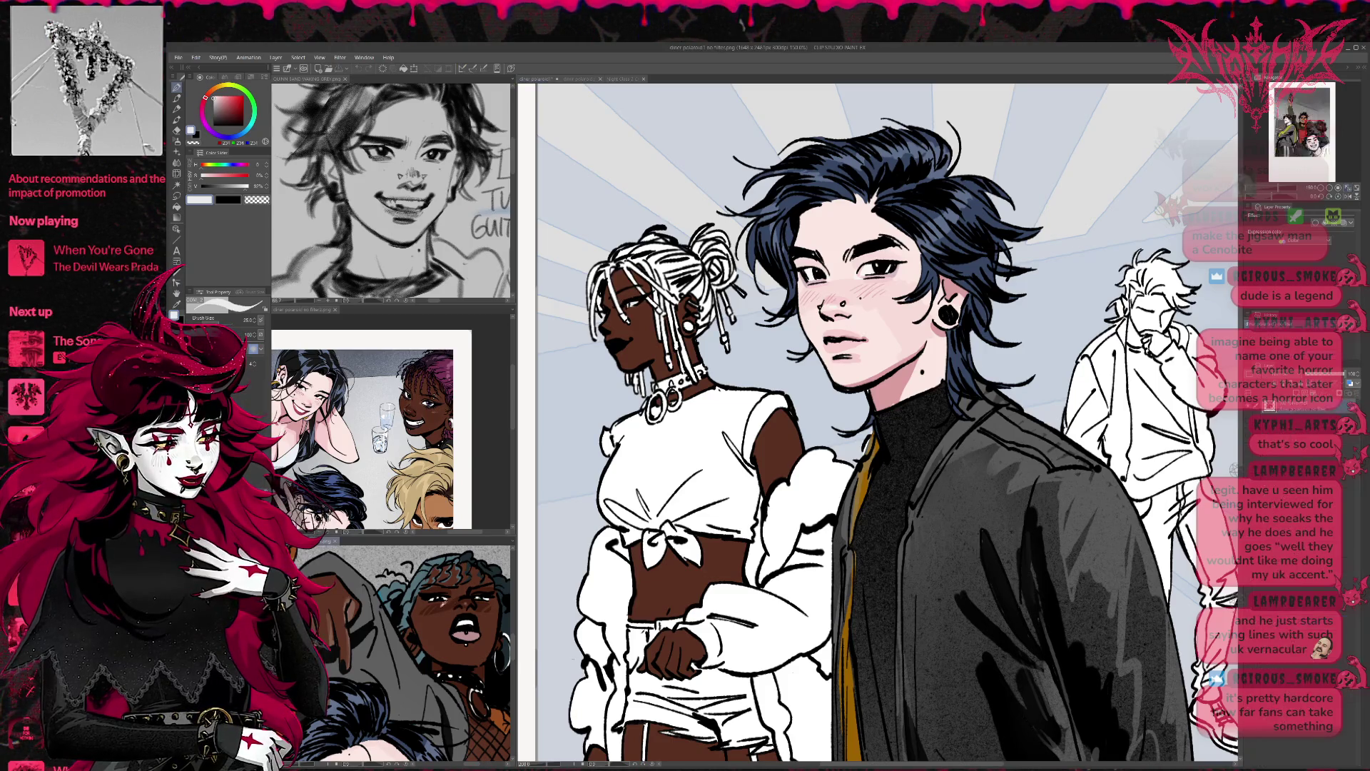
left_click(434, 418)
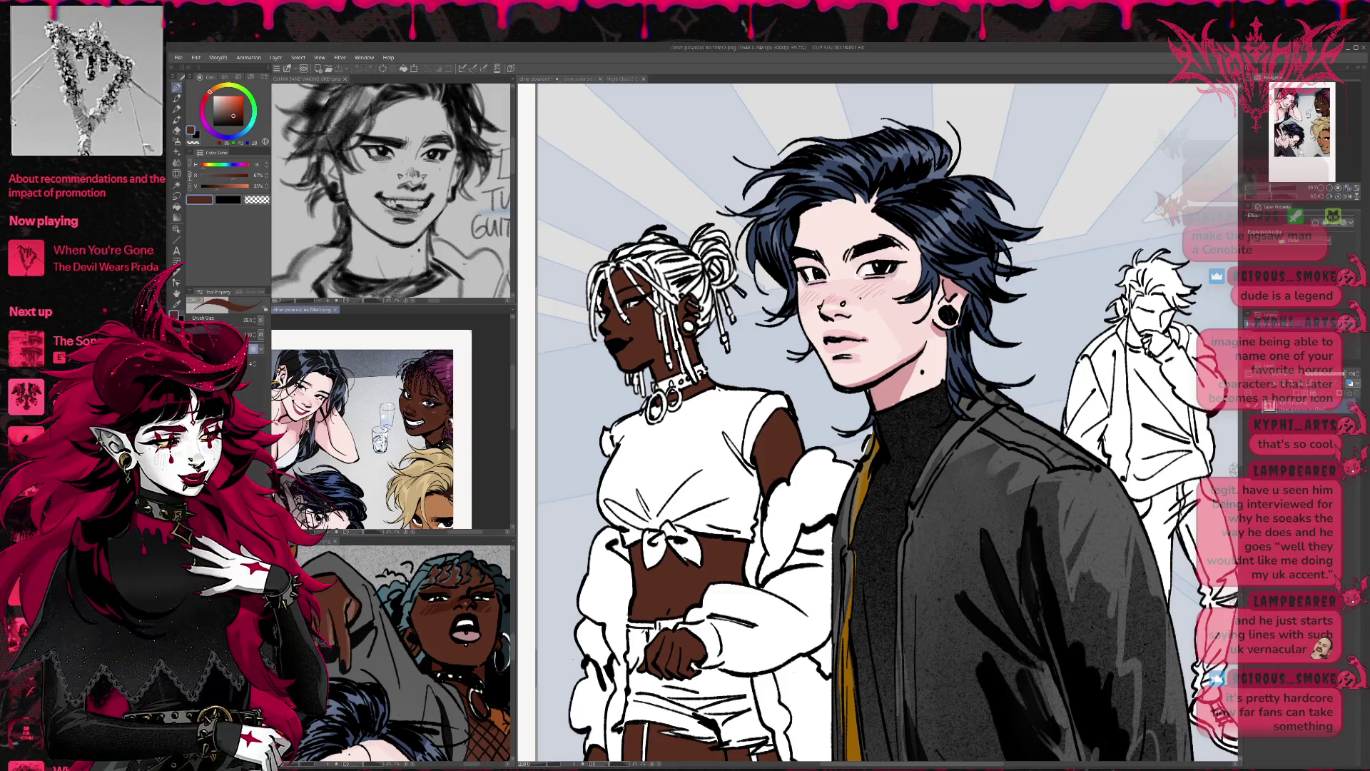
left_click(645, 324)
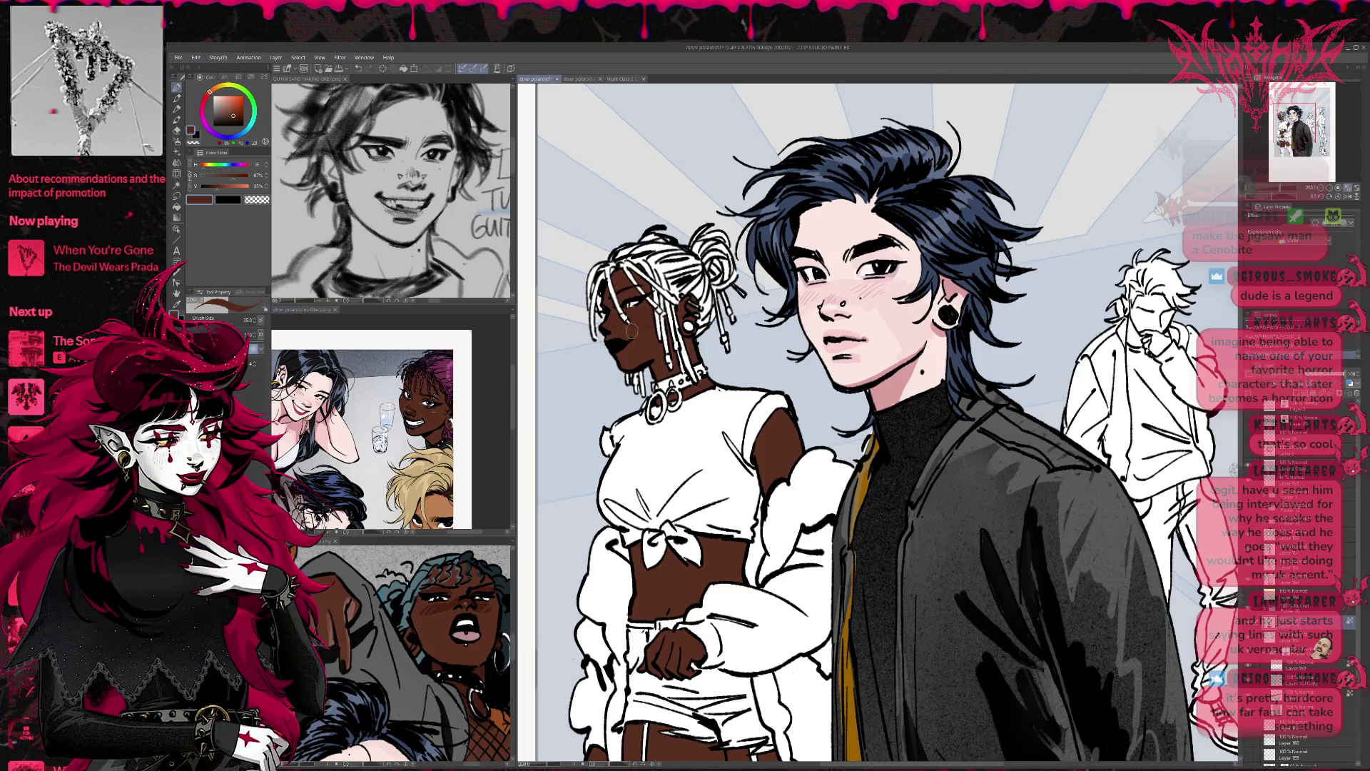
left_click(409, 408)
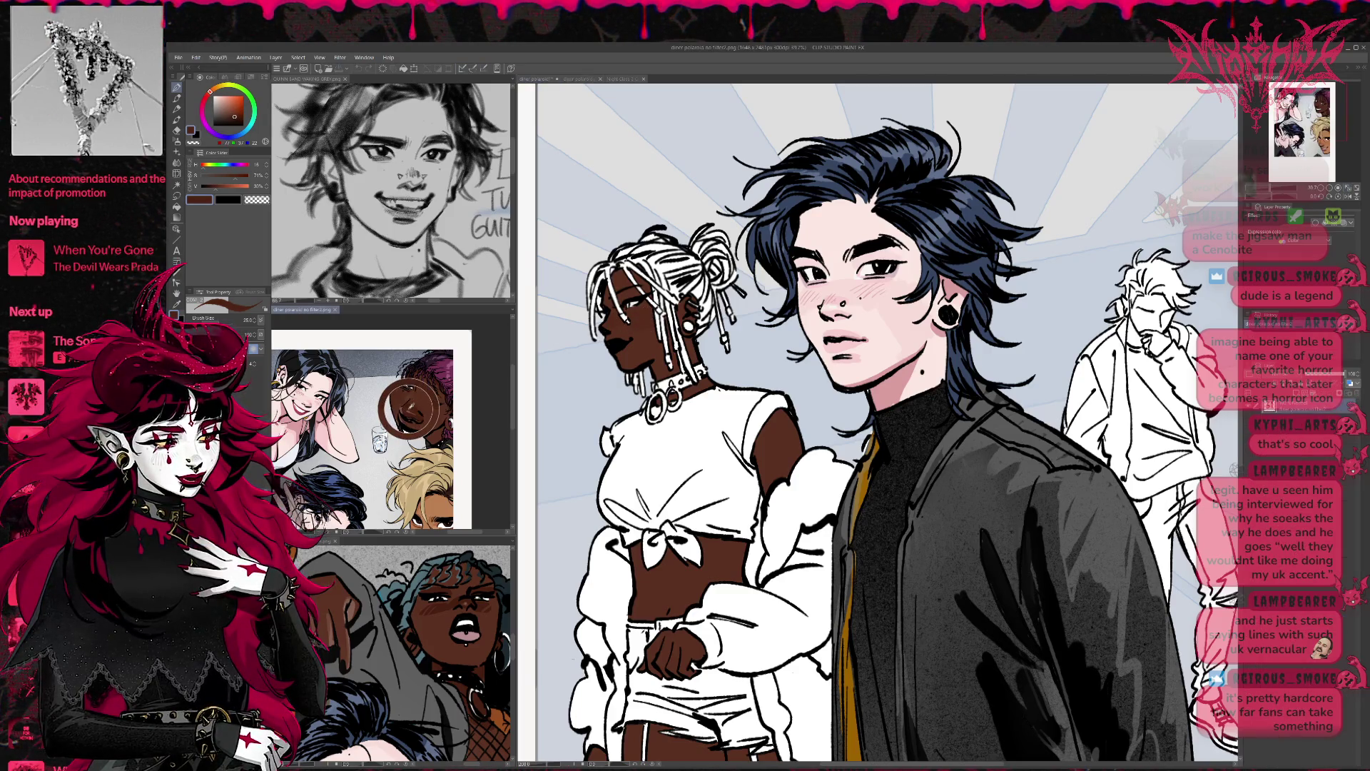
left_click(613, 322)
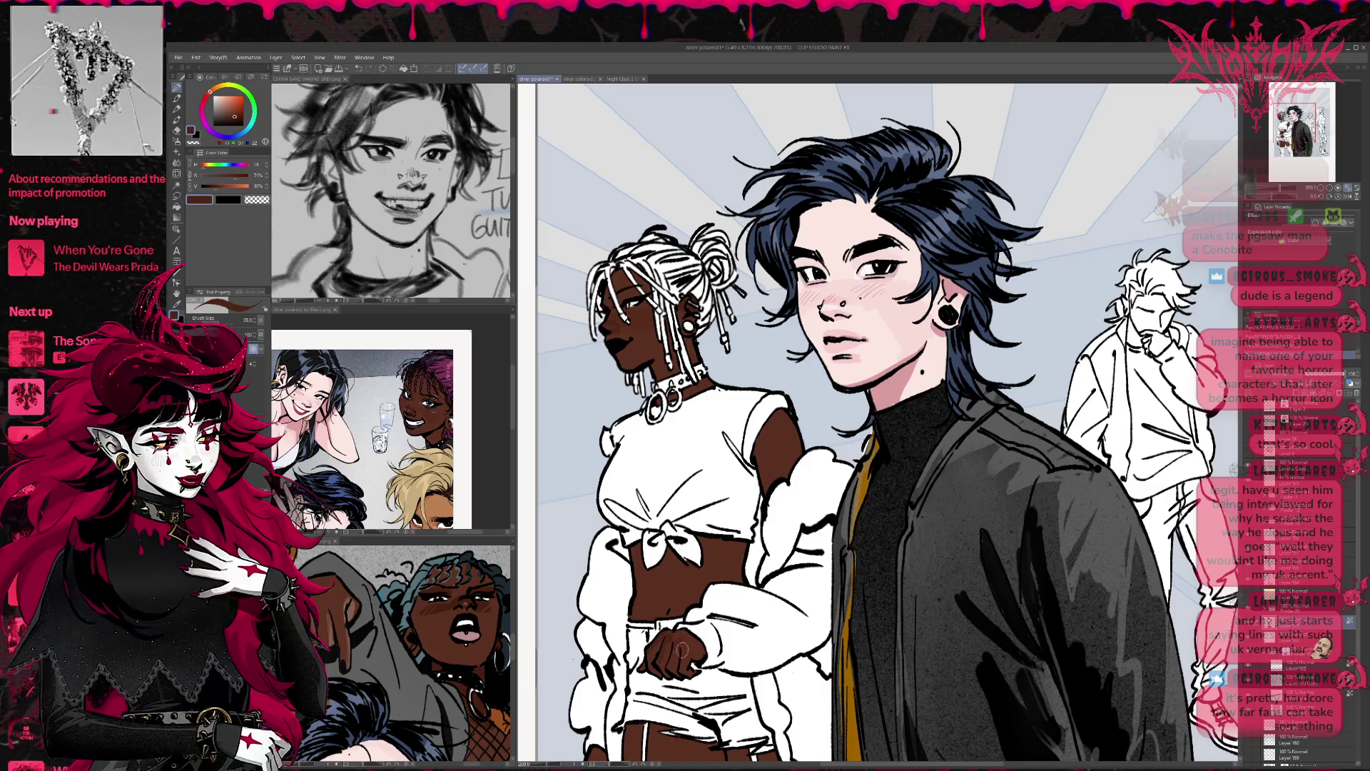
Step: Reframe the view on the two figures and compare against the unfiltered diner polaroid reference
scroll(677, 649, "down", 3)
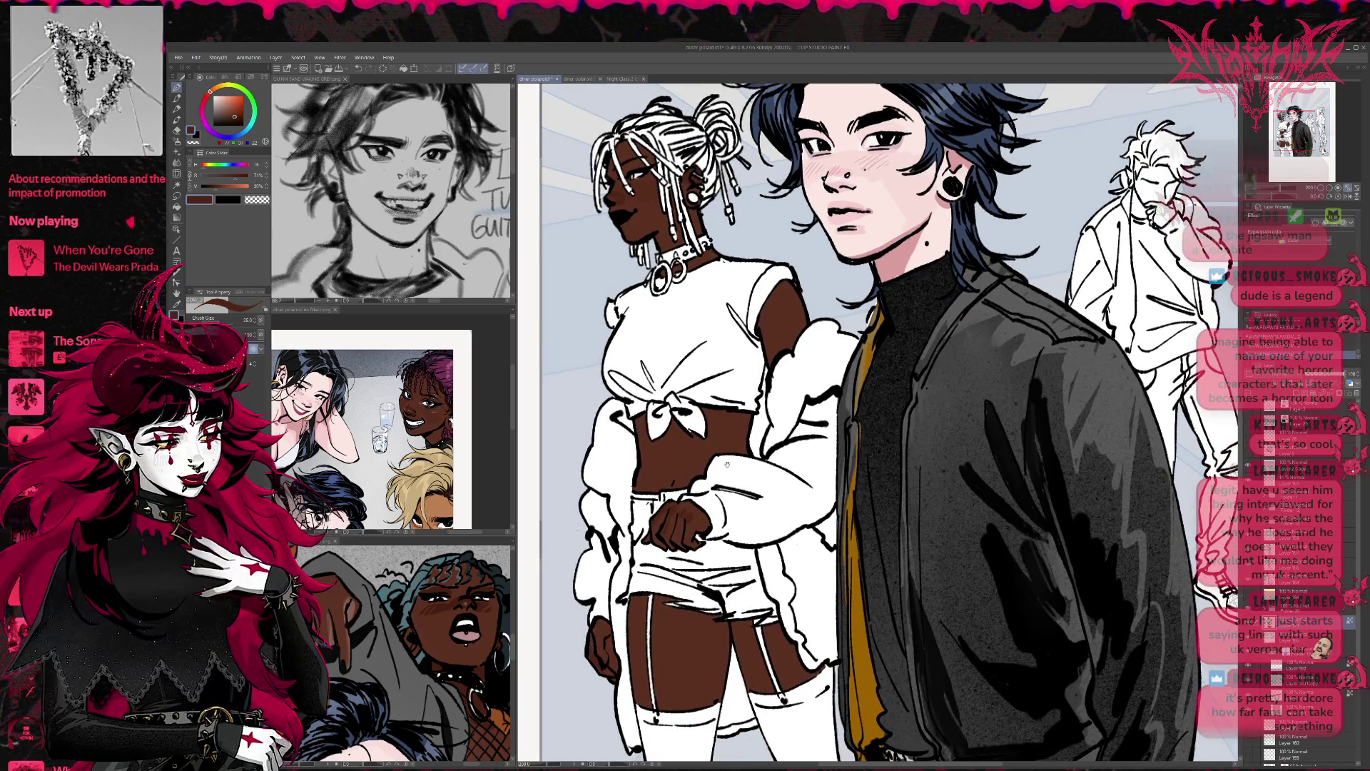
scroll(592, 643, "up", 2)
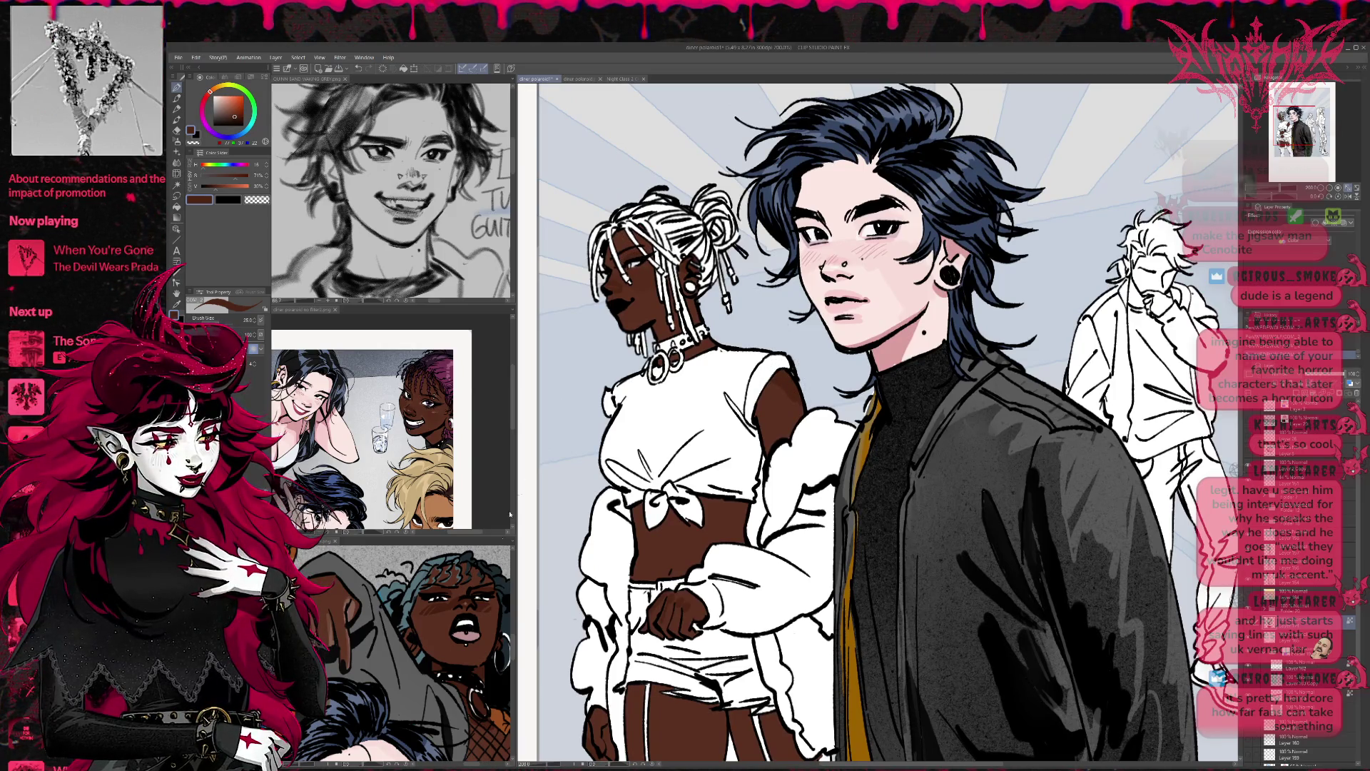
left_click_drag(690, 614, 674, 571)
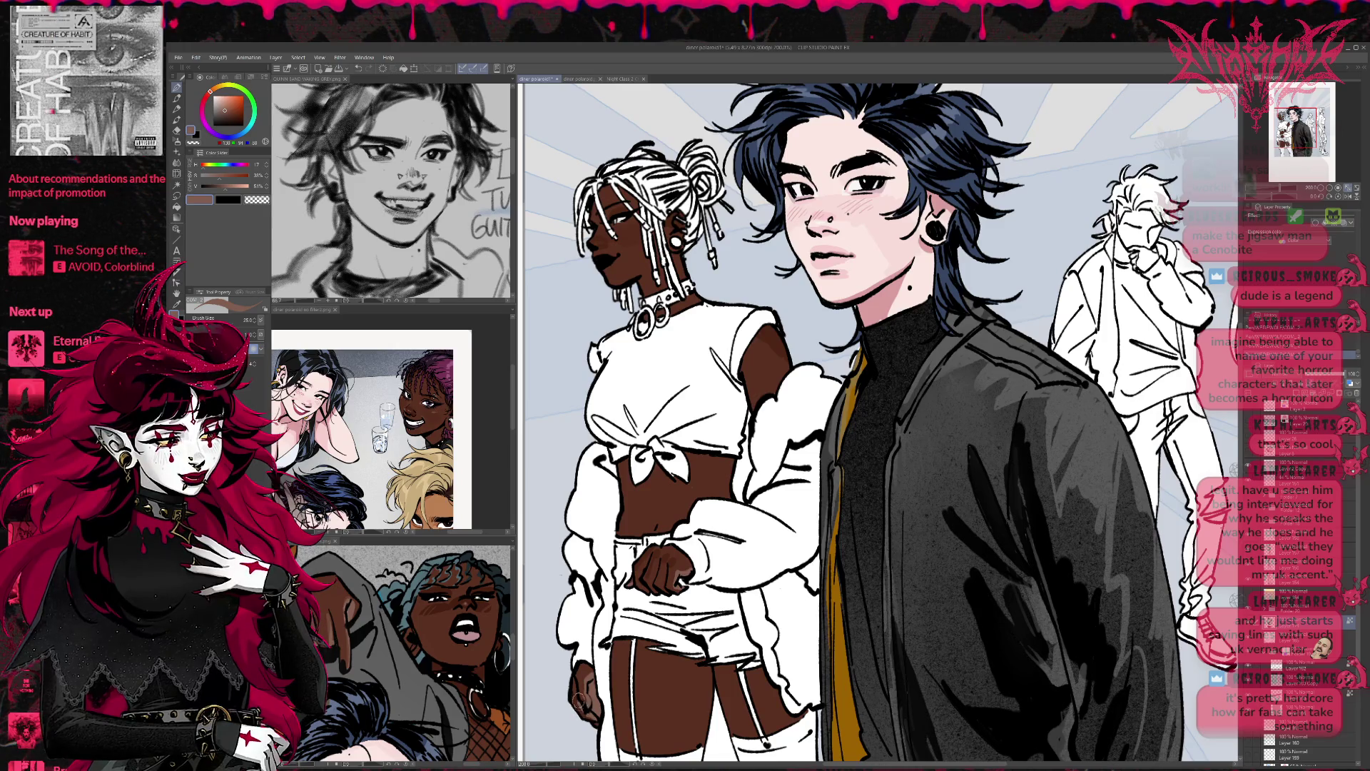
left_click_drag(712, 567, 772, 512)
key("ctrl+Tab")
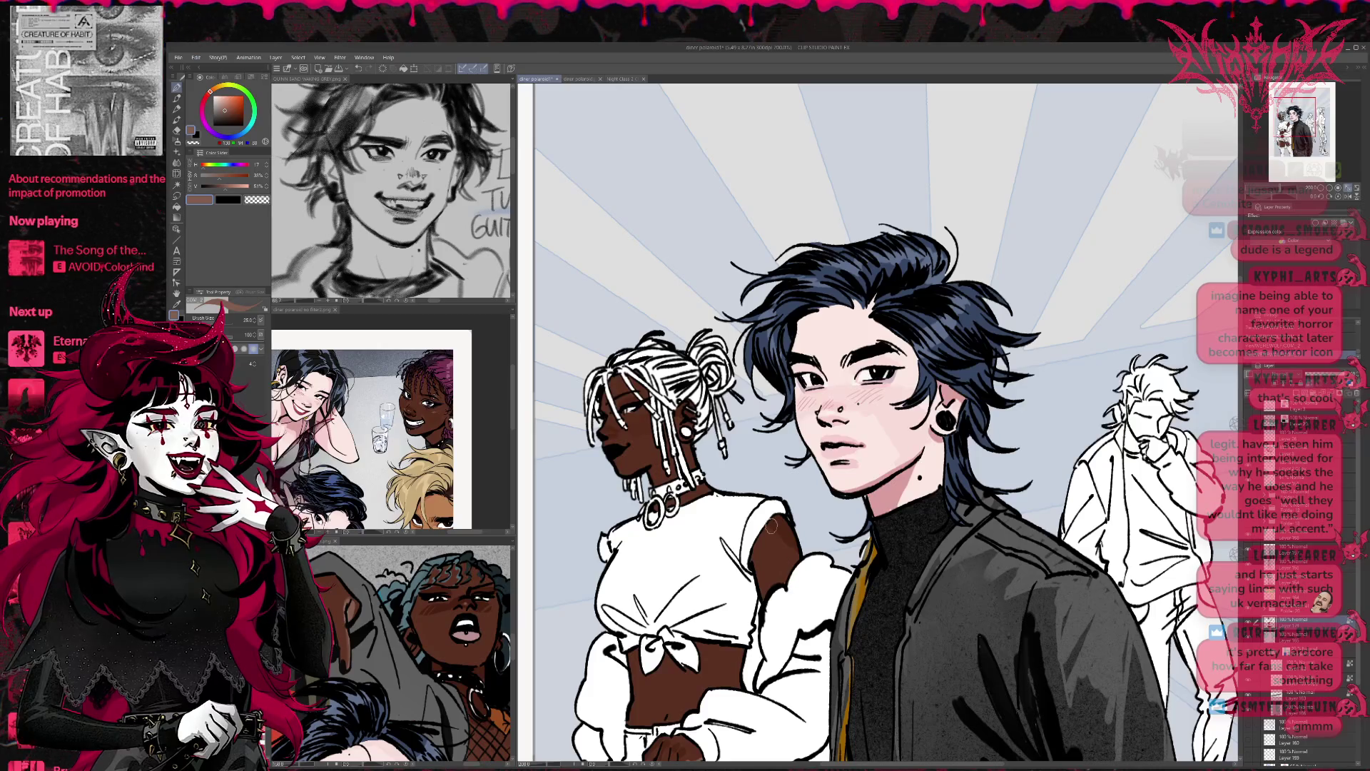
key("ctrl+shift+Tab")
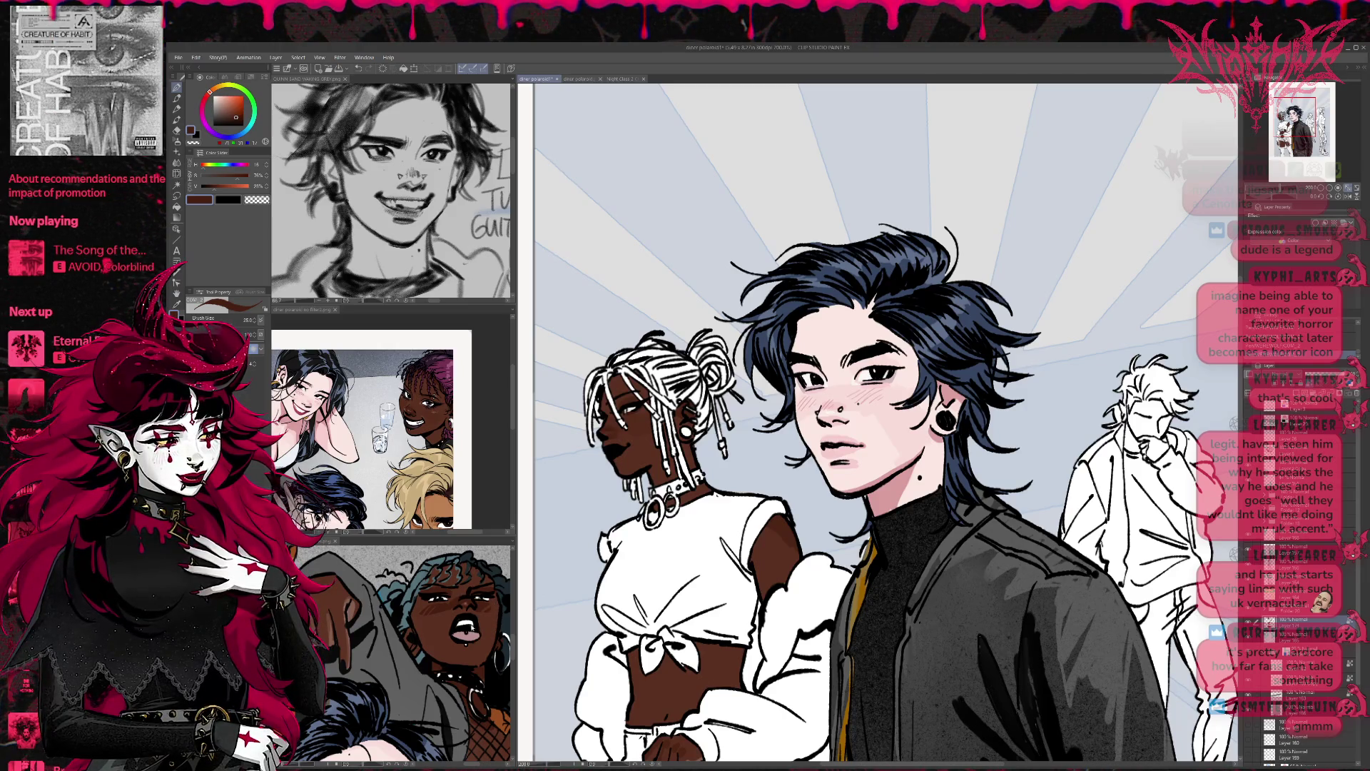
Step: Sample a dark skin brown from the reference and paint it over the woman's midriff
left_click(448, 590)
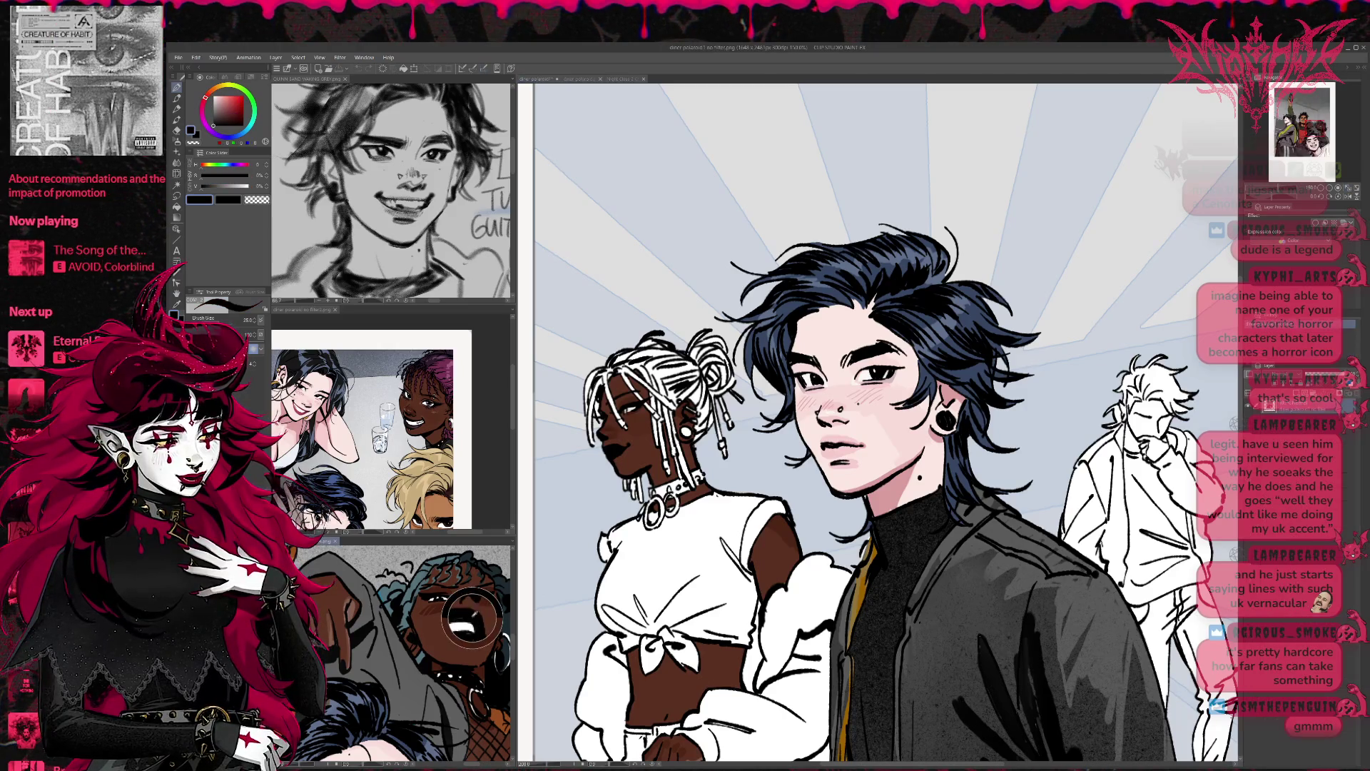
left_click(626, 414)
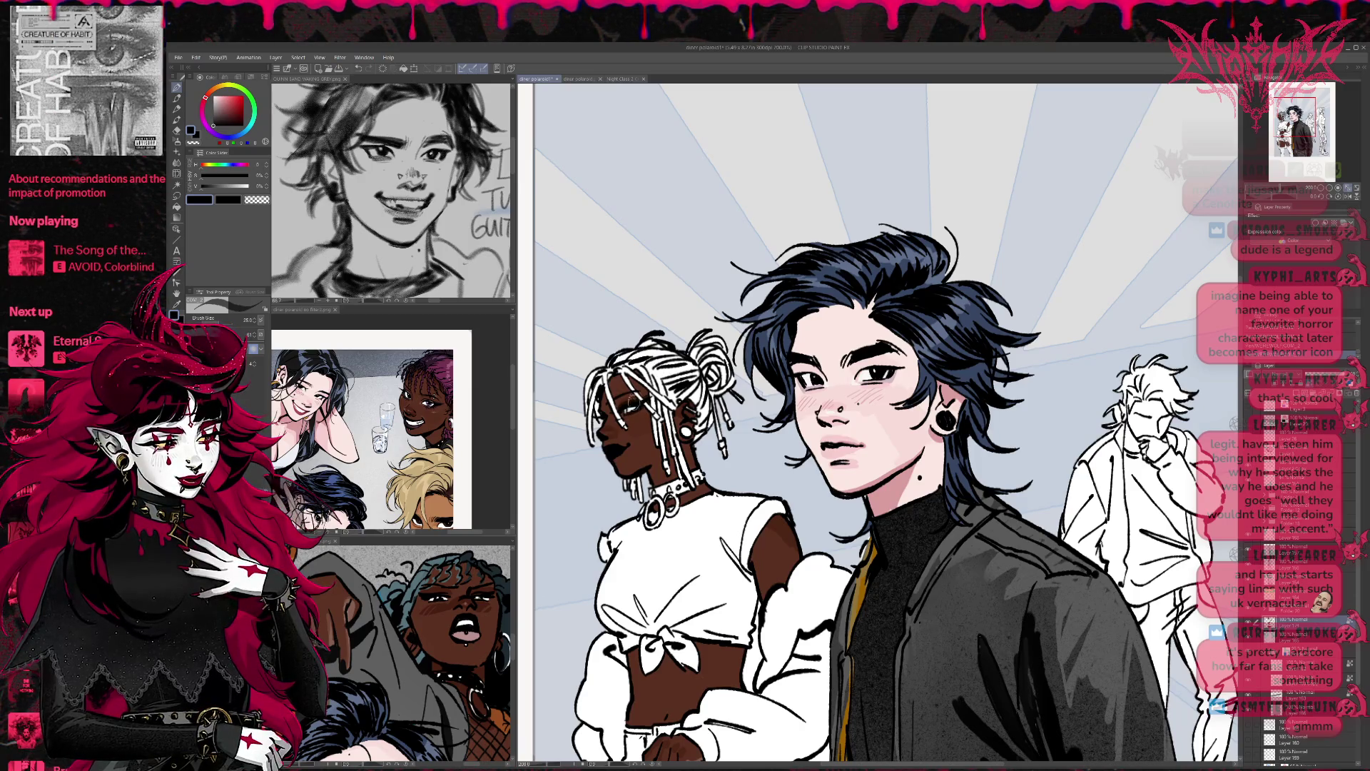
mouse_move(730, 513)
left_mouse_down()
mouse_move(698, 474)
mouse_move(704, 457)
mouse_move(662, 442)
mouse_move(699, 434)
mouse_move(679, 328)
mouse_move(683, 339)
left_mouse_up()
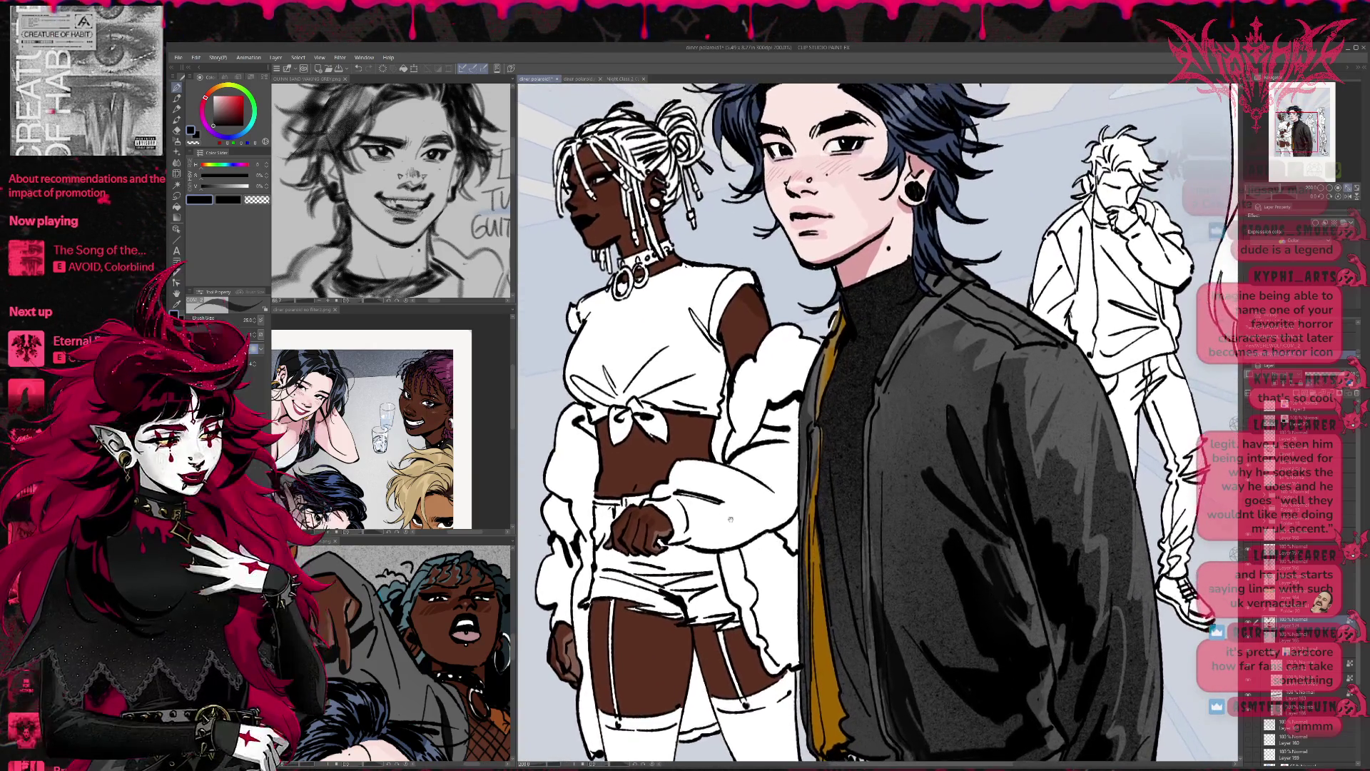
left_click(636, 512, "alt")
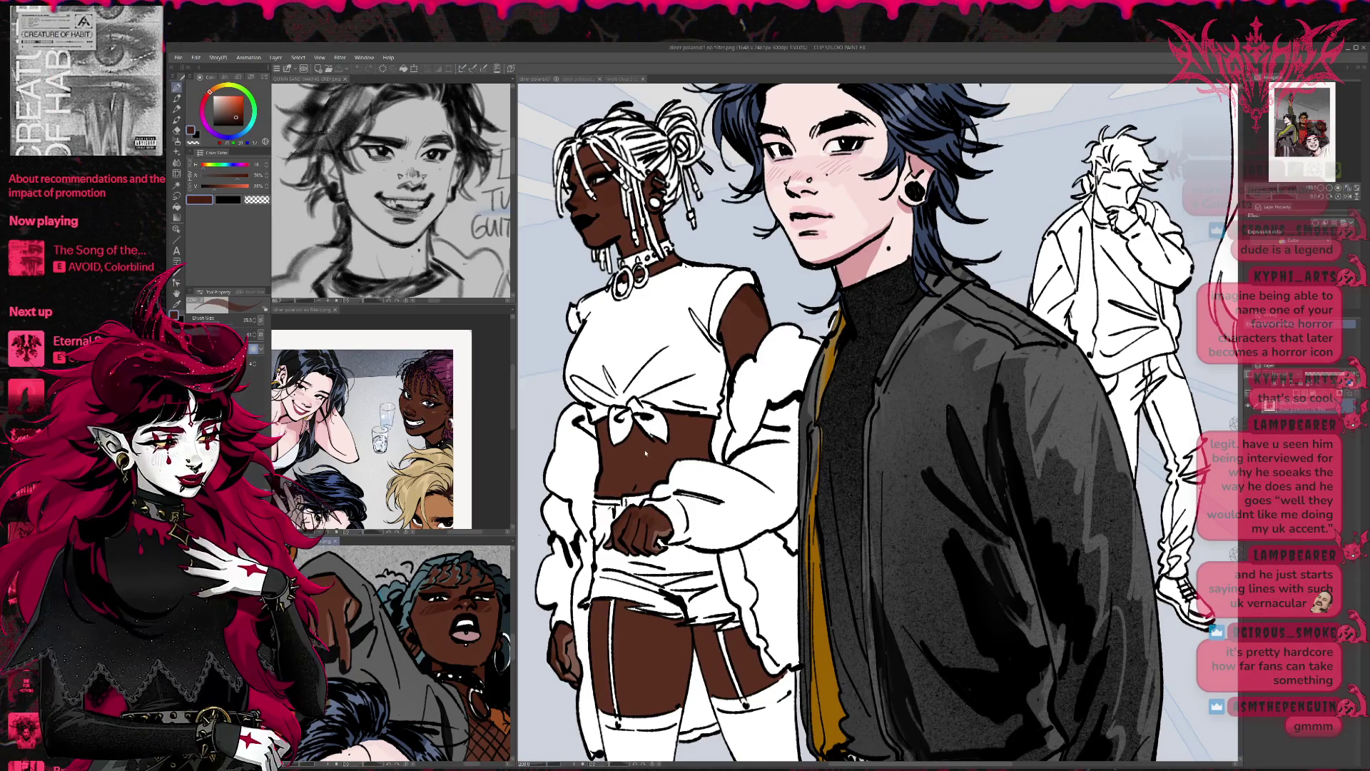
mouse_move(610, 491)
left_mouse_down()
mouse_move(601, 432)
mouse_move(817, 446)
left_mouse_up()
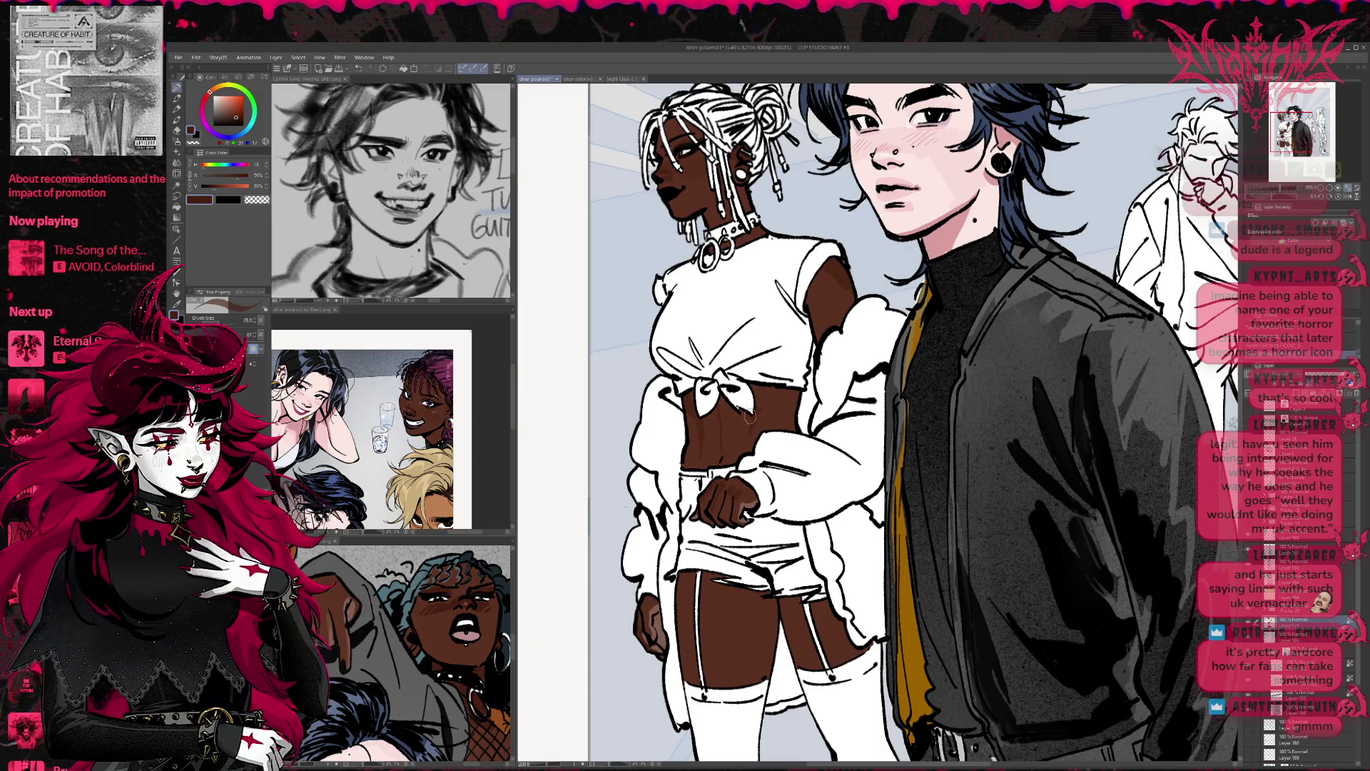
Step: Check the unfiltered reference, then reframe the view around the figures' torsos
key("ctrl+Tab")
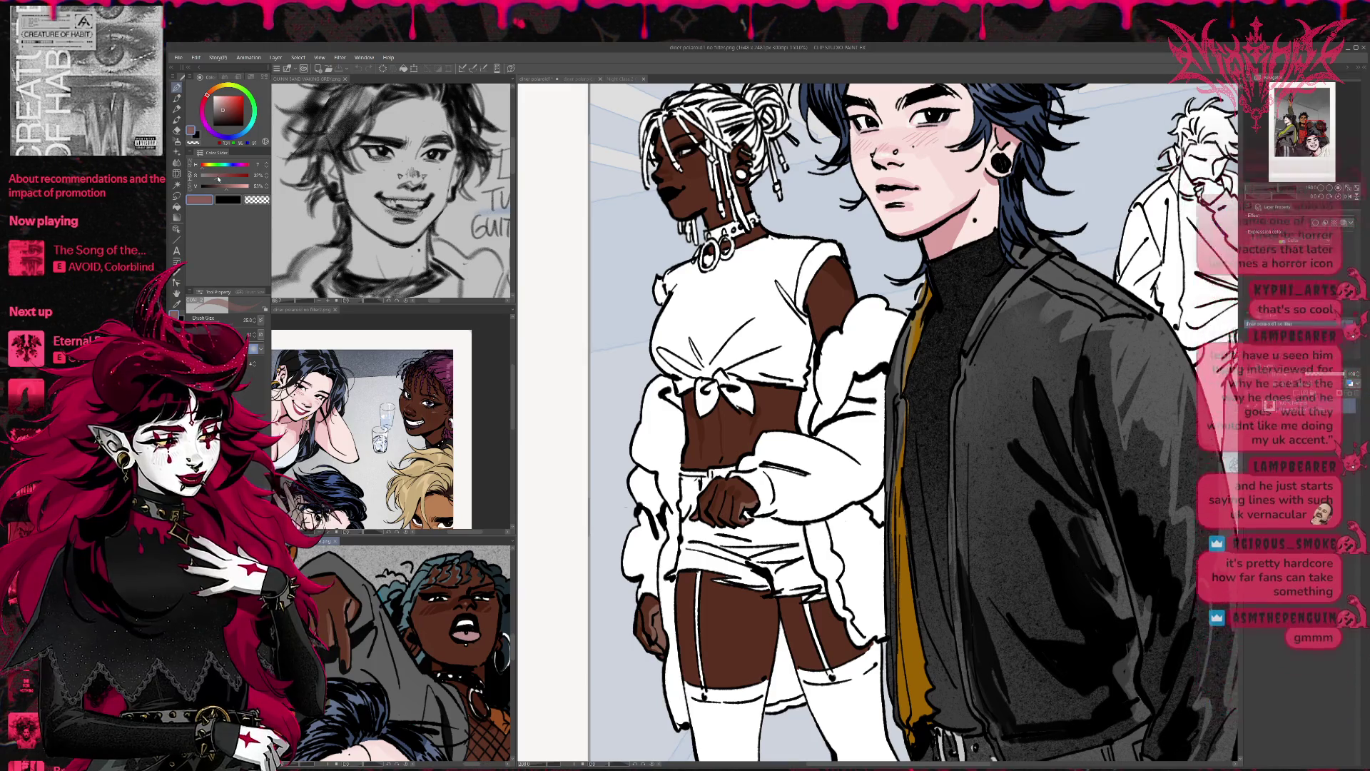
key("ctrl+Tab")
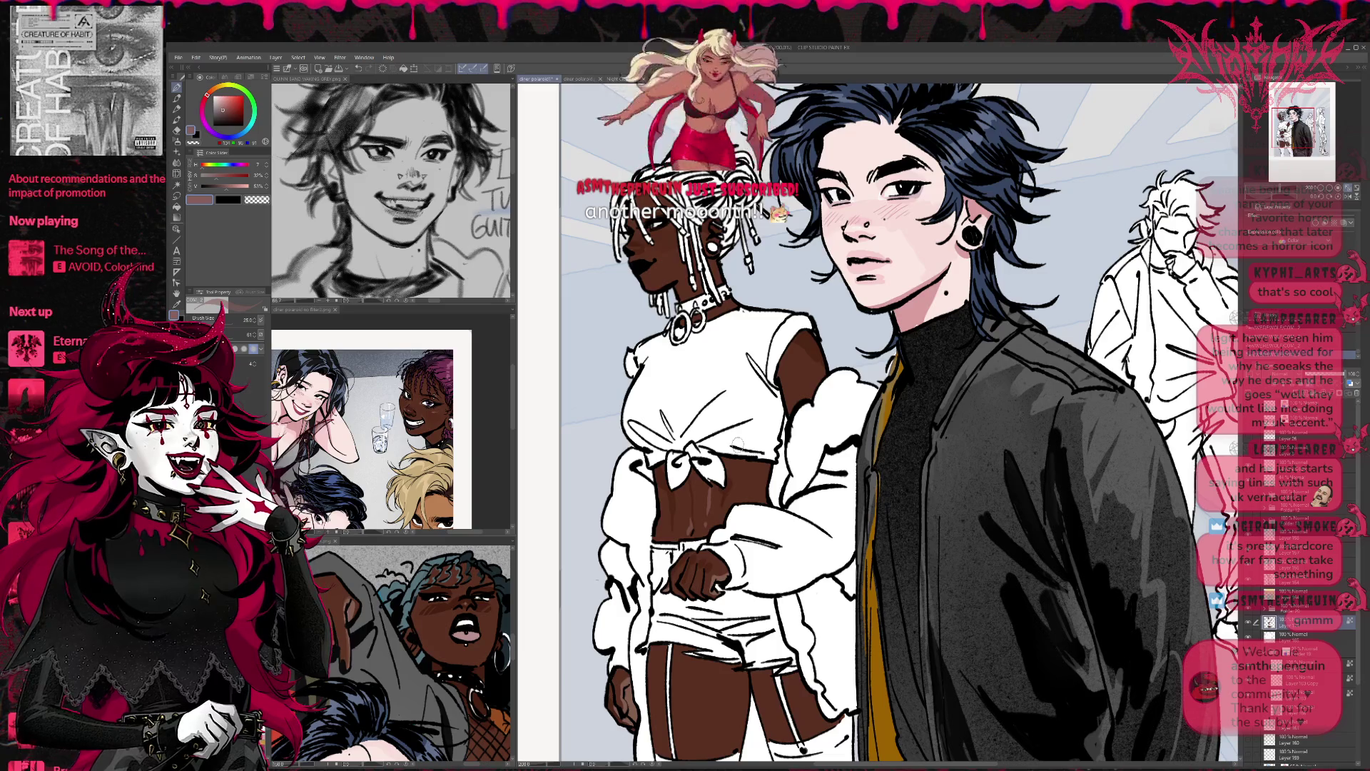
left_click_drag(739, 444, 751, 565)
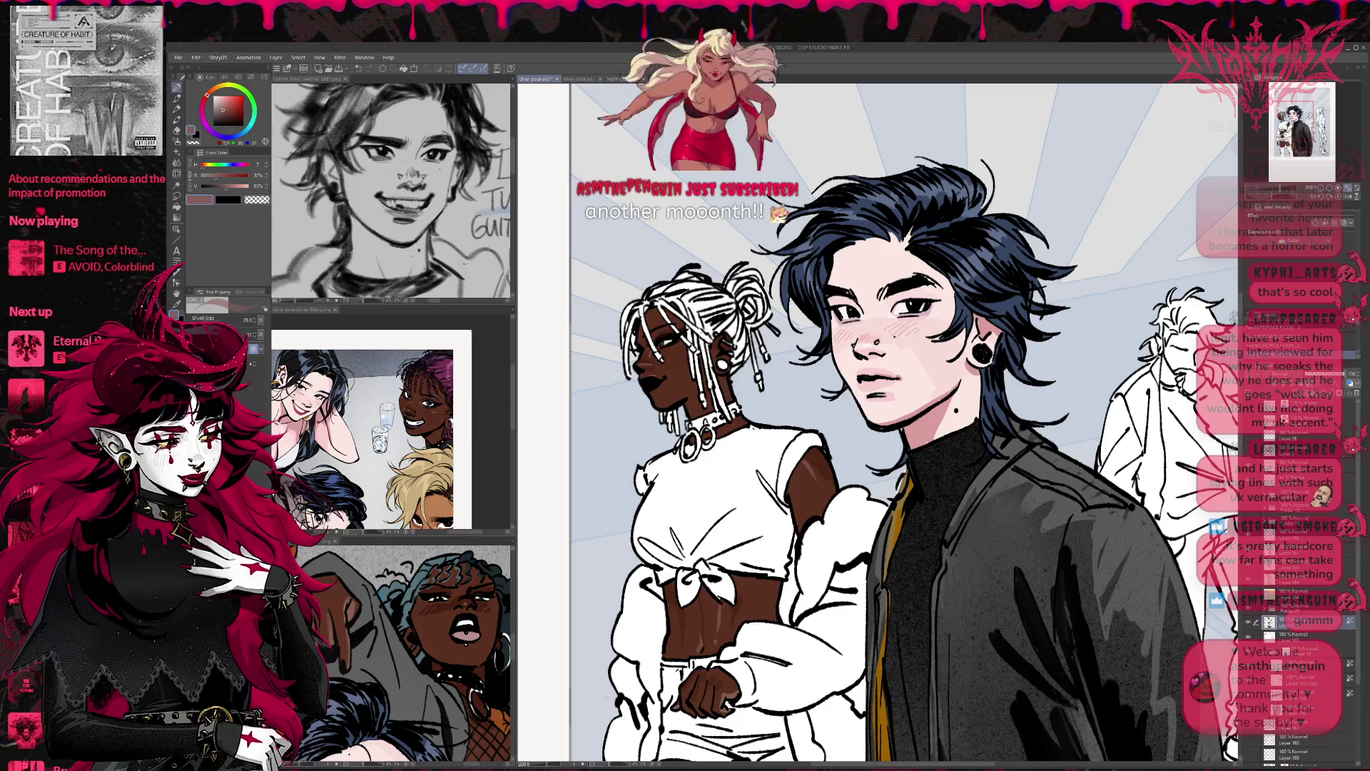
mouse_move(856, 428)
left_mouse_down()
mouse_move(899, 449)
mouse_move(846, 382)
left_mouse_up()
left_click_drag(688, 753, 681, 577)
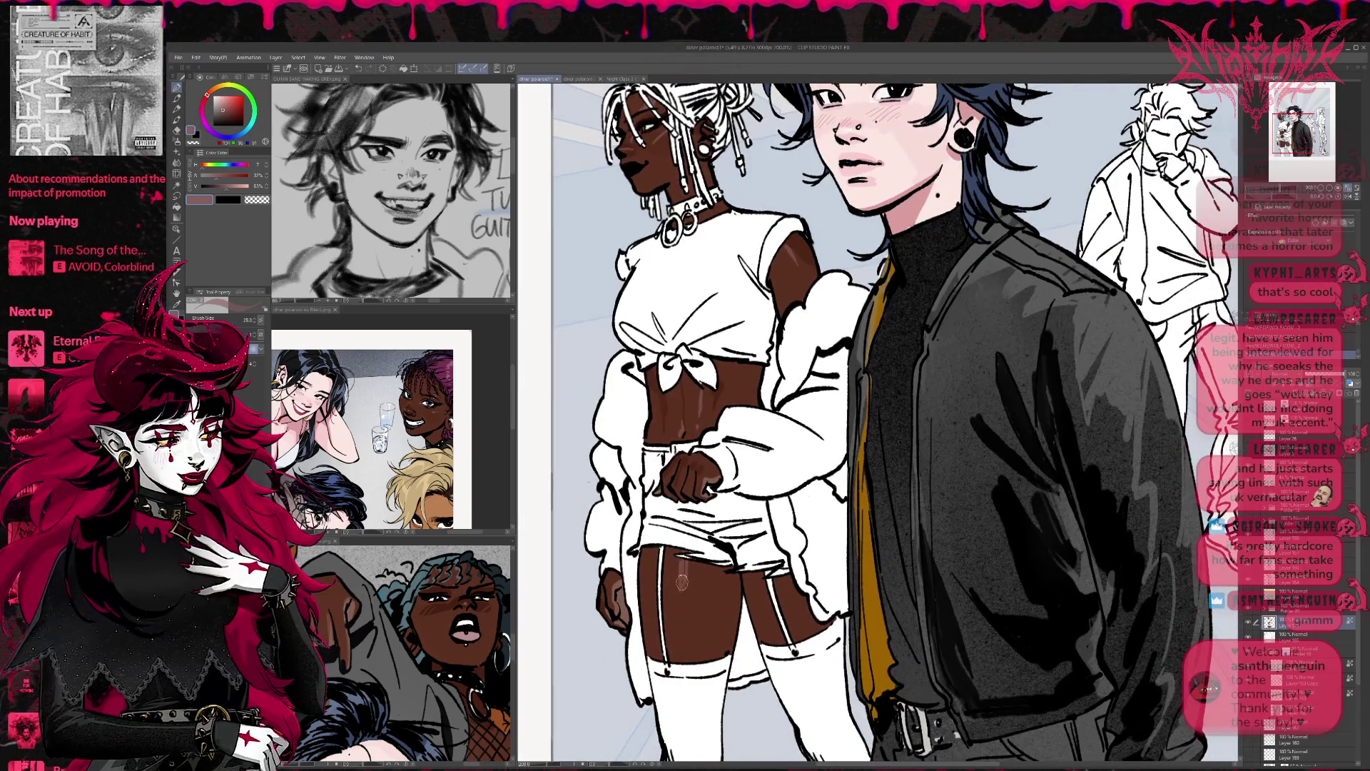
left_click_drag(817, 503, 808, 544)
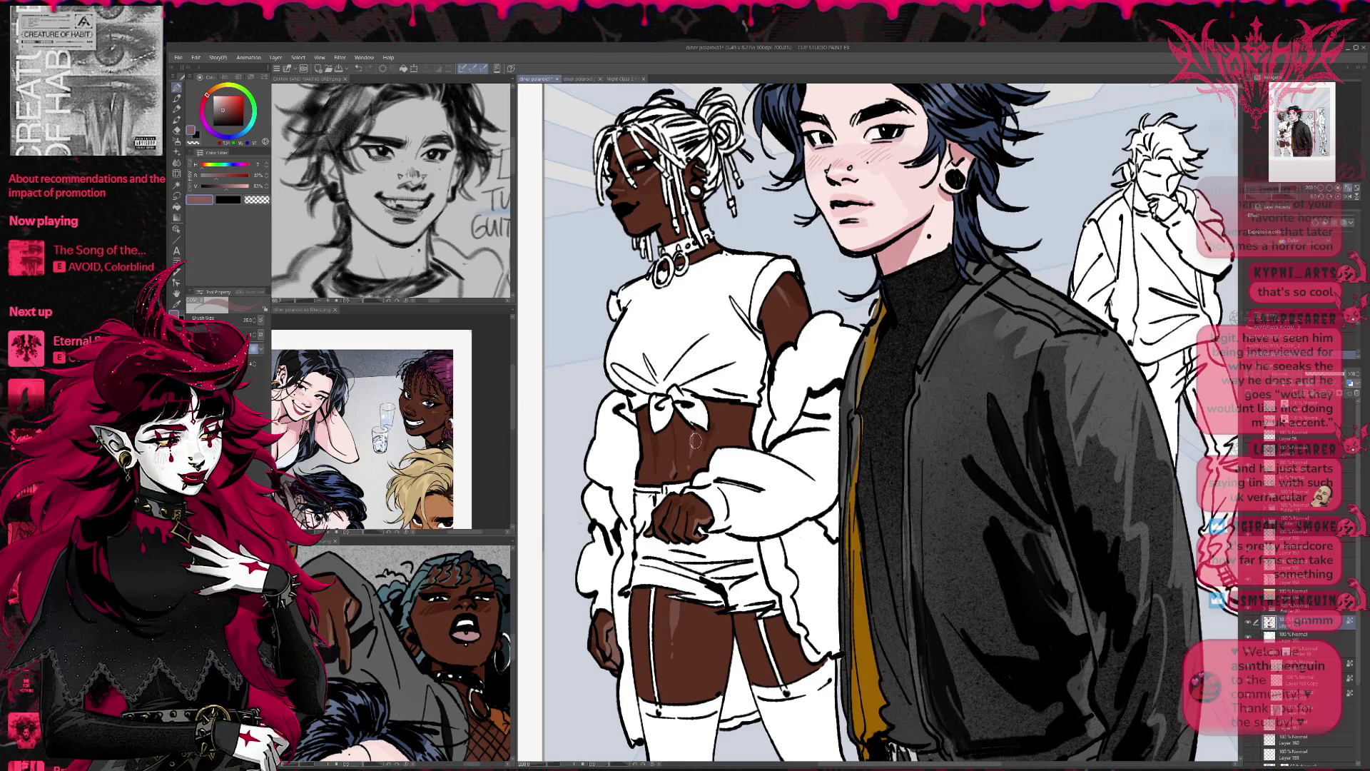
Step: Pick the skin colour from the woman's hand and shade her abdomen and hand
left_click(702, 503, "alt")
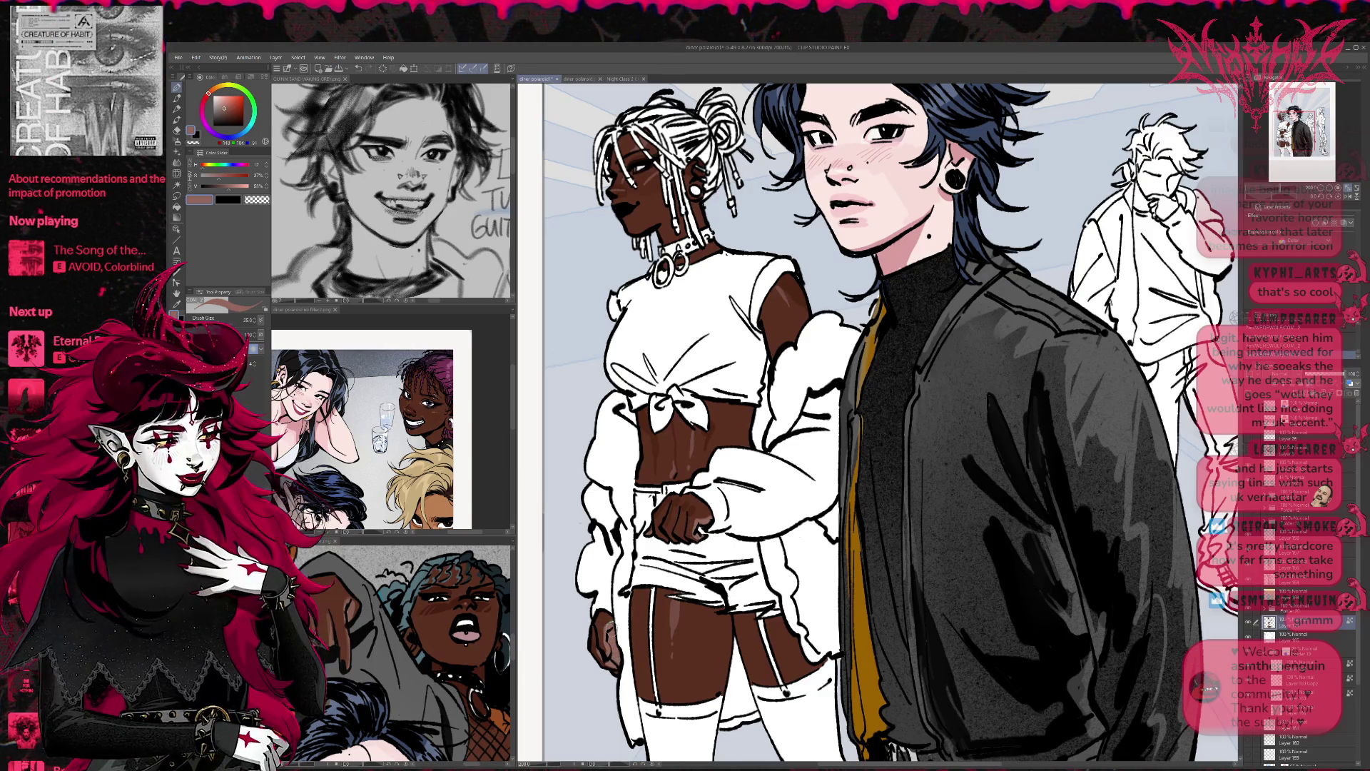
scroll(751, 469, "up", 5)
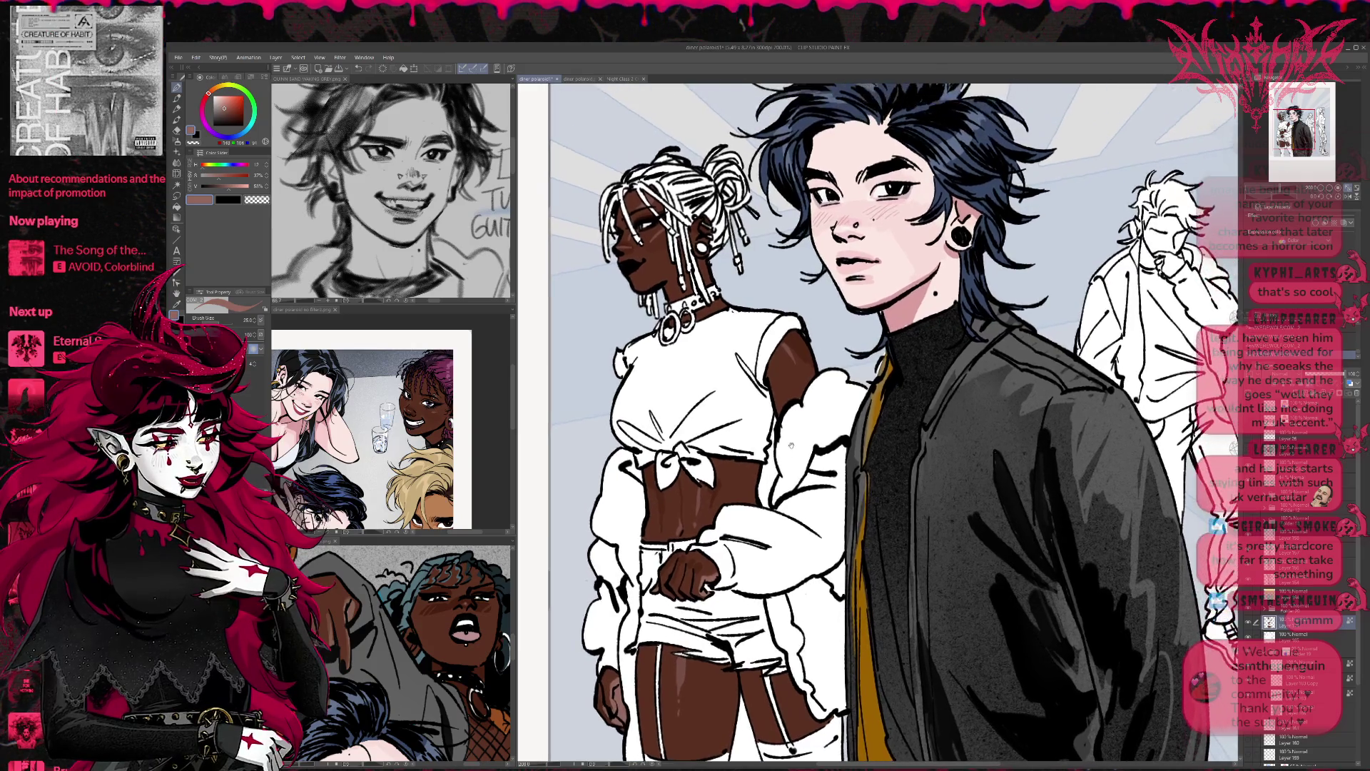
mouse_move(713, 514)
left_mouse_down()
mouse_move(685, 528)
mouse_move(699, 500)
left_mouse_up()
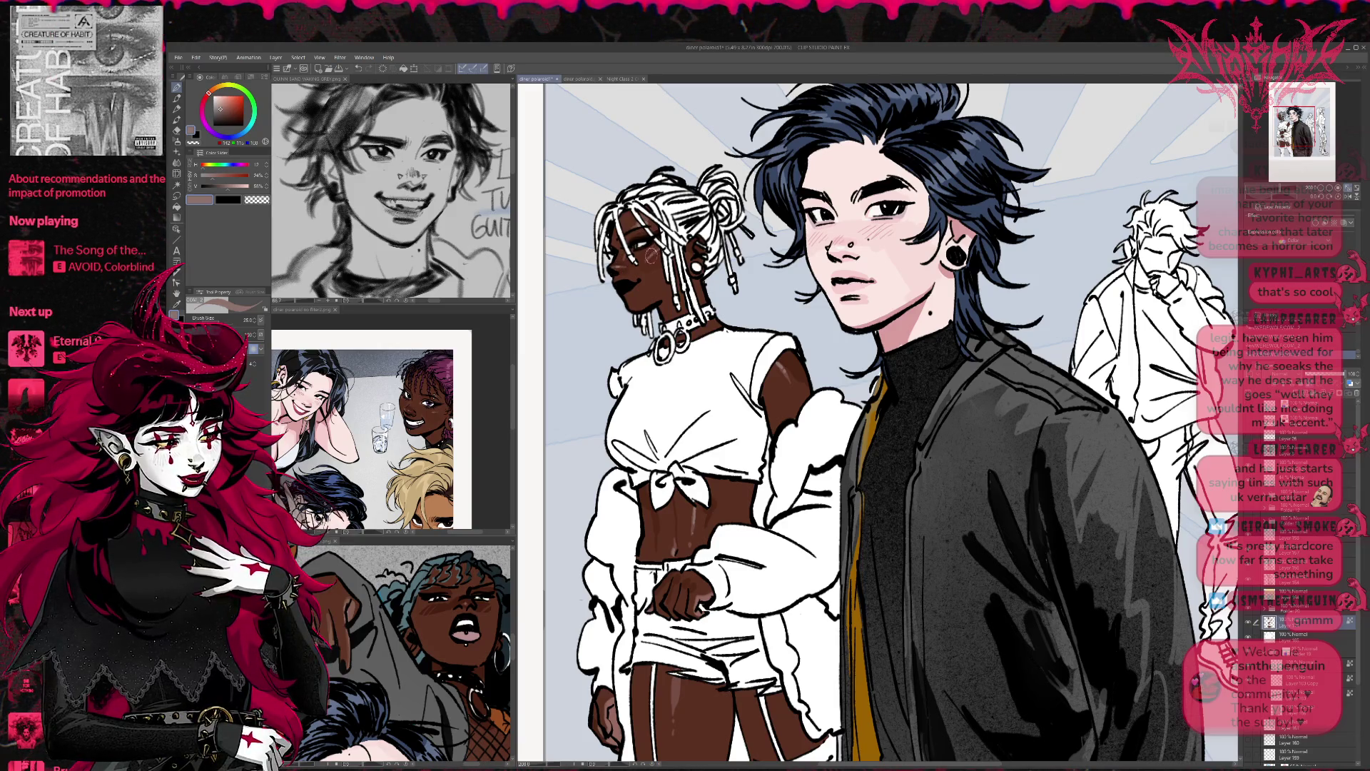
left_click_drag(660, 246, 631, 214)
Step: Sample browns from the abdomen and thigh and darken the shading on the thigh
scroll(709, 427, "down", 3)
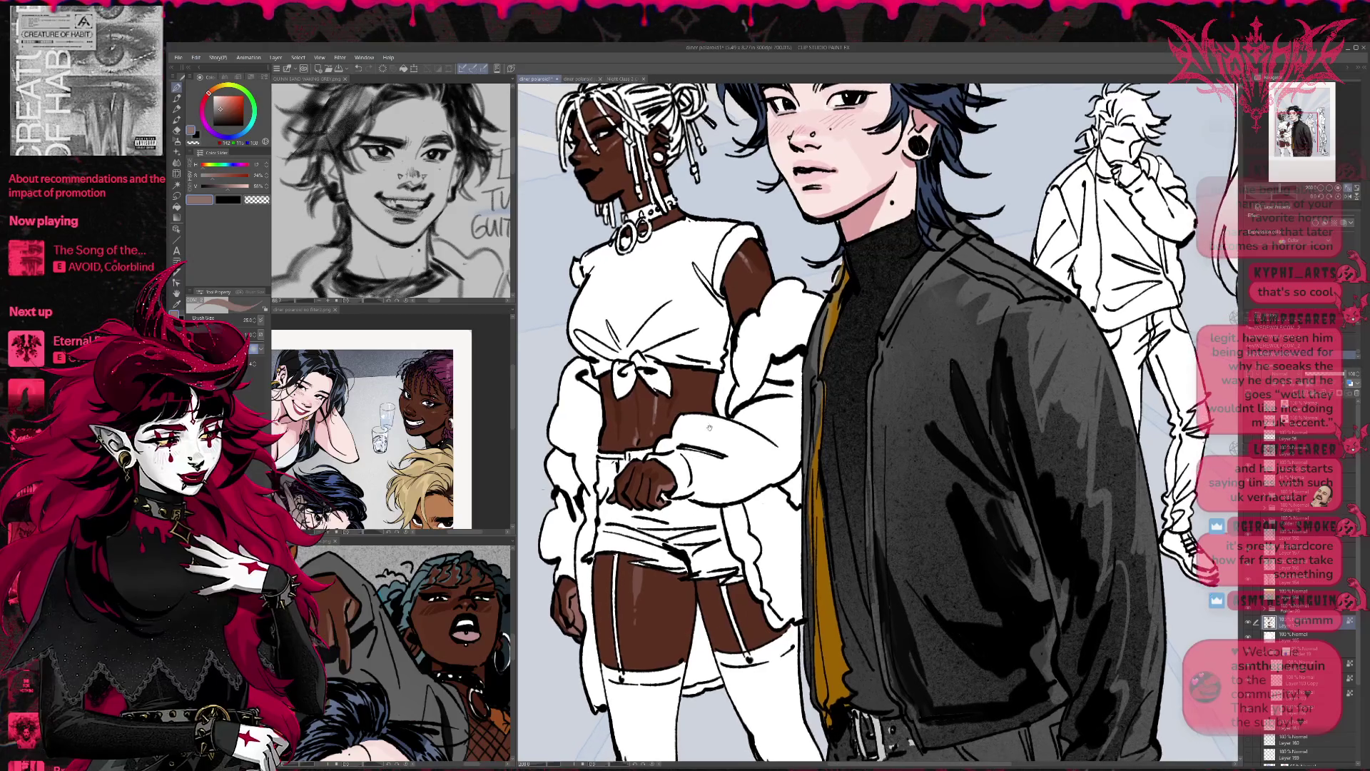
scroll(657, 443, "up", 1)
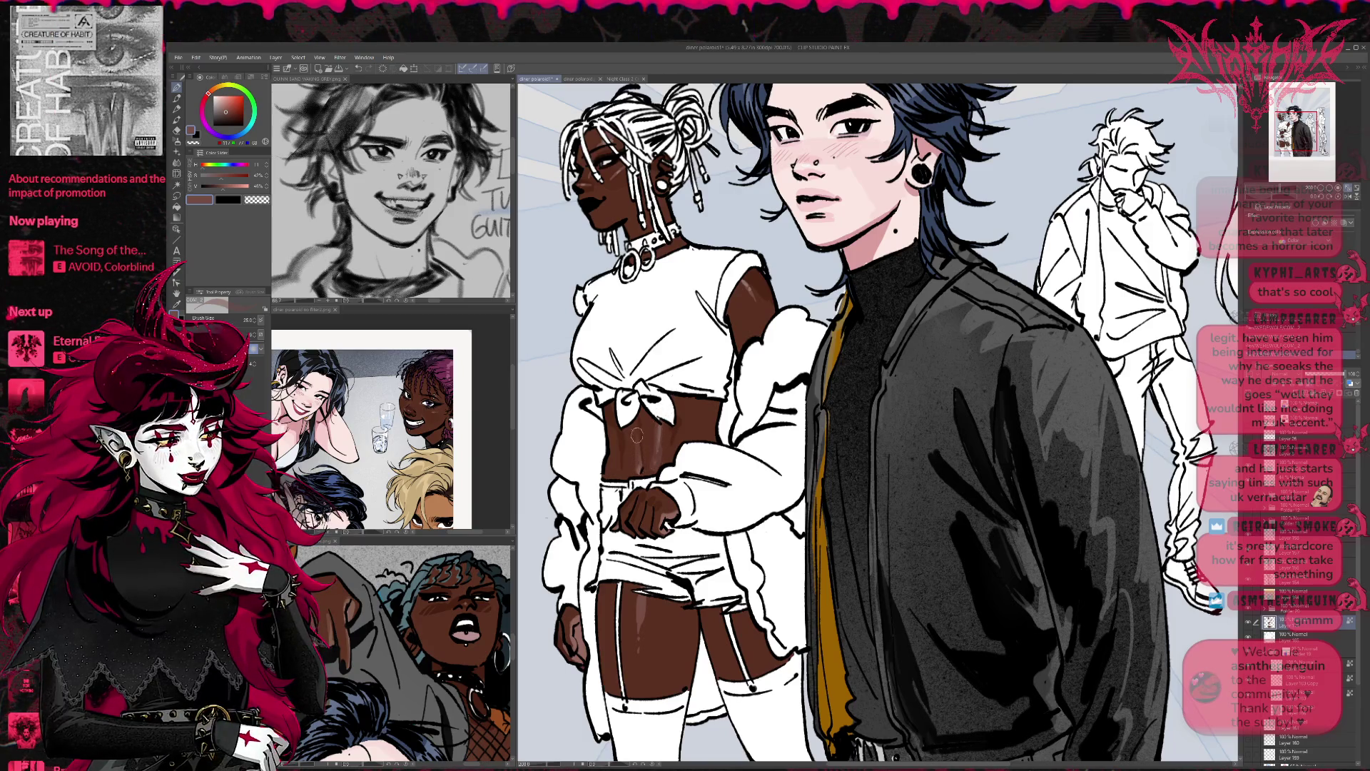
left_click(656, 448, "alt")
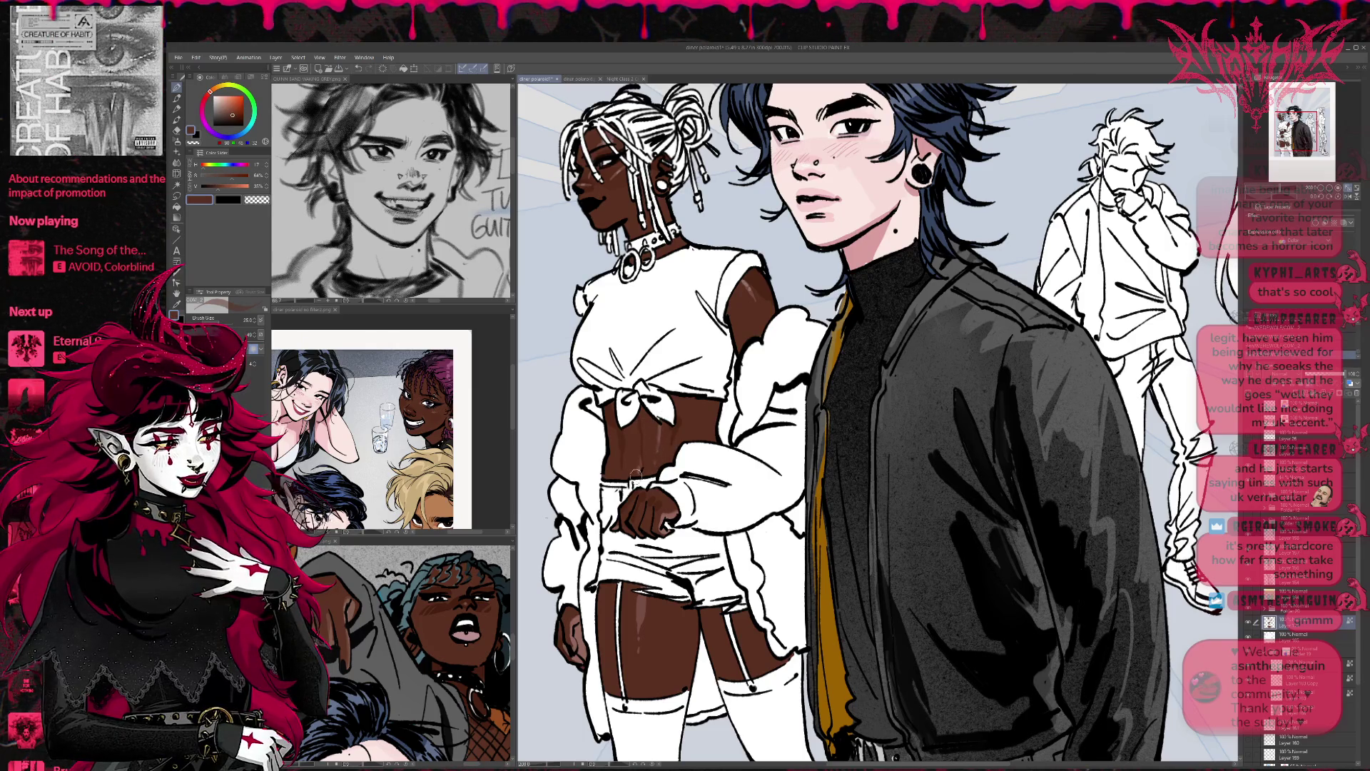
left_click(656, 448, "alt")
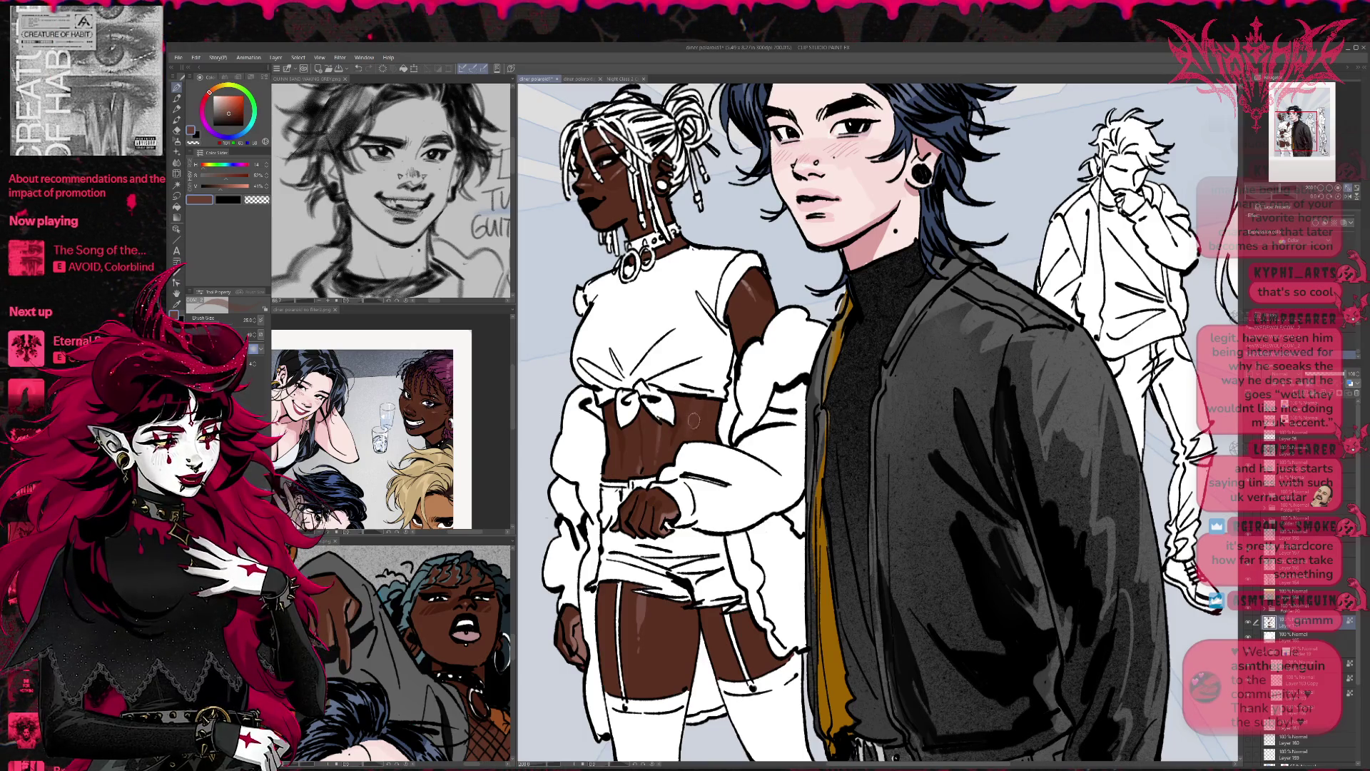
left_click(634, 598, "alt")
left_click_drag(634, 595, 639, 628)
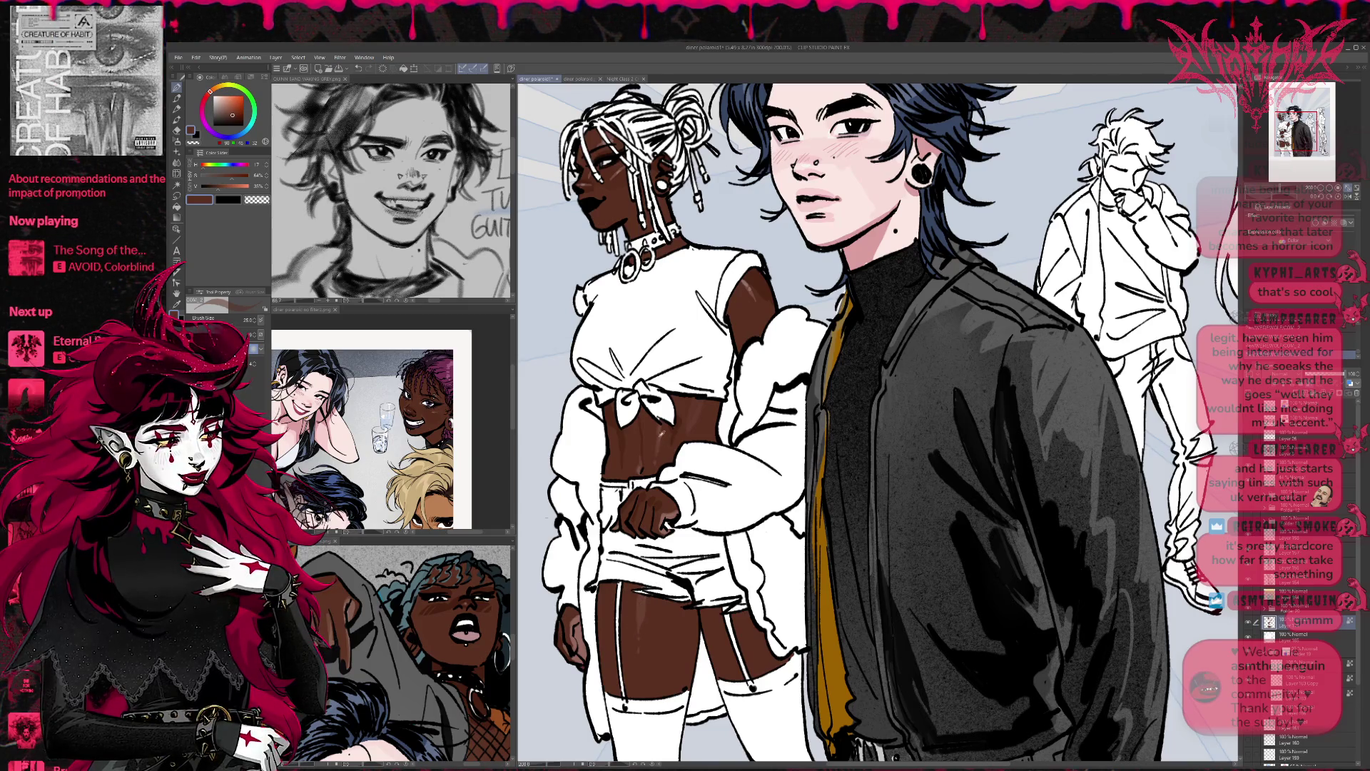
Step: Sample lighter and darker abdomen browns and frame the upper bodies
left_click(747, 287, "alt")
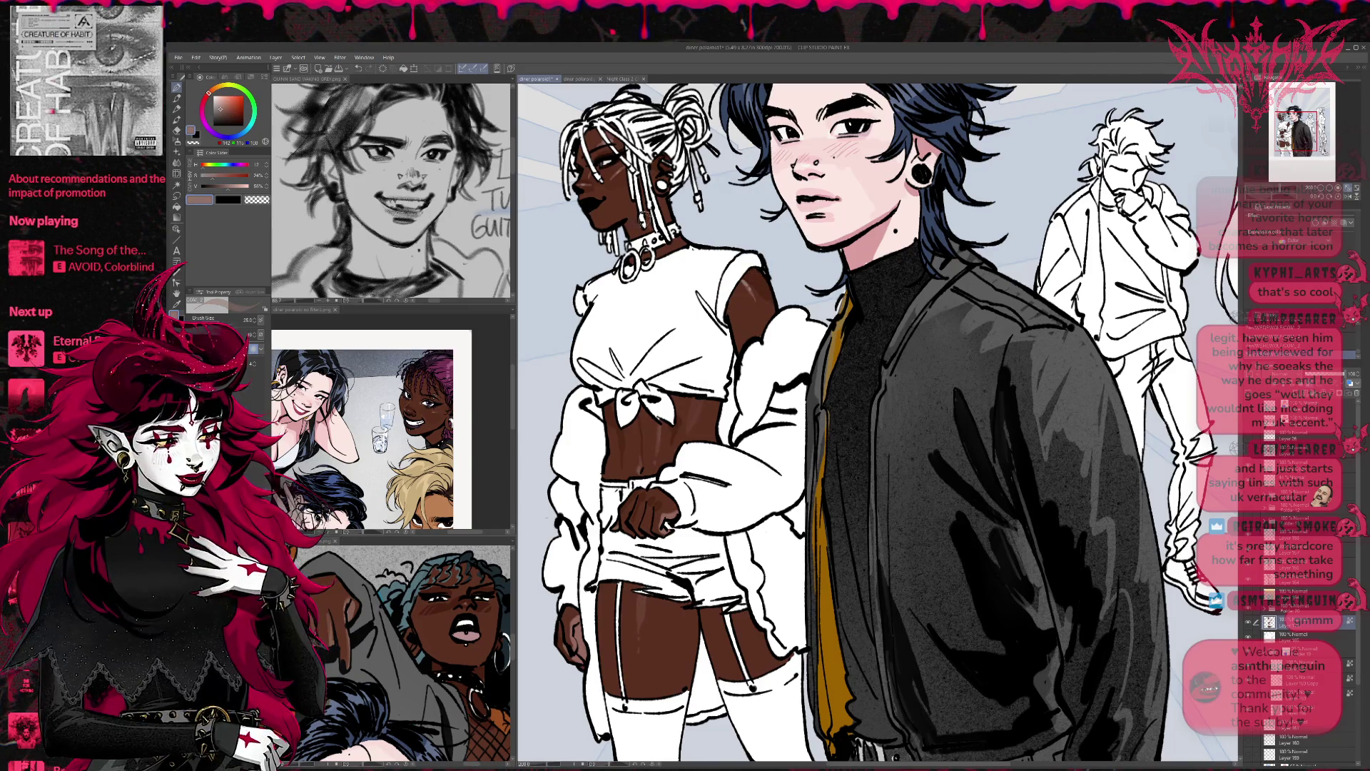
left_click(656, 445, "alt")
left_click(660, 437, "alt")
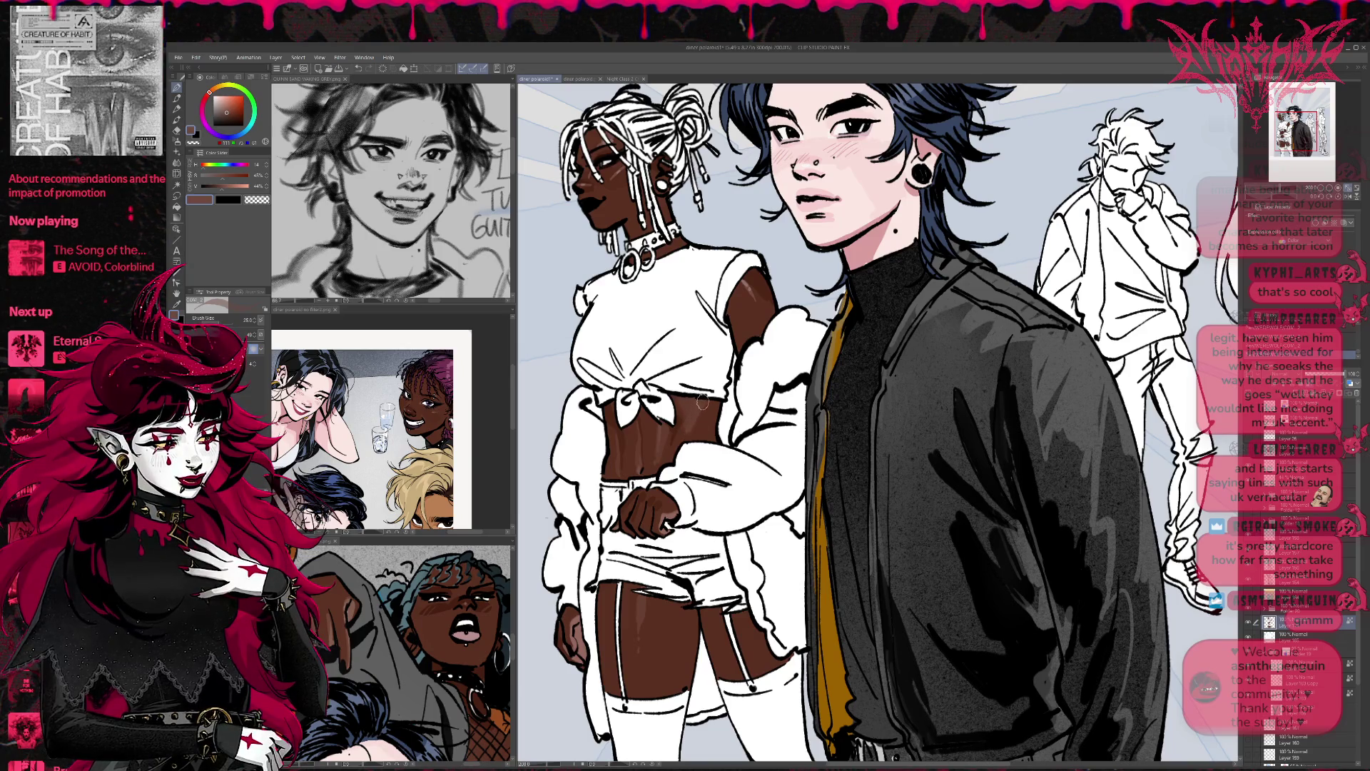
mouse_move(702, 402)
left_mouse_down()
mouse_move(739, 362)
mouse_move(807, 340)
left_mouse_up()
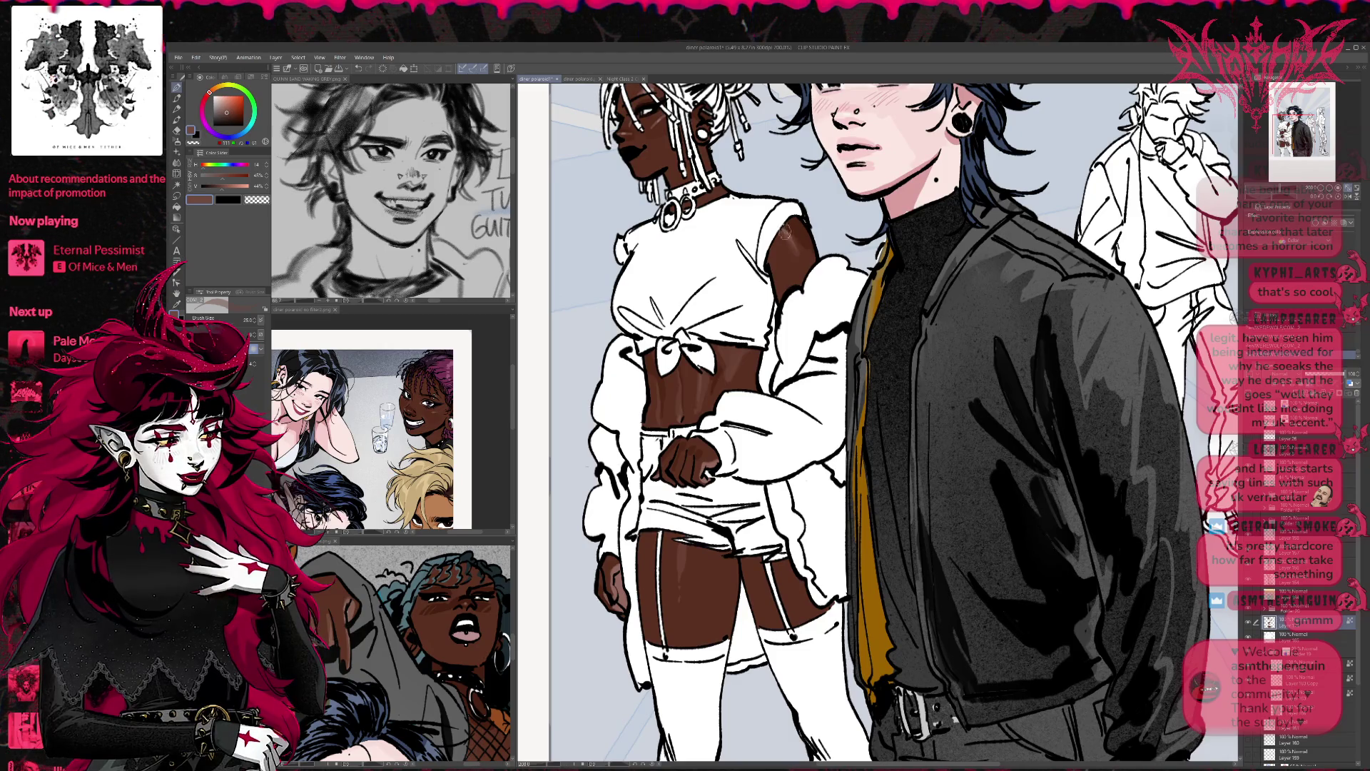
scroll(796, 378, "up", 3)
Step: Sample near-black and greyish-brown face tones, plus a dark brown from the second reference
scroll(785, 367, "up", 1)
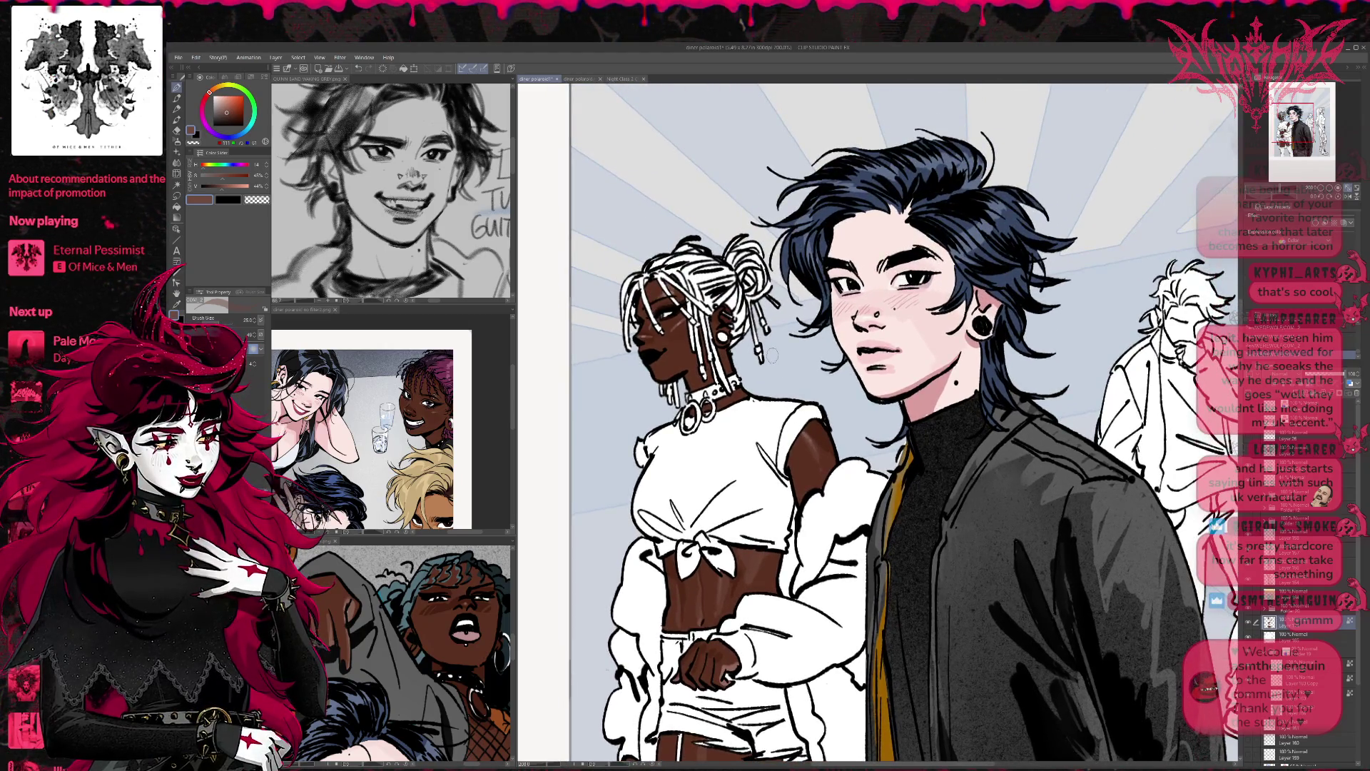
left_click(644, 339, "alt")
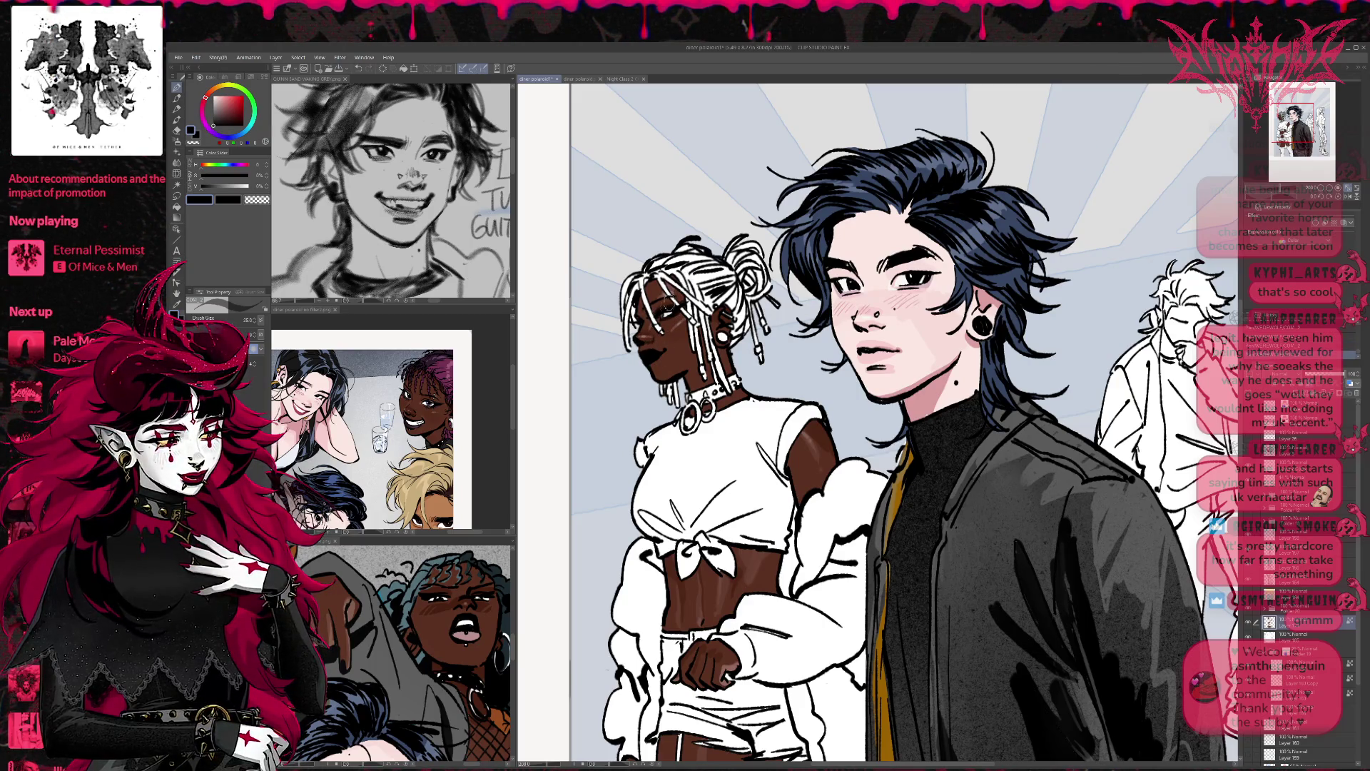
left_click_drag(674, 300, 638, 321)
left_click(637, 321, "alt")
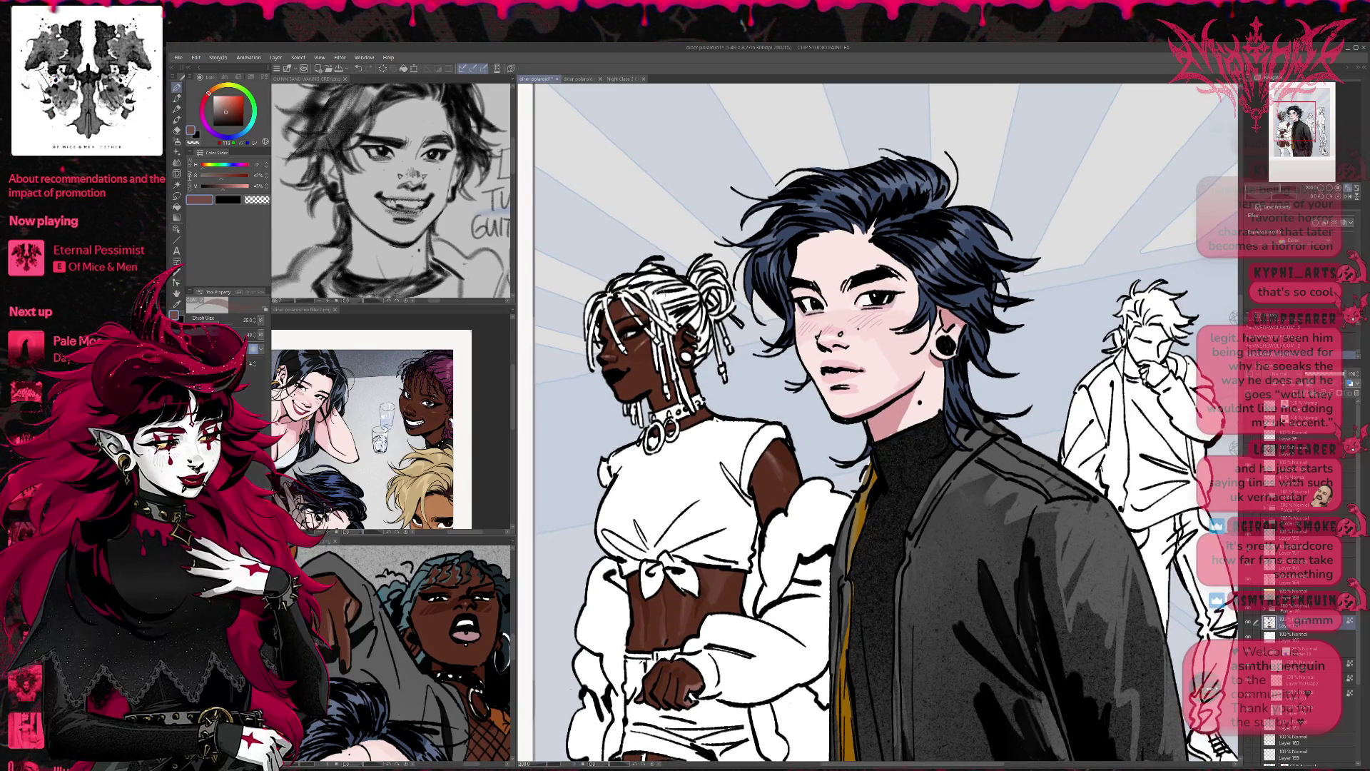
mouse_move(660, 293)
left_mouse_down()
mouse_move(681, 293)
mouse_move(673, 270)
left_mouse_up()
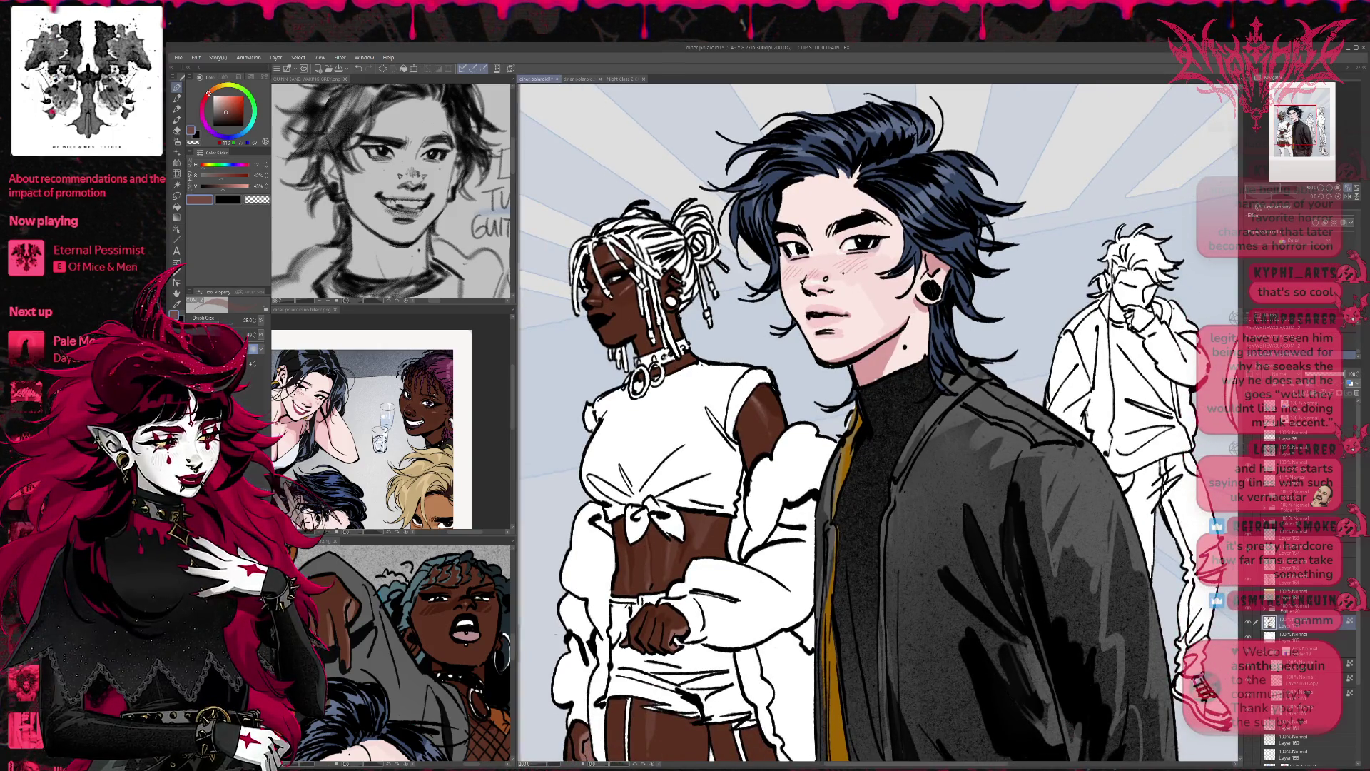
left_click(454, 447)
left_click(406, 413, "alt")
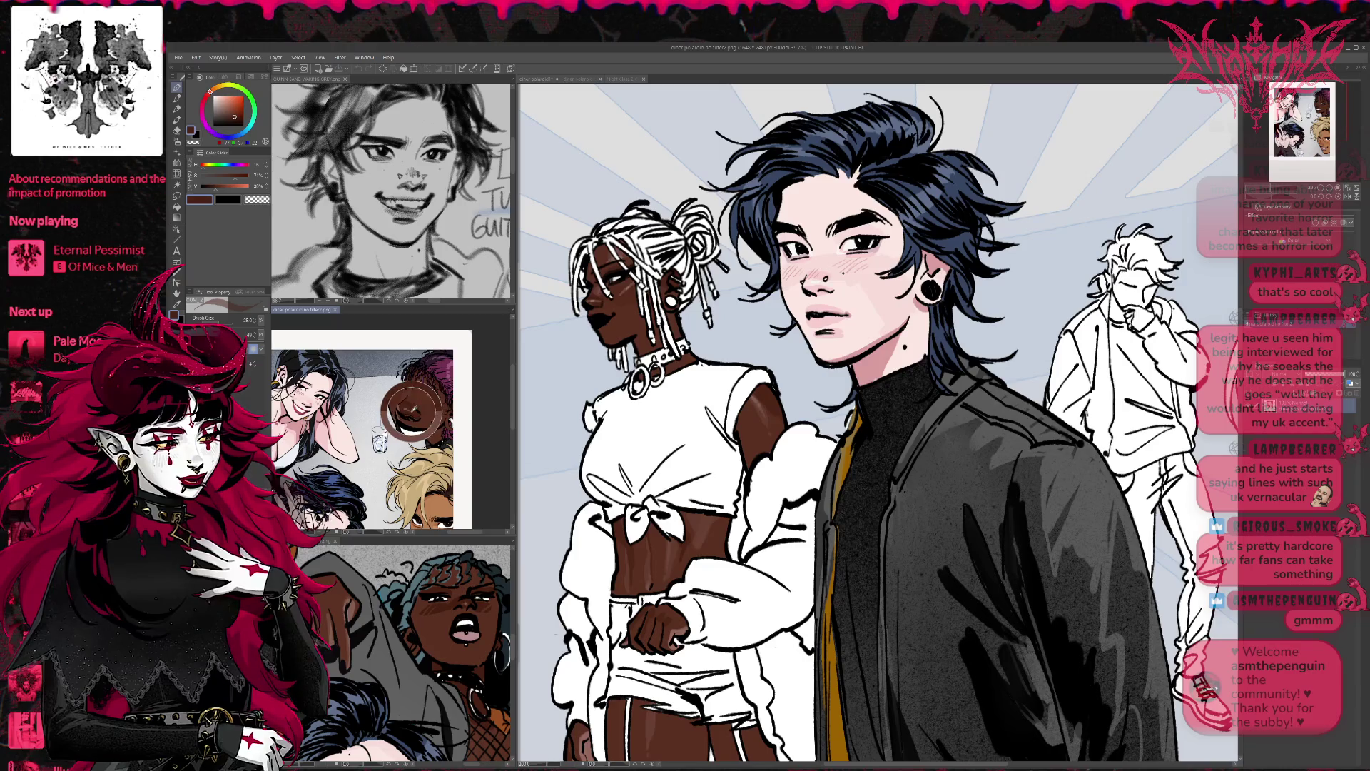
left_click(618, 312)
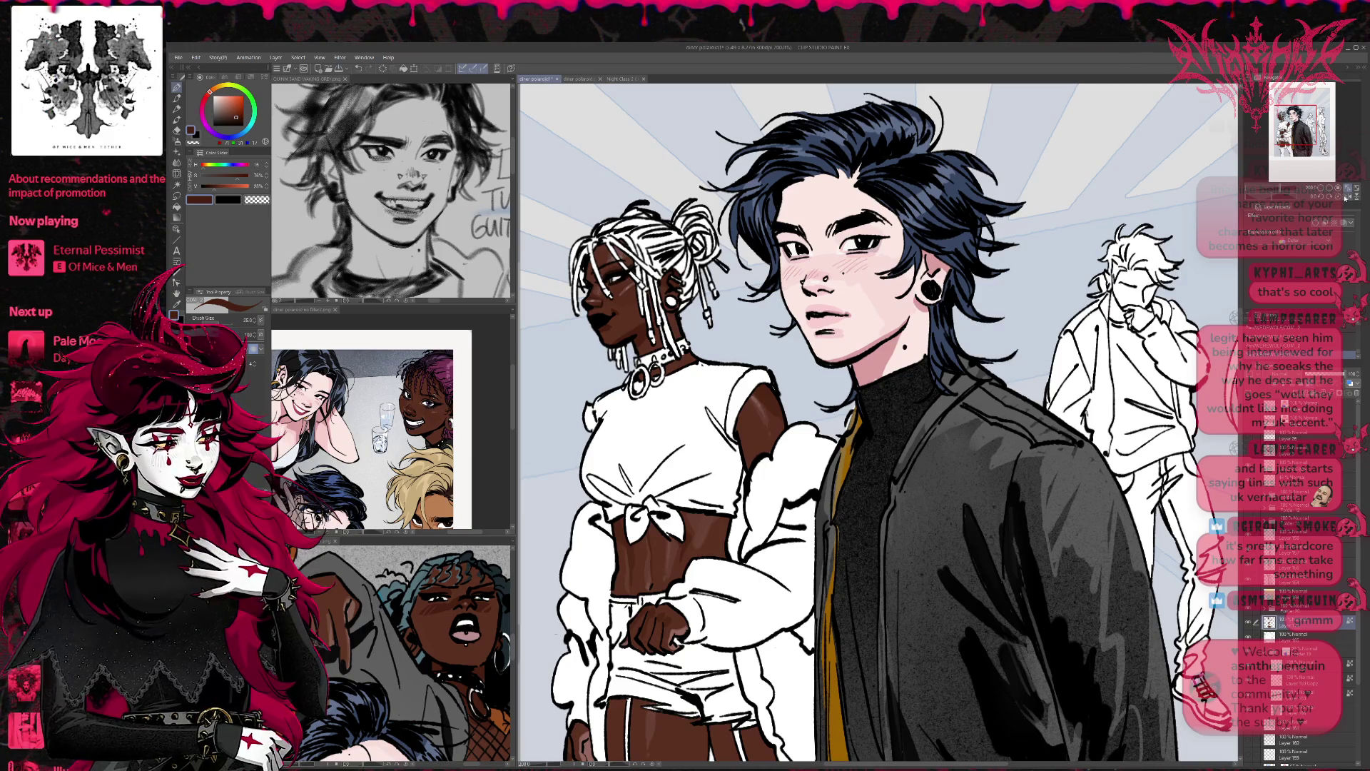
Step: Highlight the woman's cheek with a lighter skin tone sampled from her face
left_click(626, 274, "alt")
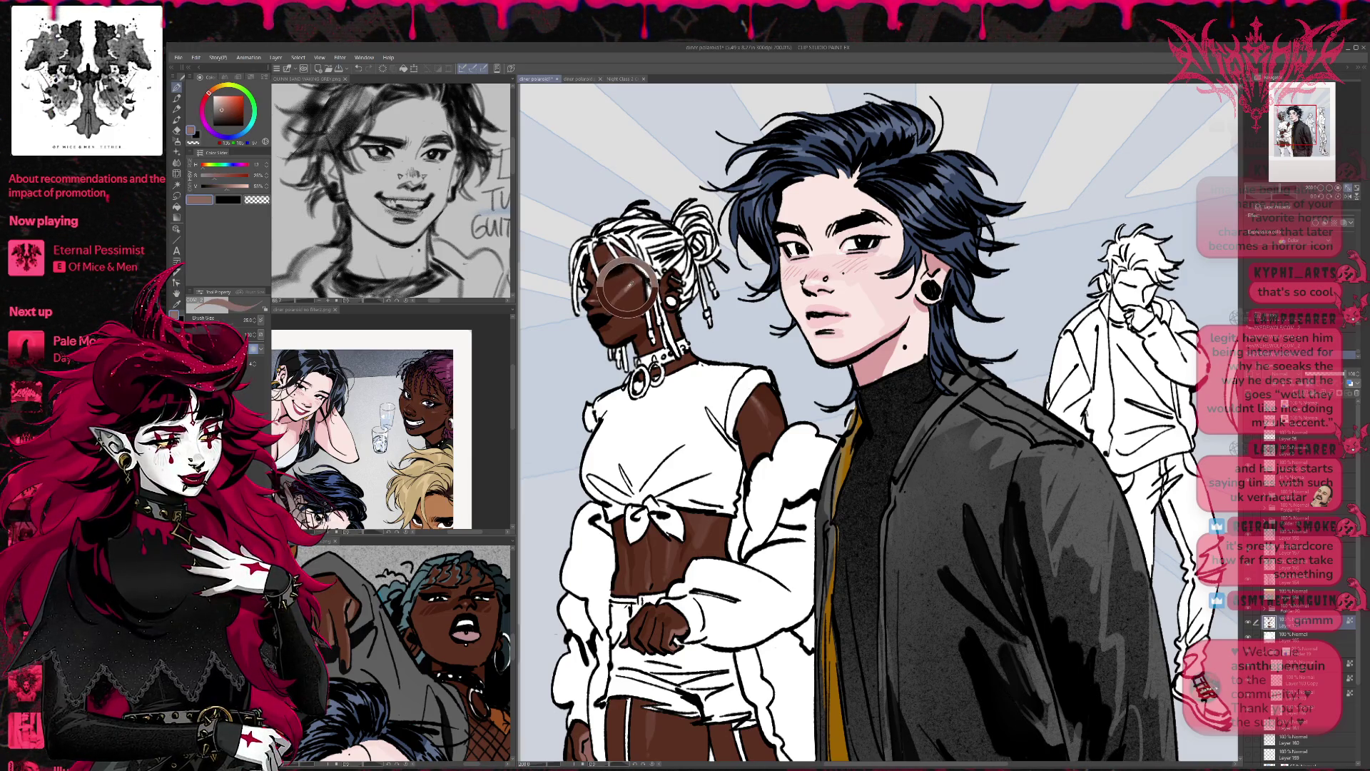
mouse_move(590, 305)
left_mouse_down()
mouse_move(613, 263)
mouse_move(589, 311)
mouse_move(588, 257)
left_mouse_up()
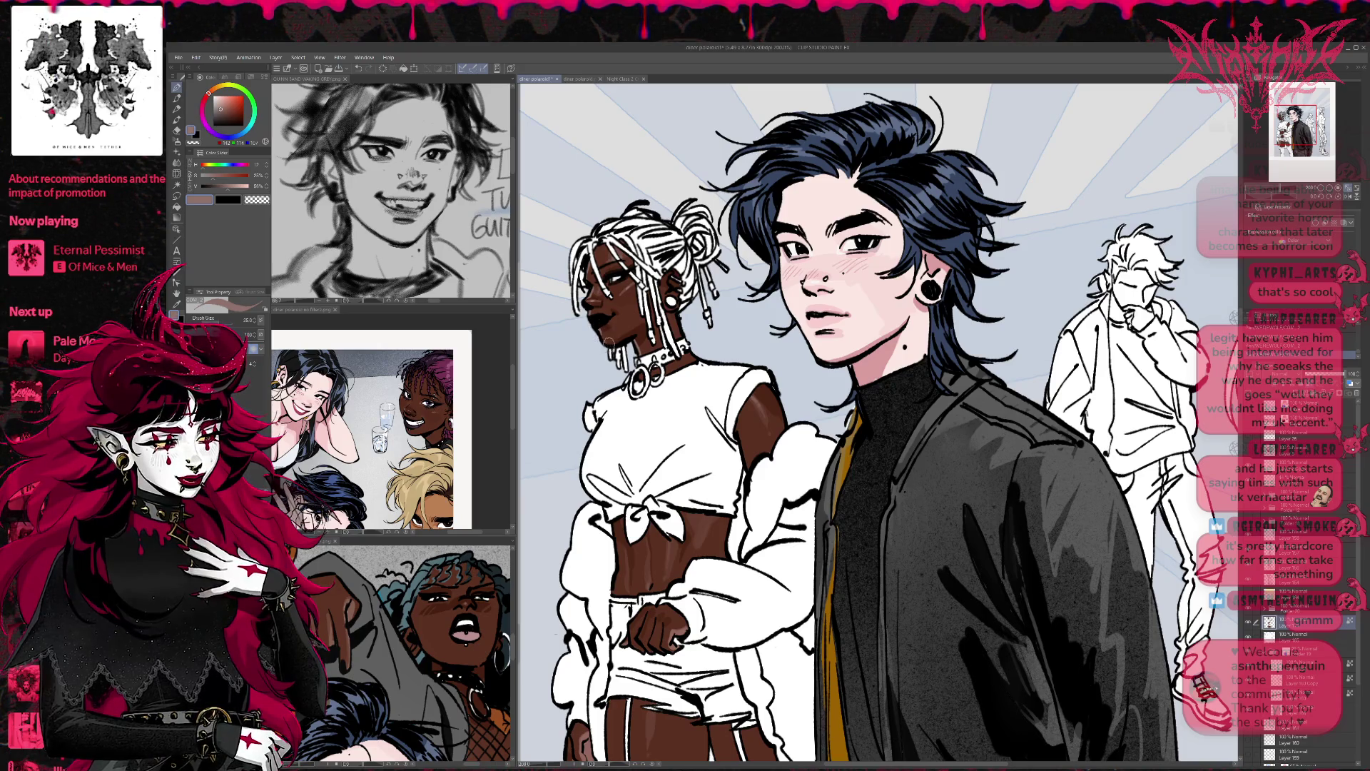
scroll(723, 282, "down", 3)
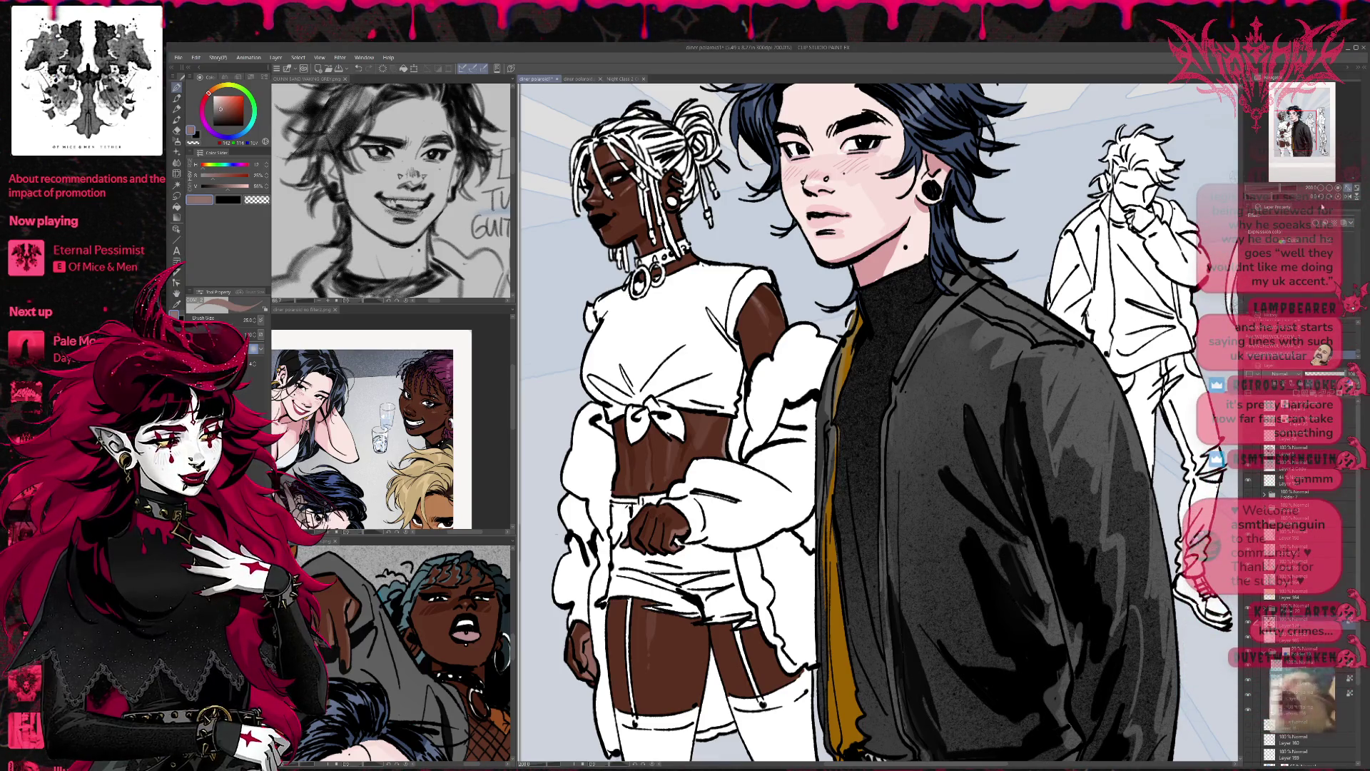
scroll(1012, 340, "down", 2)
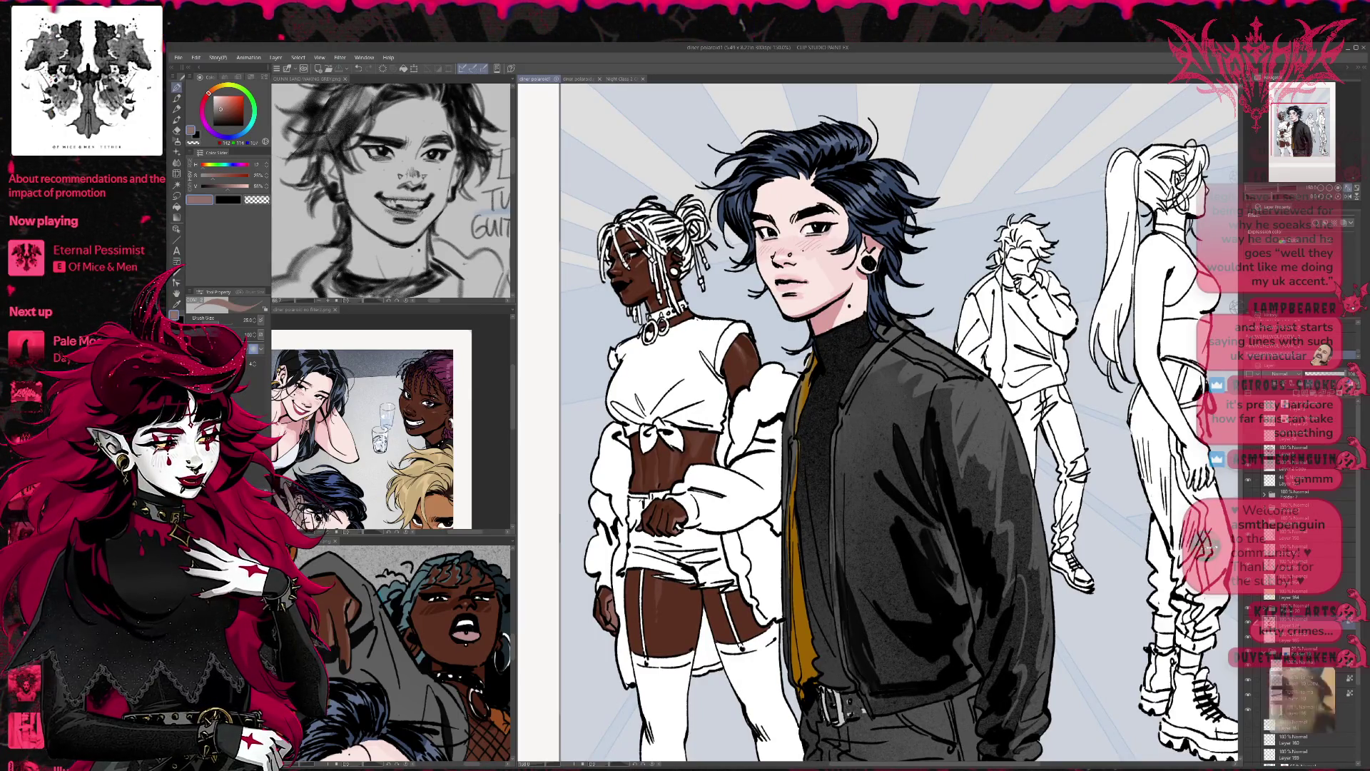
Step: Mirror the canvas to check the composition, flip it back, and add a layer above Folder 19
left_click(626, 262)
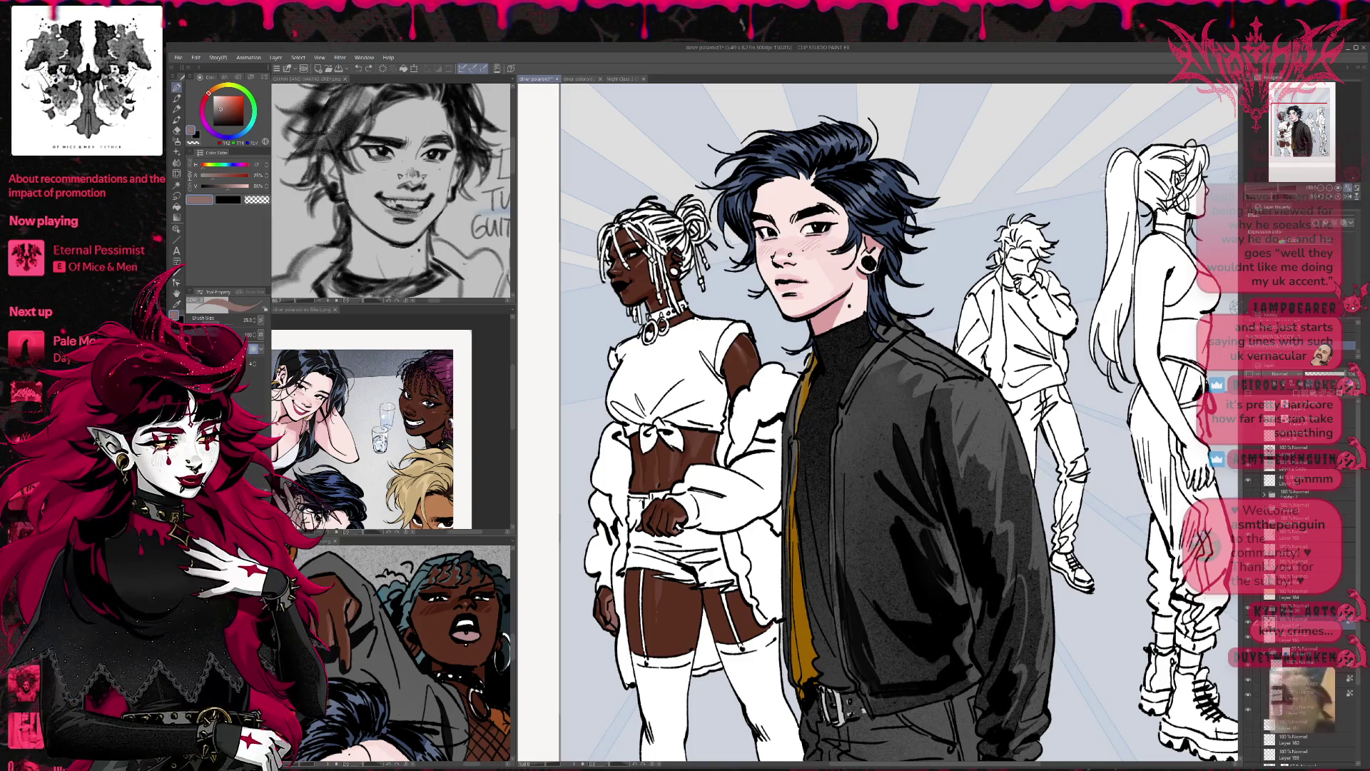
key("h")
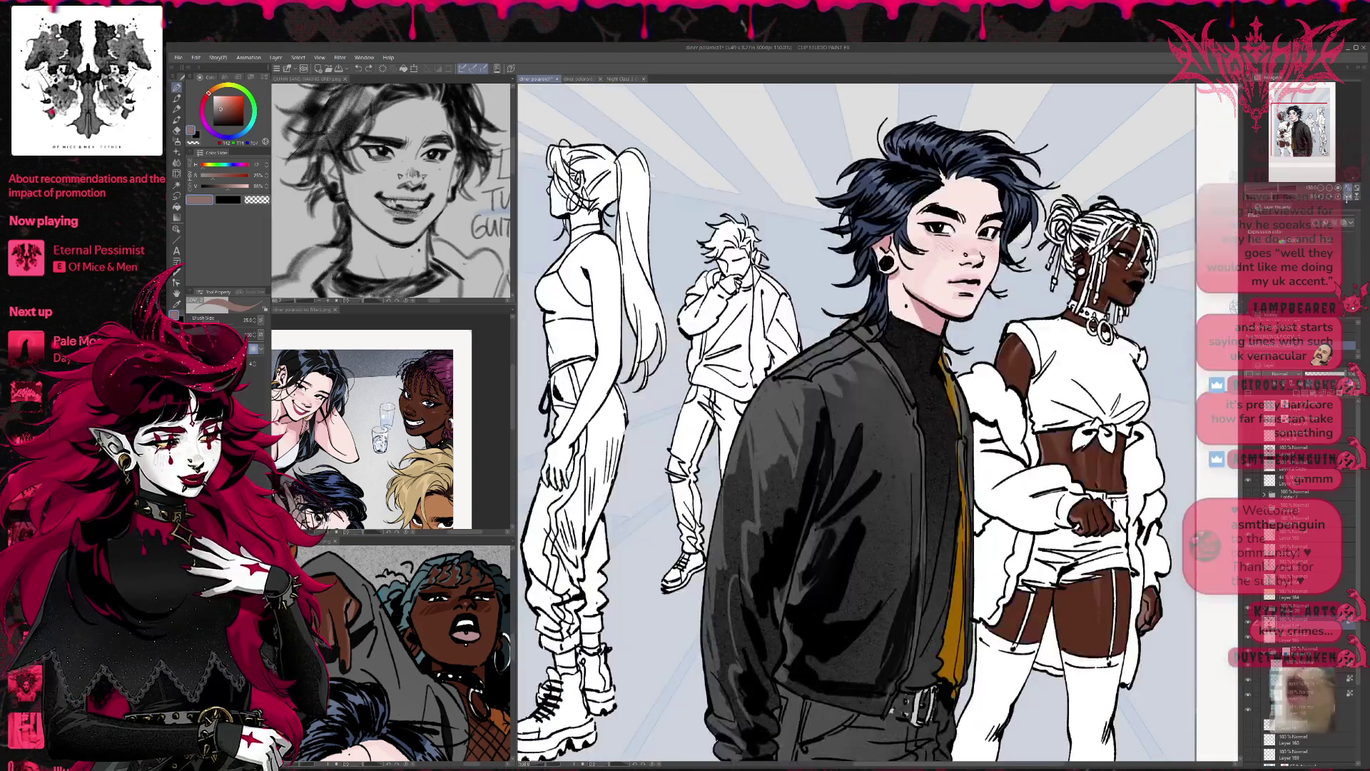
key("ctrl+plus")
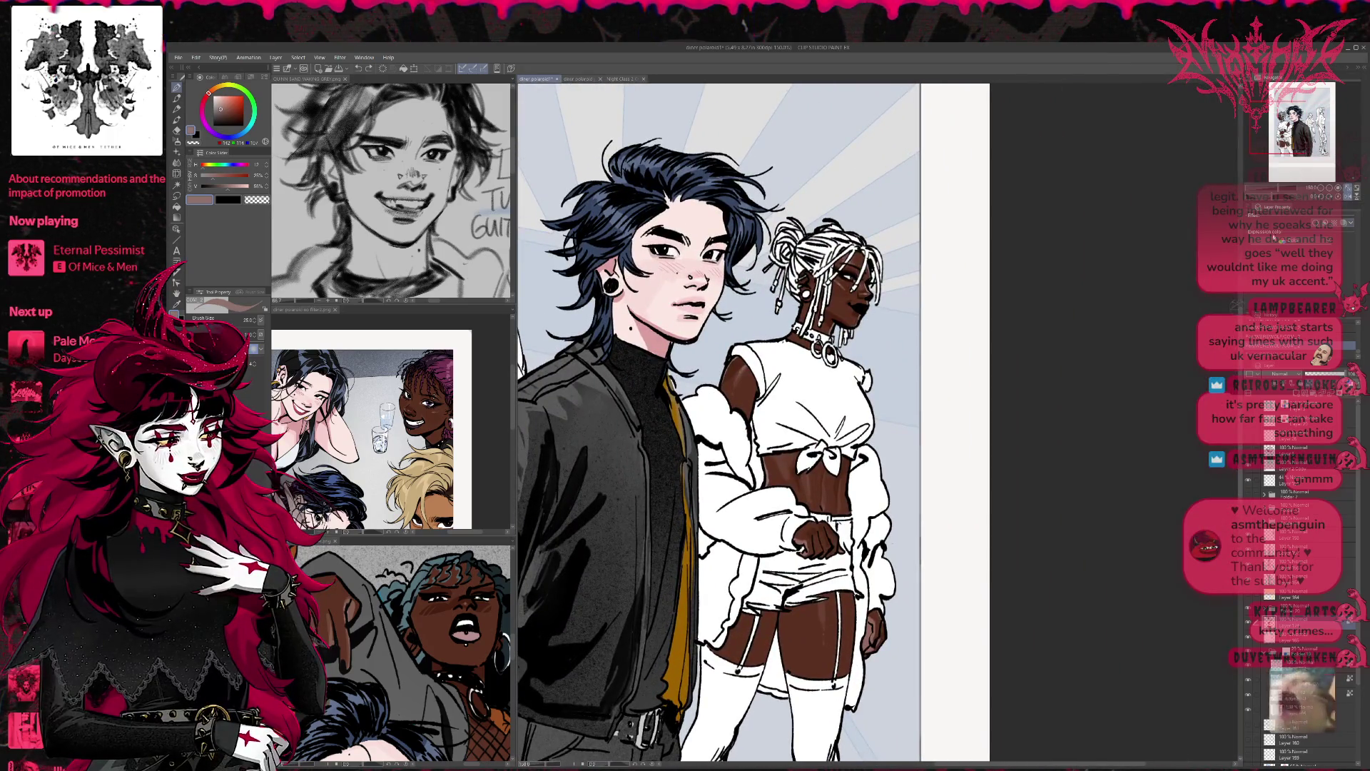
key("ctrl+minus")
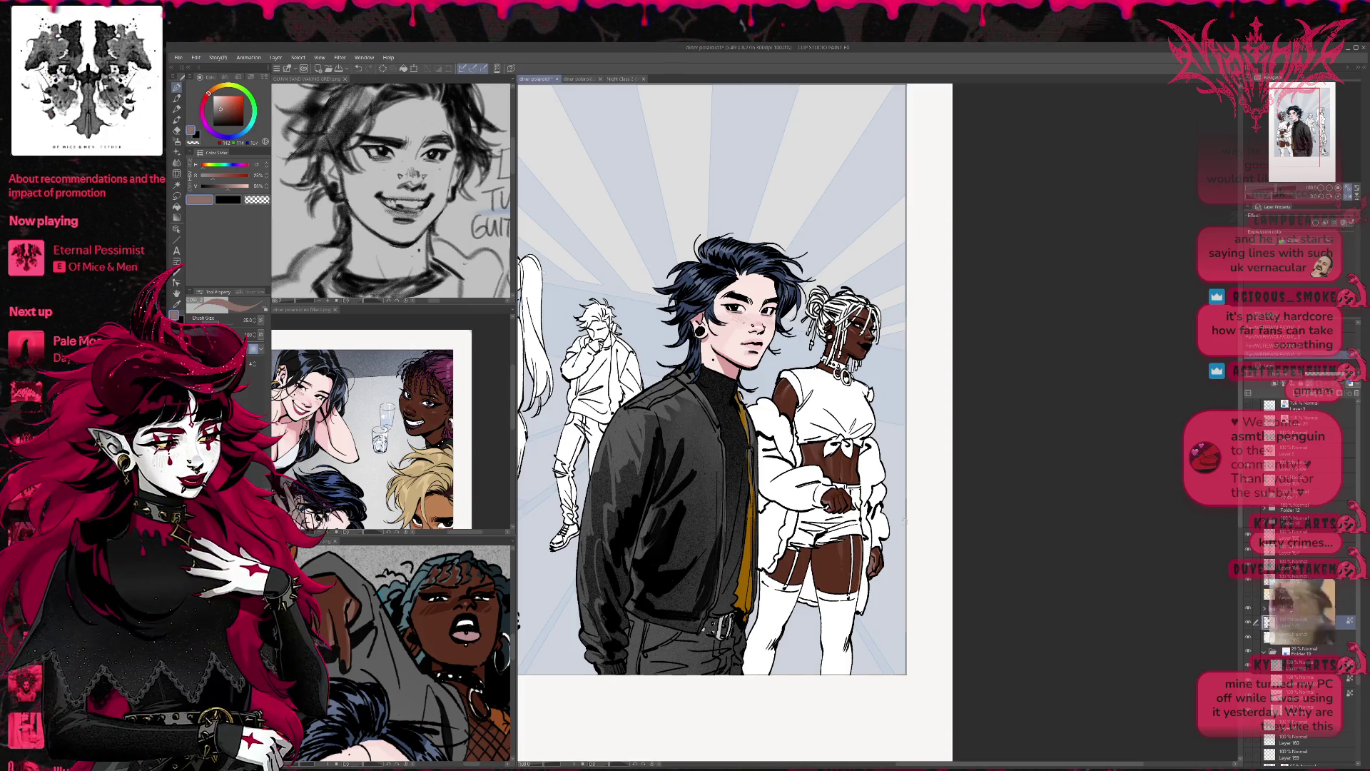
left_click(1337, 201)
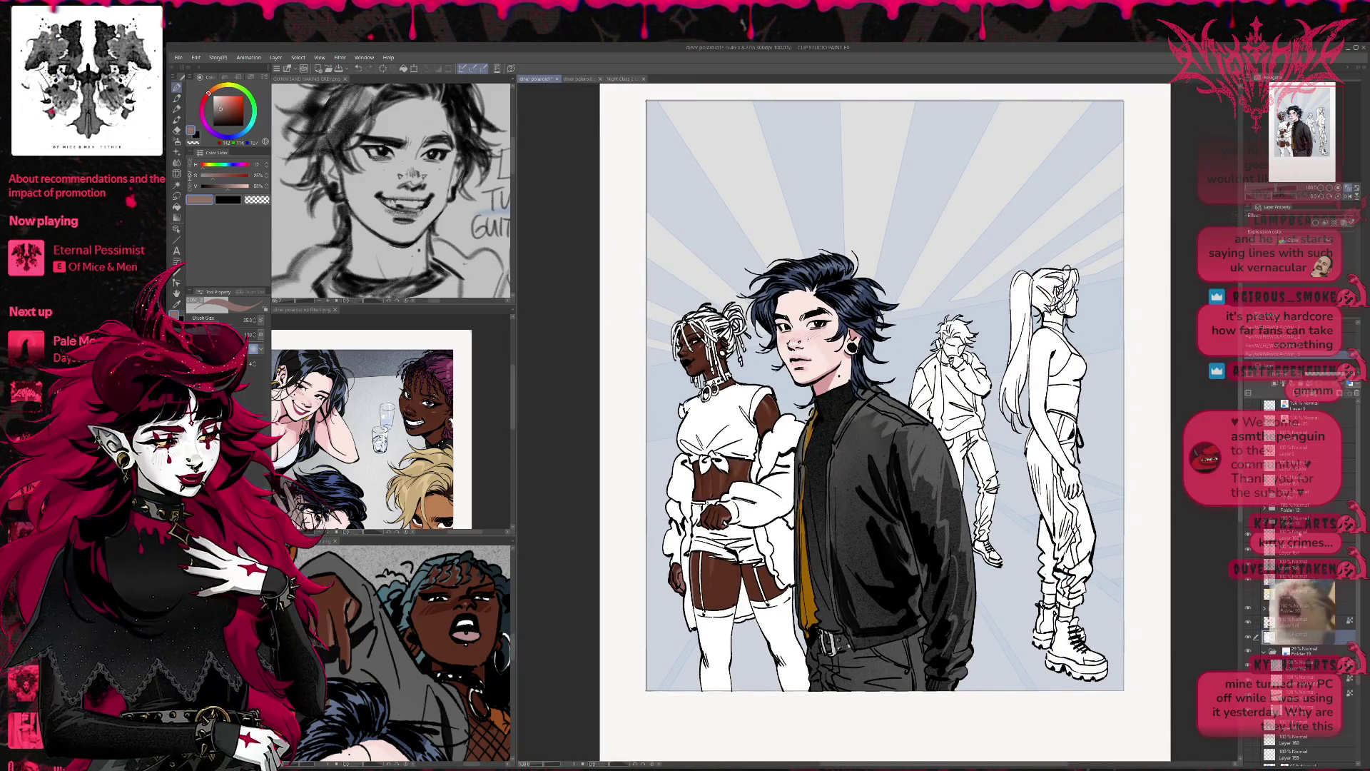
key("ctrl+shift+n")
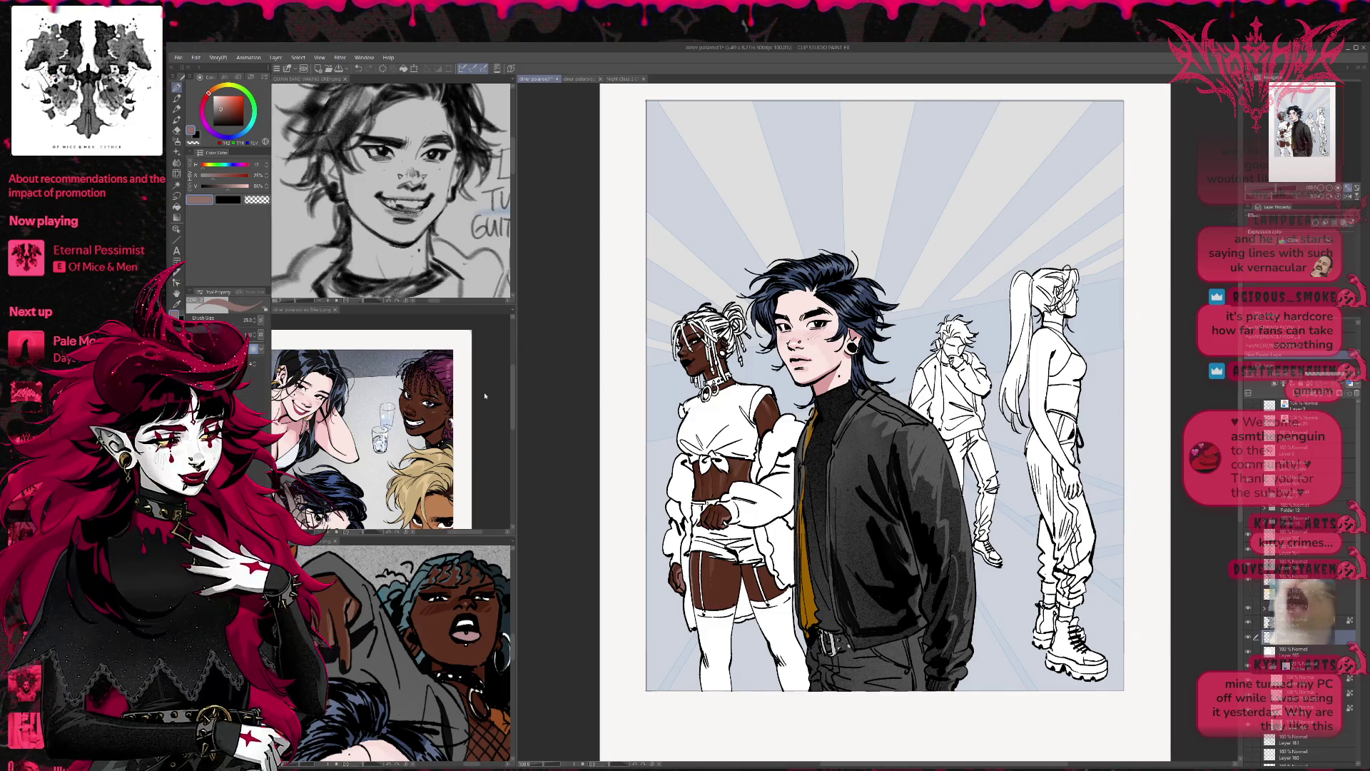
Step: Bucket-fill the left woman's jacket, sleeves and cuffs bright crimson
left_click(438, 361)
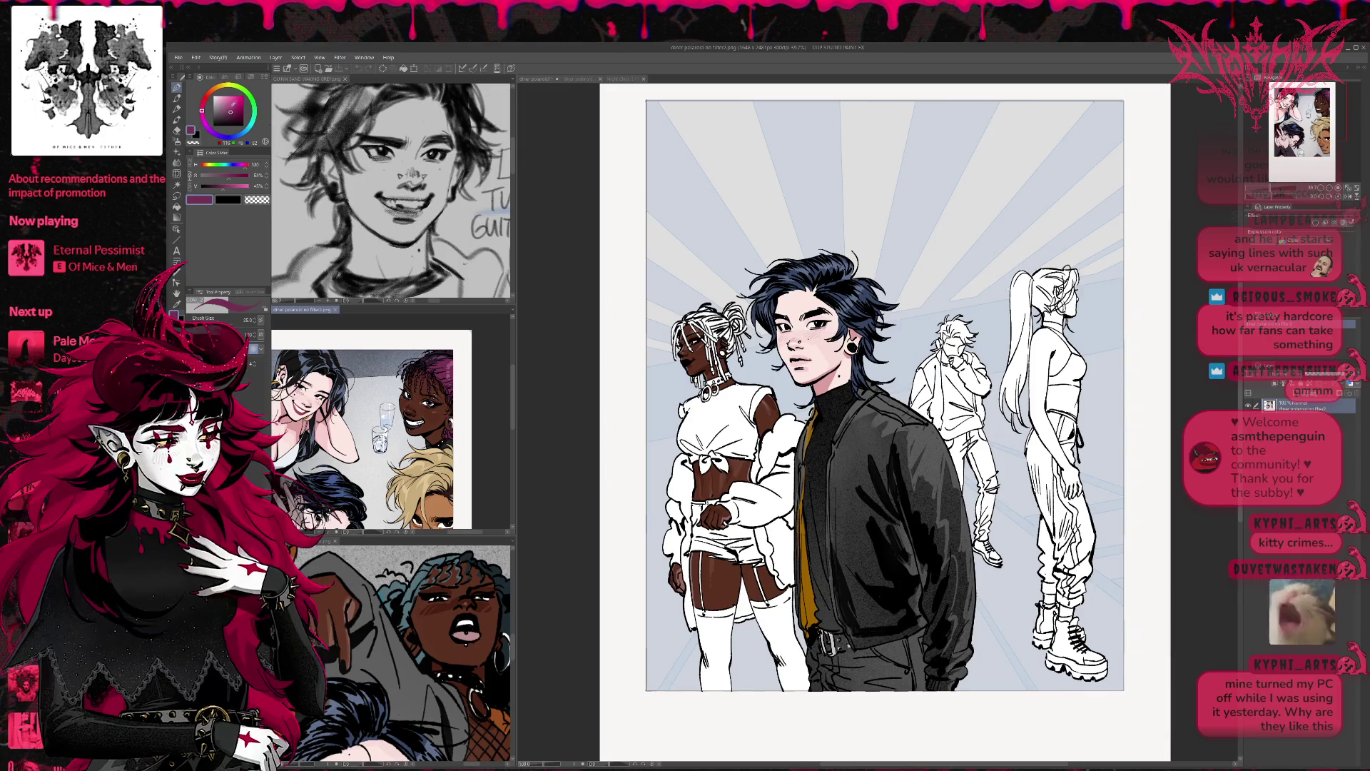
left_click(240, 107)
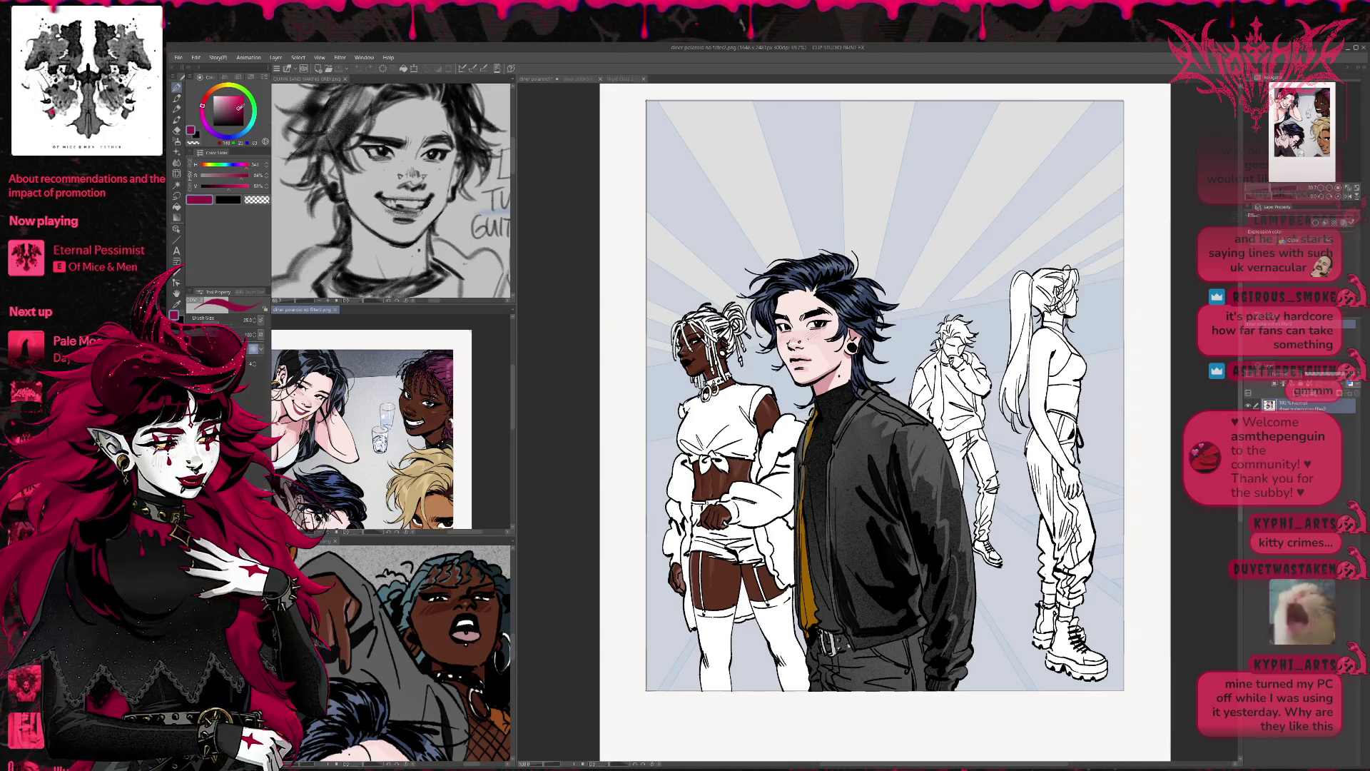
key("g")
left_click(778, 542)
left_click(781, 553)
left_click(760, 500)
left_click(781, 446)
left_click(784, 460)
left_click(755, 461)
left_click(790, 514)
left_click(767, 550)
left_click(726, 508)
left_click(673, 543)
left_click(685, 573)
left_click(685, 488)
left_click(675, 512)
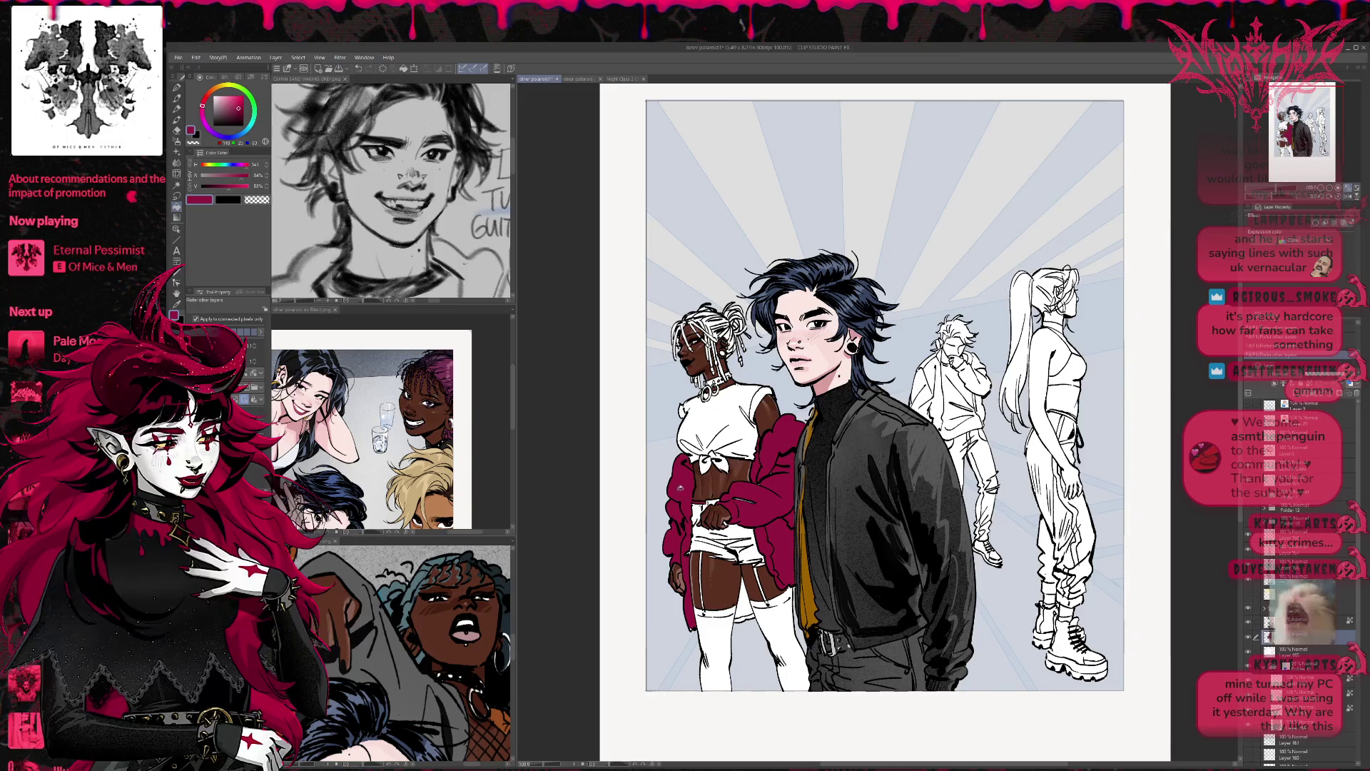
left_click(743, 596)
left_click(745, 617)
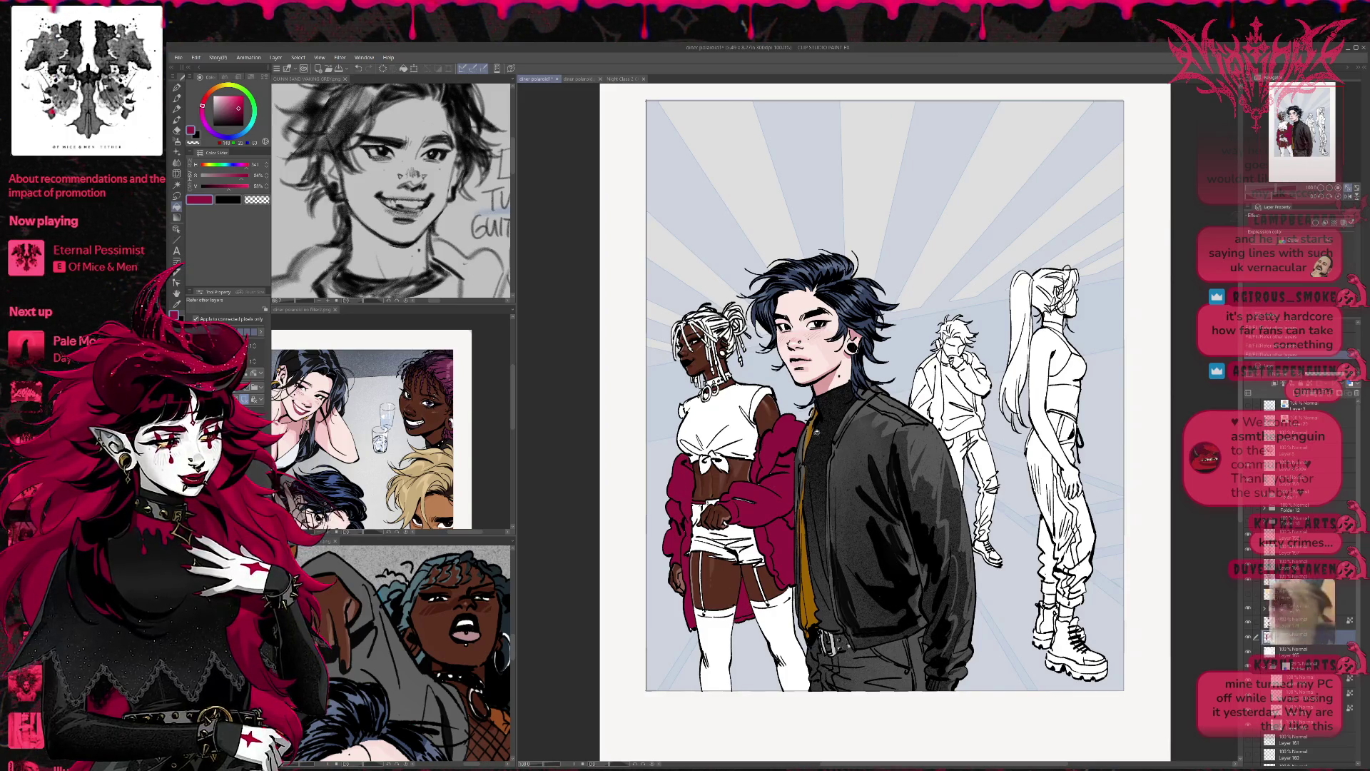
Step: On the layer below, fill the crop top light grey and shade its knot darker grey
key("p")
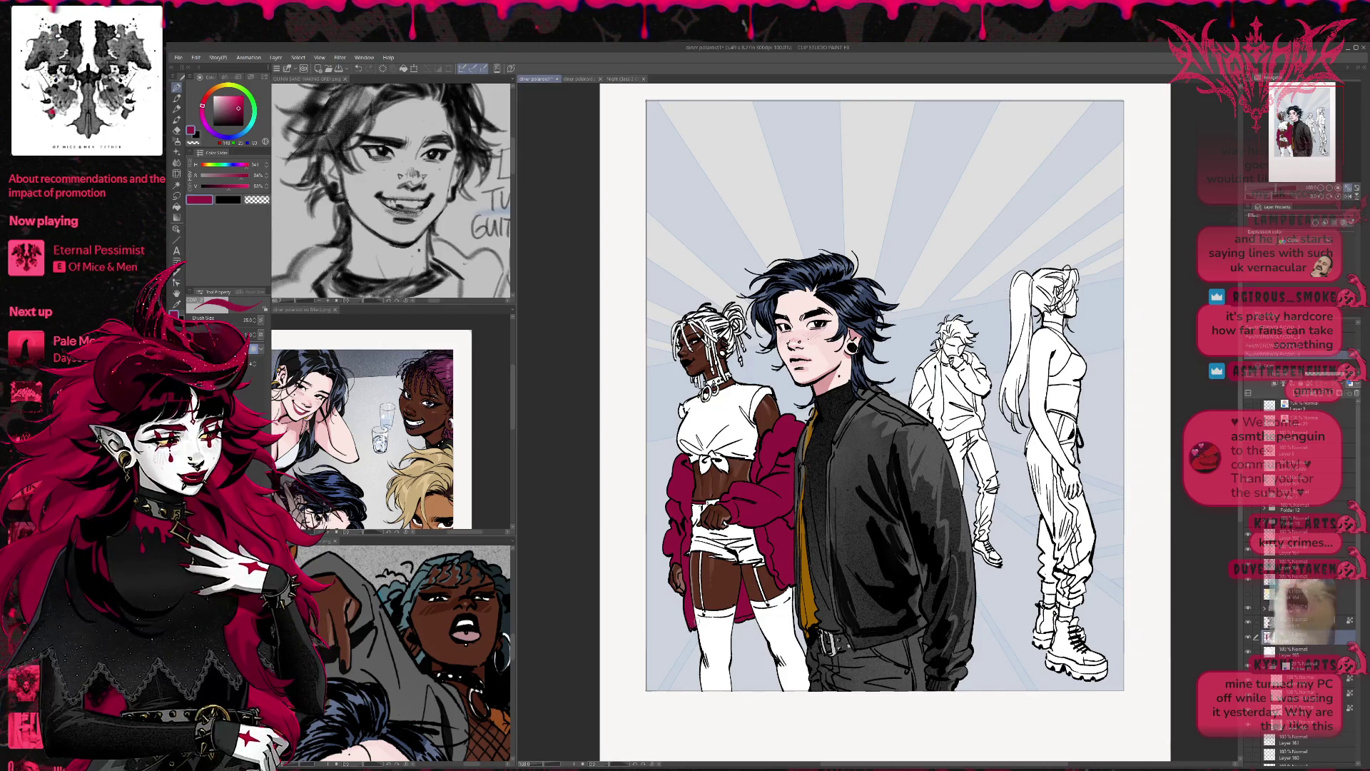
left_click_drag(837, 479, 835, 483)
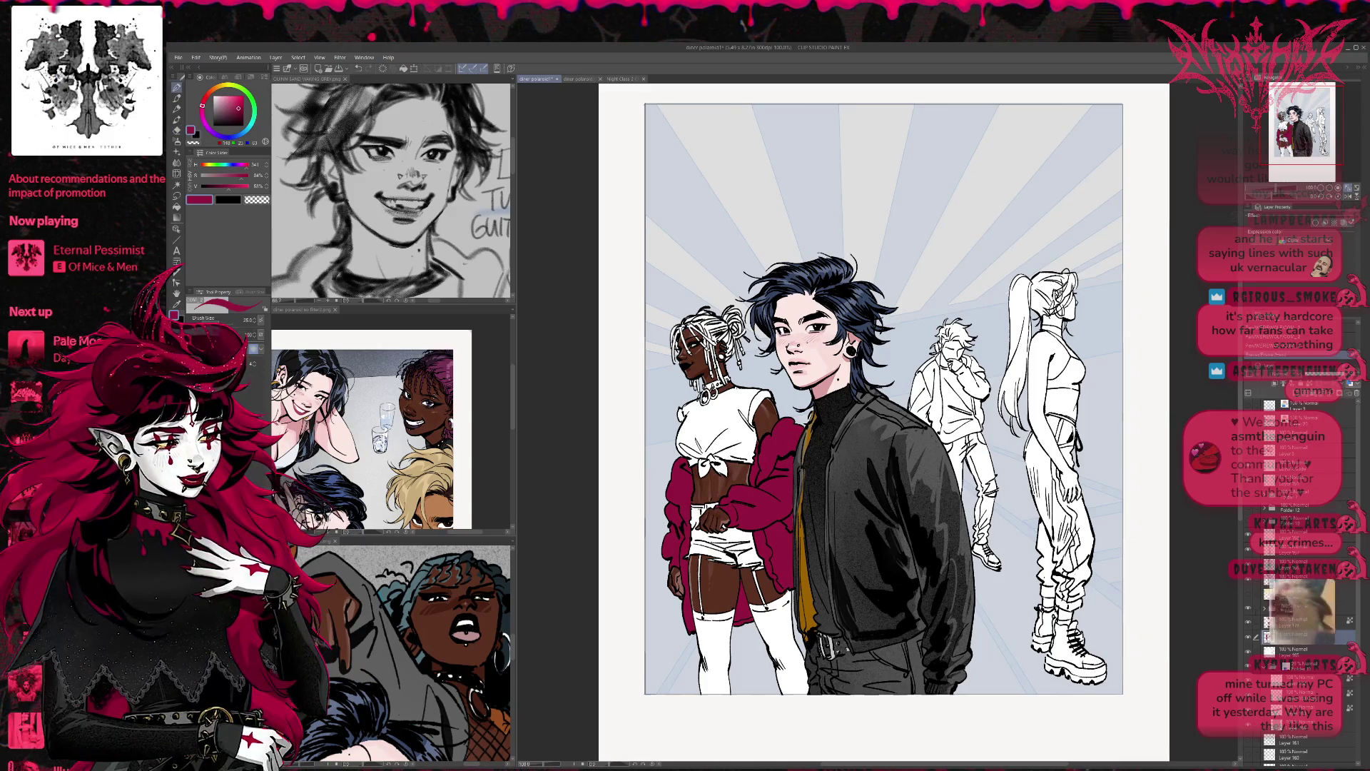
key("alt+bracketleft")
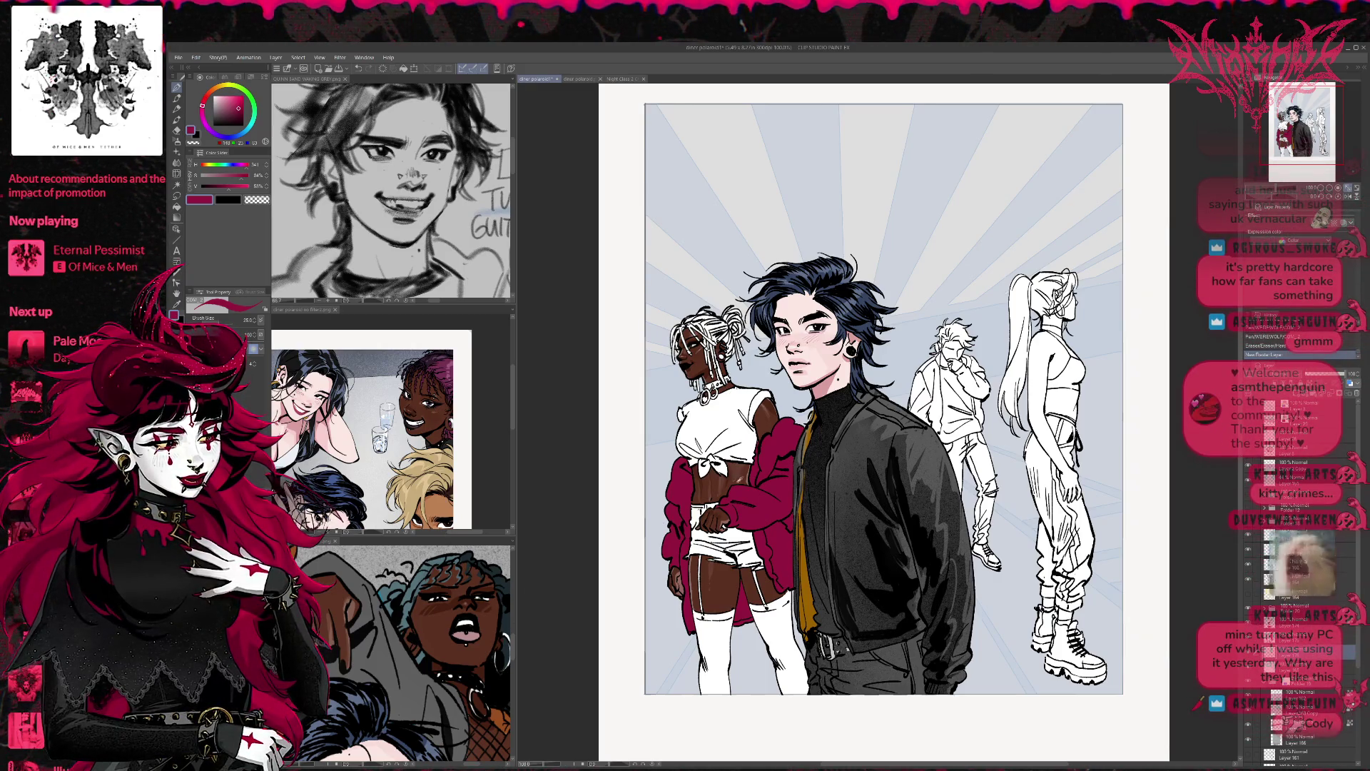
left_click(237, 117)
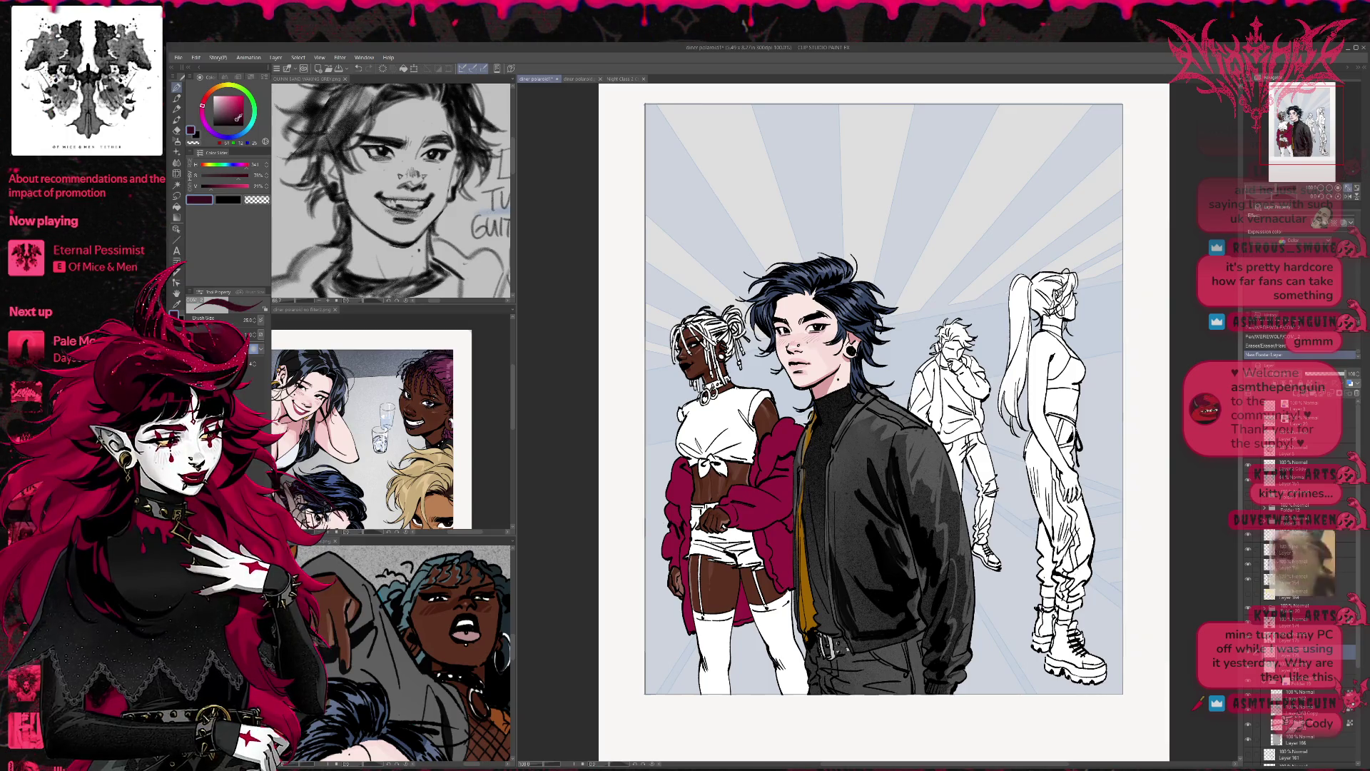
key("g")
left_click(717, 420)
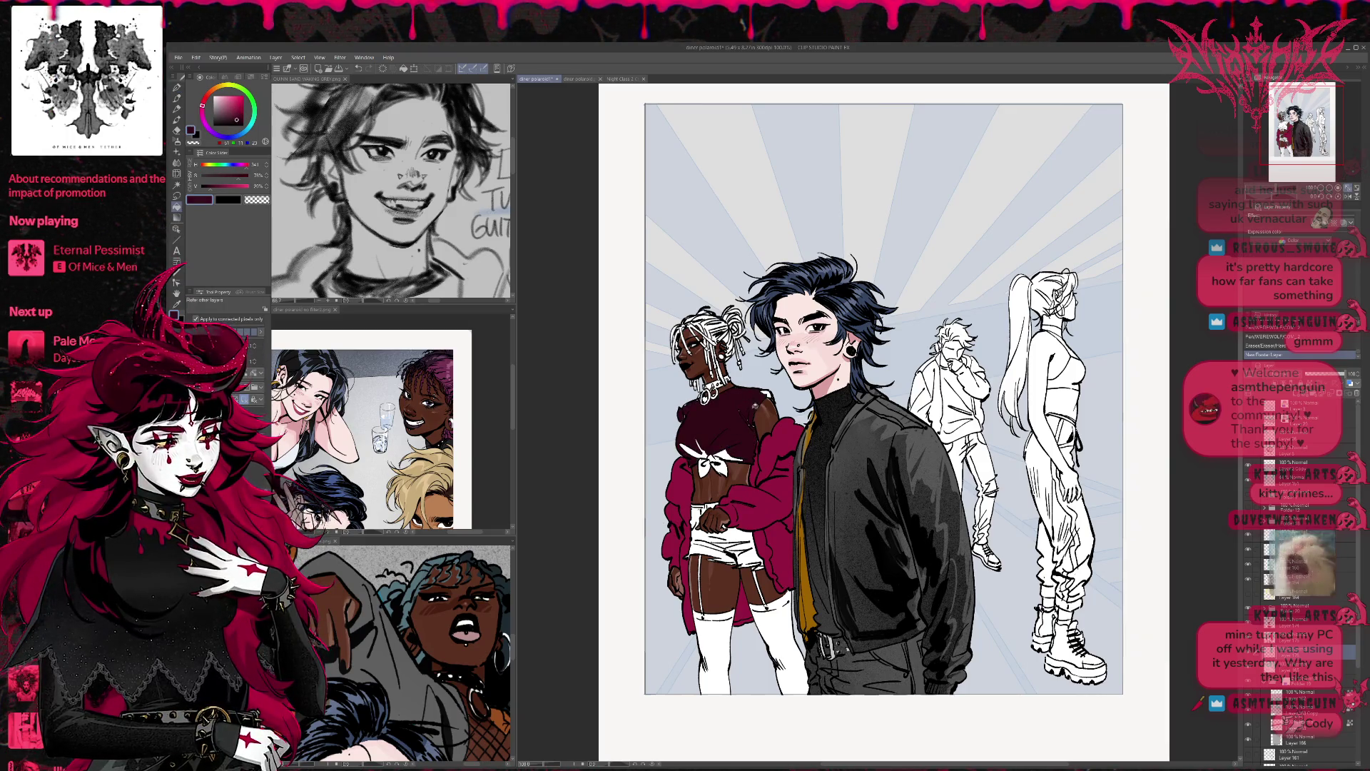
left_click(212, 116)
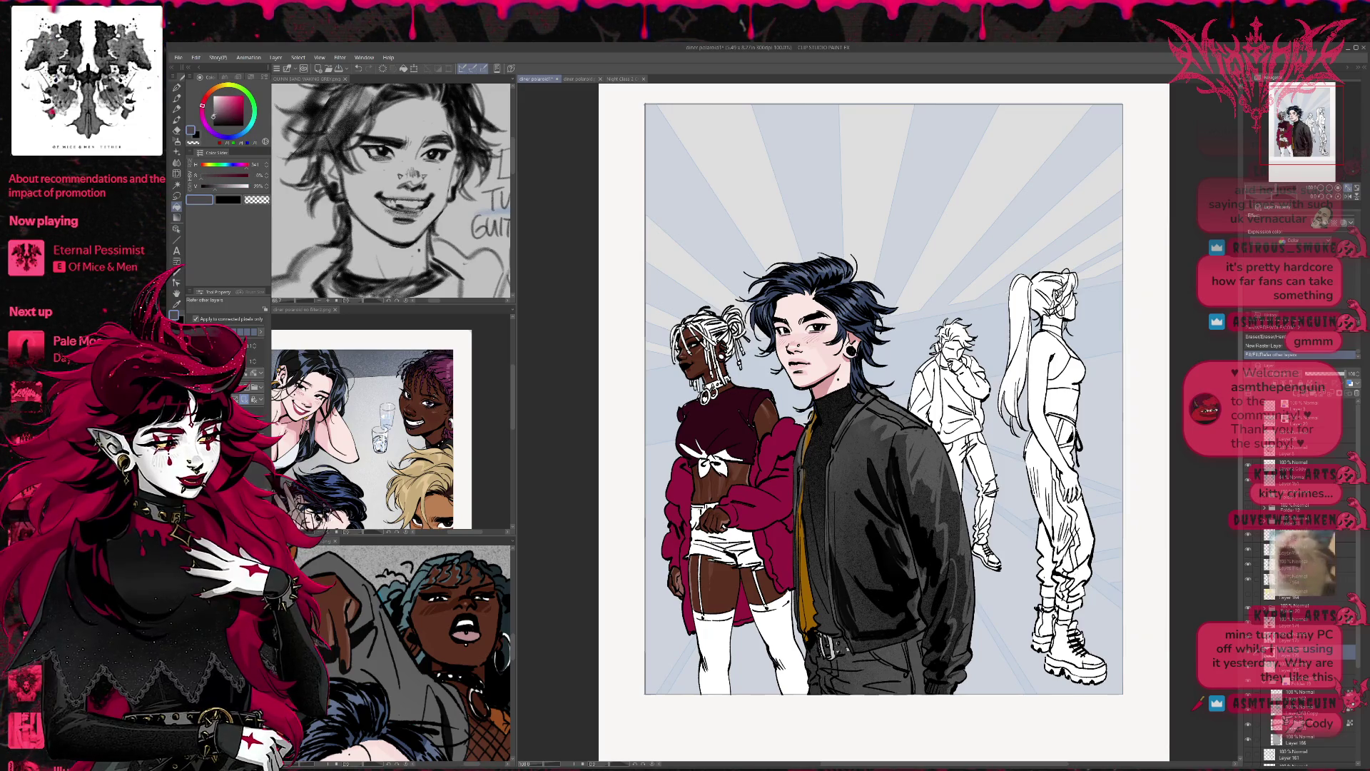
left_click(717, 428)
left_click(755, 406)
key("p")
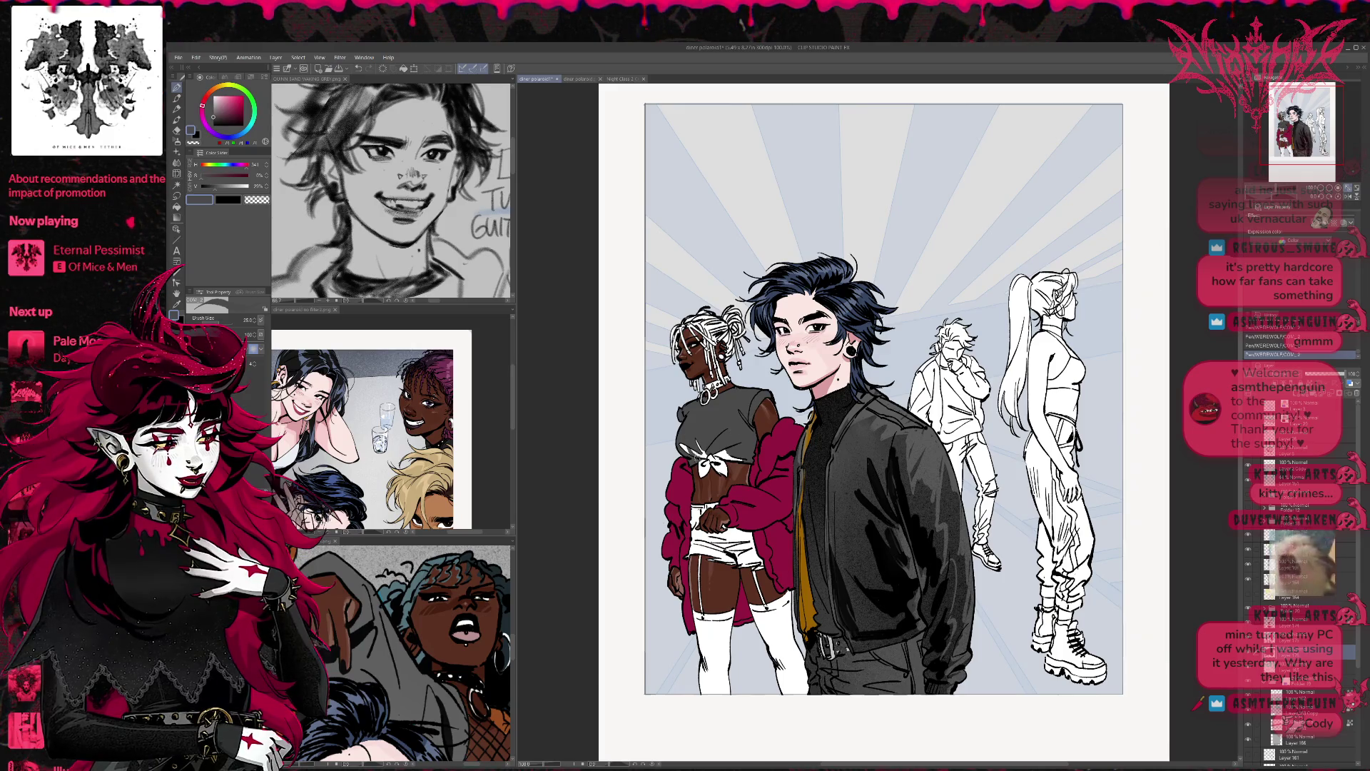
mouse_move(687, 444)
left_mouse_down()
mouse_move(705, 476)
mouse_move(729, 471)
left_mouse_up()
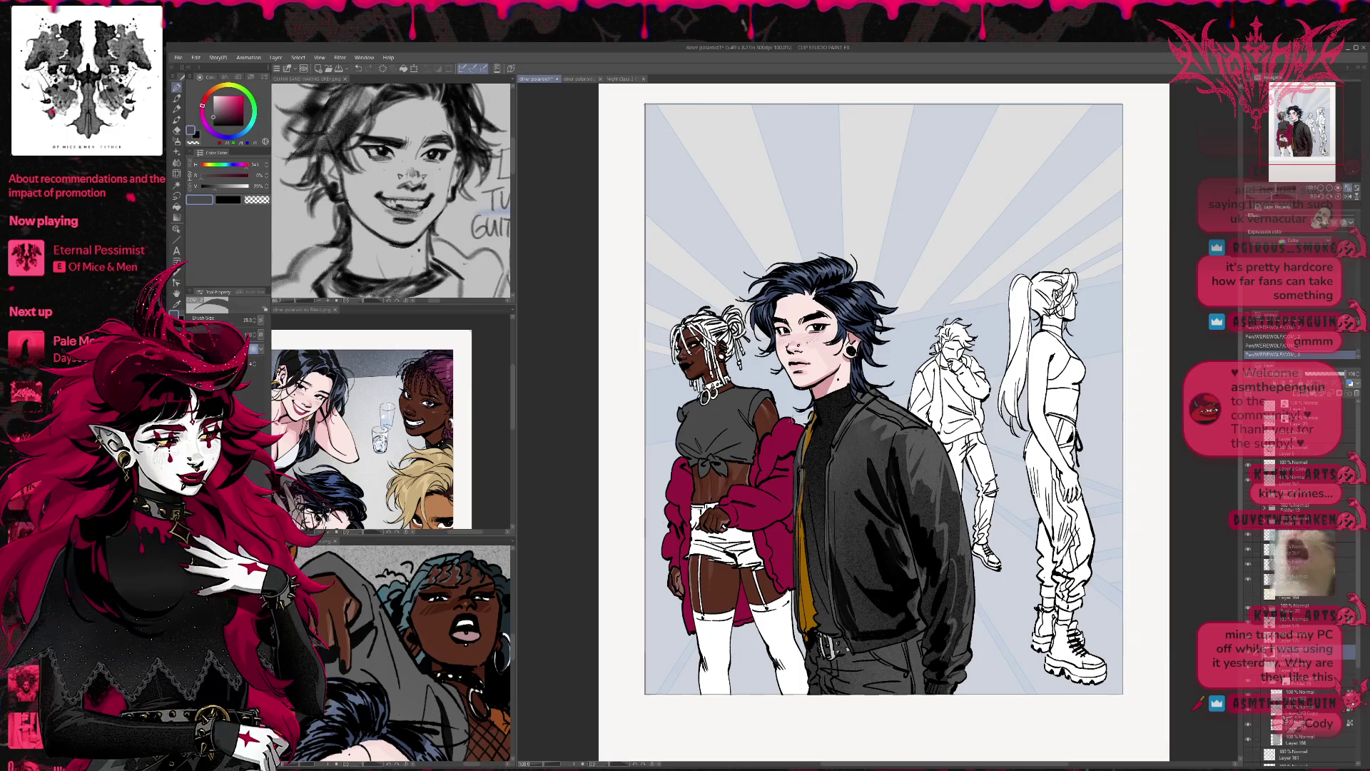
left_click_drag(746, 437, 742, 400)
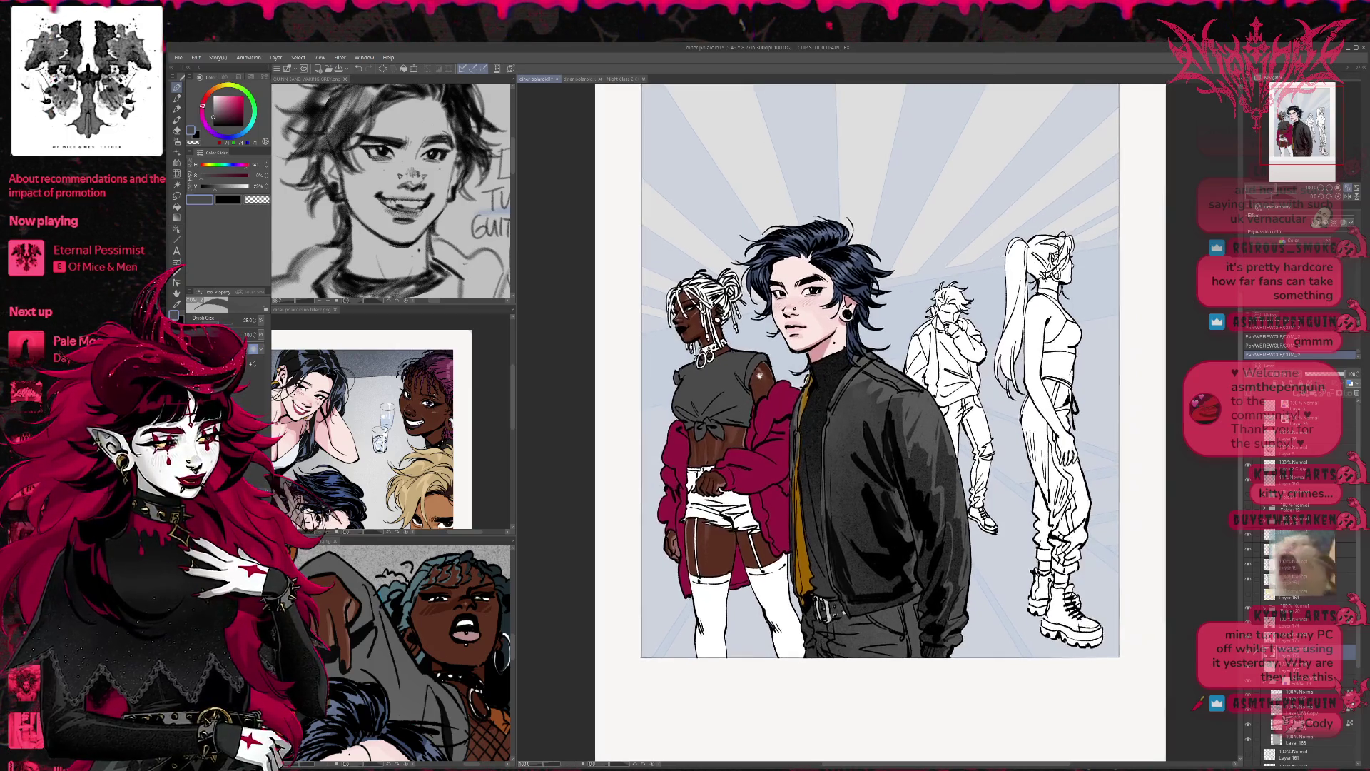
Step: Fill the woman's shorts dark grey up to the waist
key("g")
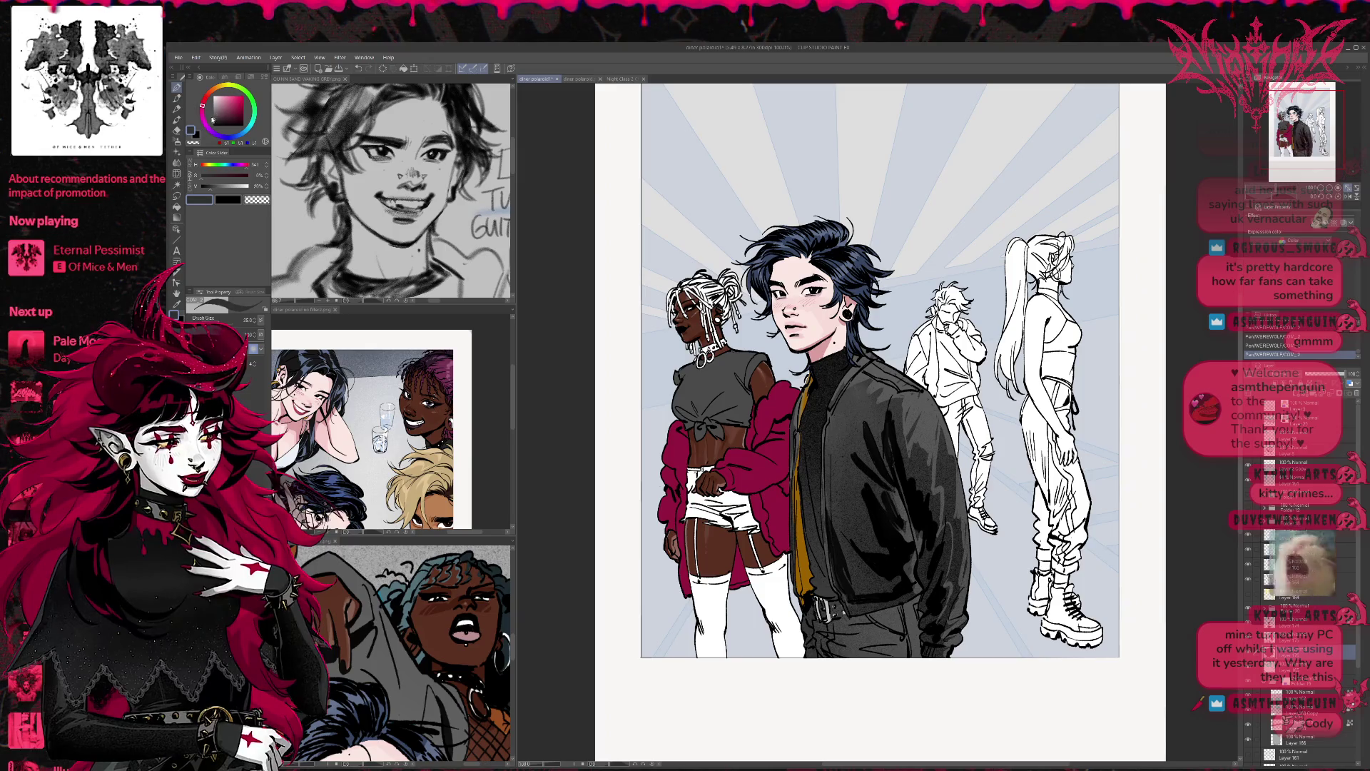
left_click(742, 508)
left_click(713, 515)
left_click(702, 503)
left_click(693, 479)
left_click(702, 473)
left_click(701, 473)
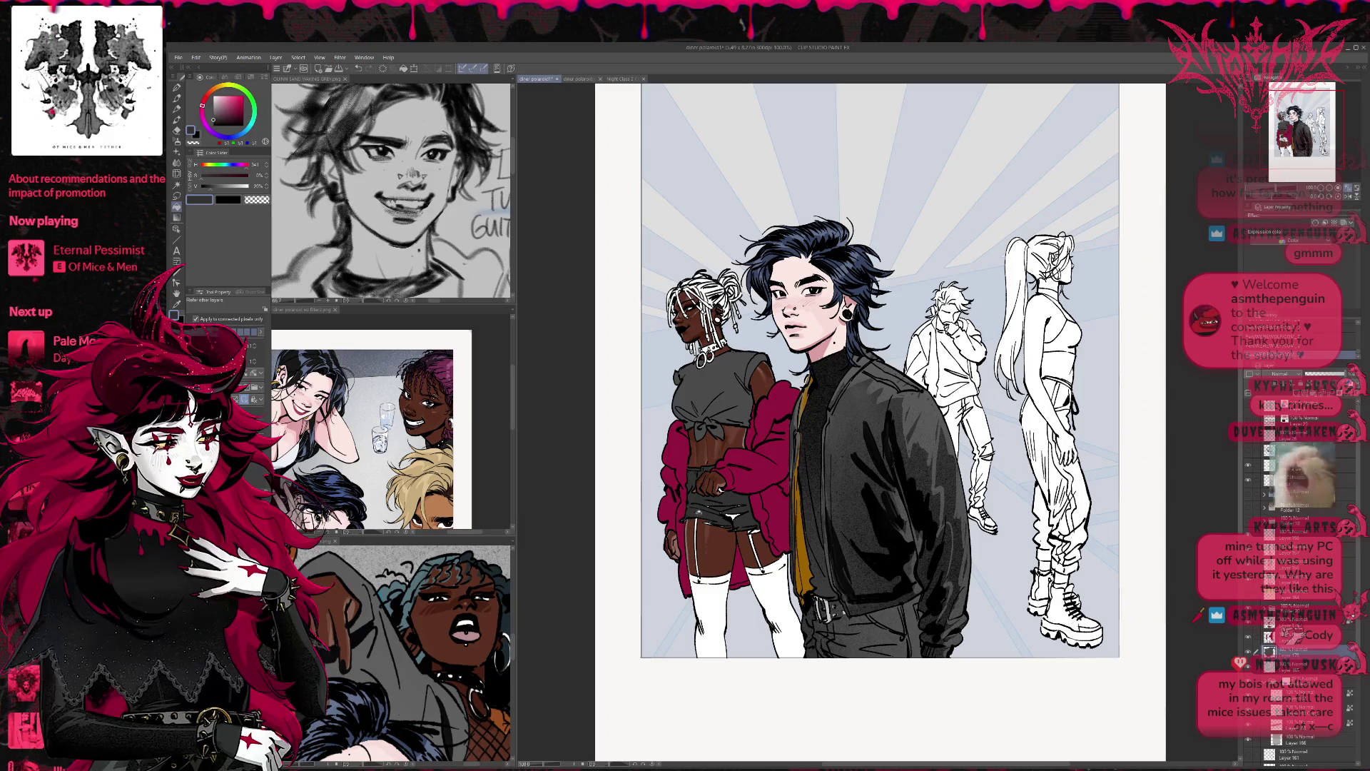
key("p")
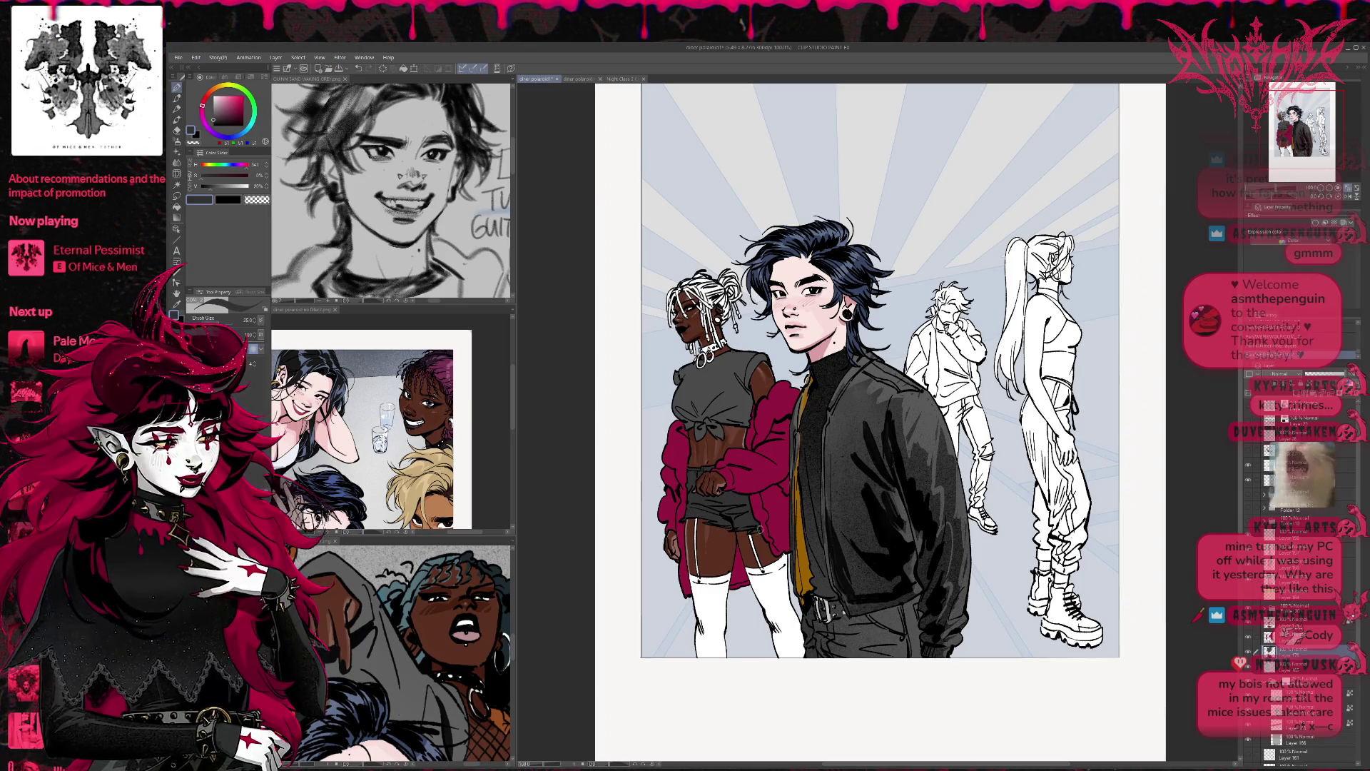
mouse_move(761, 528)
left_mouse_down()
mouse_move(773, 505)
mouse_move(771, 525)
left_mouse_up()
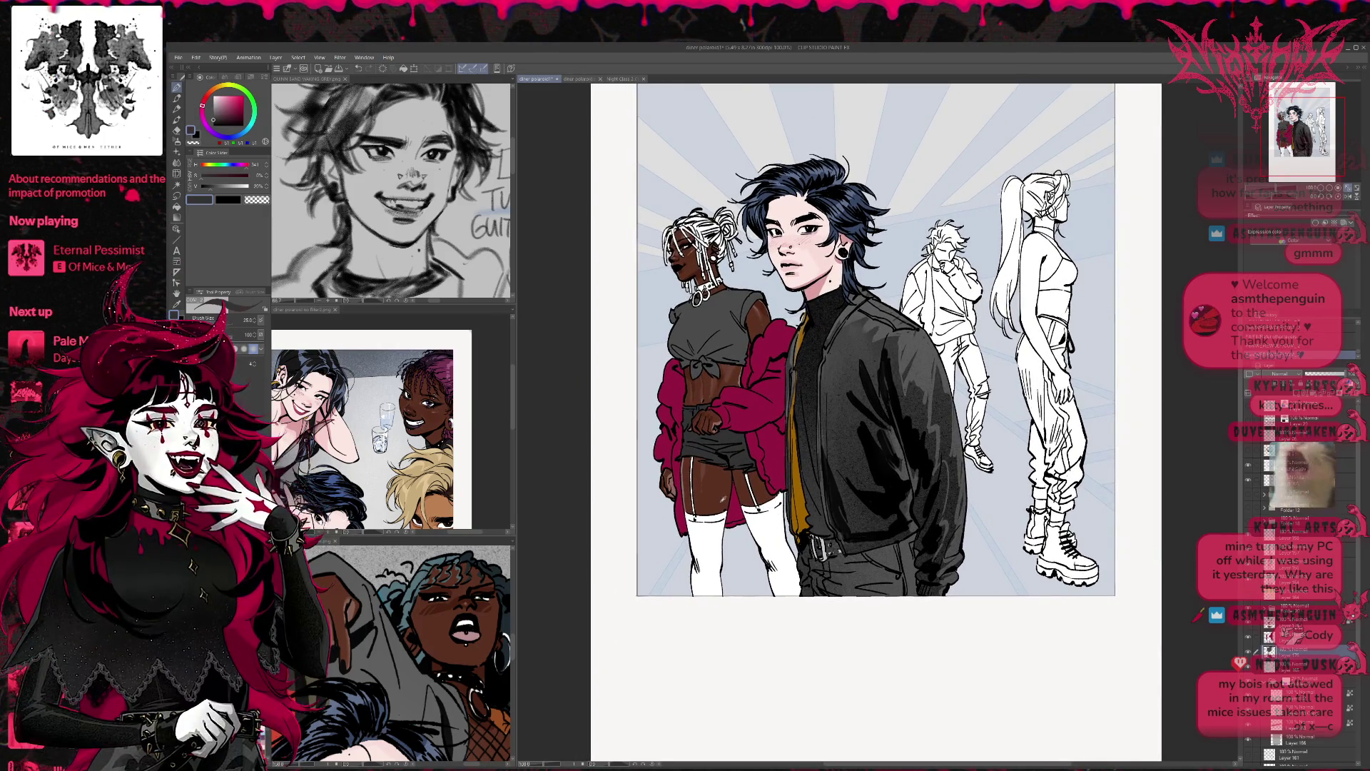
Step: Fill the woman's stockings dark brown and paint the garter strap and leg touch-ups
left_click(209, 92)
left_click(235, 118)
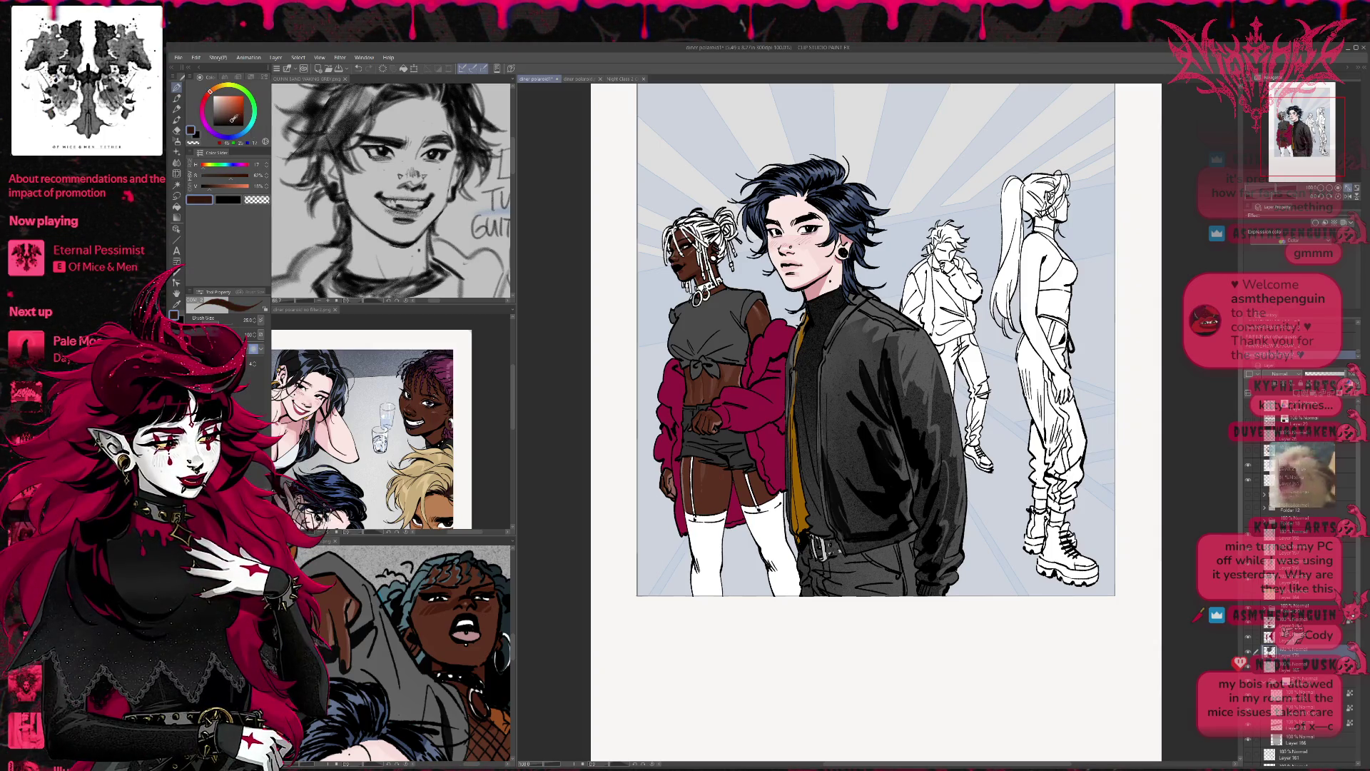
key("g")
left_click(774, 557)
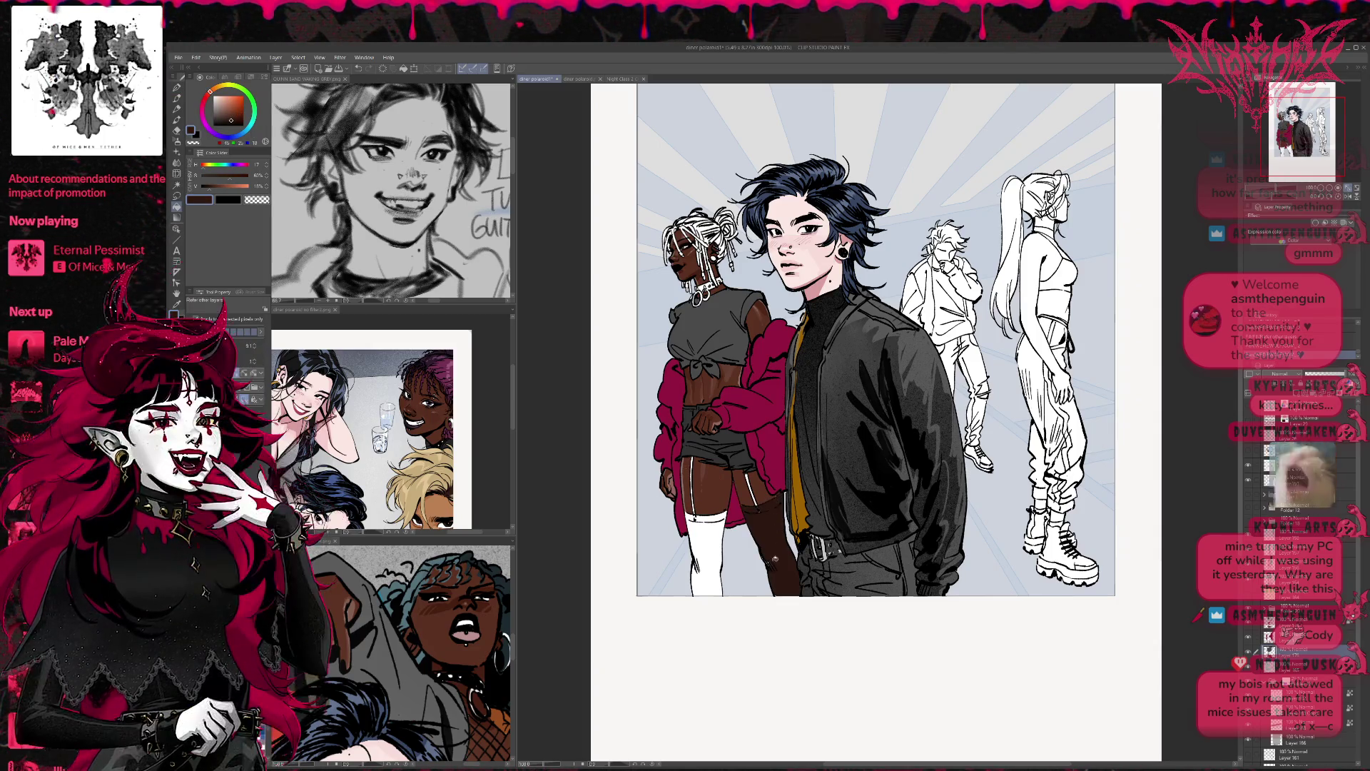
left_click(706, 557)
left_click(710, 518)
mouse_move(740, 453)
left_mouse_down()
mouse_move(749, 495)
mouse_move(700, 525)
mouse_move(701, 563)
left_mouse_up()
key("p")
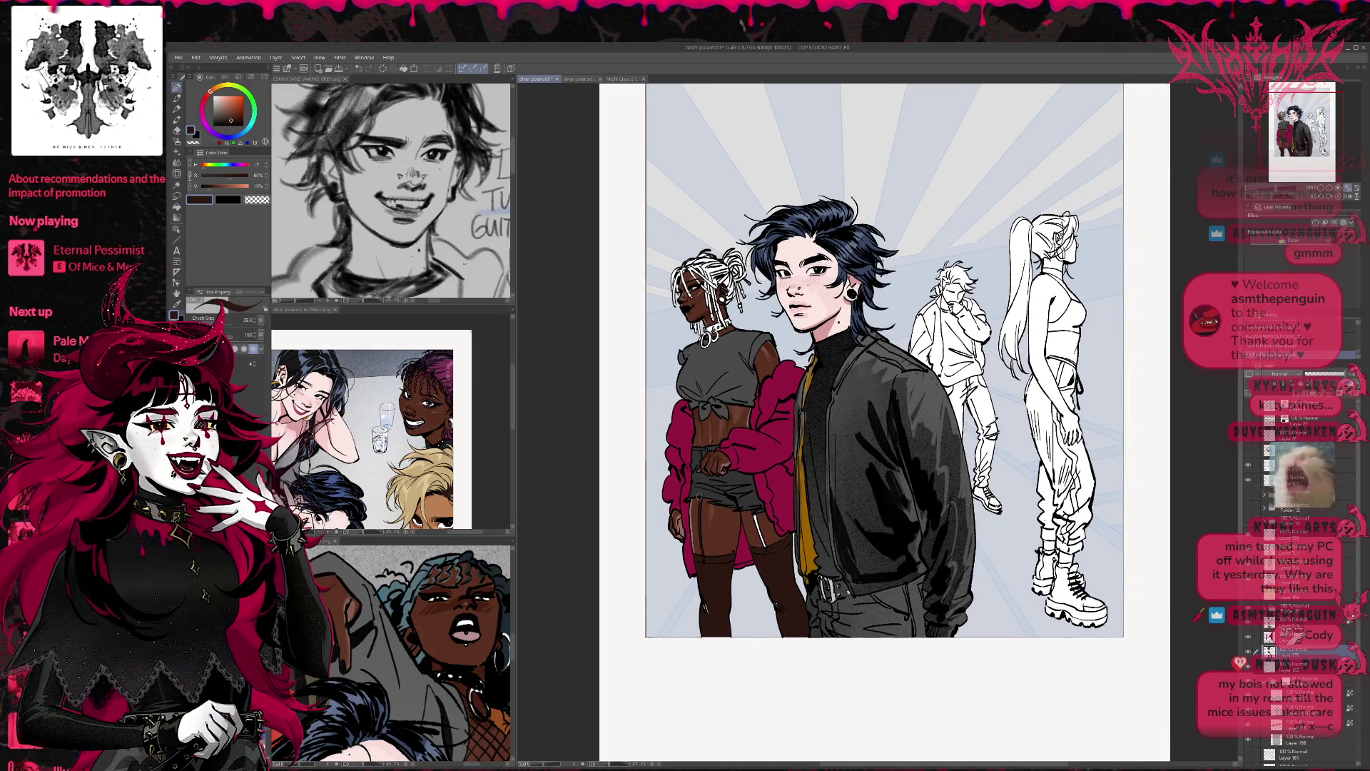
left_click_drag(758, 513, 760, 548)
left_click(705, 608)
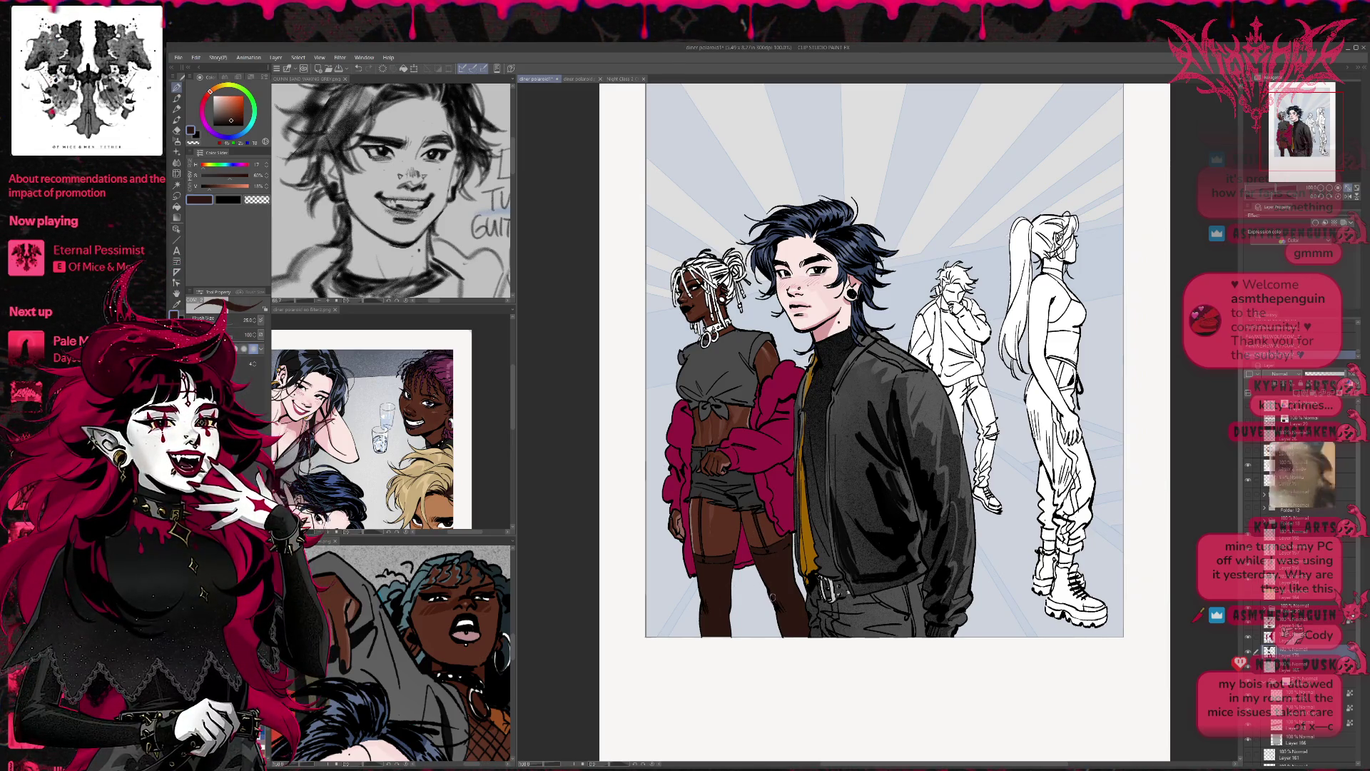
Step: Toggle the left figure's shading to compare, then select a large size-800 brush with near-black
scroll(784, 542, "up", 1)
left_click(1247, 651)
left_click(1248, 650)
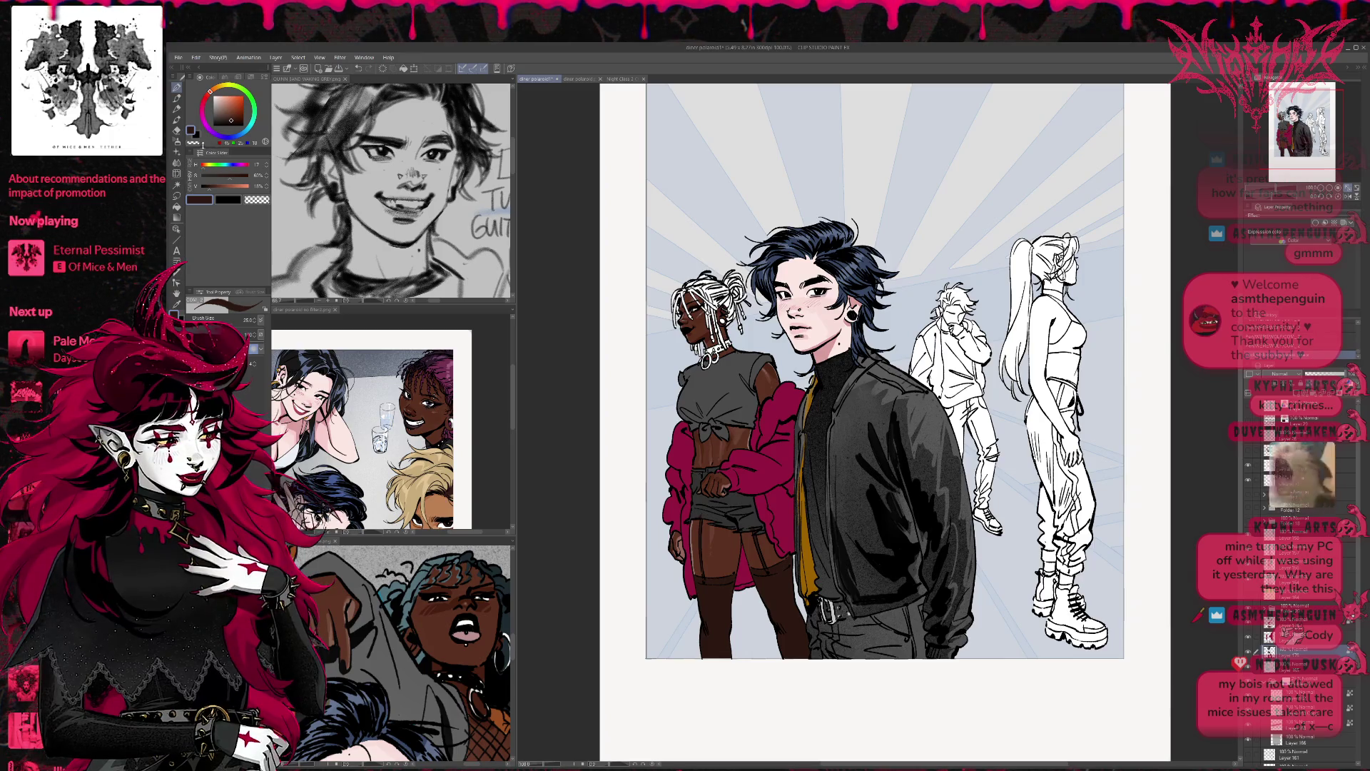
left_click(177, 140)
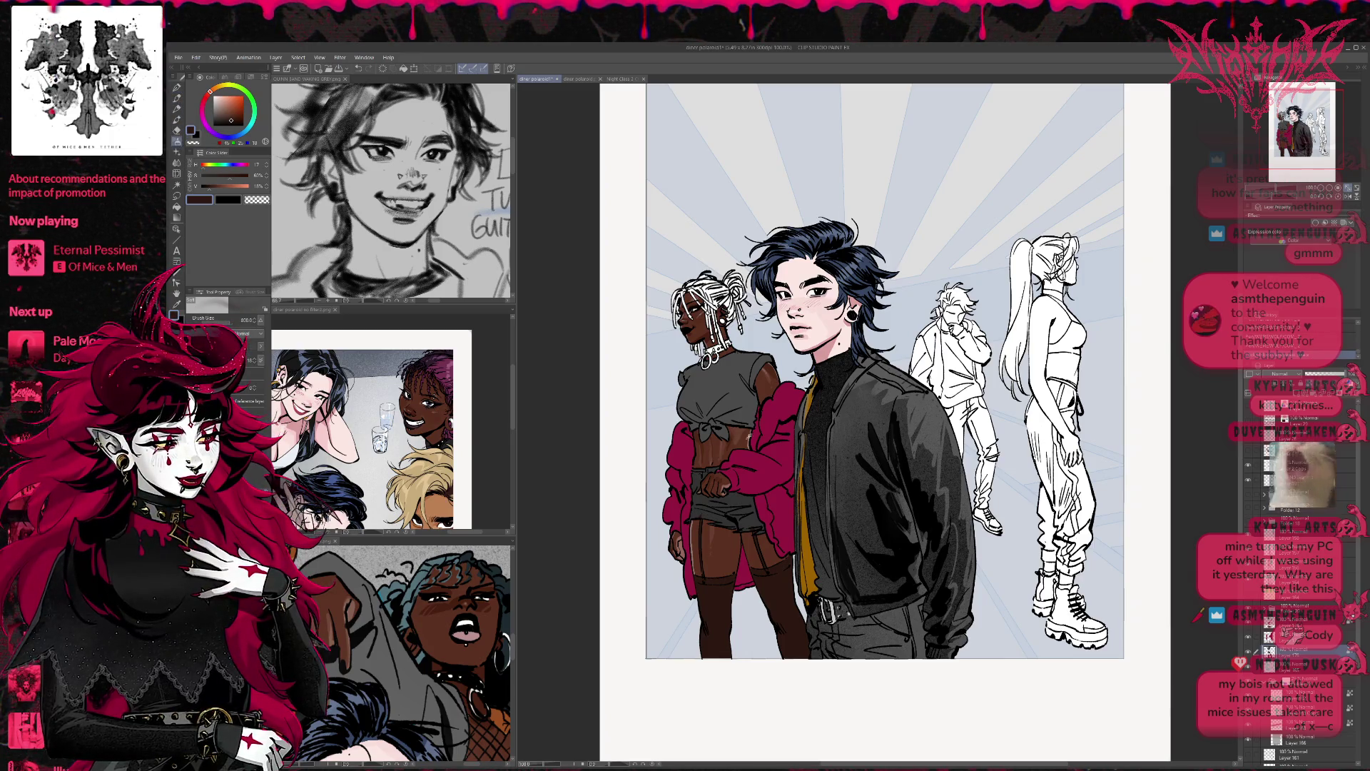
left_click(830, 501, "alt")
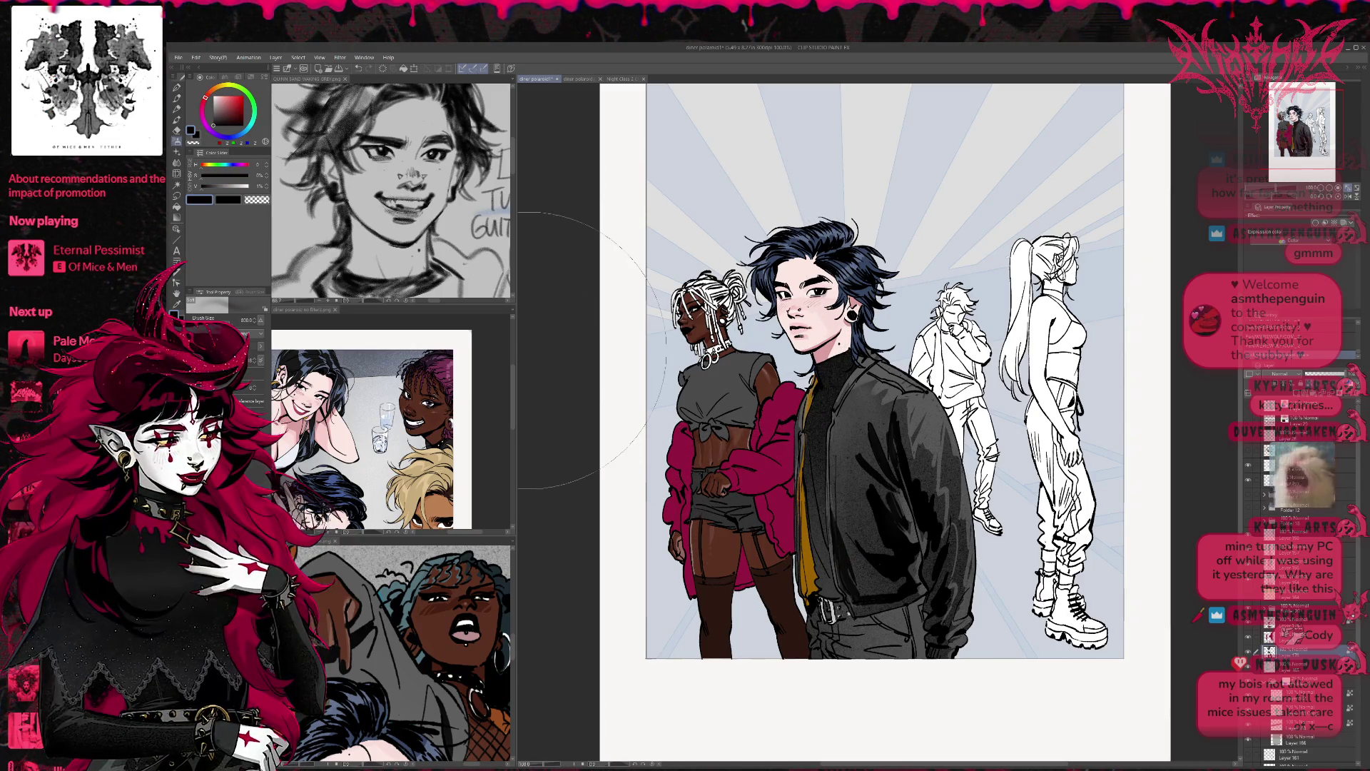
left_click(176, 87)
Step: Try large grain texture shading at size 600 on the left woman's crop top, then undo it
key("b")
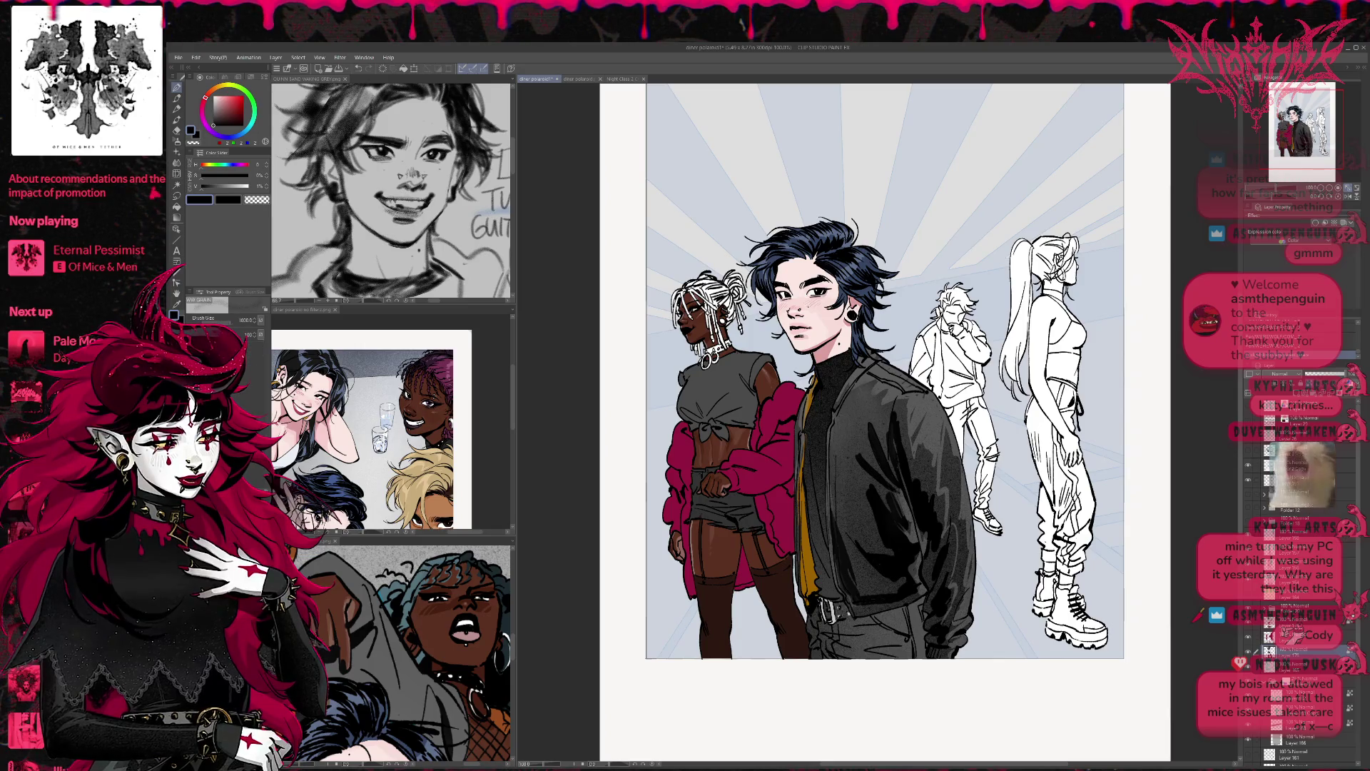
key("bracketleft")
key("bracketleft")
key("bracketleft")
mouse_move(623, 300)
left_mouse_down()
mouse_move(629, 349)
mouse_move(764, 389)
mouse_move(757, 431)
left_mouse_up()
mouse_move(746, 361)
left_mouse_down()
mouse_move(696, 374)
mouse_move(746, 389)
left_mouse_up()
key("ctrl+z")
key("ctrl+z")
left_click_drag(682, 354, 749, 385)
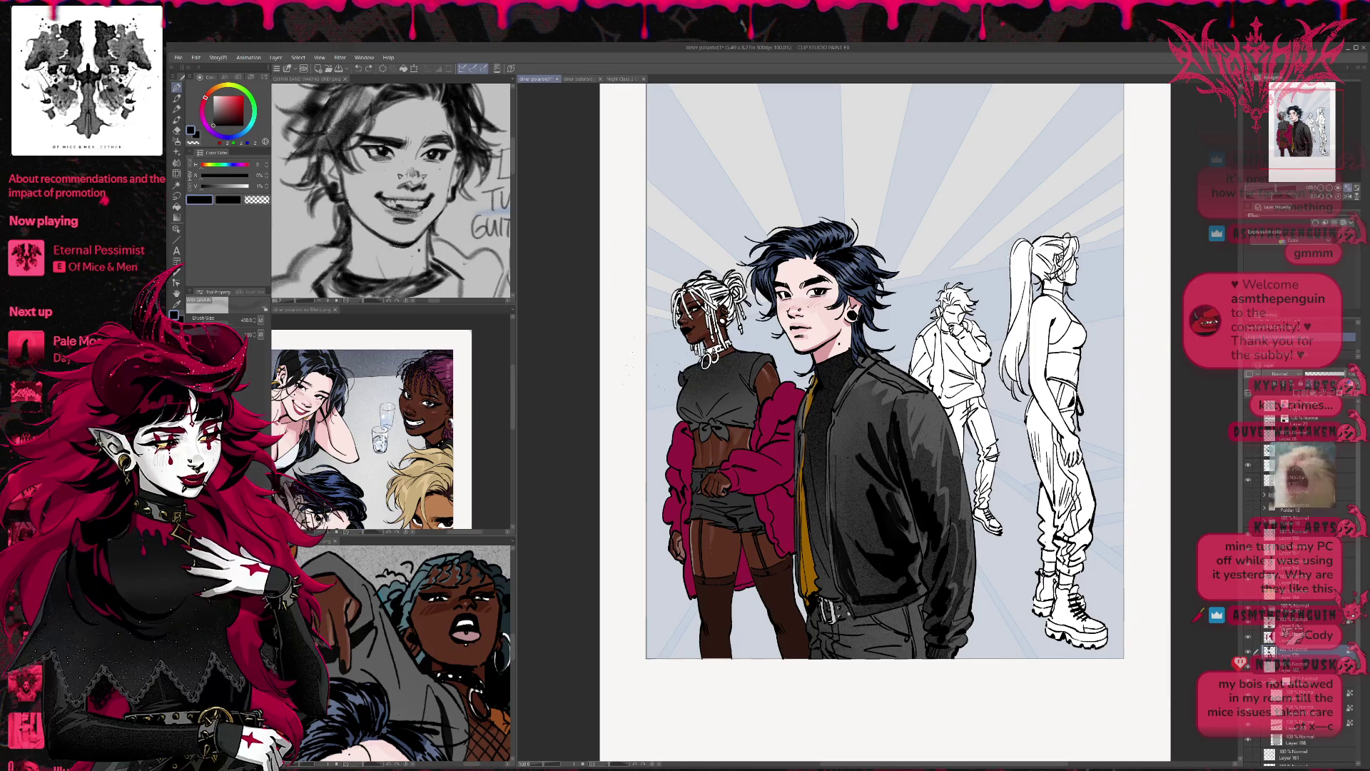
key("ctrl+z")
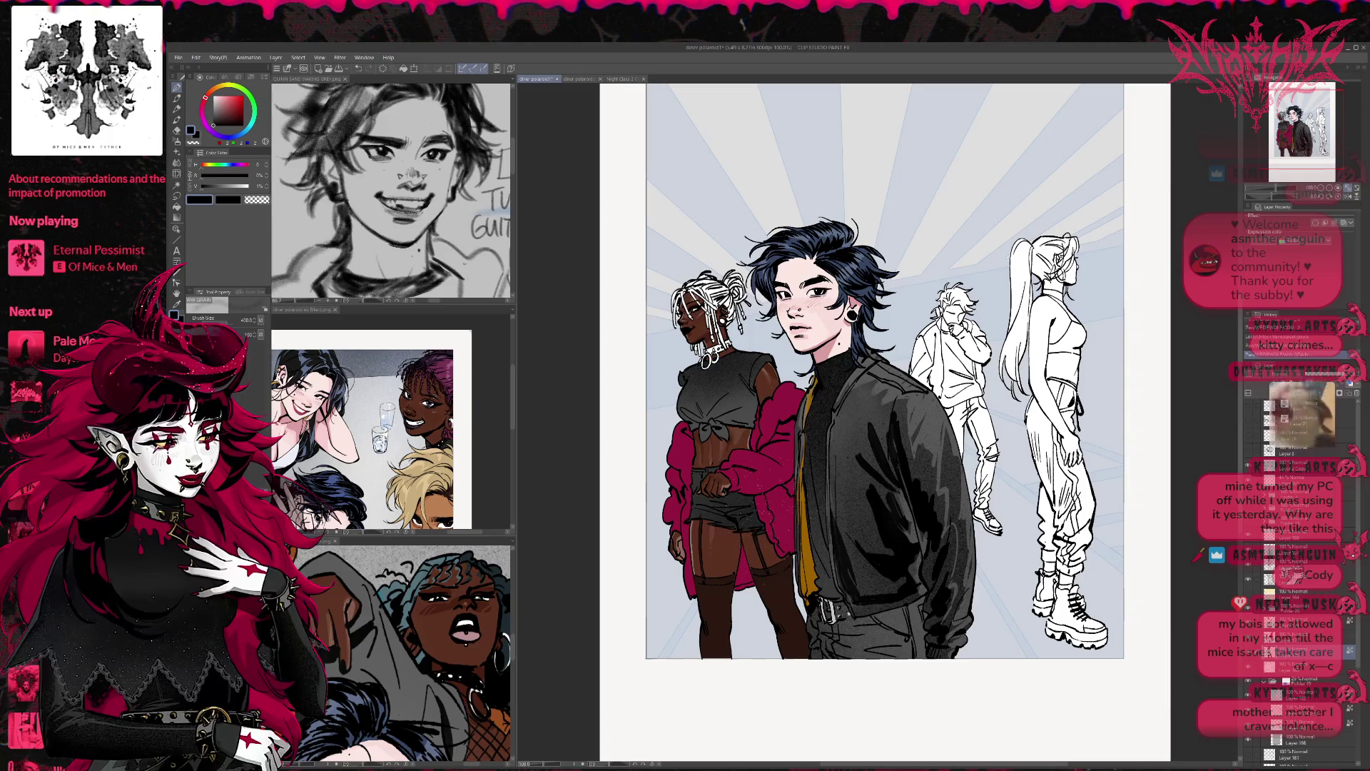
Step: Patch the gaps between the figures' legs with the sampled light blue-grey background colour
left_click_drag(821, 492, 800, 455)
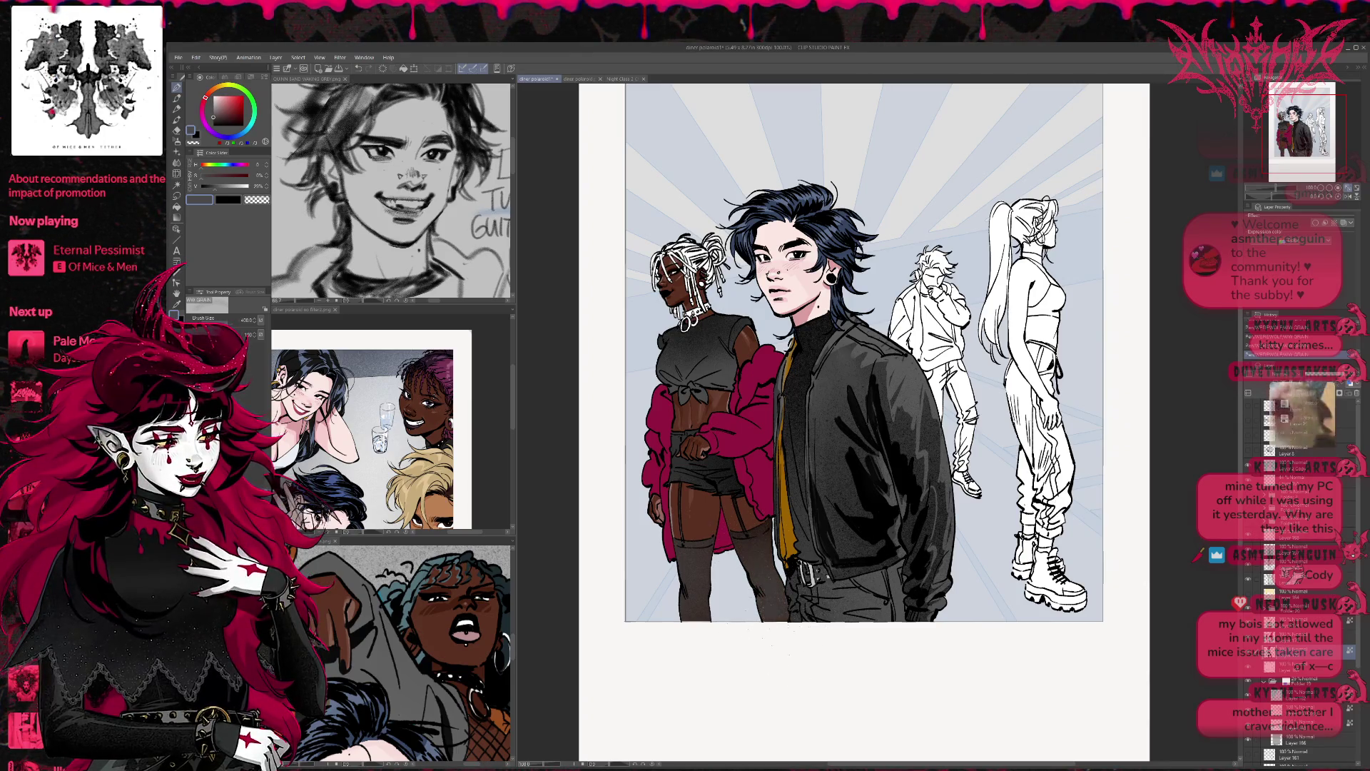
left_click(737, 471, "alt")
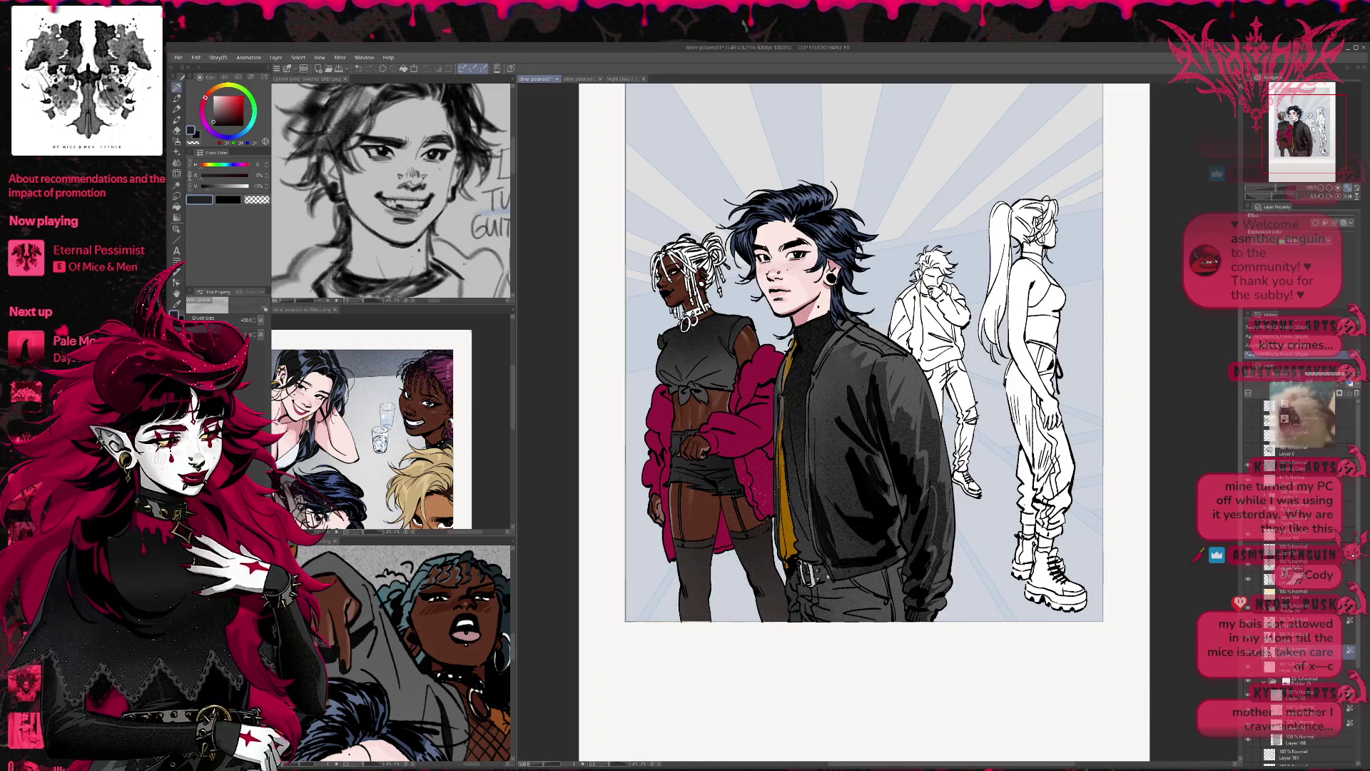
left_click(696, 556, "alt")
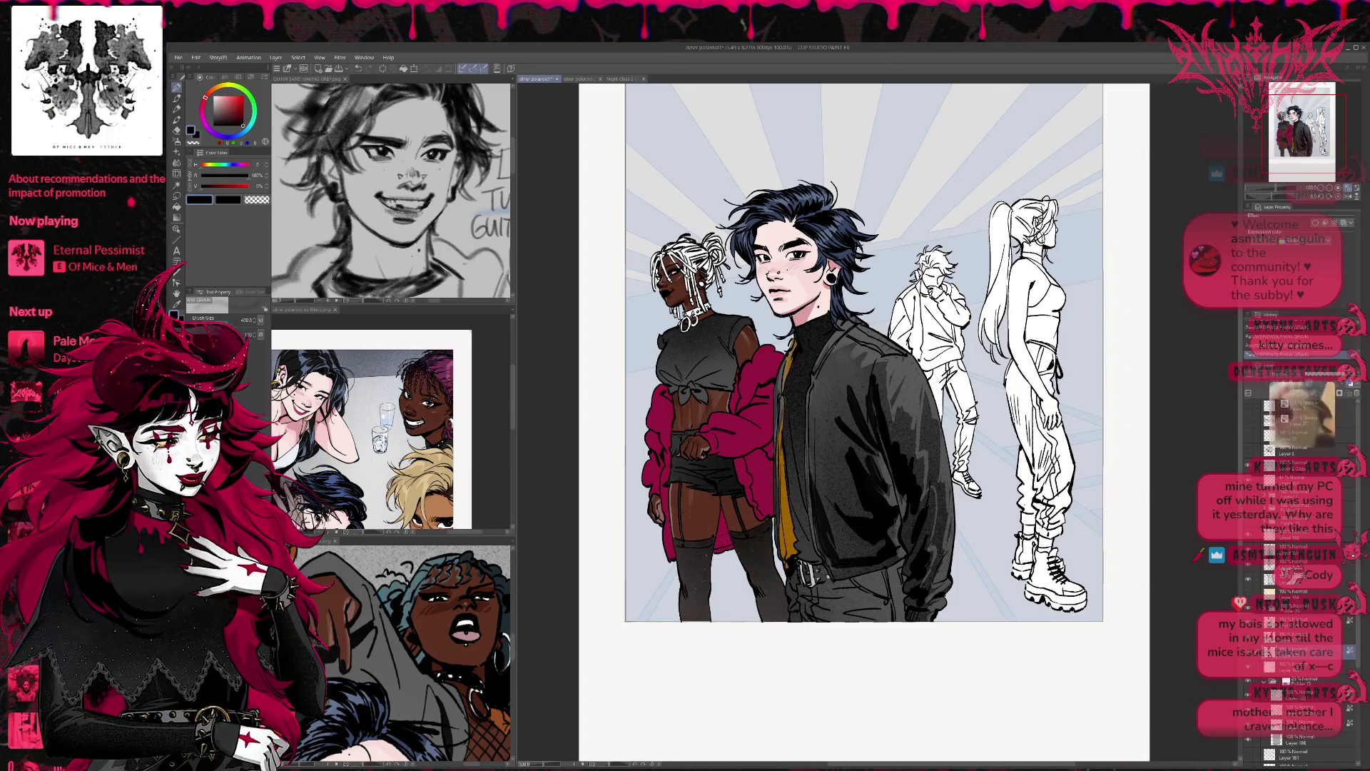
left_click(671, 612, "alt")
mouse_move(781, 549)
left_mouse_down()
mouse_move(760, 599)
mouse_move(774, 617)
left_mouse_up()
left_click_drag(756, 532, 767, 582)
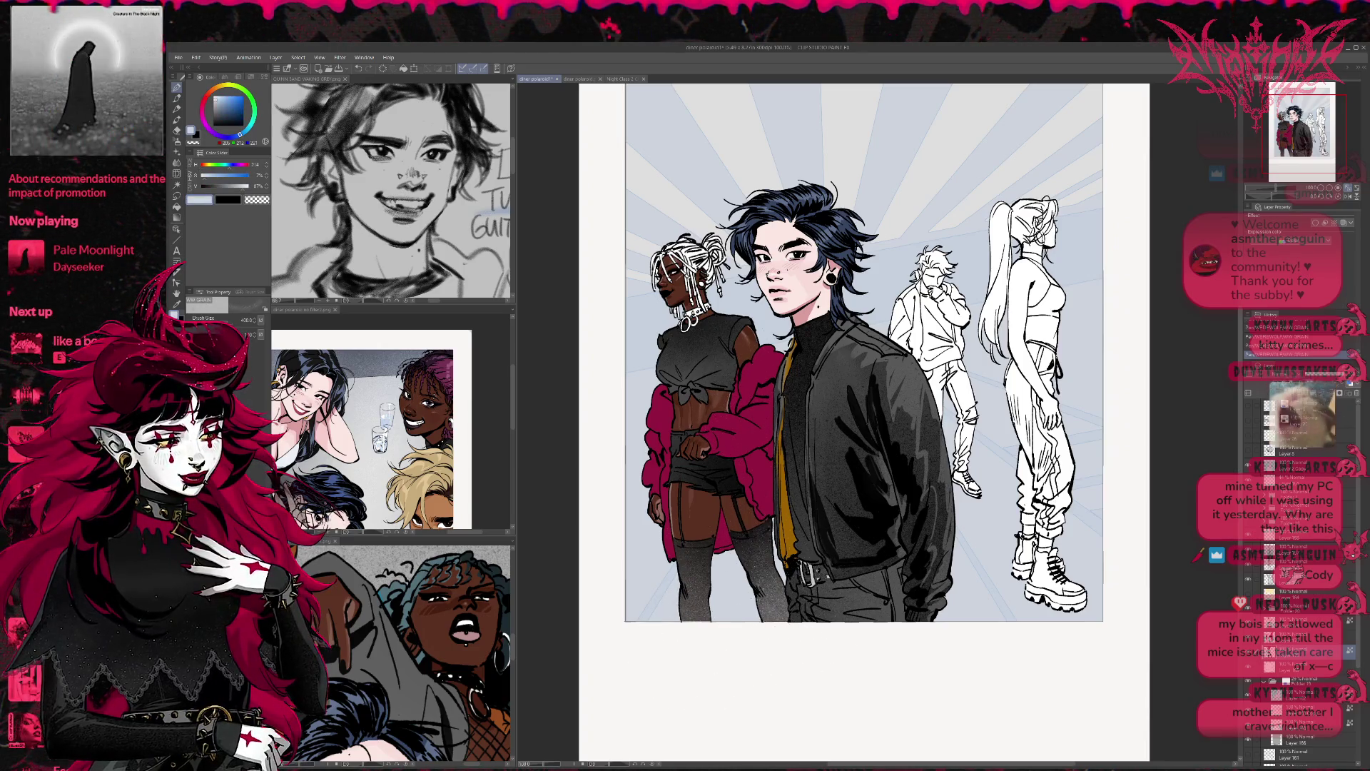
left_click_drag(753, 521, 764, 570)
key("ctrl+z")
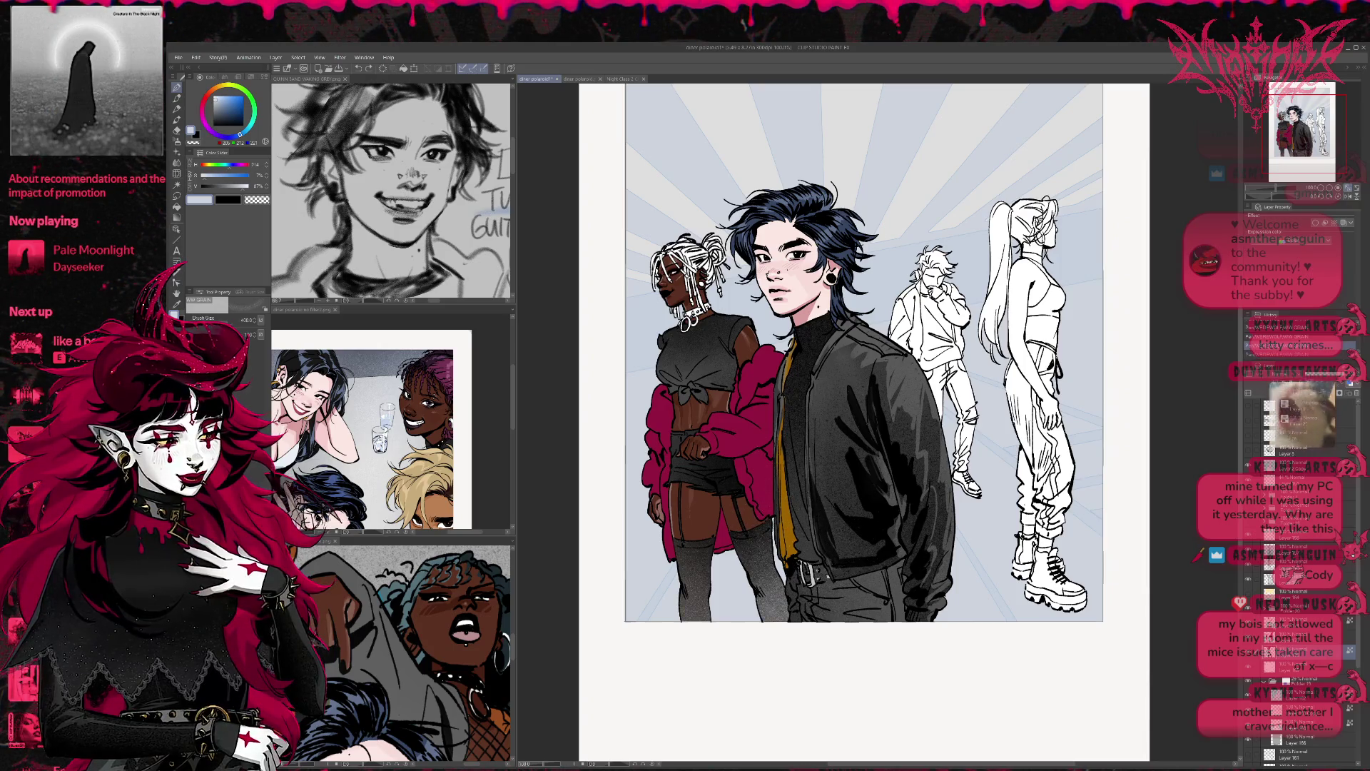
Step: Touch up the left woman's jacket with sampled pink, then choose a deeper, more saturated pink
left_click(1306, 637)
left_click_drag(756, 456, 764, 517)
key("ctrl+z")
left_click(762, 463, "alt")
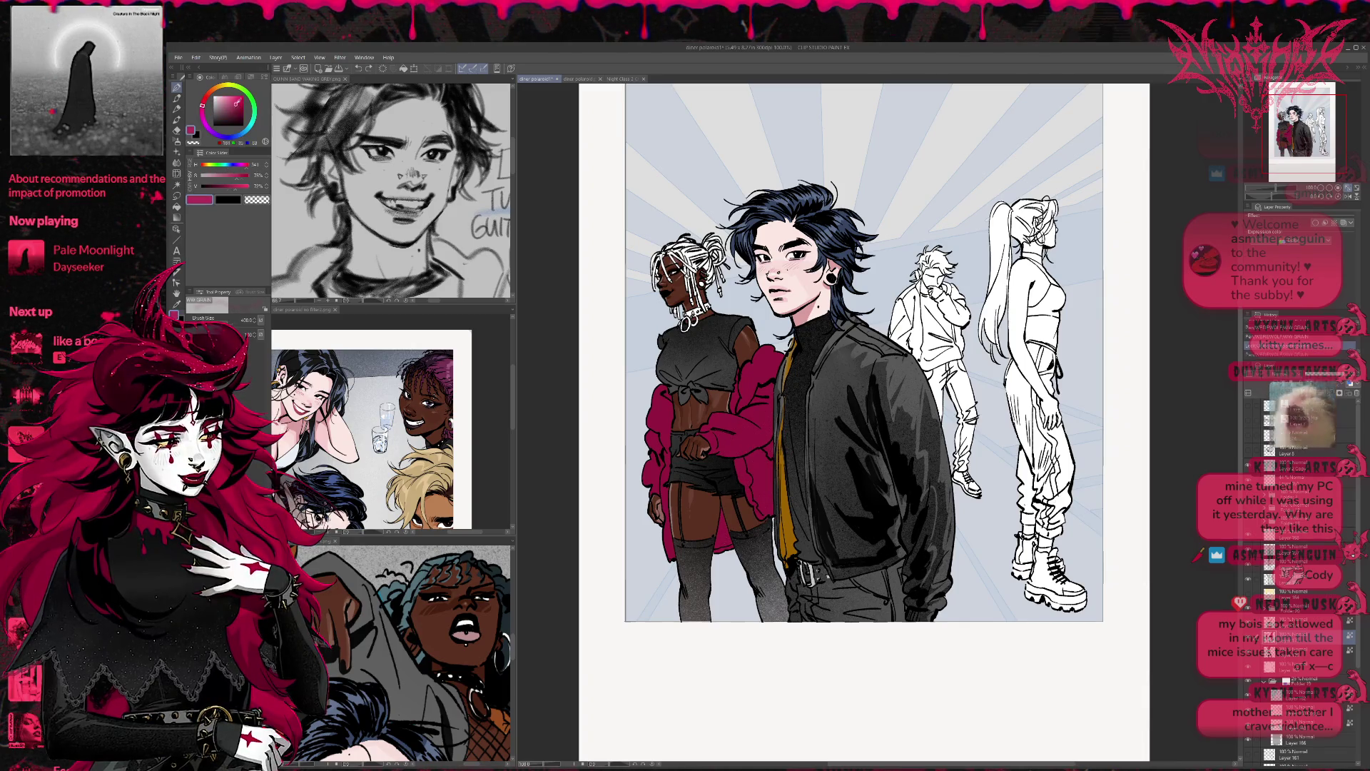
left_click_drag(668, 544, 649, 478)
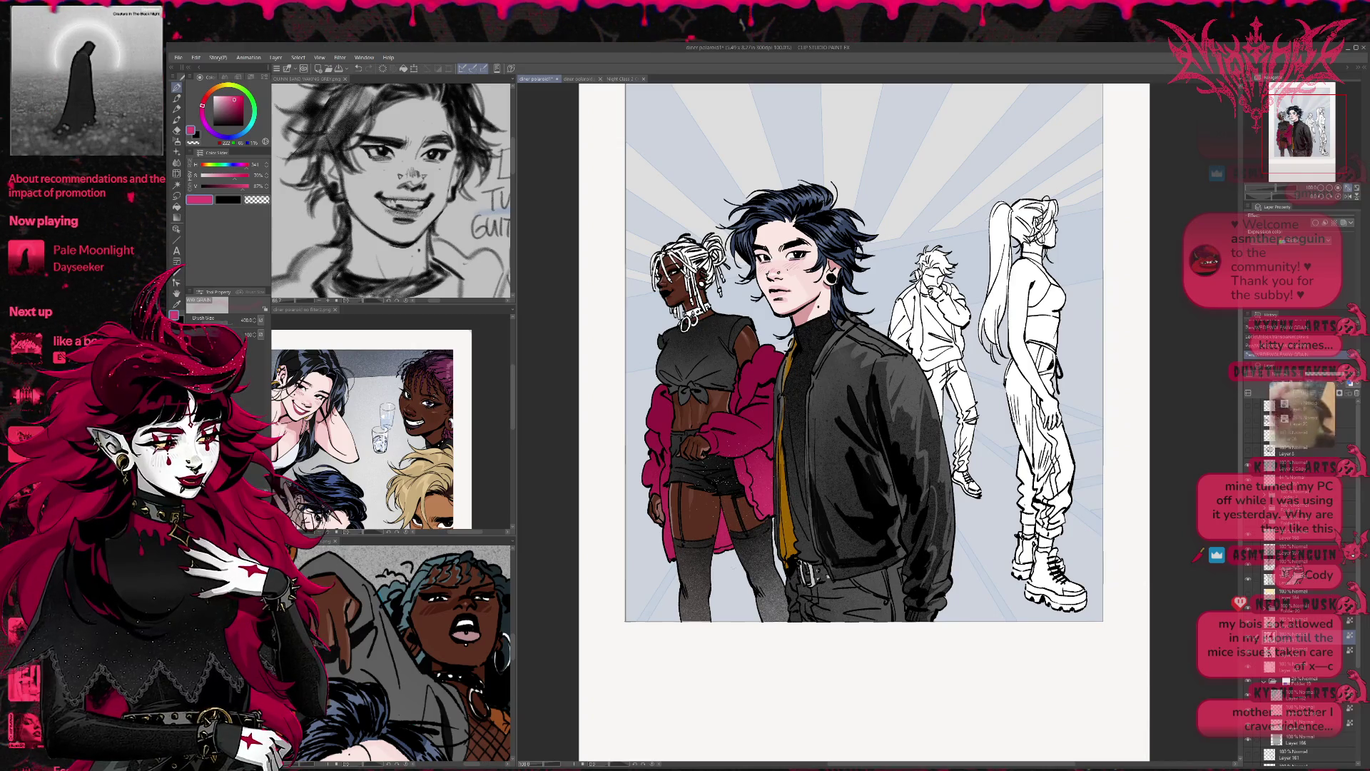
left_click(750, 357, "alt")
left_click(245, 112)
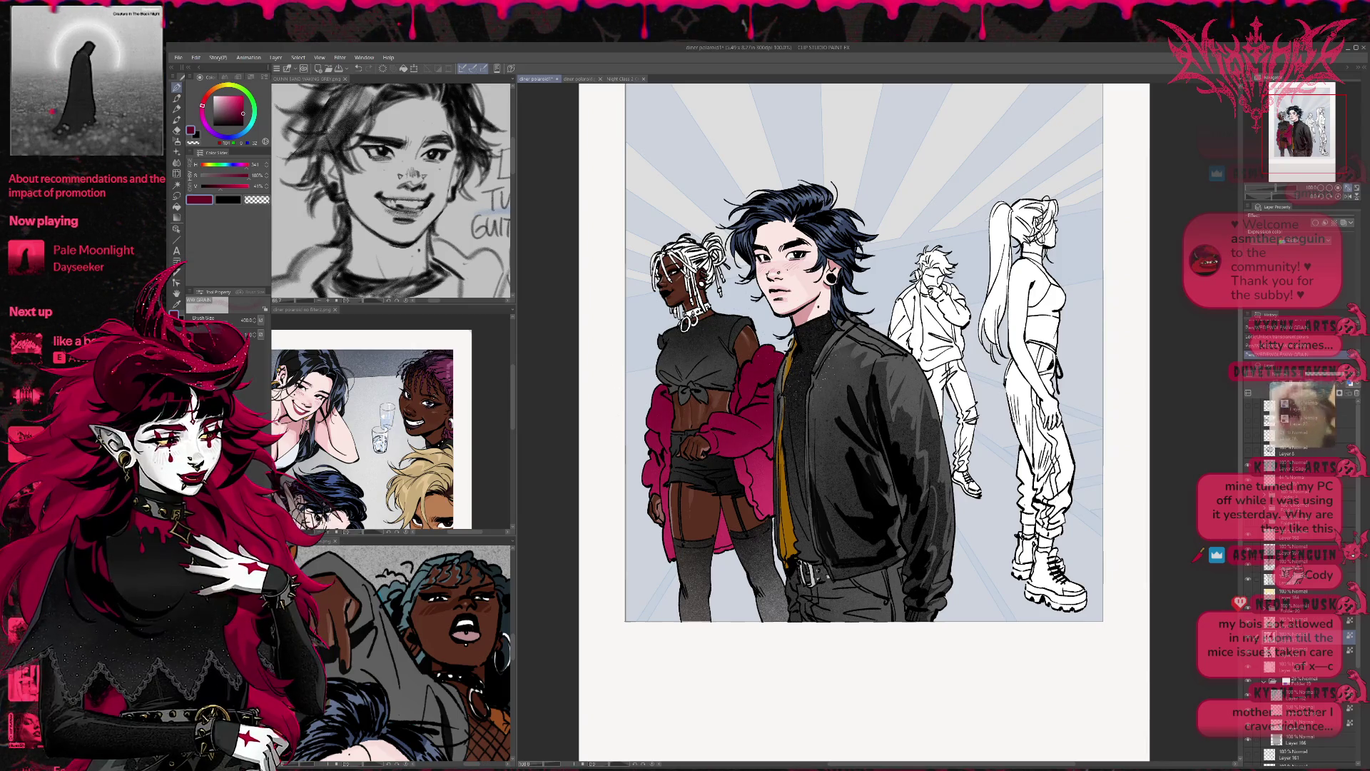
Step: On a new raster layer, paint the jacket's pink over the left woman's hair bun at brush size 40
scroll(885, 349, "down", 3)
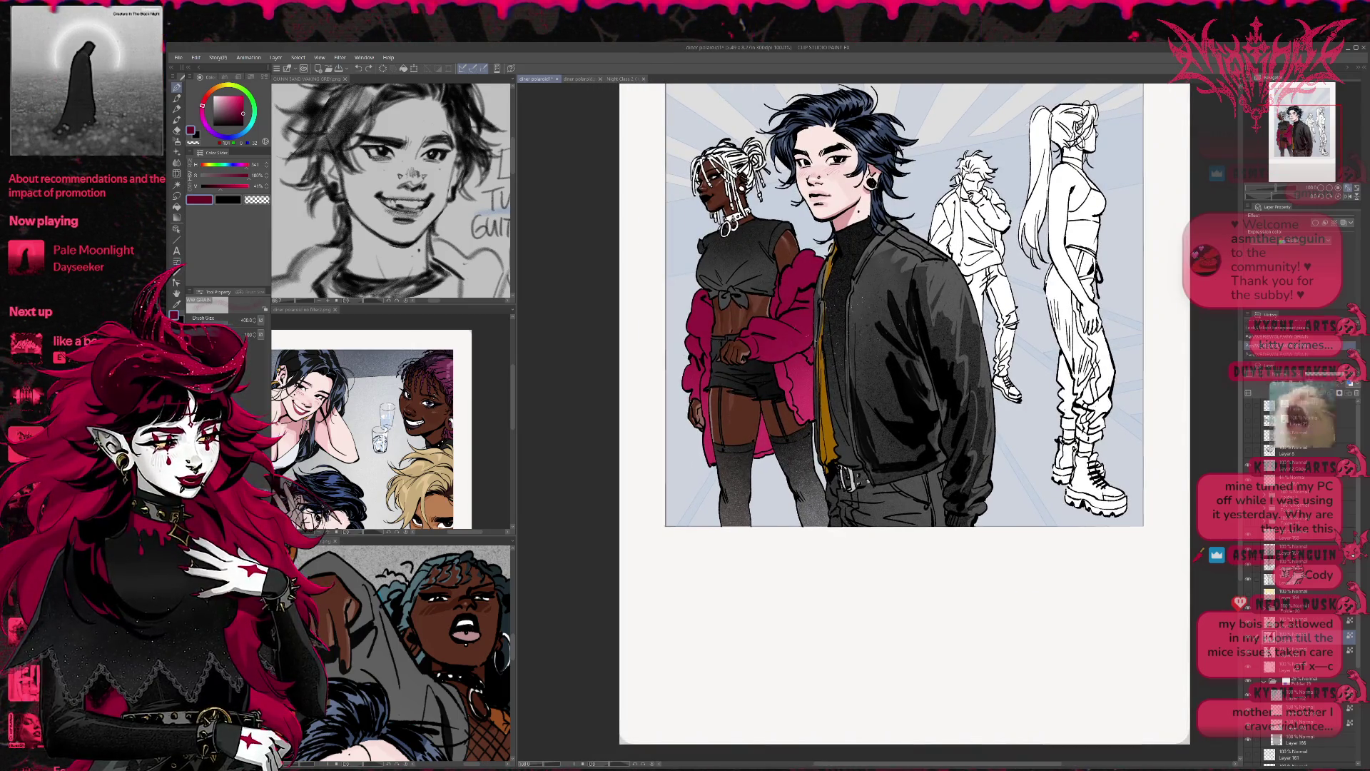
scroll(877, 421, "up", 2)
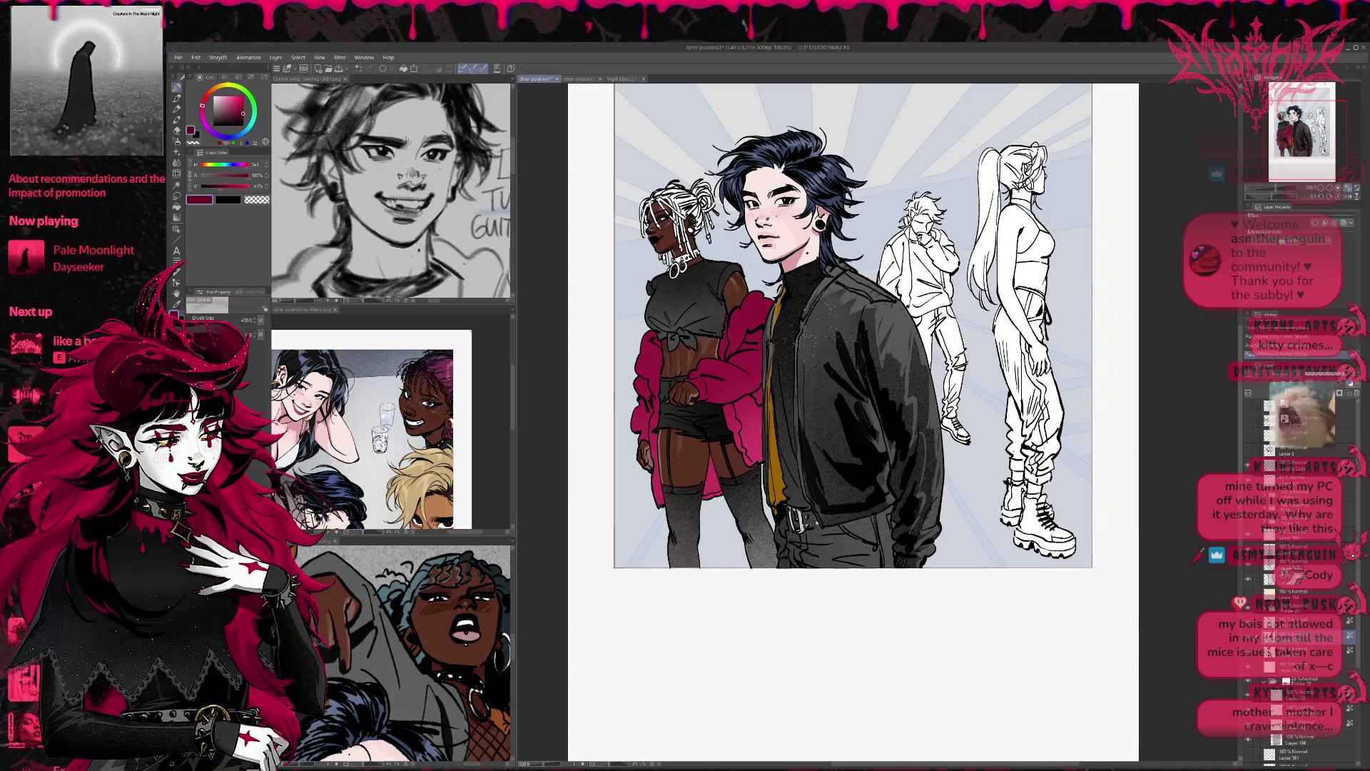
scroll(924, 405, "down", 2)
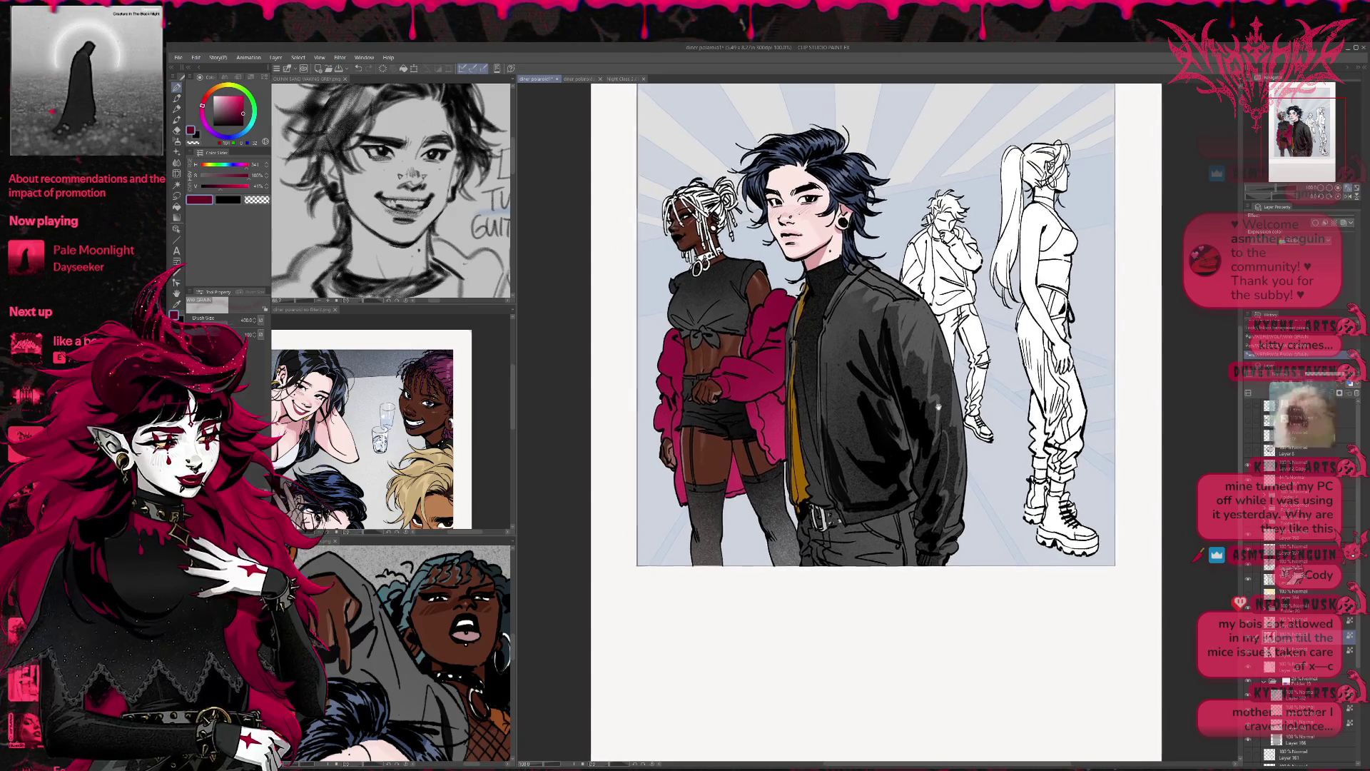
scroll(928, 378, "up", 3)
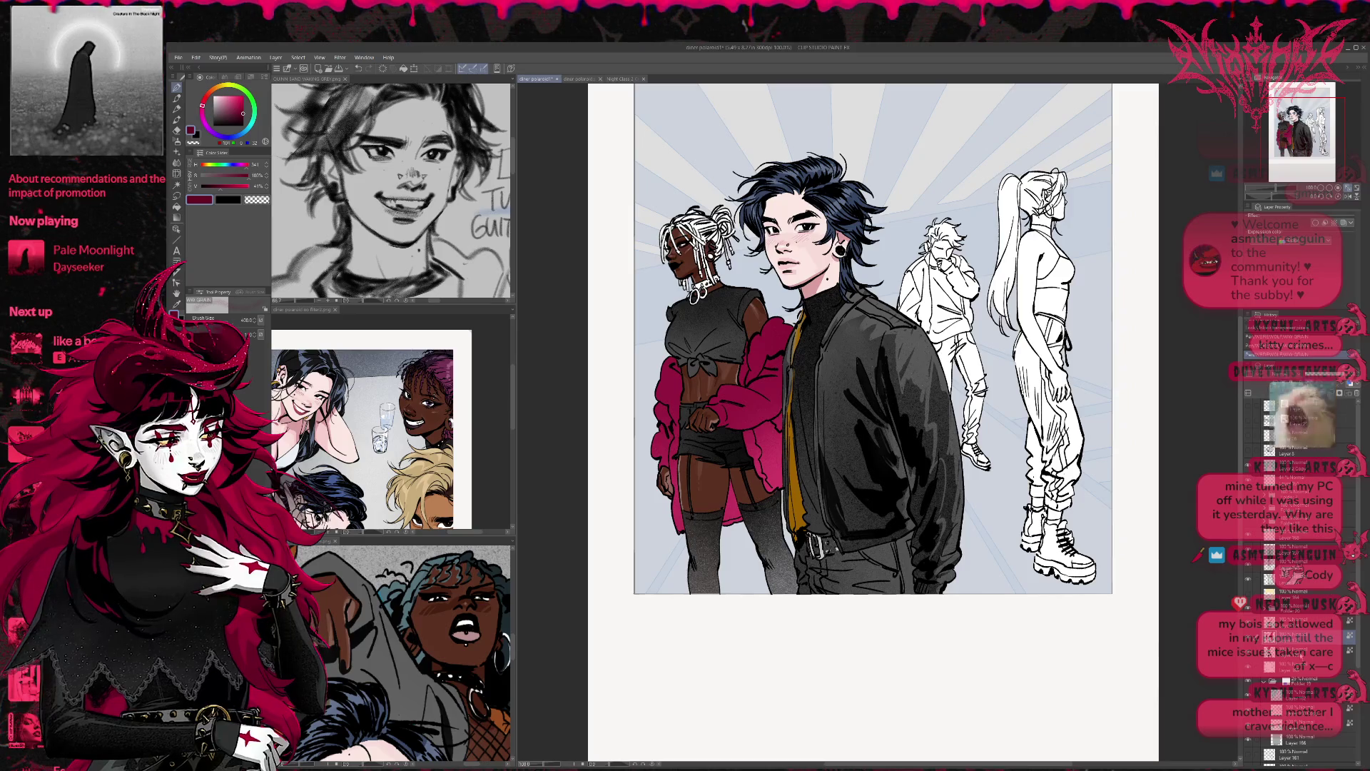
key("ctrl+shift+n")
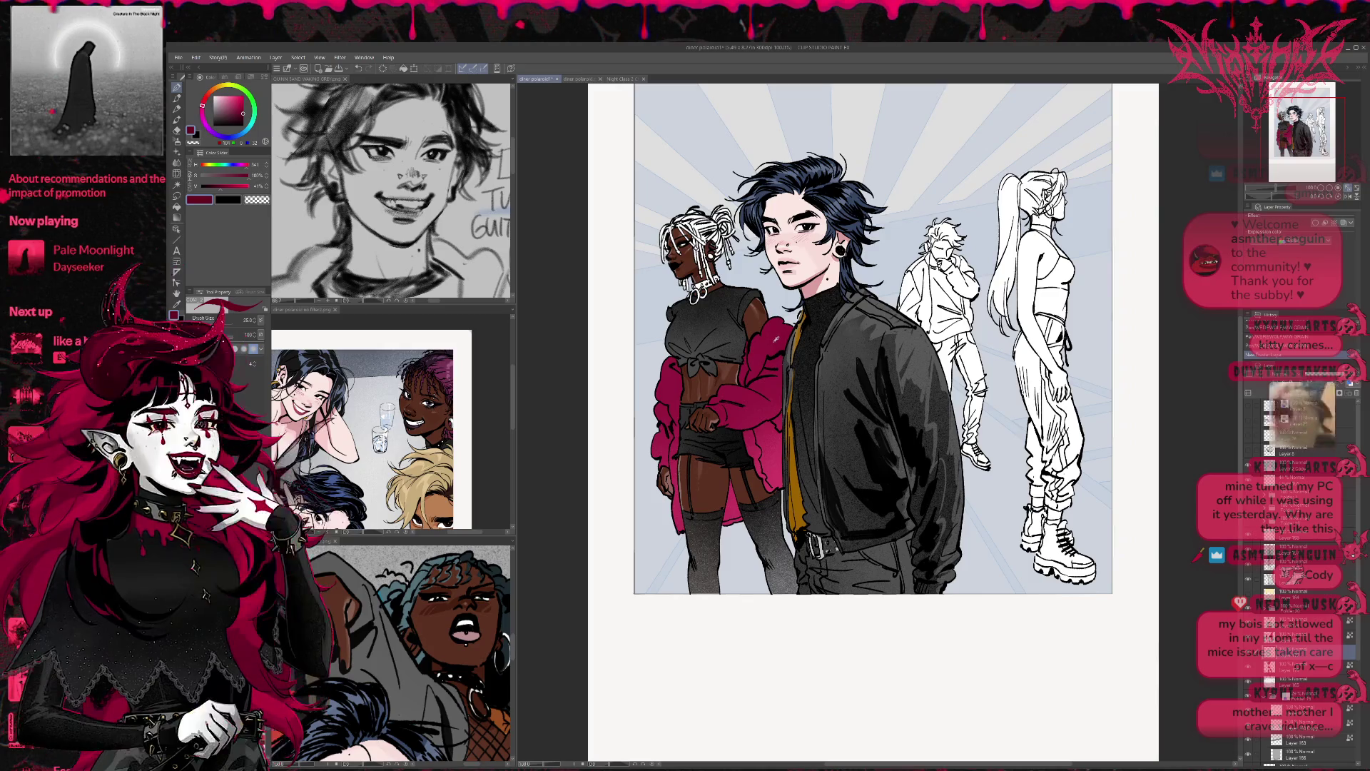
left_click(767, 336, "alt")
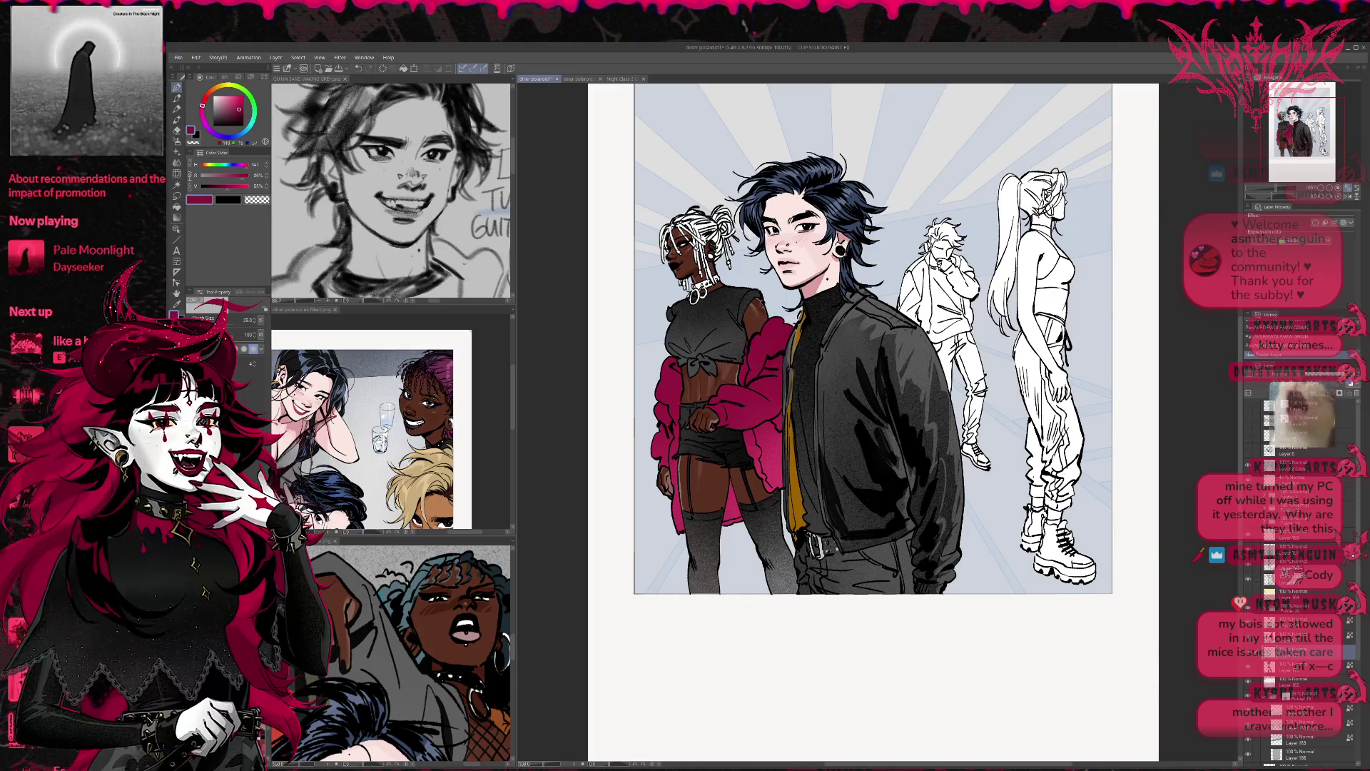
key("bracketright")
left_click_drag(717, 239, 718, 257)
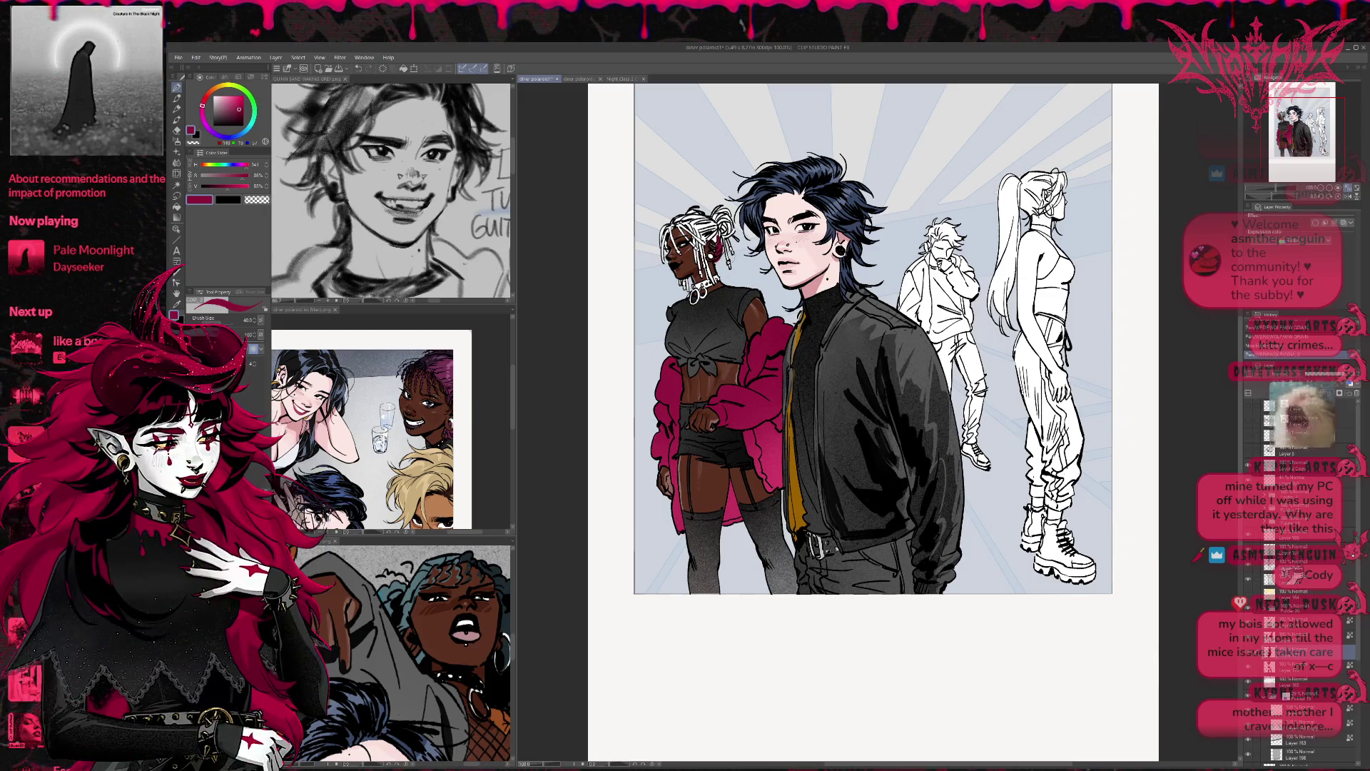
key("ctrl+a")
mouse_move(714, 218)
left_mouse_down()
mouse_move(730, 264)
mouse_move(722, 227)
mouse_move(663, 258)
mouse_move(682, 252)
mouse_move(675, 237)
left_mouse_up()
Step: Shade the left woman's hair and braids with darker strands, including near her ear
left_click_drag(689, 241, 697, 275)
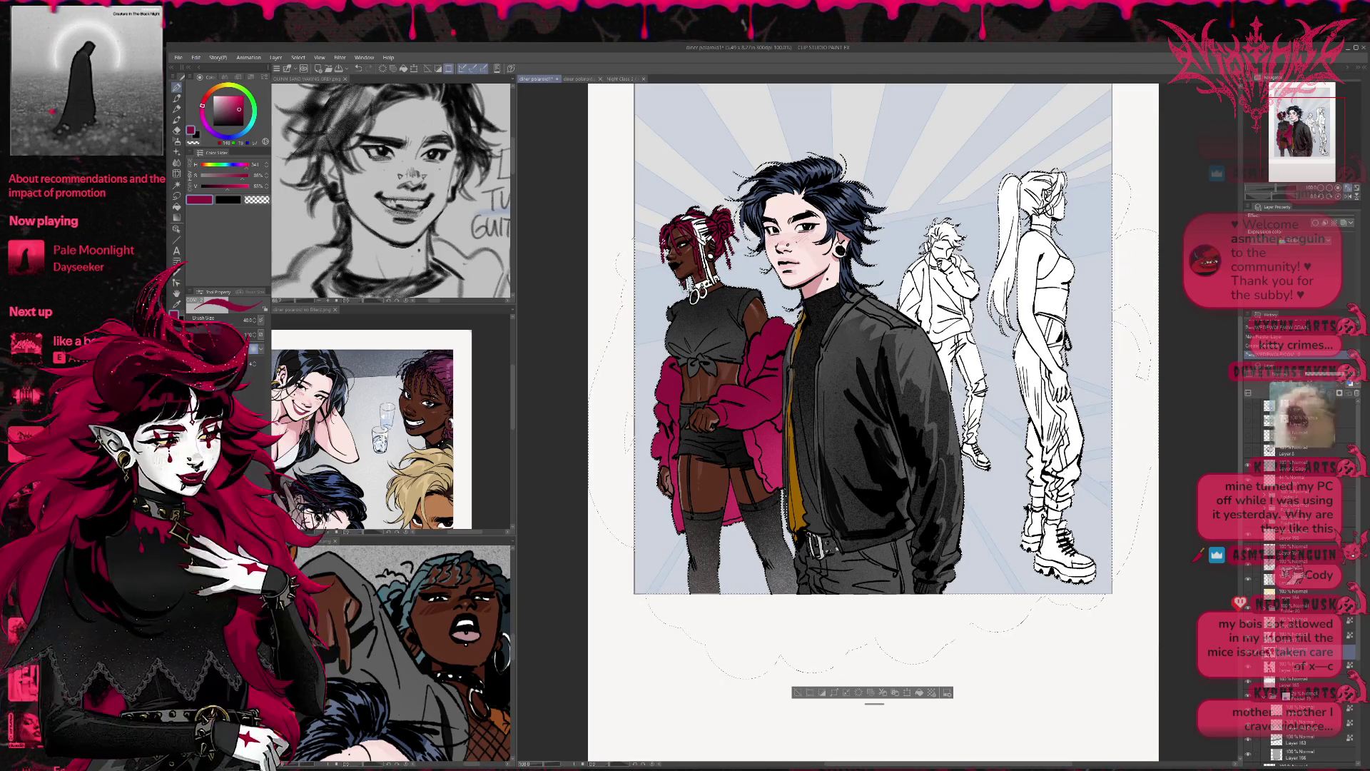
left_click_drag(678, 276, 718, 291)
mouse_move(693, 230)
left_mouse_down()
mouse_move(705, 257)
mouse_move(717, 247)
mouse_move(699, 228)
left_mouse_up()
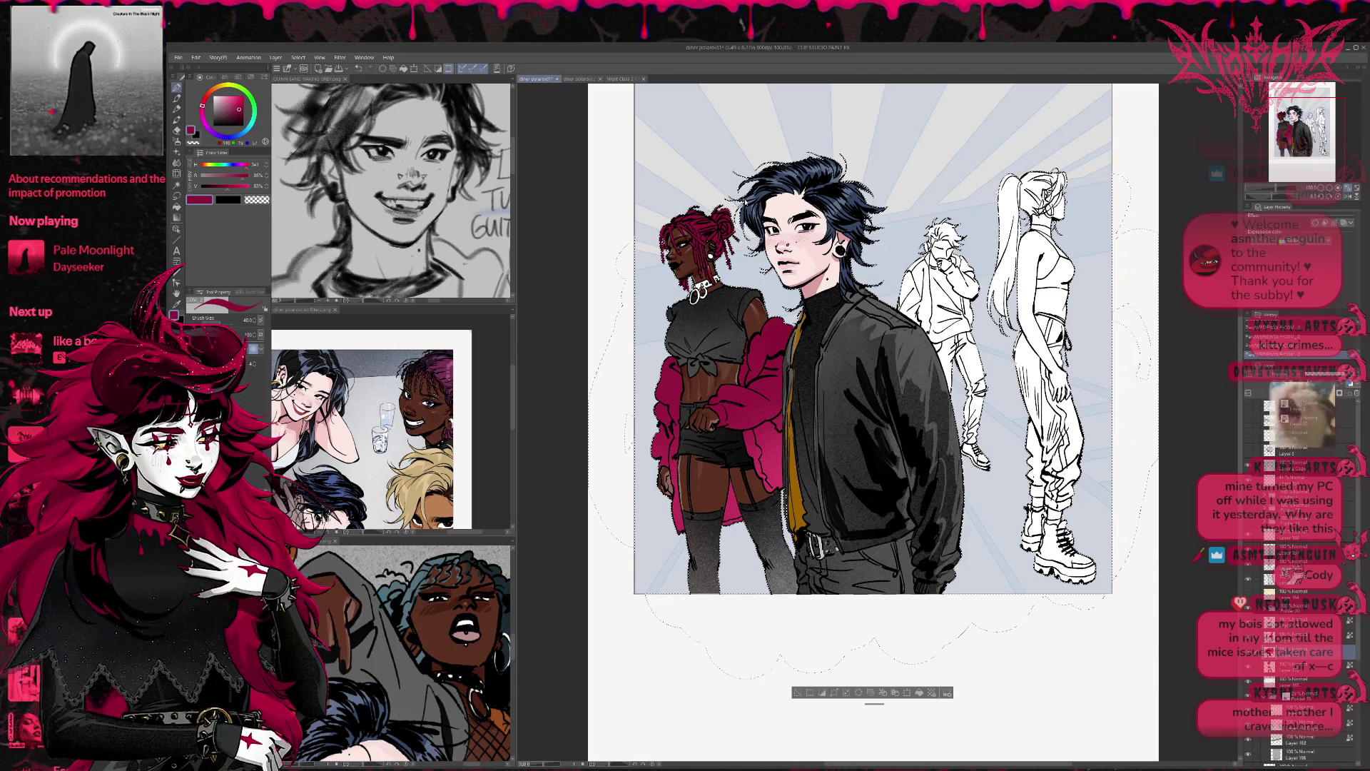
key("ctrl+d")
left_click_drag(760, 201, 775, 208)
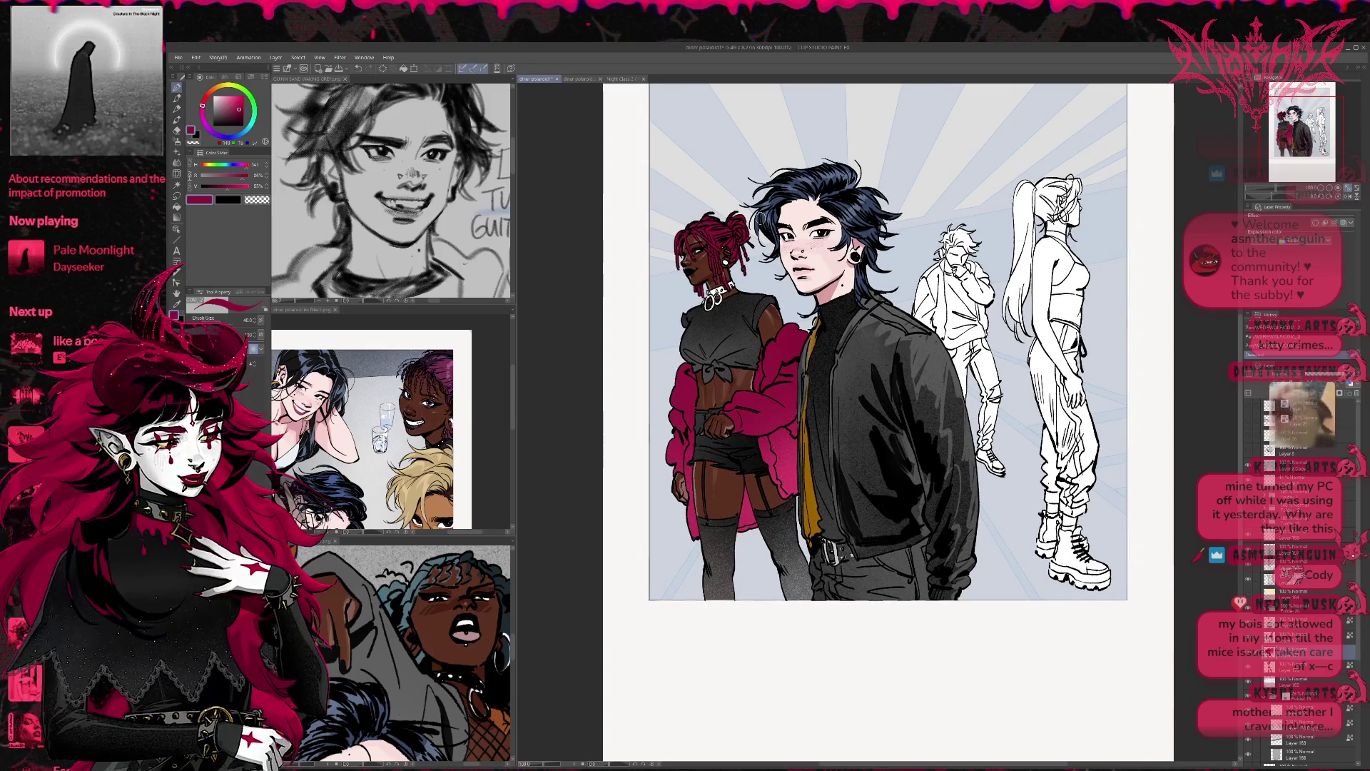
left_click_drag(721, 278, 719, 250)
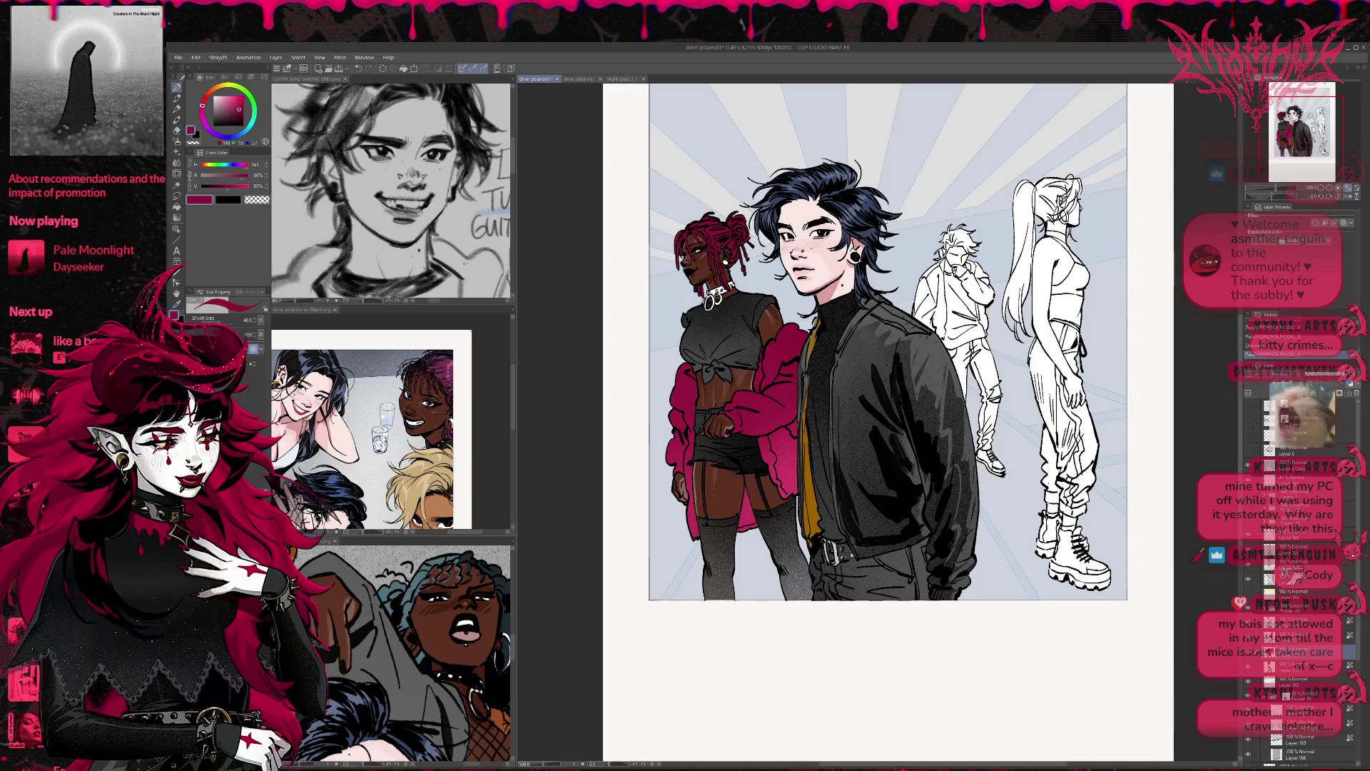
left_click(788, 467, "alt")
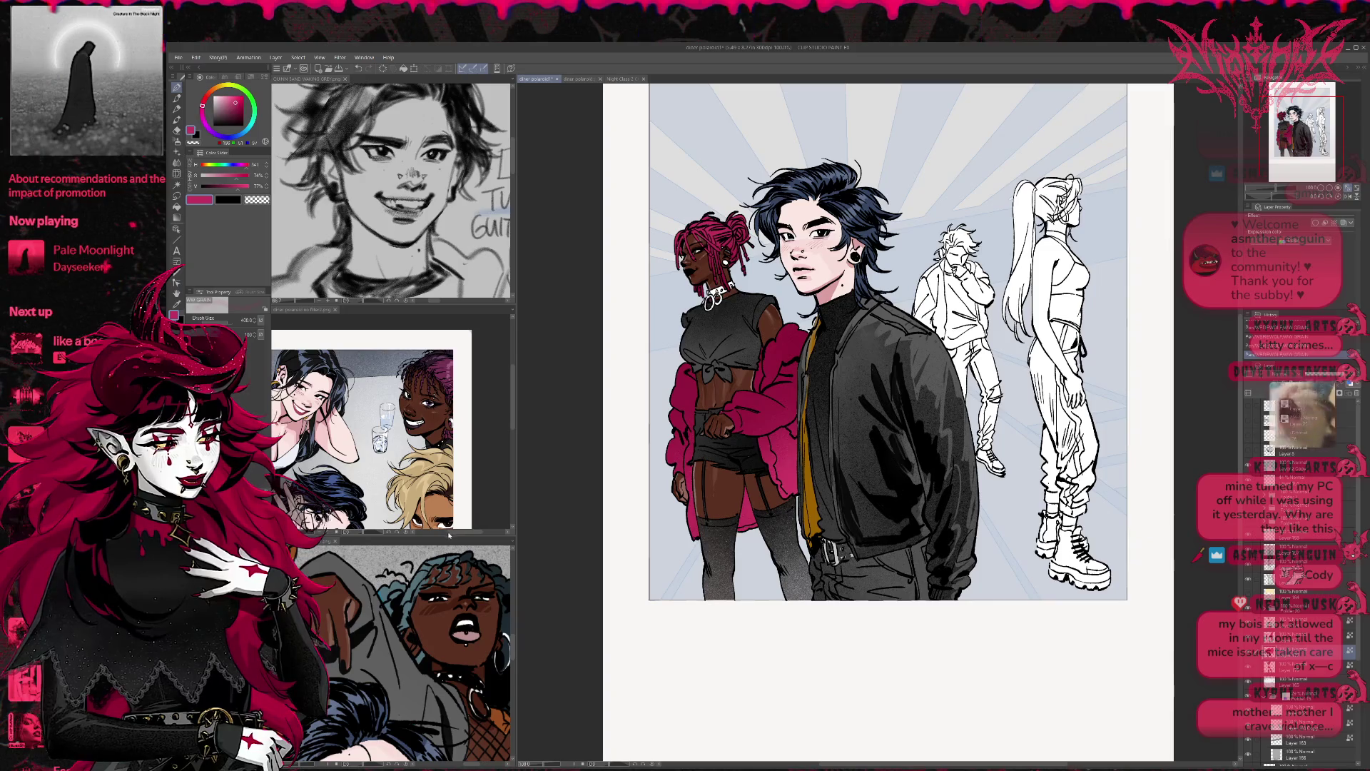
Step: Pick a light pink, then sample the jacket's crimson and darken it for the hair tones
left_click(225, 94)
left_click(226, 91)
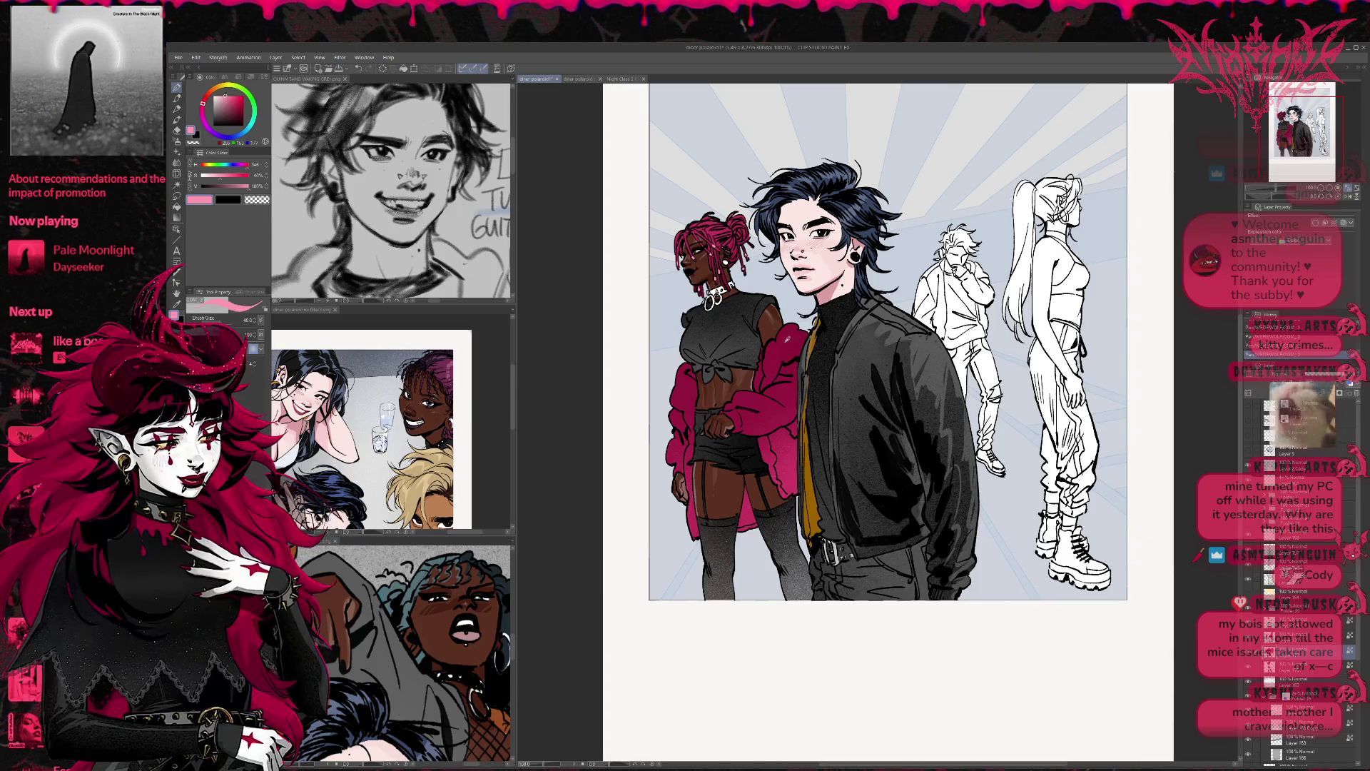
left_click(790, 326, "alt")
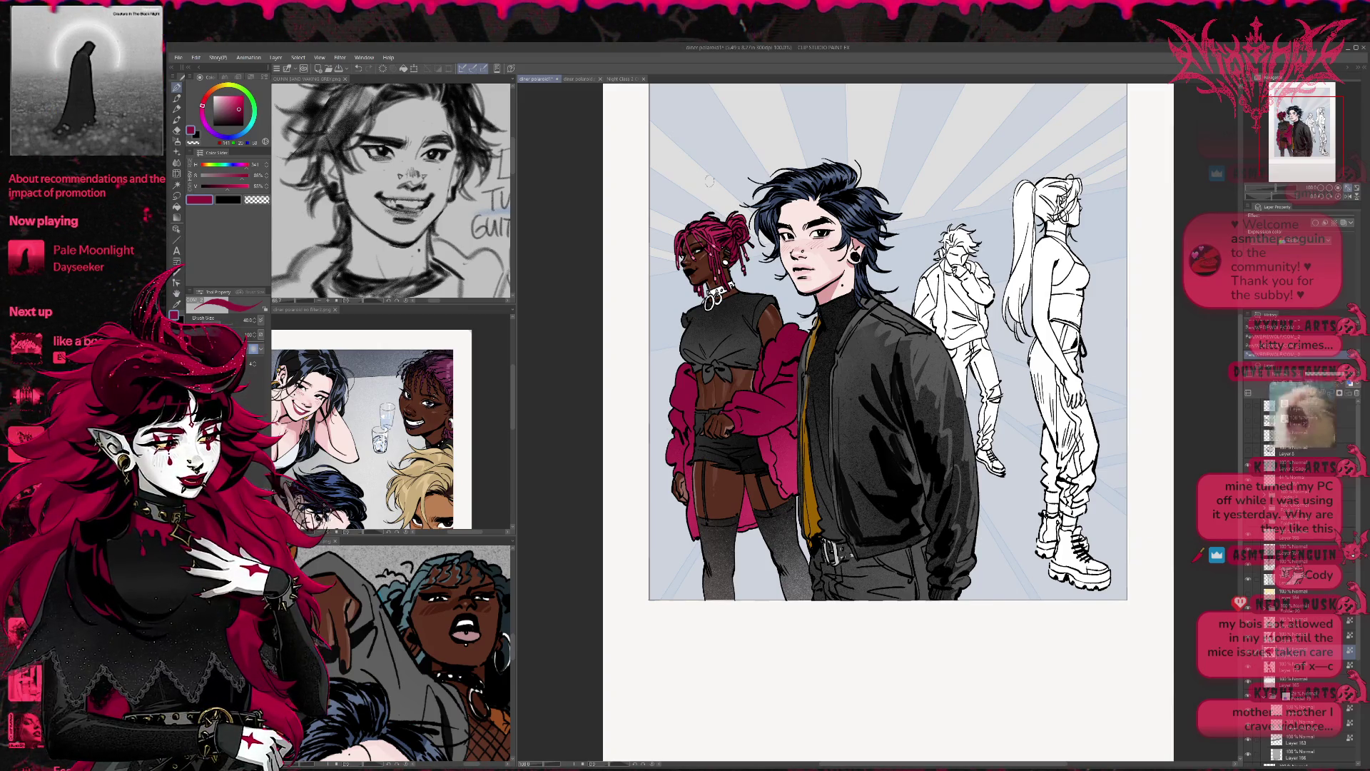
left_click(243, 112)
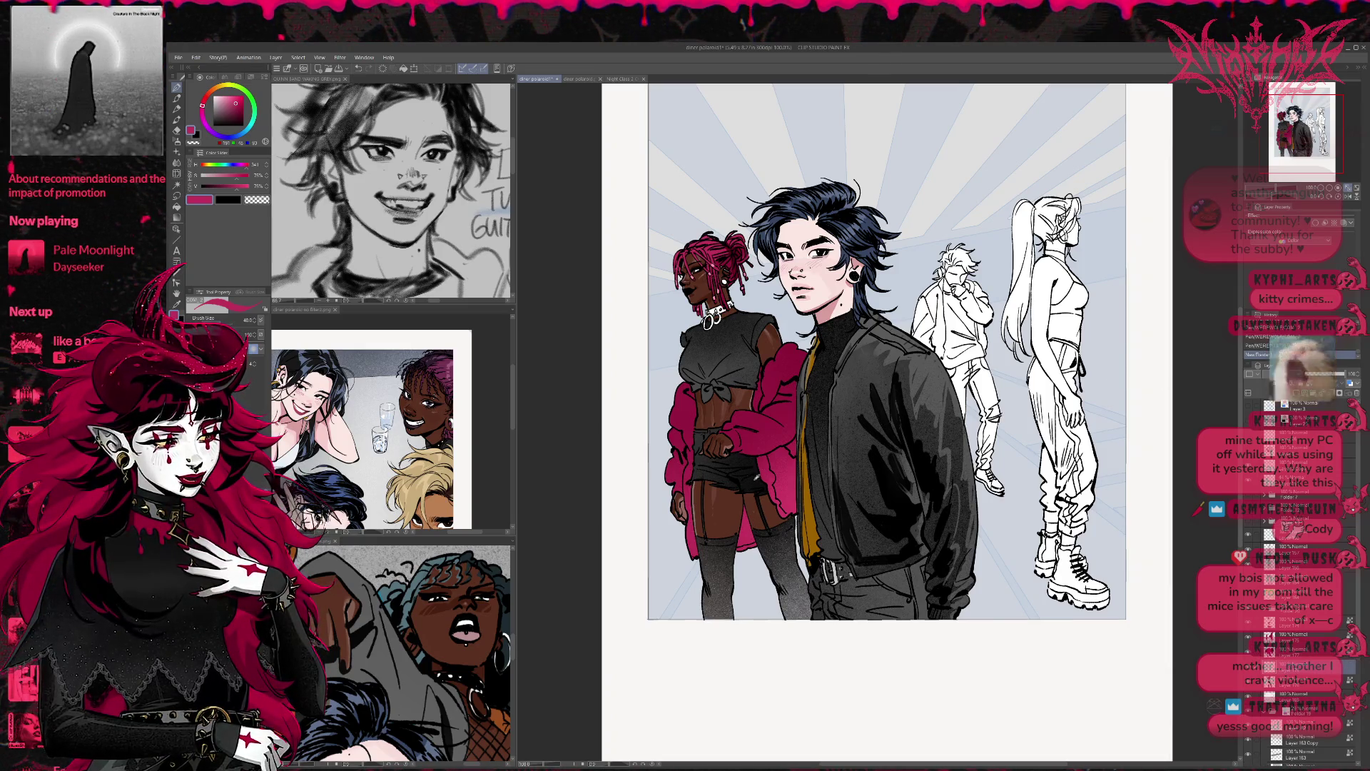
Step: Fill the left woman's choker black, then darken her shorts to black on a new layer
left_click(754, 446, "alt")
left_click_drag(710, 314, 722, 310)
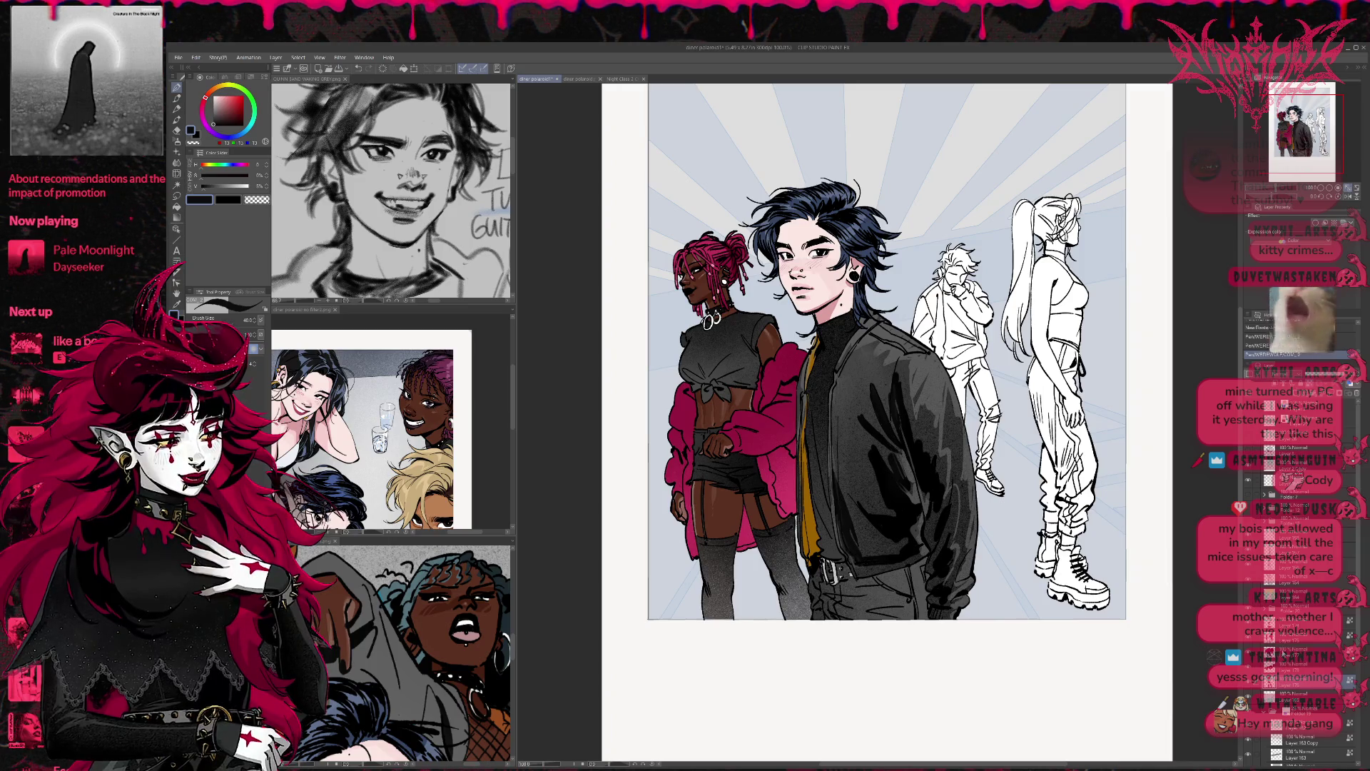
left_click(1293, 692)
key("ctrl+shift+n")
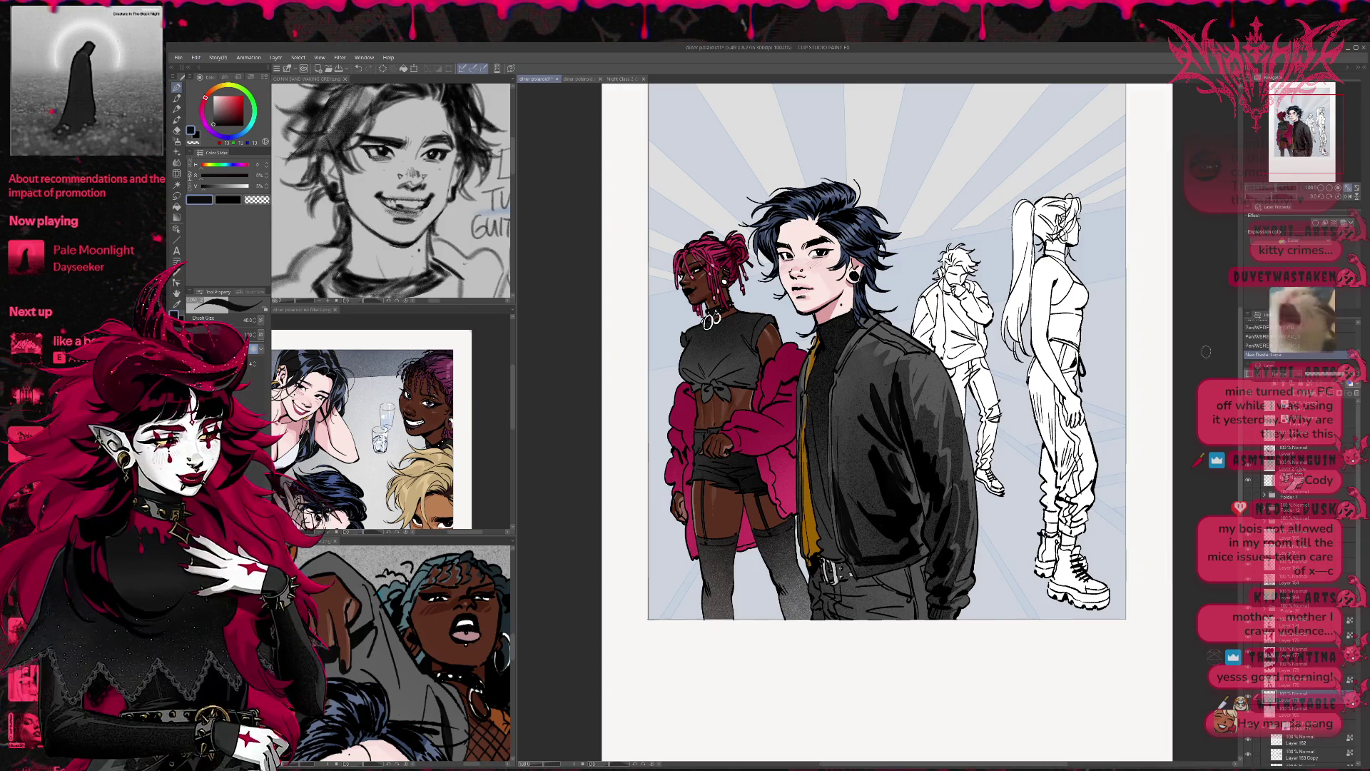
left_click(801, 271, "alt")
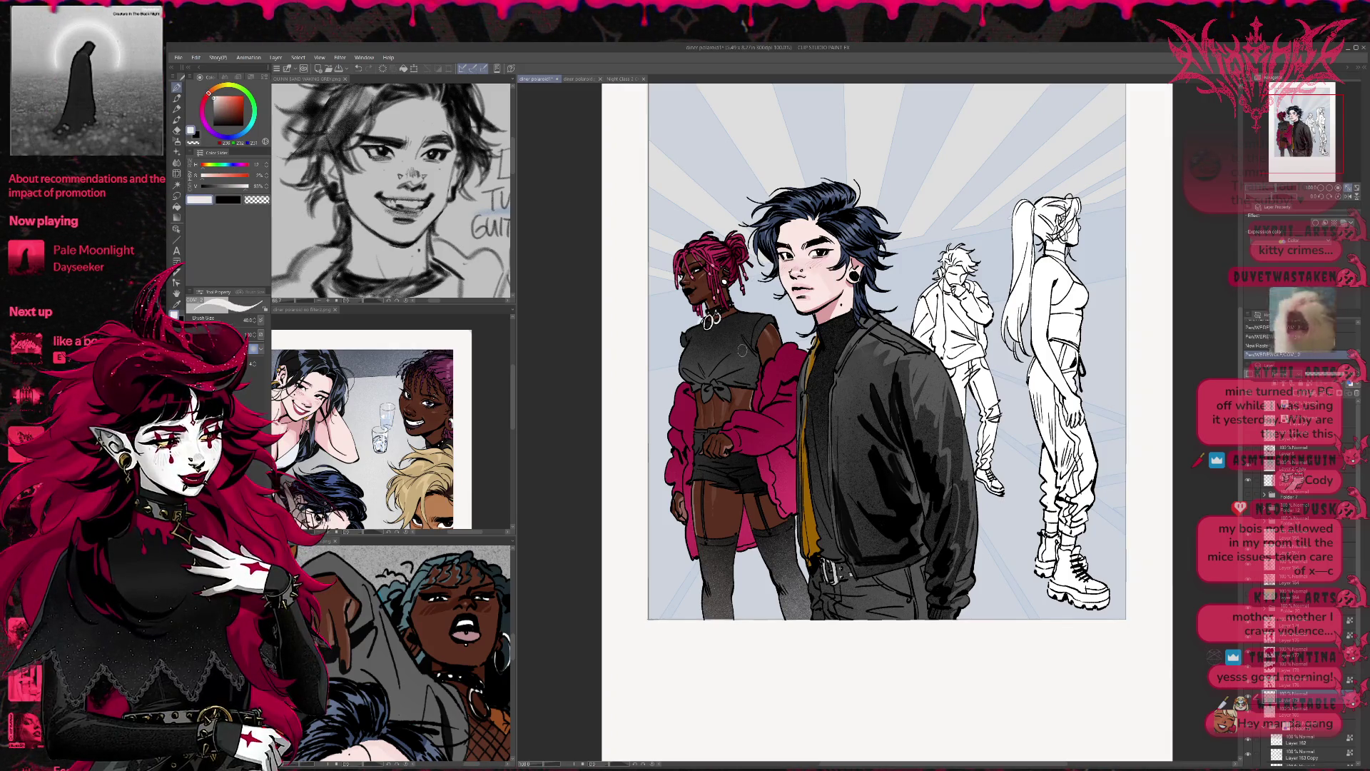
key("ctrl+shift+d")
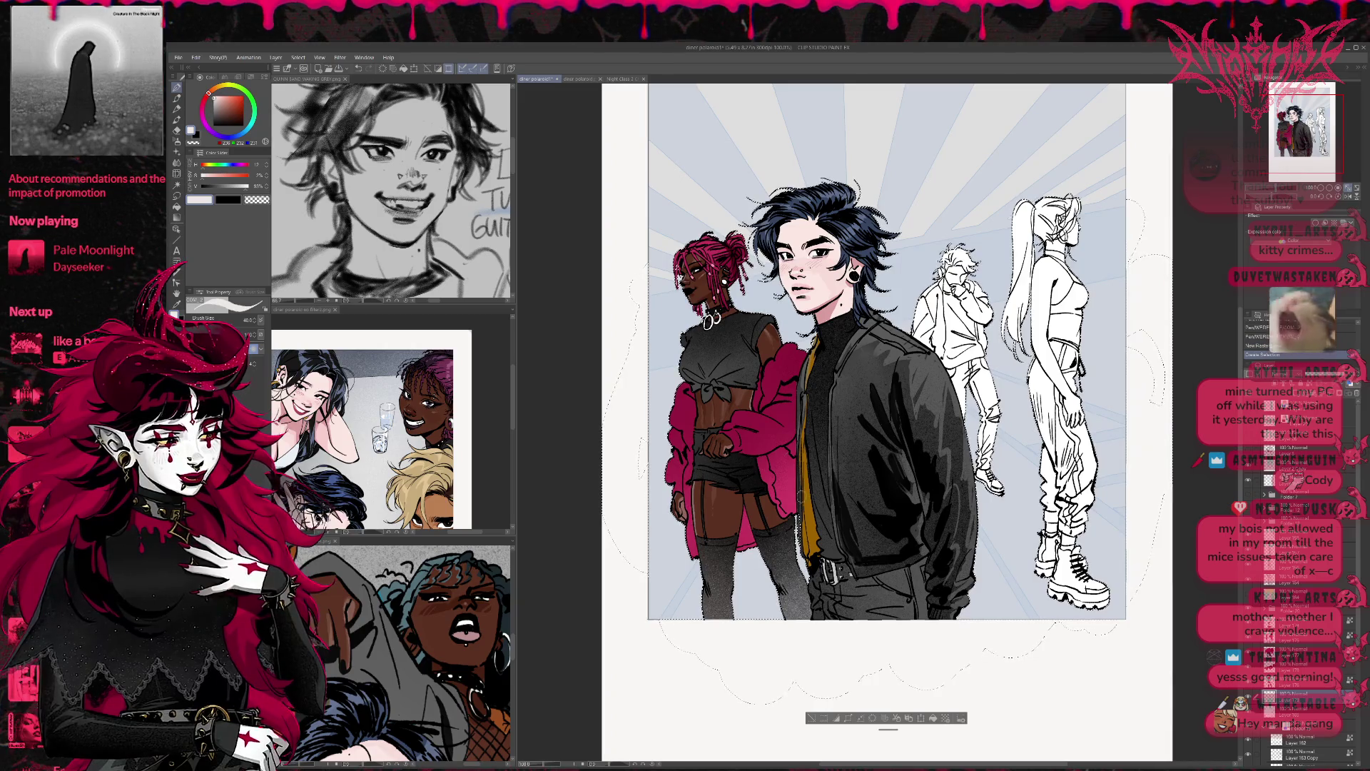
left_click(710, 321, "alt")
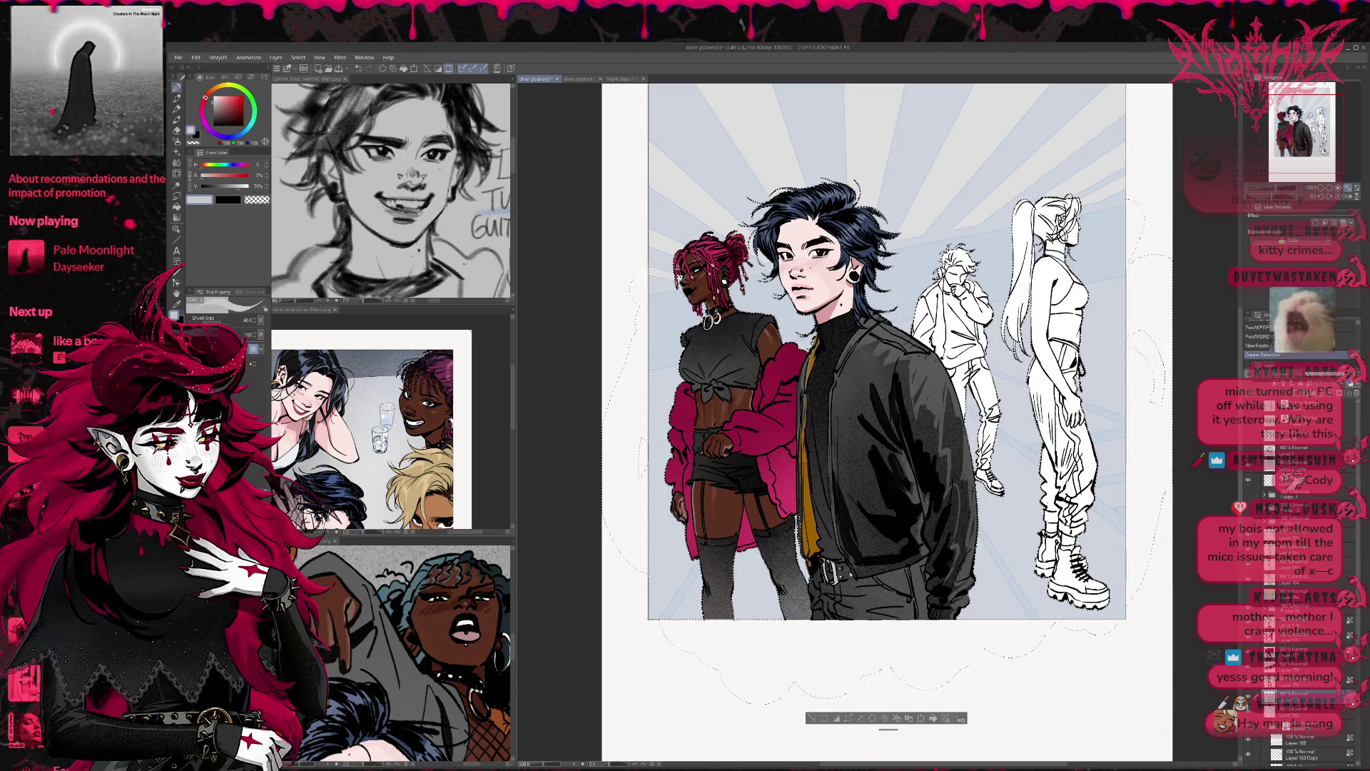
key("ctrl+d")
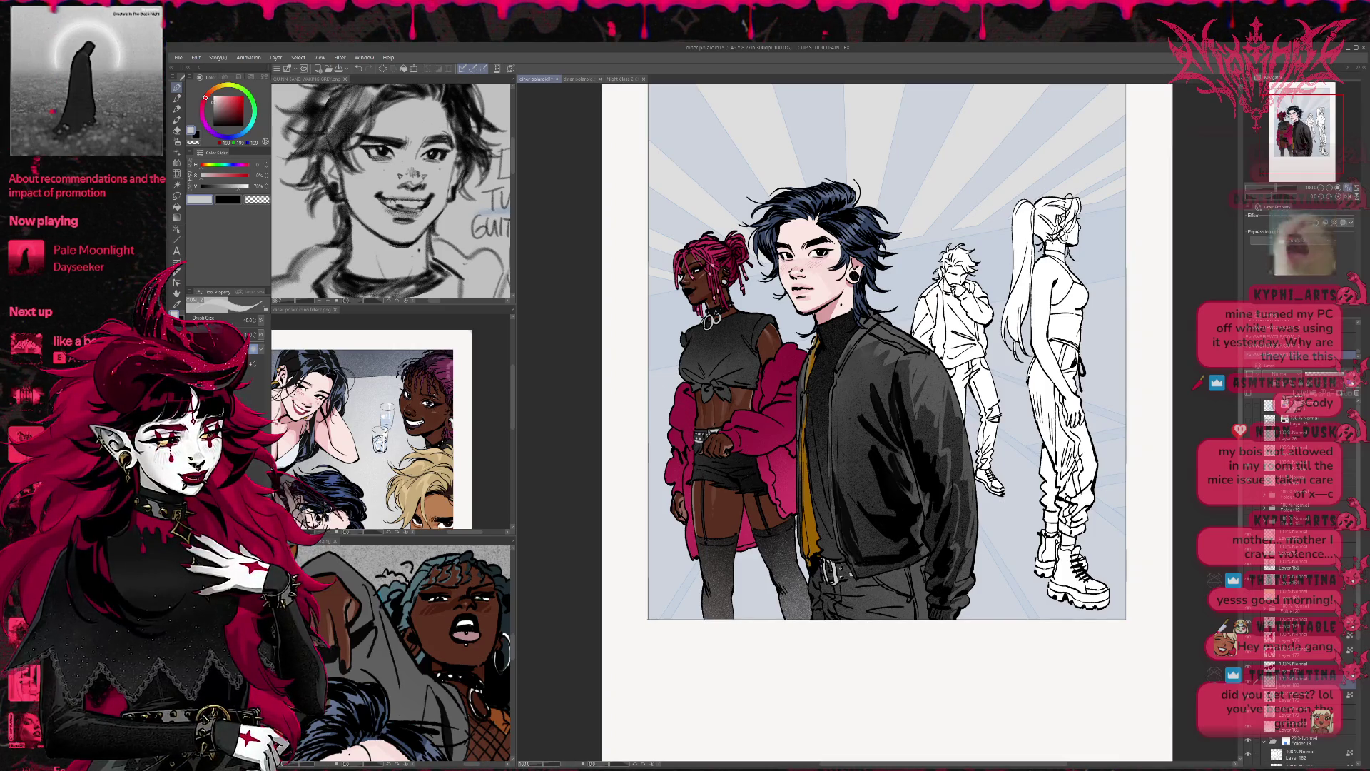
key("j")
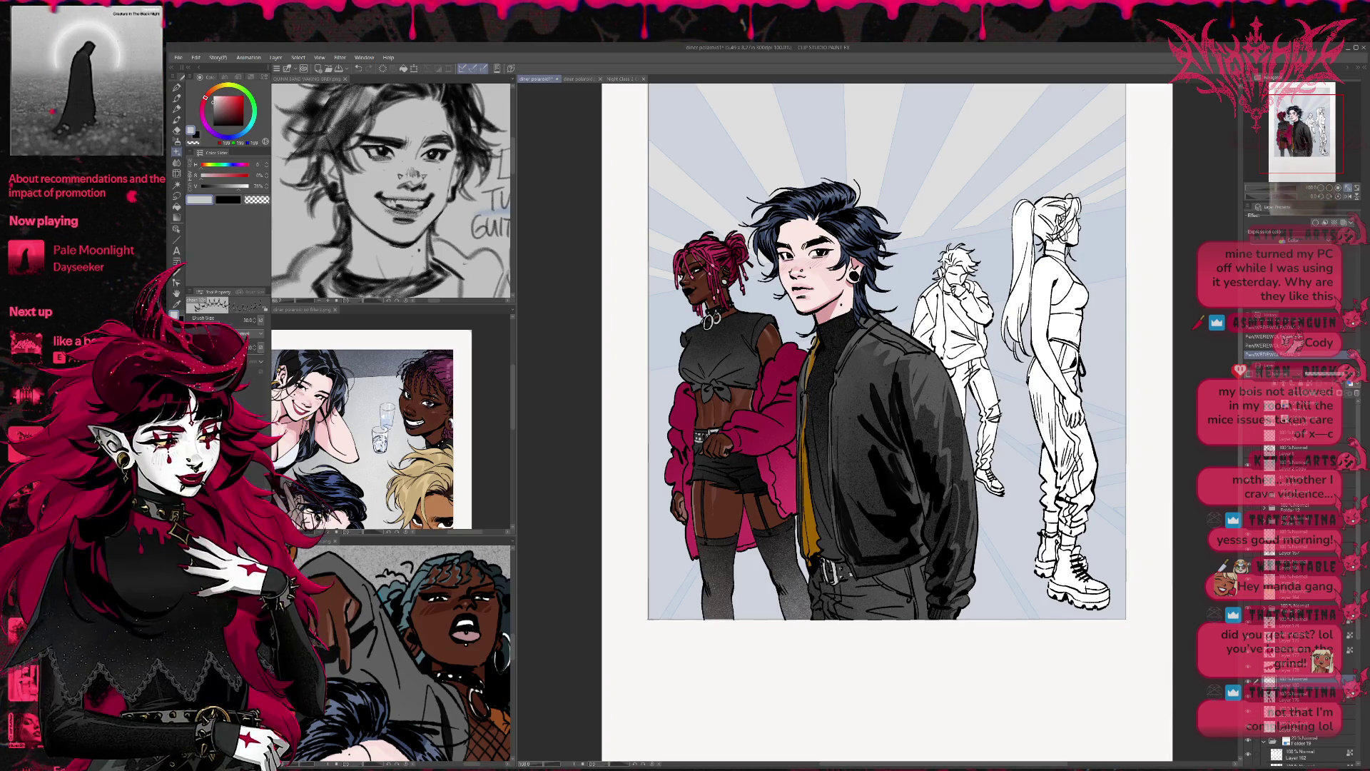
mouse_move(717, 399)
left_mouse_down()
mouse_move(767, 468)
mouse_move(645, 580)
left_mouse_up()
mouse_move(771, 500)
left_mouse_down()
mouse_move(814, 385)
mouse_move(728, 443)
mouse_move(714, 485)
mouse_move(735, 457)
left_mouse_up()
Step: Draw chain details across her shorts and a chain necklace with a size-17 brush
key("p")
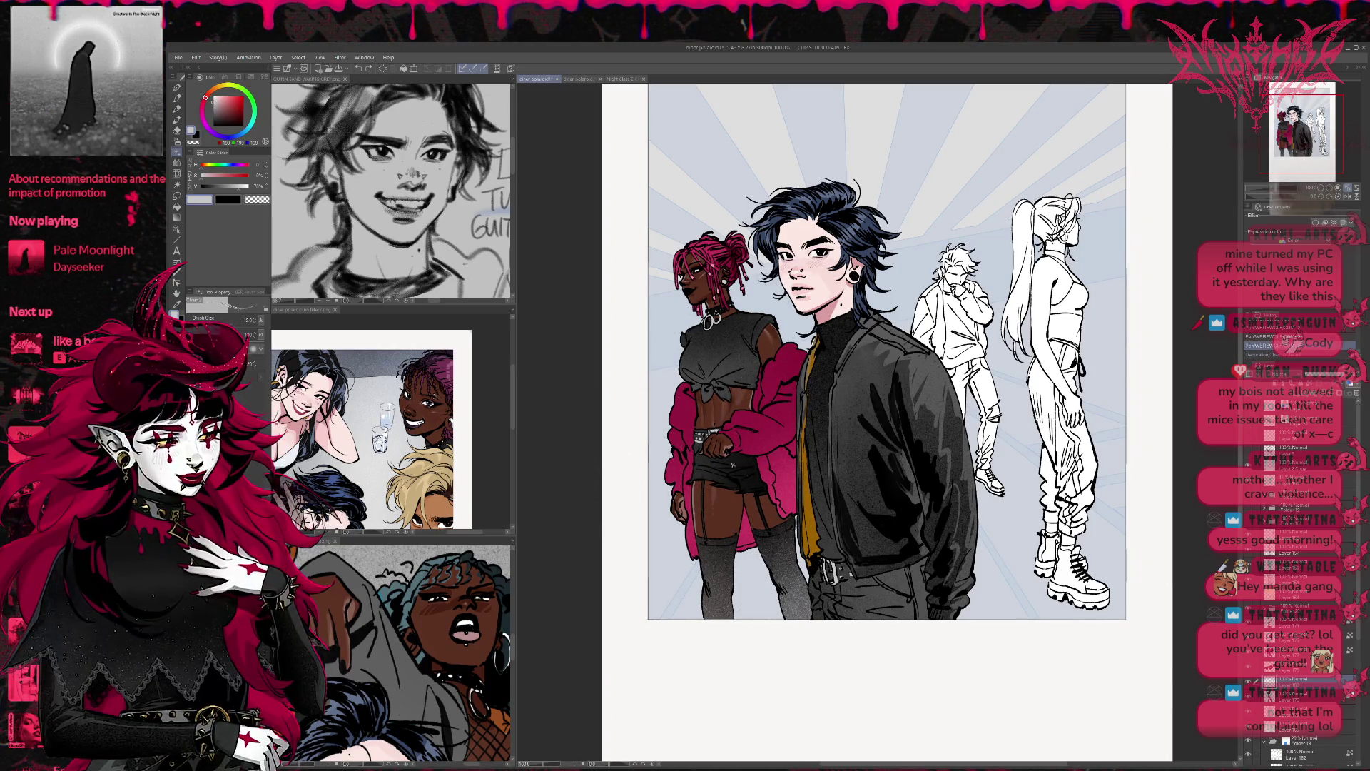
key("bracketright")
key("bracketright")
key("bracketright")
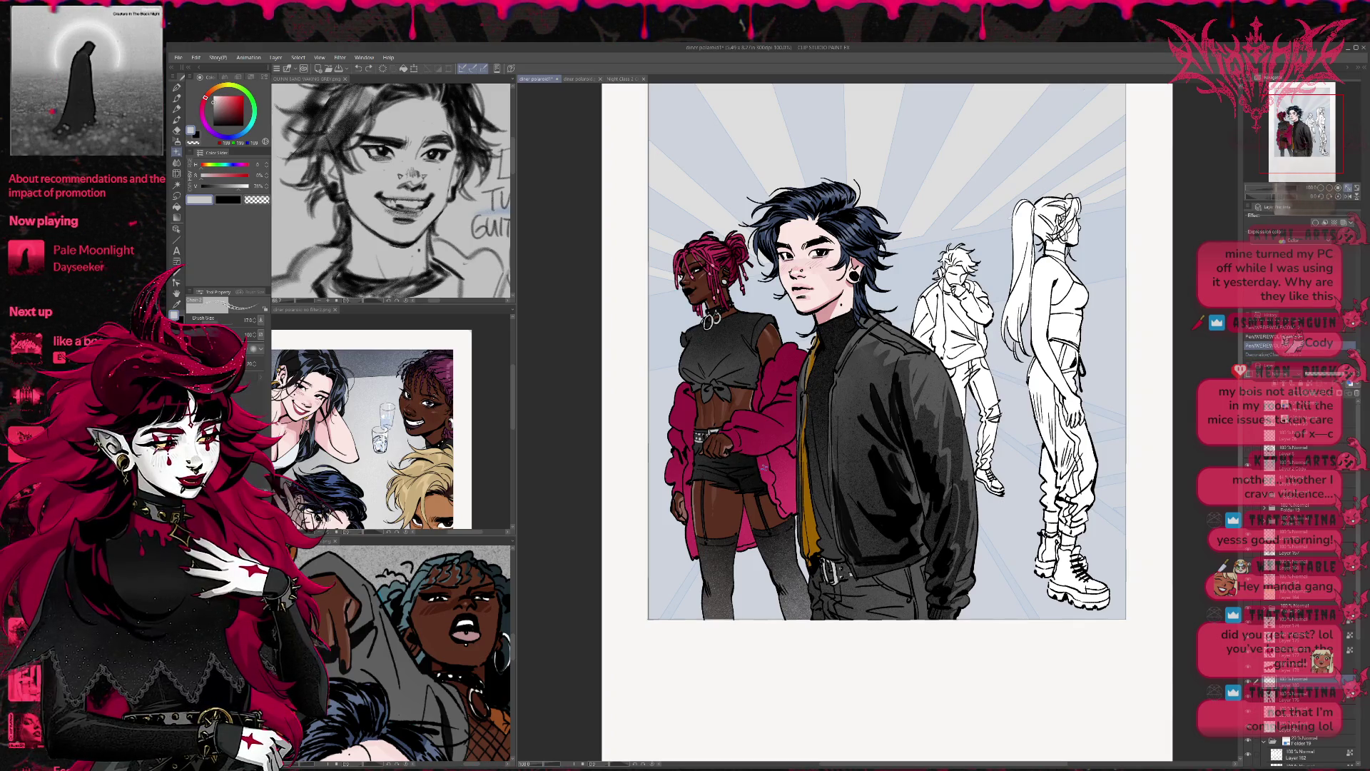
left_click_drag(728, 453, 742, 461)
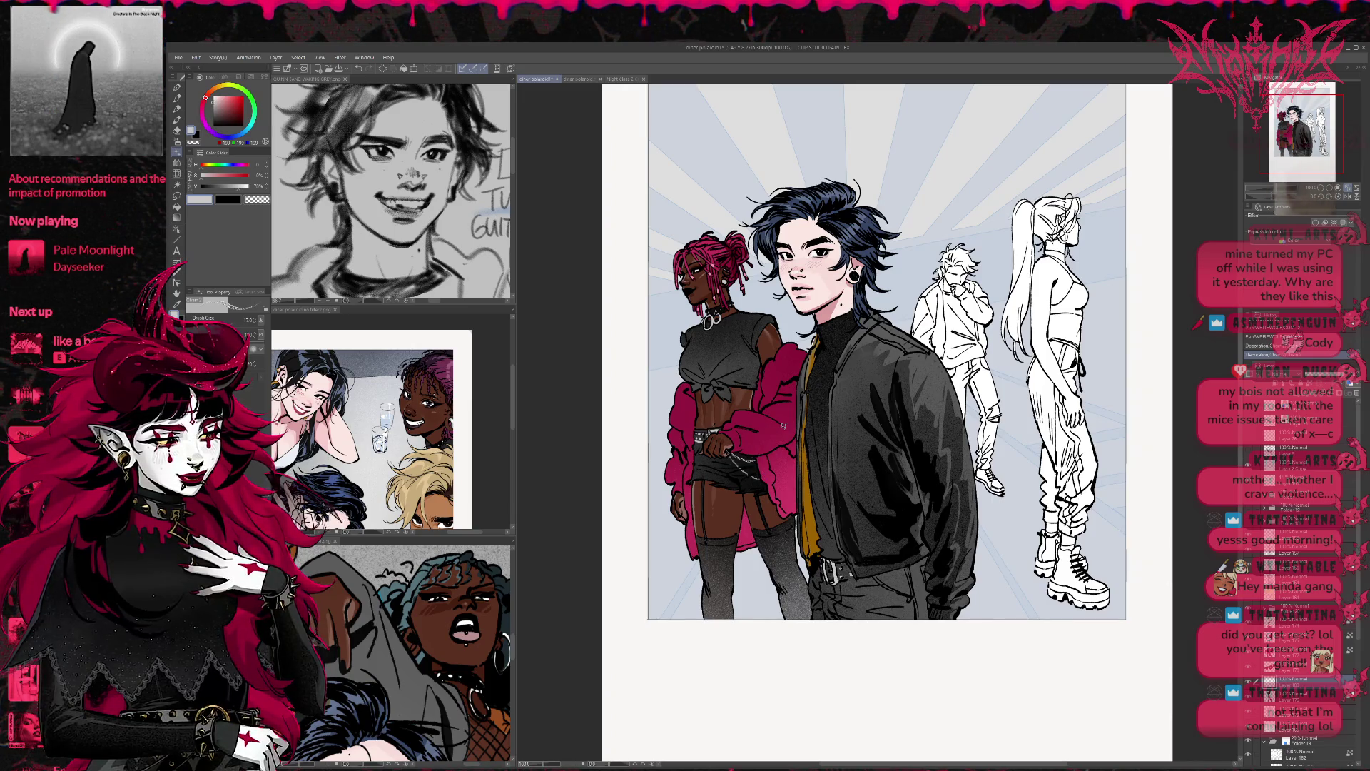
mouse_move(694, 443)
left_mouse_down()
mouse_move(708, 458)
mouse_move(706, 435)
left_mouse_up()
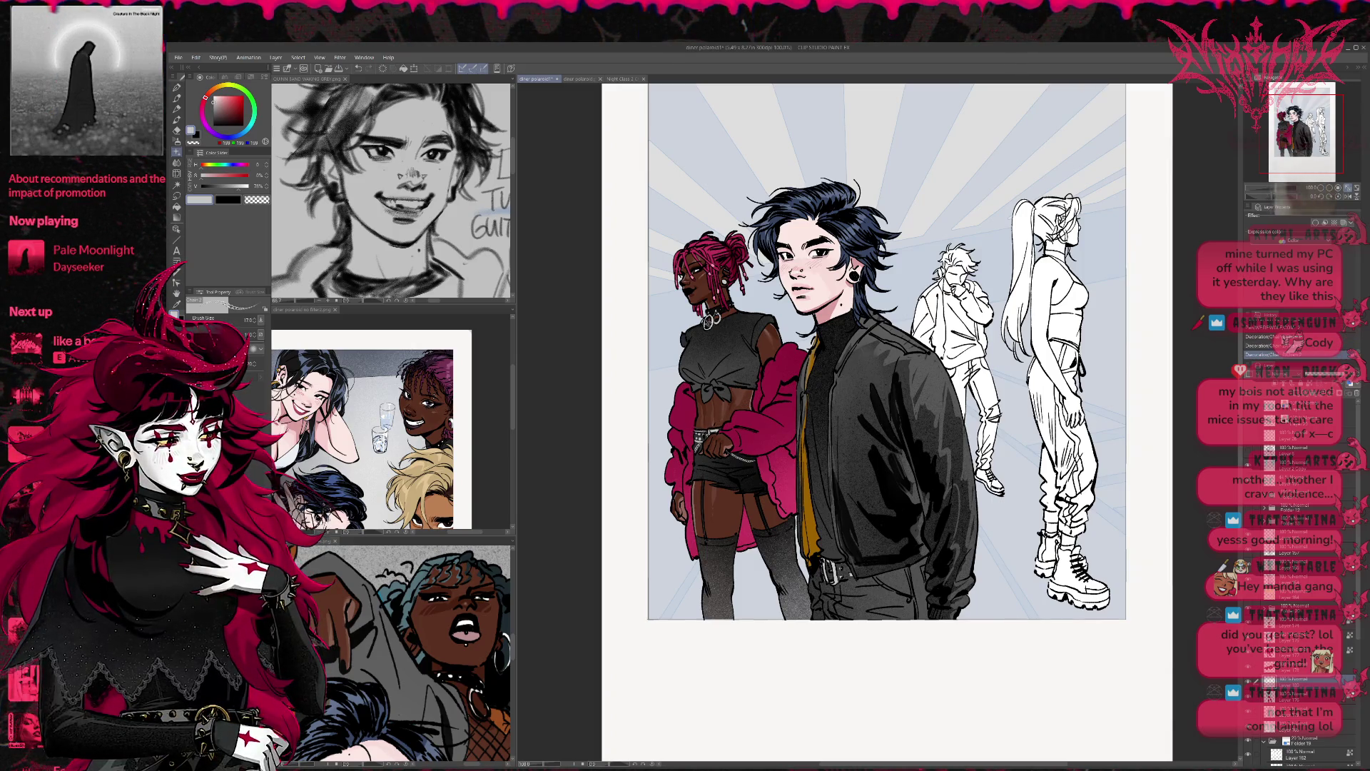
left_click_drag(707, 319, 744, 312)
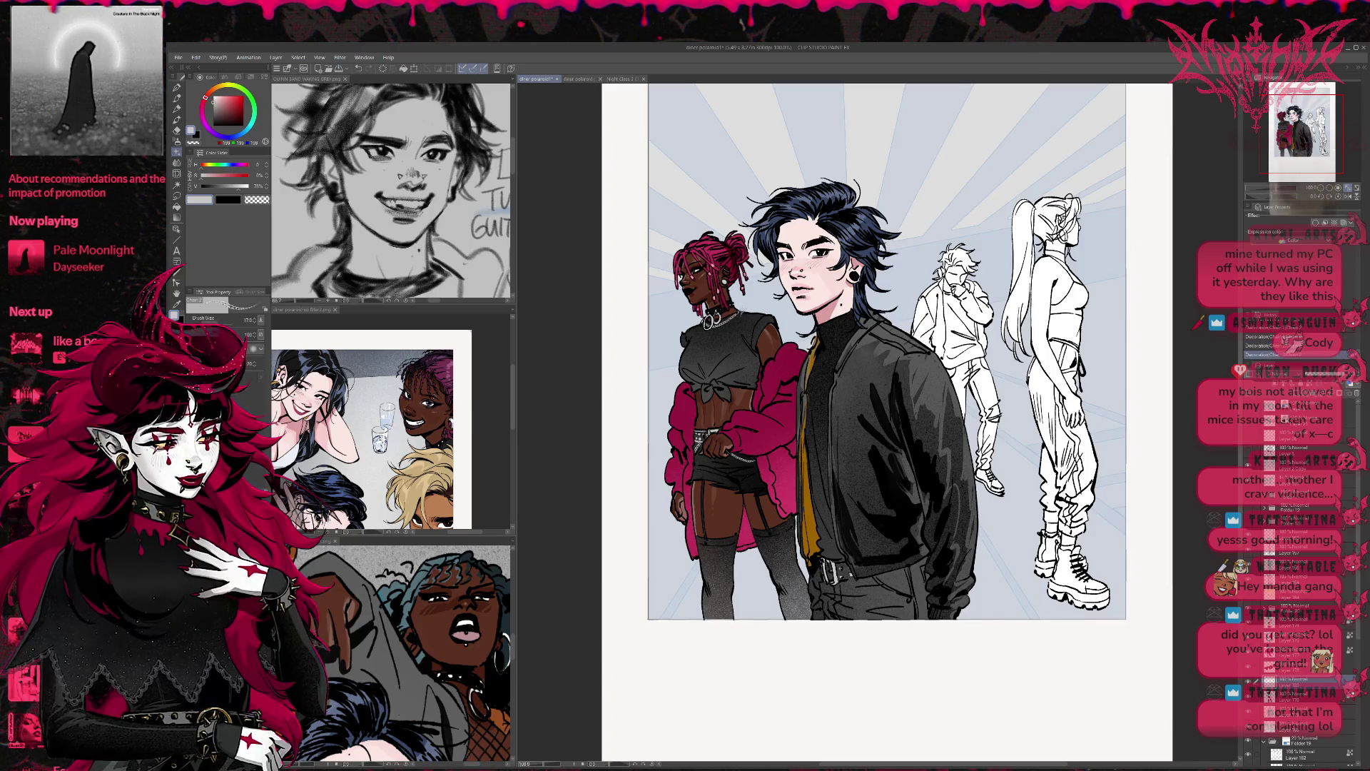
left_click(707, 334, "ctrl+shift")
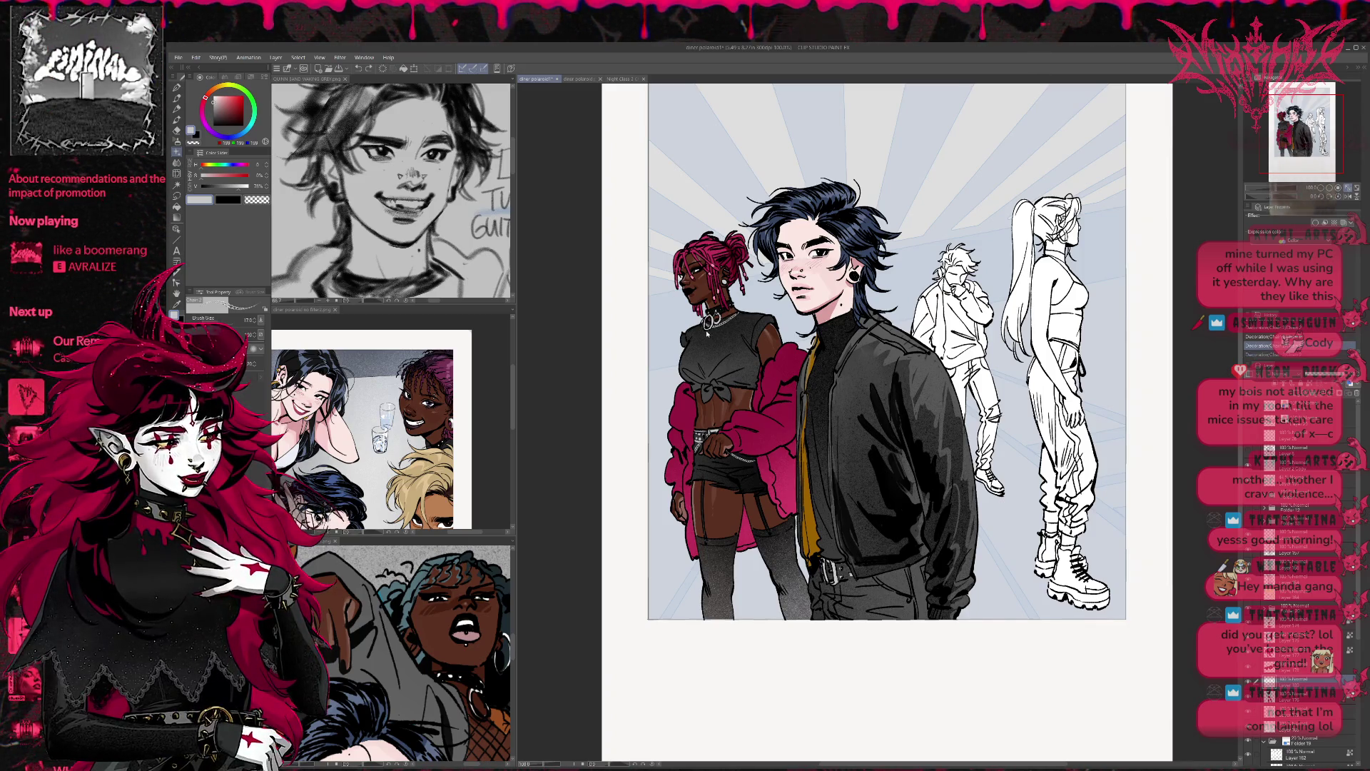
key("ctrl+y")
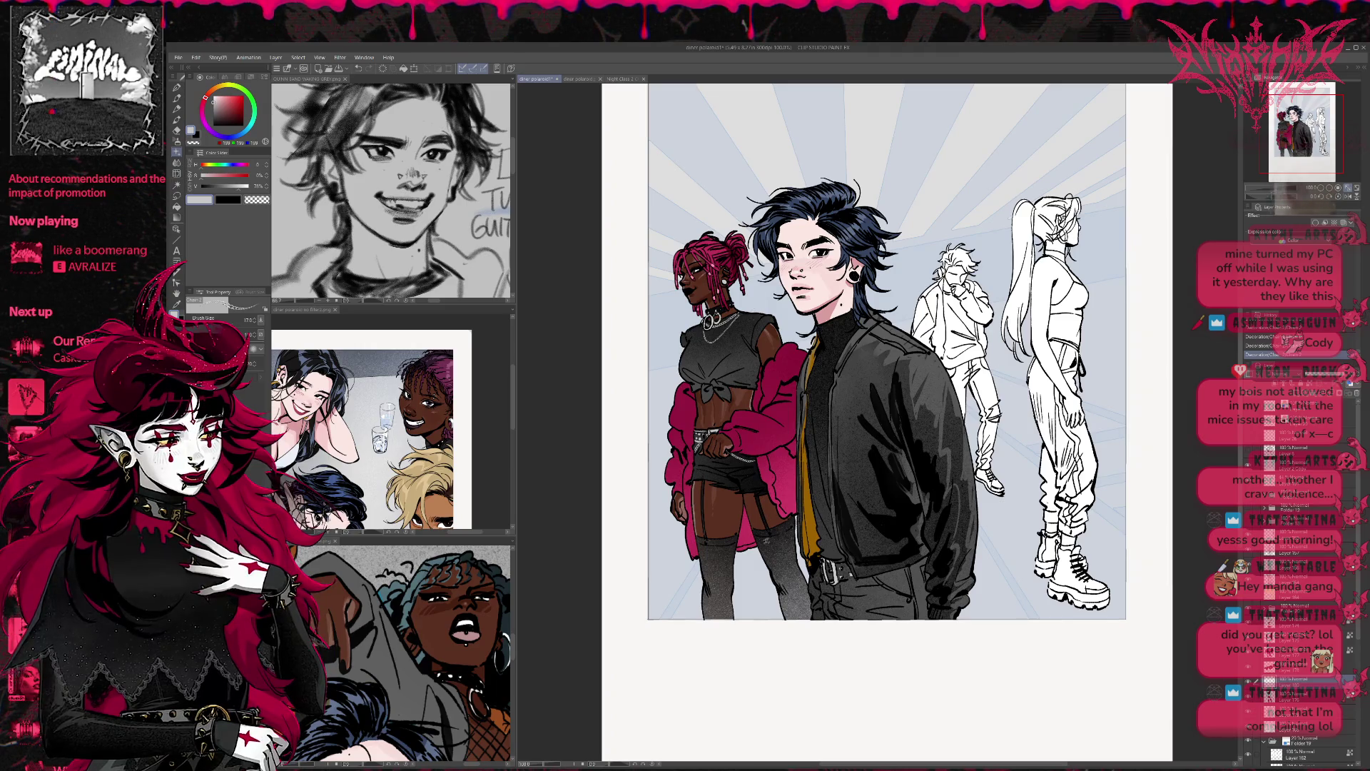
Step: Compare a light chain across the thigh-highs by toggling it with undo and redo
key("ctrl+z")
key("ctrl+y")
key("ctrl+z")
key("ctrl+y")
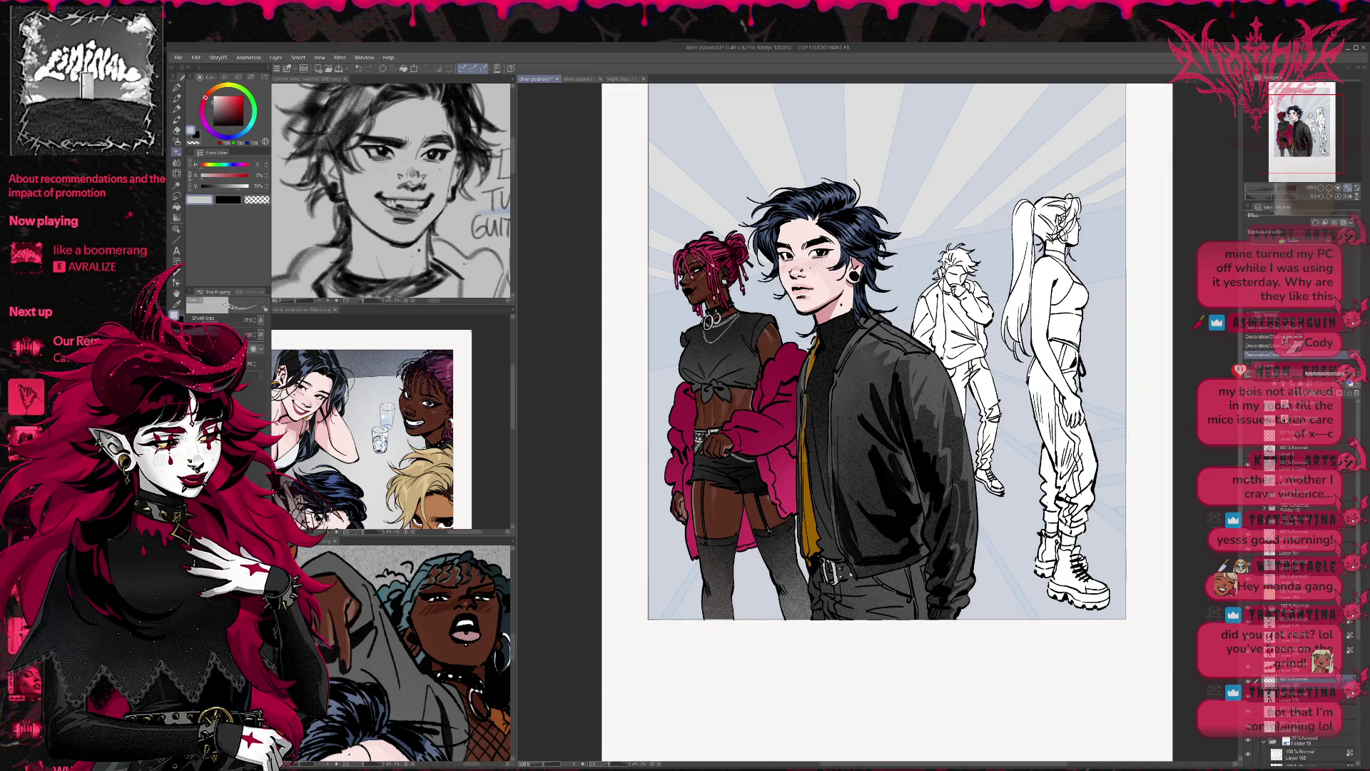
key("ctrl+z")
key("ctrl+y")
key("ctrl+z")
key("ctrl+y")
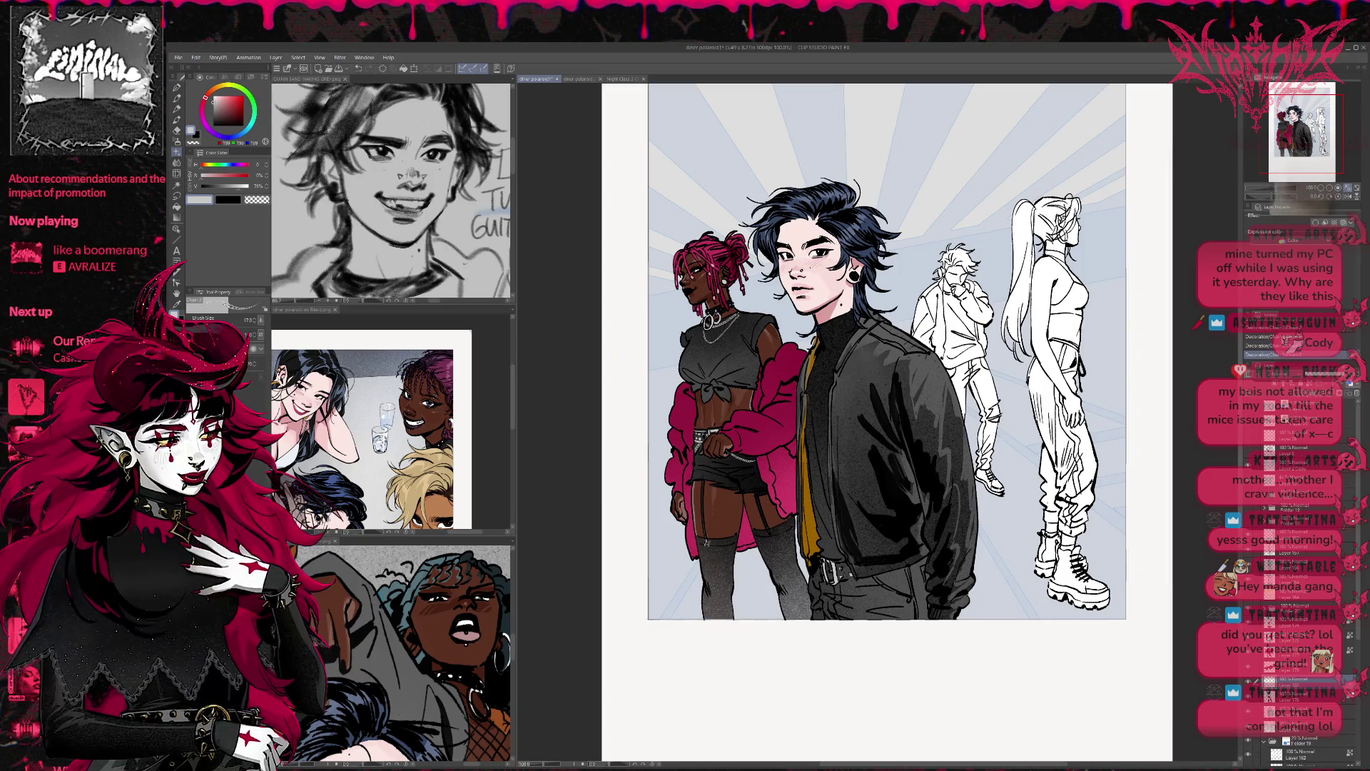
key("ctrl+z")
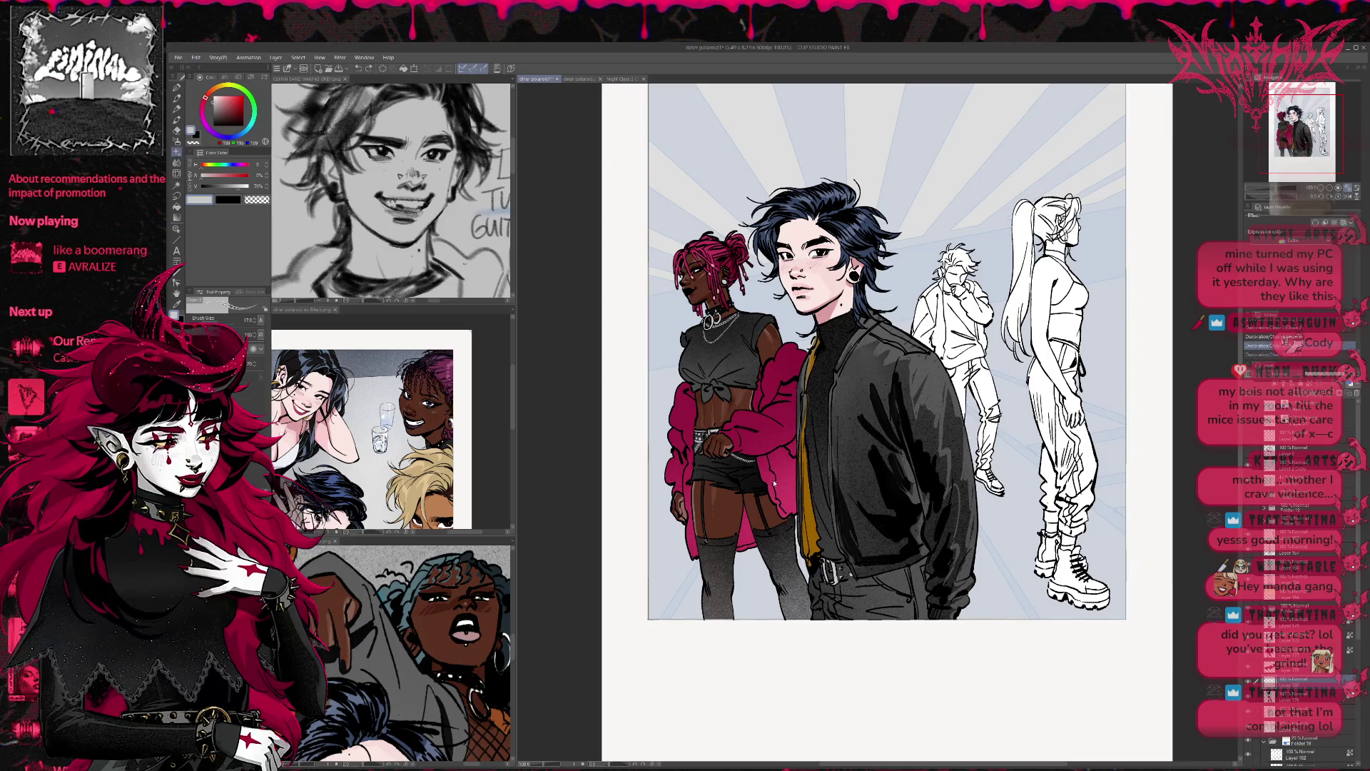
key("ctrl+y")
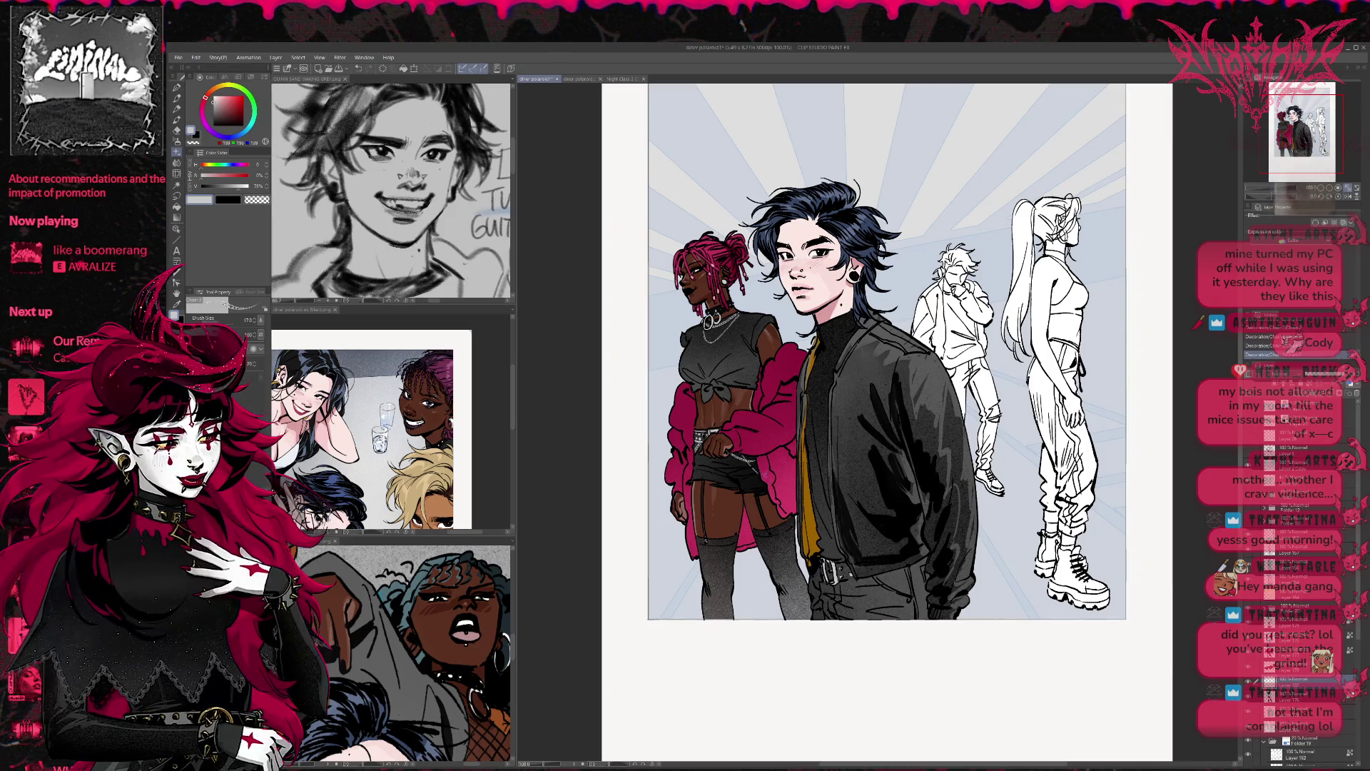
key("ctrl+z")
key("ctrl+y")
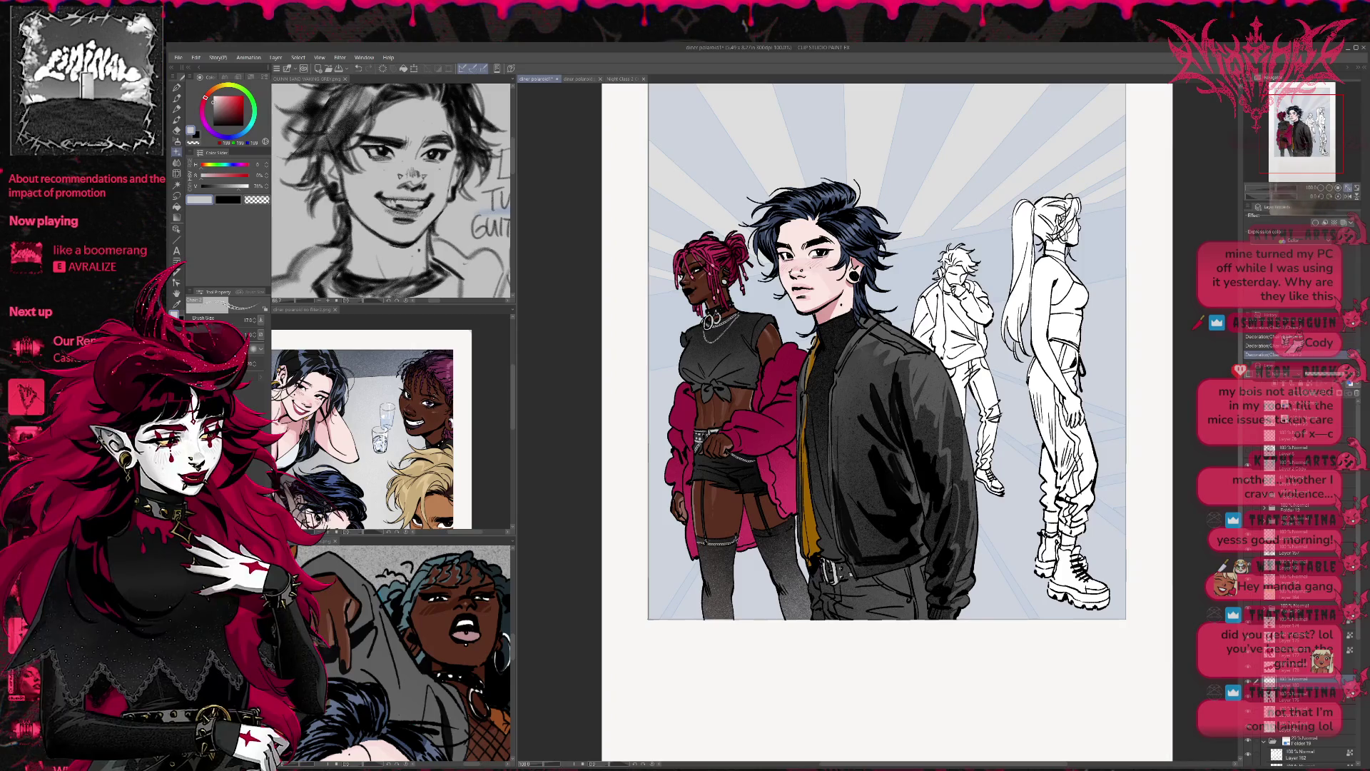
key("ctrl+z")
mouse_move(695, 538)
left_mouse_down()
mouse_move(739, 541)
mouse_move(799, 515)
left_mouse_up()
key("ctrl+y")
key("ctrl+z")
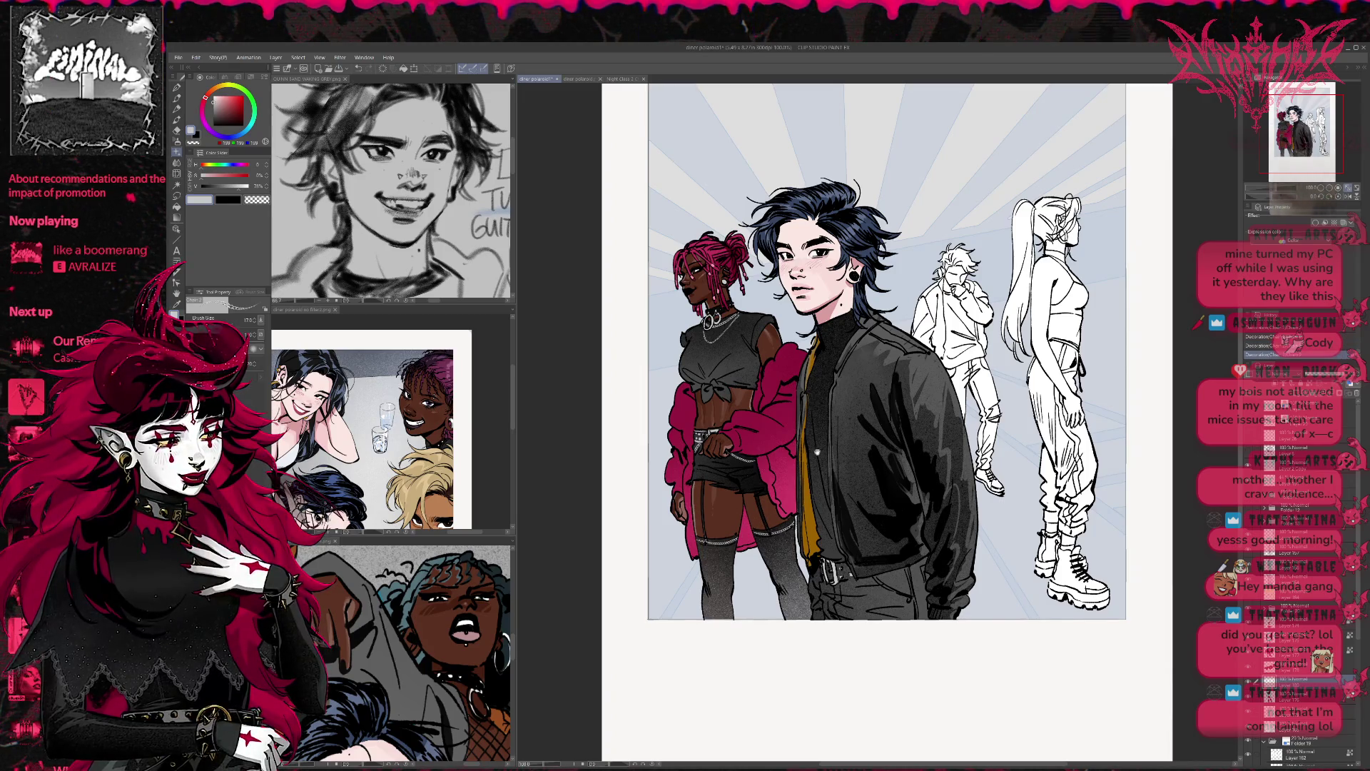
Step: Toggle the sketch figures' layer, expand a layer folder, and centre the view on the rear figures
scroll(817, 452, "up", 3)
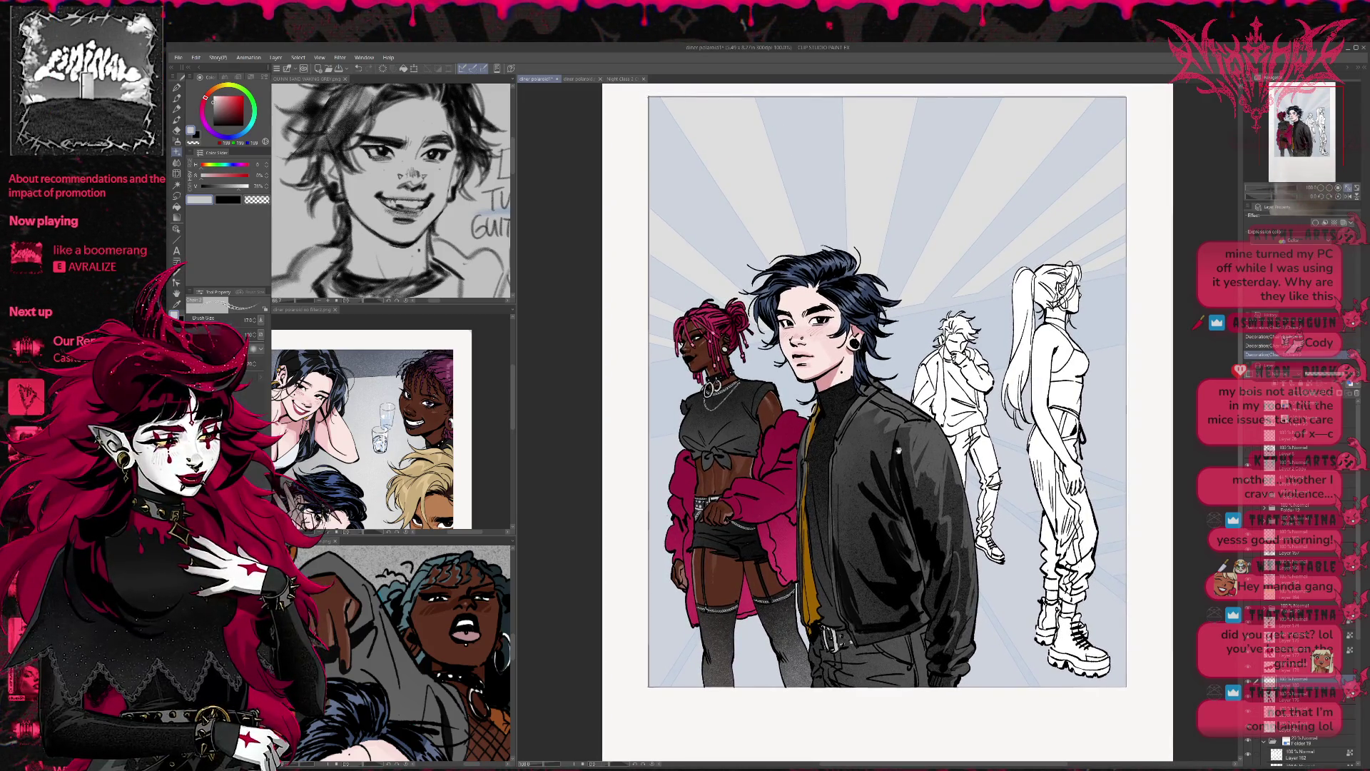
scroll(896, 450, "down", 1)
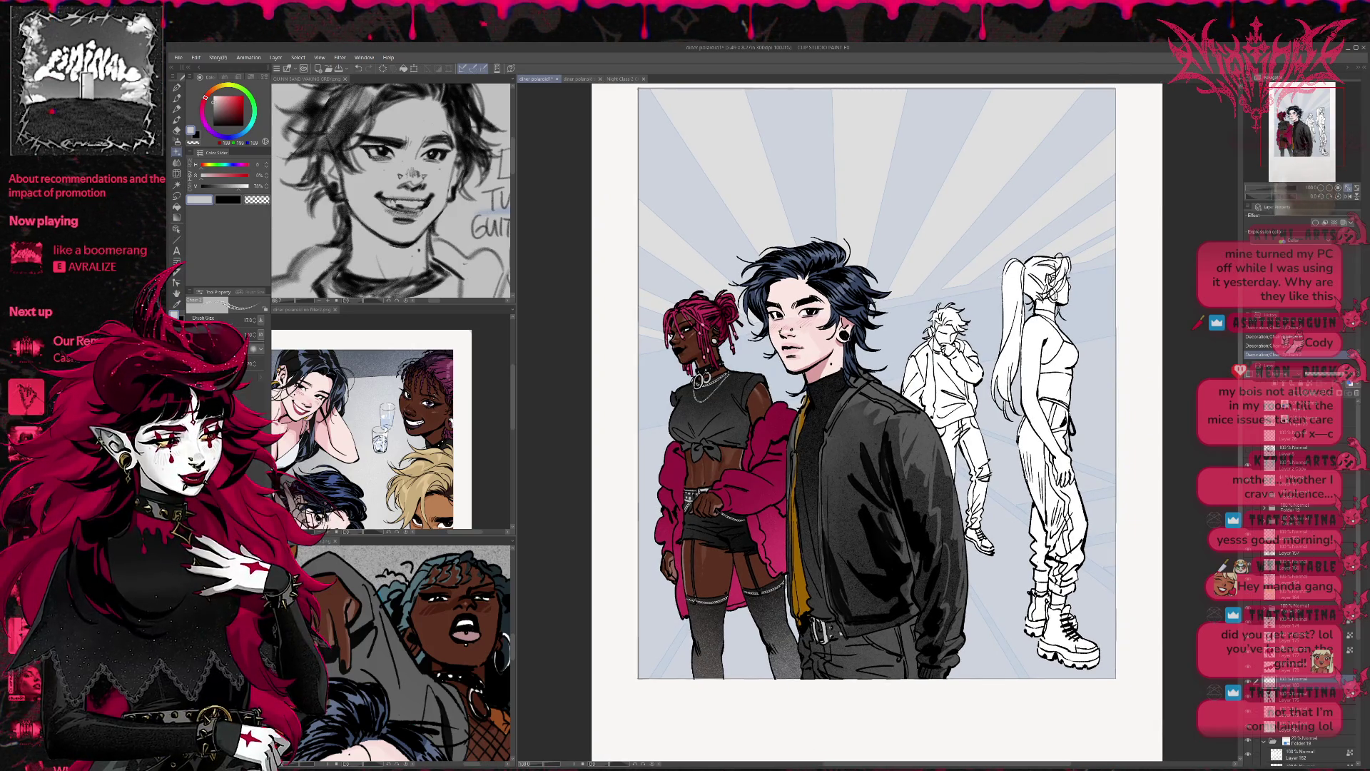
left_click(1306, 712)
left_click(1250, 728)
left_click(1250, 727)
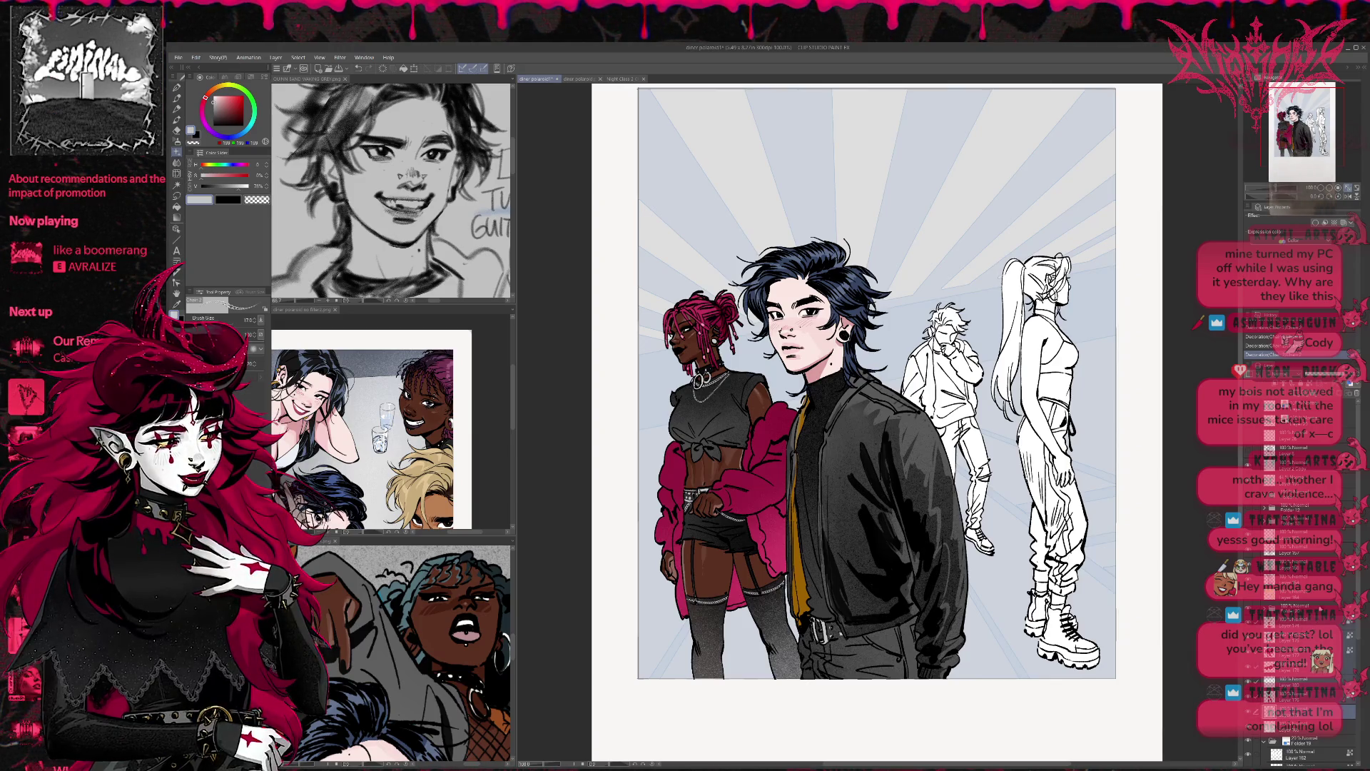
scroll(1298, 677, "up", 1)
left_click(1263, 642)
left_click(1298, 635)
mouse_move(857, 393)
left_mouse_down()
mouse_move(777, 396)
mouse_move(739, 430)
left_mouse_up()
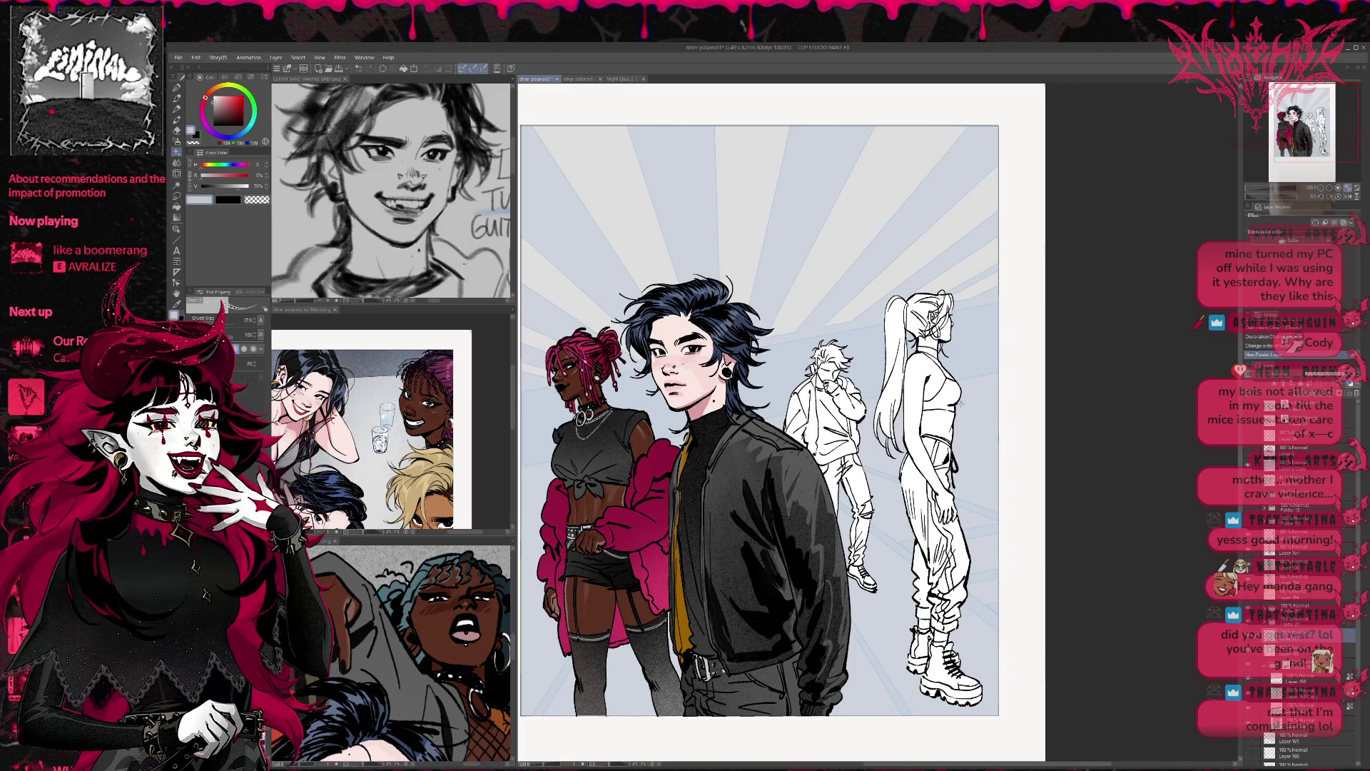
left_click_drag(1031, 478, 942, 465)
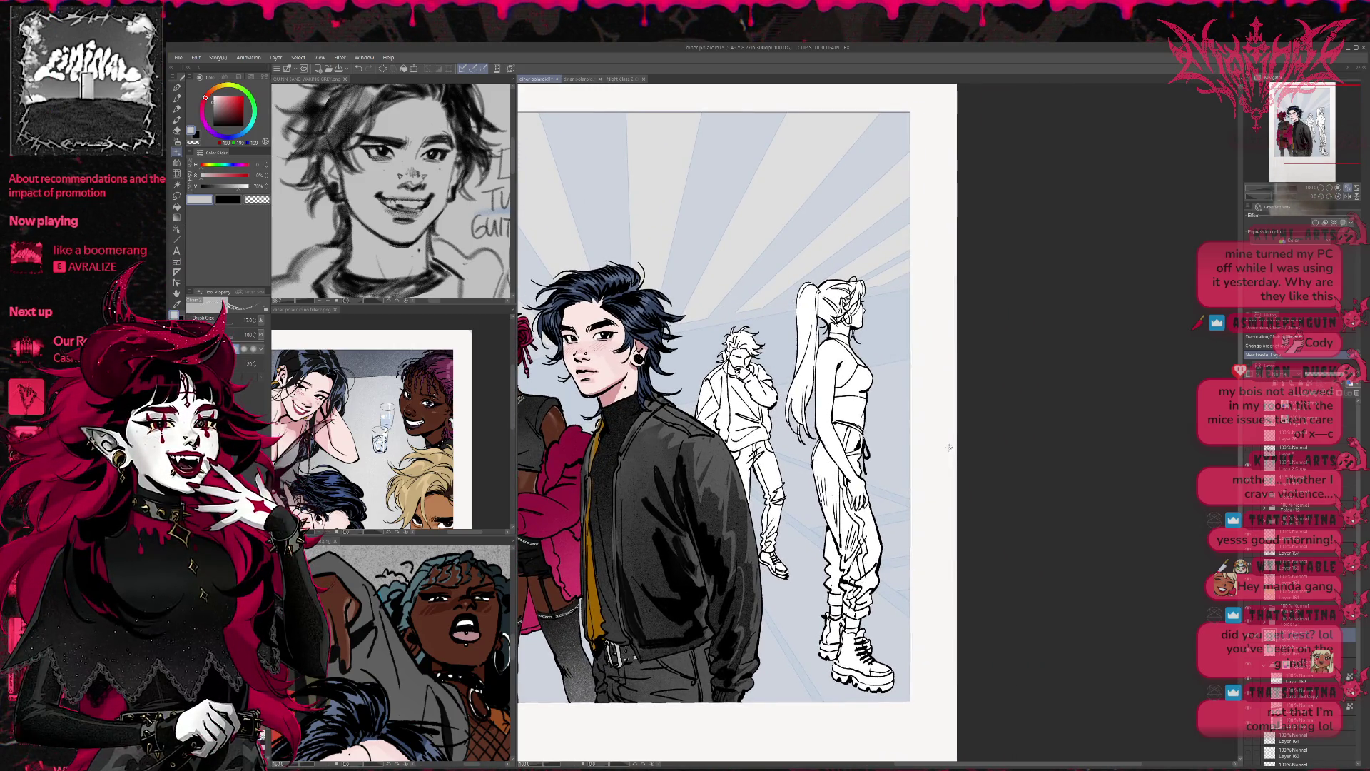
left_click(179, 206)
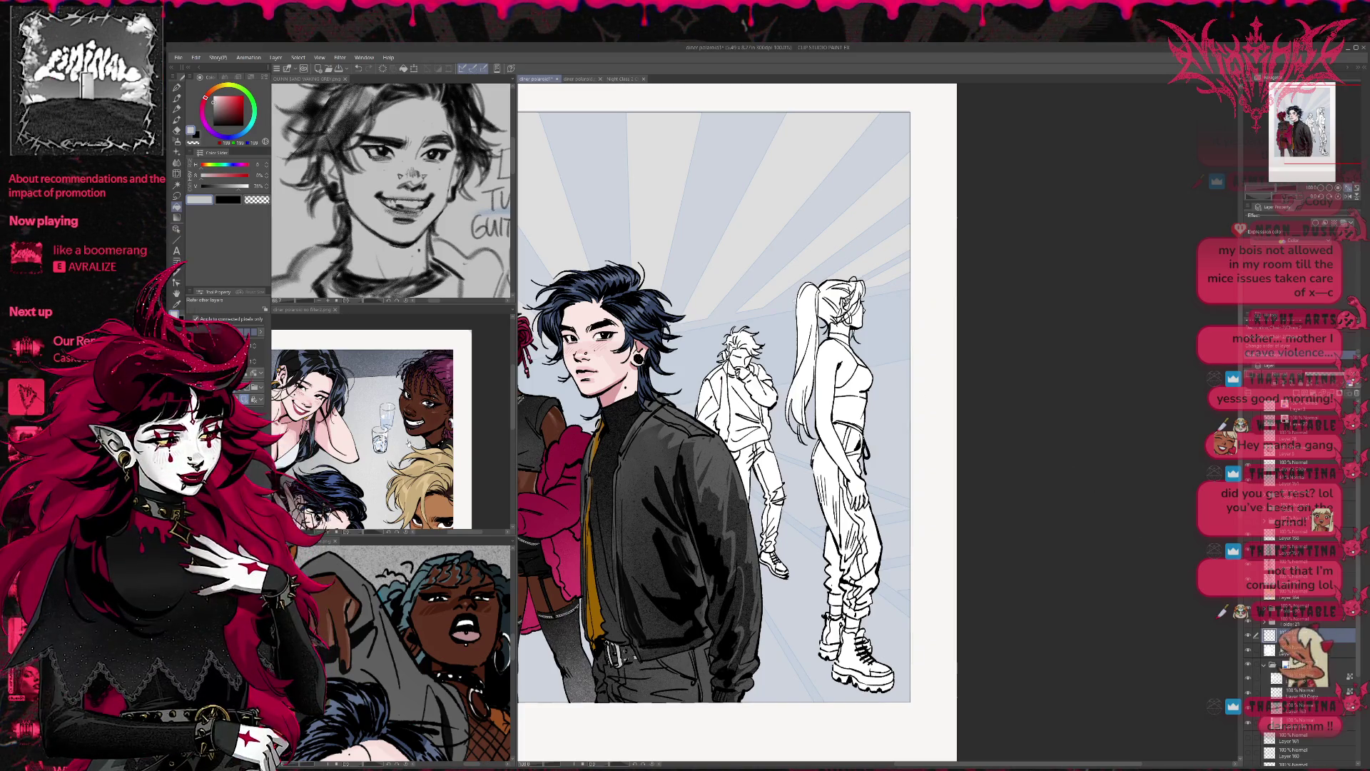
Step: Flat-fill the ponytail woman's torso and arms with pale pink sampled from the reference
left_click_drag(342, 428, 378, 421)
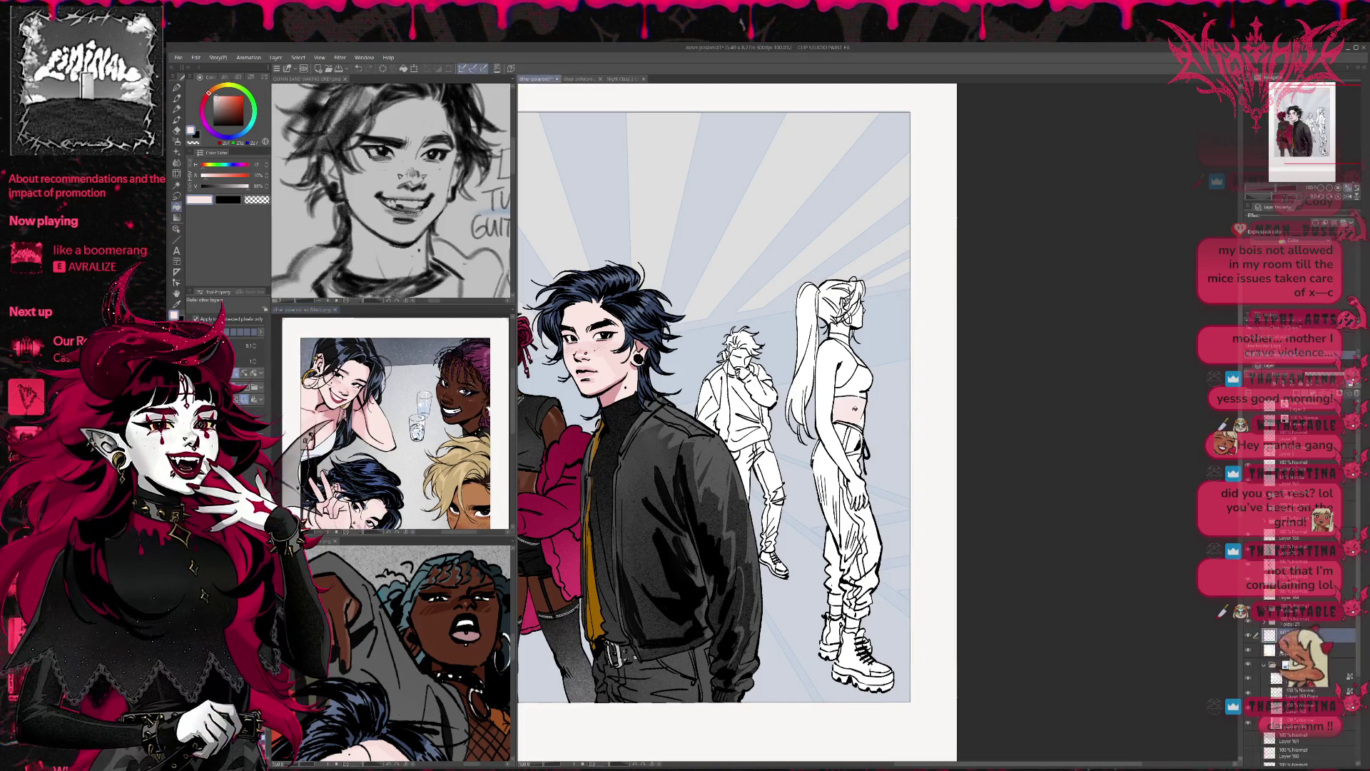
left_click(831, 399)
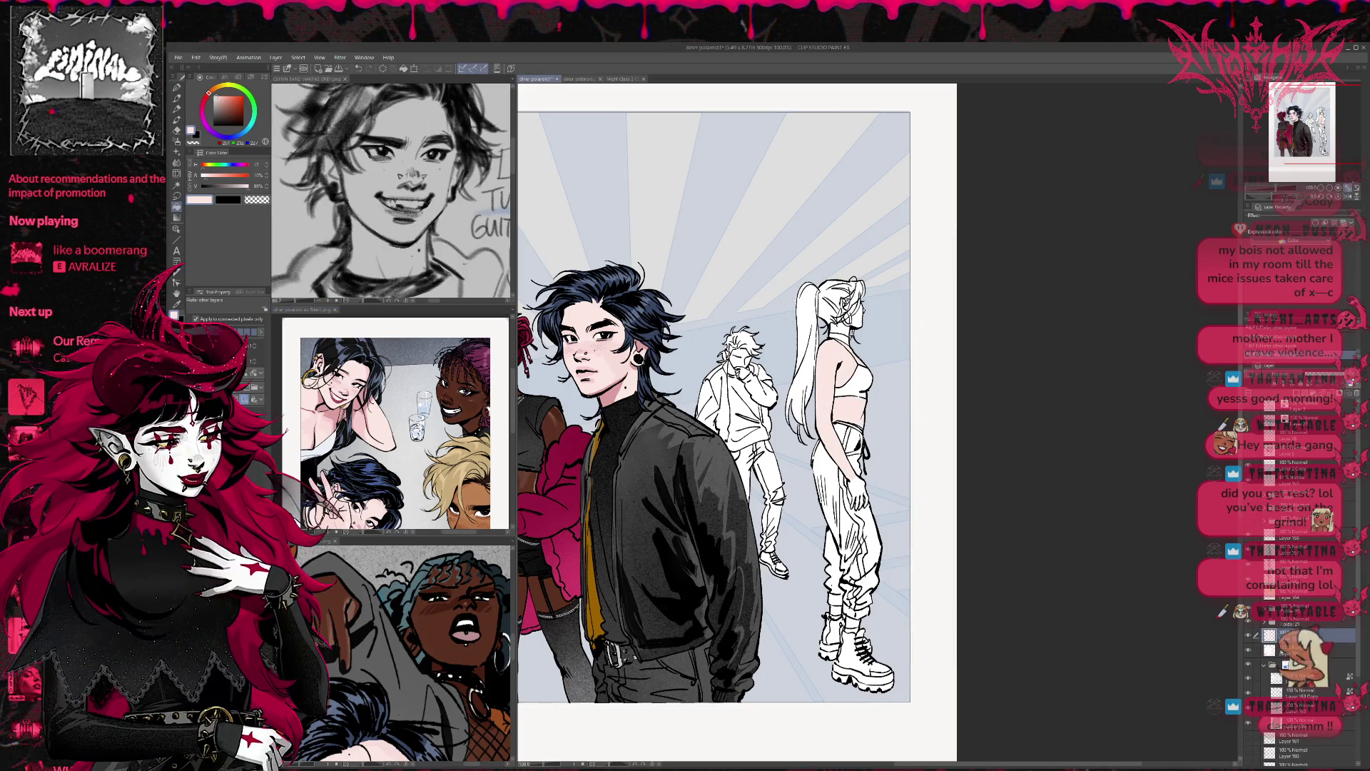
left_click_drag(714, 428, 670, 517)
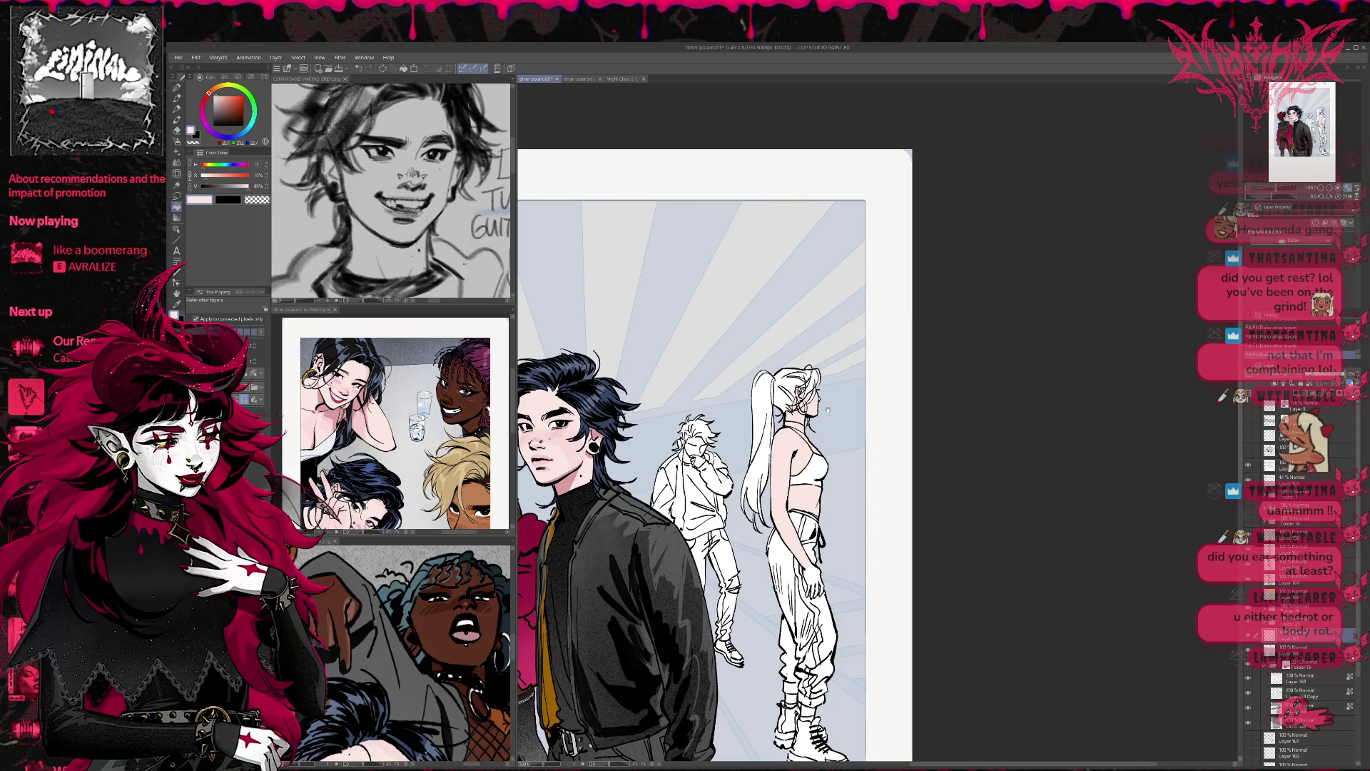
key("ctrl+0")
left_click_drag(818, 500, 819, 505)
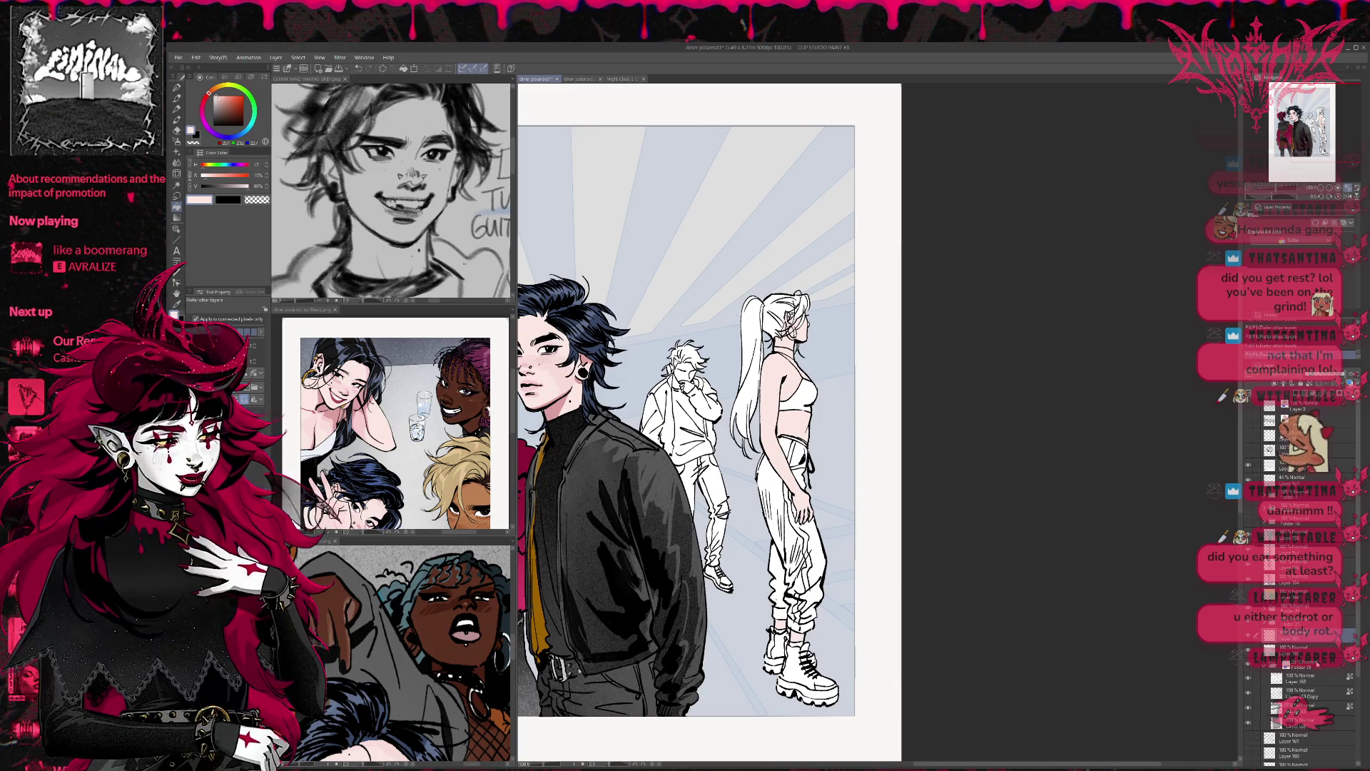
left_click_drag(849, 442, 858, 490)
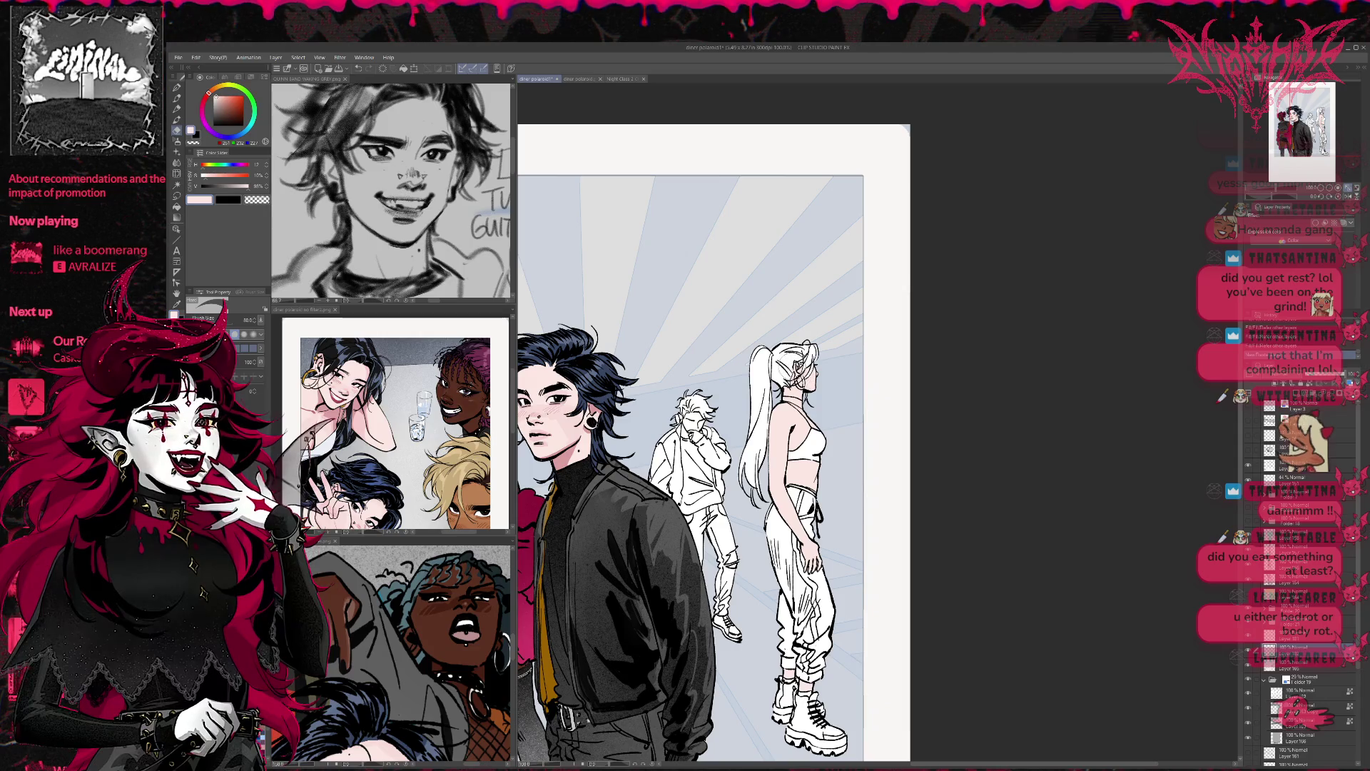
key("bracketleft")
key("bracketleft")
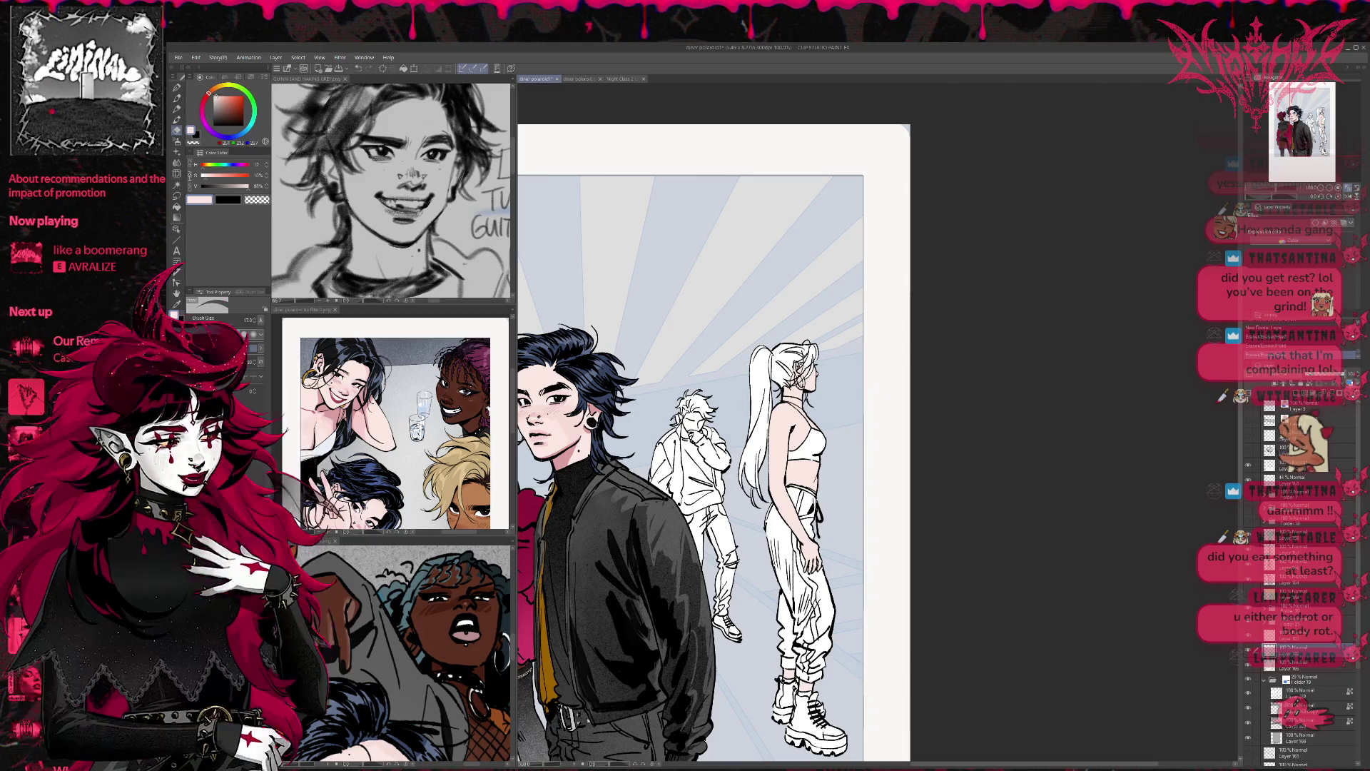
key("ctrl+z")
key("ctrl+y")
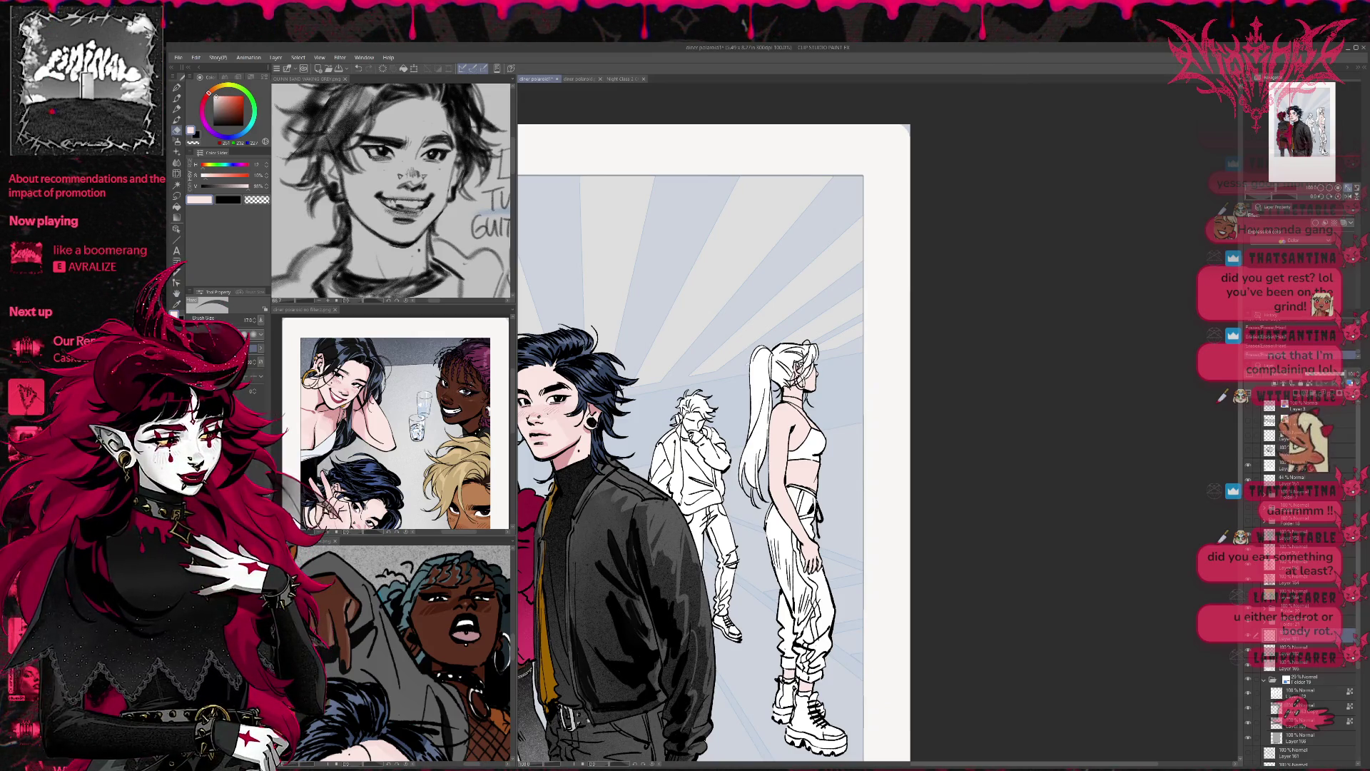
key("ctrl+plus")
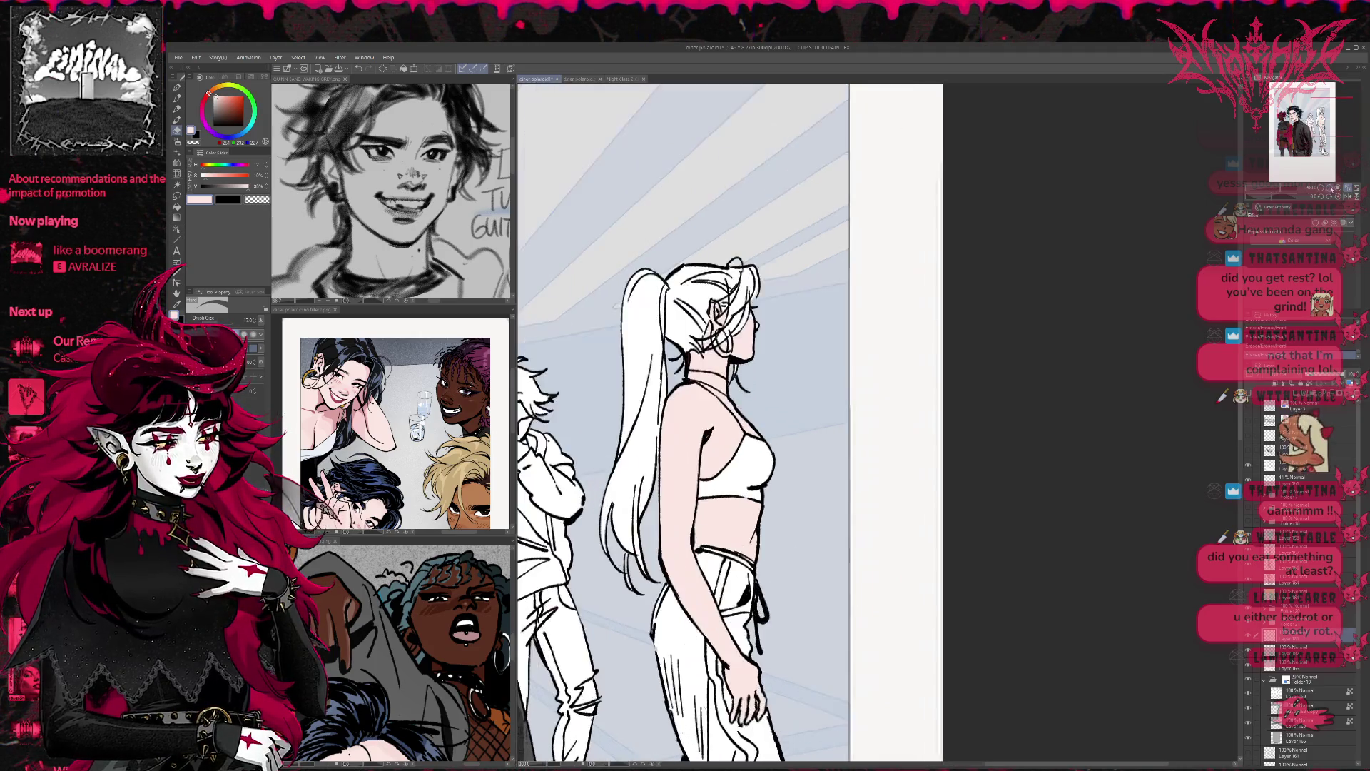
Step: Touch up the ponytail woman's line near her ear with the pen
key("p")
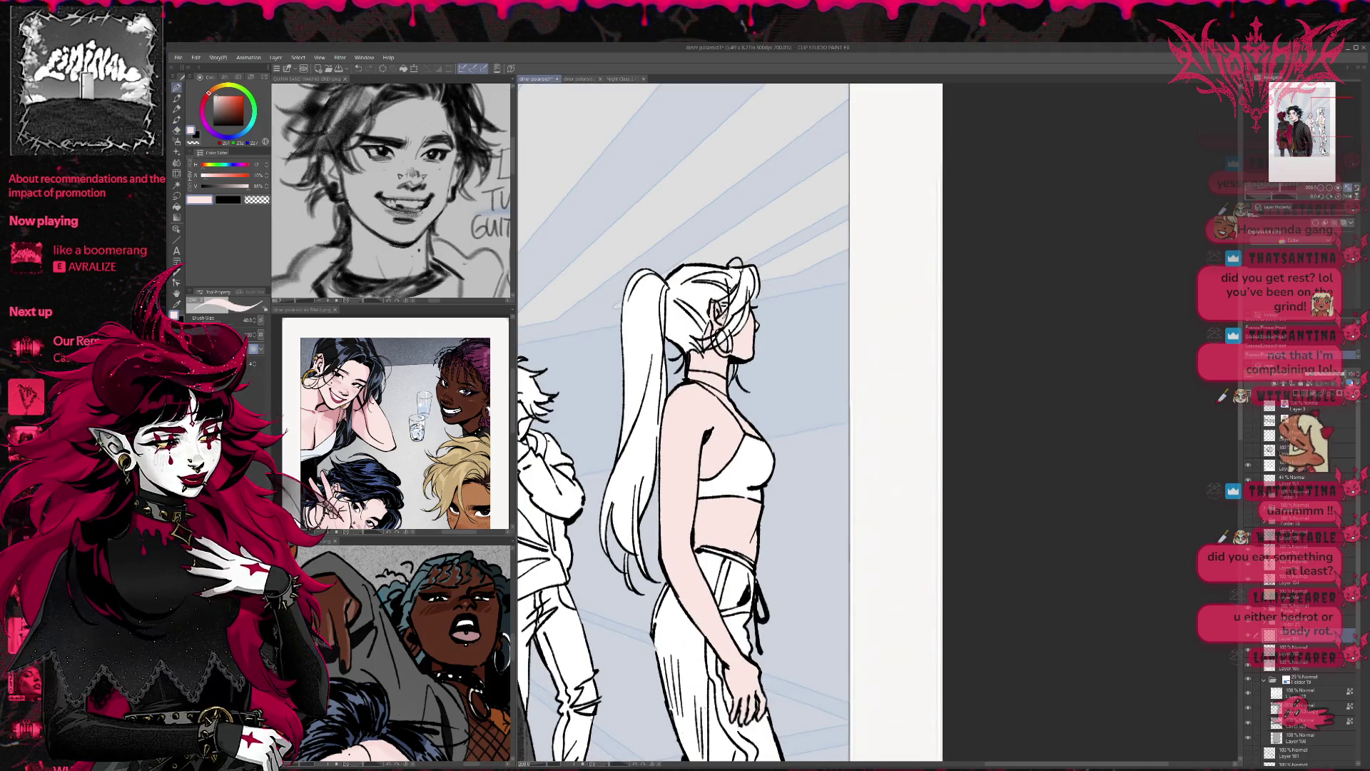
mouse_move(710, 342)
left_mouse_down()
mouse_move(716, 313)
mouse_move(727, 354)
mouse_move(748, 329)
left_mouse_up()
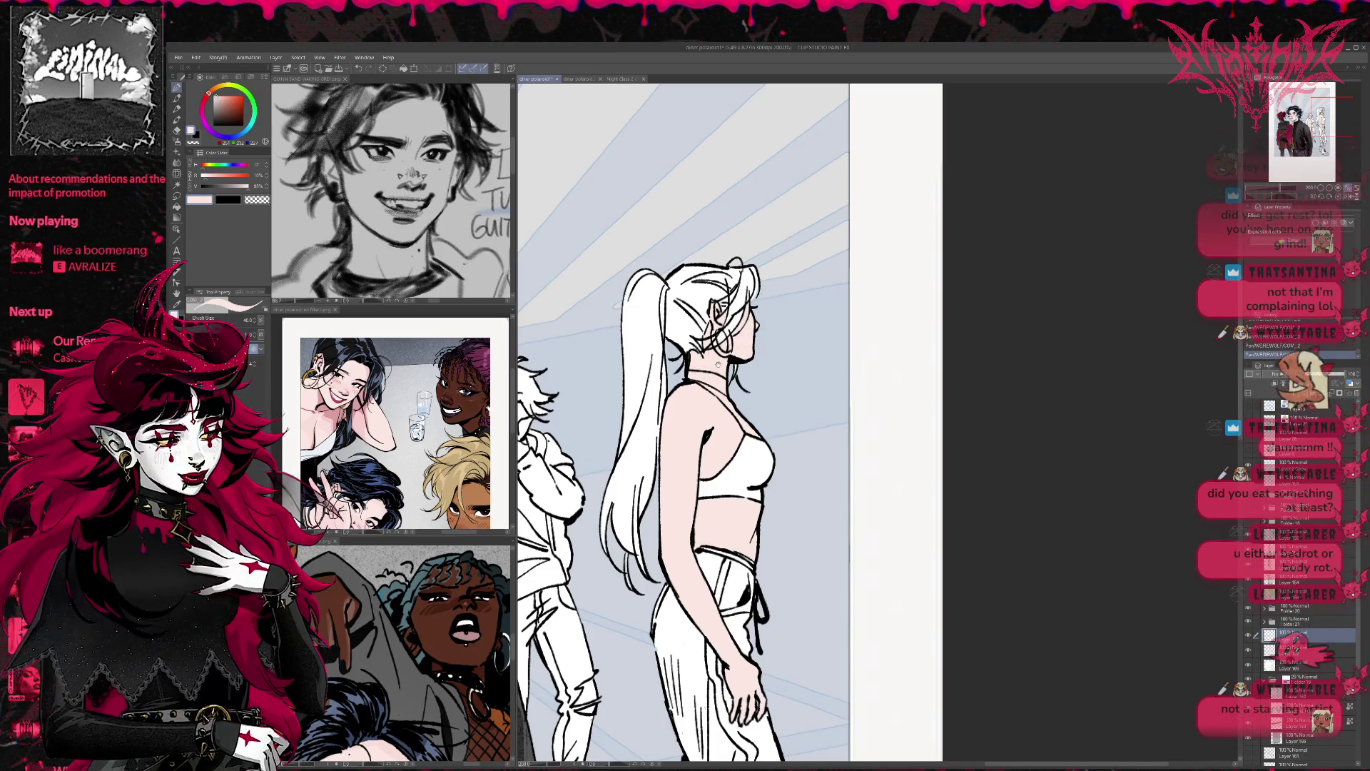
scroll(718, 364, "down", 3)
mouse_move(720, 415)
left_mouse_down()
mouse_move(720, 240)
mouse_move(771, 423)
left_mouse_up()
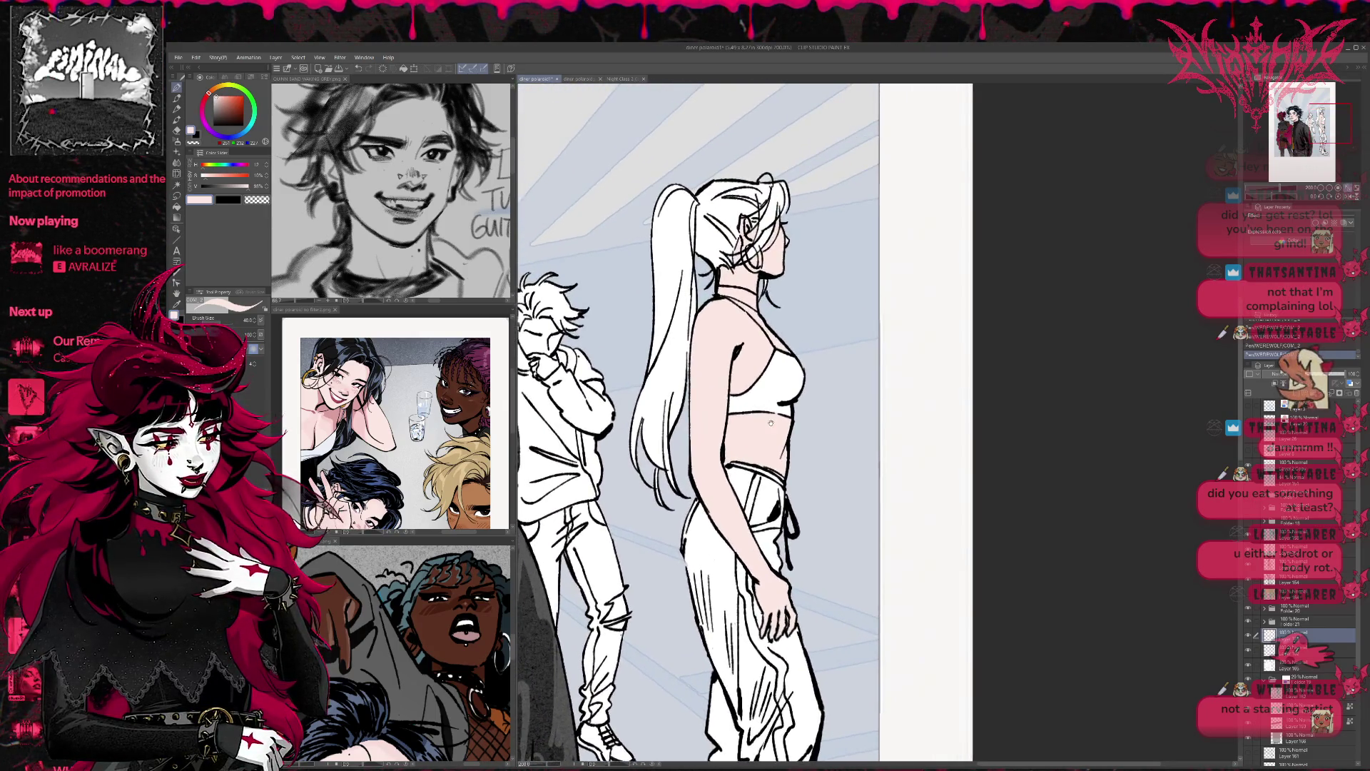
Step: Paint her hair and ponytail dark blue-grey sampled from the reference, using a size-80 G-pen
left_click(1291, 649)
left_click(1277, 677)
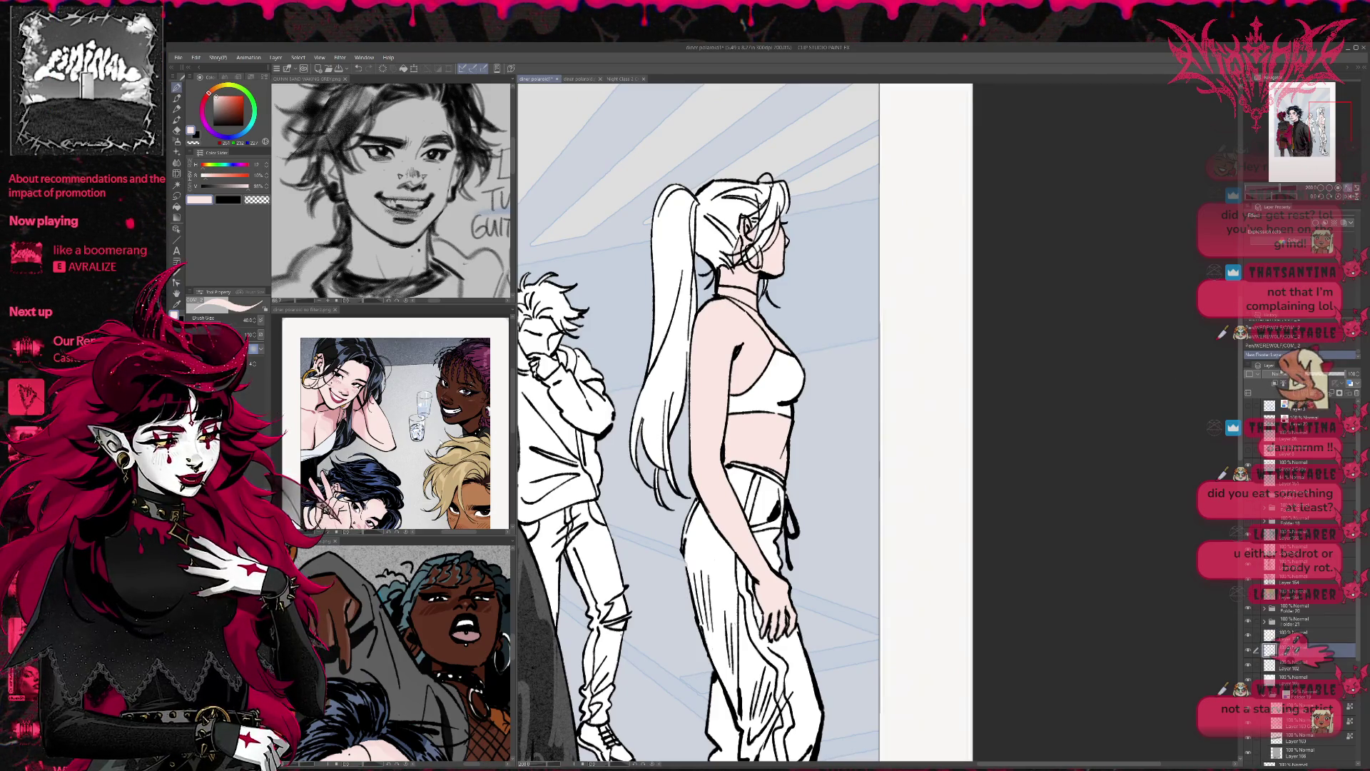
left_click(377, 379)
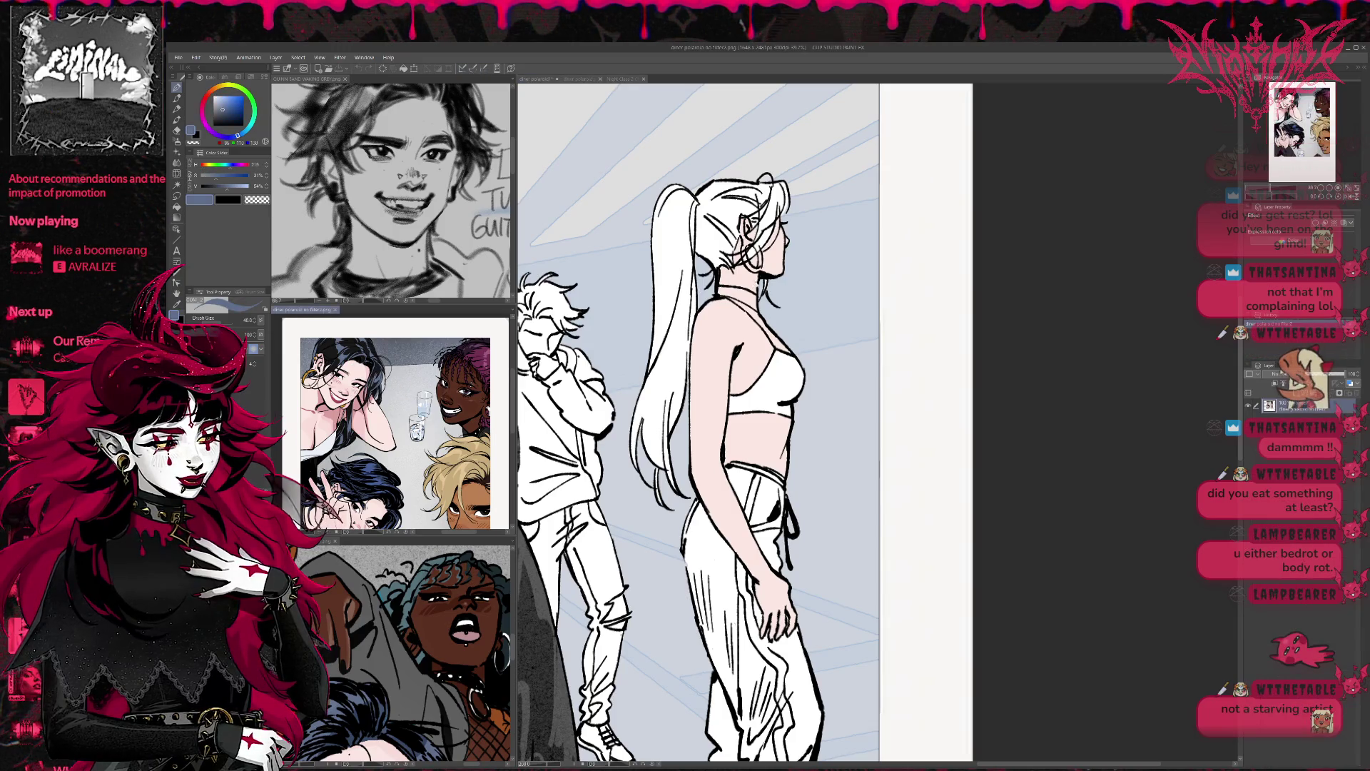
left_click(714, 428)
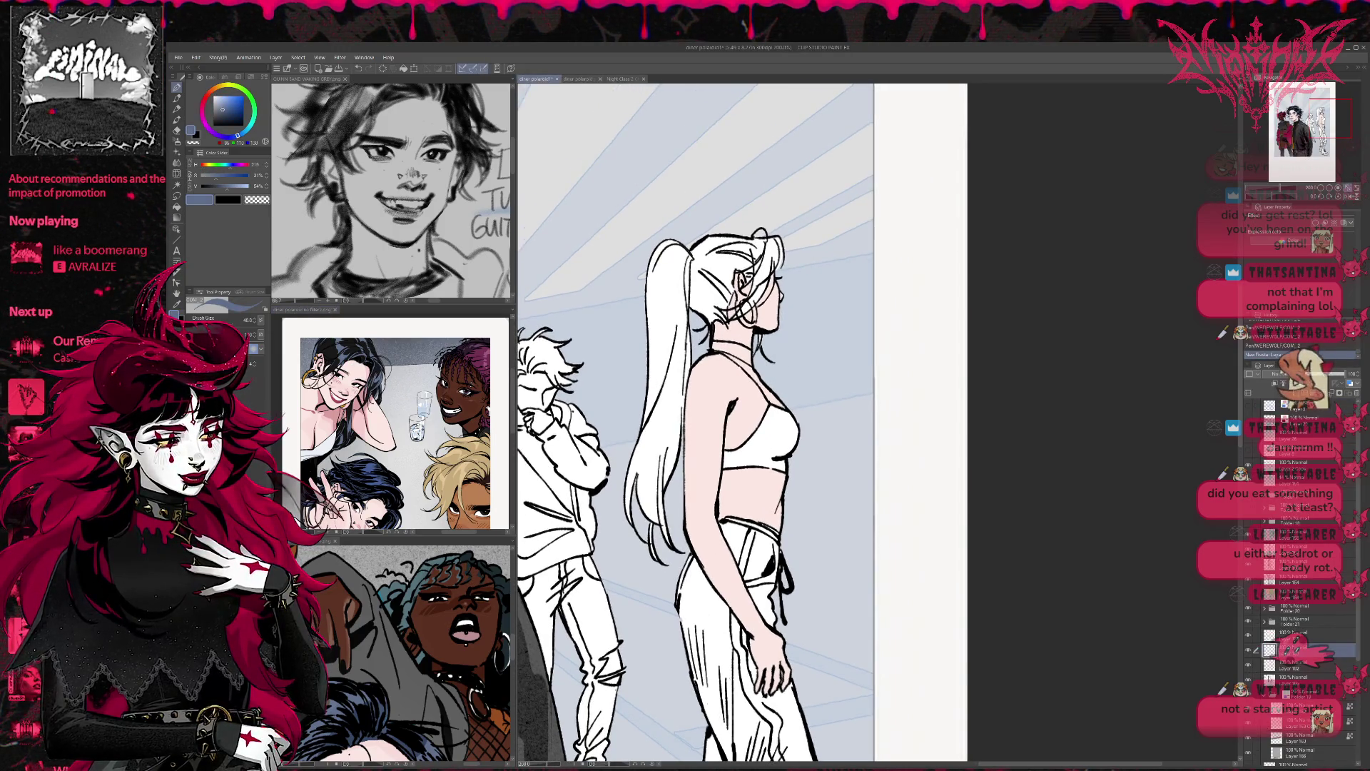
left_click(1255, 662, "ctrl")
key("bracketright")
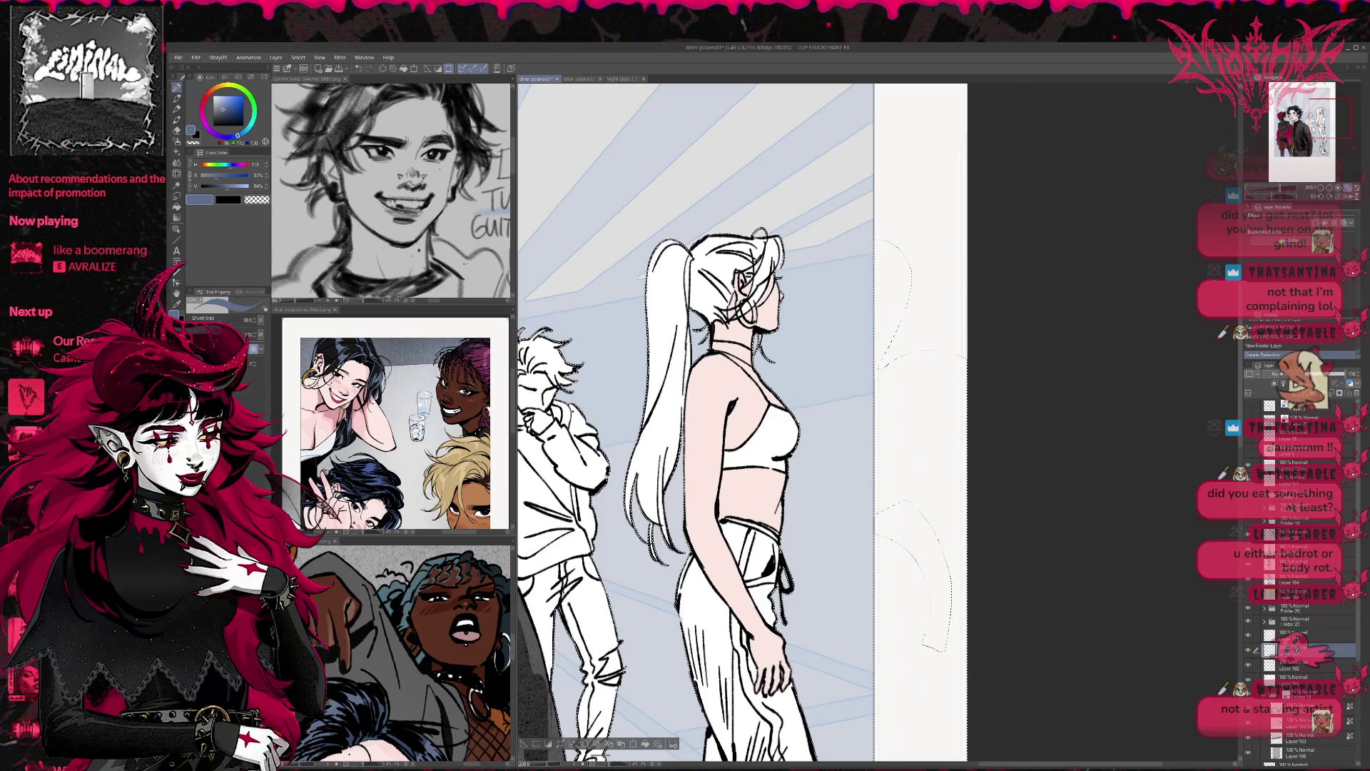
key("bracketright")
key("bracketright")
key("bracketright")
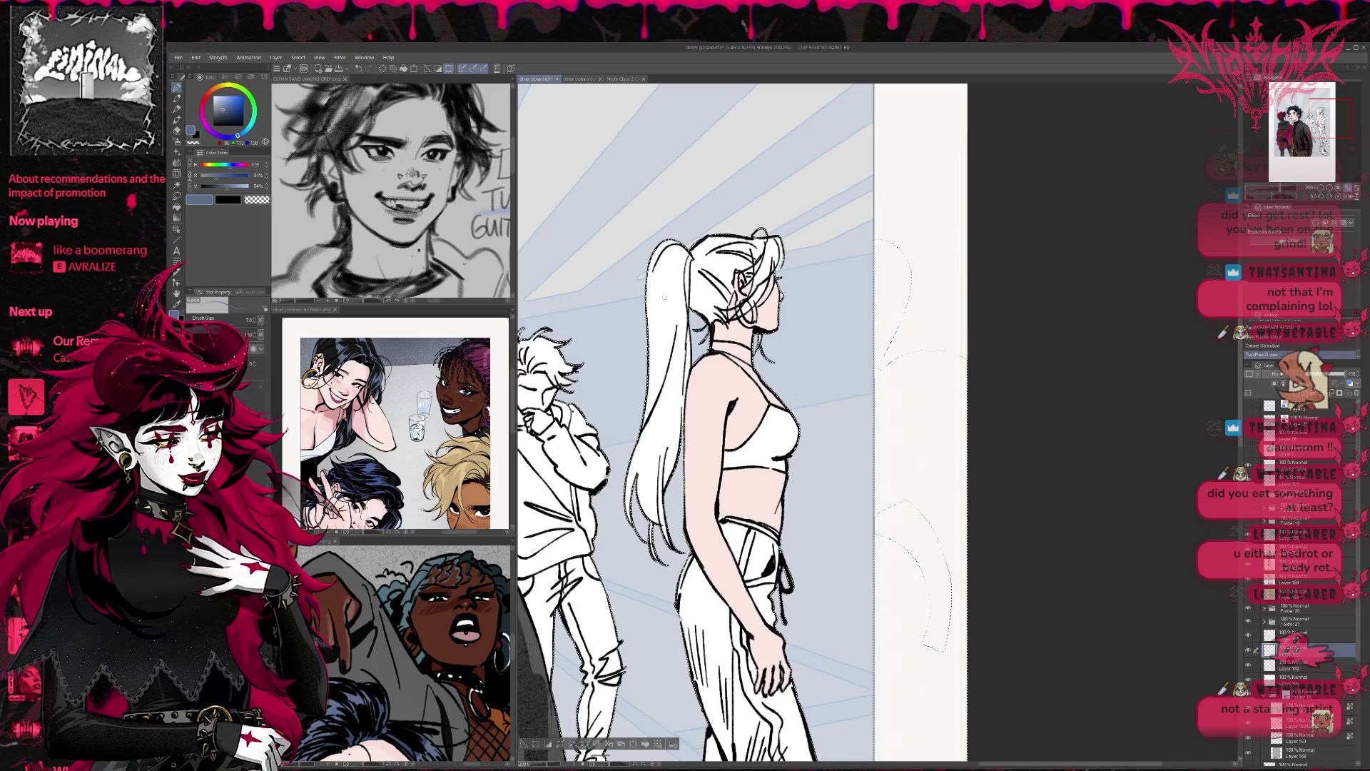
mouse_move(698, 301)
left_mouse_down()
mouse_move(696, 271)
mouse_move(728, 286)
mouse_move(758, 251)
left_mouse_up()
mouse_move(665, 249)
left_mouse_down()
mouse_move(672, 329)
mouse_move(642, 499)
mouse_move(660, 549)
mouse_move(663, 528)
mouse_move(648, 532)
left_mouse_up()
key("ctrl+d")
Step: Change layers, try the eraser, and move the view toward the crop top
scroll(831, 339, "up", 2)
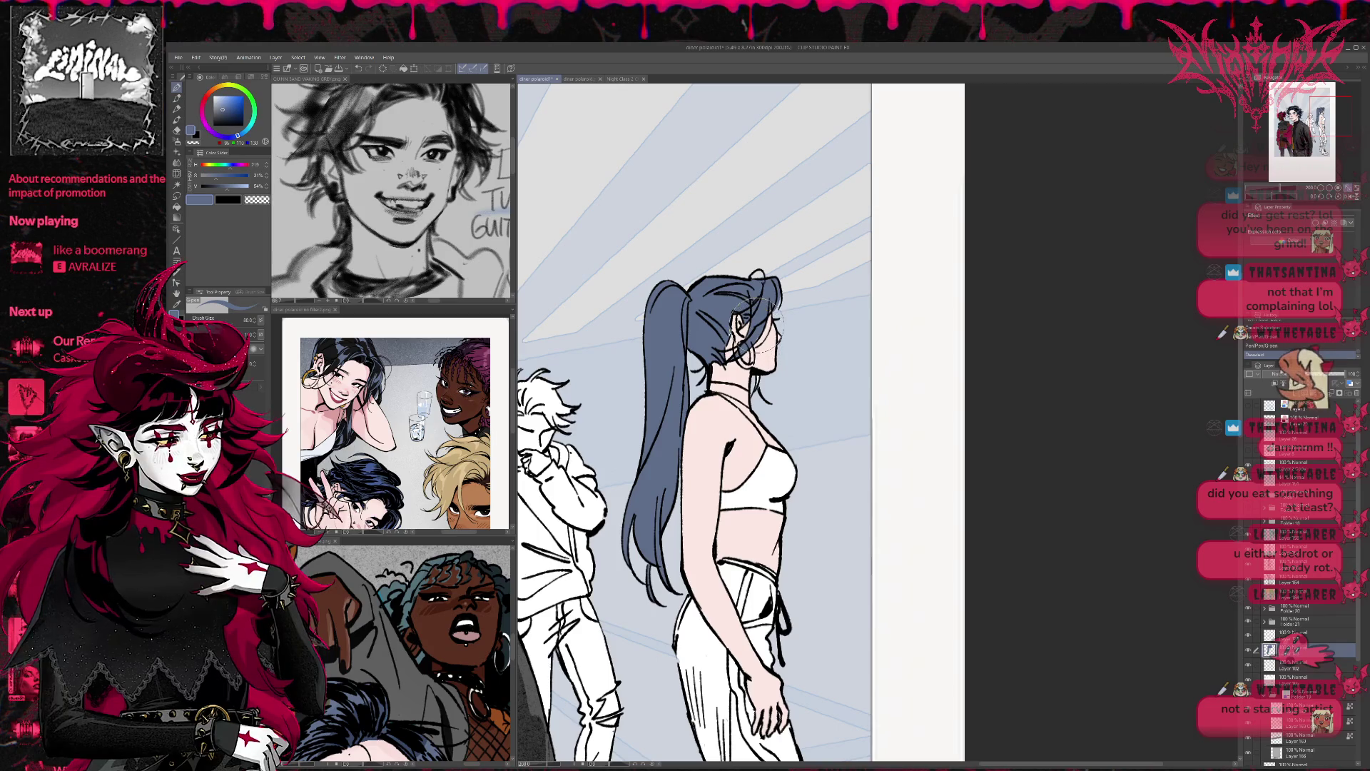
left_click(1284, 635)
key("e")
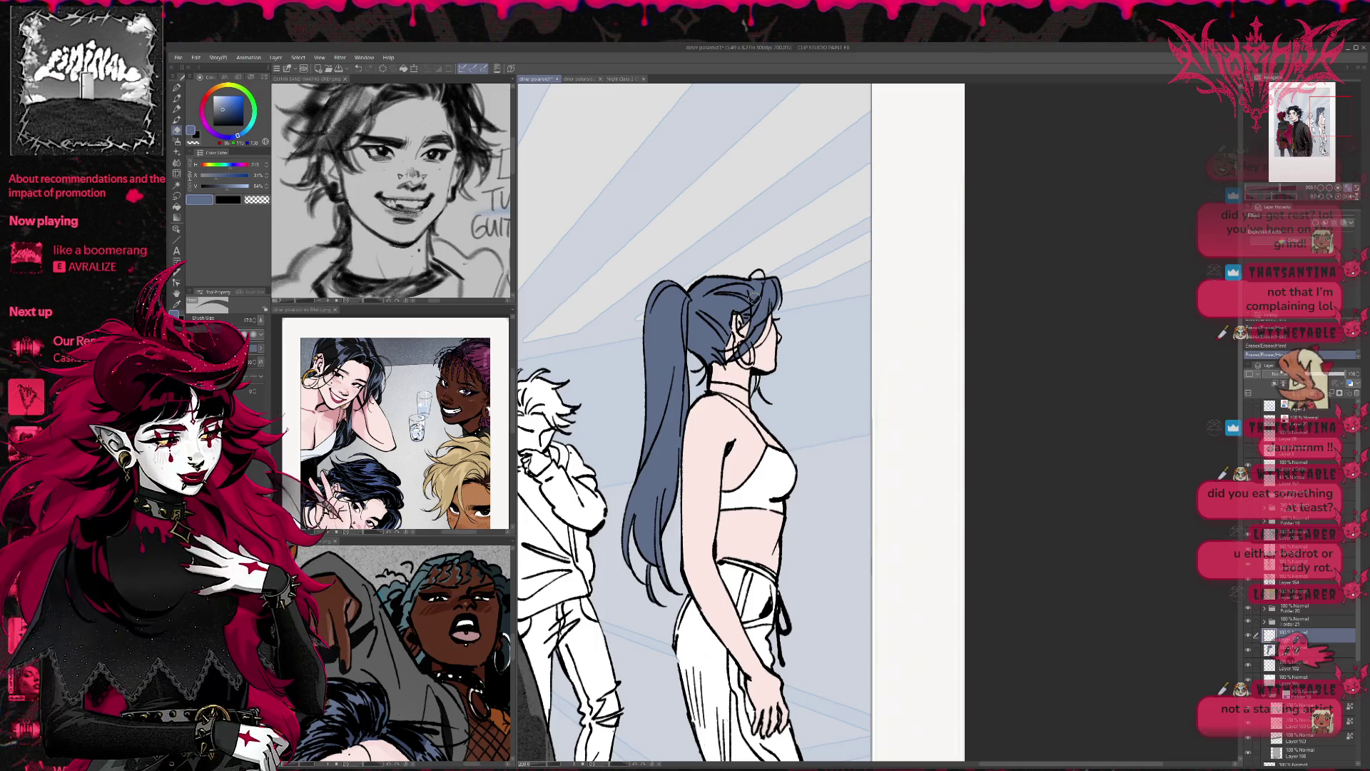
left_click(1298, 664)
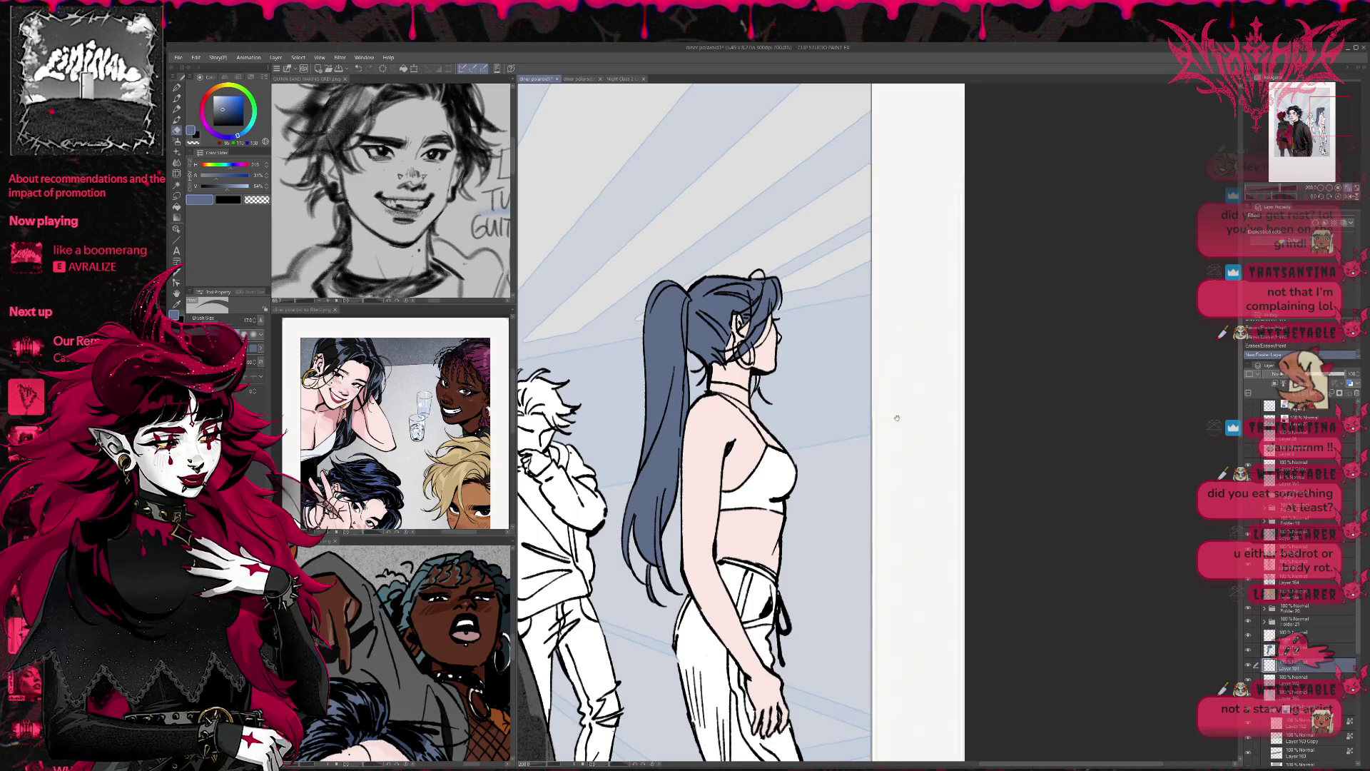
left_click_drag(892, 413, 865, 331)
left_click(176, 88)
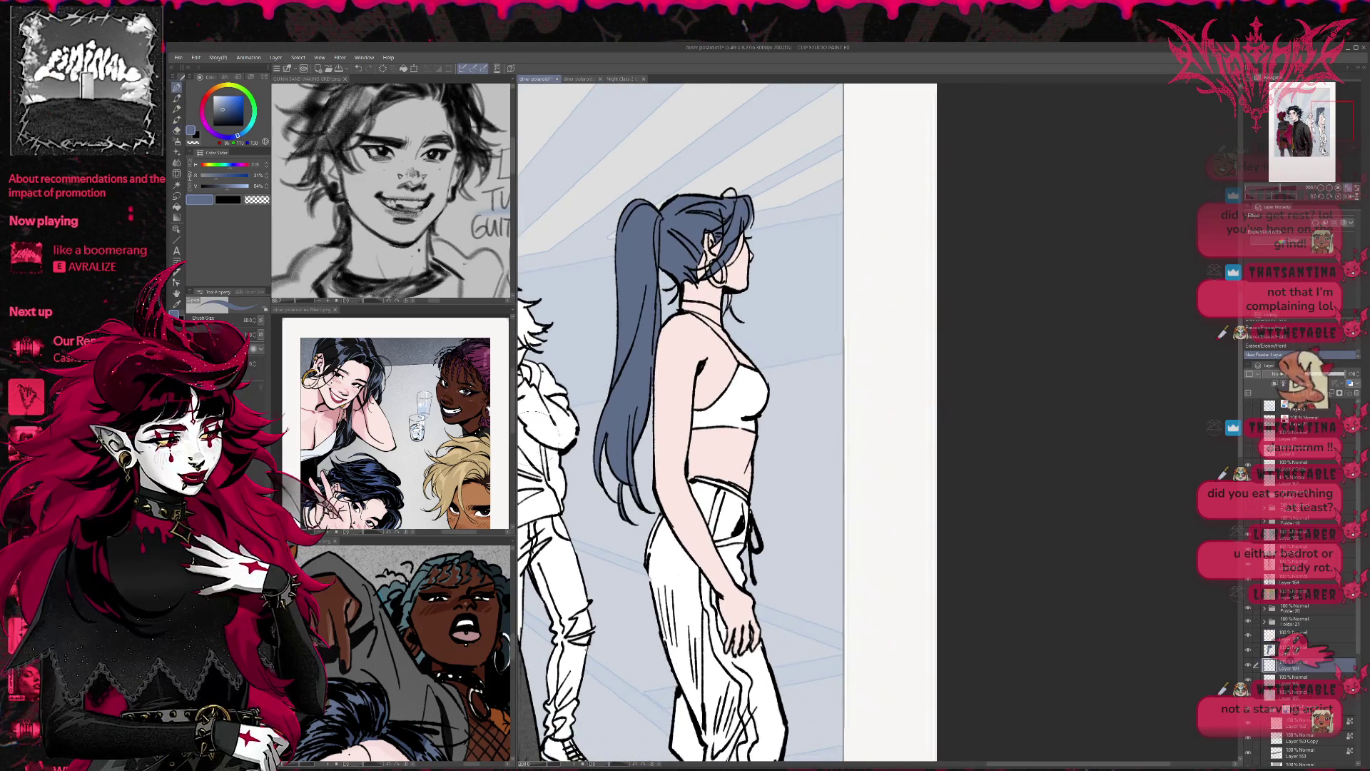
Step: Fill the ponytail woman's white crop top with dark charcoal grey
left_click(738, 398, "alt")
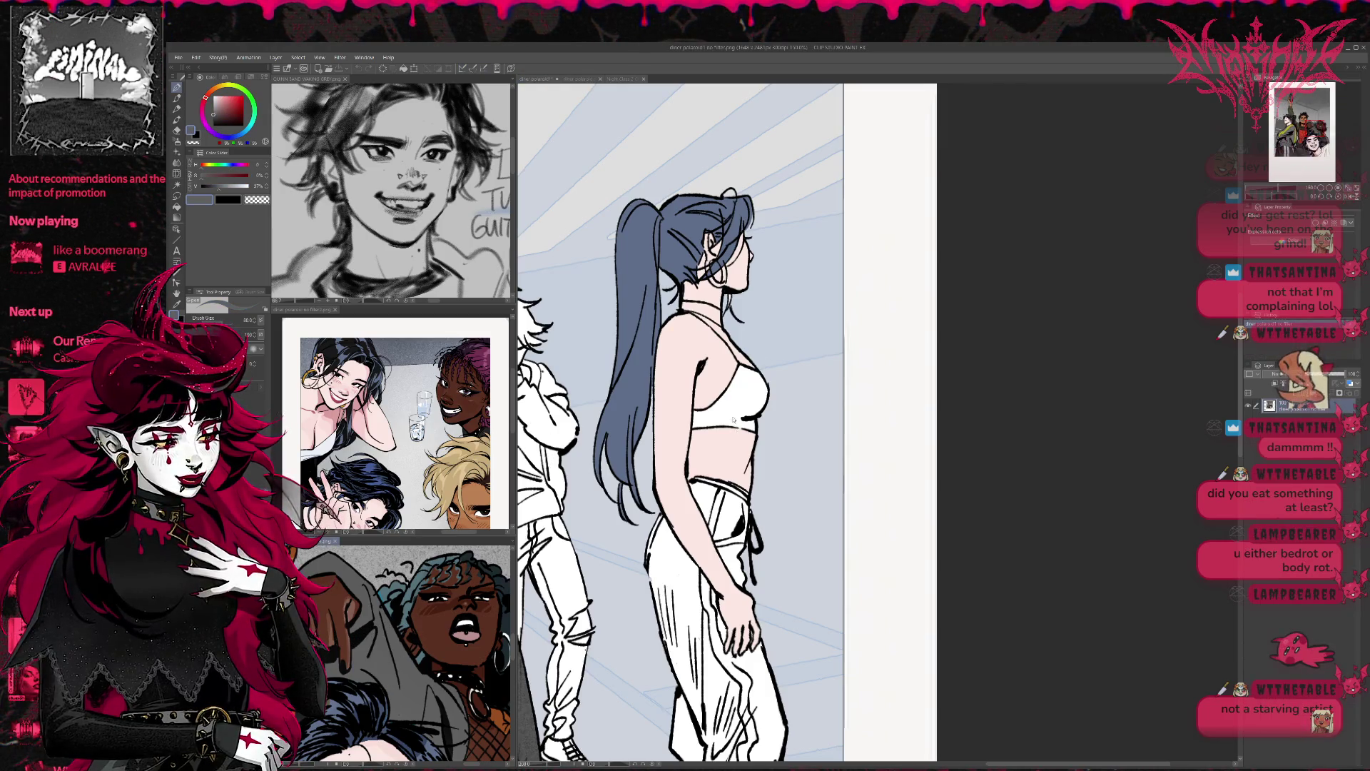
left_click(738, 398)
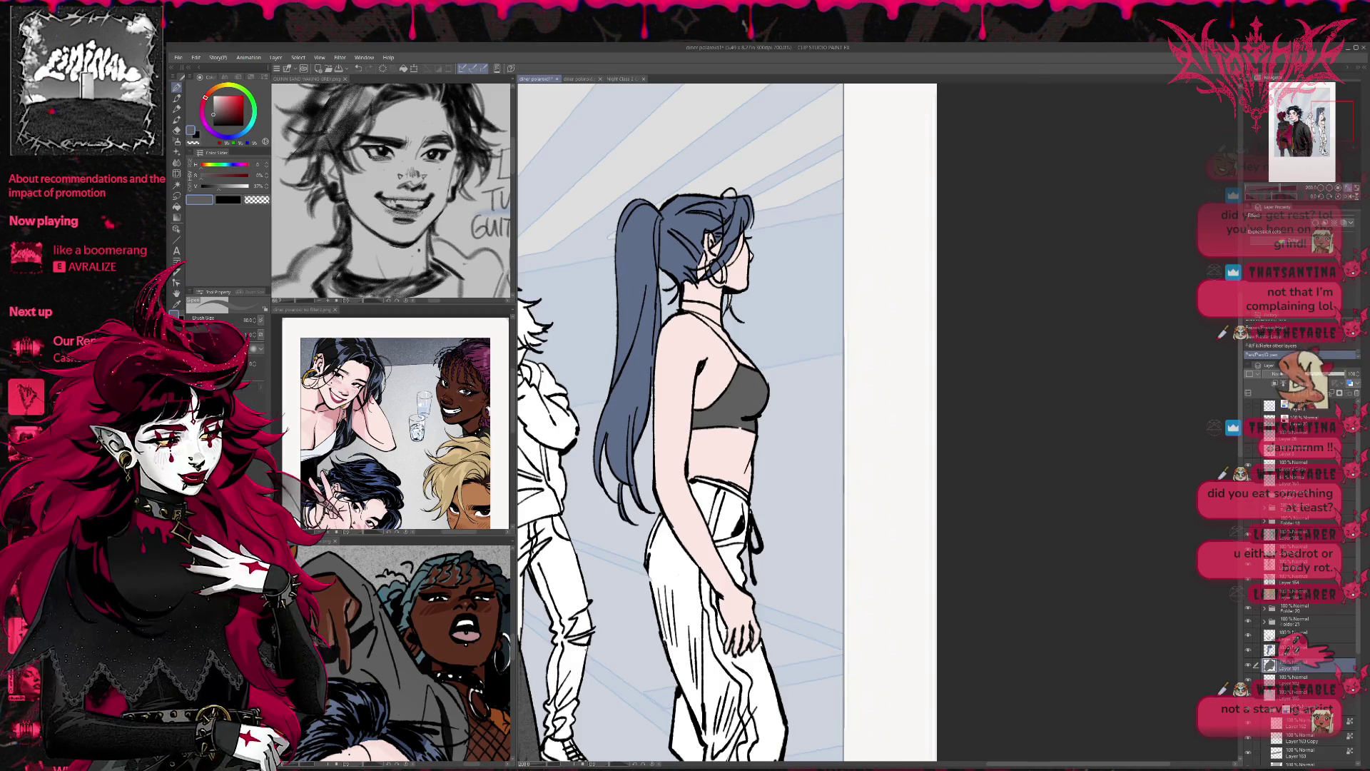
key("alt+]")
key("r")
key("e")
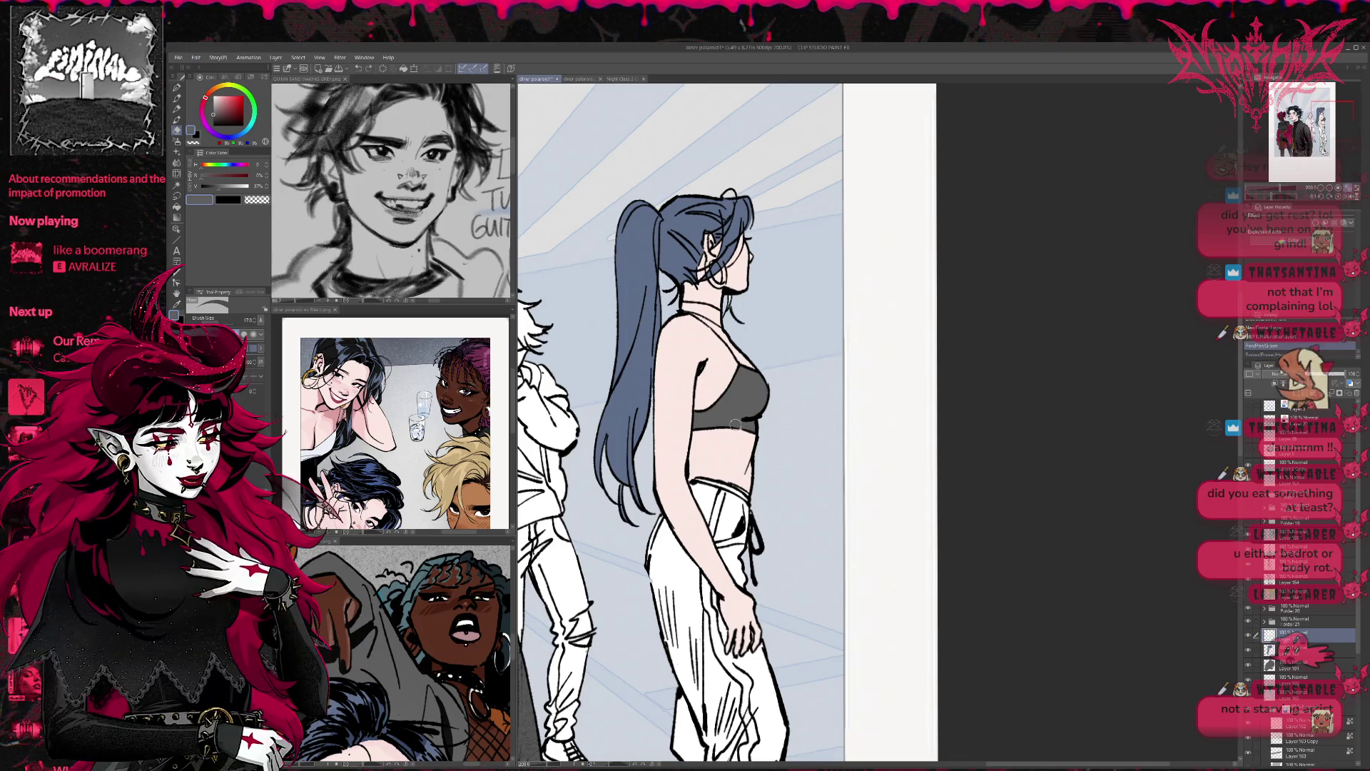
scroll(761, 380, "down", 1)
scroll(866, 501, "down", 1)
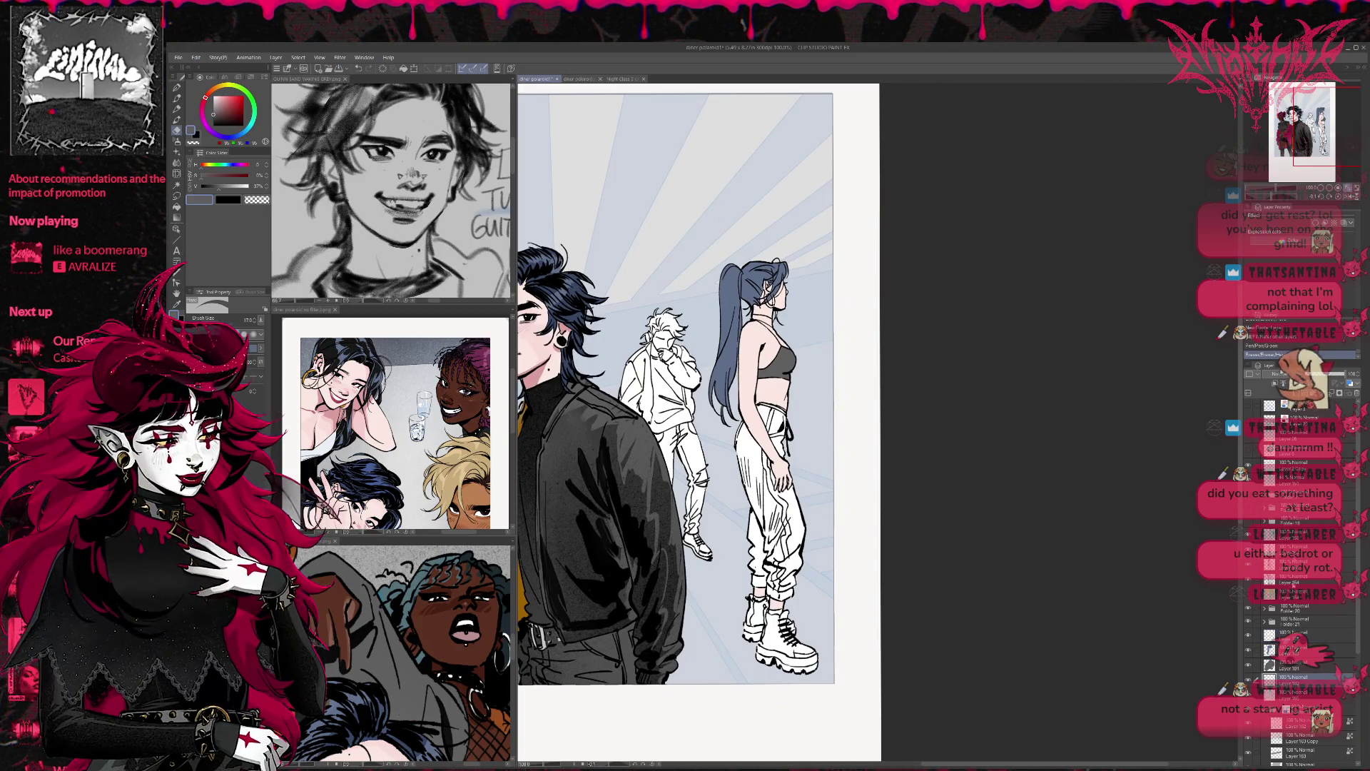
left_click_drag(867, 438, 808, 397)
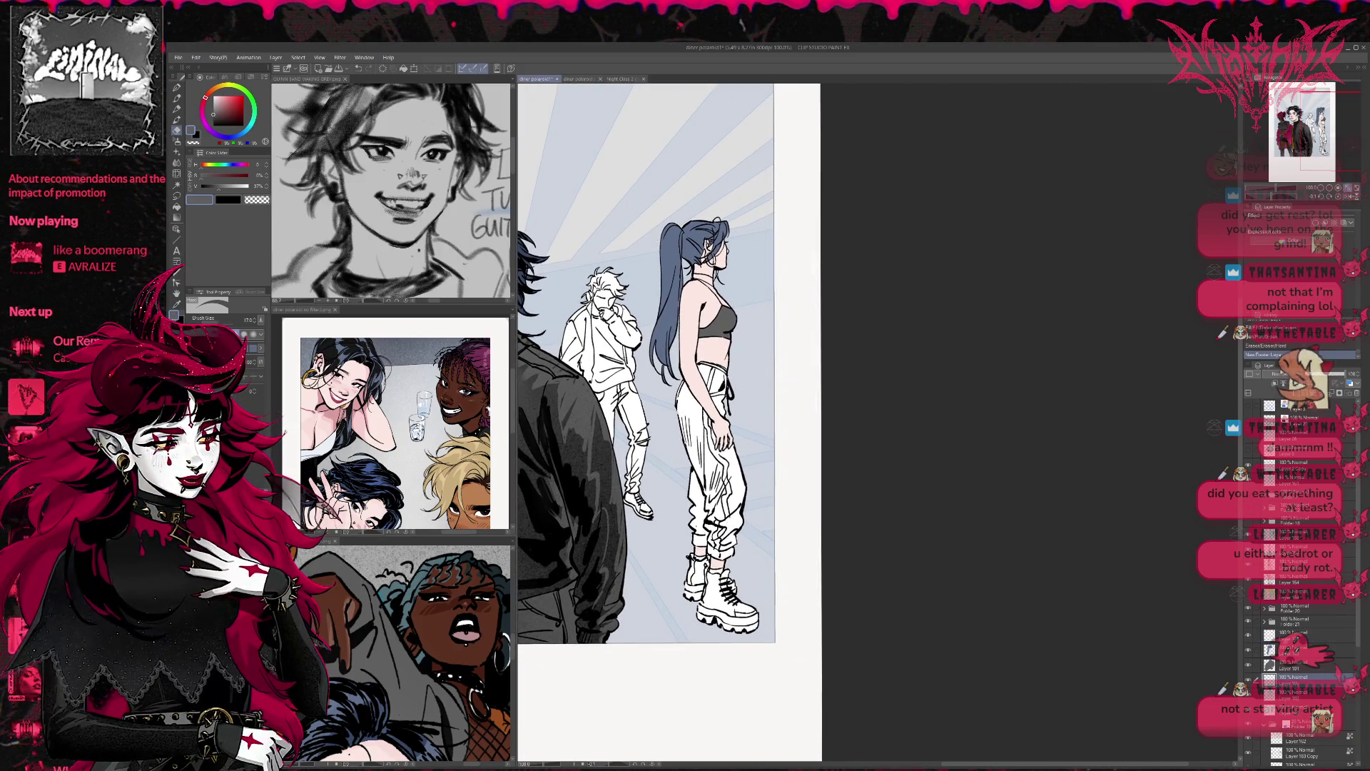
Step: Fill her trousers black, including the waistband and white trouser stripes
left_click(436, 608, "alt")
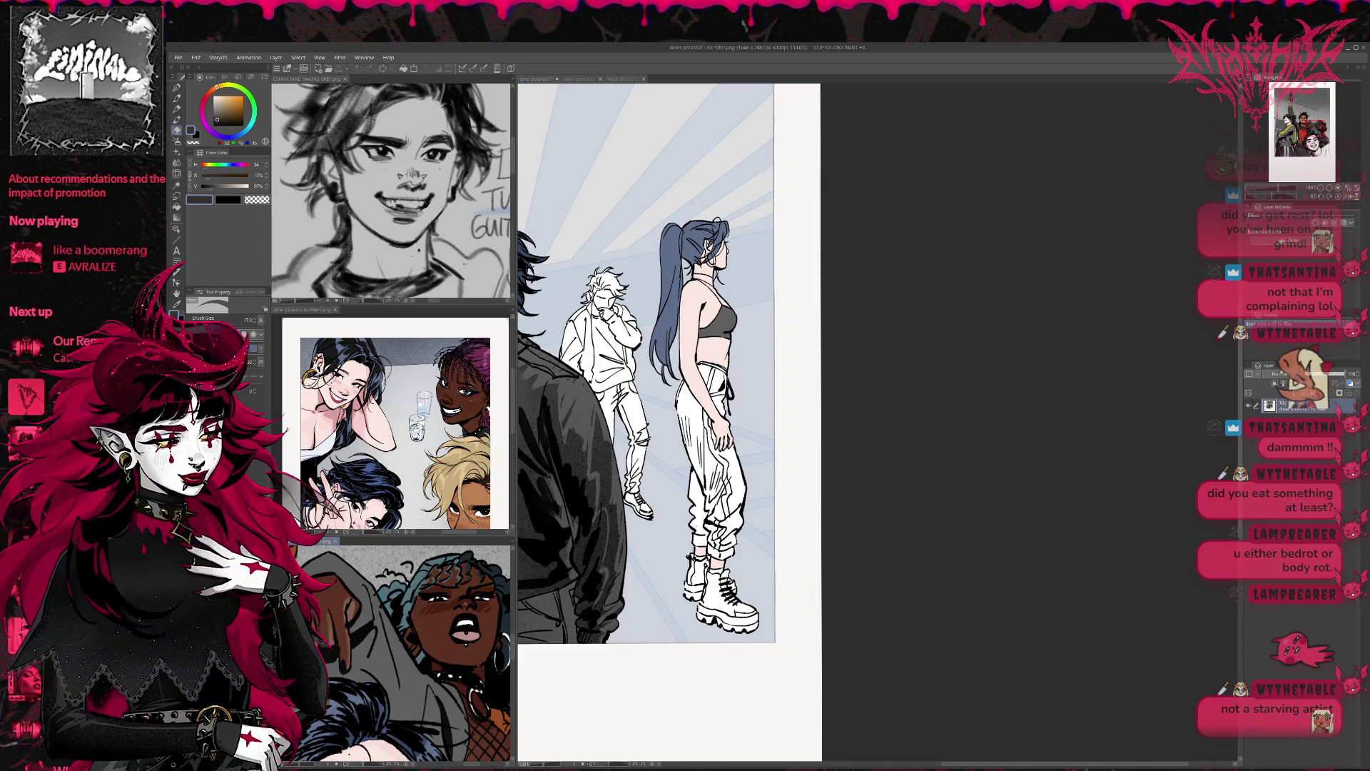
key("g")
key("g")
mouse_move(735, 474)
left_mouse_down()
mouse_move(728, 542)
mouse_move(696, 471)
mouse_move(685, 389)
mouse_move(713, 377)
mouse_move(703, 371)
left_mouse_up()
key("p")
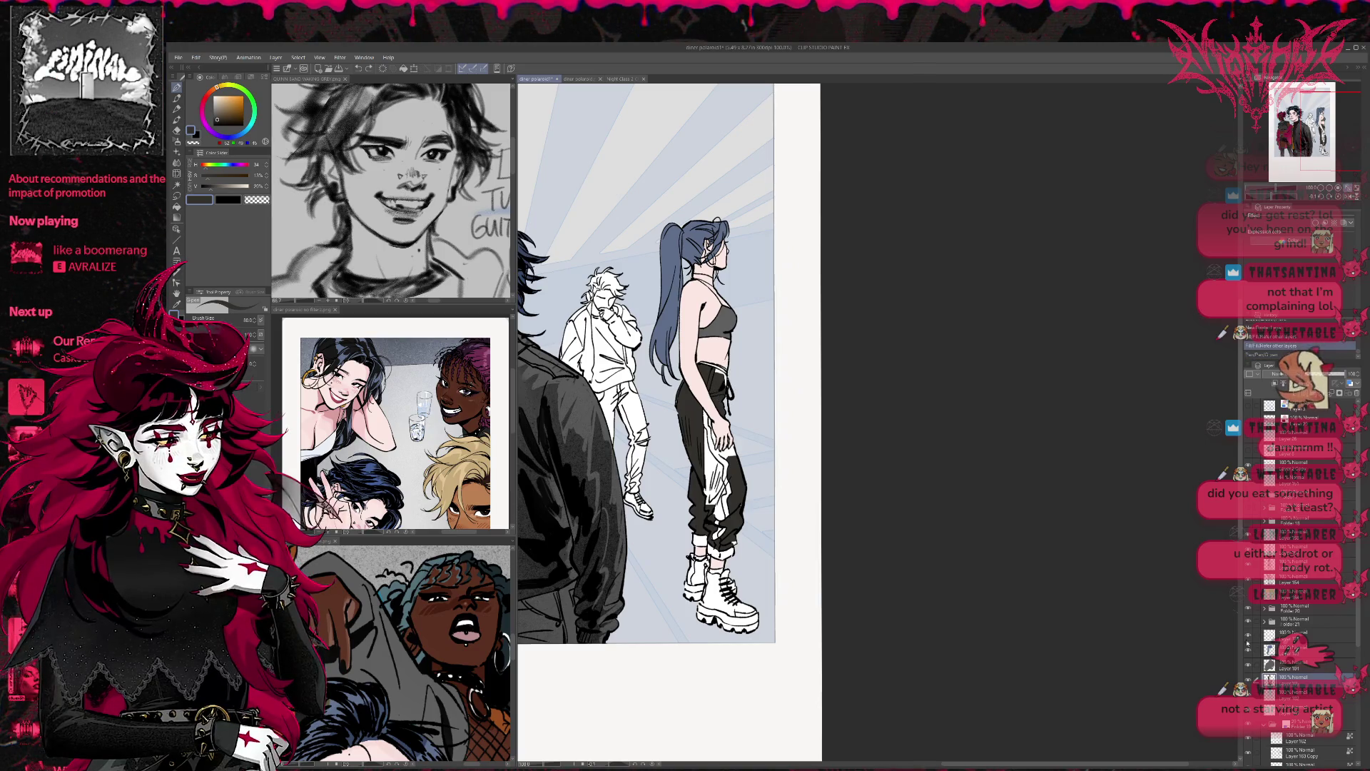
left_click_drag(782, 228, 813, 454)
mouse_move(703, 353)
left_mouse_down()
mouse_move(724, 403)
mouse_move(706, 449)
mouse_move(721, 456)
mouse_move(707, 538)
mouse_move(717, 550)
mouse_move(814, 478)
left_mouse_up()
Step: Paint her boots black on Layer 101, filling remaining gaps on the soles
left_click(1296, 668)
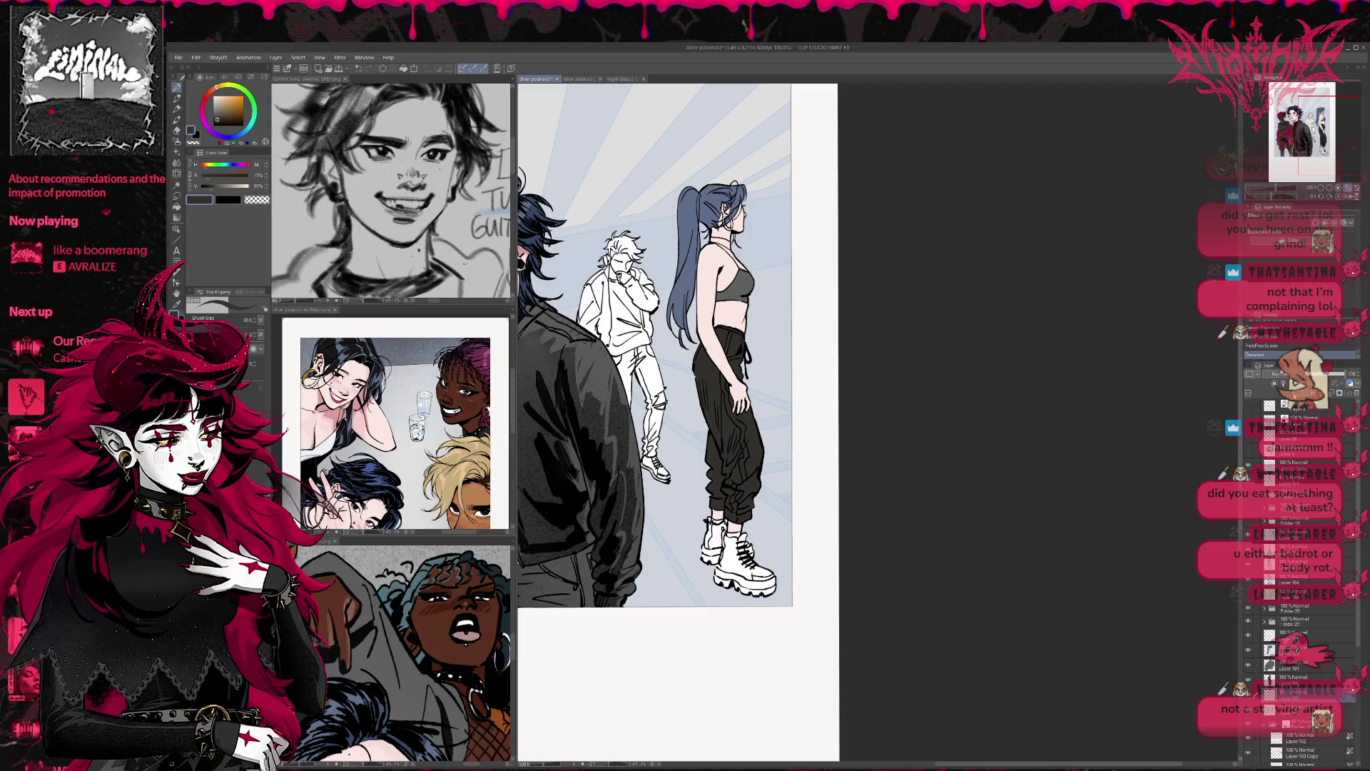
scroll(856, 550, "down", 2)
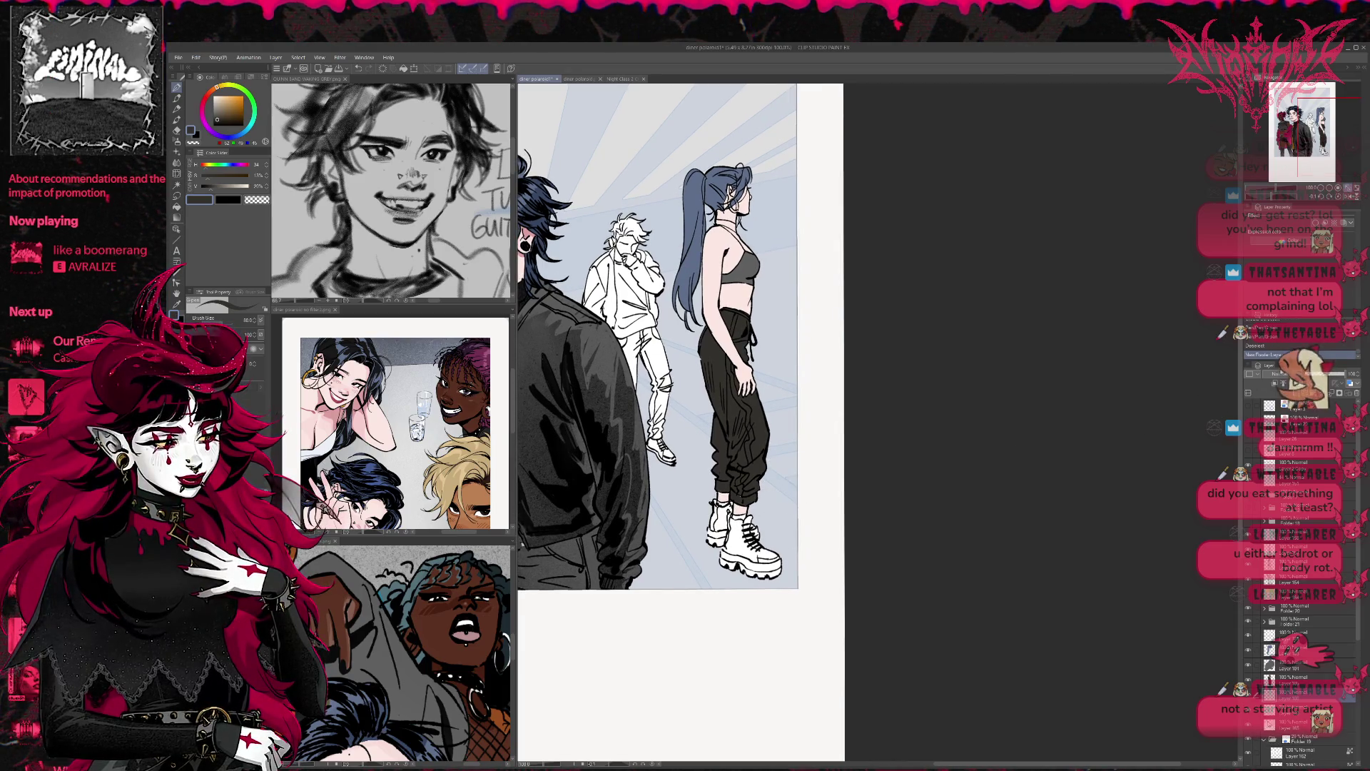
left_click_drag(742, 163, 692, 314)
mouse_move(713, 506)
left_mouse_down()
mouse_move(735, 564)
mouse_move(745, 546)
mouse_move(767, 560)
left_mouse_up()
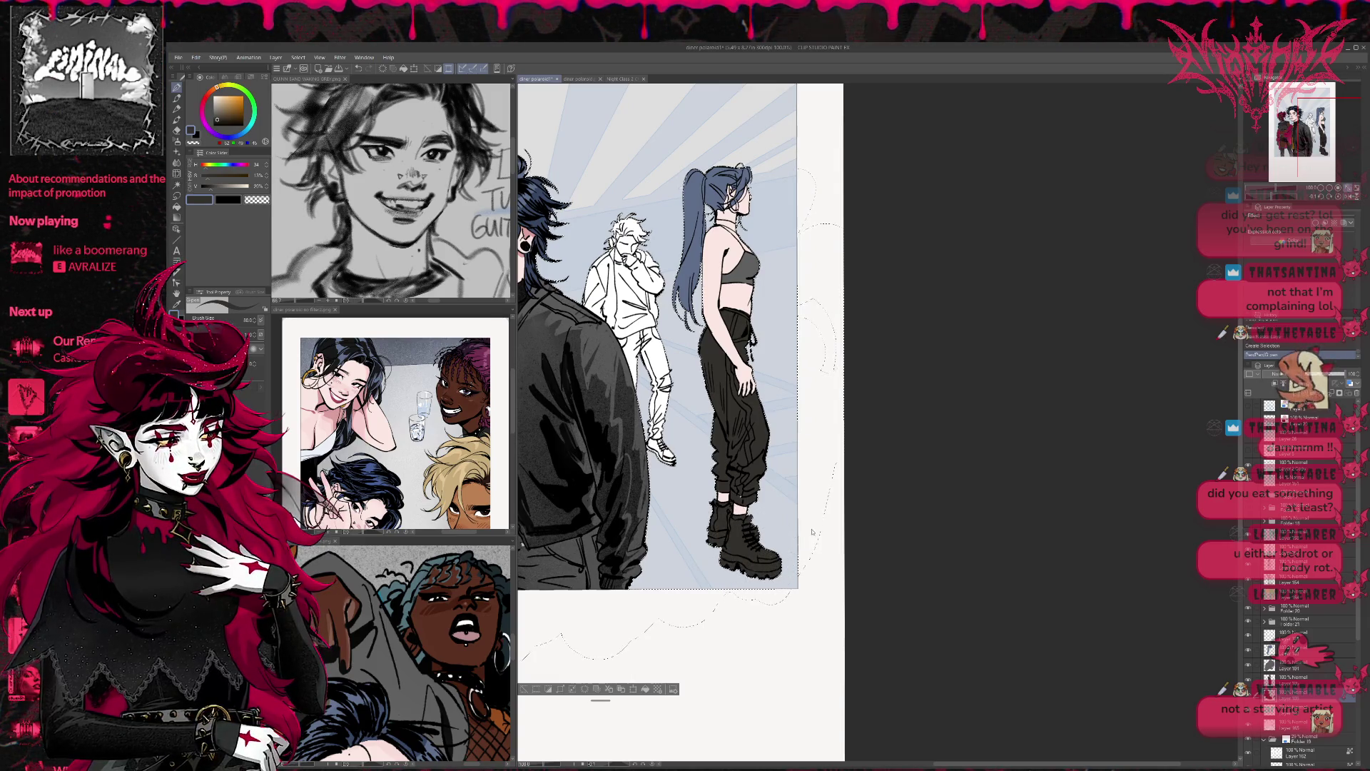
key("ctrl+d")
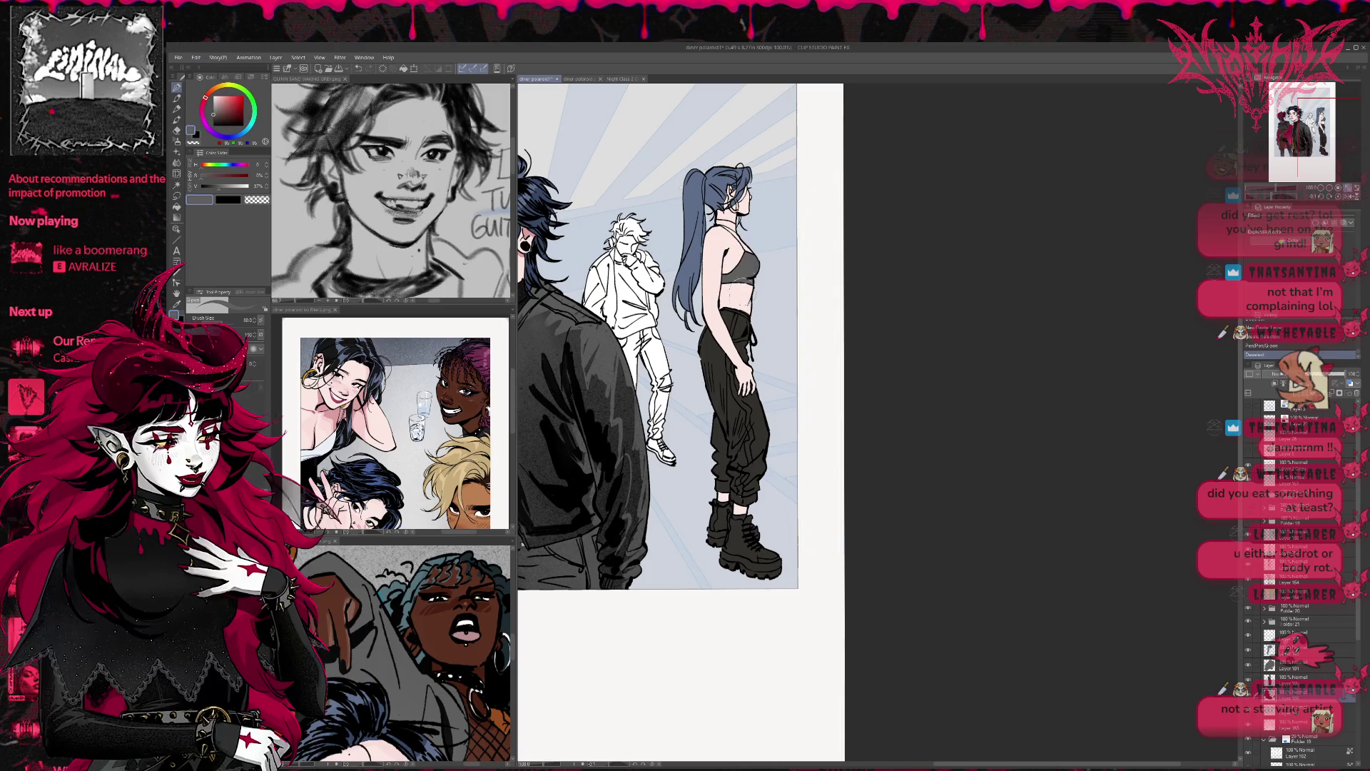
key("g")
left_click(741, 515)
left_click(730, 499)
left_click(749, 564)
left_click(728, 564)
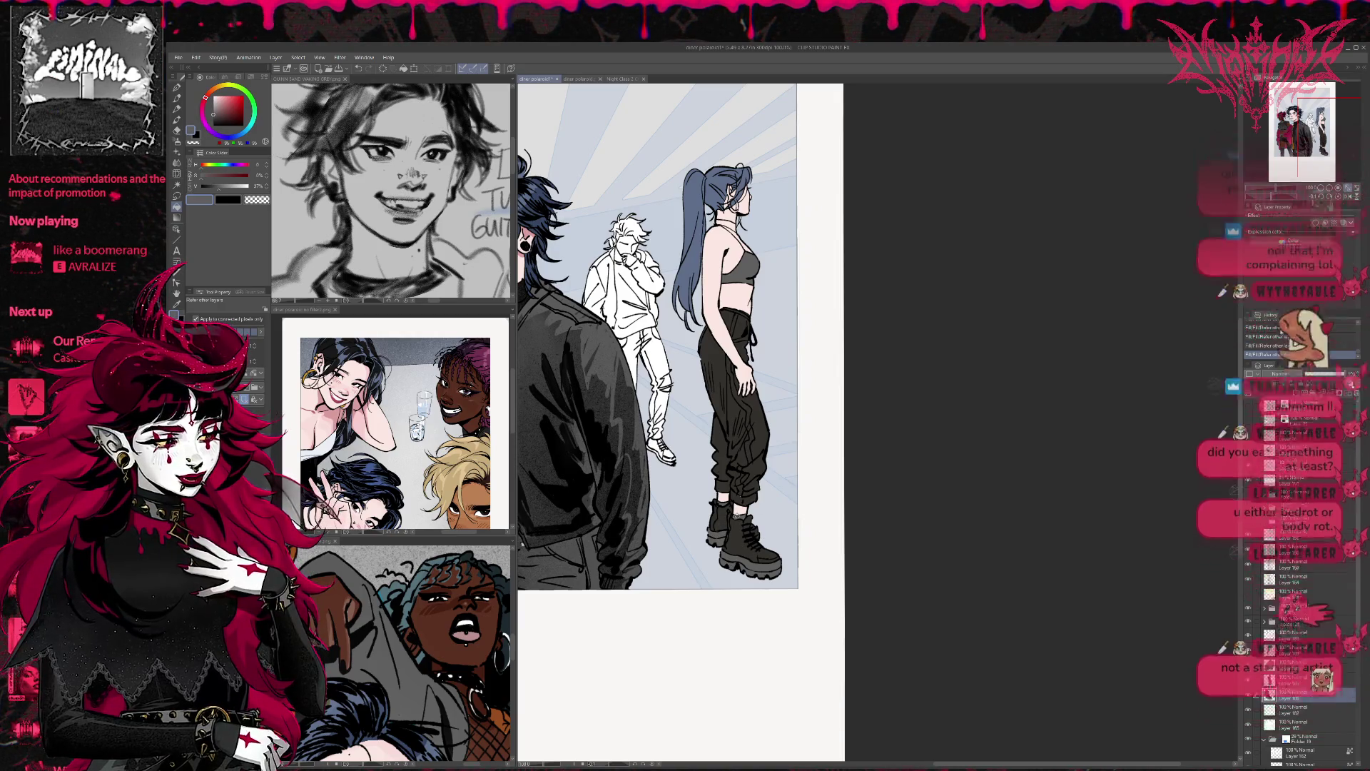
Step: Choose a lighter neutral grey as the highlight colour
left_click(214, 112)
left_click(214, 88)
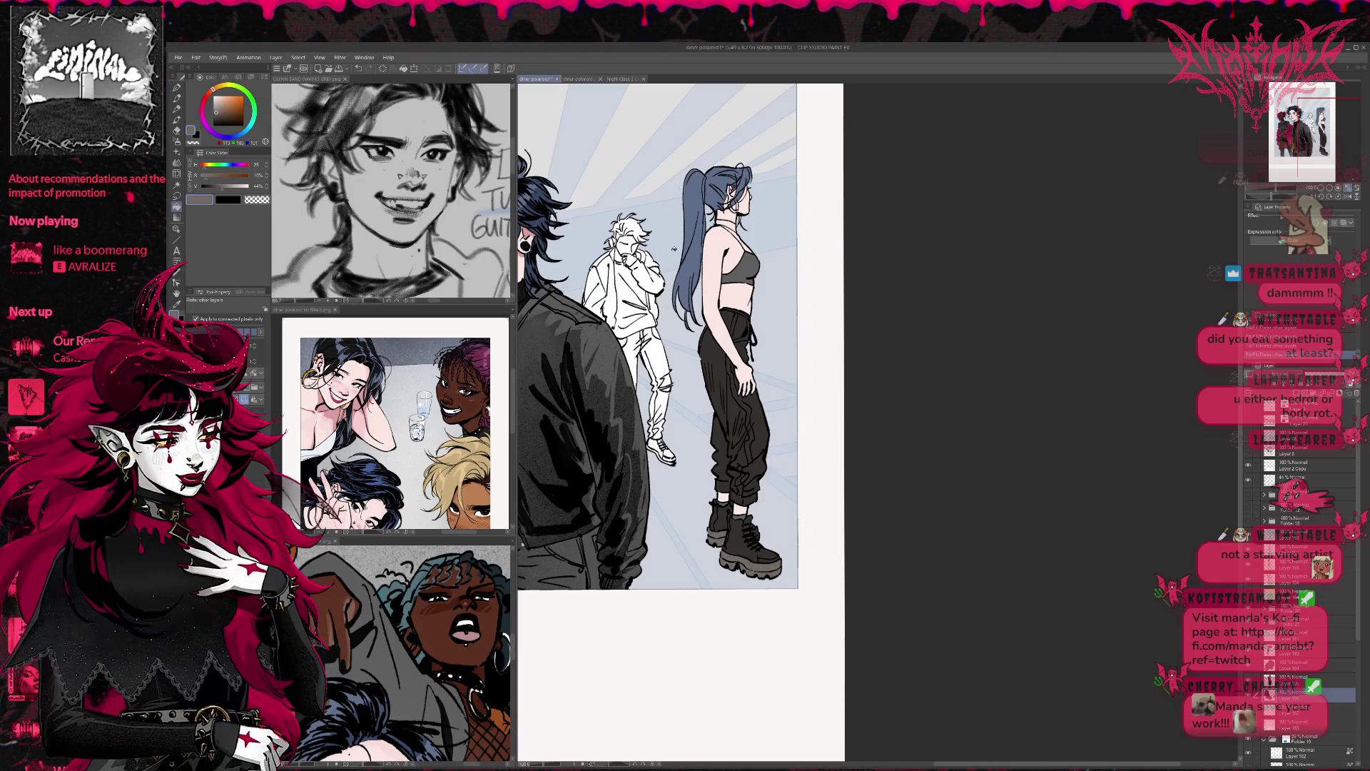
left_click(587, 312, "alt")
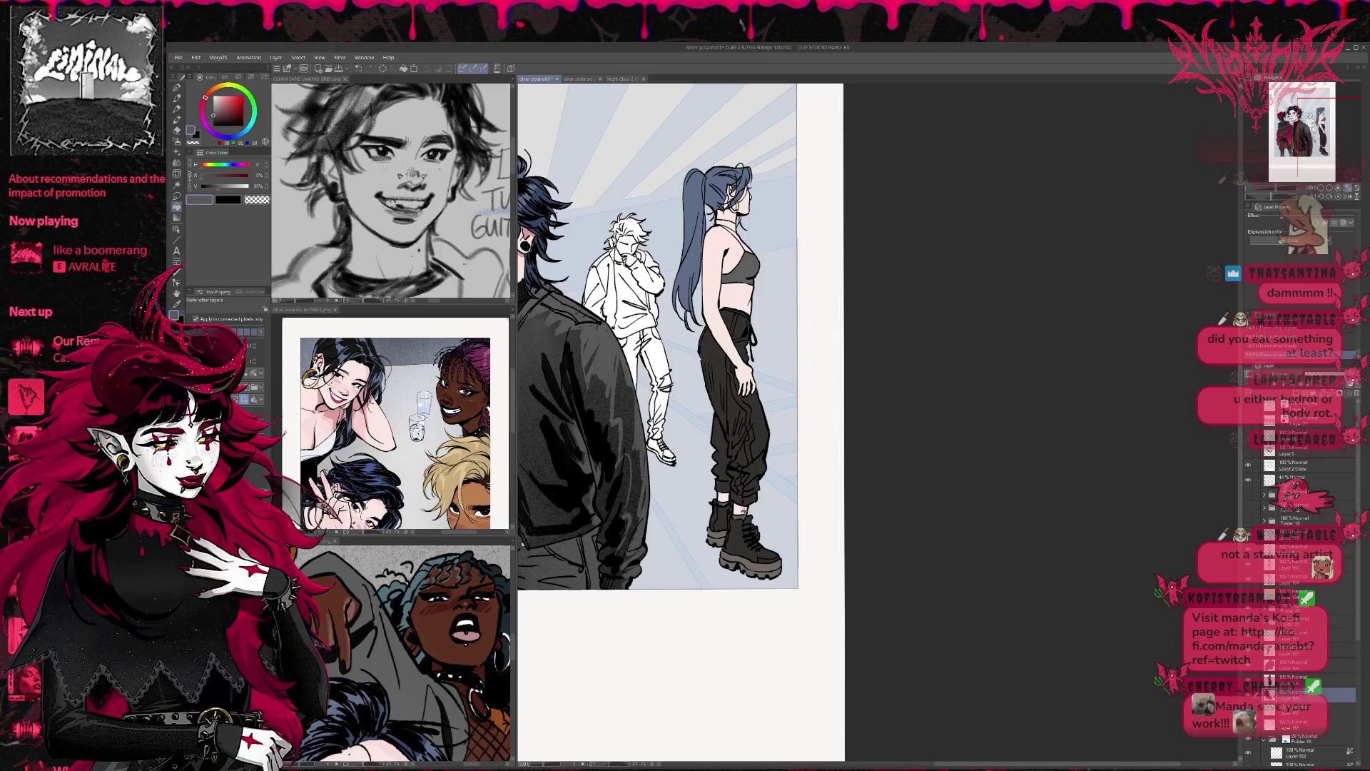
left_click(714, 464, "alt")
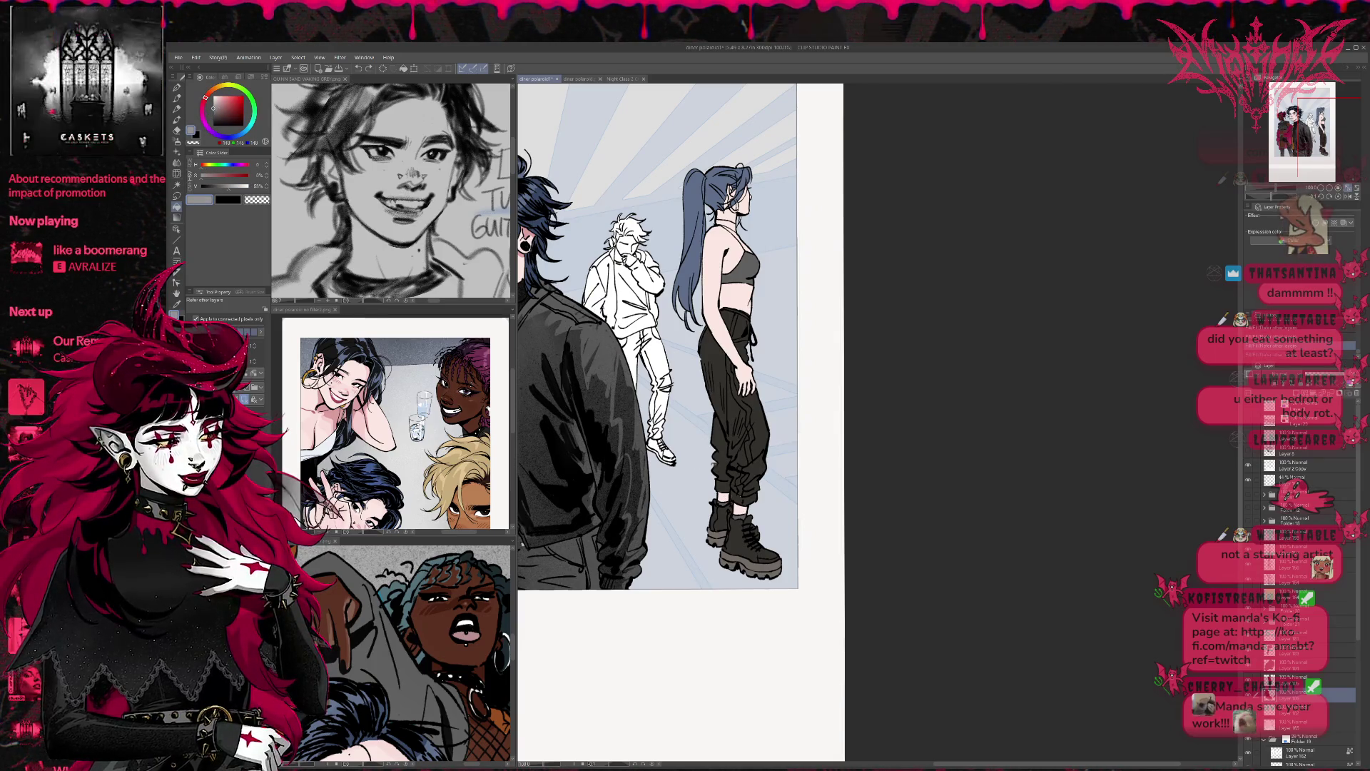
left_click_drag(774, 410, 732, 493)
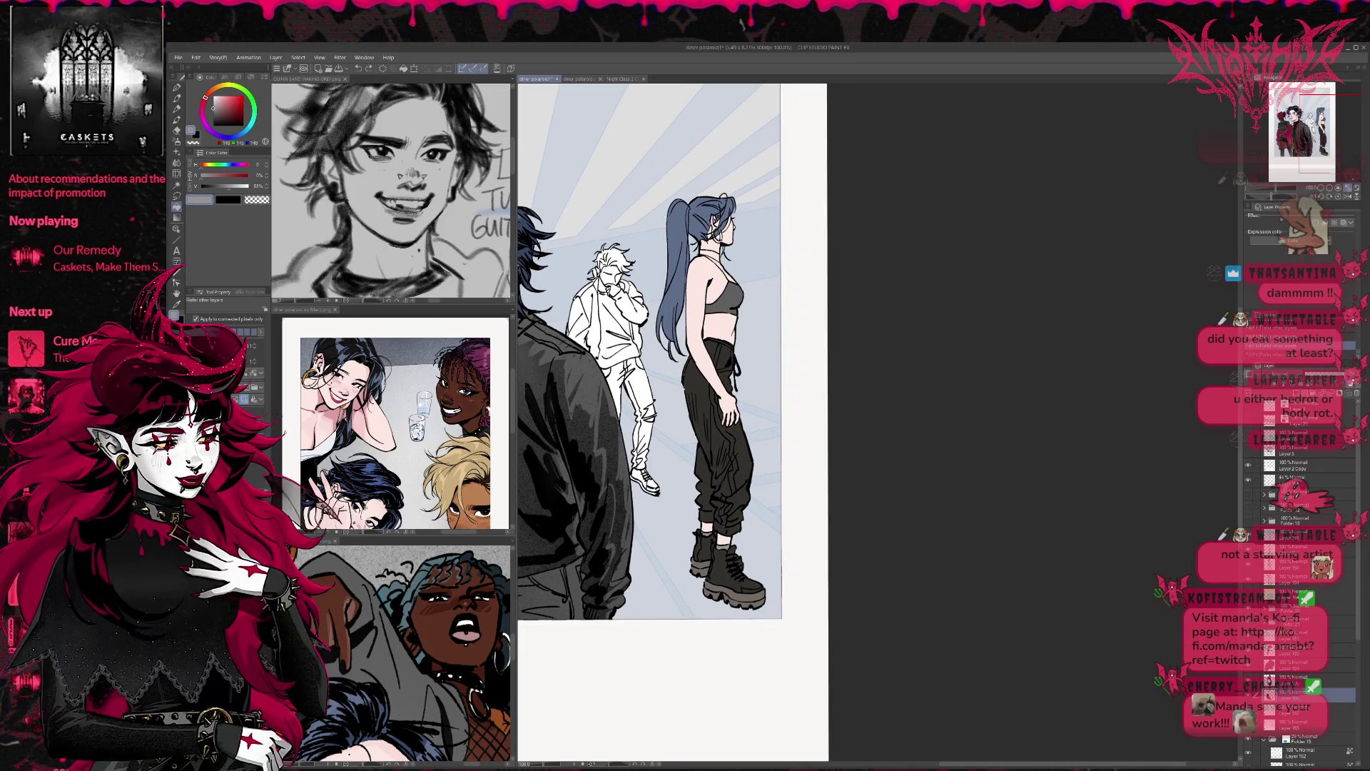
key("alt+bracketright")
left_click_drag(729, 458, 727, 506)
key("alt+bracketleft")
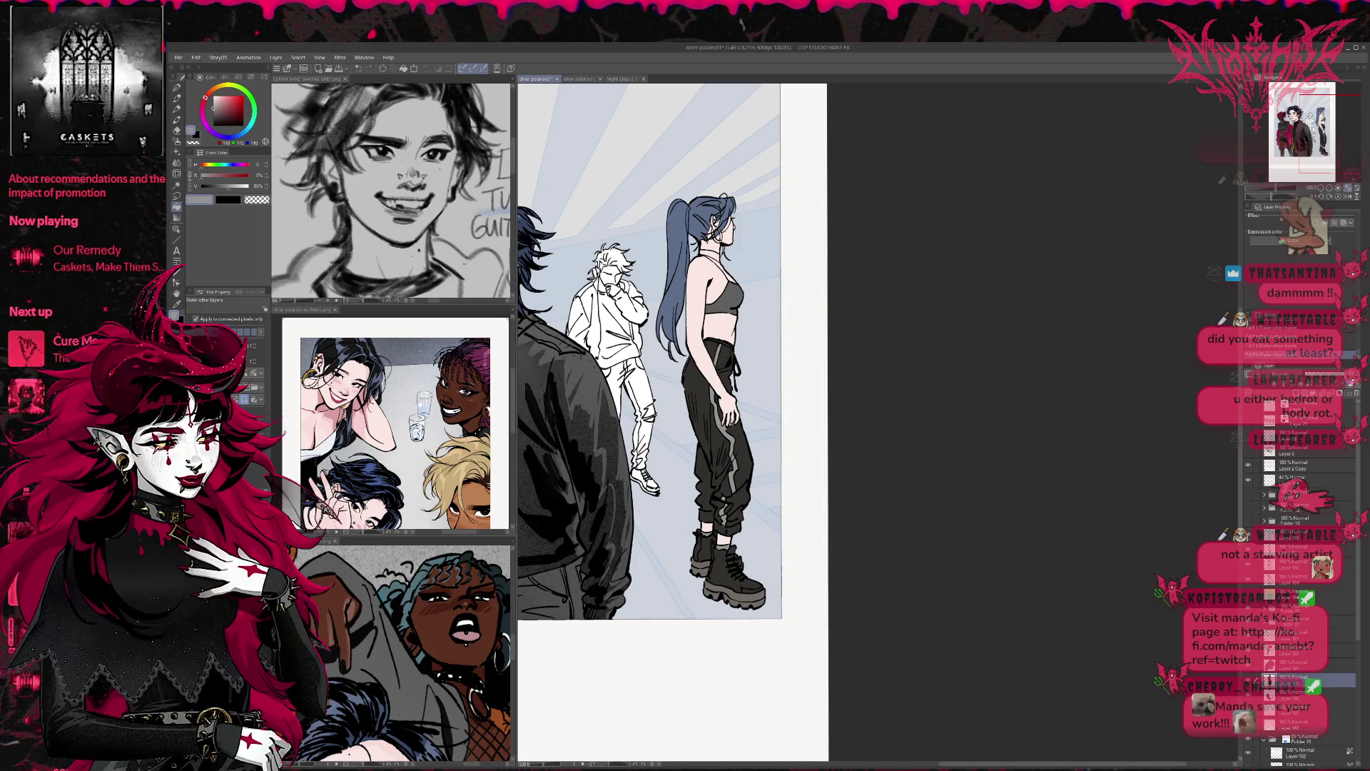
key("e")
key("p")
left_click(722, 428, "alt")
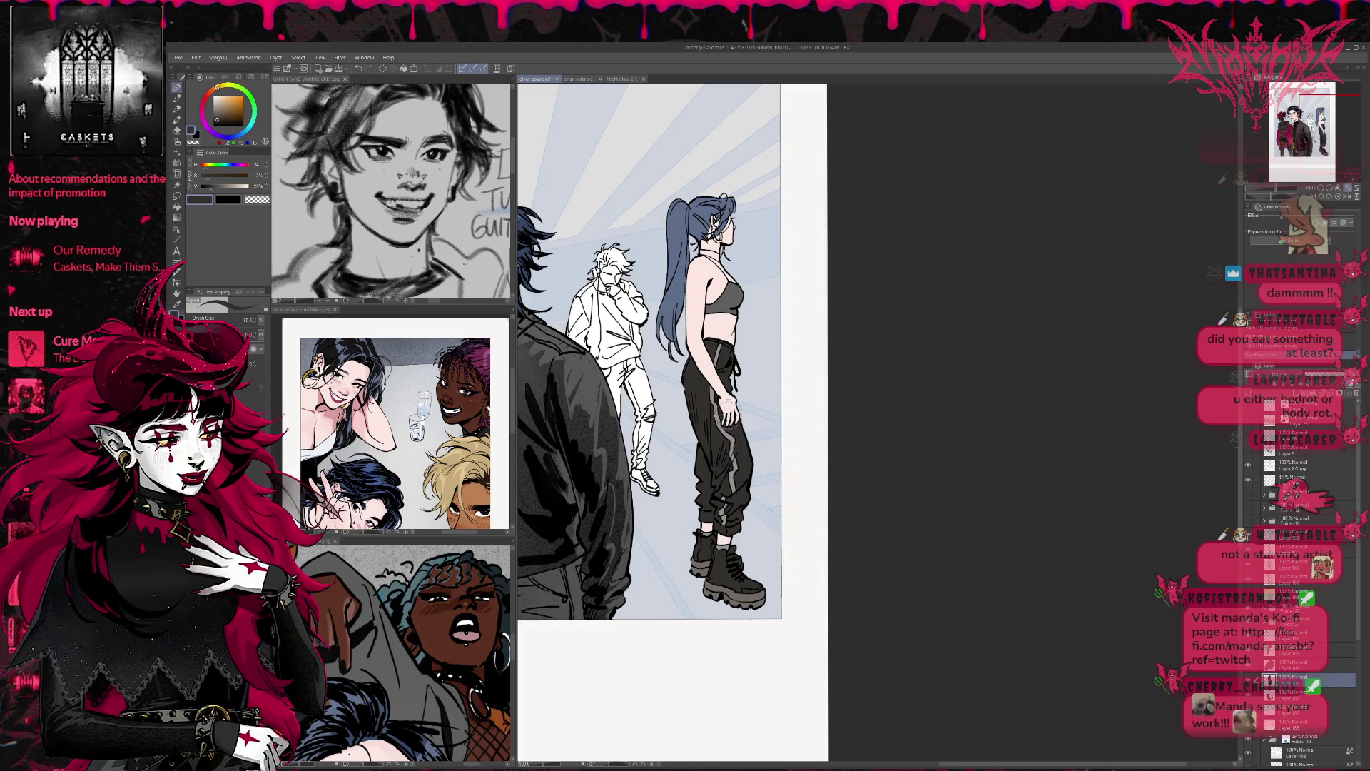
scroll(742, 355, "up", 1)
mouse_move(758, 311)
left_mouse_down()
mouse_move(1001, 311)
mouse_move(951, 308)
left_mouse_up()
left_click(306, 397)
left_click(305, 386, "alt")
left_click_drag(935, 467, 728, 468)
key("g")
left_click(729, 469)
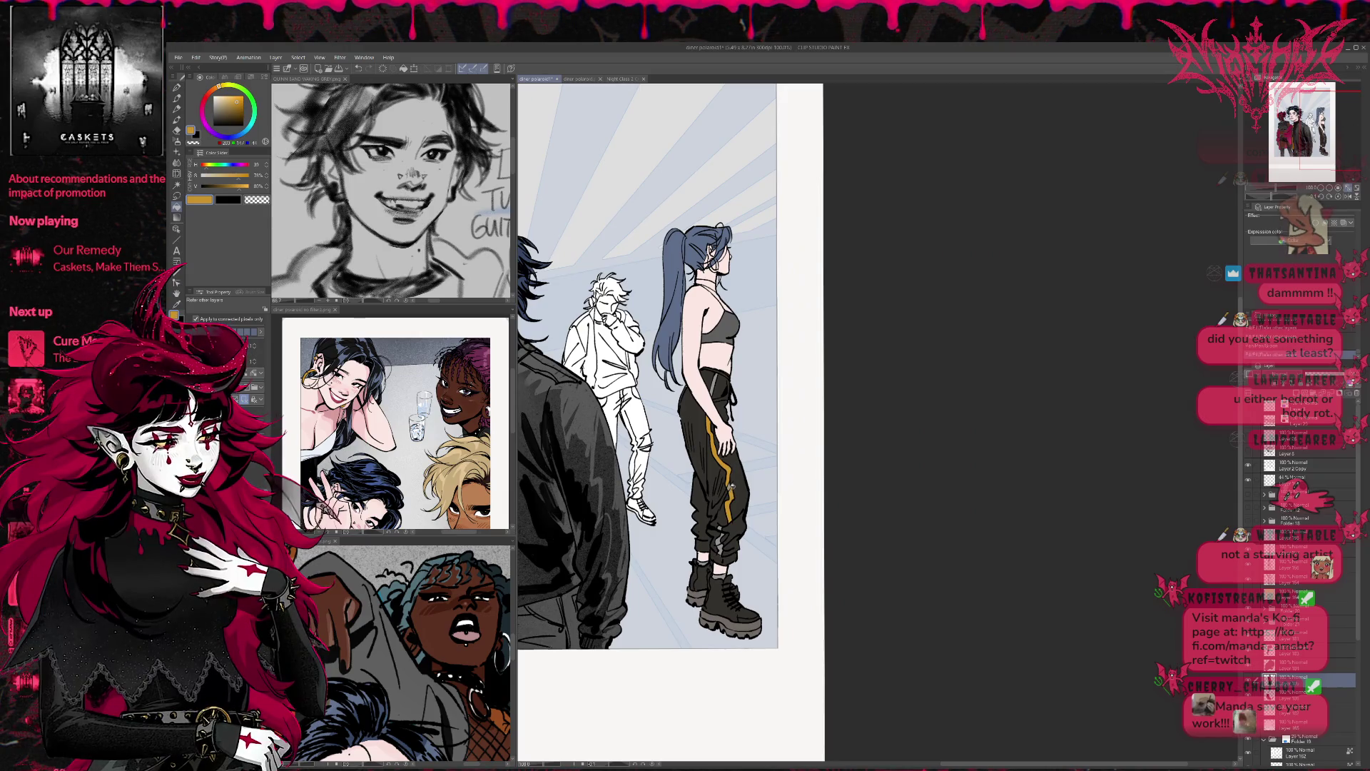
left_click(722, 525)
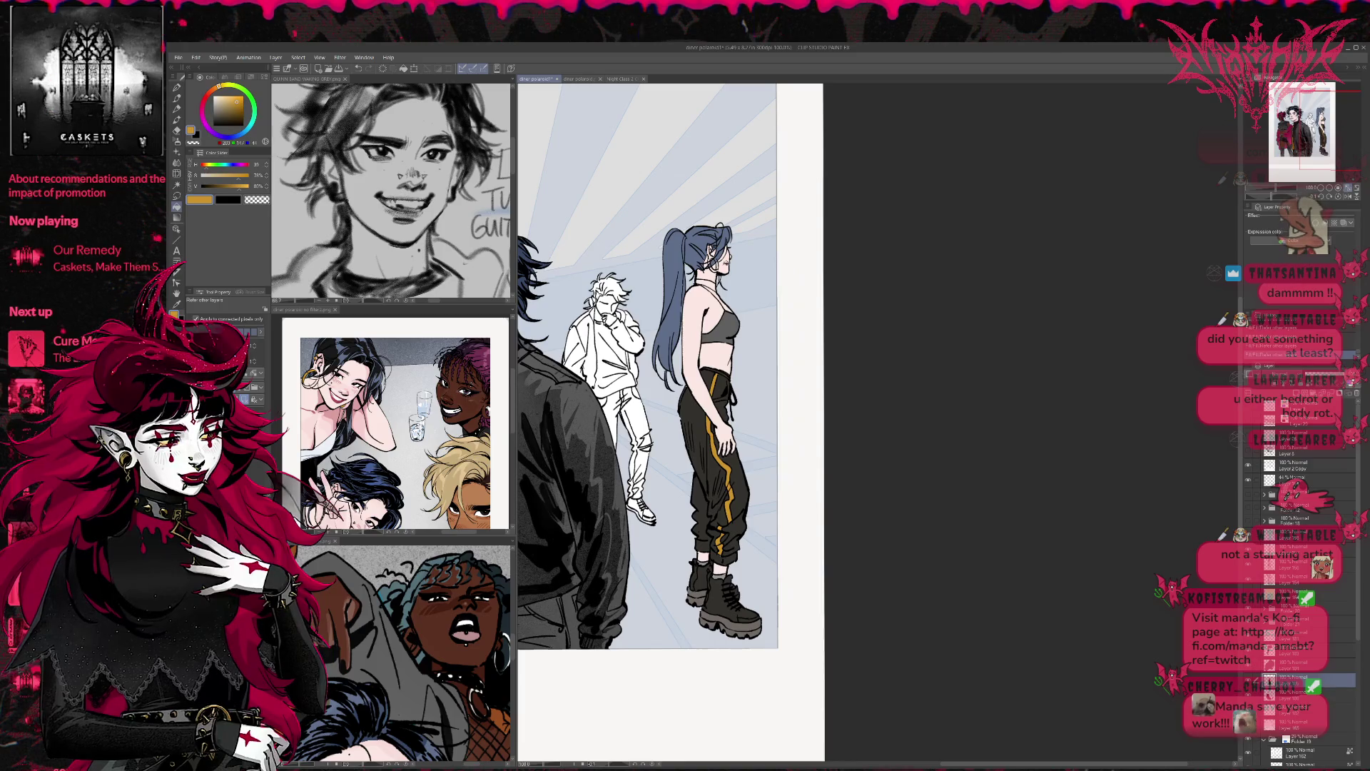
key("alt+bracketright")
key("alt+bracketright")
key("alt+bracketright")
key("alt+bracketright")
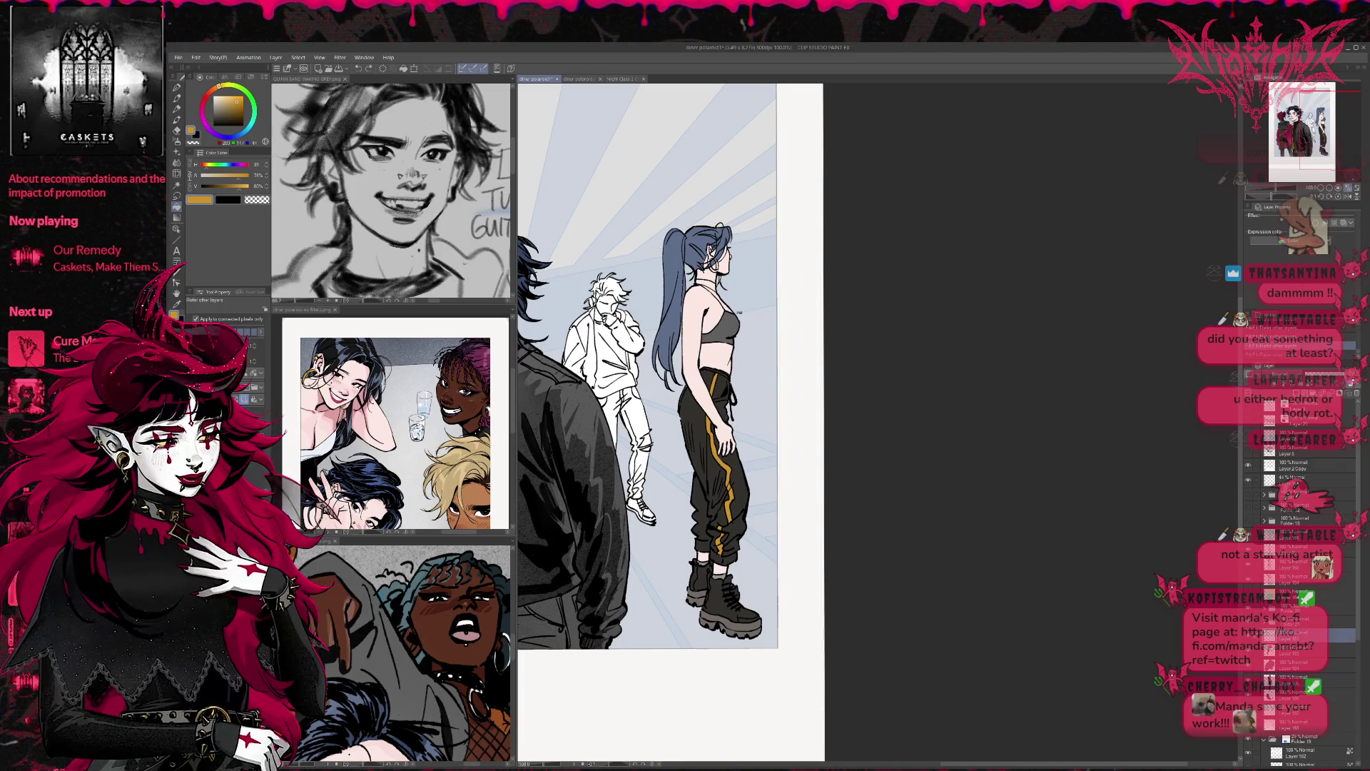
key("p")
key("bracketleft")
key("bracketleft")
key("alt+bracketleft")
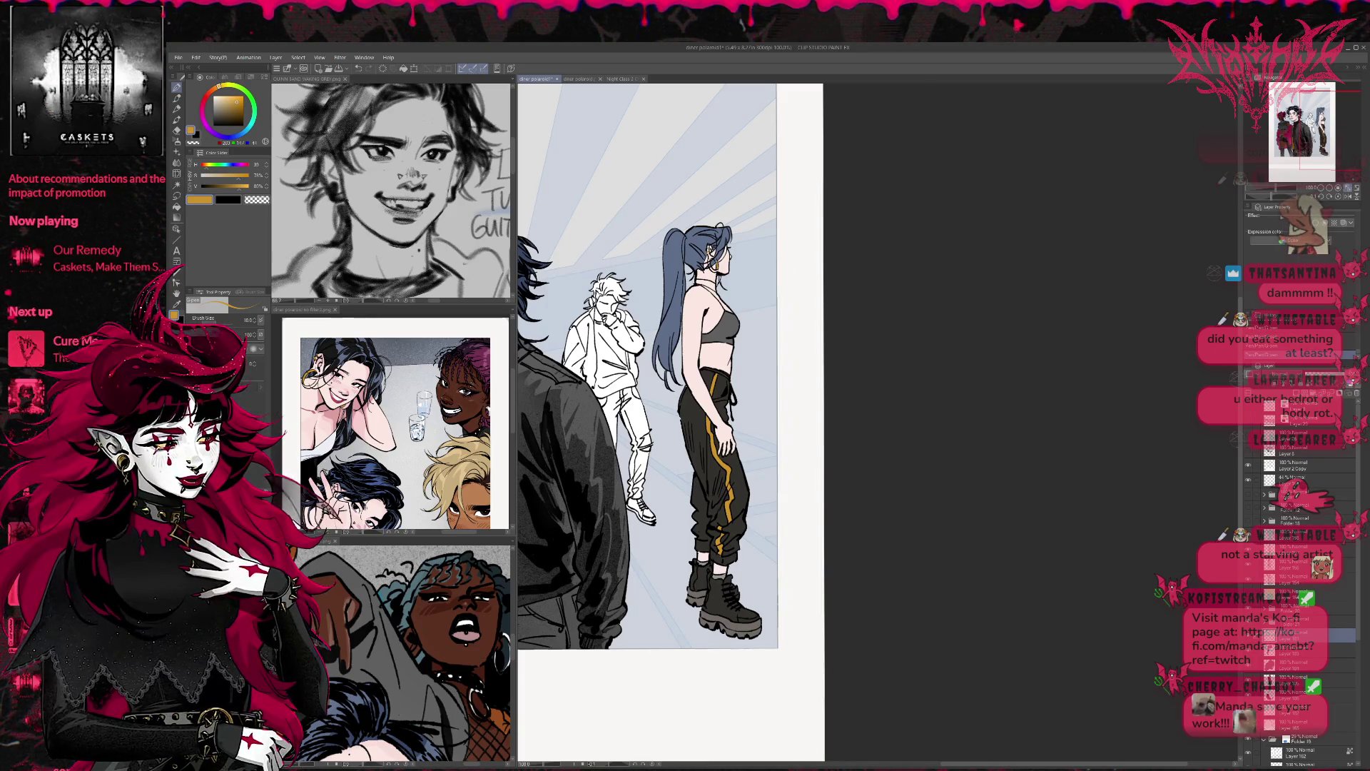
scroll(682, 367, "up", 2)
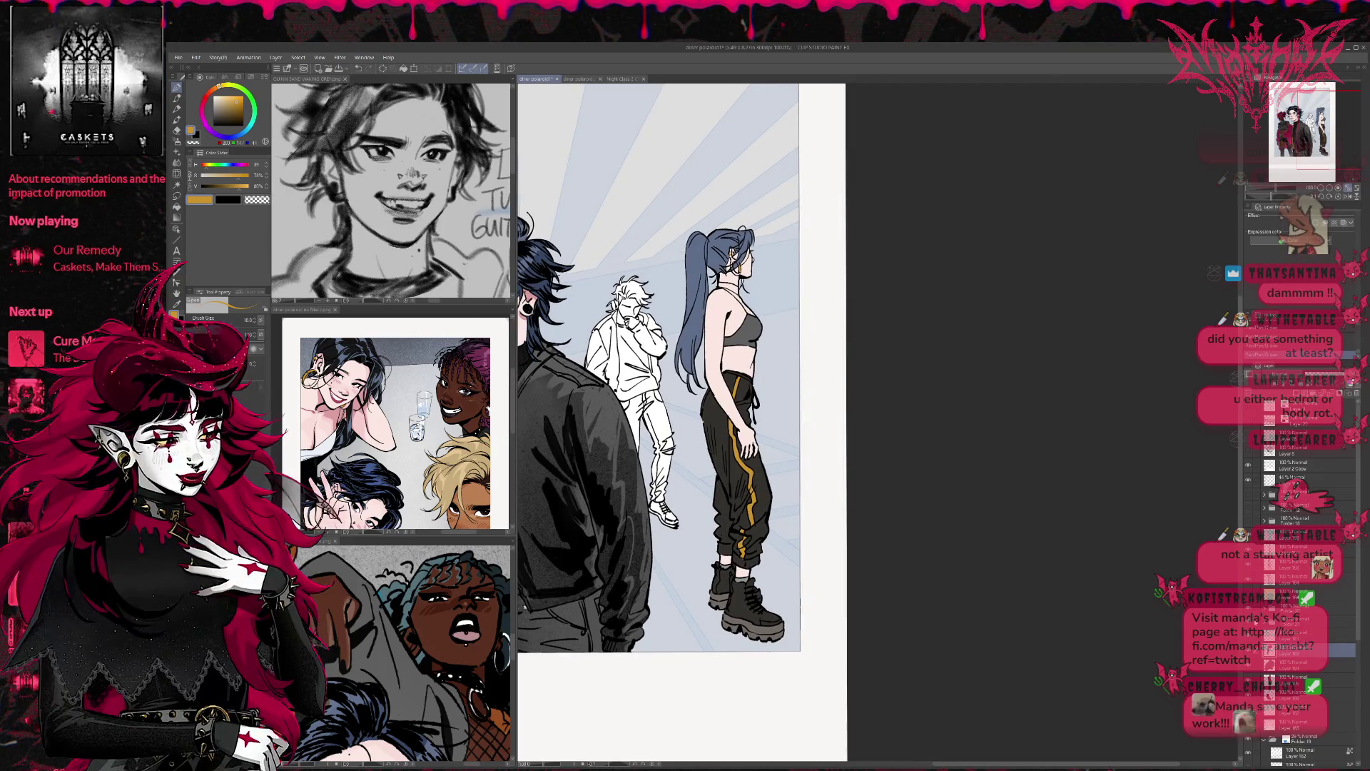
left_click(696, 307, "alt")
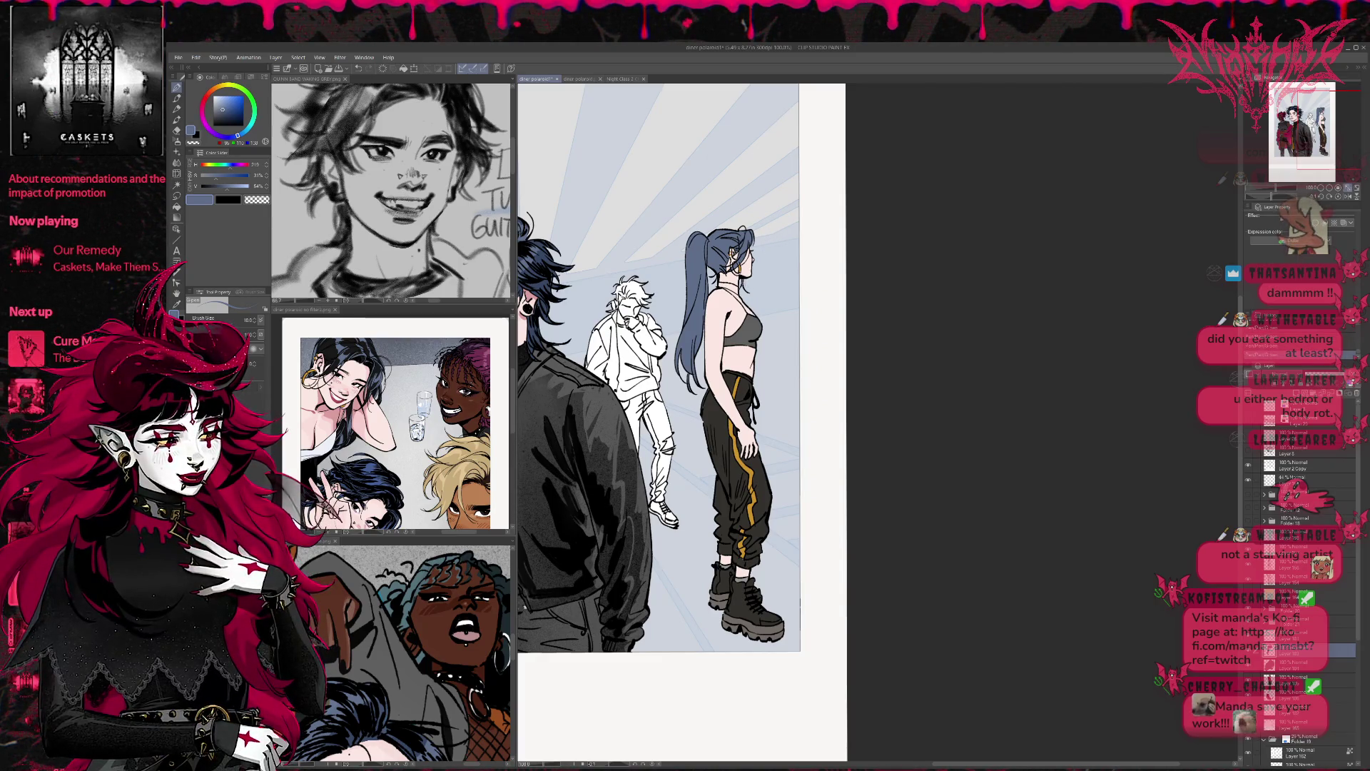
left_click_drag(842, 404, 847, 404)
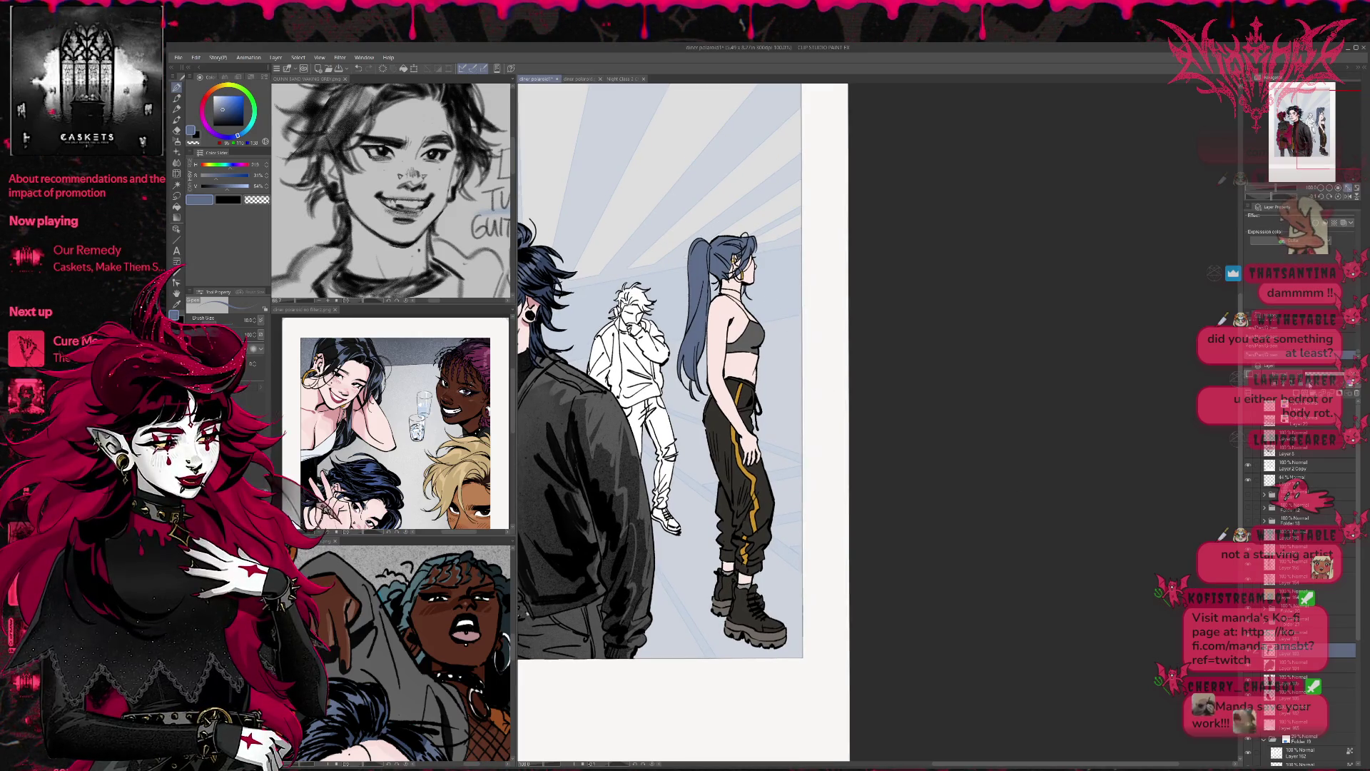
left_click(454, 477, "alt")
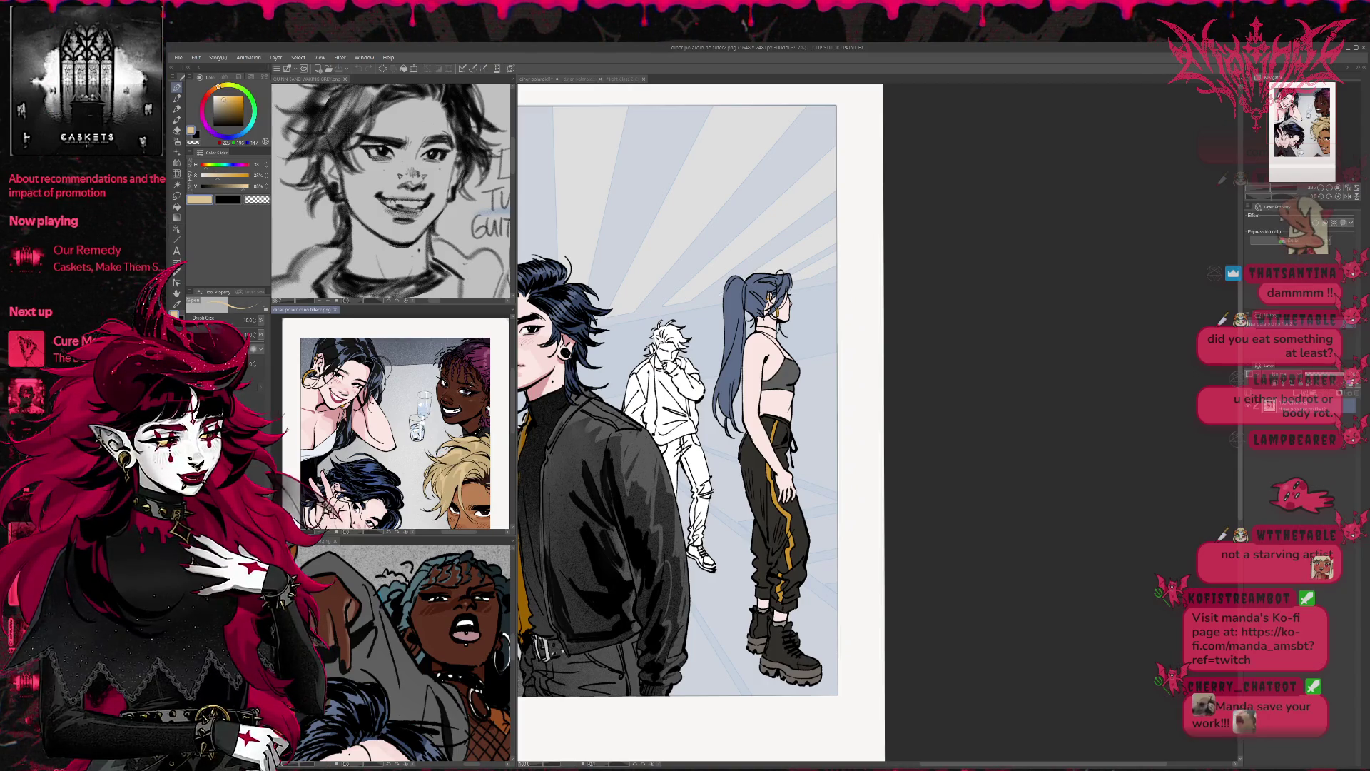
Step: Paint her hair blonde, then ink near-black over the crown streak and ponytail base
key("ctrl+Tab")
mouse_move(745, 307)
left_mouse_down()
mouse_move(760, 282)
mouse_move(785, 300)
mouse_move(735, 325)
mouse_move(724, 419)
left_mouse_up()
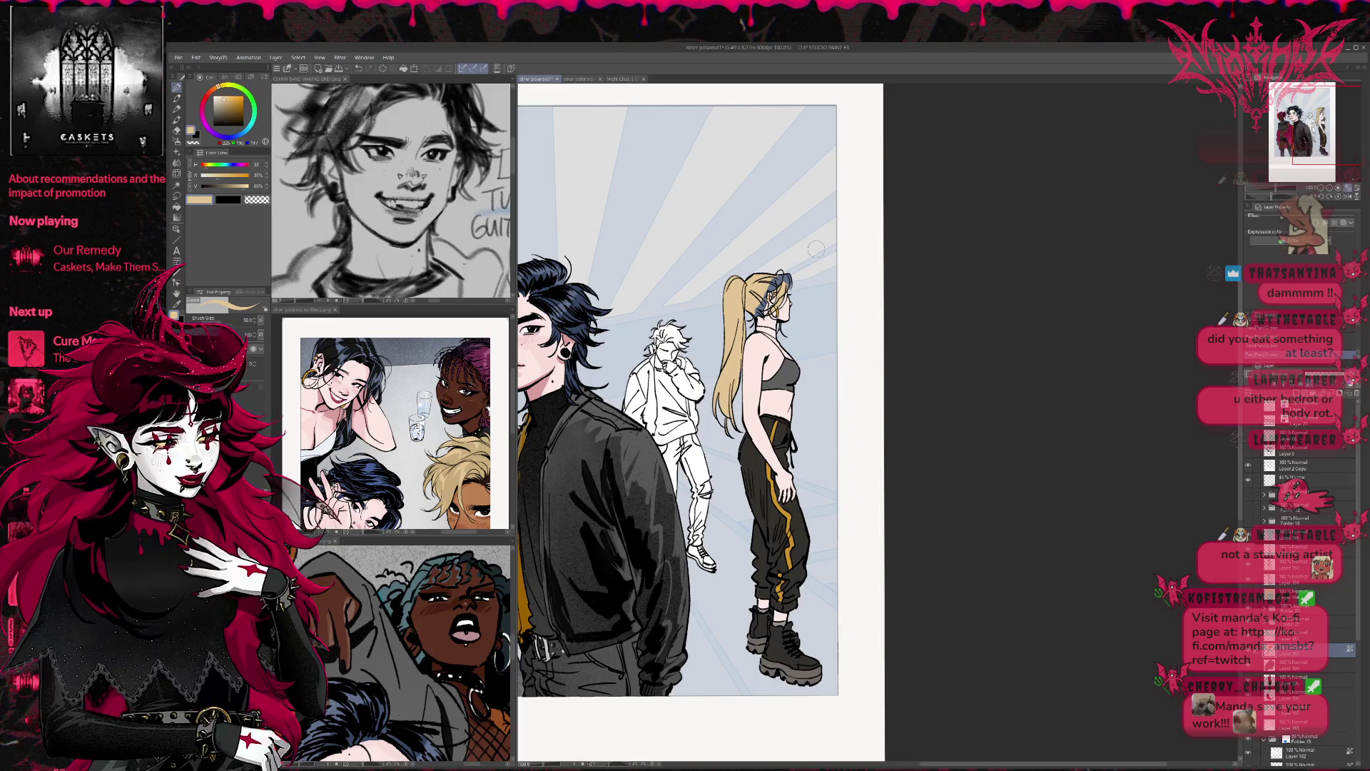
scroll(633, 303, "up", 4)
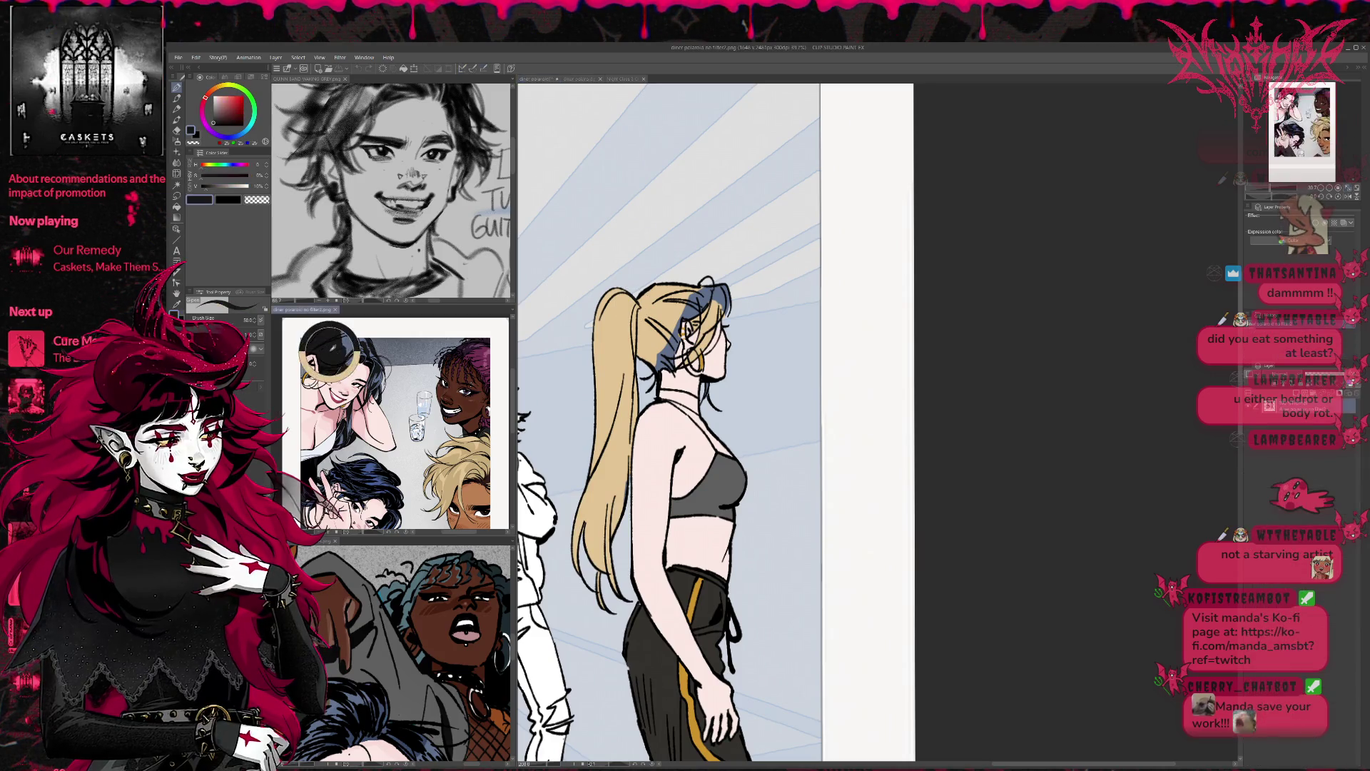
left_click(691, 300, "alt")
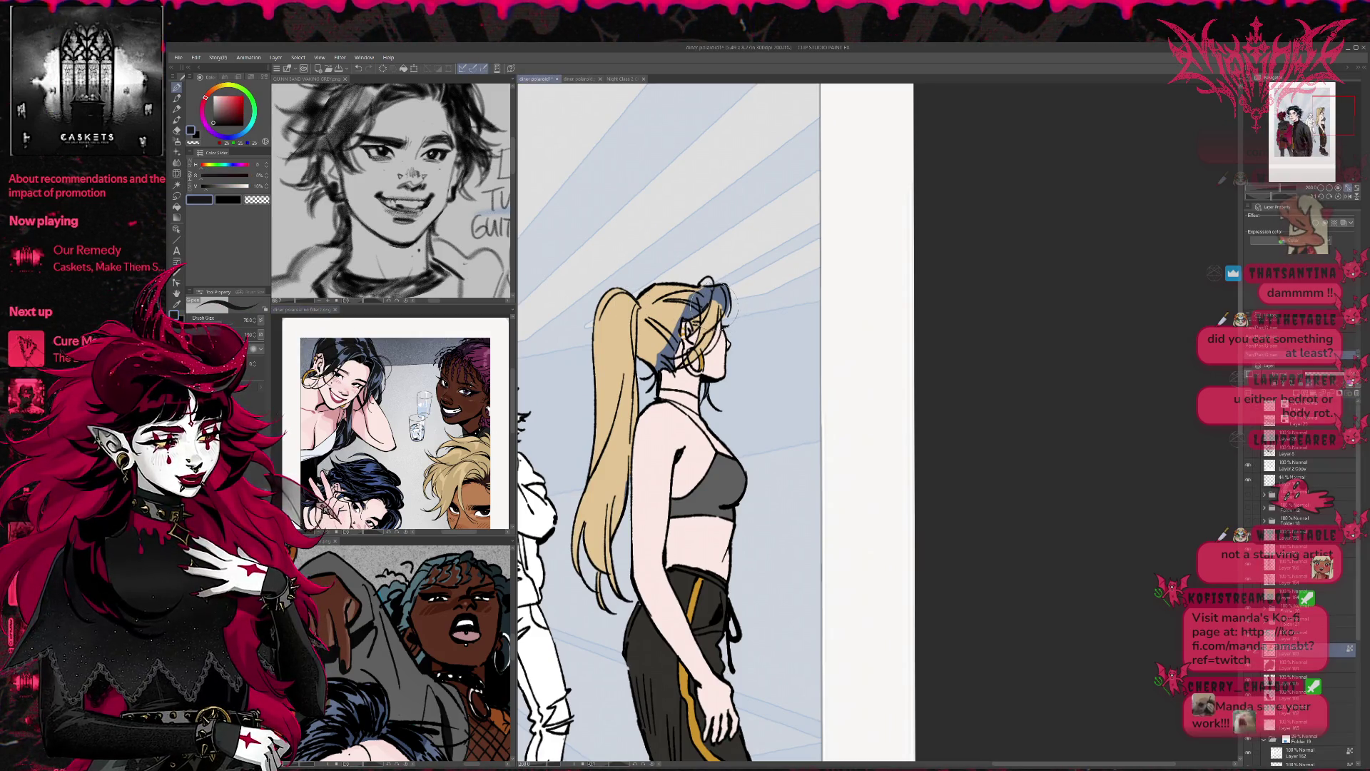
mouse_move(700, 306)
left_mouse_down()
mouse_move(712, 291)
mouse_move(725, 303)
left_mouse_up()
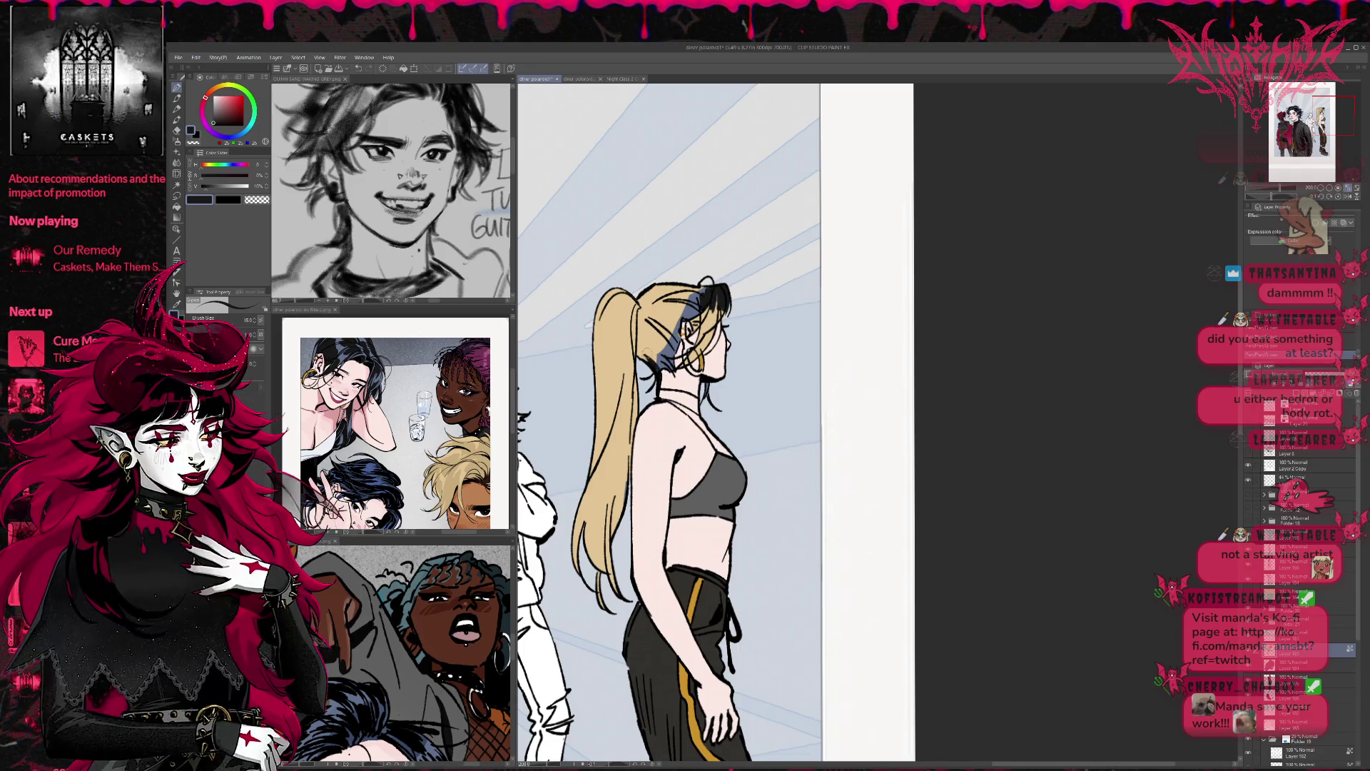
left_click_drag(662, 357, 703, 296)
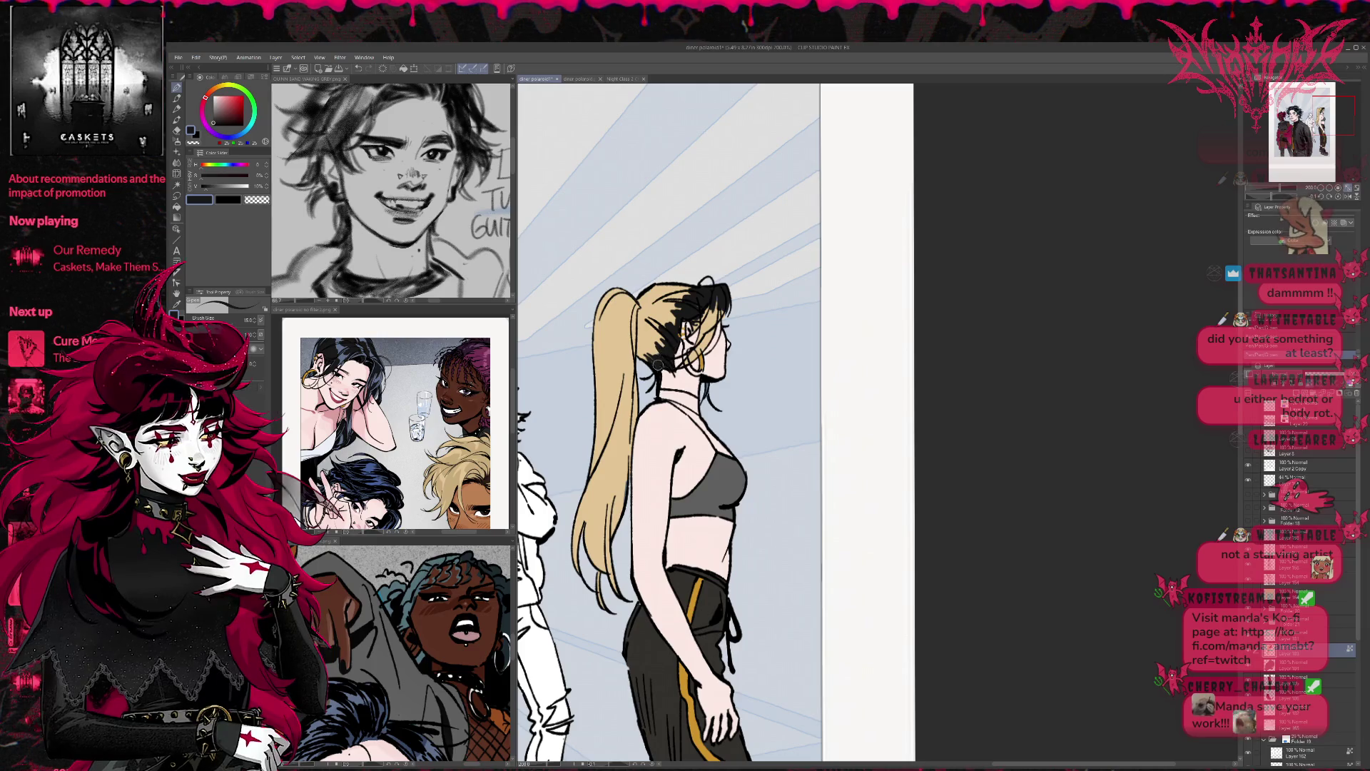
Step: Add thin blonde strands at the temple, dark strokes, and reference grey-blue near the ear
left_click(701, 292, "alt")
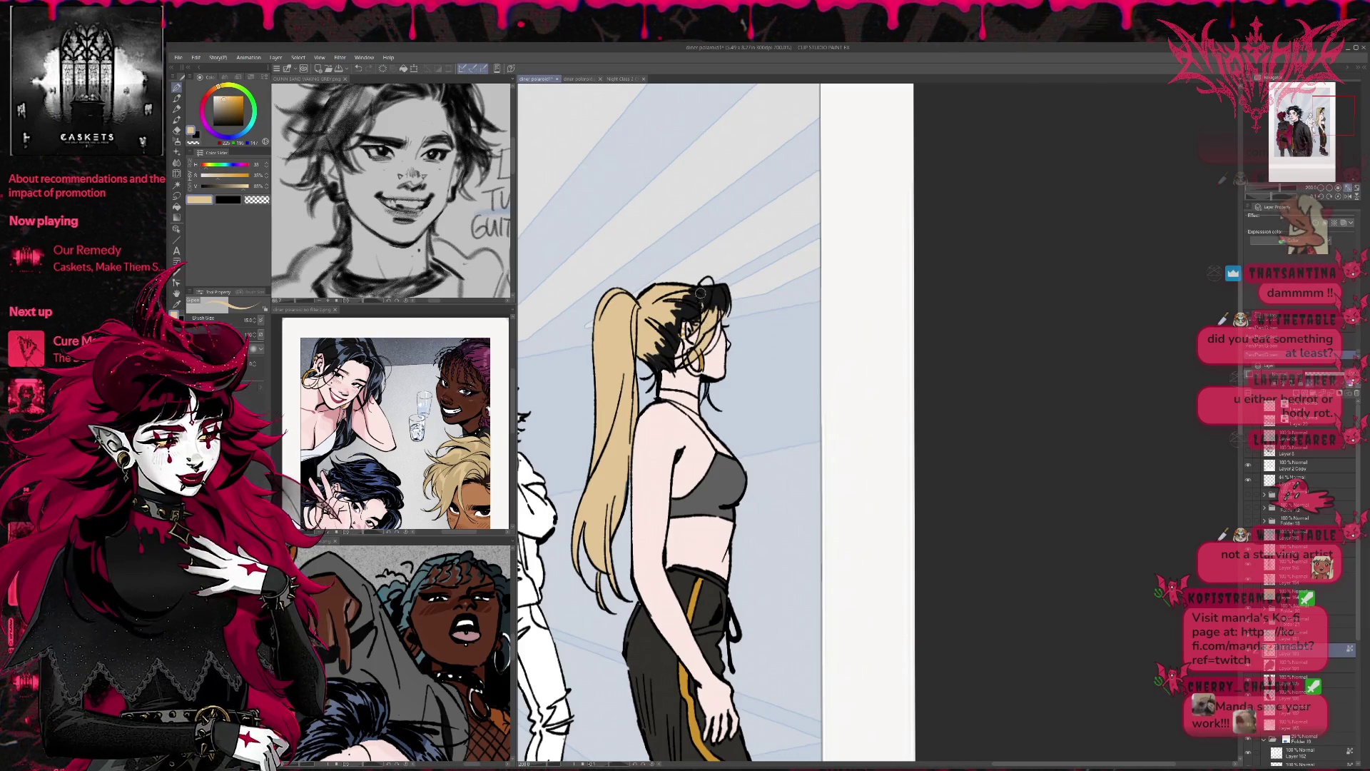
left_click_drag(705, 287, 722, 320)
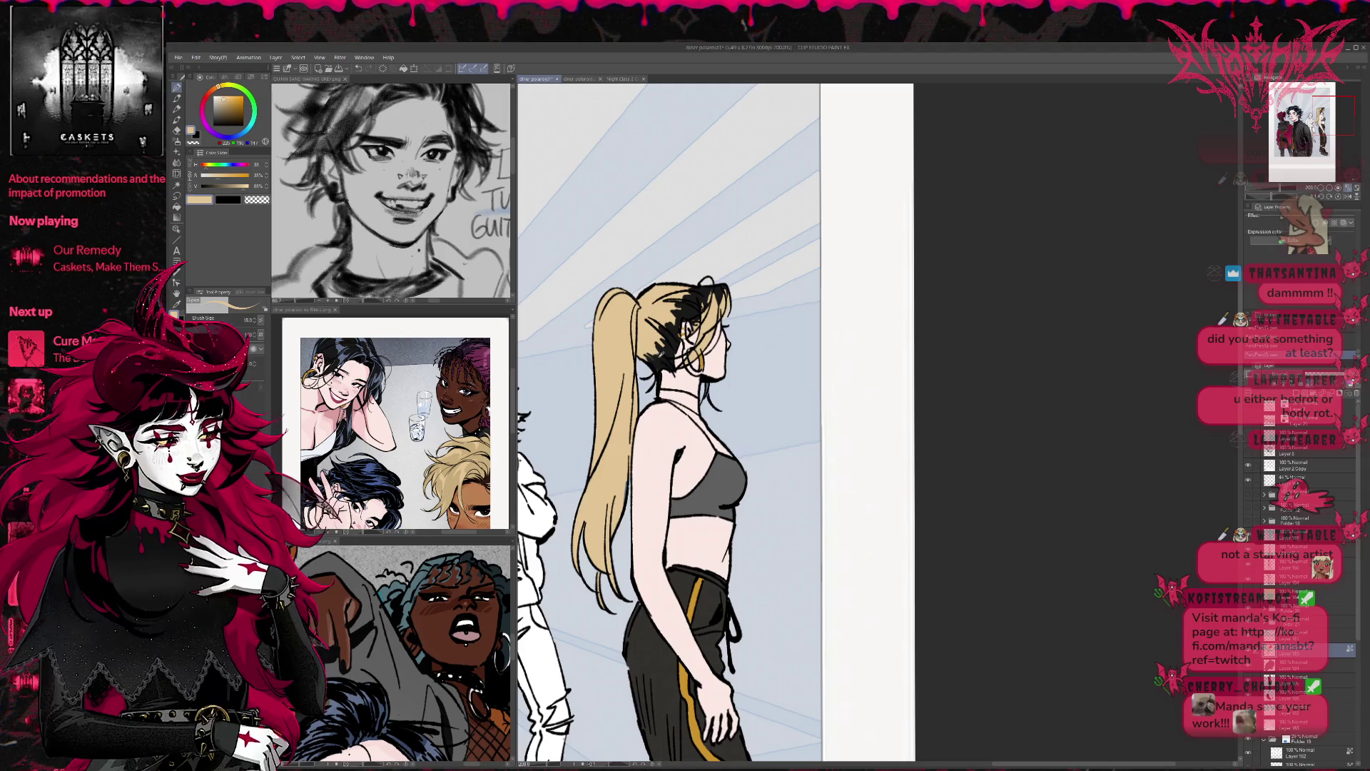
left_click(656, 356, "alt")
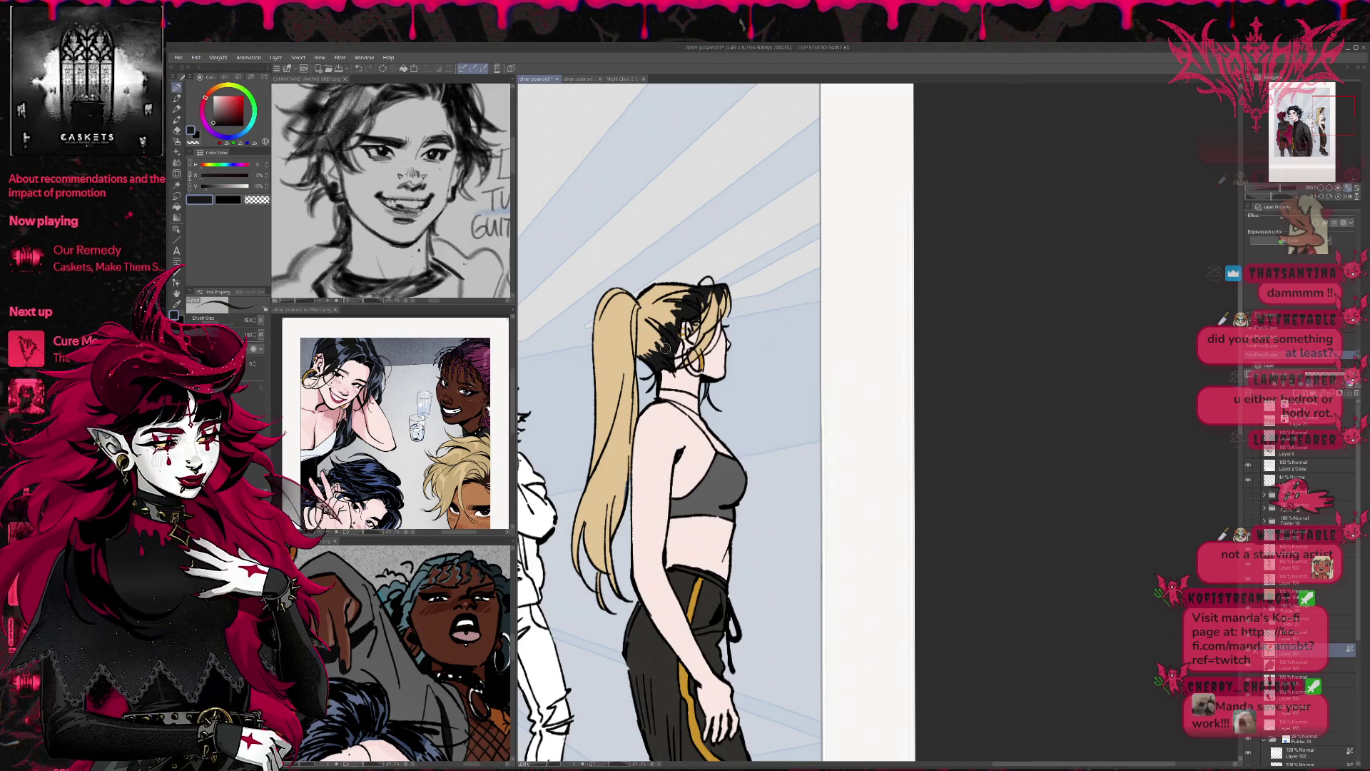
left_click(670, 323, "alt")
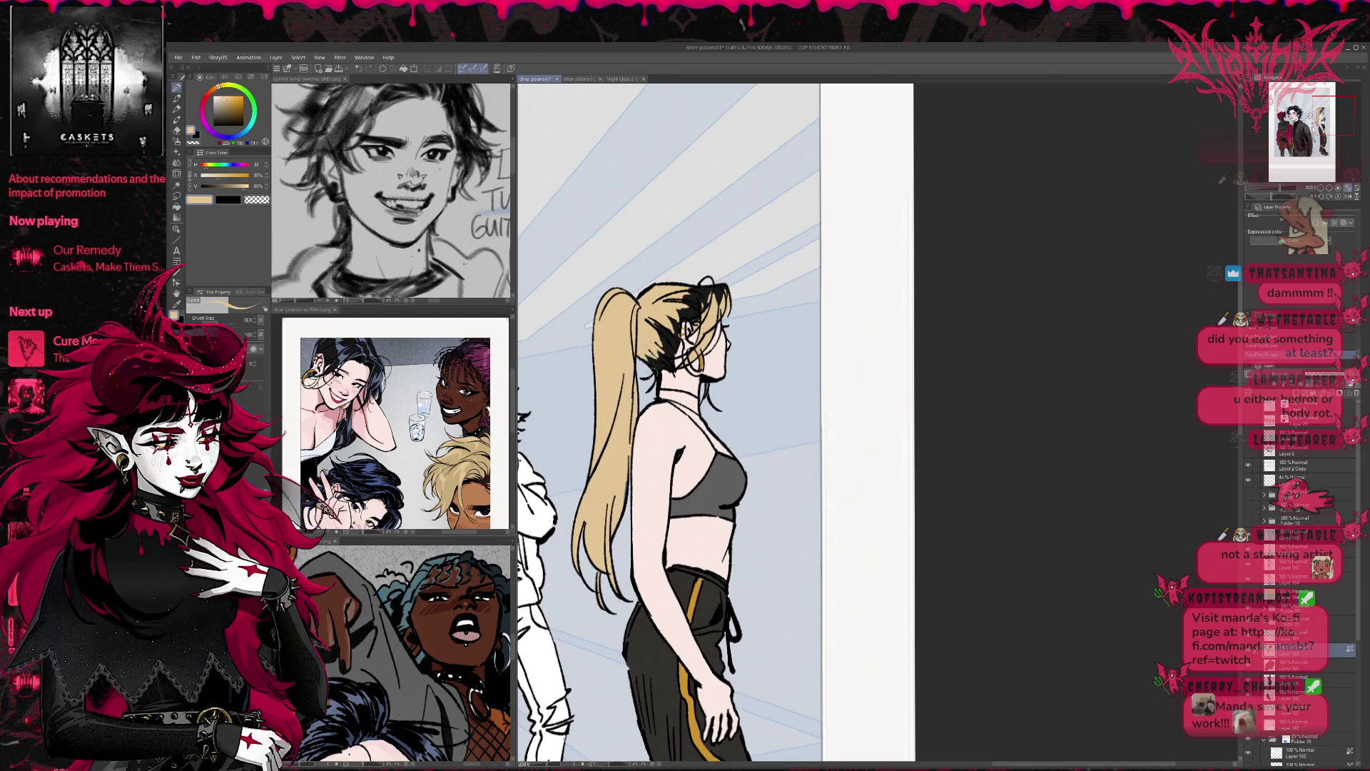
left_click(659, 364, "alt")
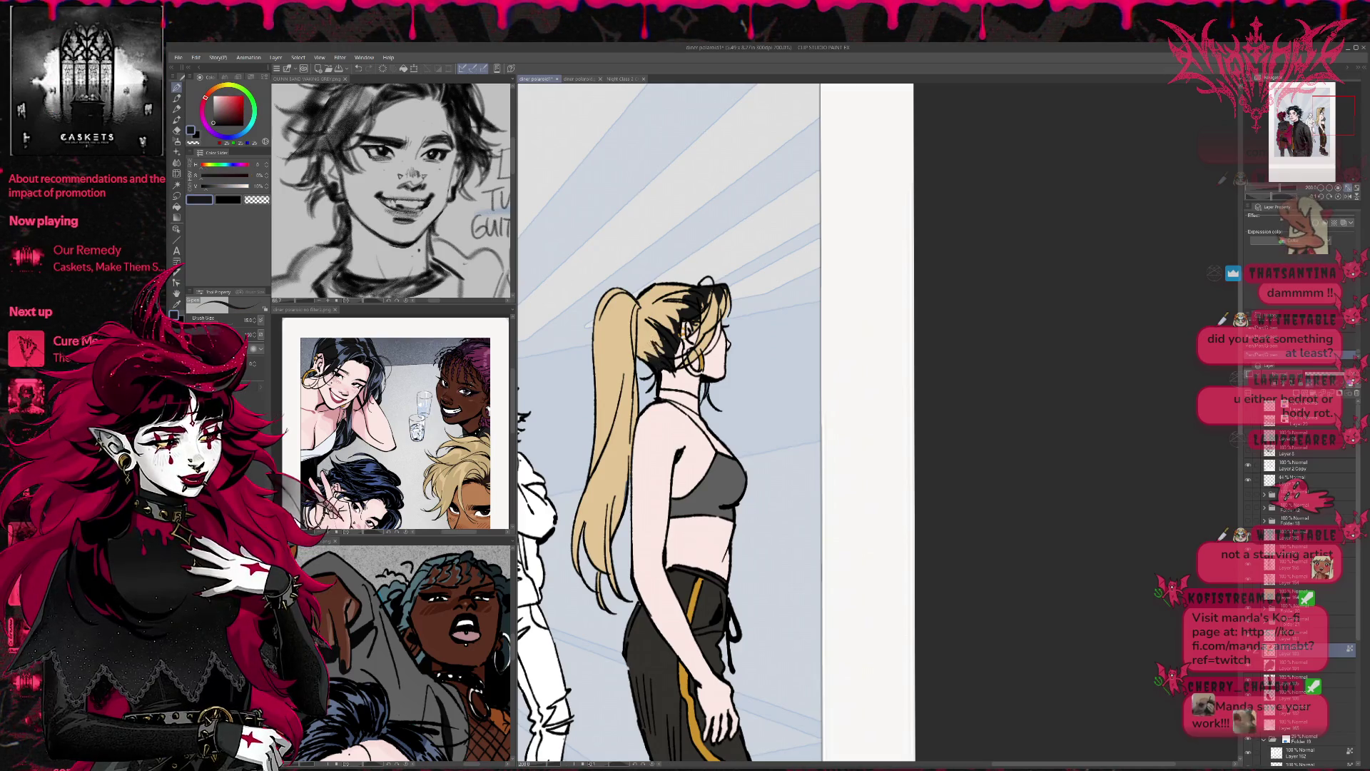
left_click_drag(668, 351, 689, 319)
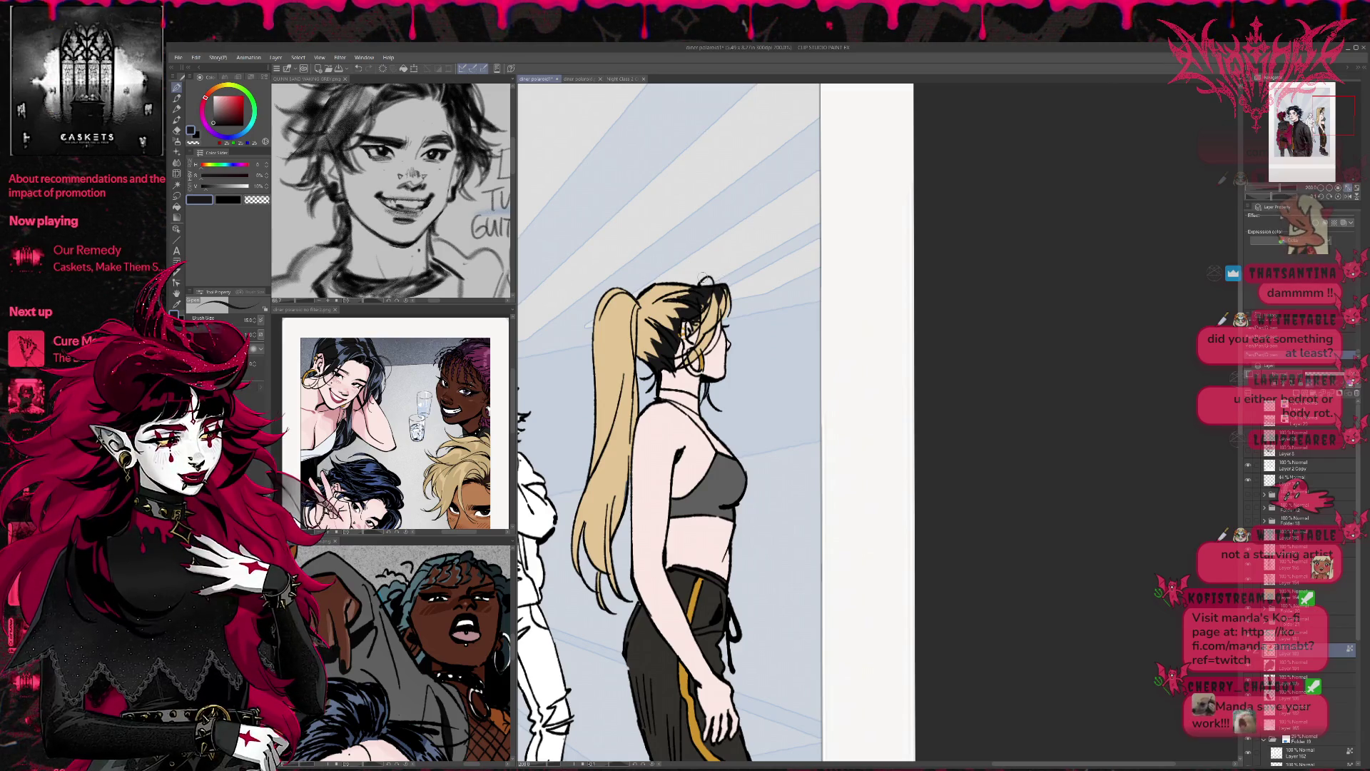
left_click(340, 357, "alt")
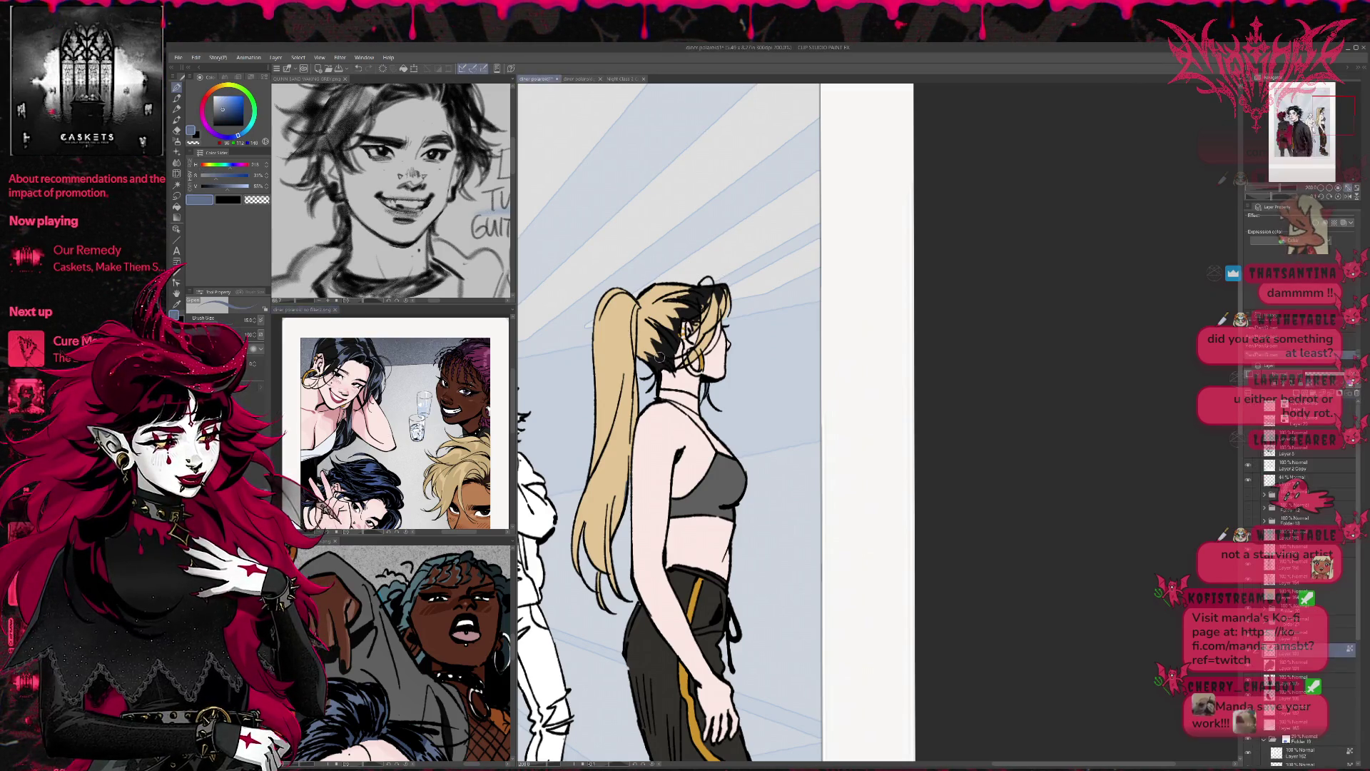
mouse_move(664, 357)
left_mouse_down()
mouse_move(661, 330)
mouse_move(671, 348)
mouse_move(674, 325)
left_mouse_up()
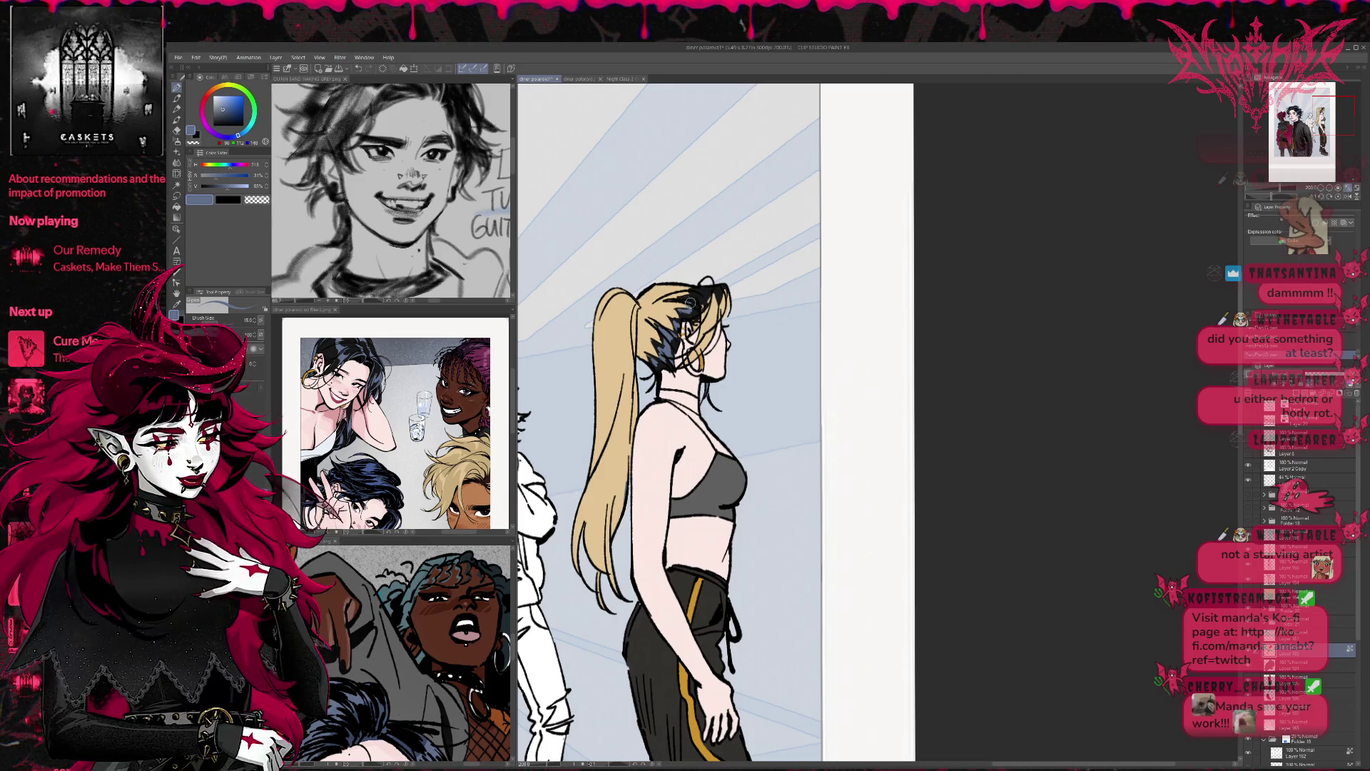
Step: Add blue-grey shine atop the dark crown hair and cream highlights to the blonde hair
left_click_drag(691, 298, 721, 288)
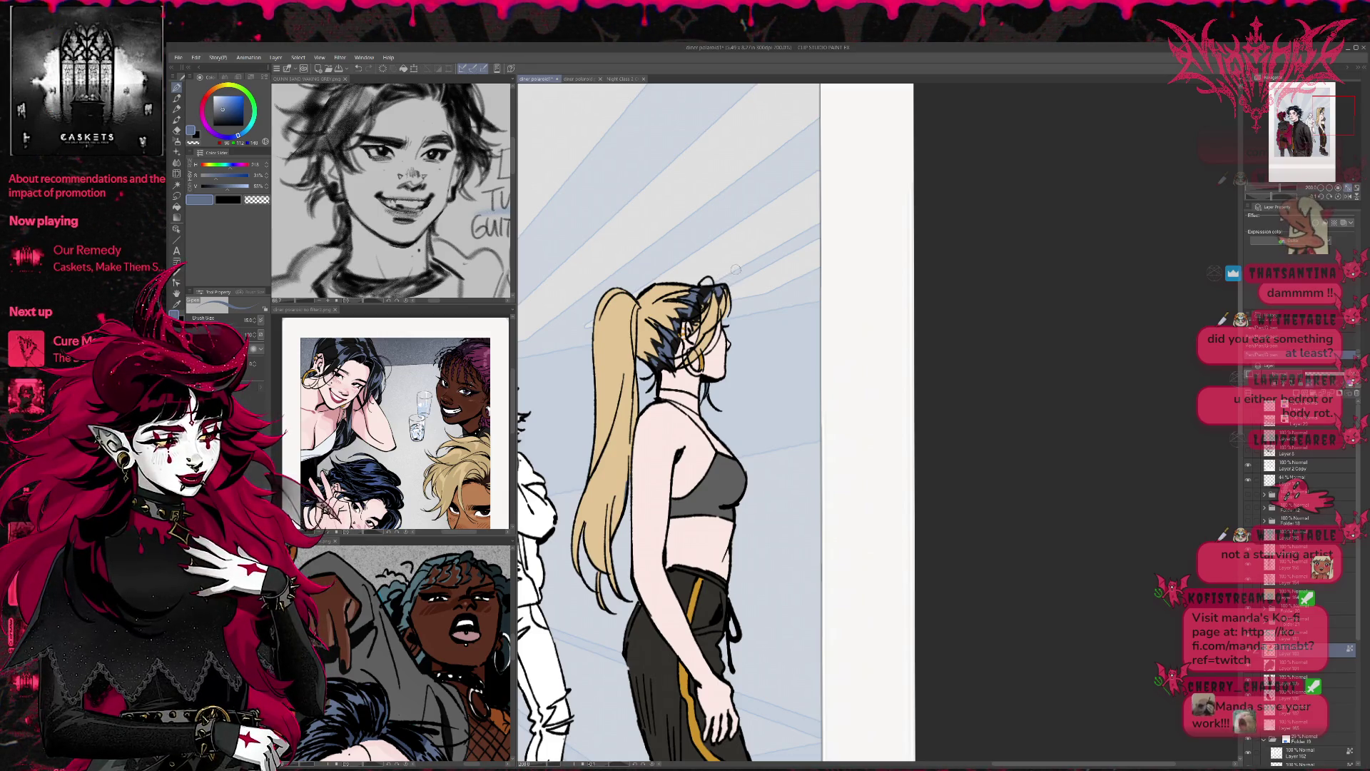
left_click(619, 327, "alt")
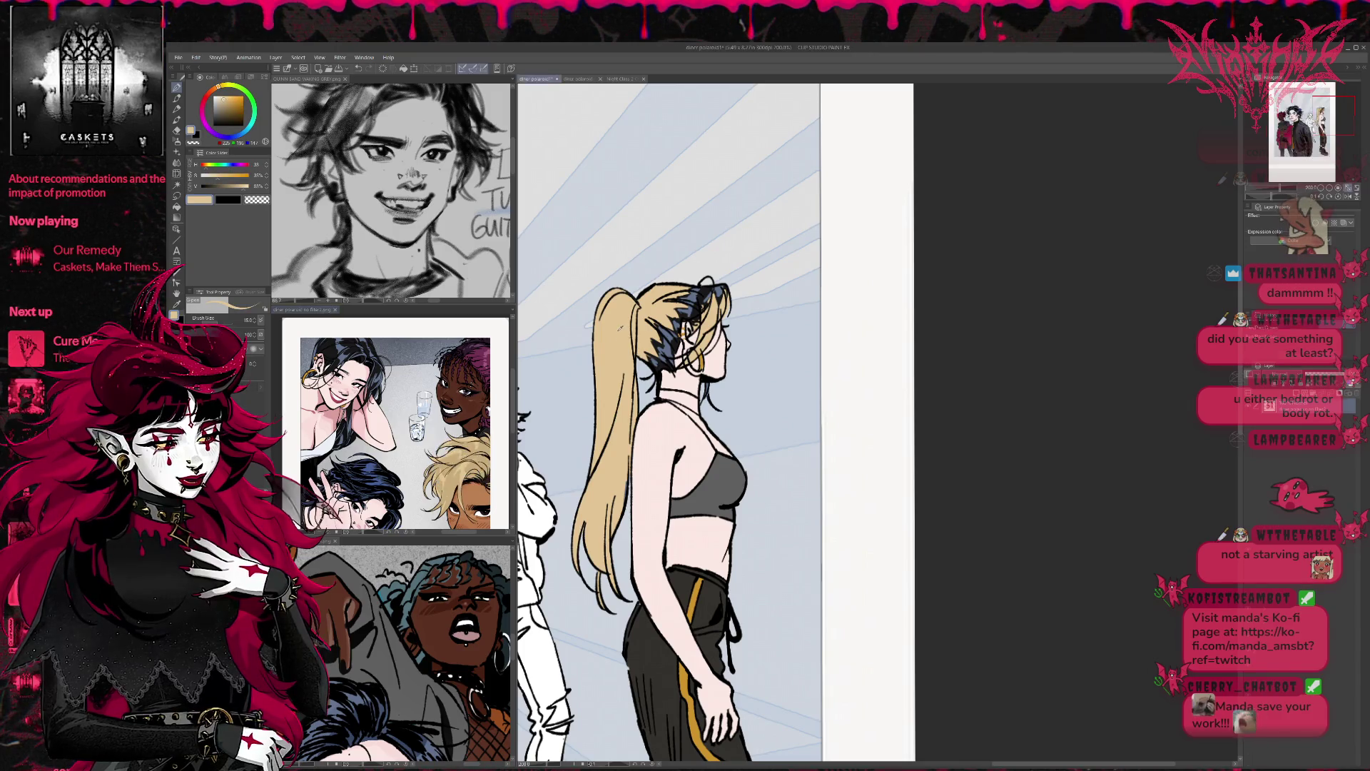
left_click(670, 322, "alt")
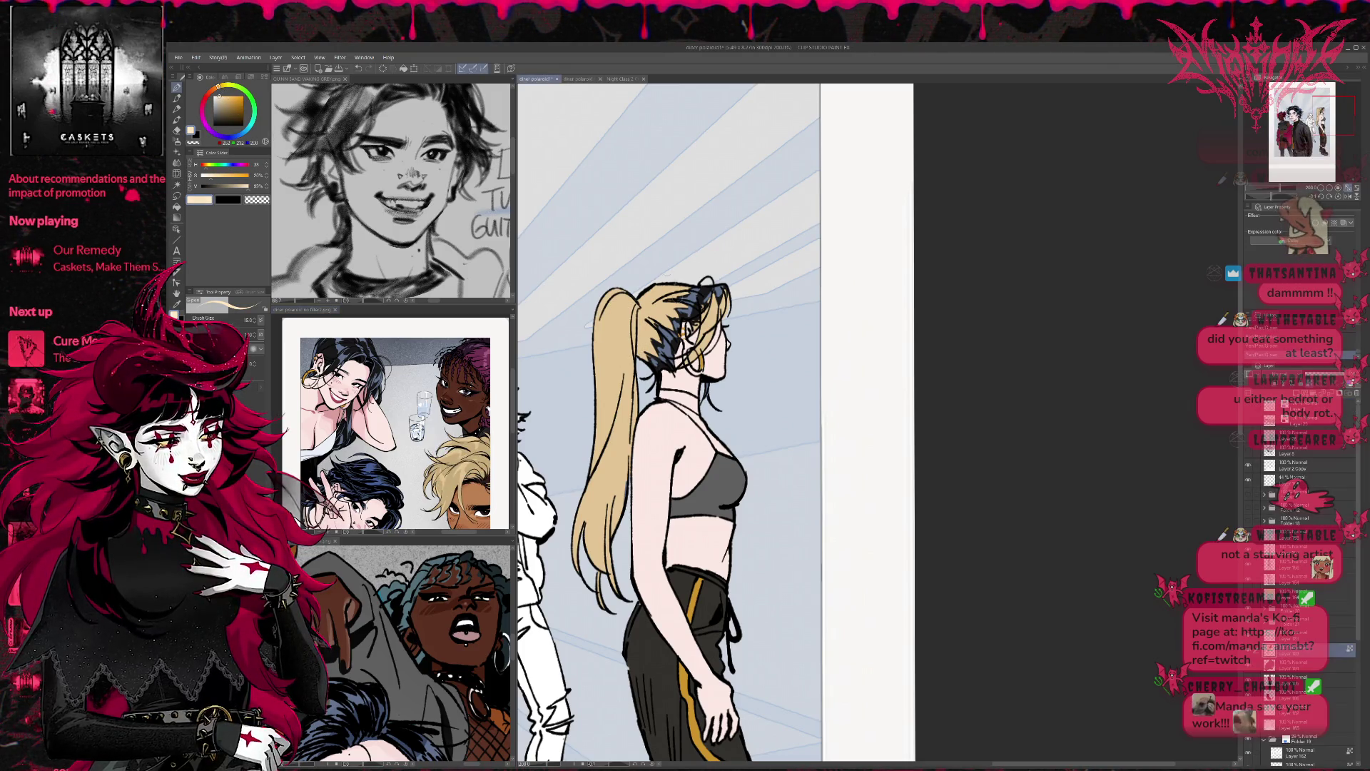
left_click_drag(674, 322, 668, 294)
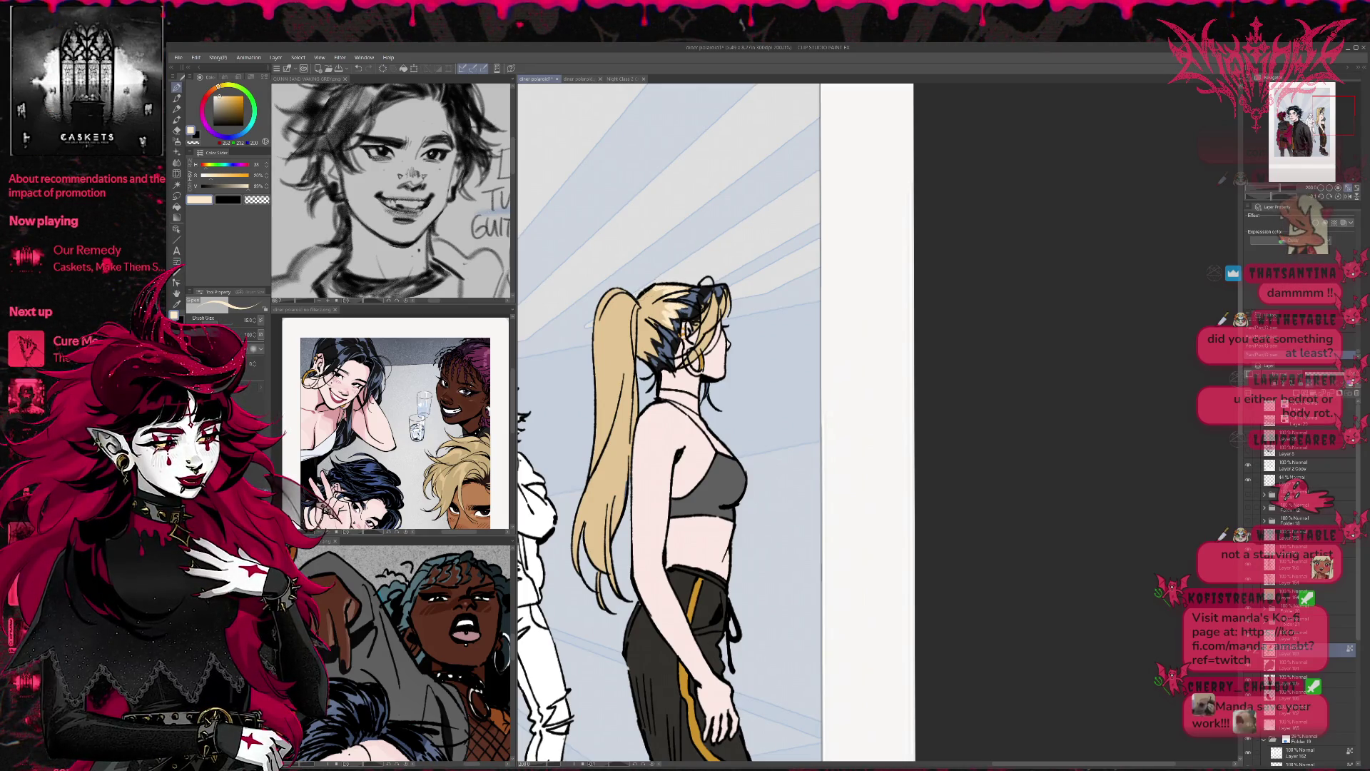
left_click_drag(712, 335, 701, 321)
left_click_drag(722, 326, 704, 312)
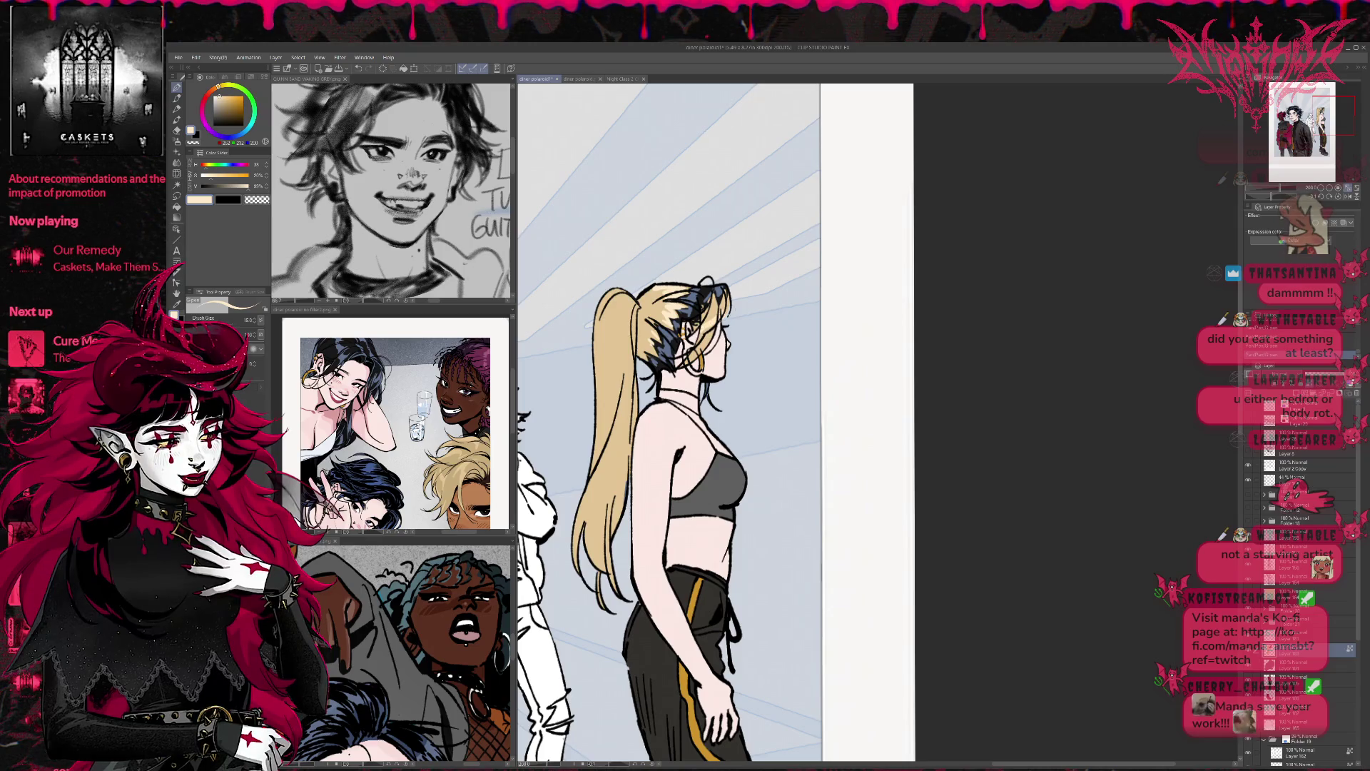
Step: Add cream highlights along the length of the blonde ponytail
mouse_move(633, 344)
left_mouse_down()
mouse_move(598, 288)
mouse_move(625, 296)
left_mouse_up()
left_click_drag(678, 428, 698, 387)
left_click_drag(618, 455, 615, 385)
left_click_drag(646, 464, 642, 440)
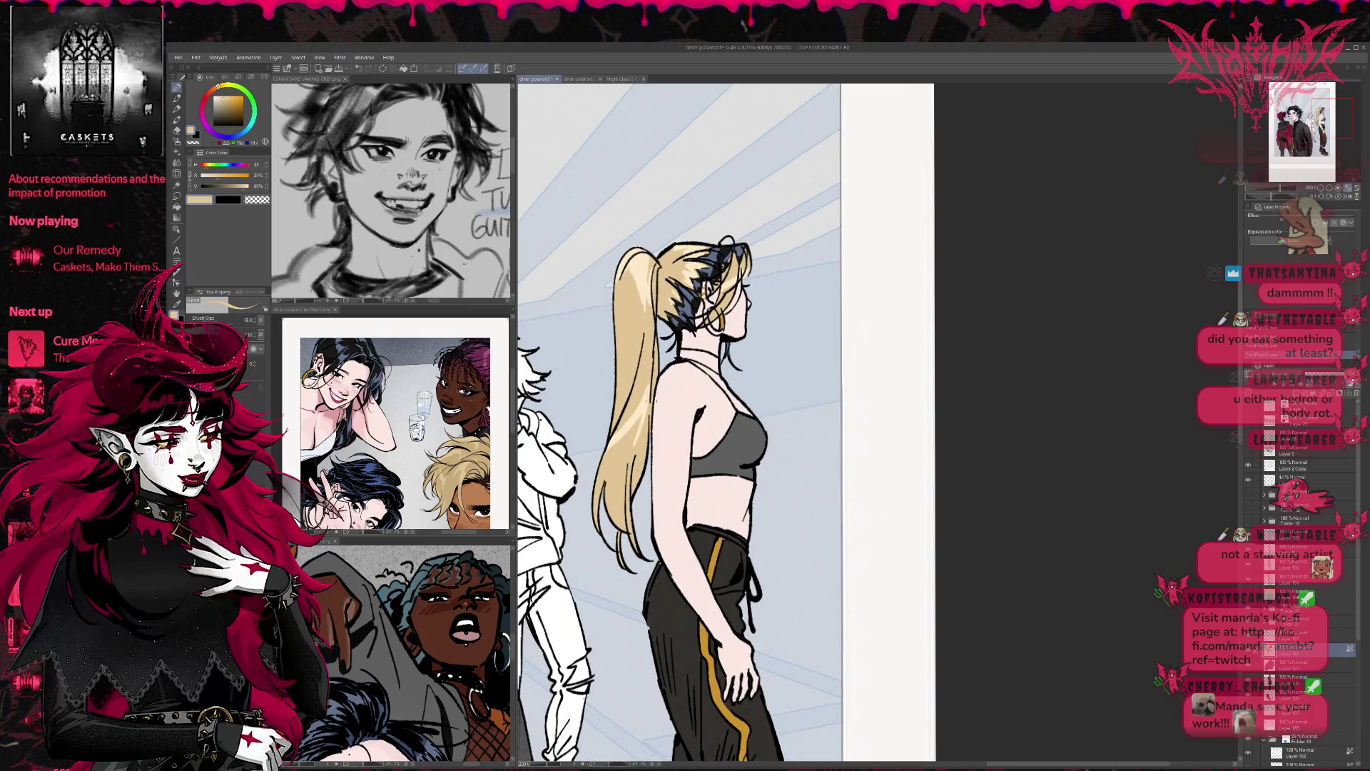
mouse_move(642, 359)
left_mouse_down()
mouse_move(642, 449)
mouse_move(575, 403)
left_mouse_up()
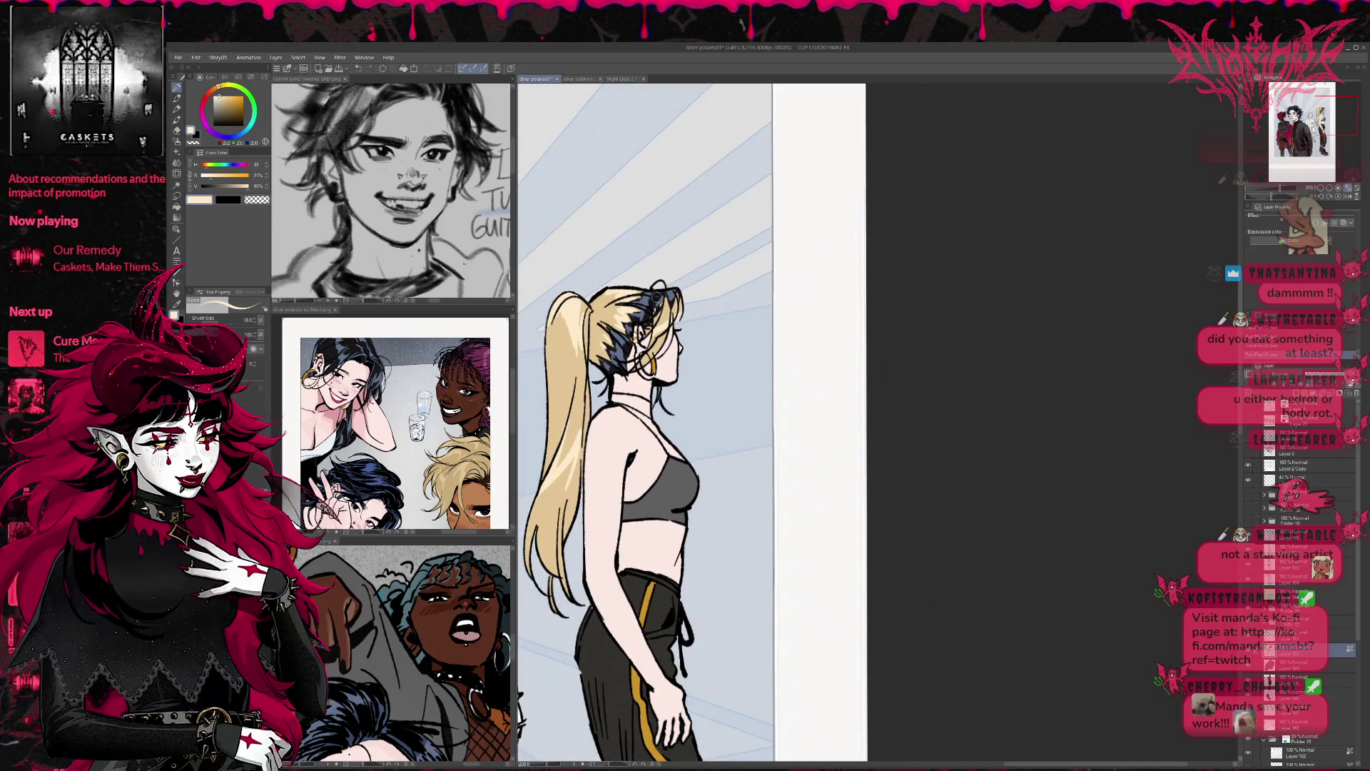
Step: Zoom out to frame the whole panel and pick a pale pink skin tone
key("x")
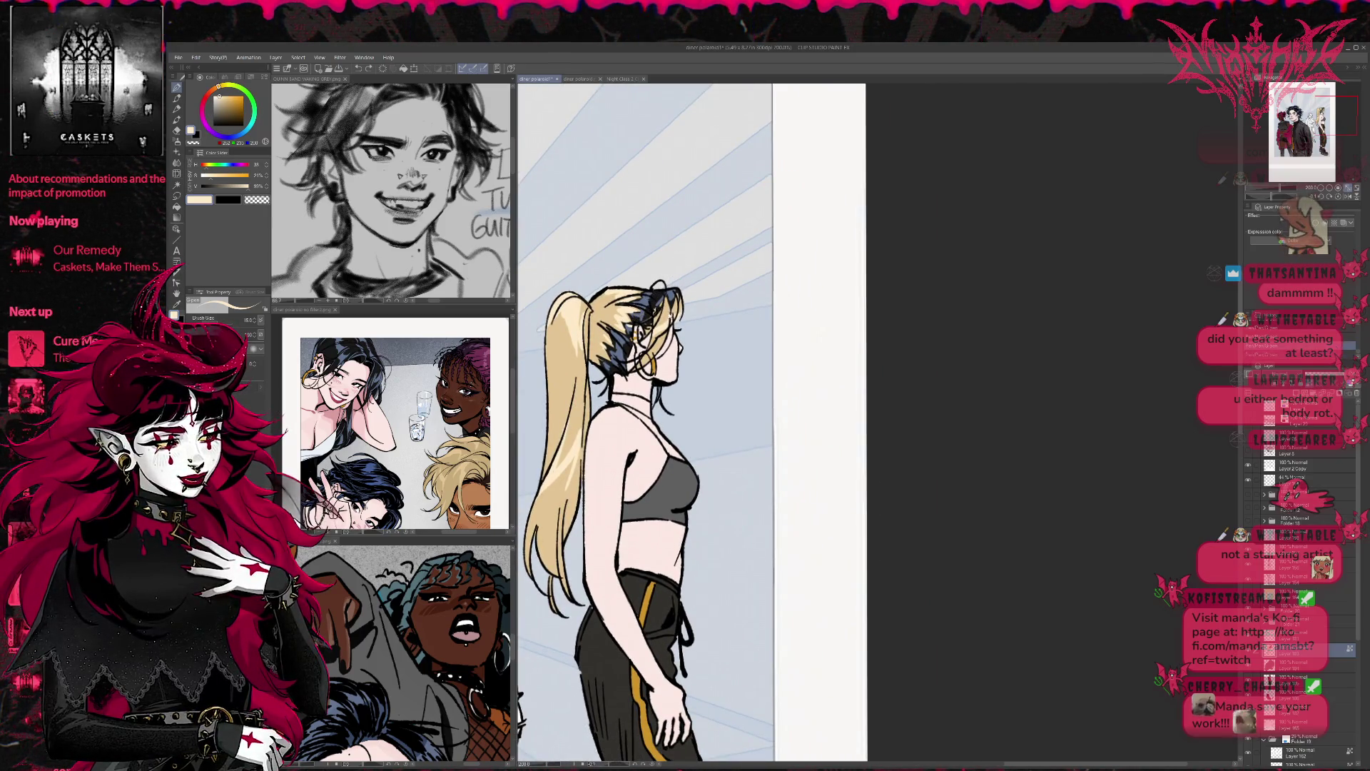
left_click(664, 312, "alt")
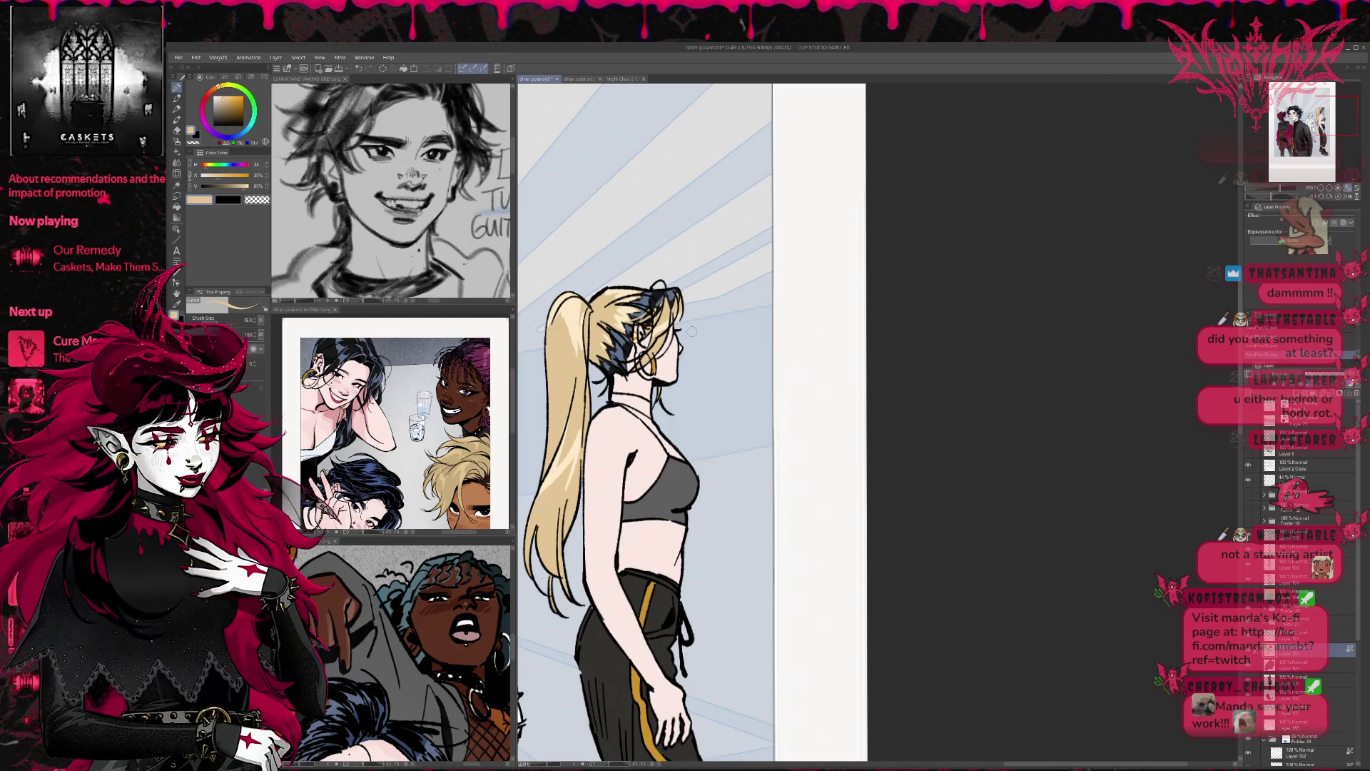
scroll(892, 302, "down", 5)
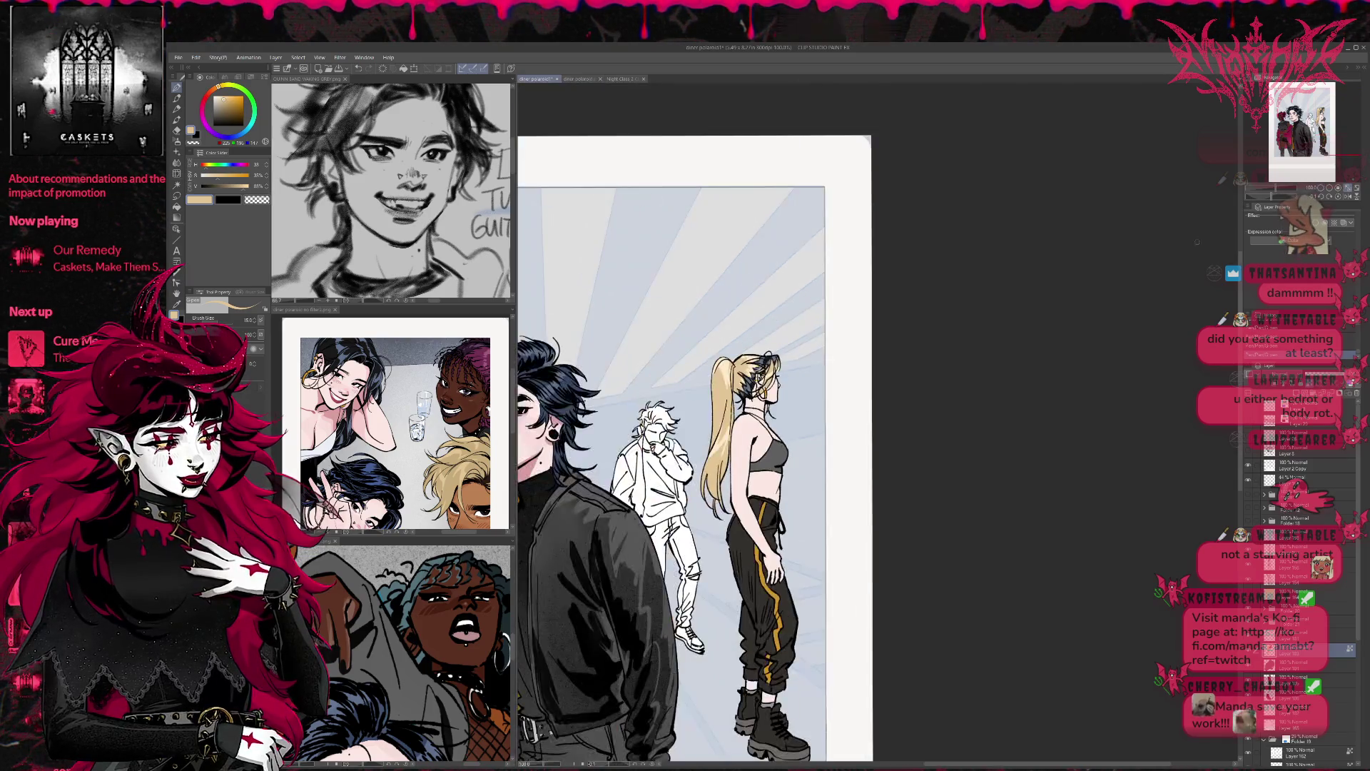
mouse_move(843, 374)
left_mouse_down()
mouse_move(863, 397)
mouse_move(893, 386)
left_mouse_up()
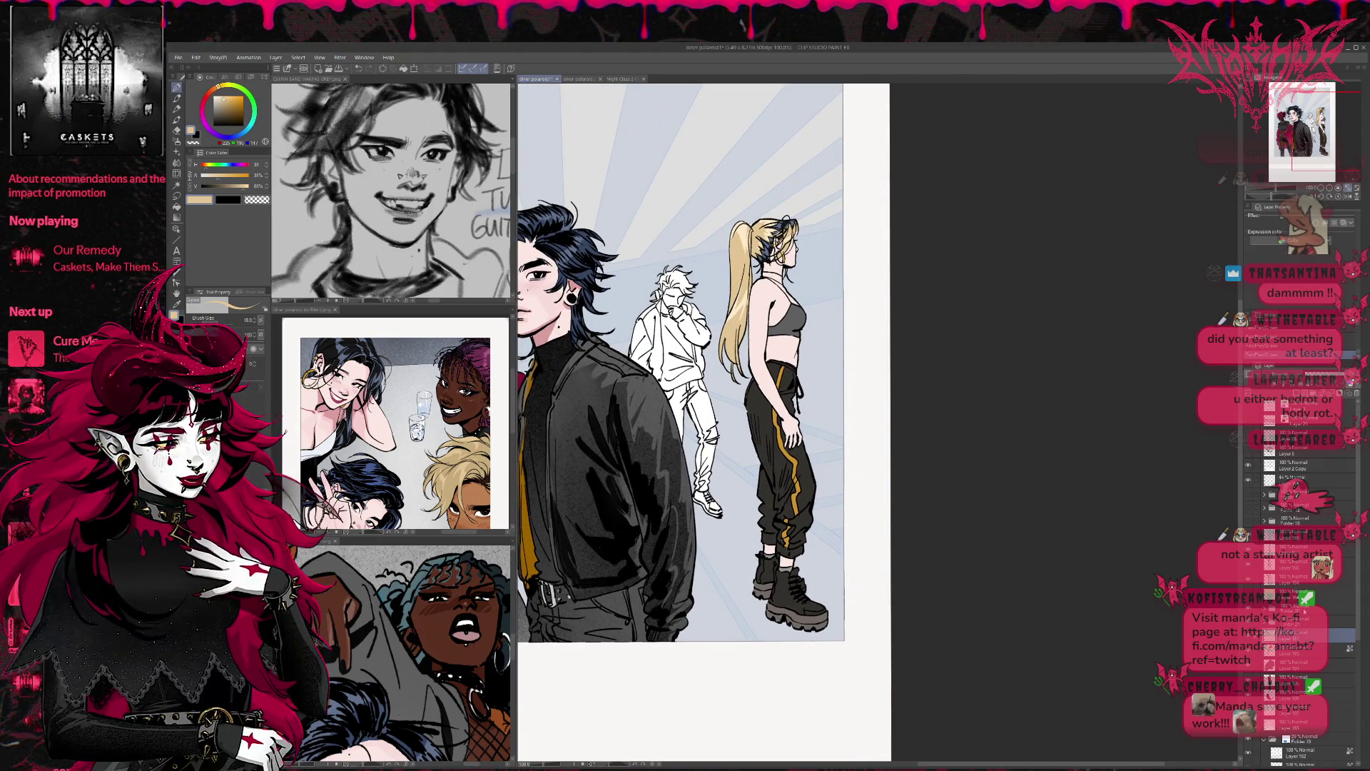
left_click(553, 295, "alt")
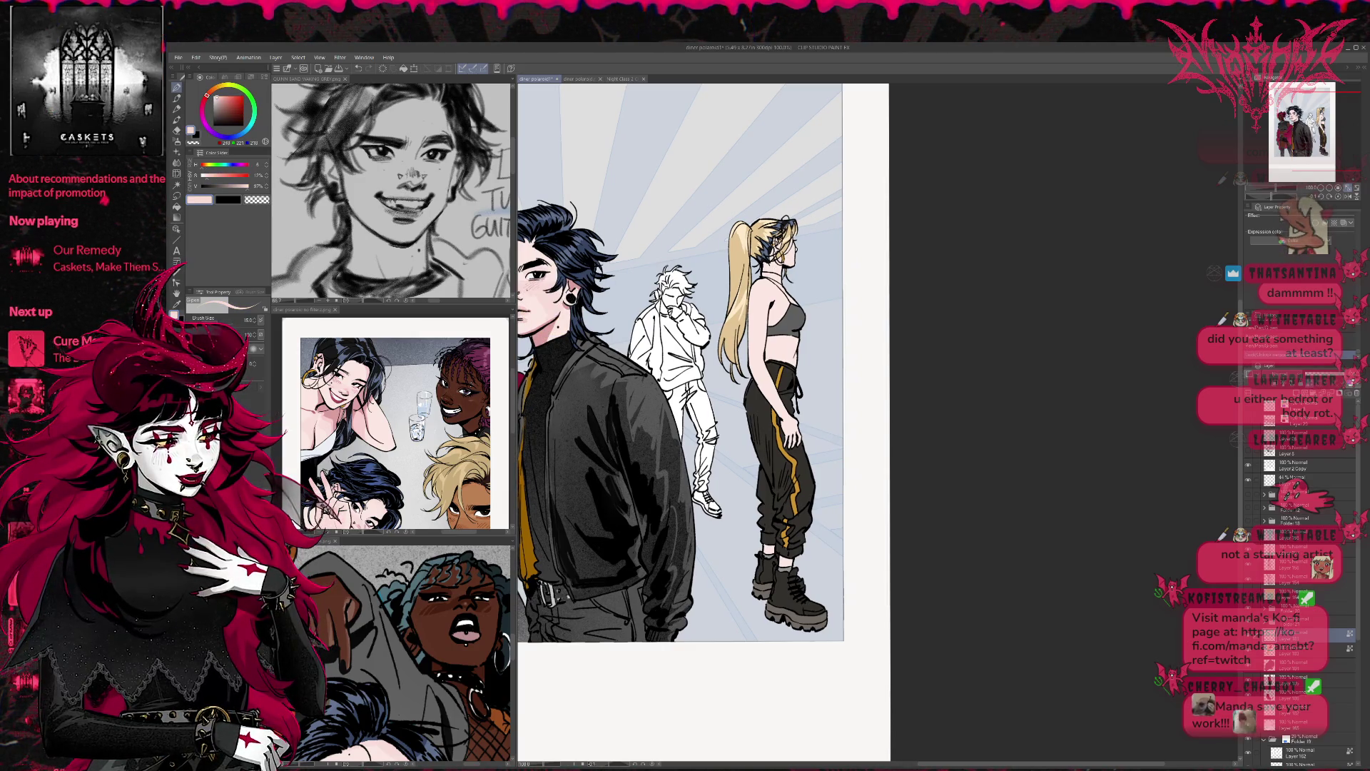
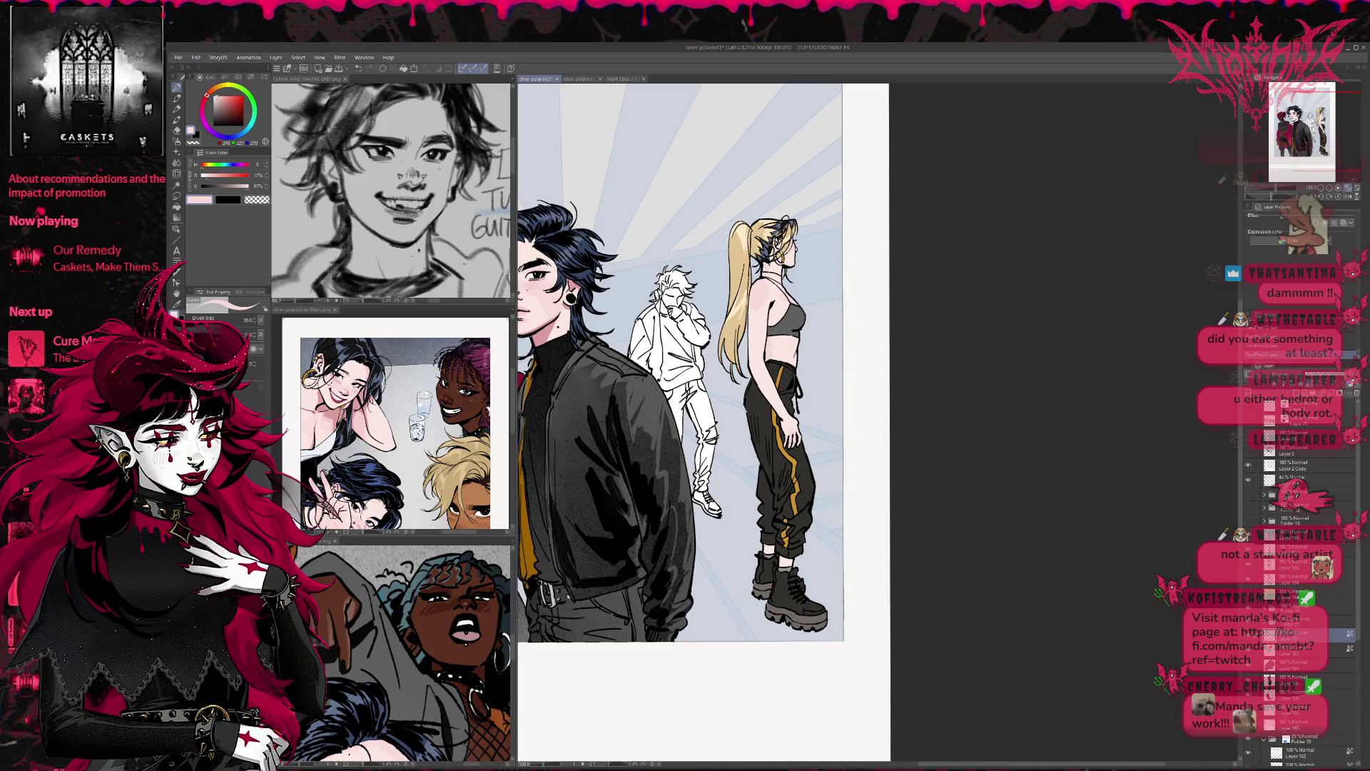
Step: Glance at the unfiltered diner polaroid, then pan and zoom in on the group illustration
left_click(307, 309)
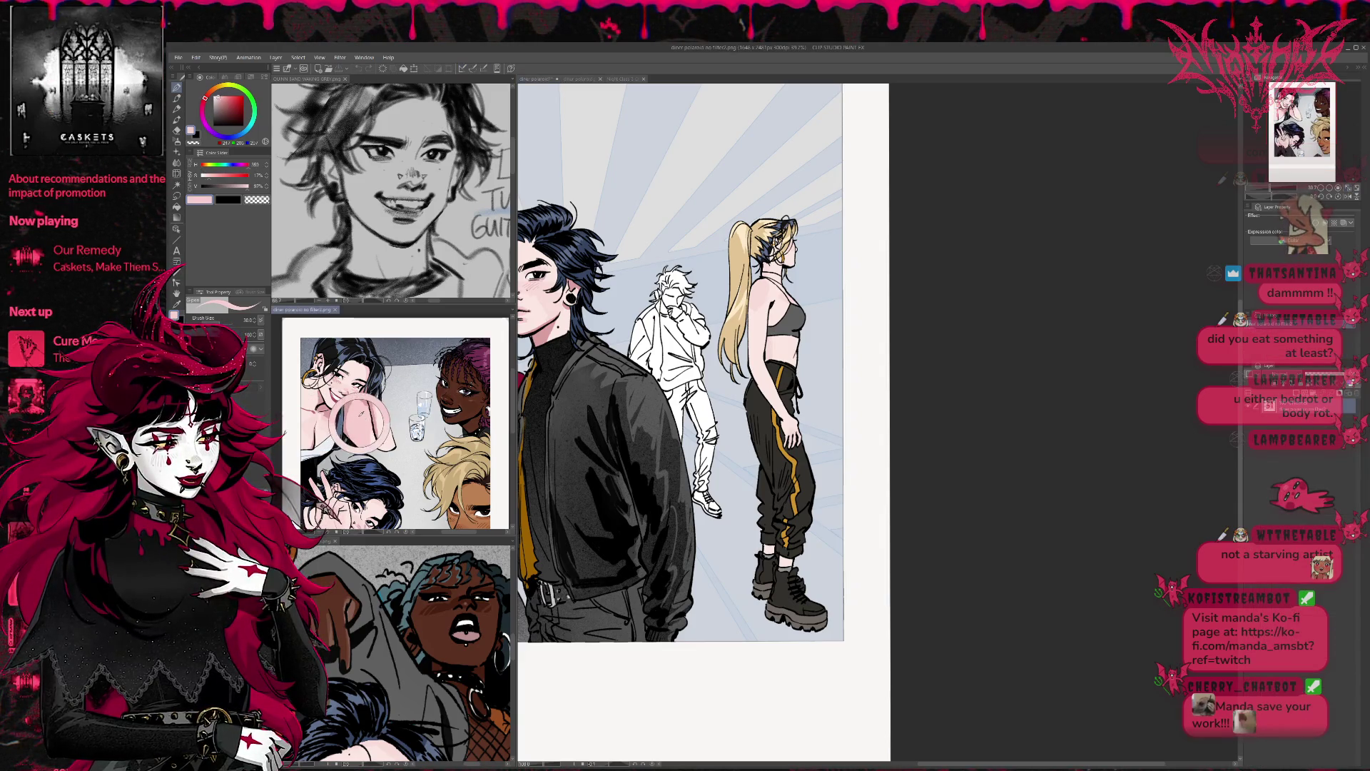
left_click(536, 79)
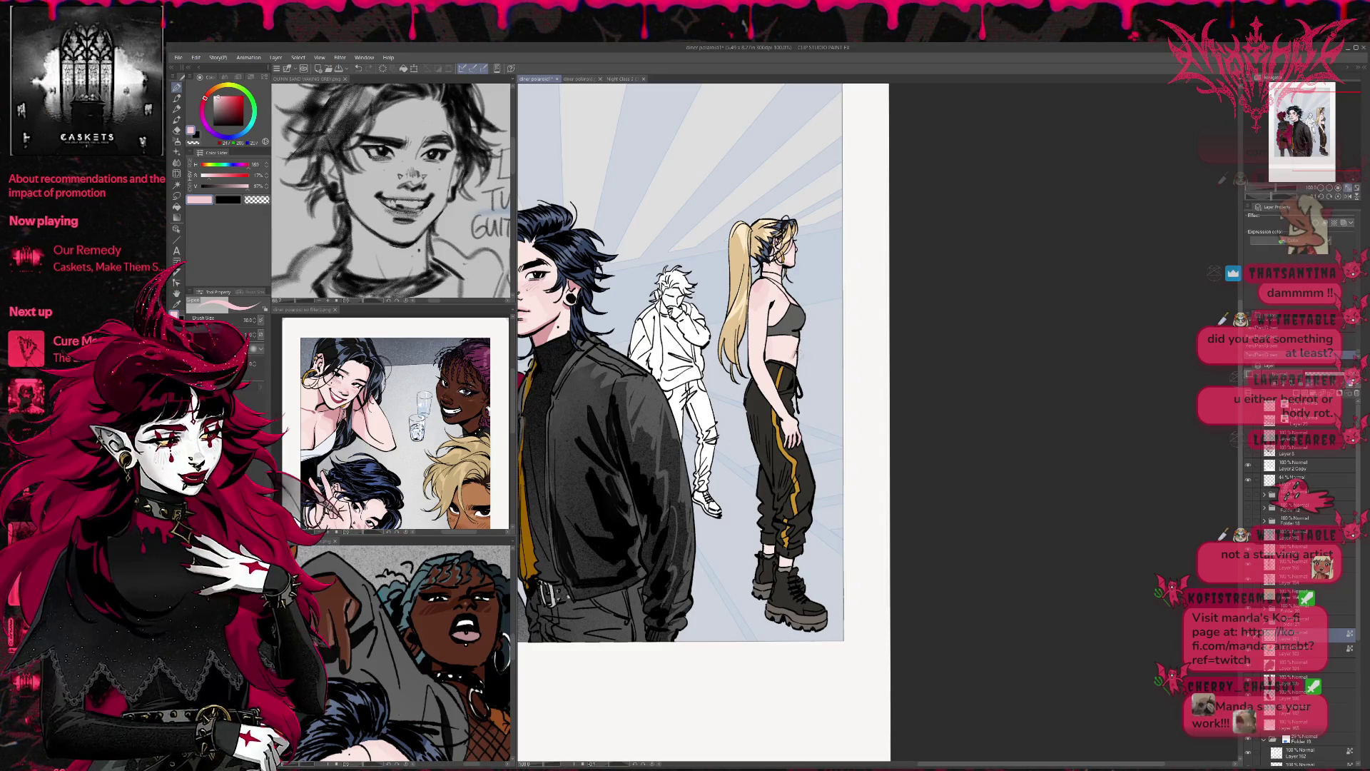
left_click_drag(751, 364, 747, 339)
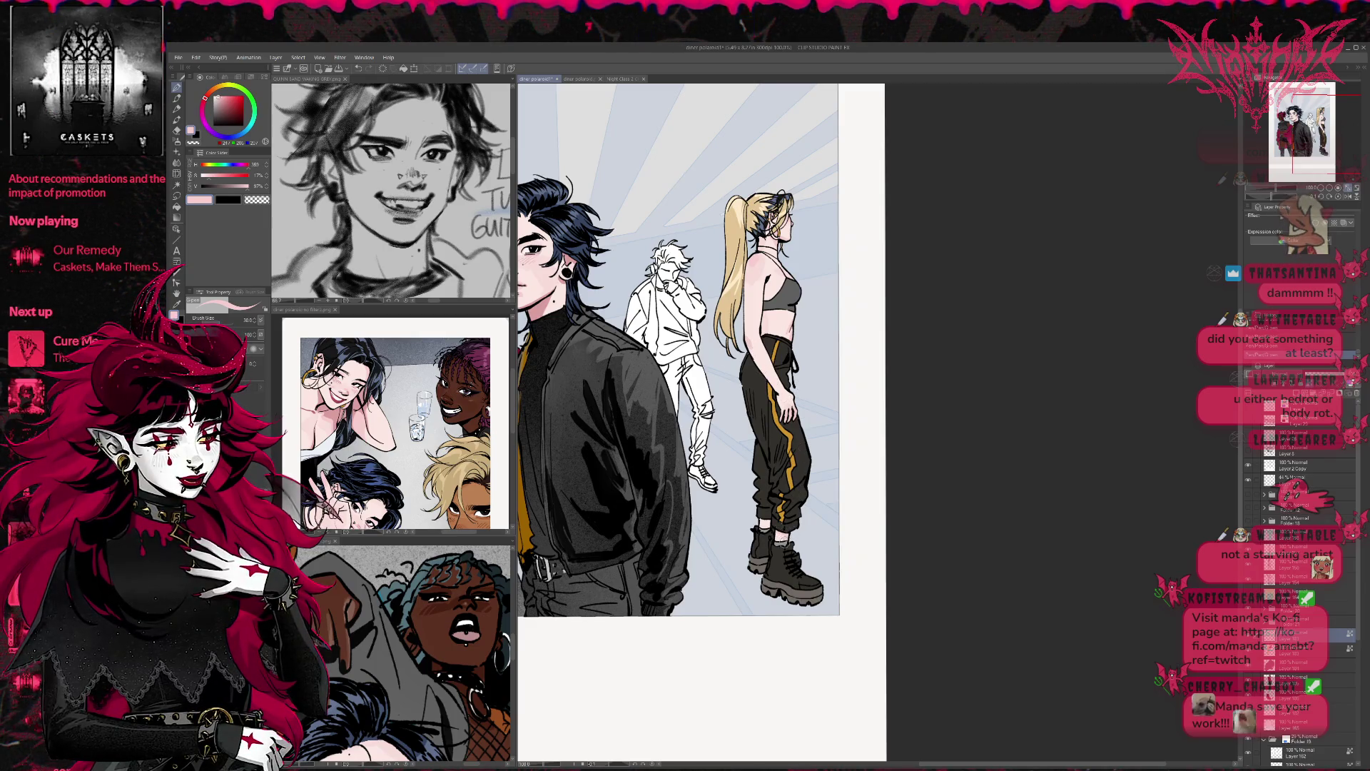
scroll(801, 467, "up", 3)
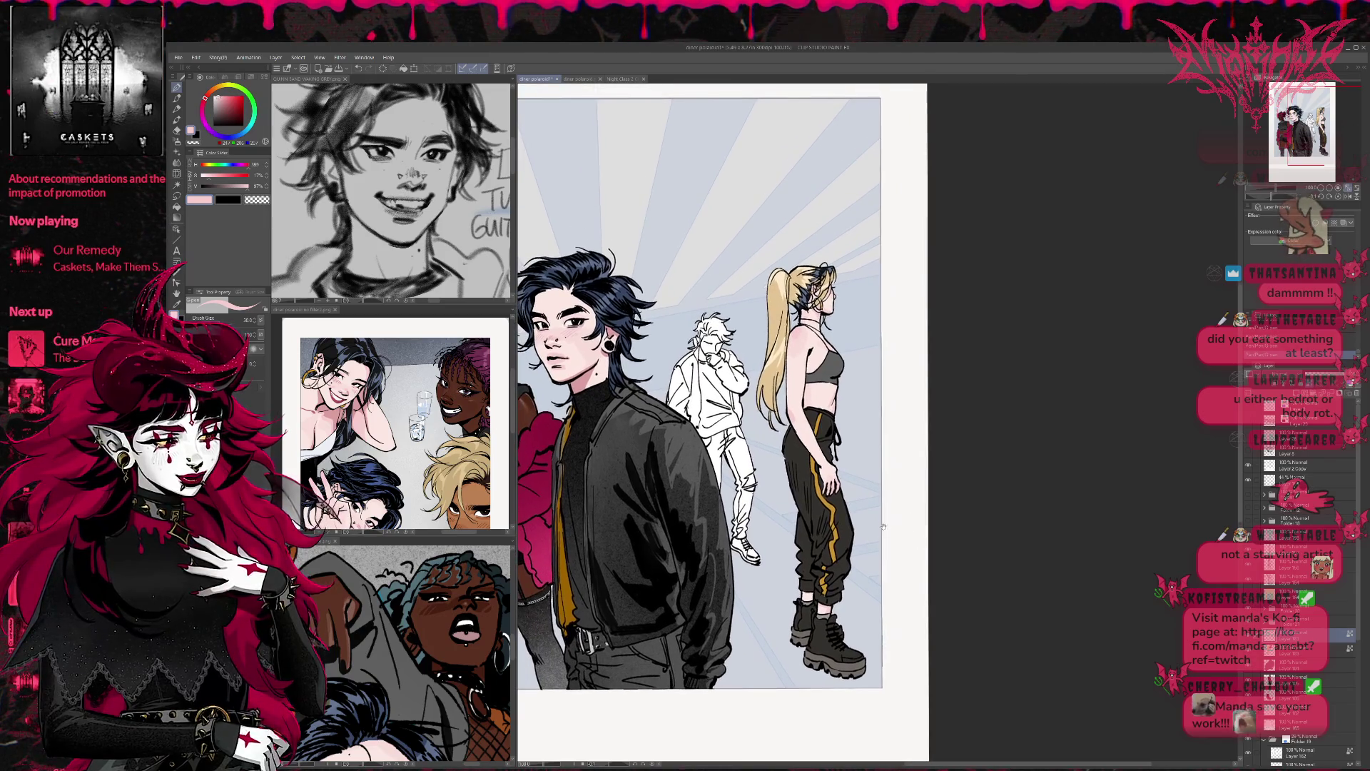
scroll(877, 560, "up", 2)
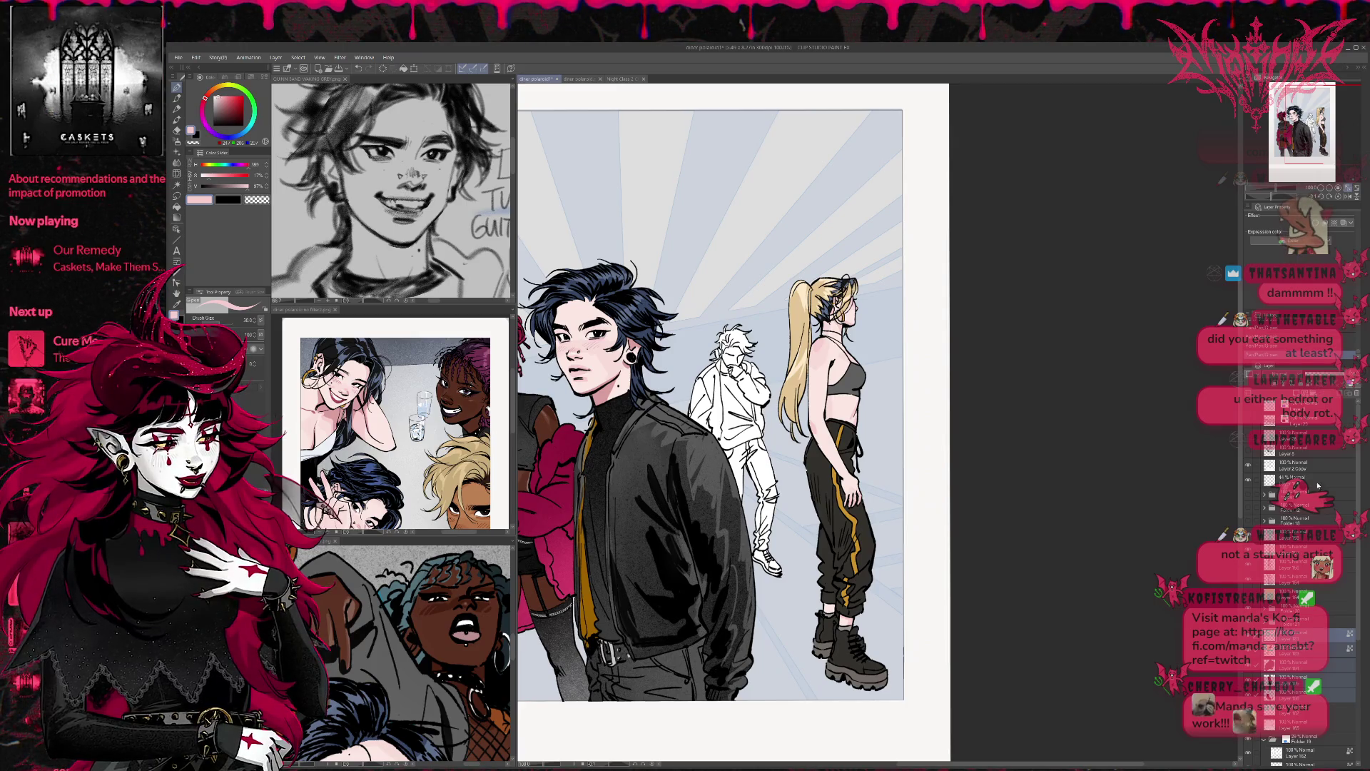
Step: Fill the white-haired figure's face, hand and ripped knee with a brown skin tone from the reference
left_click(1298, 634)
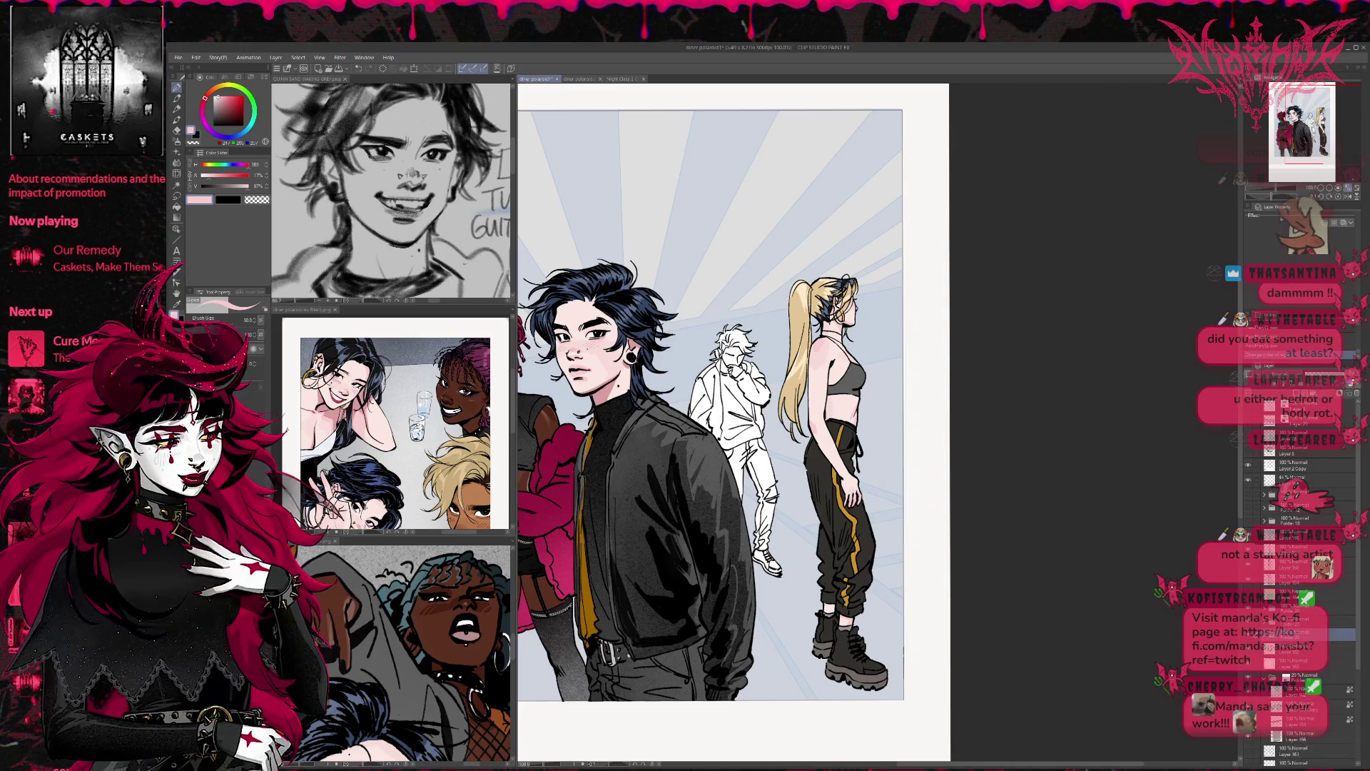
left_click(1299, 648)
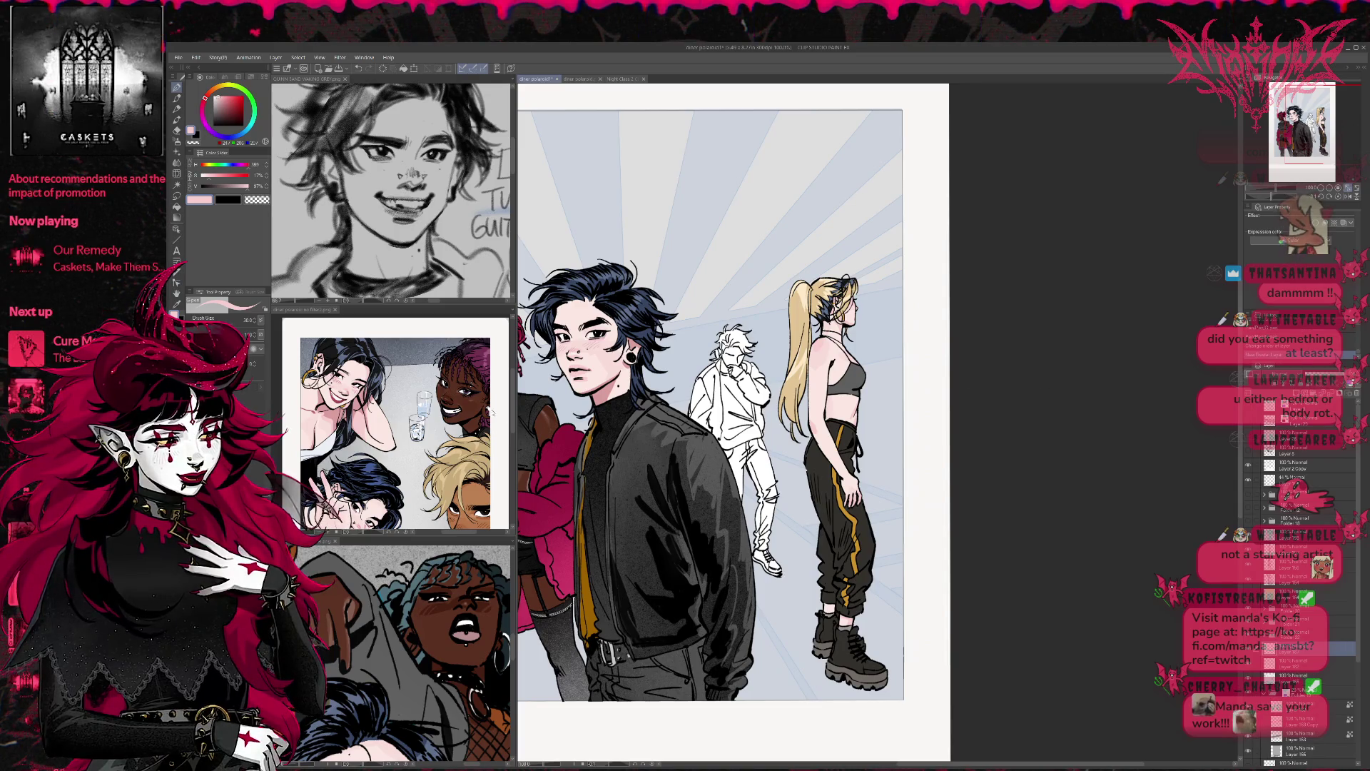
left_click(464, 457)
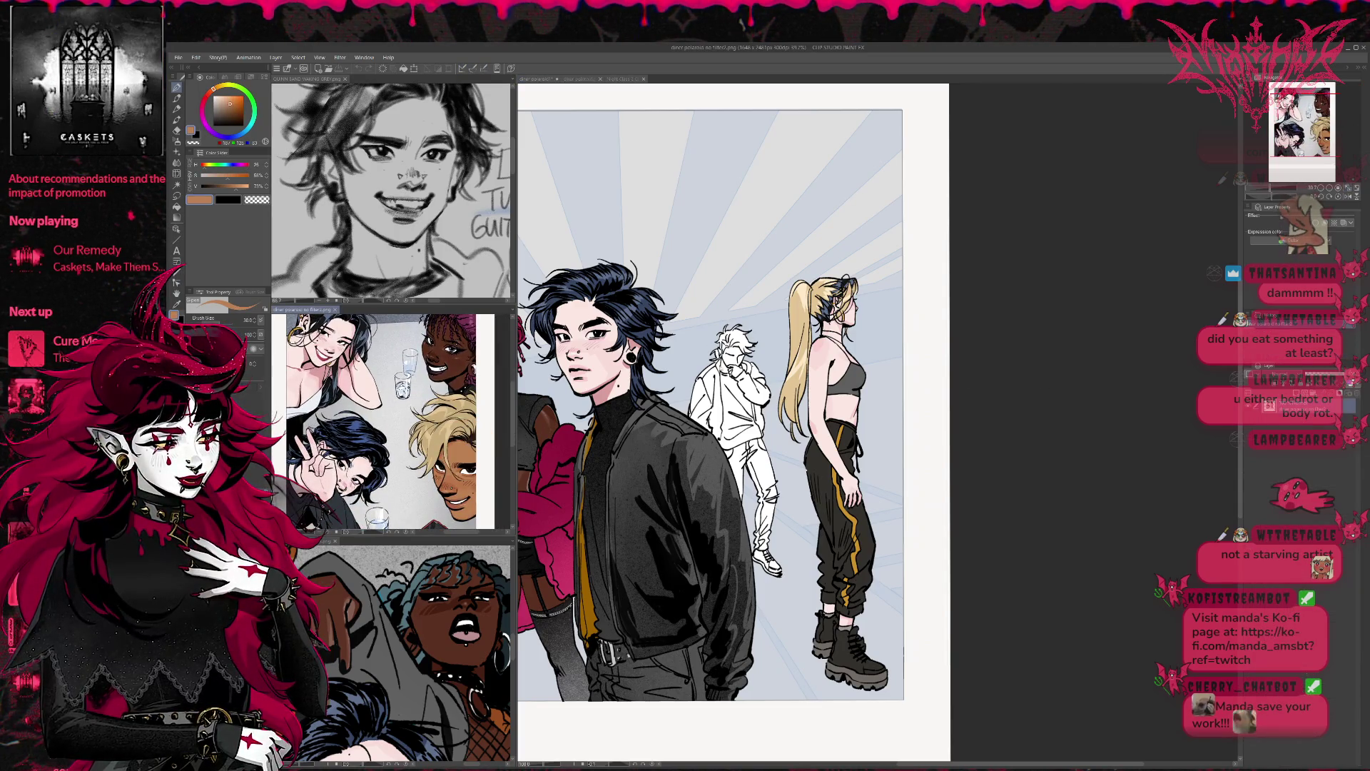
key("g")
left_click(732, 355)
left_click(725, 366)
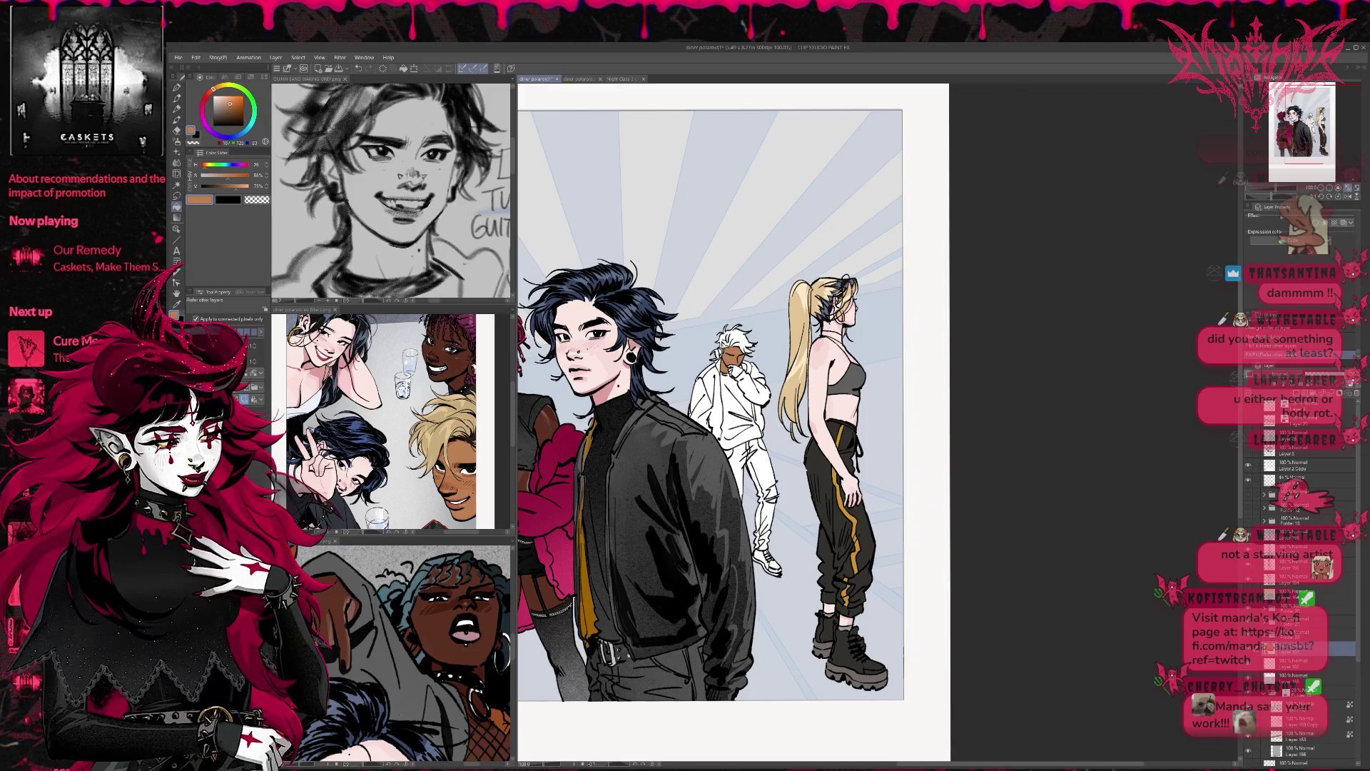
left_click(744, 364)
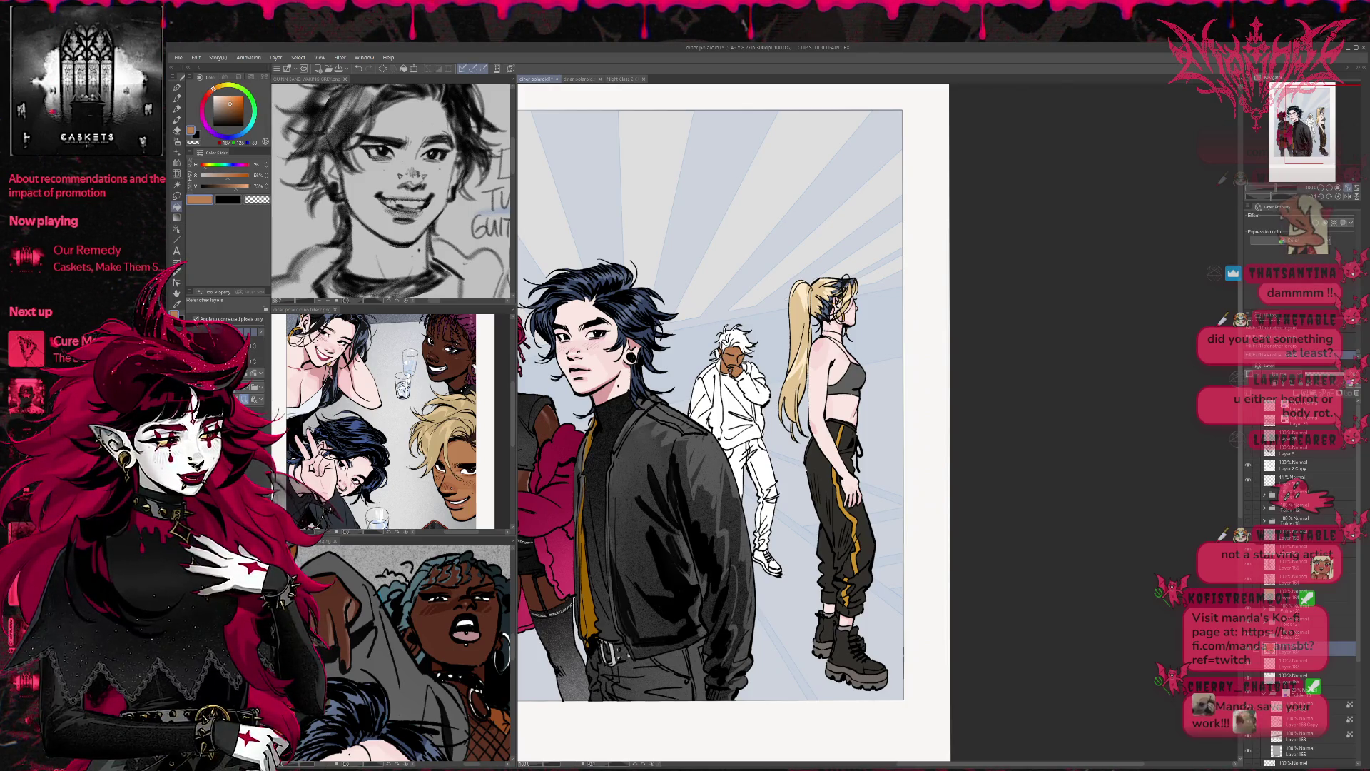
left_click(773, 493)
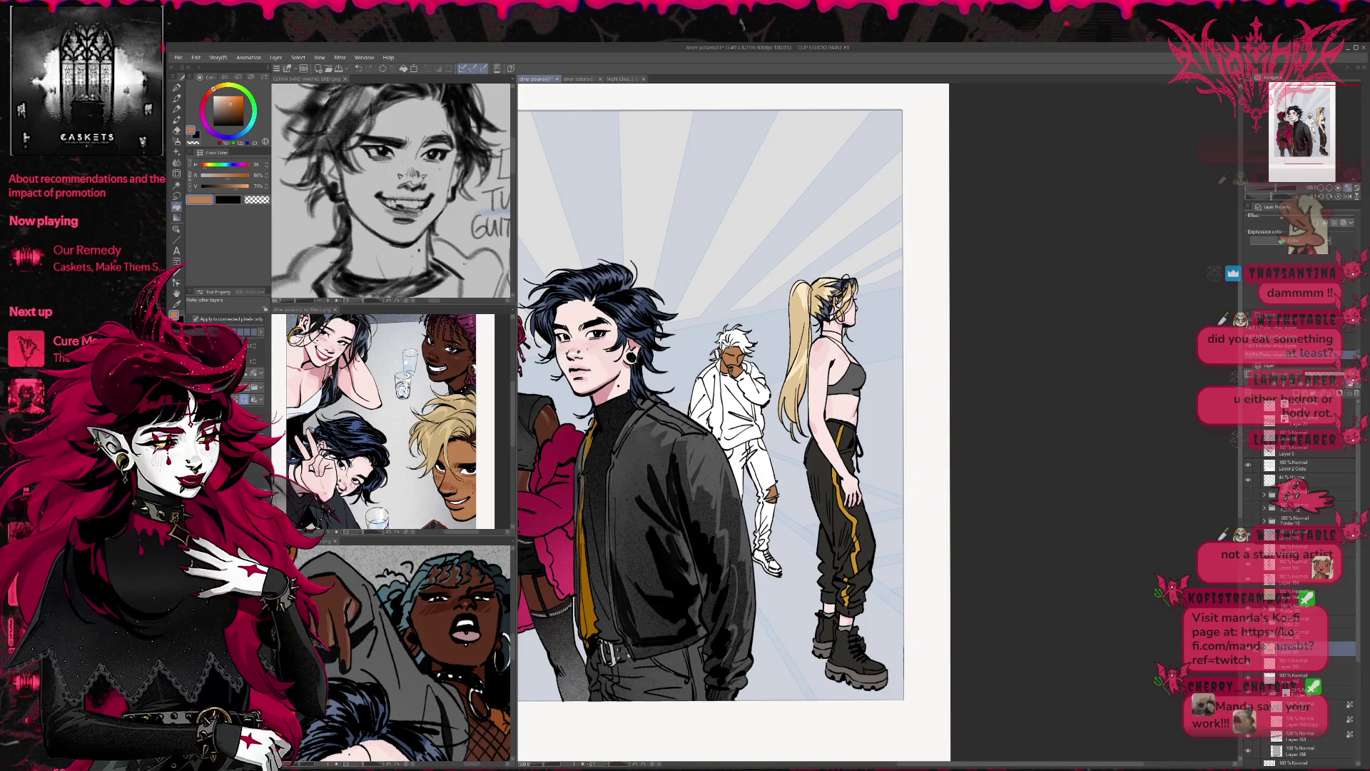
Step: Switch back to the pen and sample a dark hair colour from the reference
key("p")
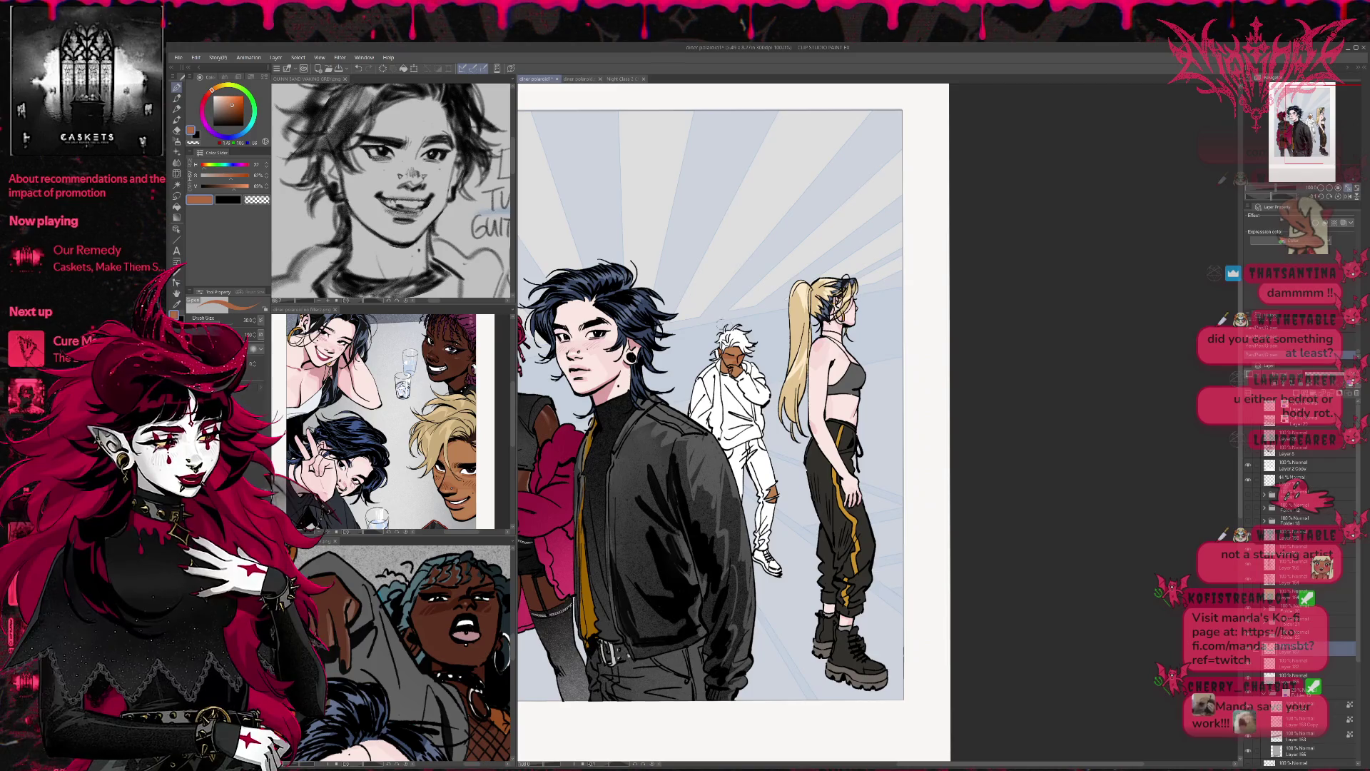
left_click(459, 428)
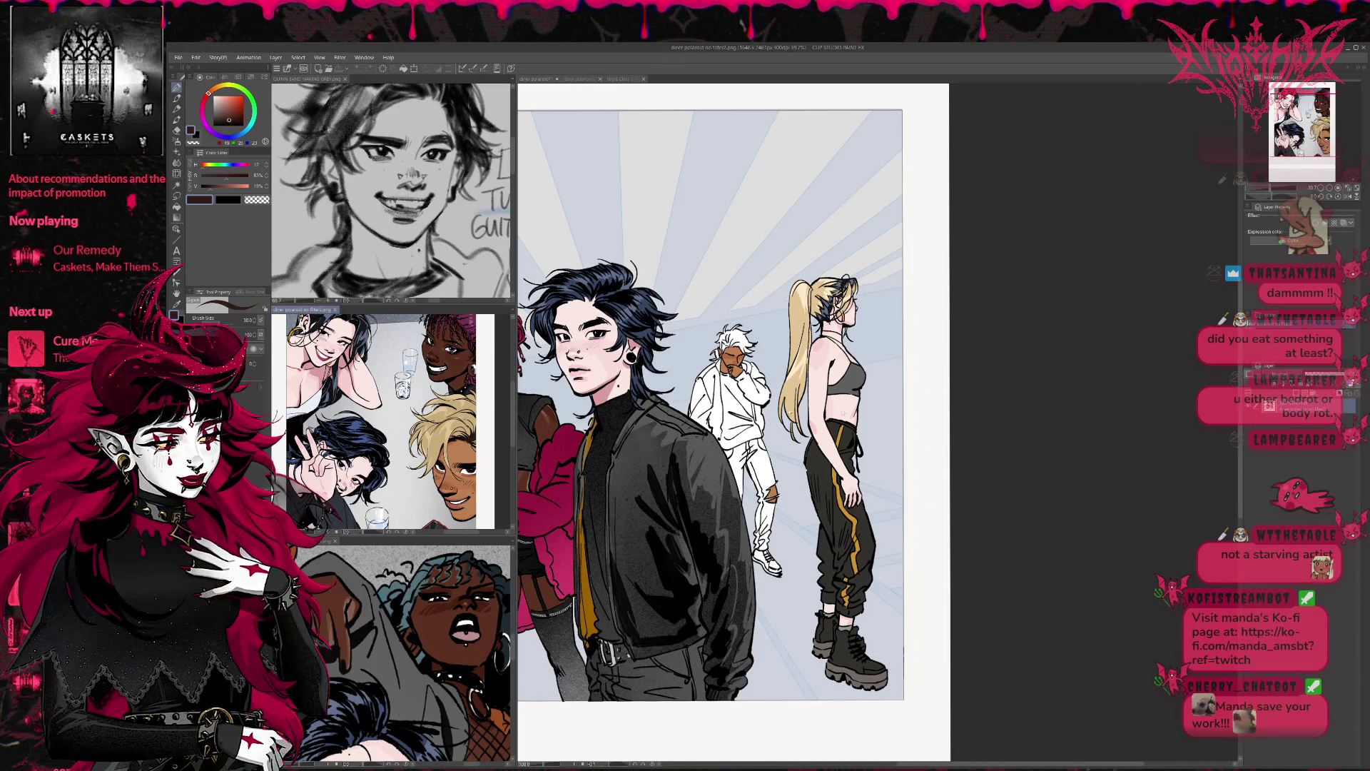
key("ctrl+Tab")
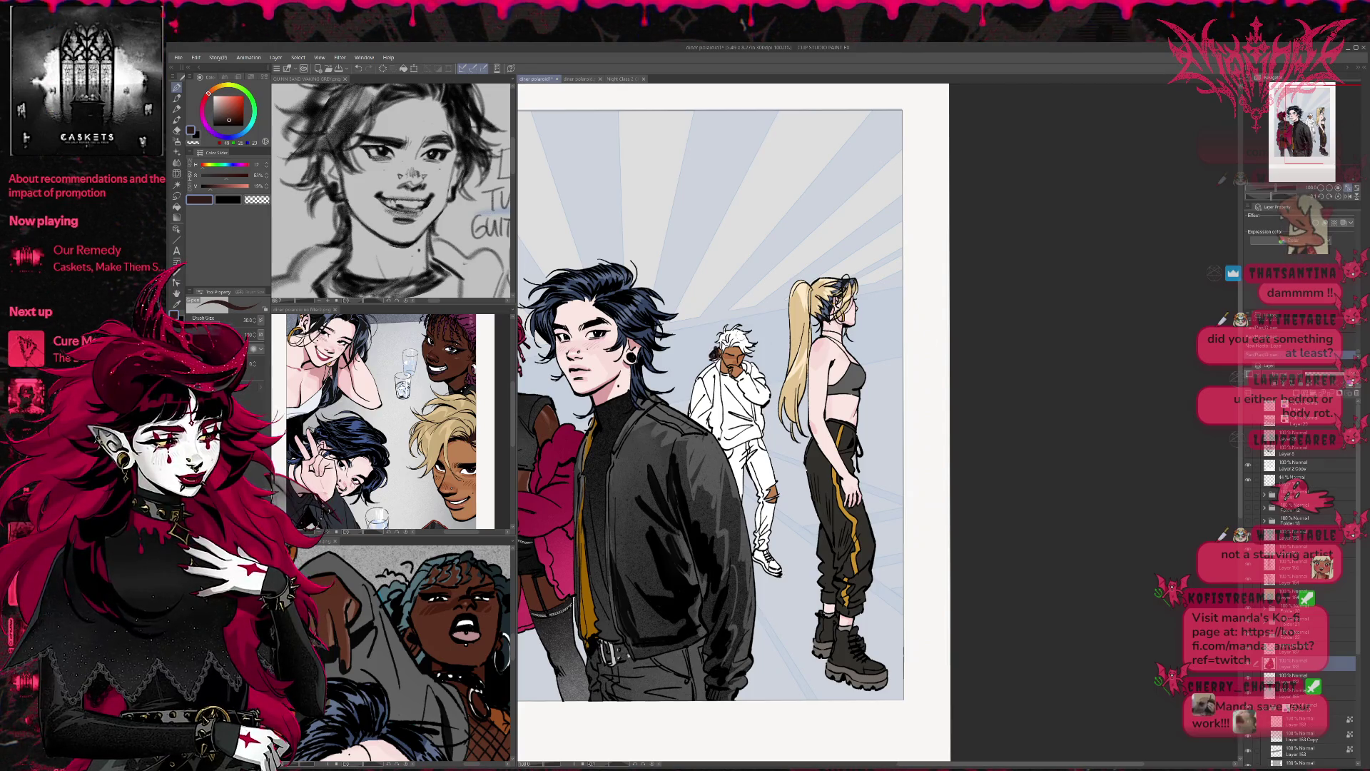
key("ctrl+z")
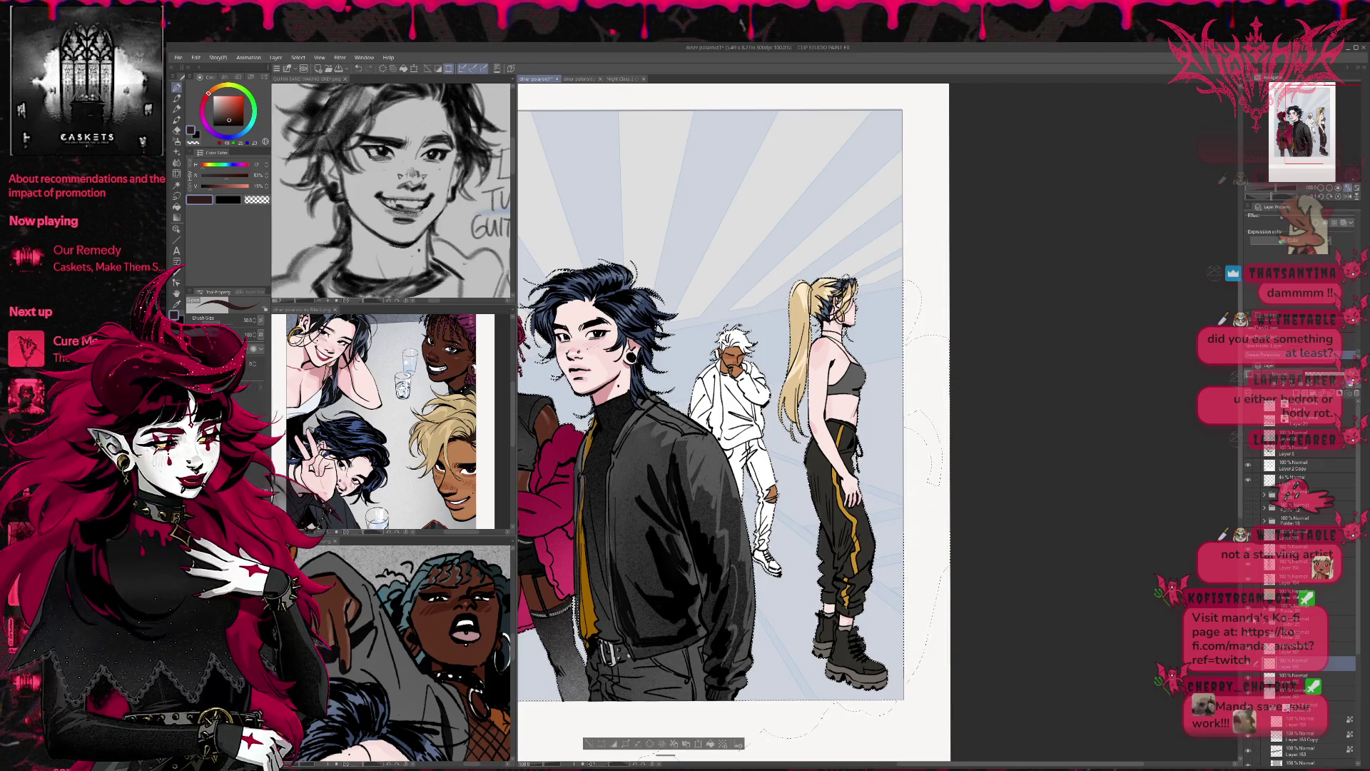
Step: Paint the background figure's hair dark brown inside the selection, then deselect
mouse_move(715, 349)
left_mouse_down()
mouse_move(728, 332)
mouse_move(754, 353)
left_mouse_up()
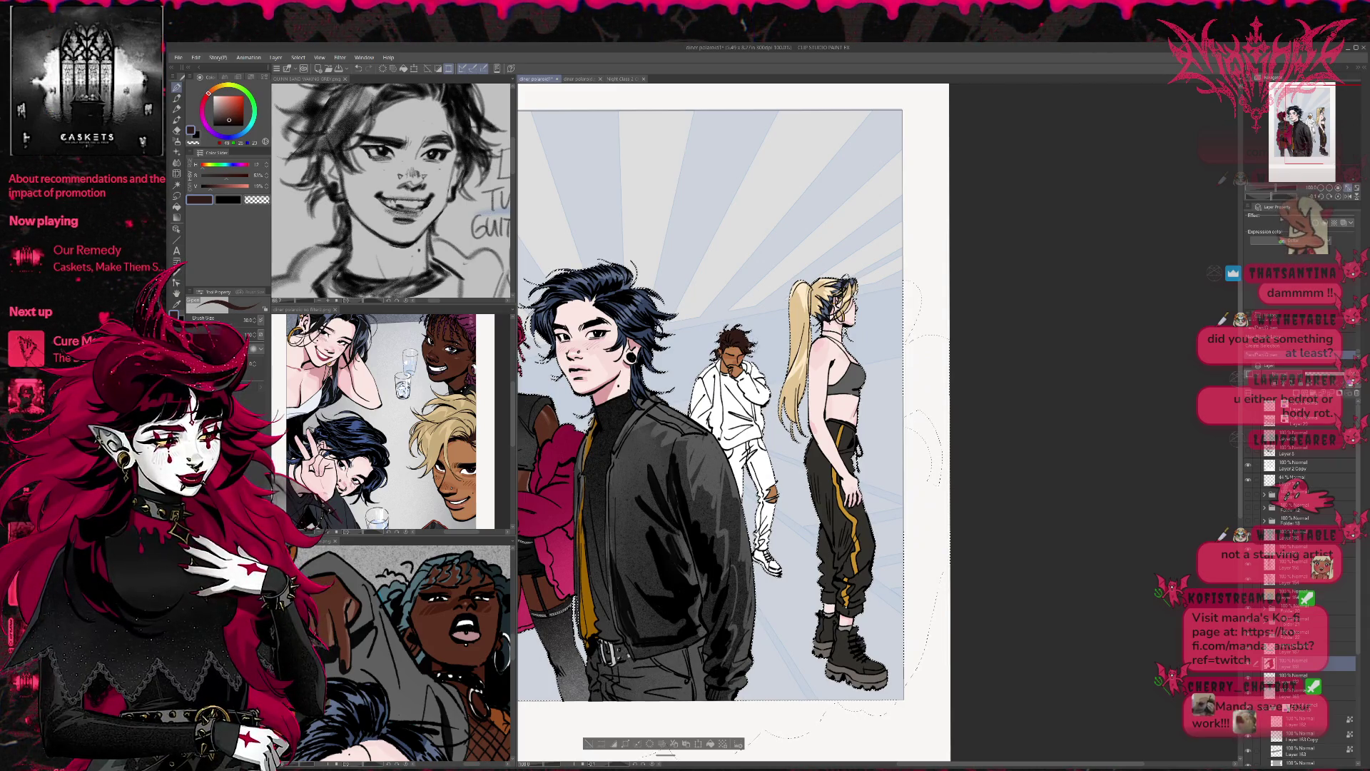
left_click_drag(360, 557, 457, 653)
left_click(400, 613, "alt")
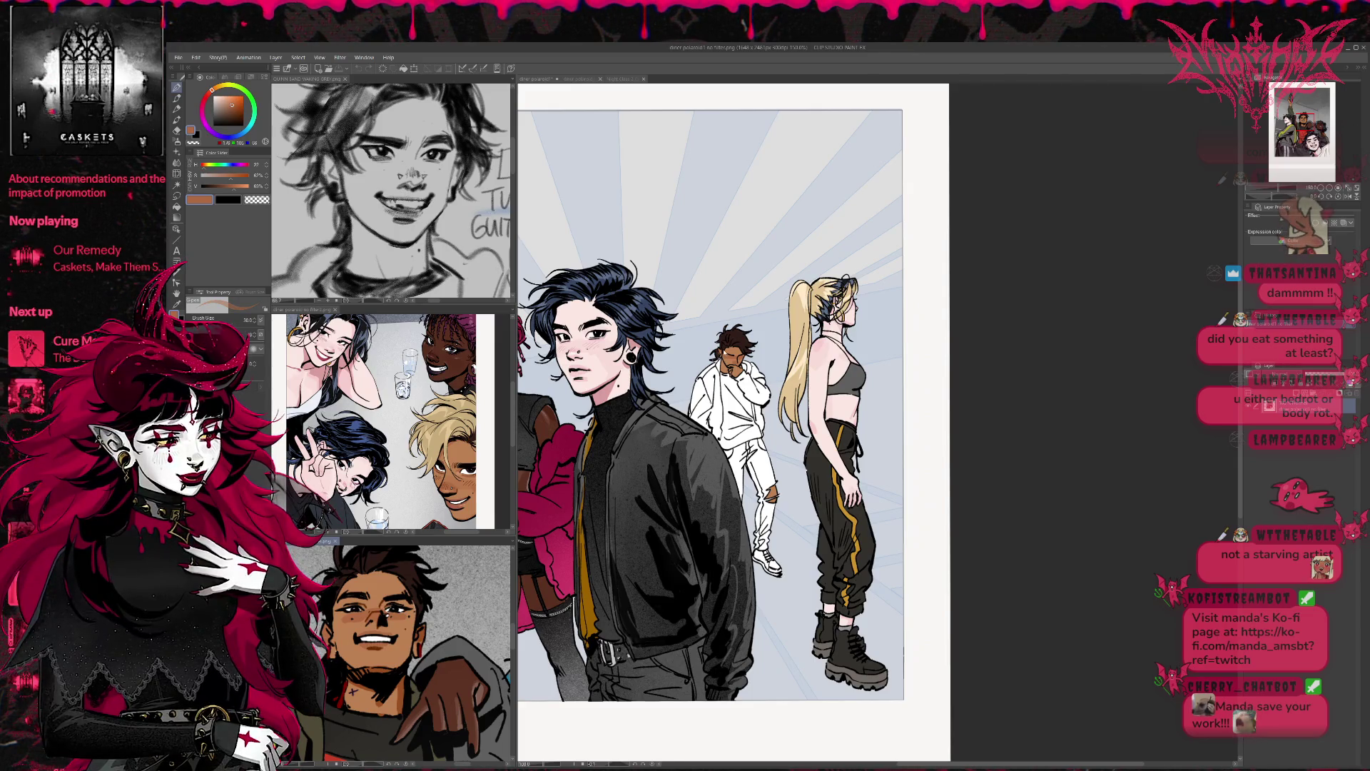
key("ctrl+Tab")
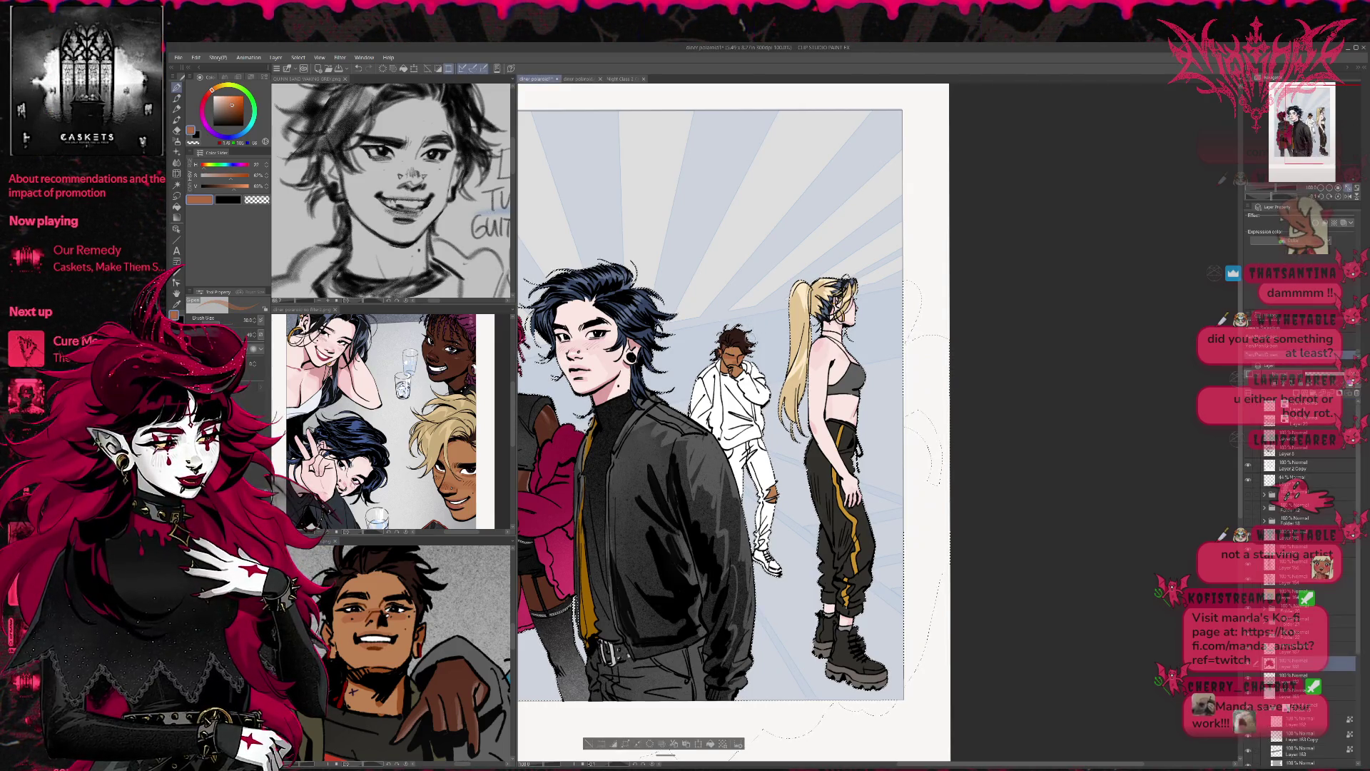
key("ctrl+d")
Step: Sample the dark brown hair colour and choose the layer for the next colour
left_click_drag(777, 336, 769, 326)
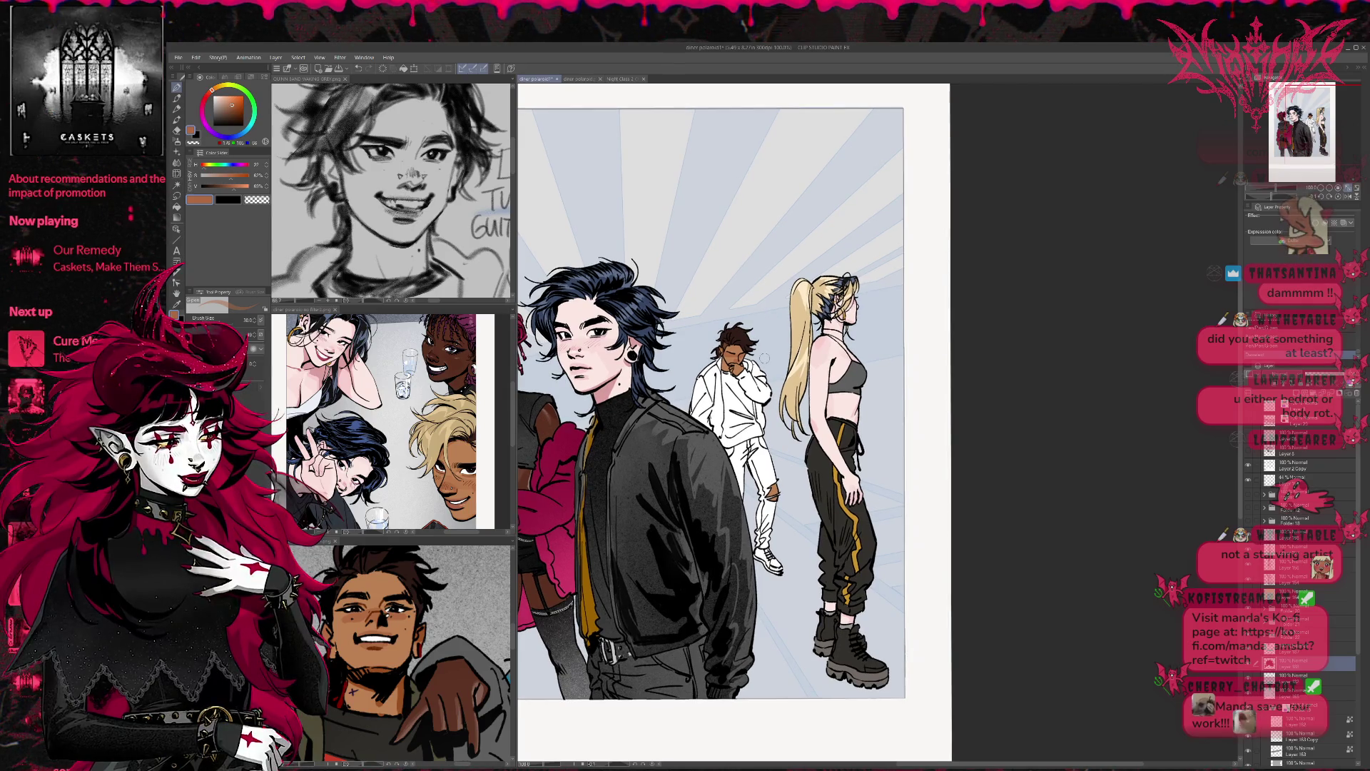
left_click(726, 328, "alt")
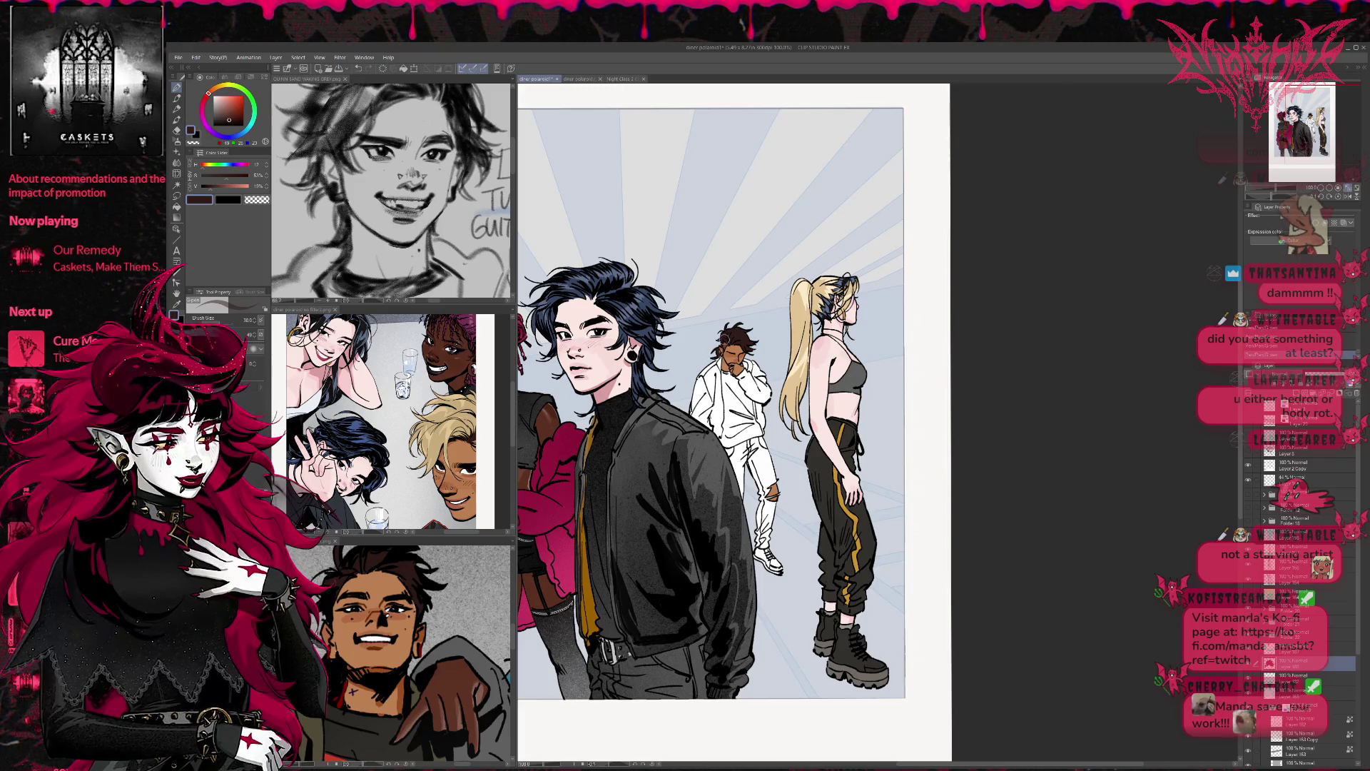
scroll(754, 328, "down", 1)
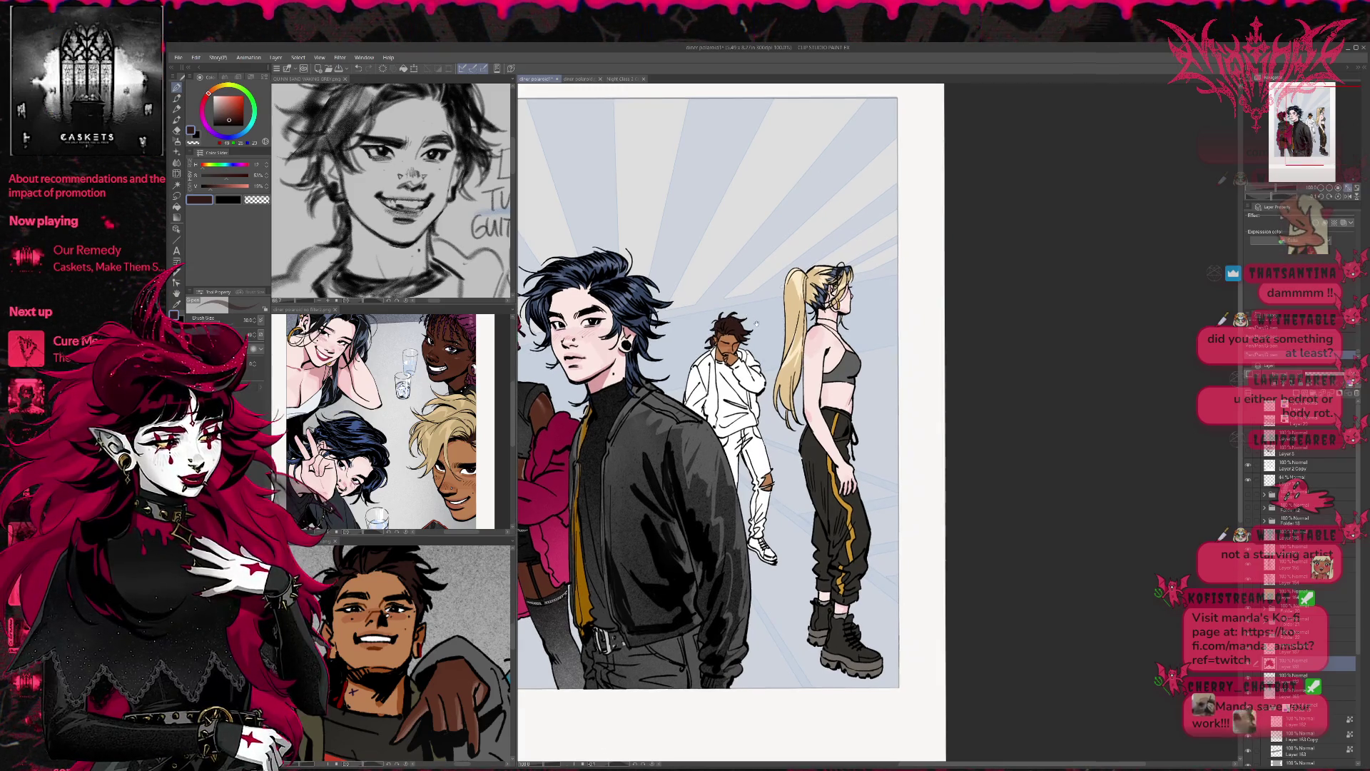
left_click(1299, 675)
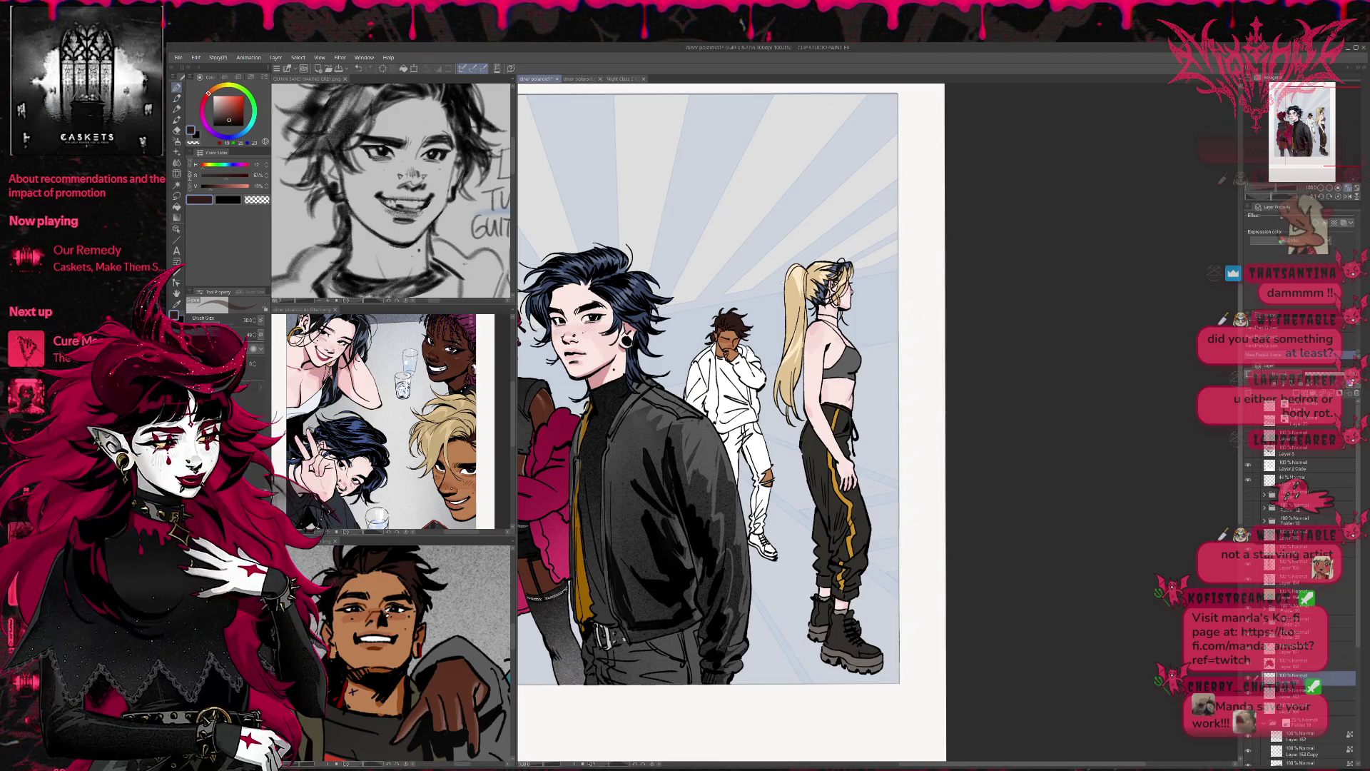
Step: Fill the figure's sleeve and jacket with dark green sampled from the reference
left_click(399, 642, "alt")
left_click(745, 364)
key("g")
left_click(748, 371)
left_click(749, 356)
left_click(752, 359)
left_click(755, 399)
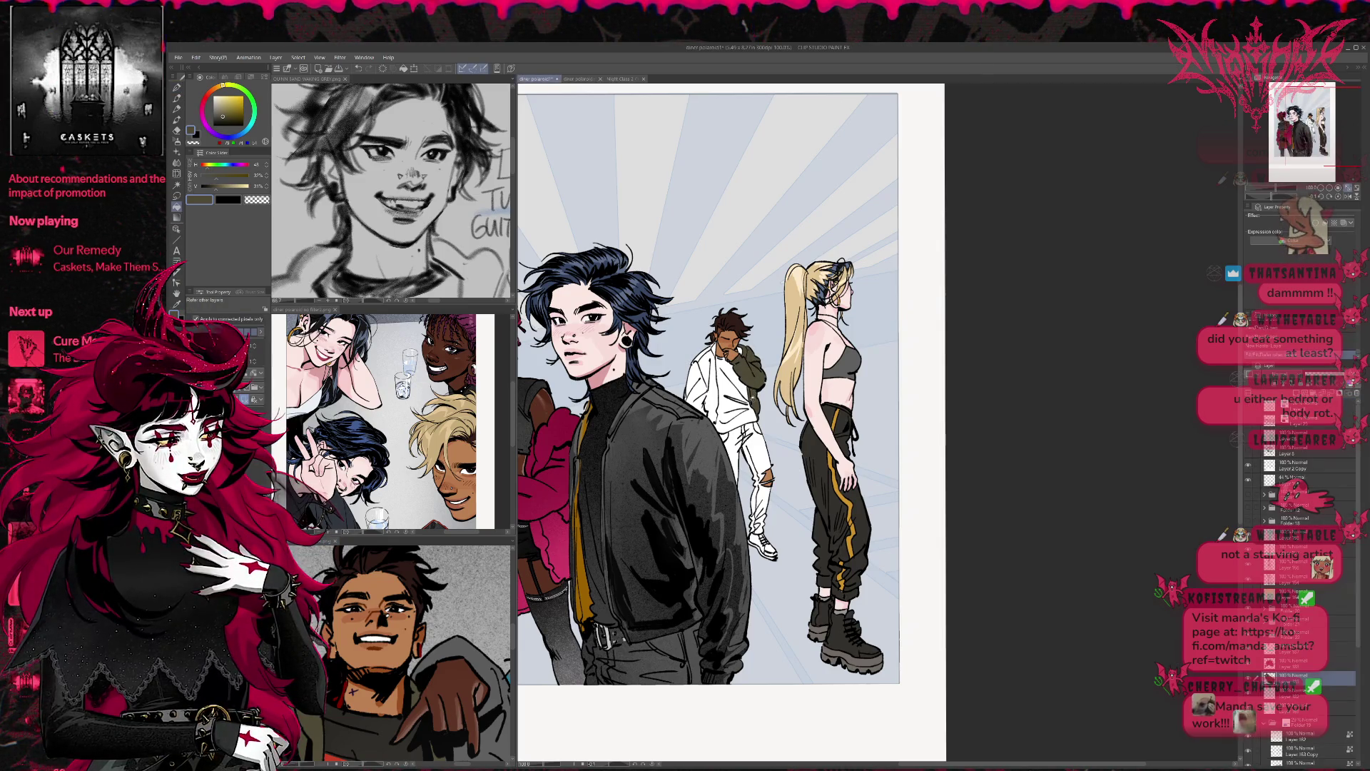
left_click(695, 385)
left_click(710, 407)
left_click(710, 371)
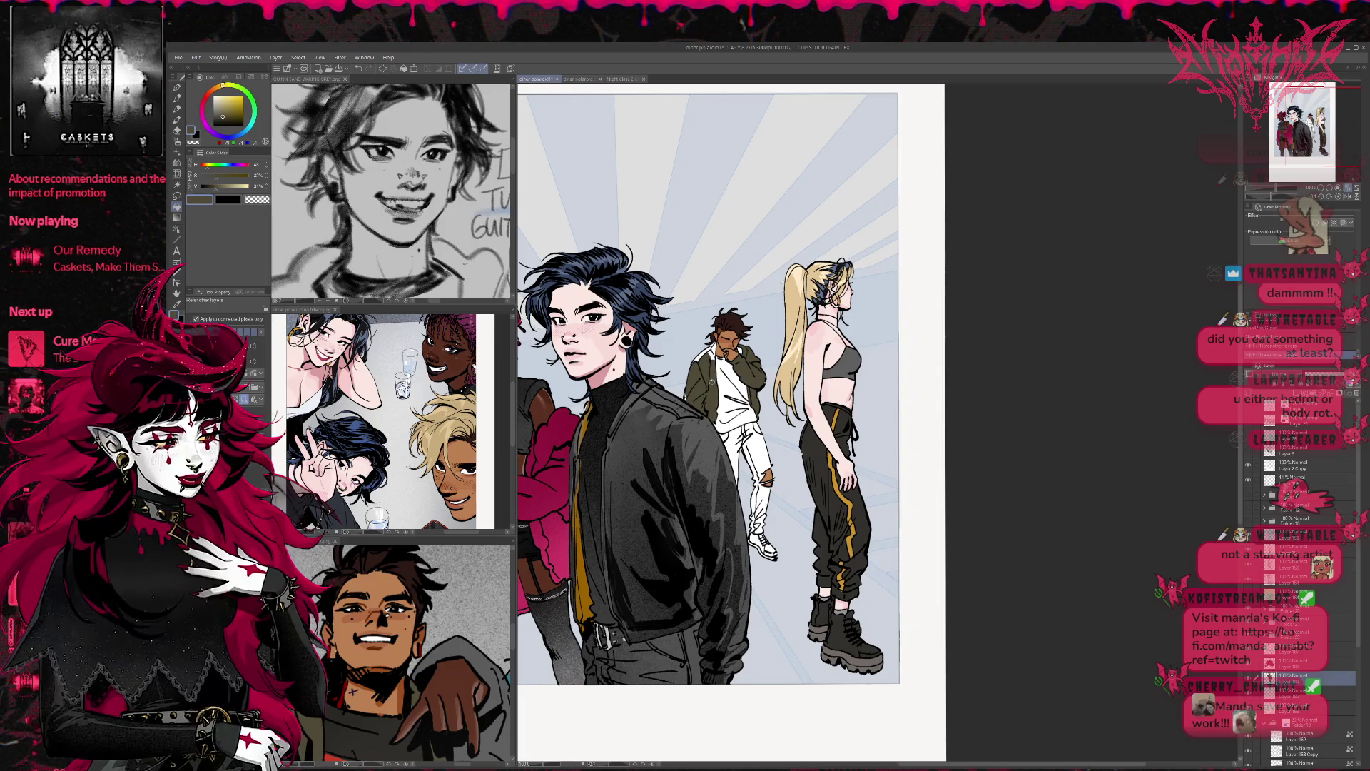
Step: Touch up the green jacket edges with the pen, then sample a dark red from the reference
key("p")
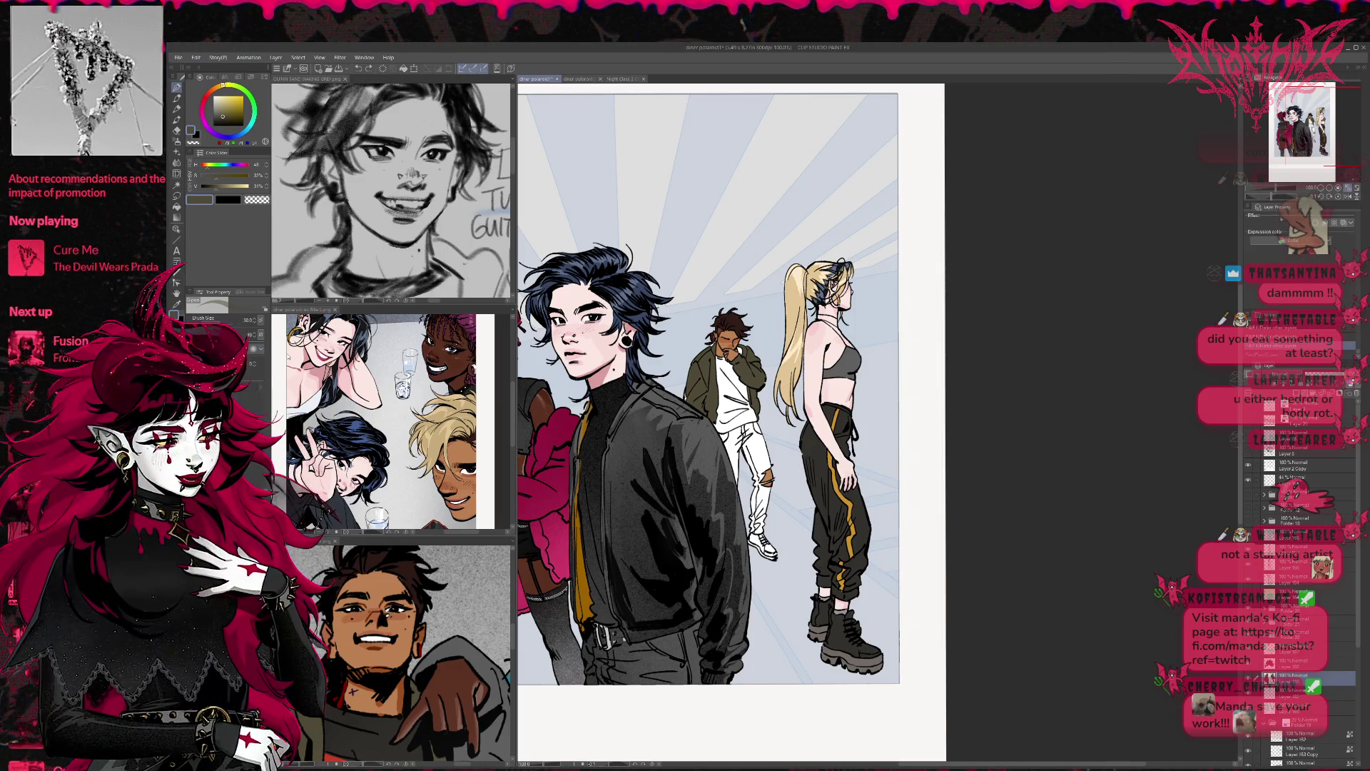
left_click_drag(687, 389, 681, 382)
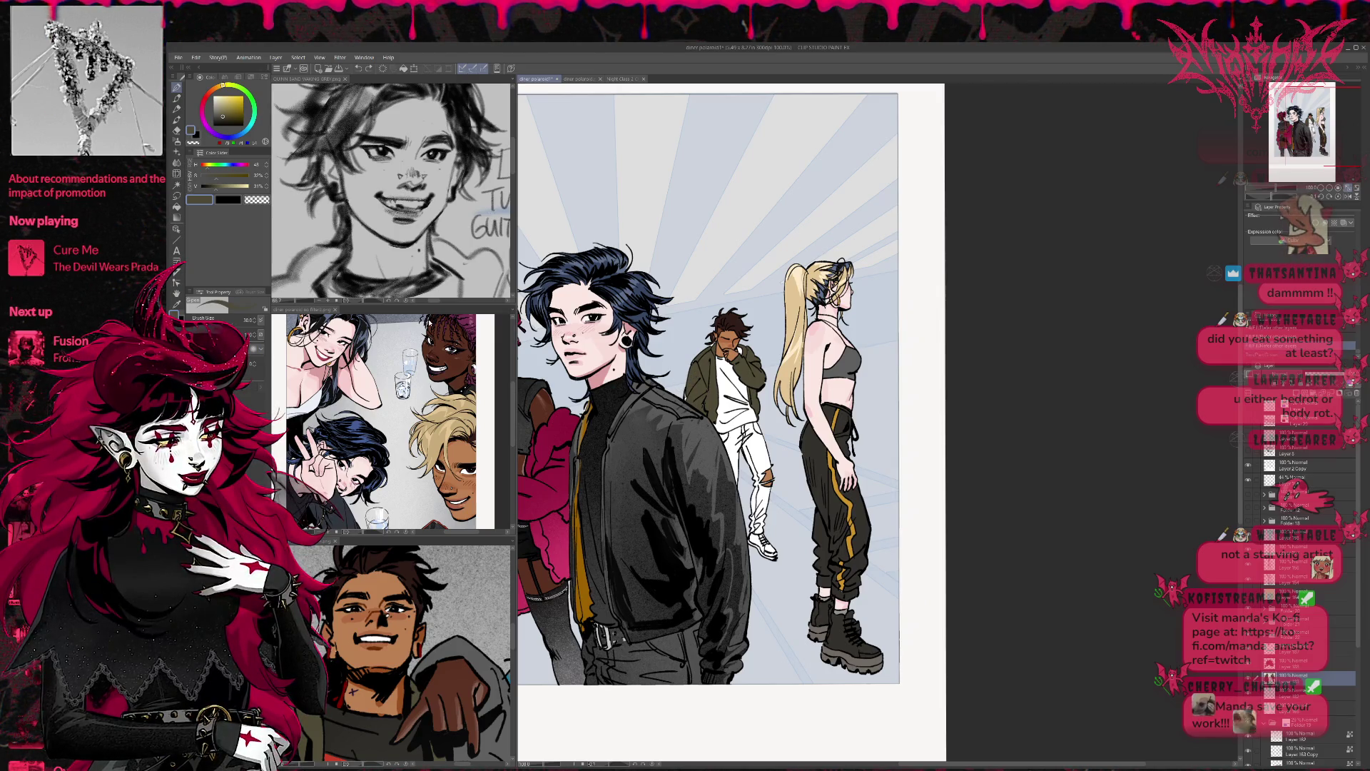
left_click_drag(683, 390, 696, 393)
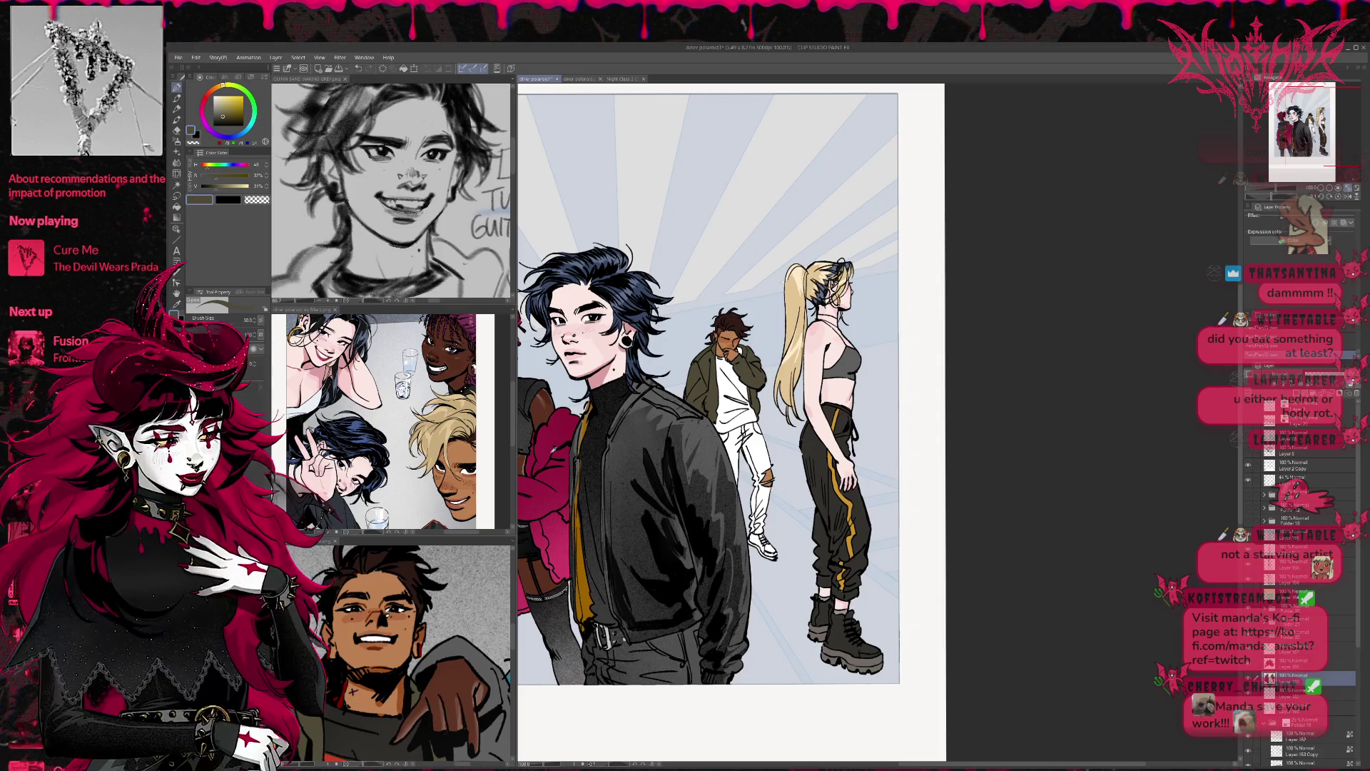
left_click(357, 688)
left_click(337, 694, "alt")
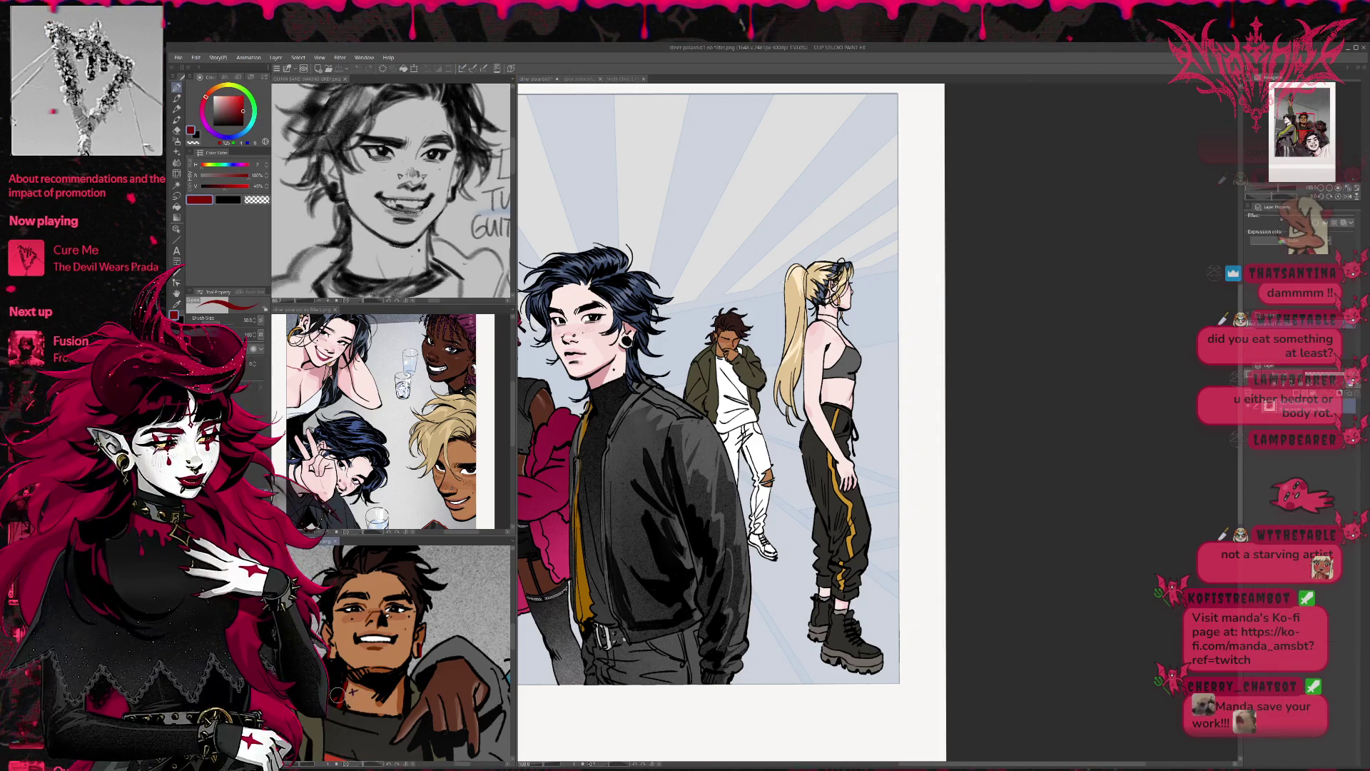
Step: Paint the background figure's white shirt black under the olive jacket, darkening it at the waist
key("ctrl+Tab")
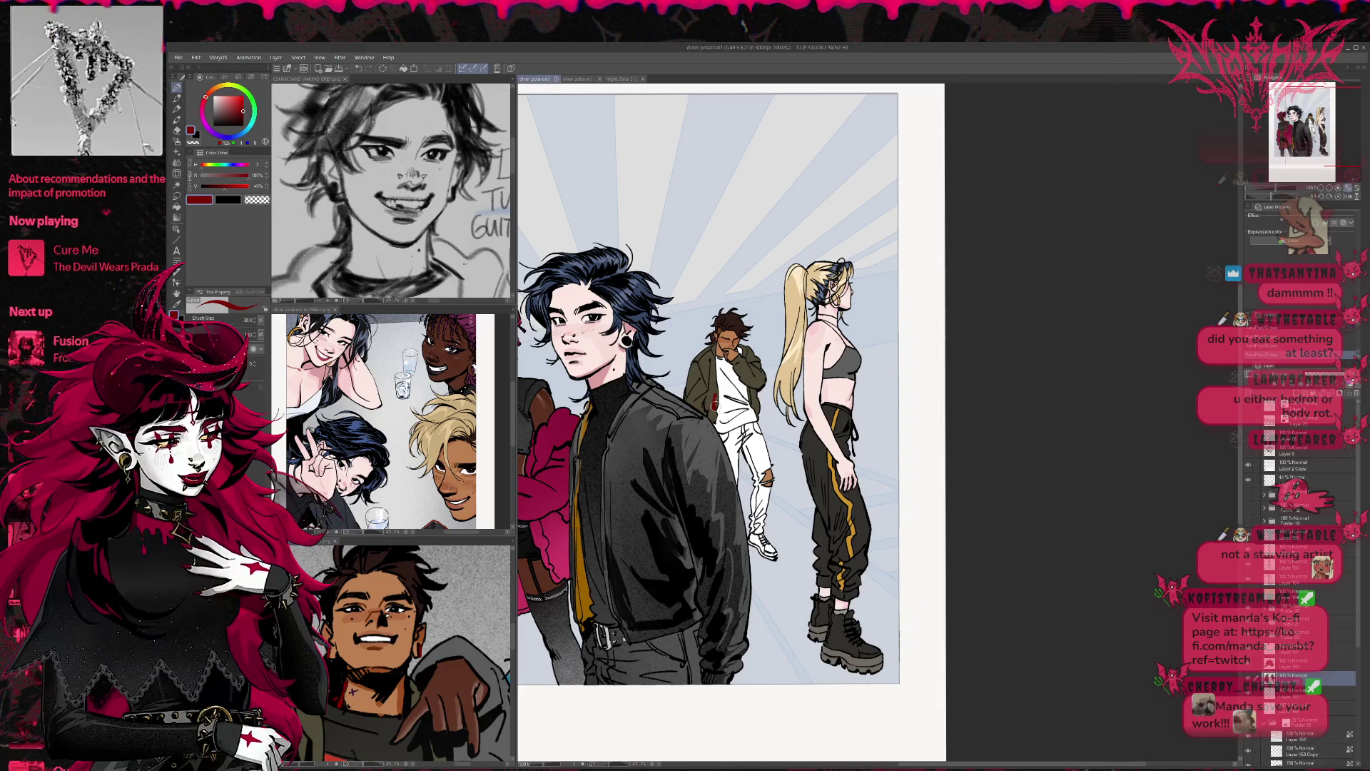
left_click_drag(716, 369, 714, 427)
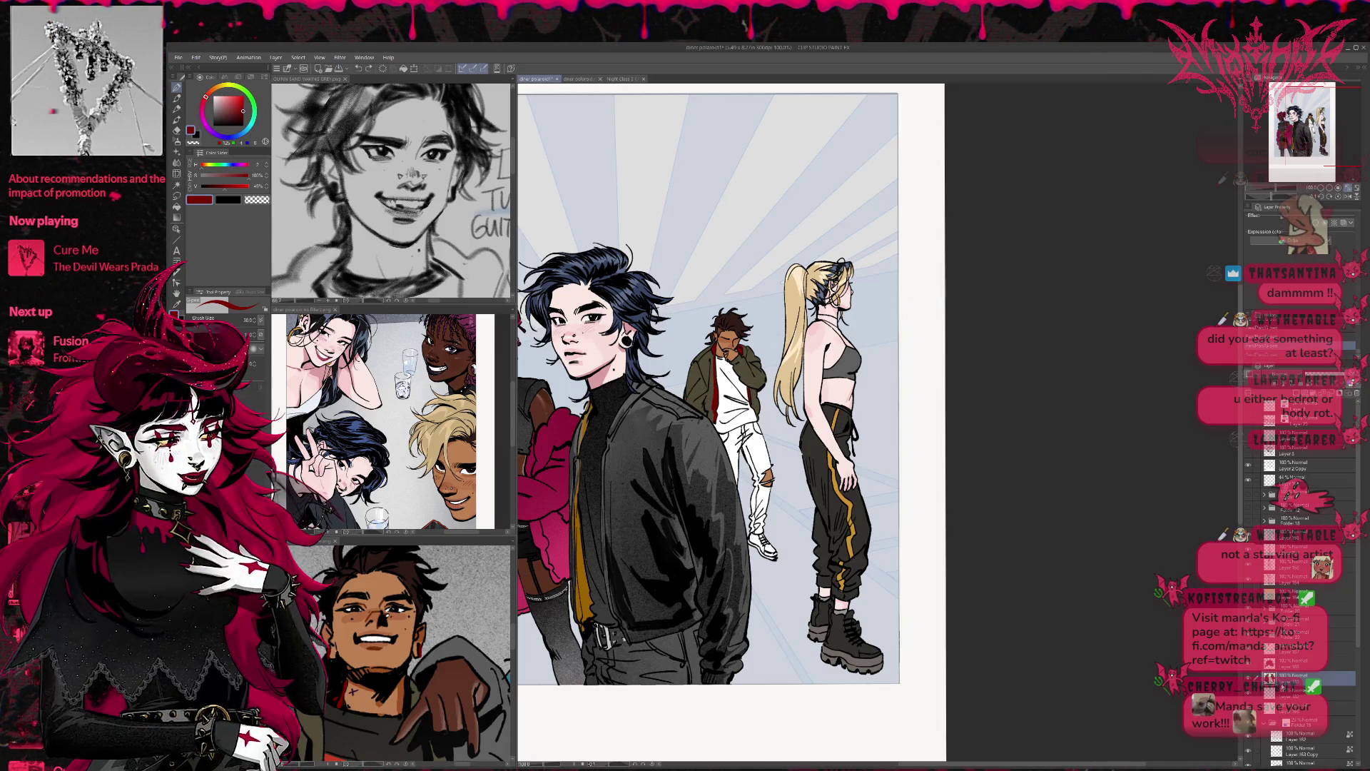
key("alt+bracketleft")
left_click(585, 467, "alt")
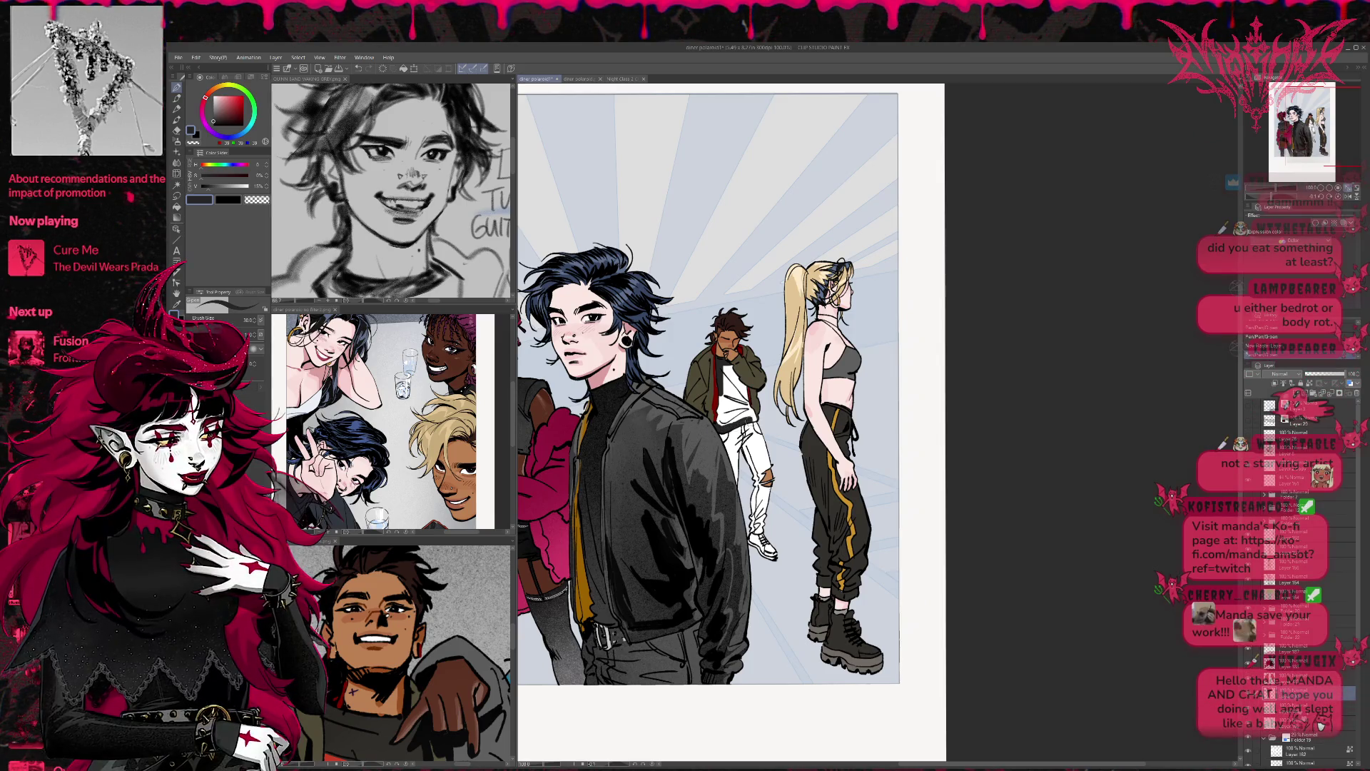
left_click_drag(745, 407, 724, 369)
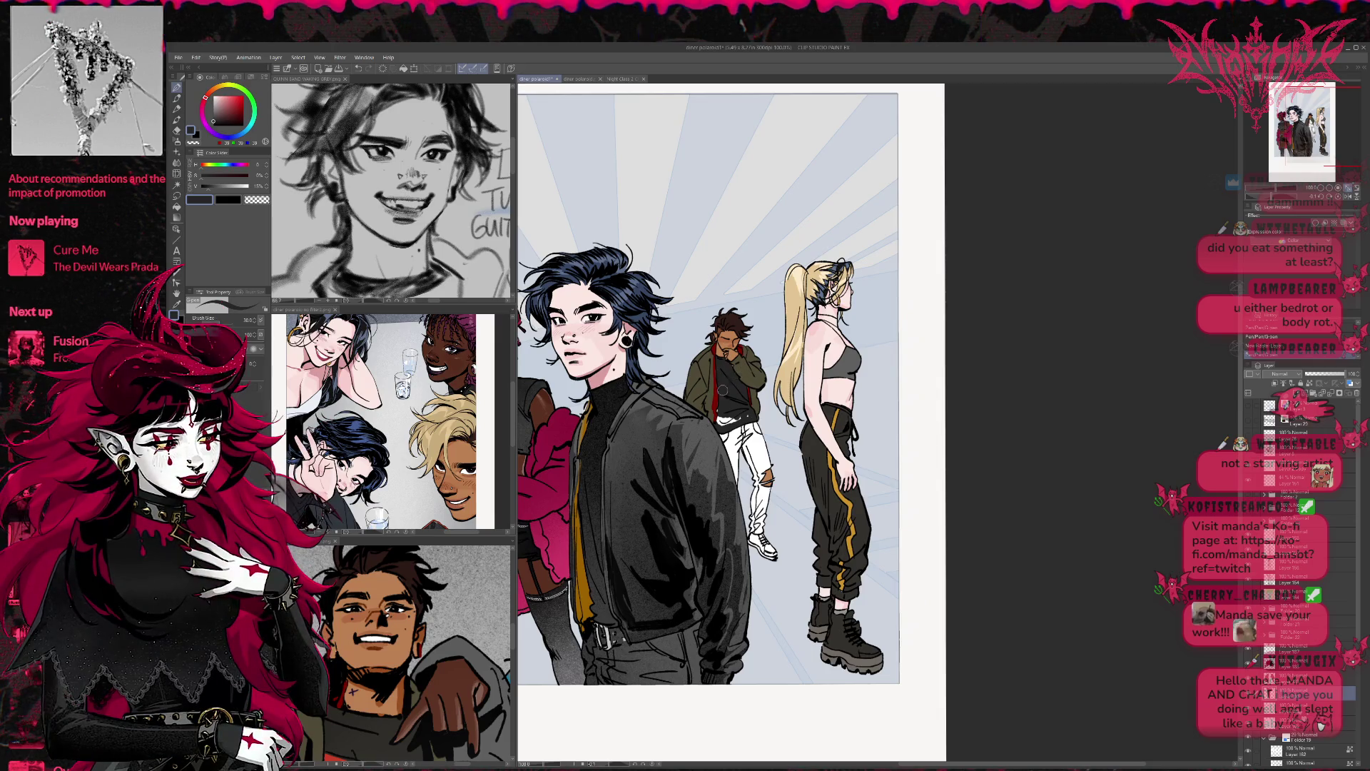
left_click_drag(728, 404, 728, 418)
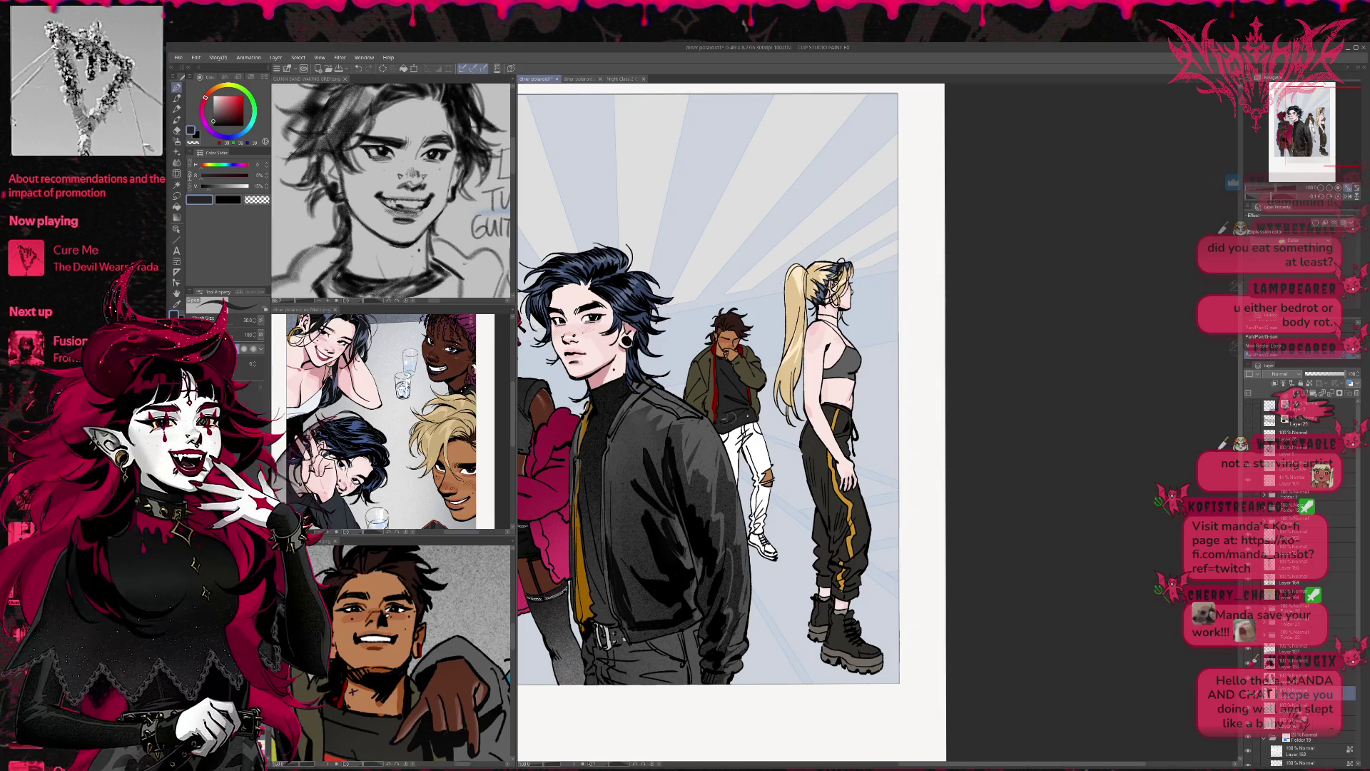
left_click_drag(738, 364, 741, 353)
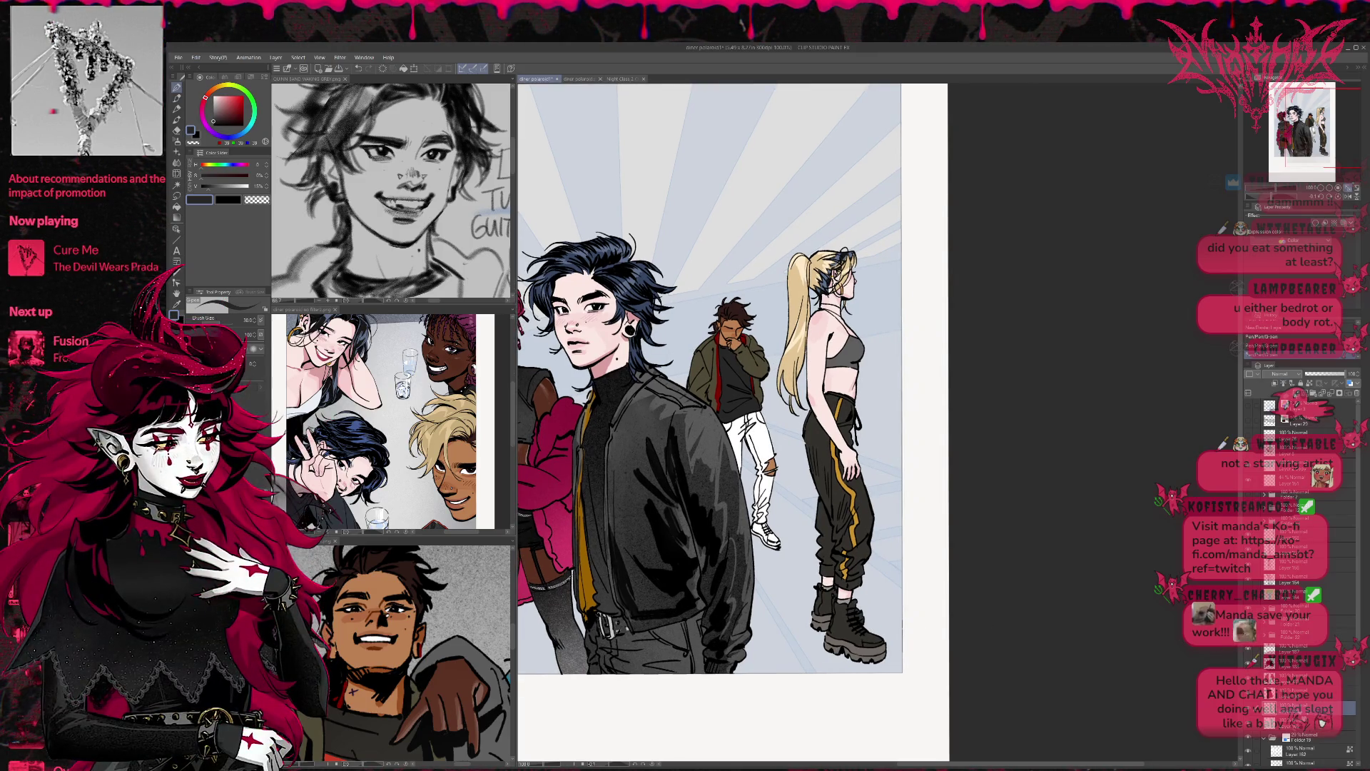
Step: Paint the background character's trousers dark grey within a selection, shrinking the brush to 20, then deselect
left_click_drag(760, 410, 763, 404)
left_click_drag(698, 593, 765, 560)
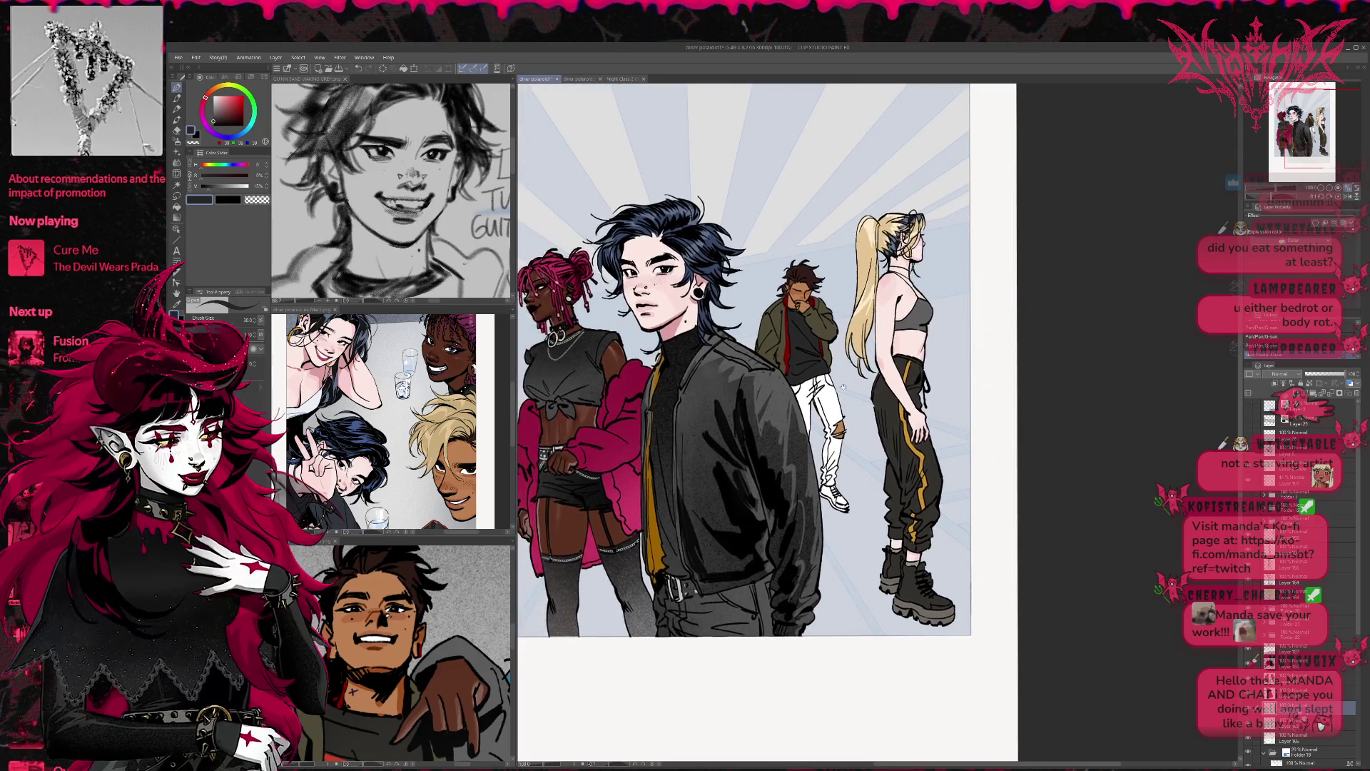
left_click(764, 560, "alt")
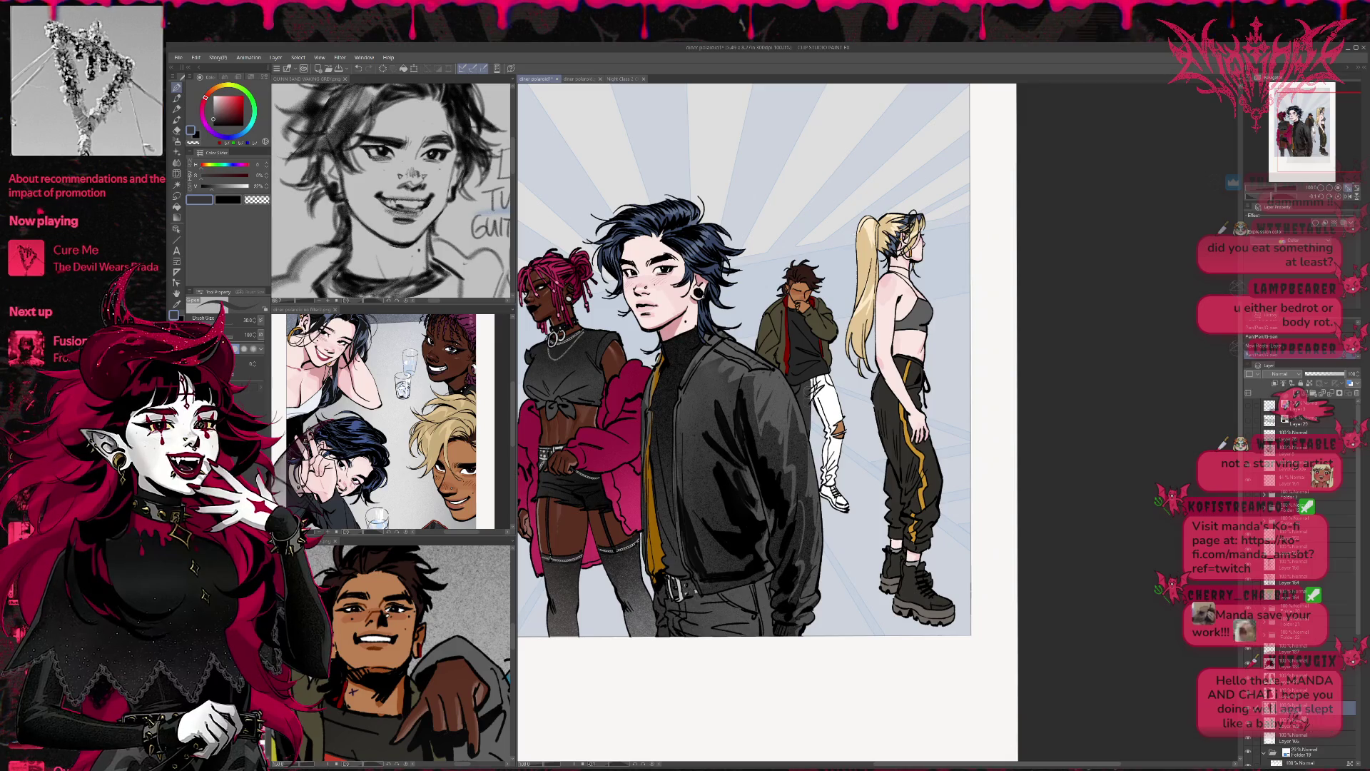
left_click(1269, 708, "ctrl")
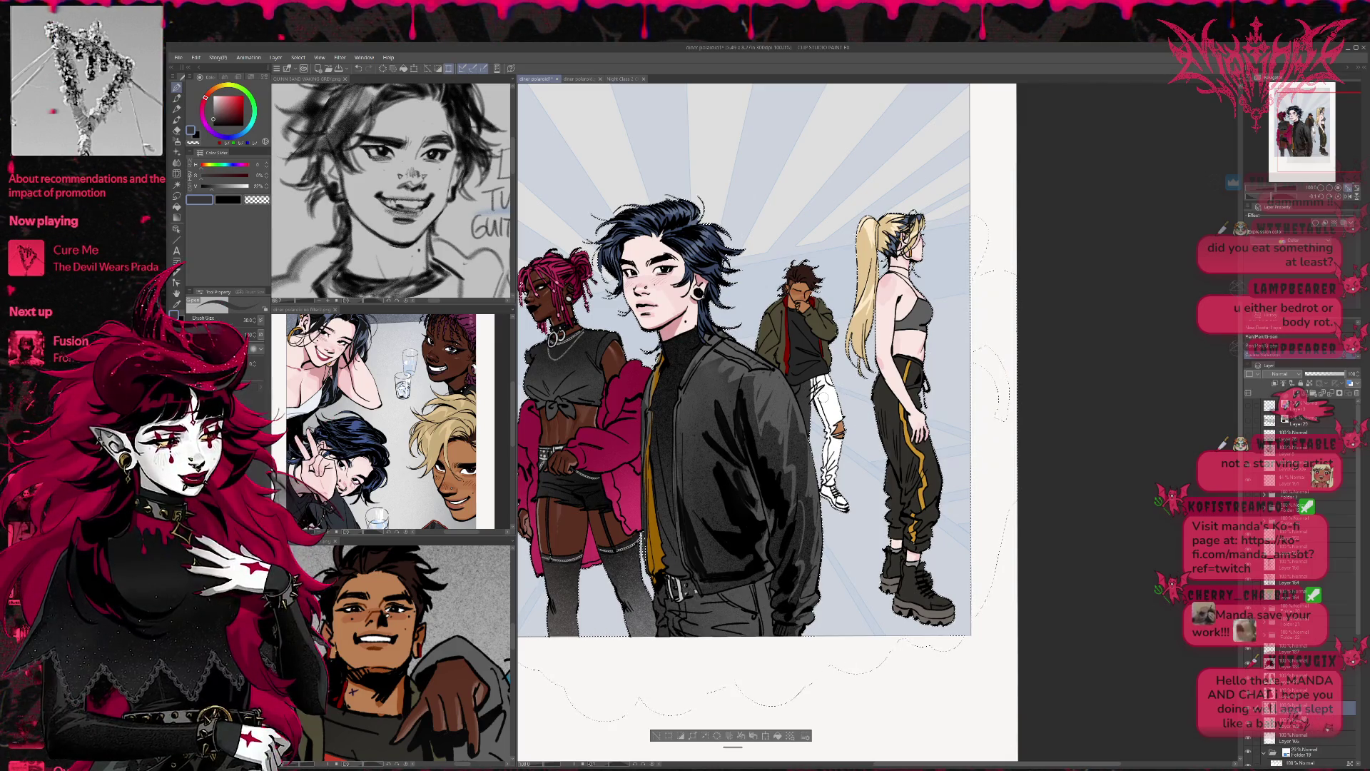
left_click_drag(827, 375, 825, 488)
left_click(744, 392, "alt")
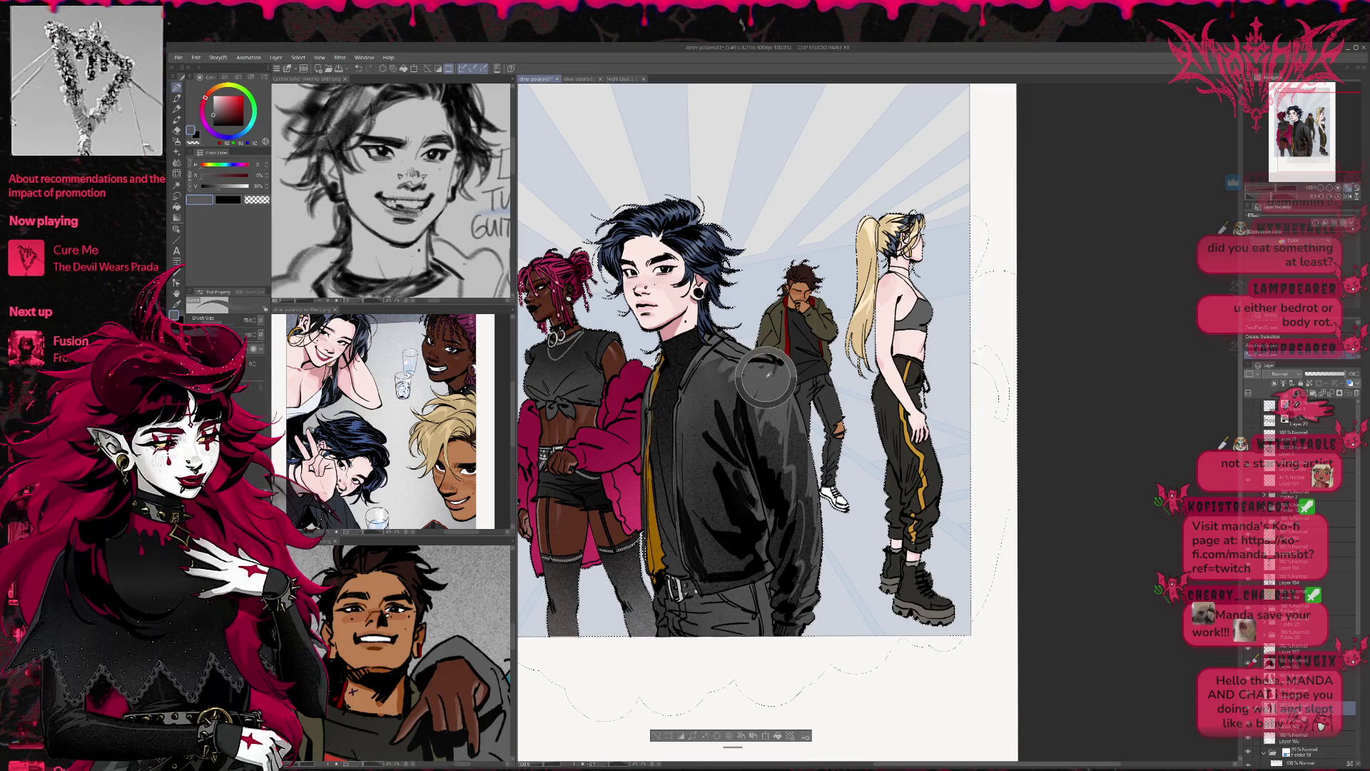
left_click_drag(842, 426, 844, 375)
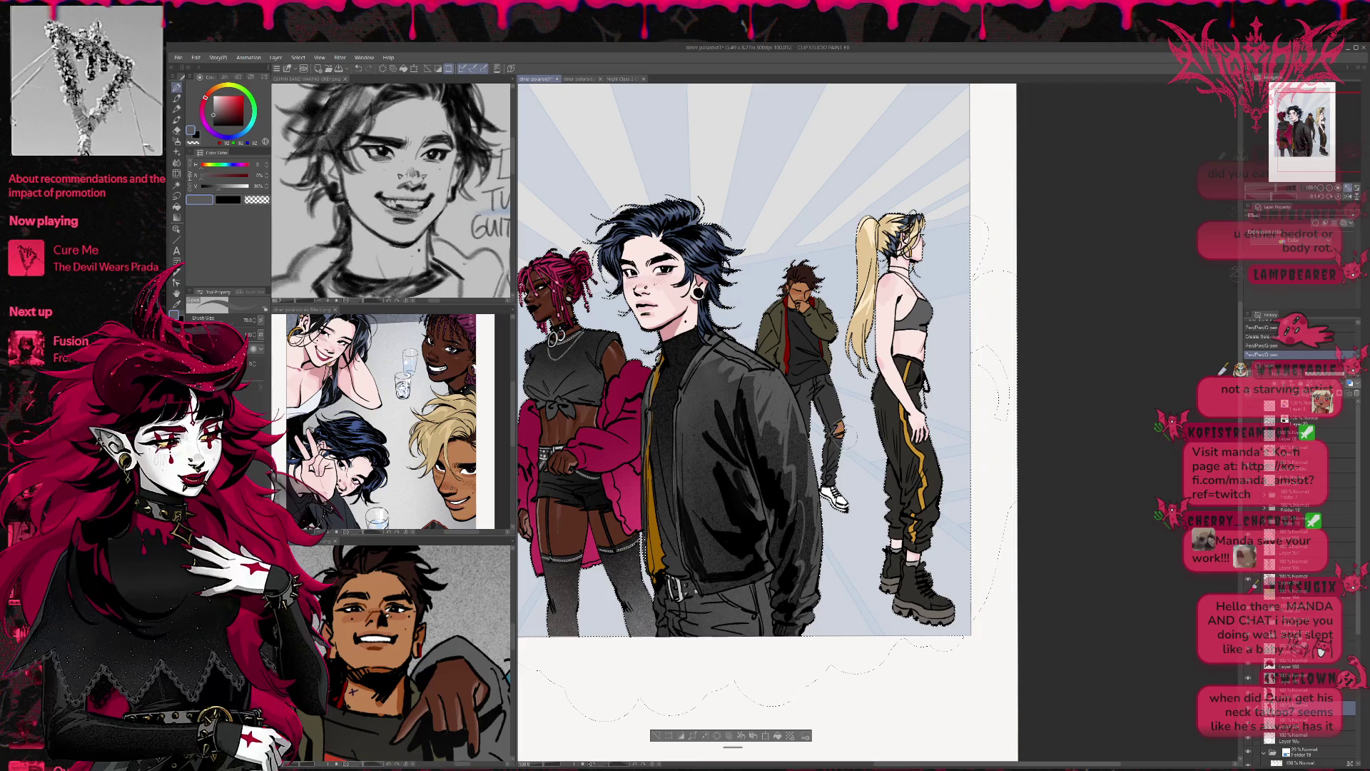
key("bracketleft")
key("bracketleft")
key("bracketleft")
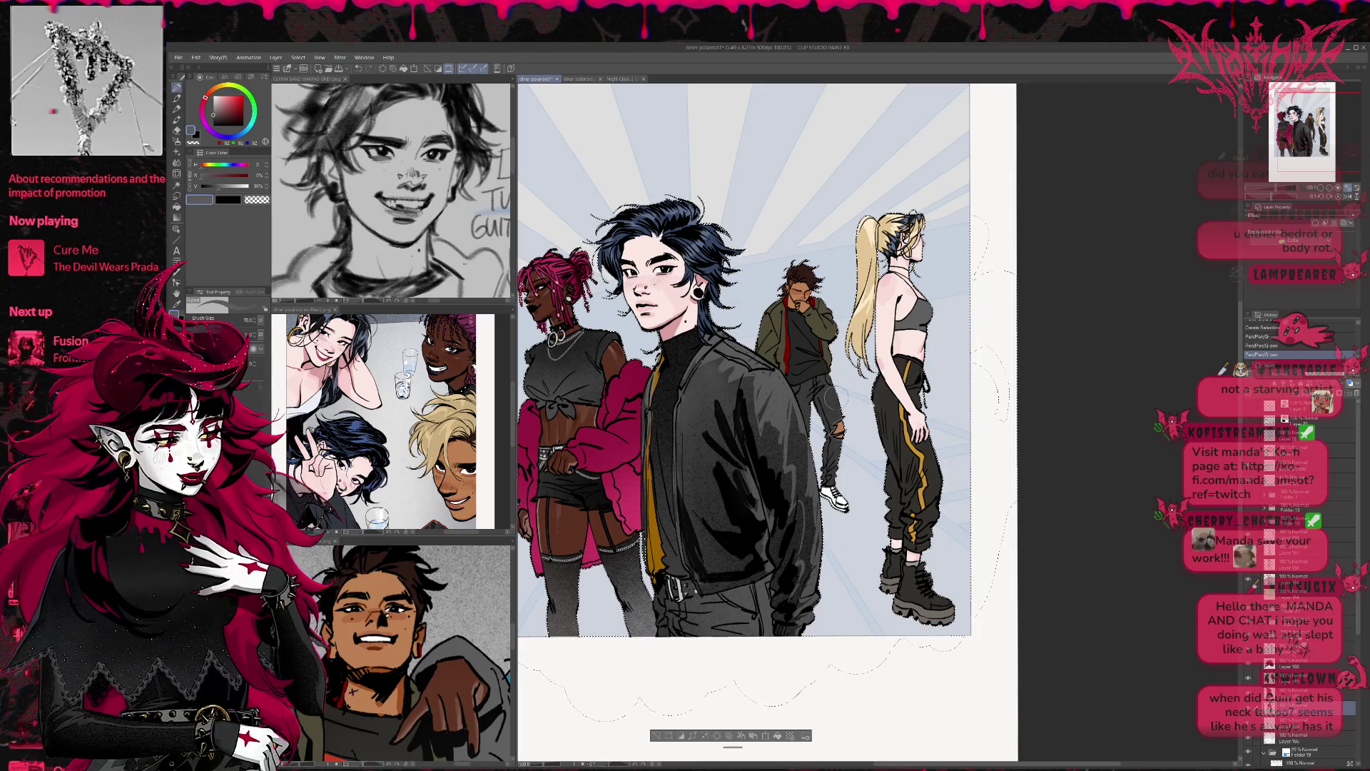
key("bracketleft")
key("bracketleft")
key("bracketleft")
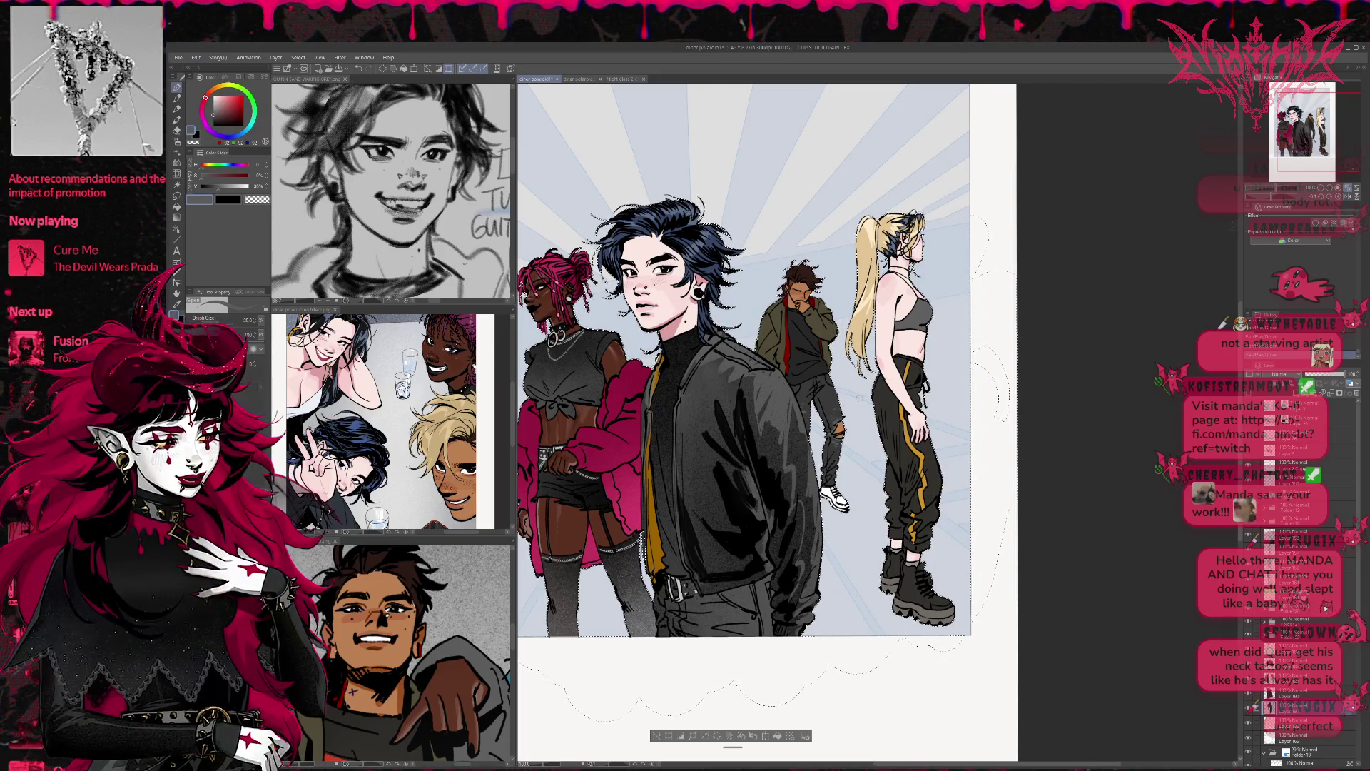
key("ctrl+d")
Step: Sample the greyish brown of the boots and a slightly lighter brown nearby
mouse_move(878, 511)
left_mouse_down()
mouse_move(843, 471)
mouse_move(842, 484)
left_mouse_up()
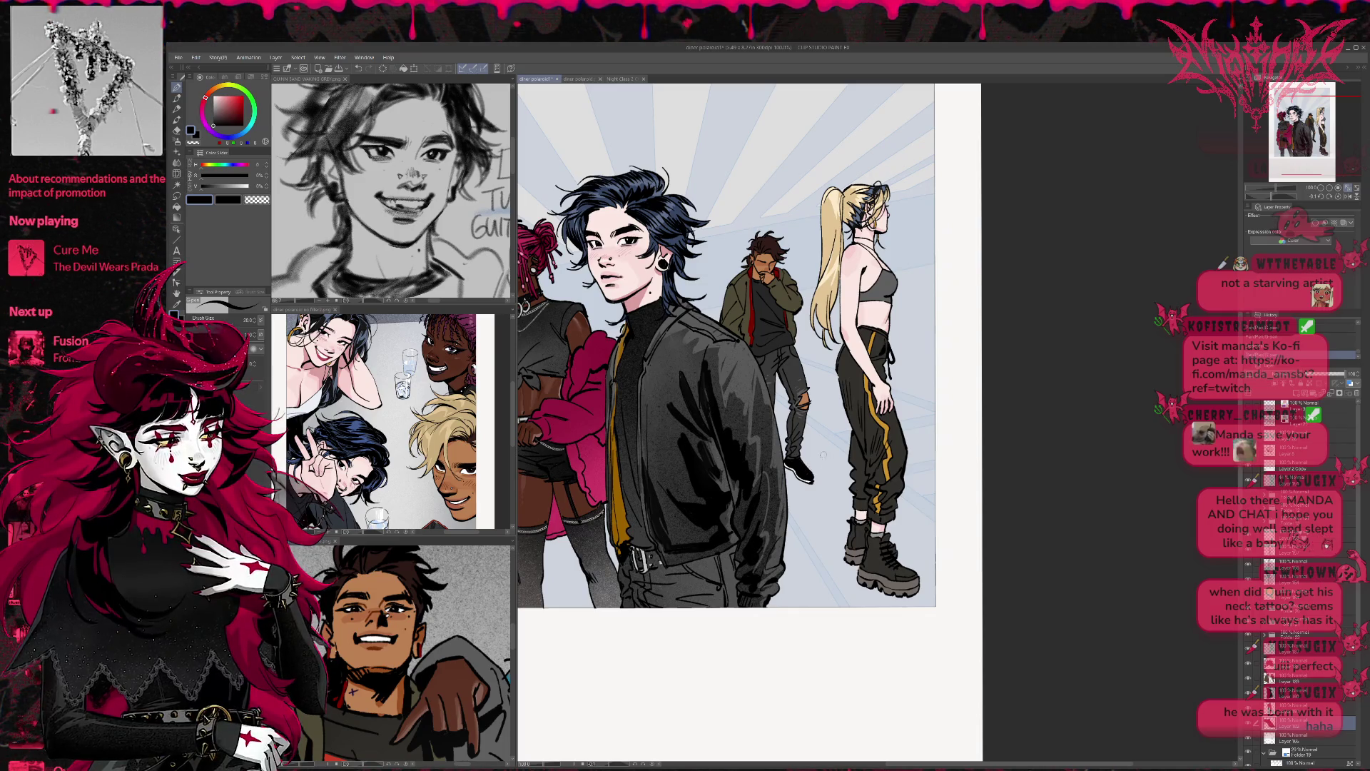
left_click(867, 574, "alt")
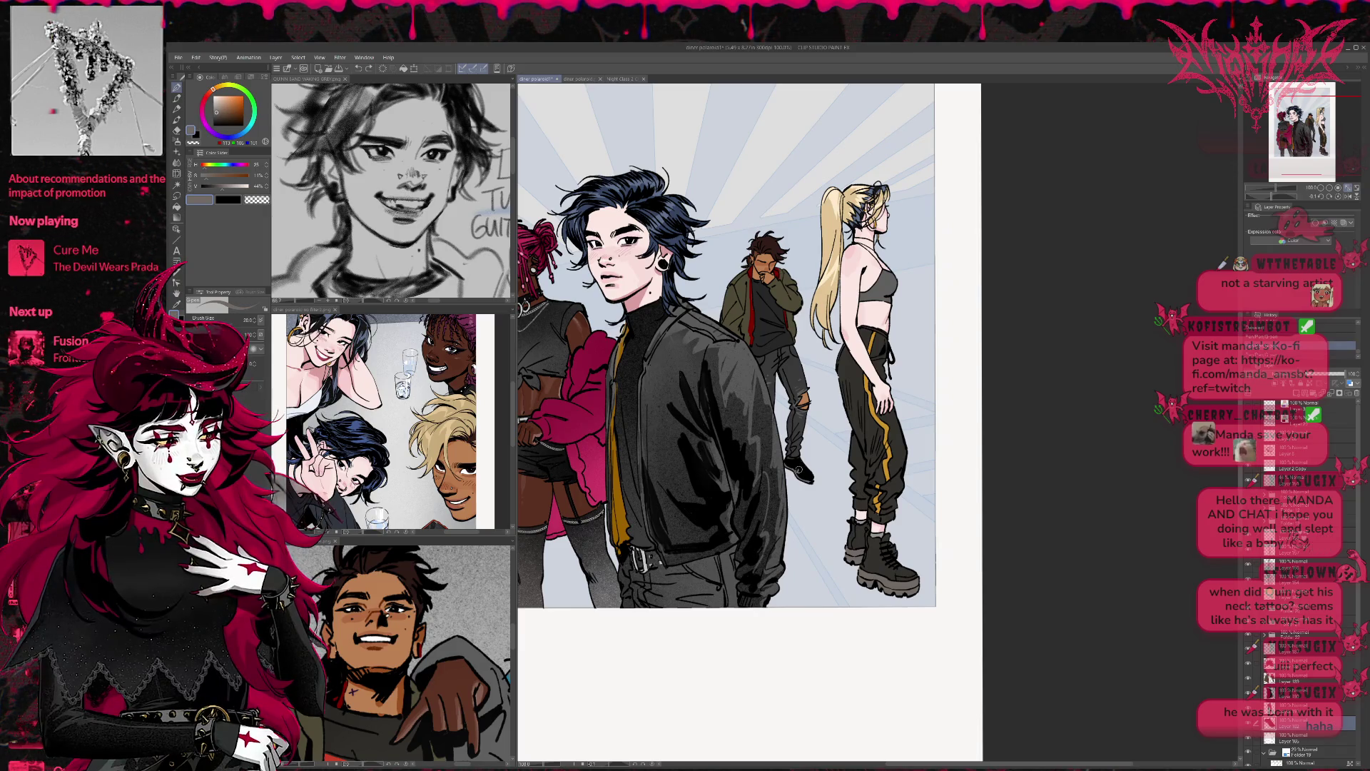
key("ctrl+y")
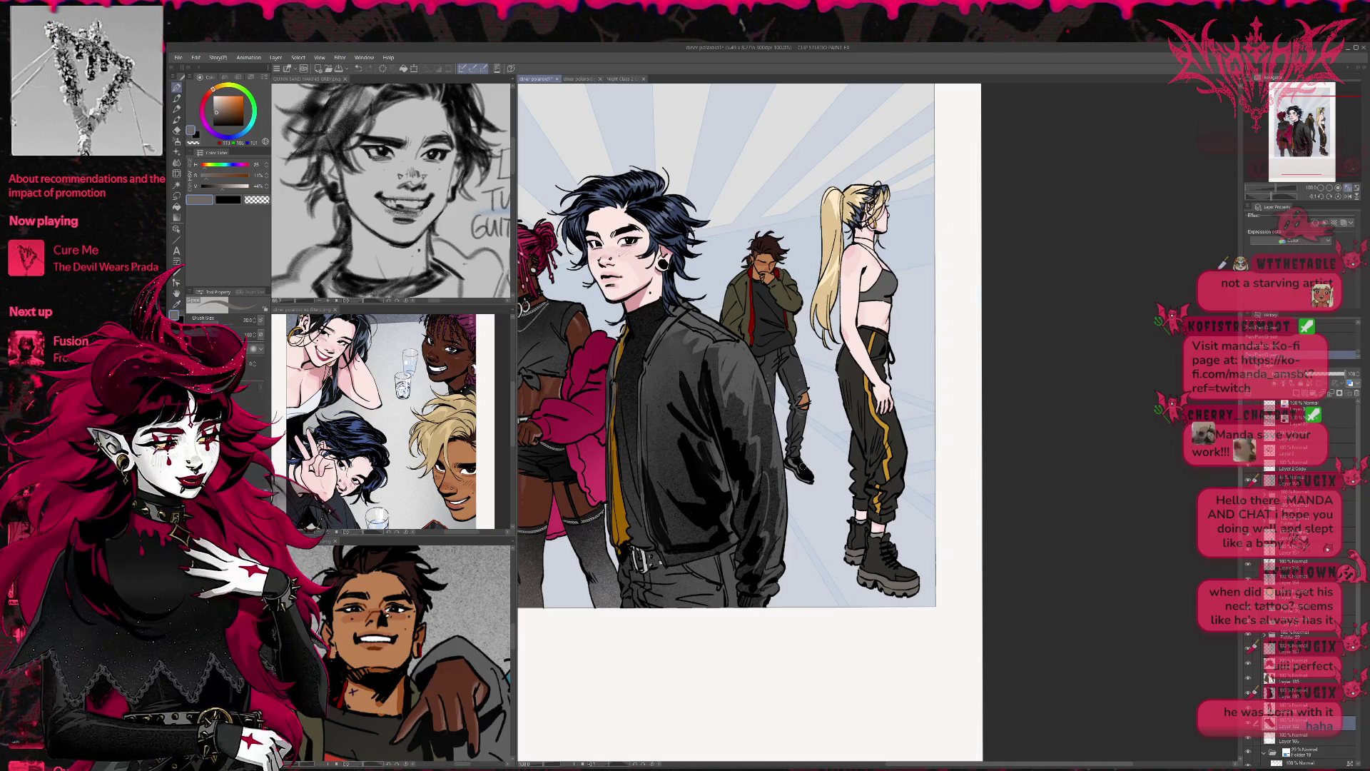
key("x")
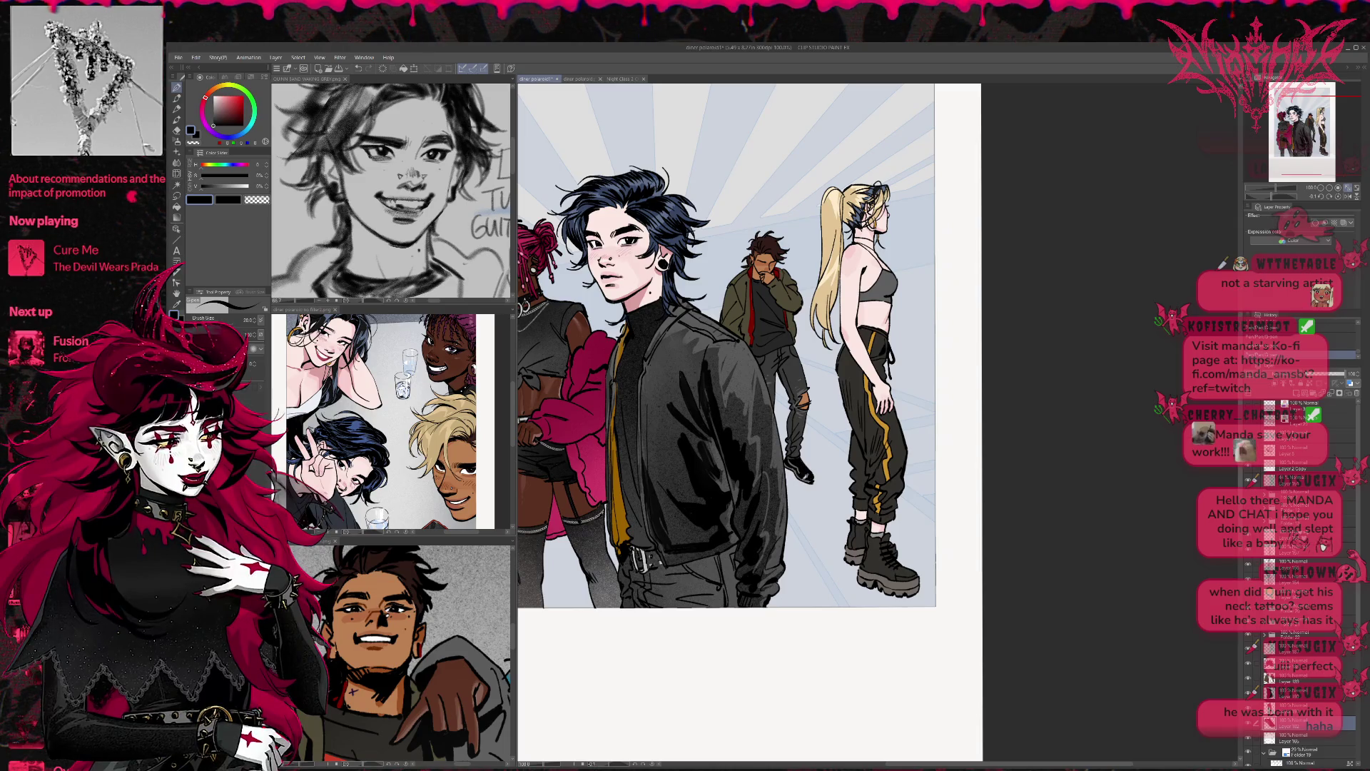
key("x")
left_click(792, 467, "alt")
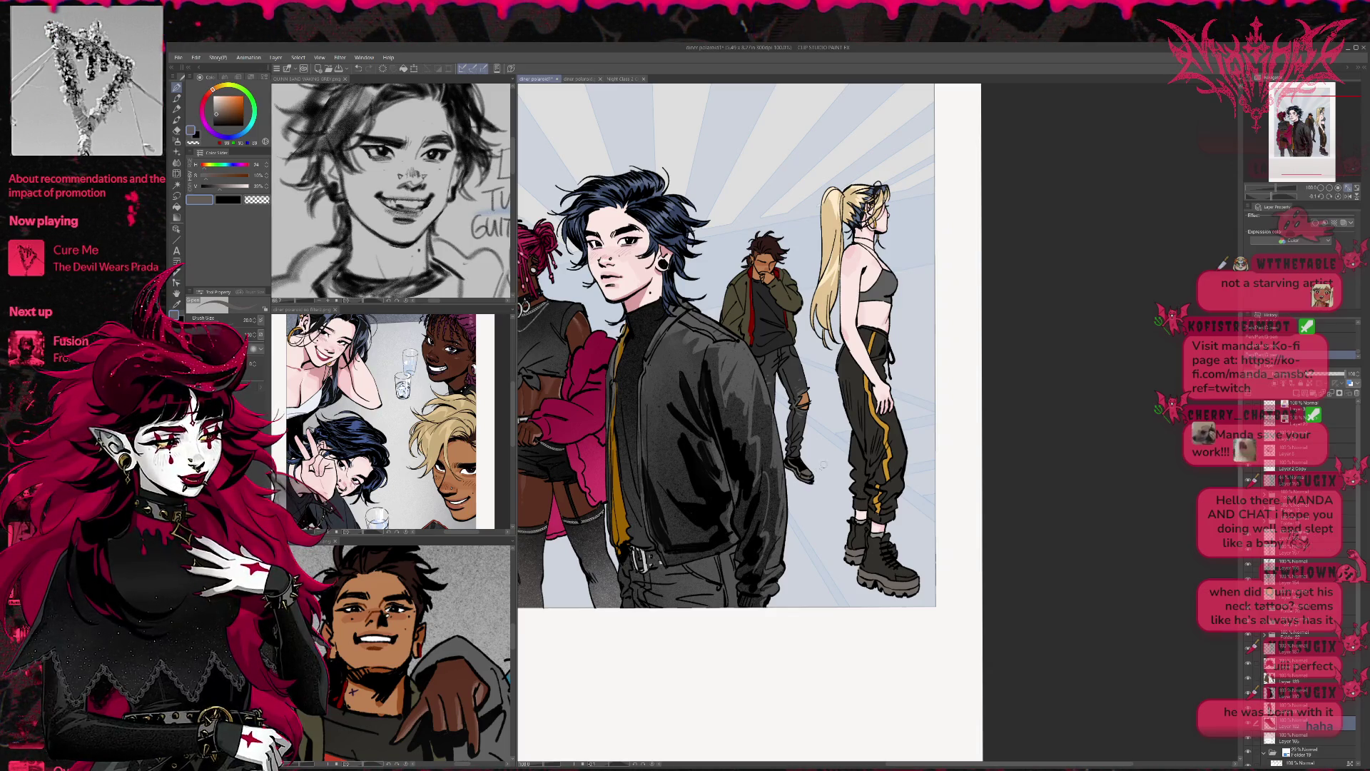
Step: Sample a brown from the bottom reference photo as the drawing colour
scroll(823, 464, "up", 2)
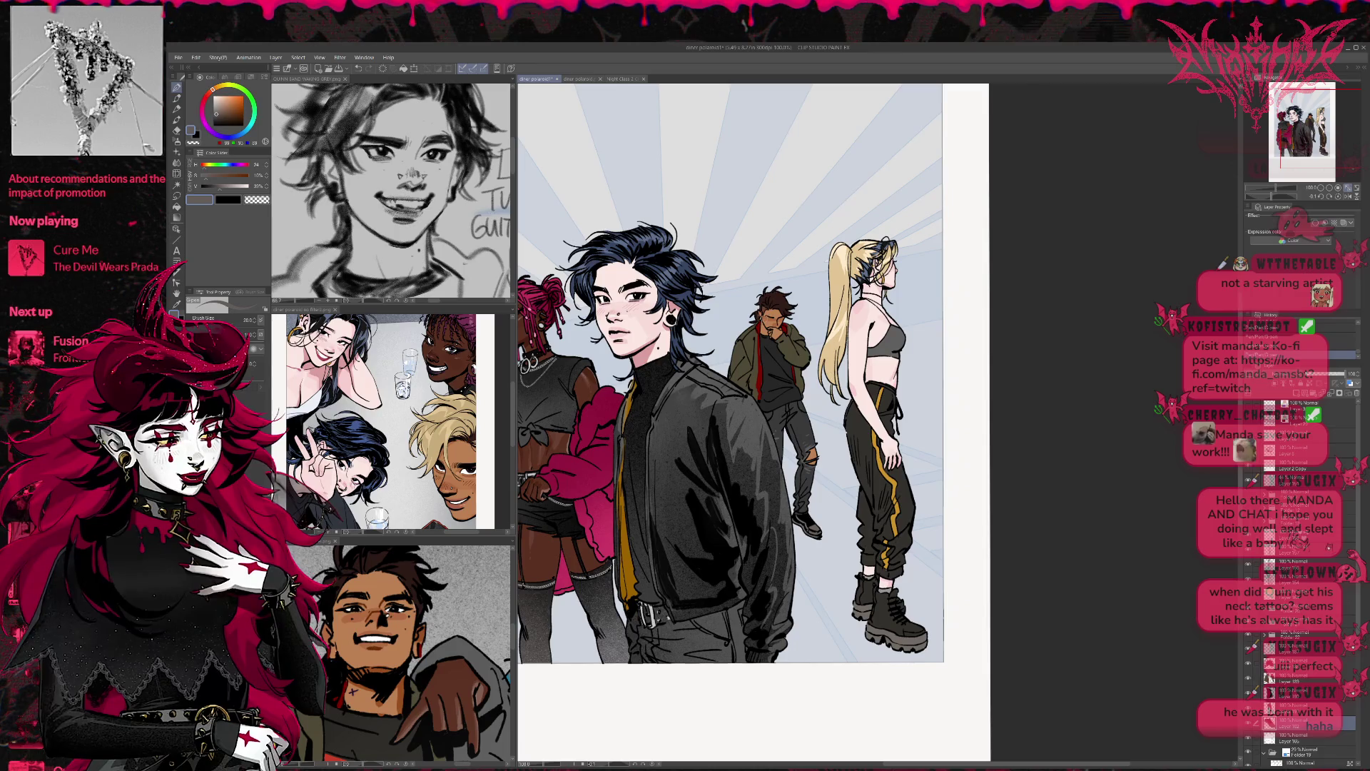
scroll(733, 375, "left", 1)
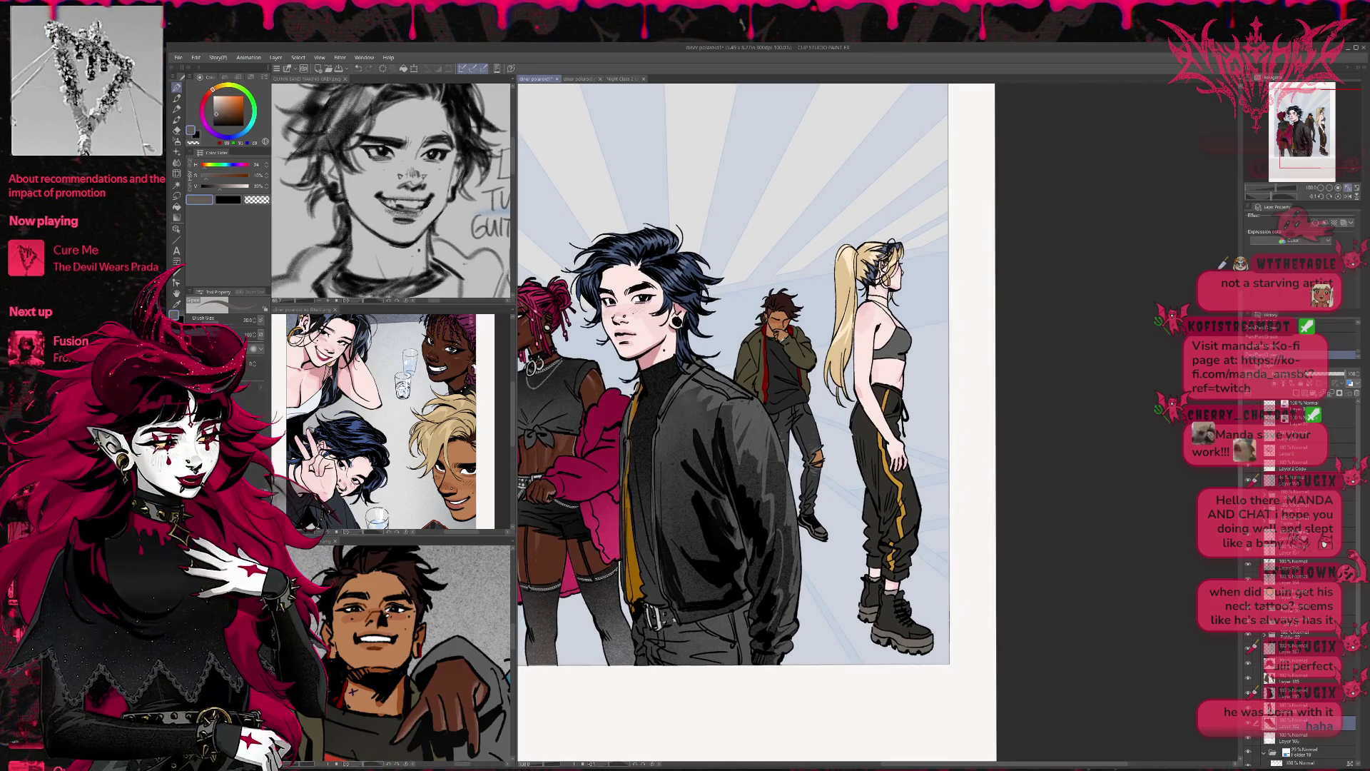
scroll(792, 346, "up", 1)
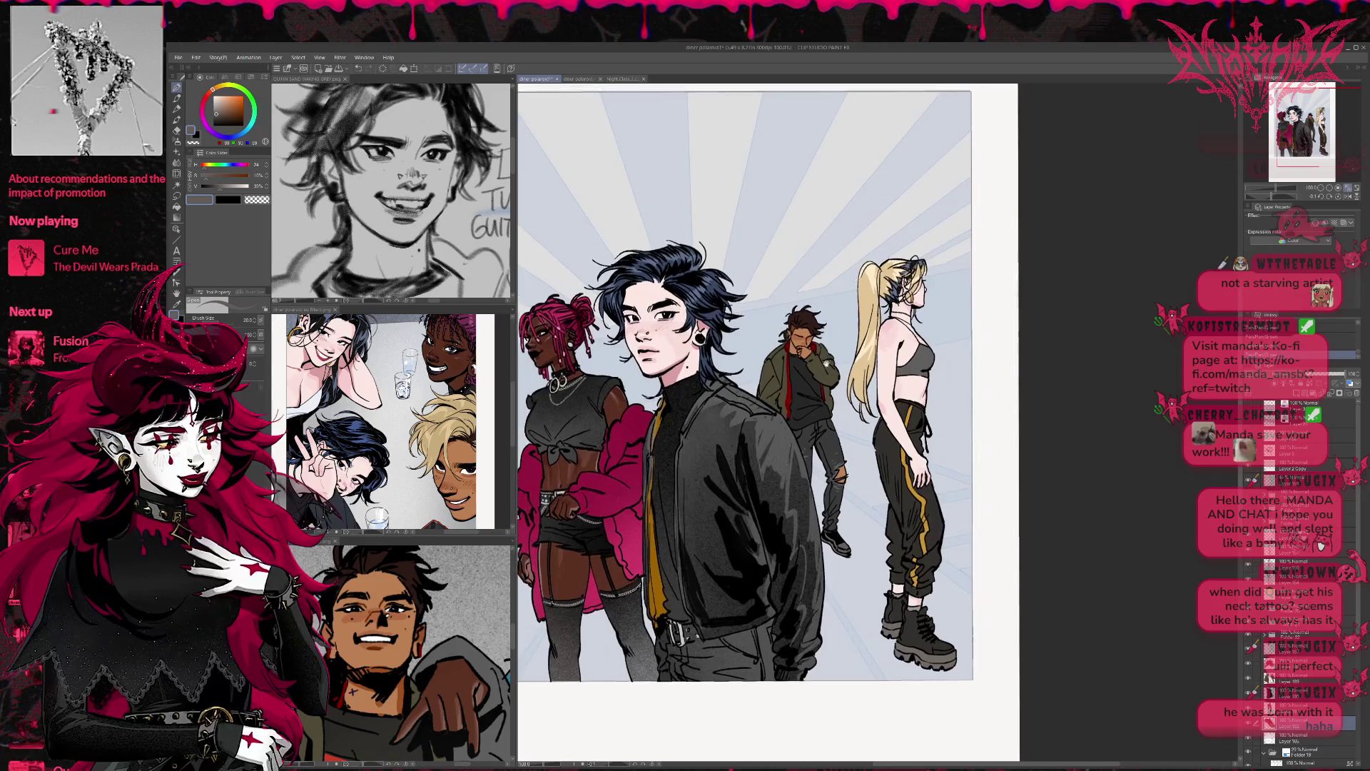
left_click(395, 608)
left_click(388, 610, "alt")
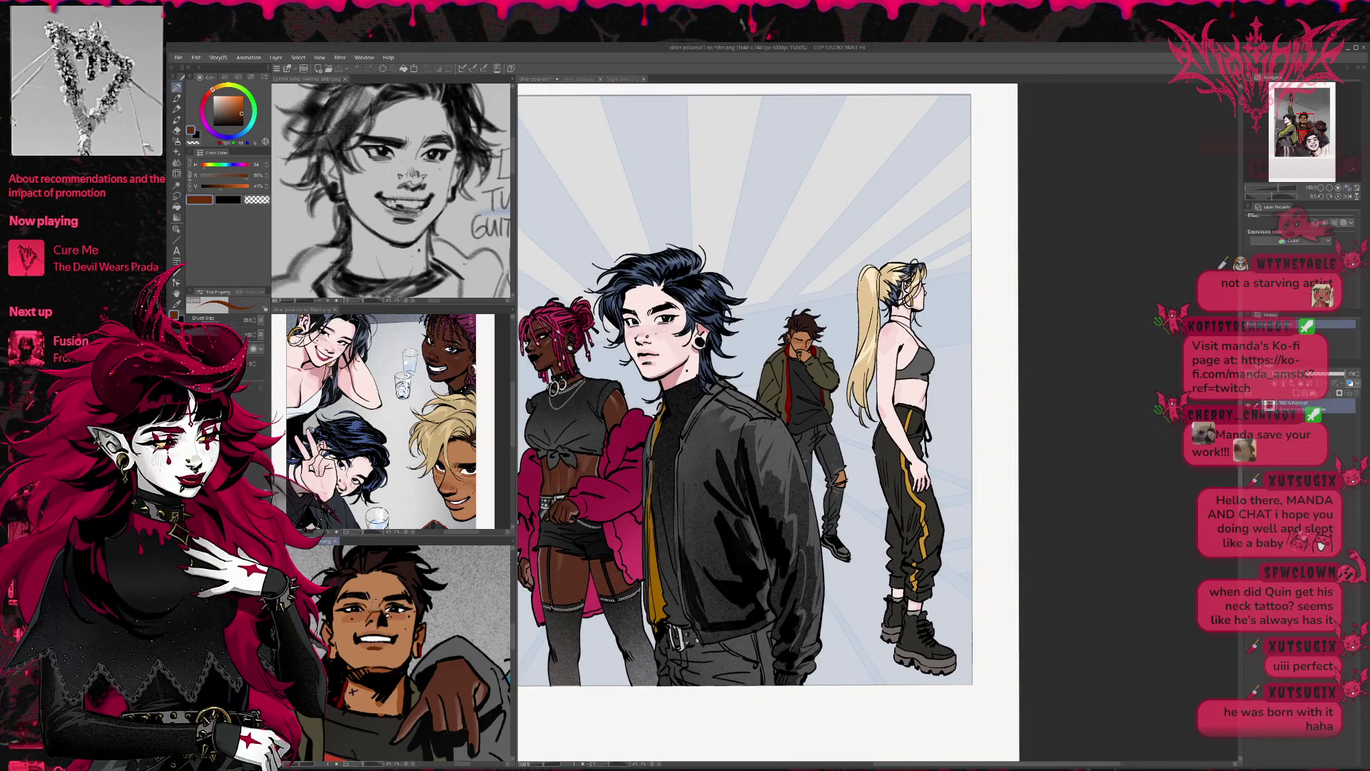
key("ctrl+Tab")
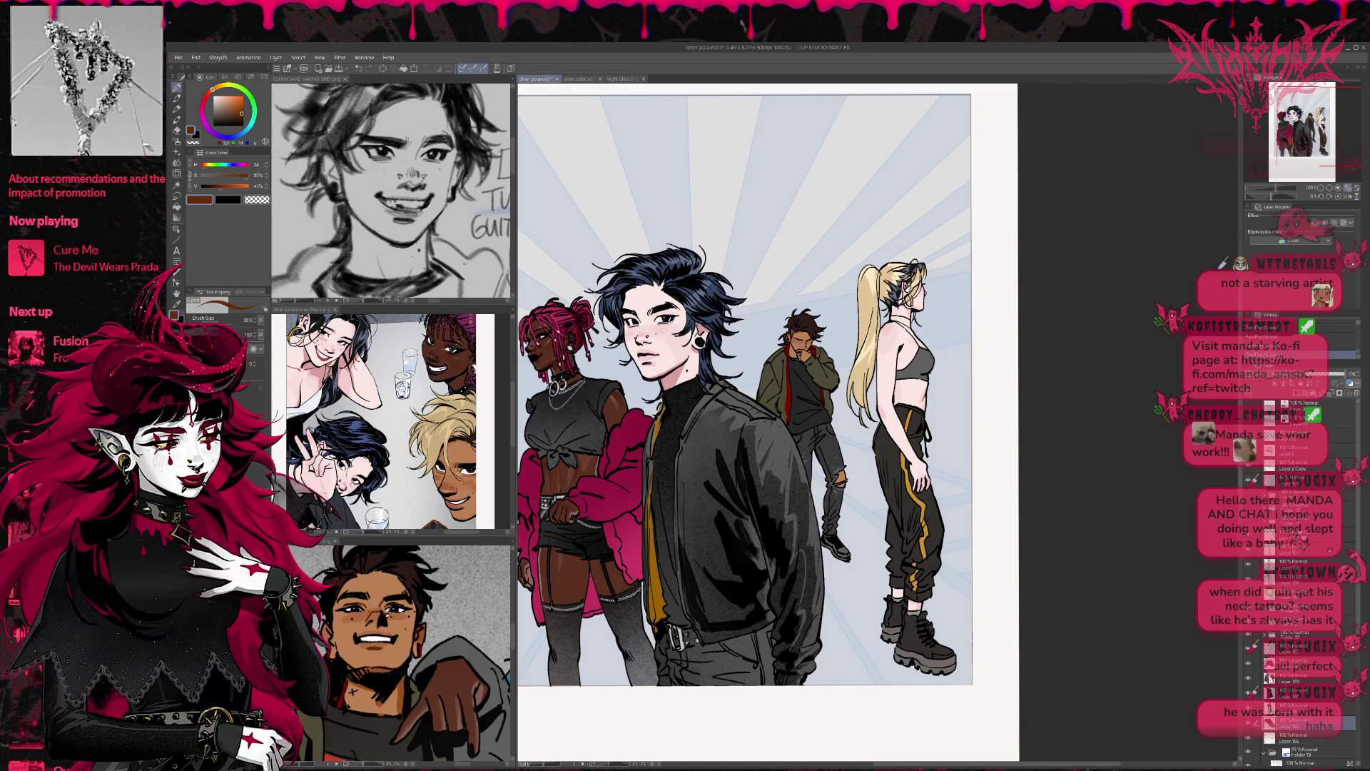
left_click(386, 611)
left_click(386, 612, "alt")
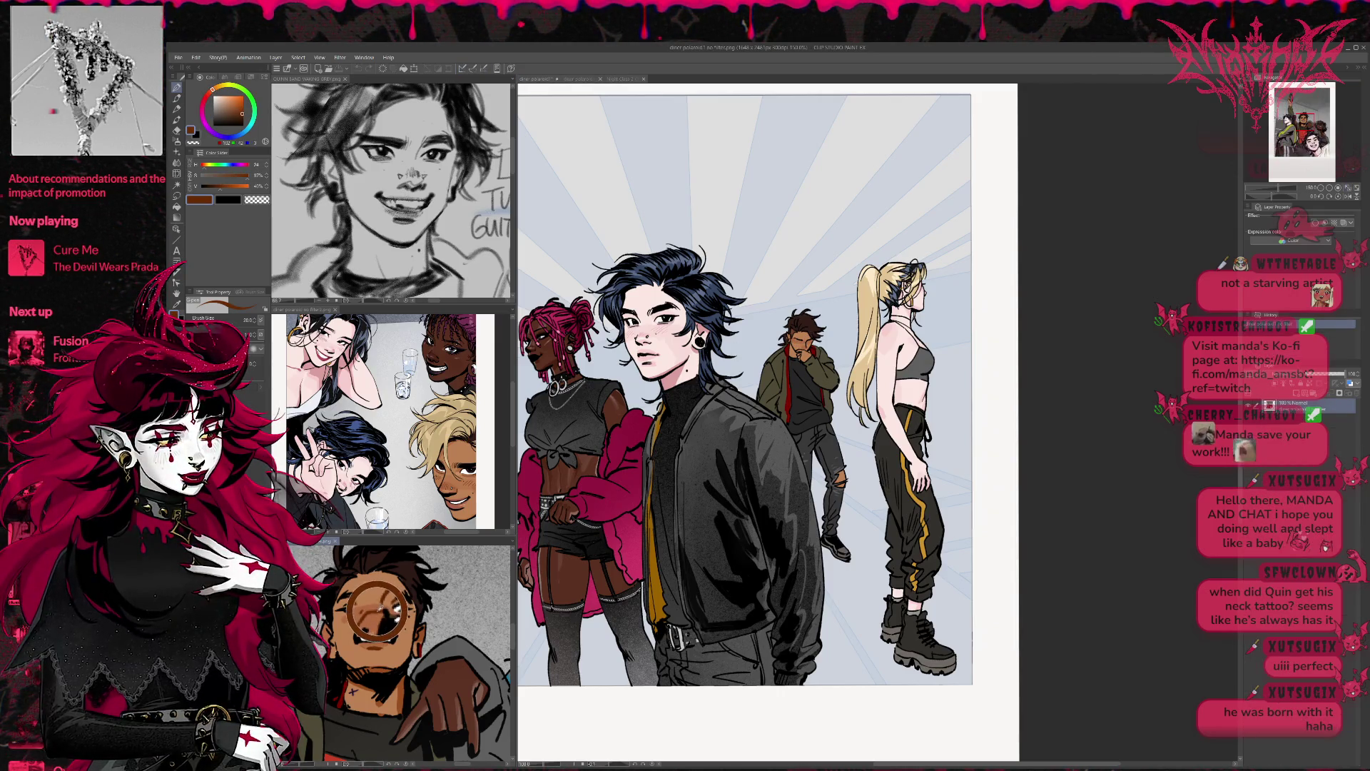
key("ctrl+Tab")
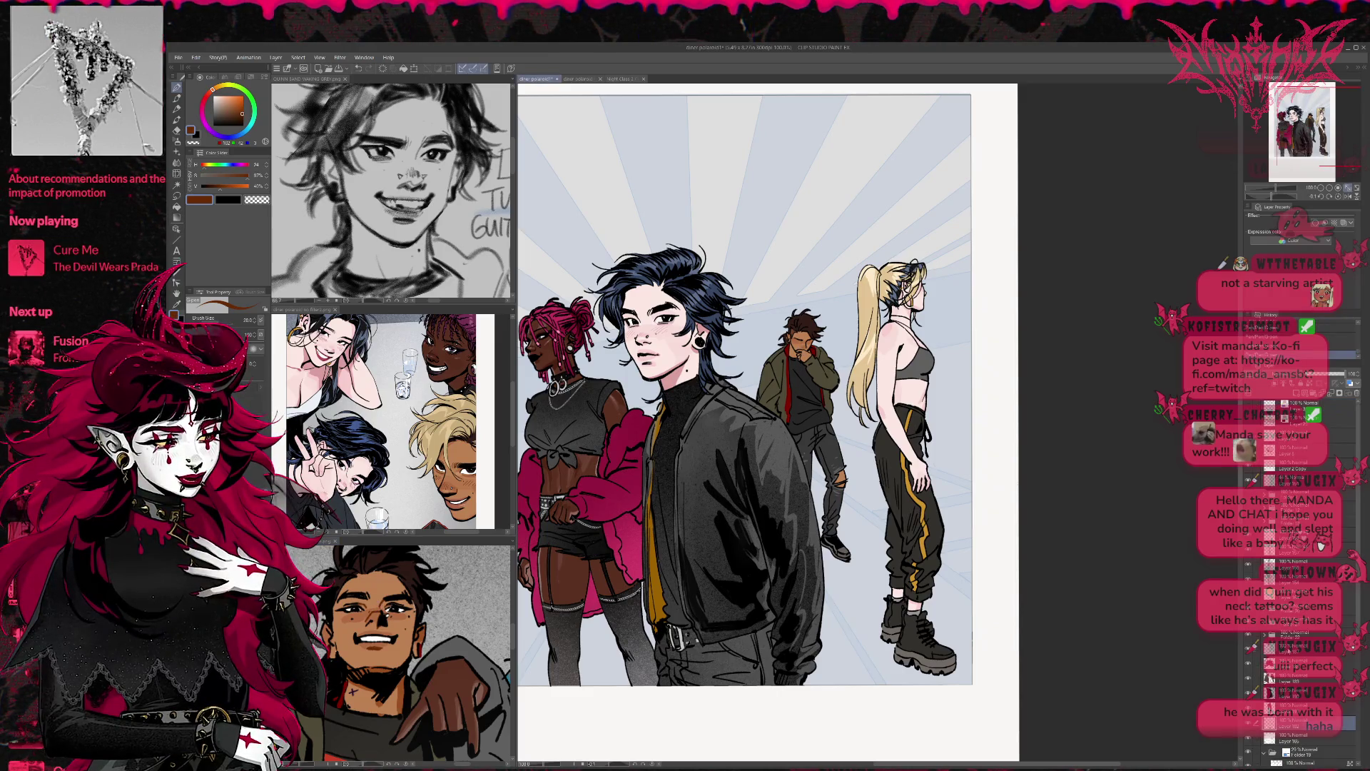
Step: Select a higher layer and zoom out to show the whole page
left_click(1306, 647)
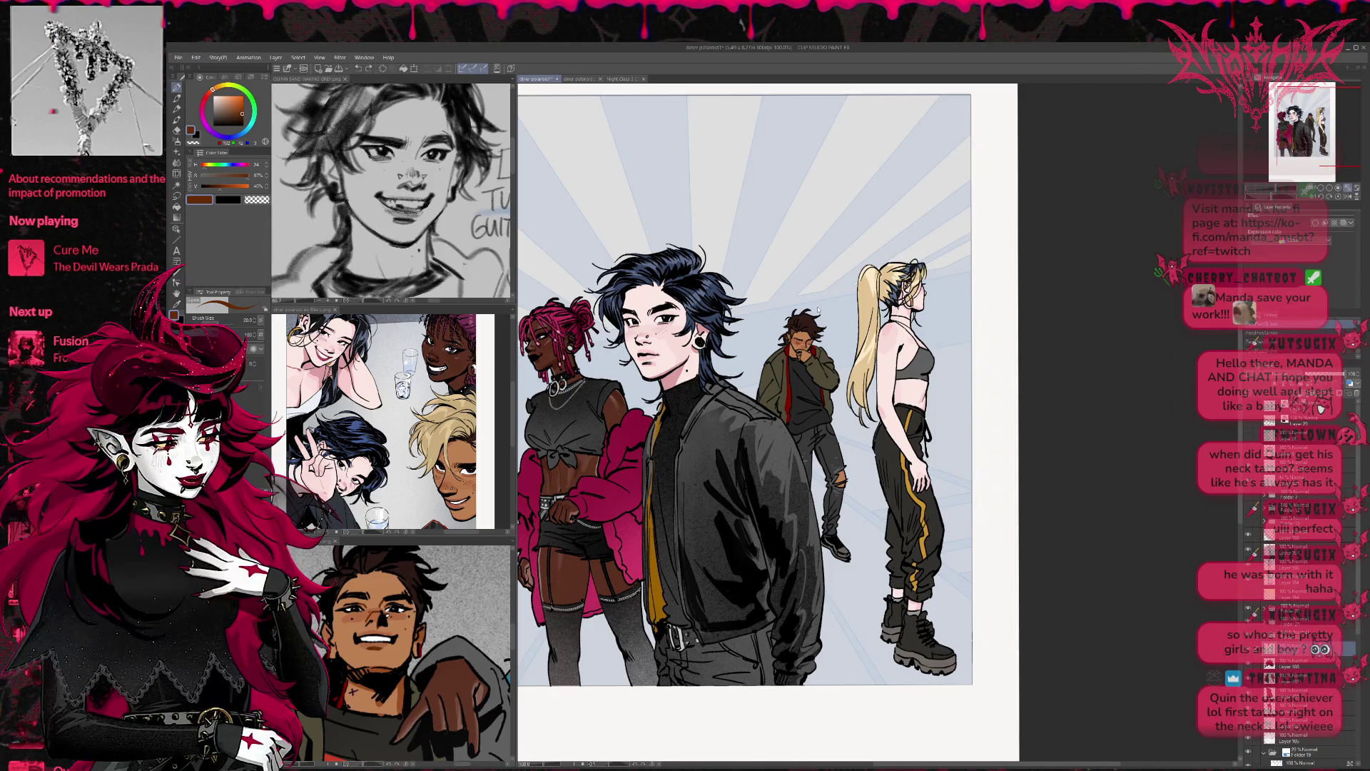
scroll(819, 317, "up", 1)
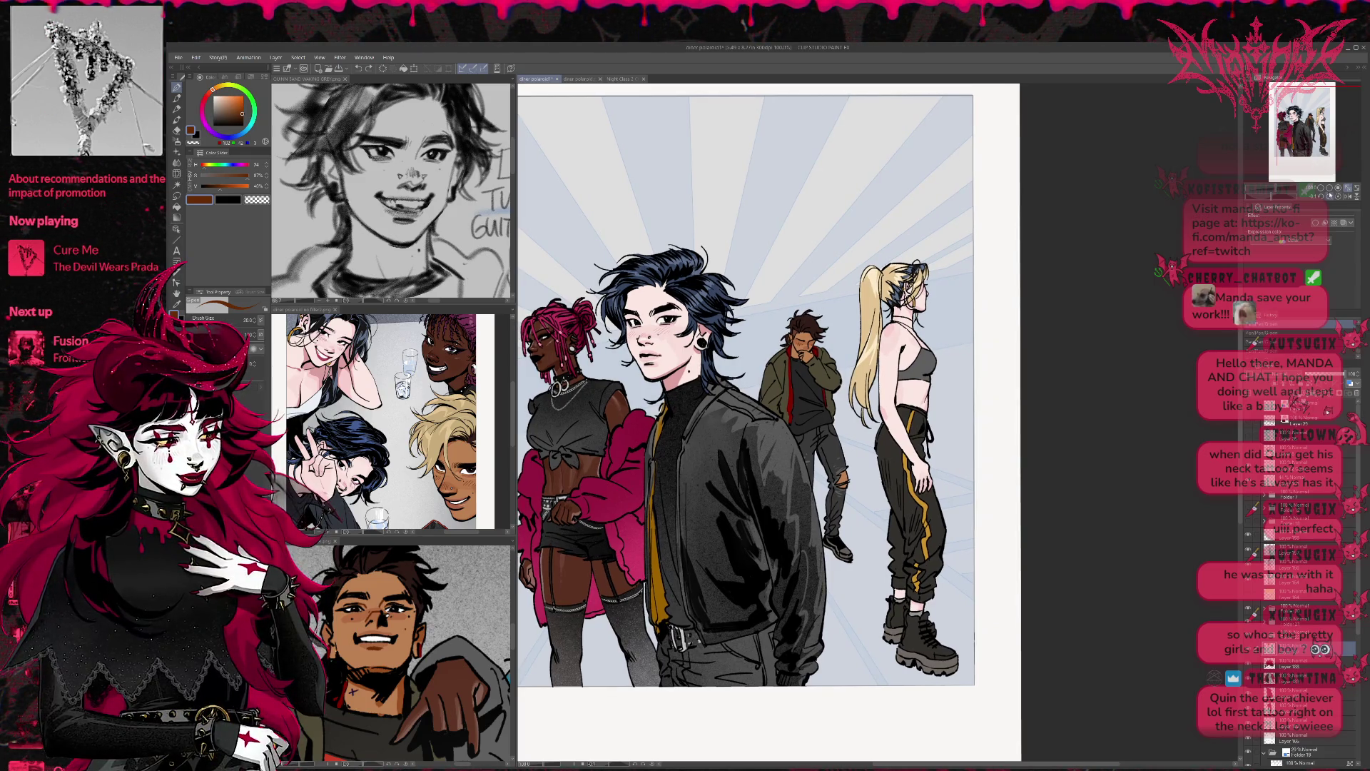
key("ctrl+minus")
left_click_drag(1092, 333, 1064, 370)
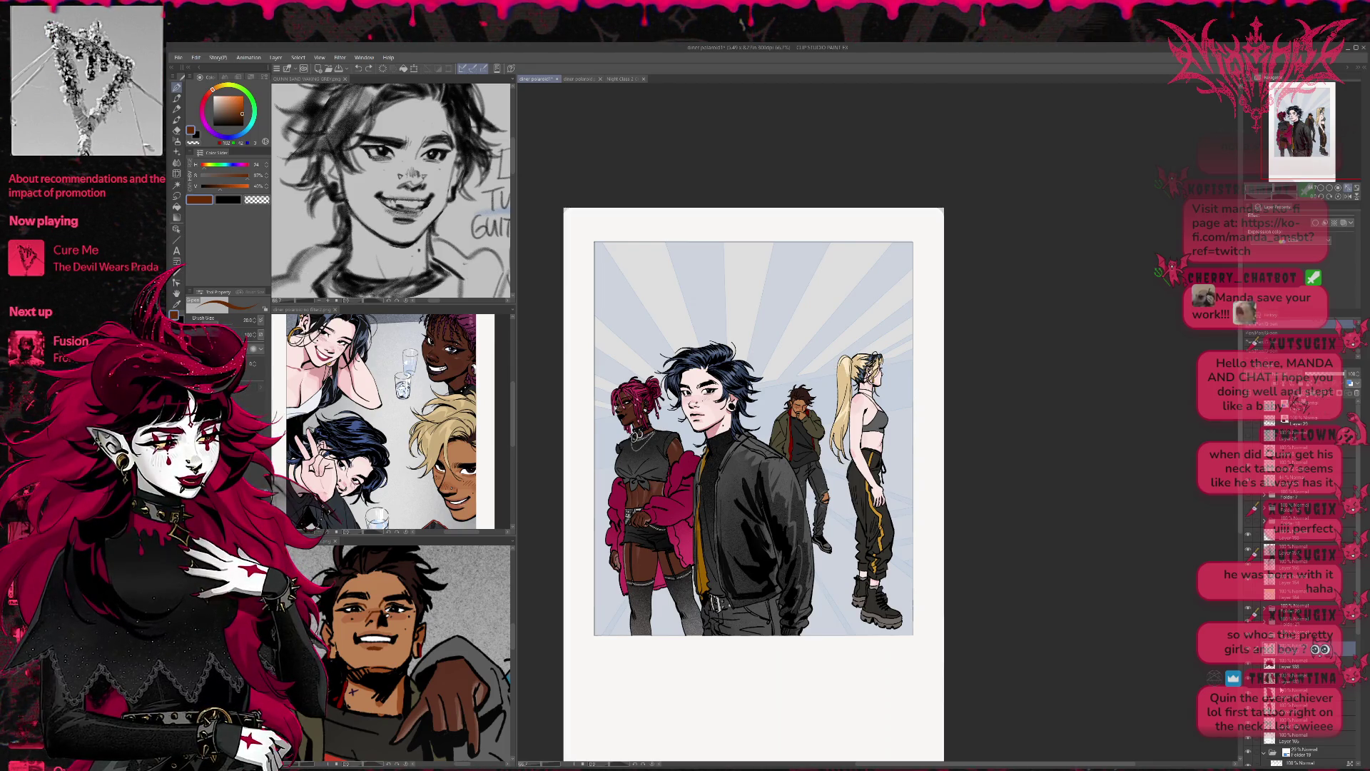
Step: Change the selected layers' expression colour and repaint the back figure's jacket in blue-grey
left_click(1299, 659)
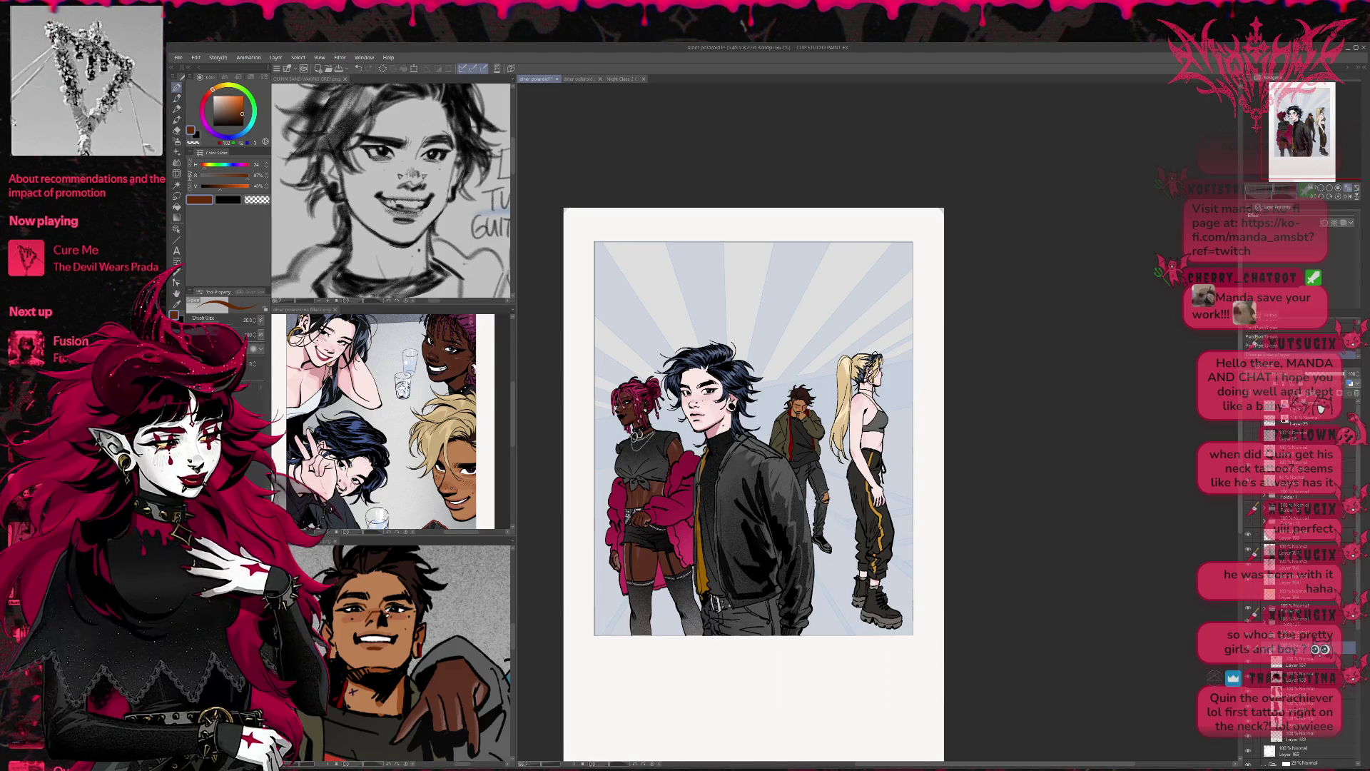
left_click(1284, 681)
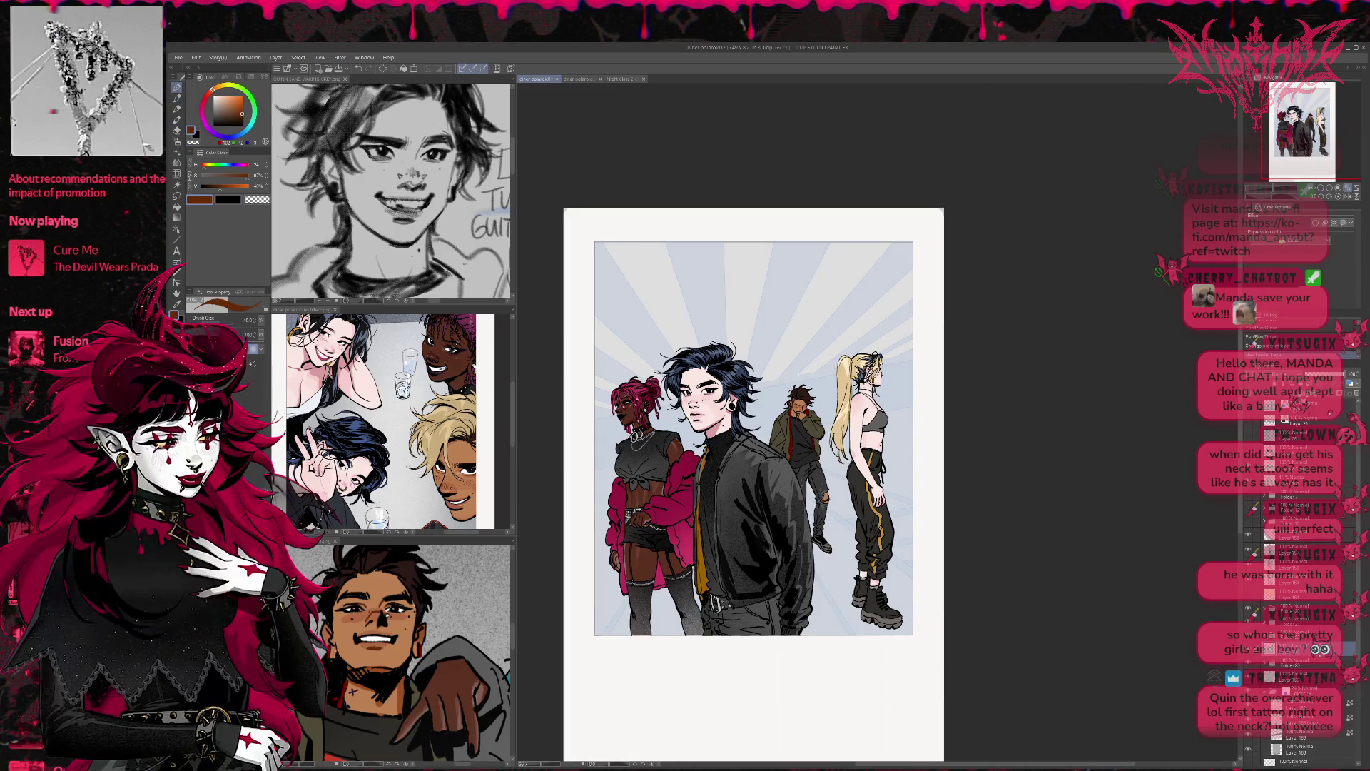
left_click(819, 516, "alt")
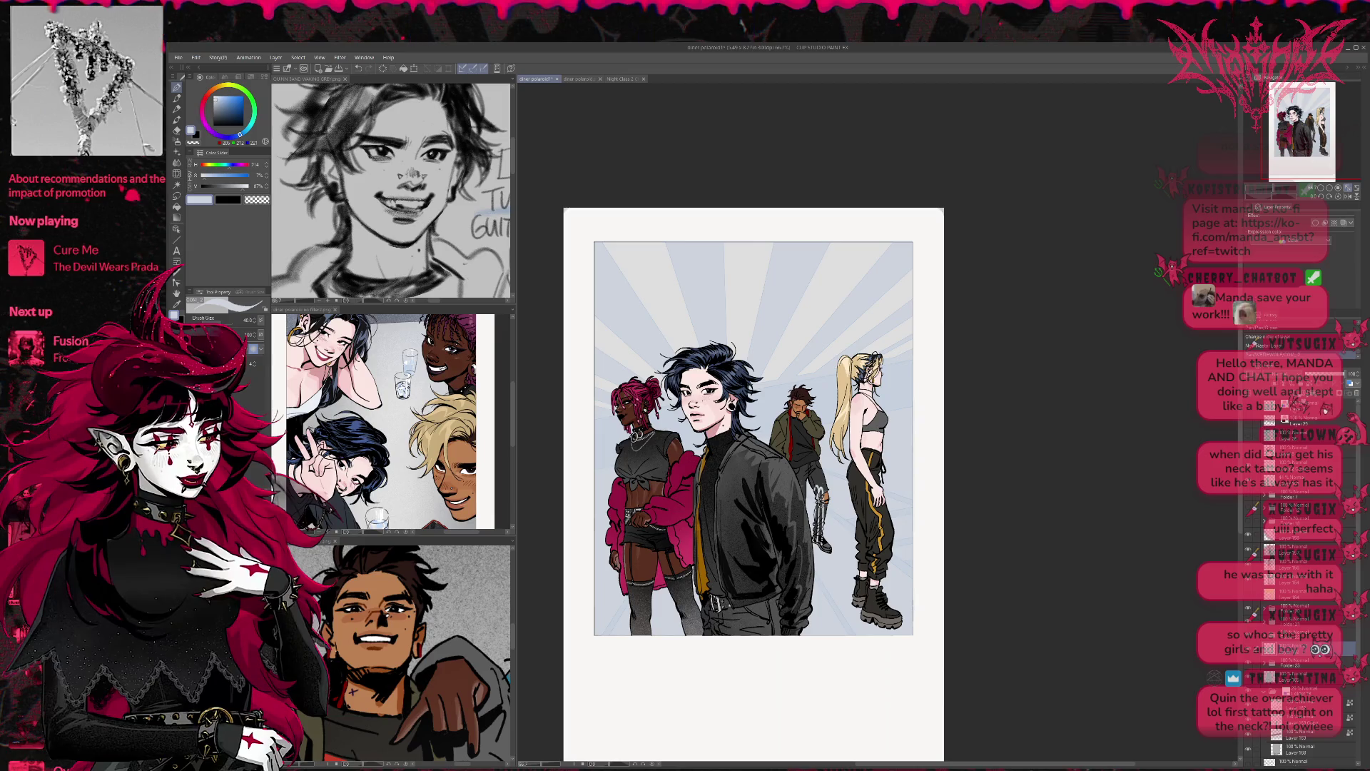
mouse_move(778, 424)
left_mouse_down()
mouse_move(813, 486)
mouse_move(821, 542)
left_mouse_up()
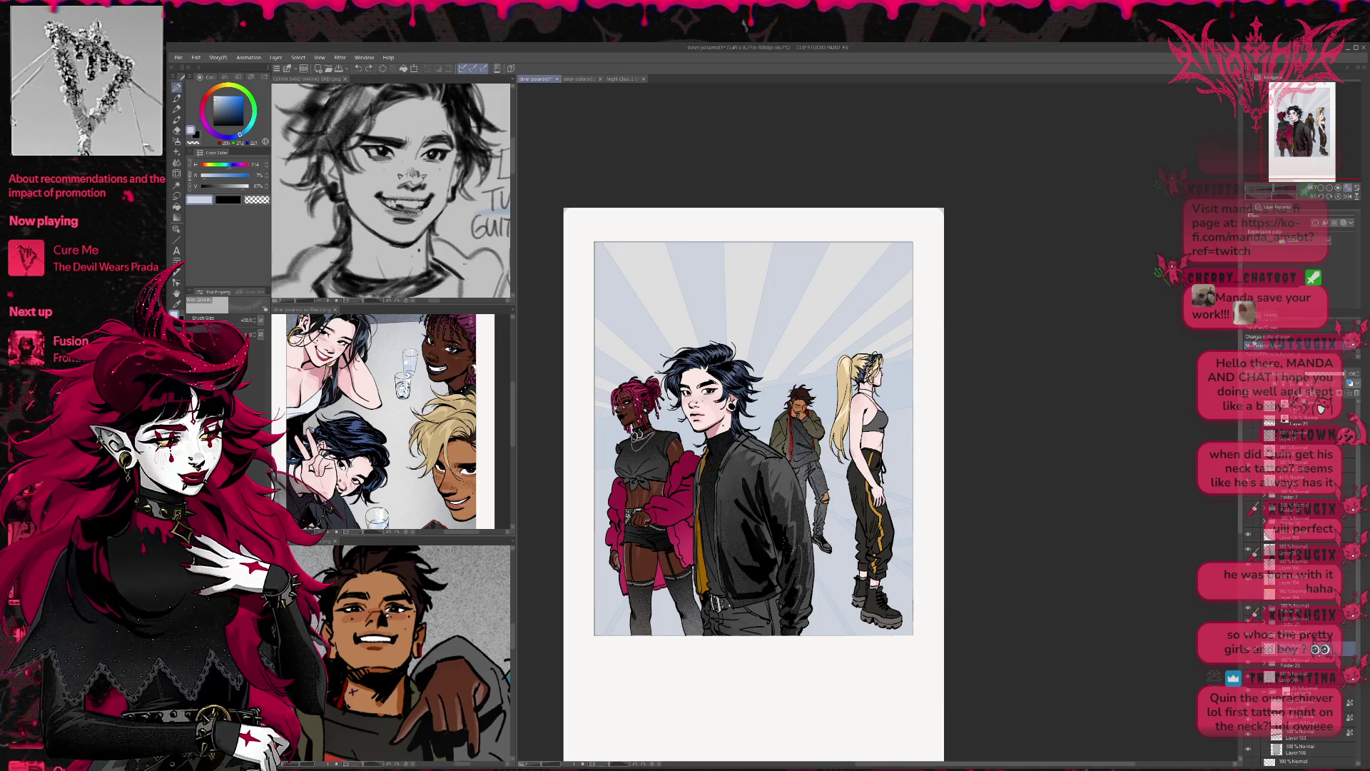
key("ctrl+z")
left_click(828, 407, "alt")
mouse_move(777, 431)
left_mouse_down()
mouse_move(824, 553)
mouse_move(778, 421)
left_mouse_up()
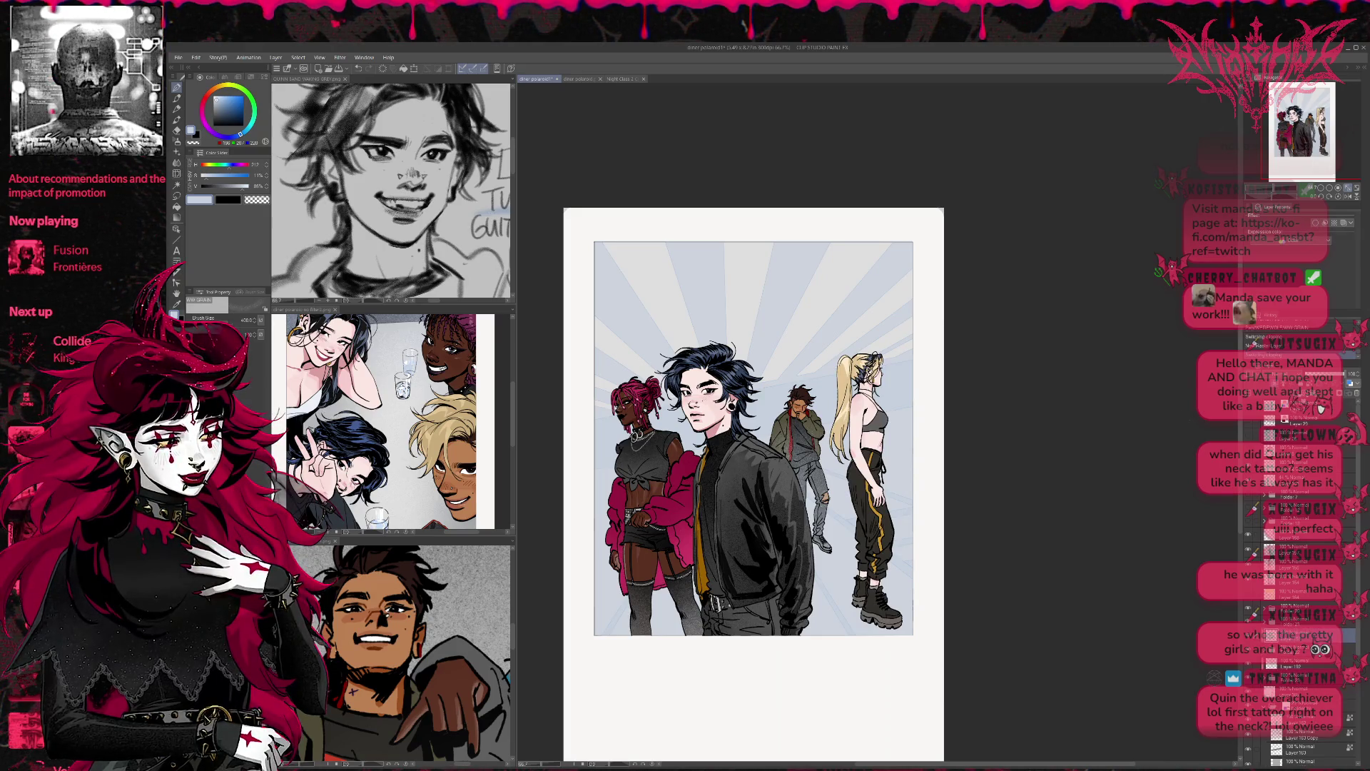
Step: Add light strokes on the blonde figure's trousers and boots
mouse_move(860, 471)
left_mouse_down()
mouse_move(874, 600)
mouse_move(892, 624)
left_mouse_up()
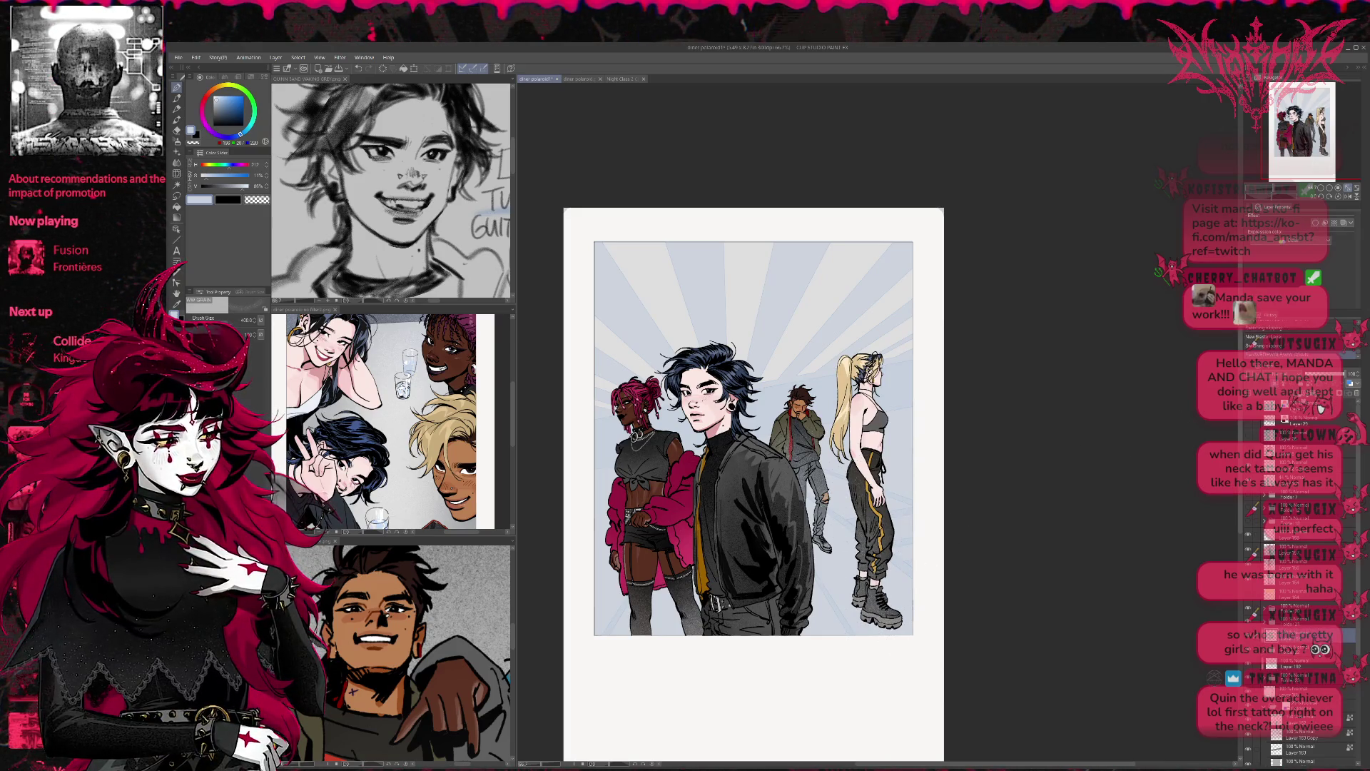
left_click_drag(859, 485, 888, 543)
mouse_move(876, 607)
left_mouse_down()
mouse_move(899, 627)
mouse_move(879, 612)
left_mouse_up()
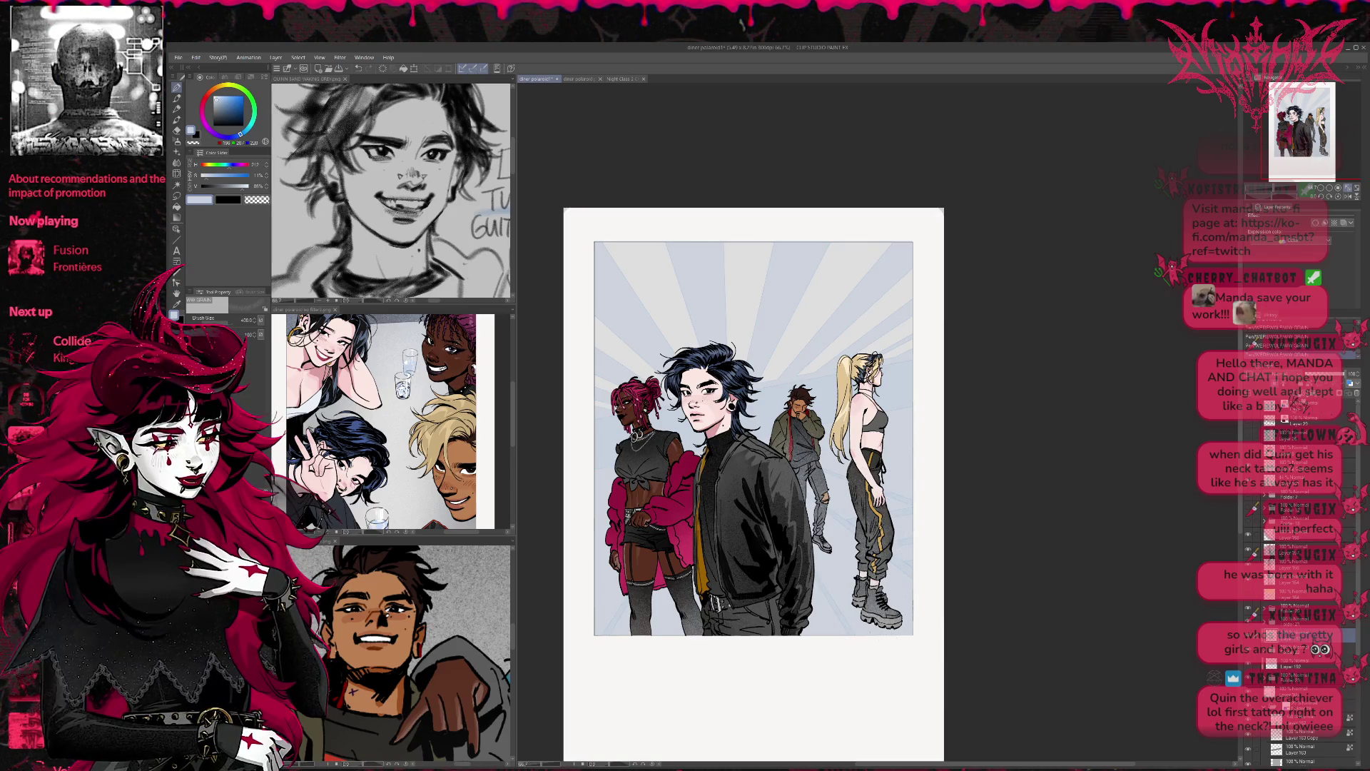
Step: Drag the sub-view dividers to widen and lengthen the reference panes
left_click_drag(928, 492, 935, 498)
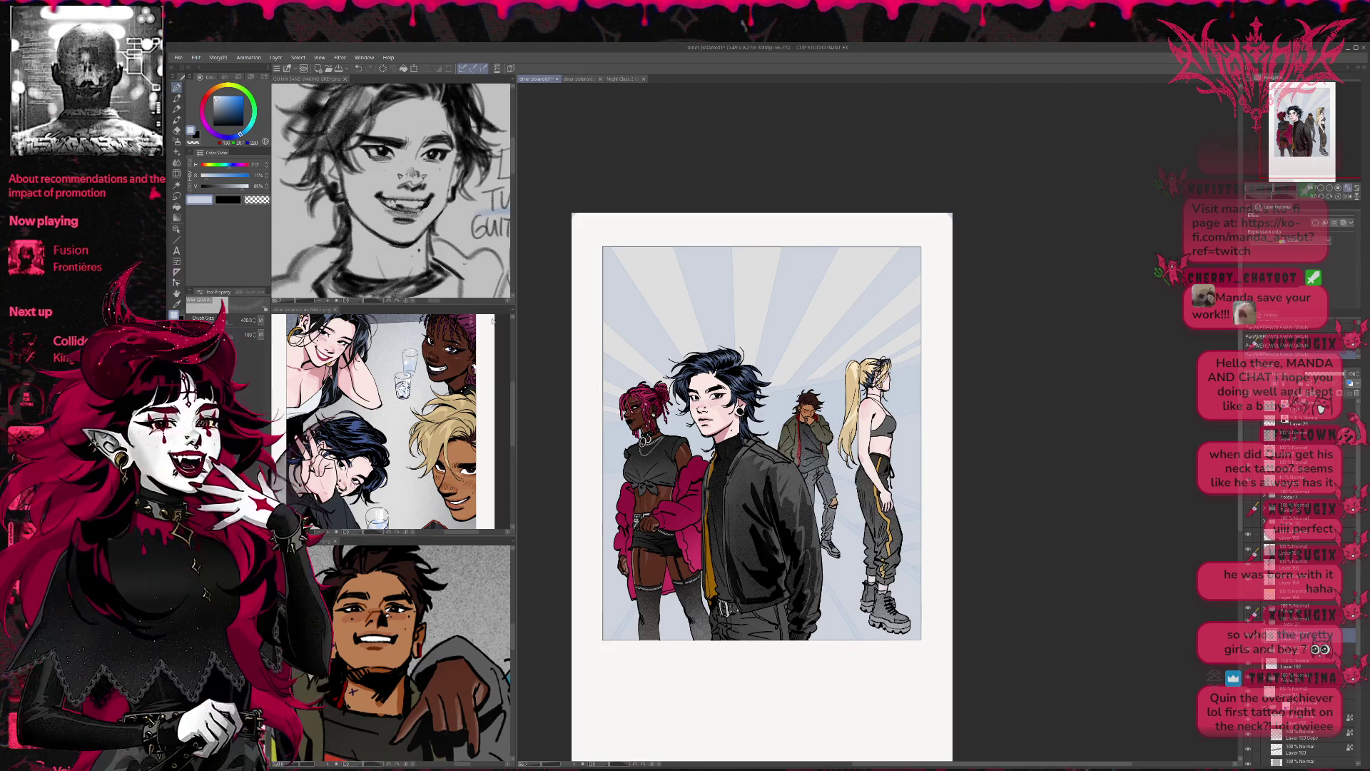
left_click_drag(480, 308, 479, 458)
left_click_drag(516, 356, 889, 359)
scroll(758, 332, "down", 5)
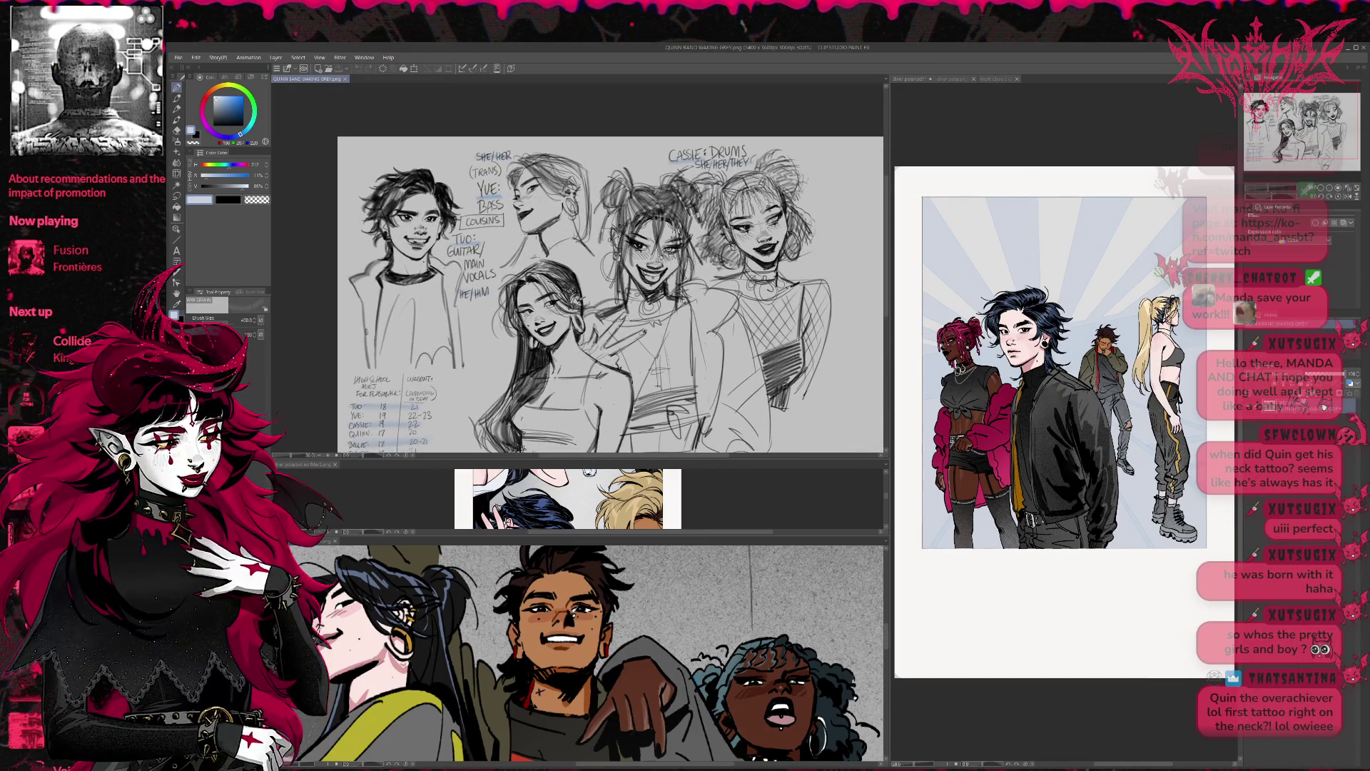
Step: Zoom the top sketch view and enlarge the middle reference pane with the splitter
scroll(644, 340, "up", 3)
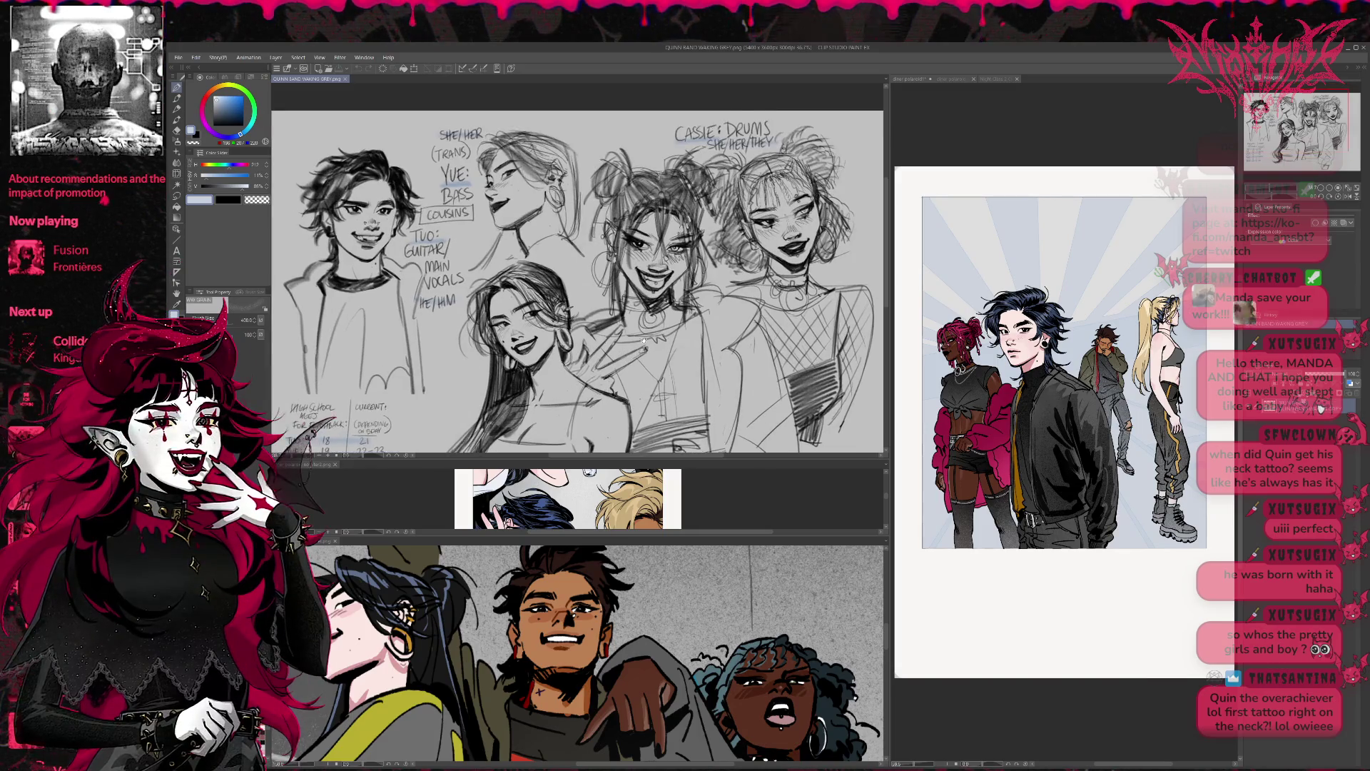
scroll(644, 340, "up", 3)
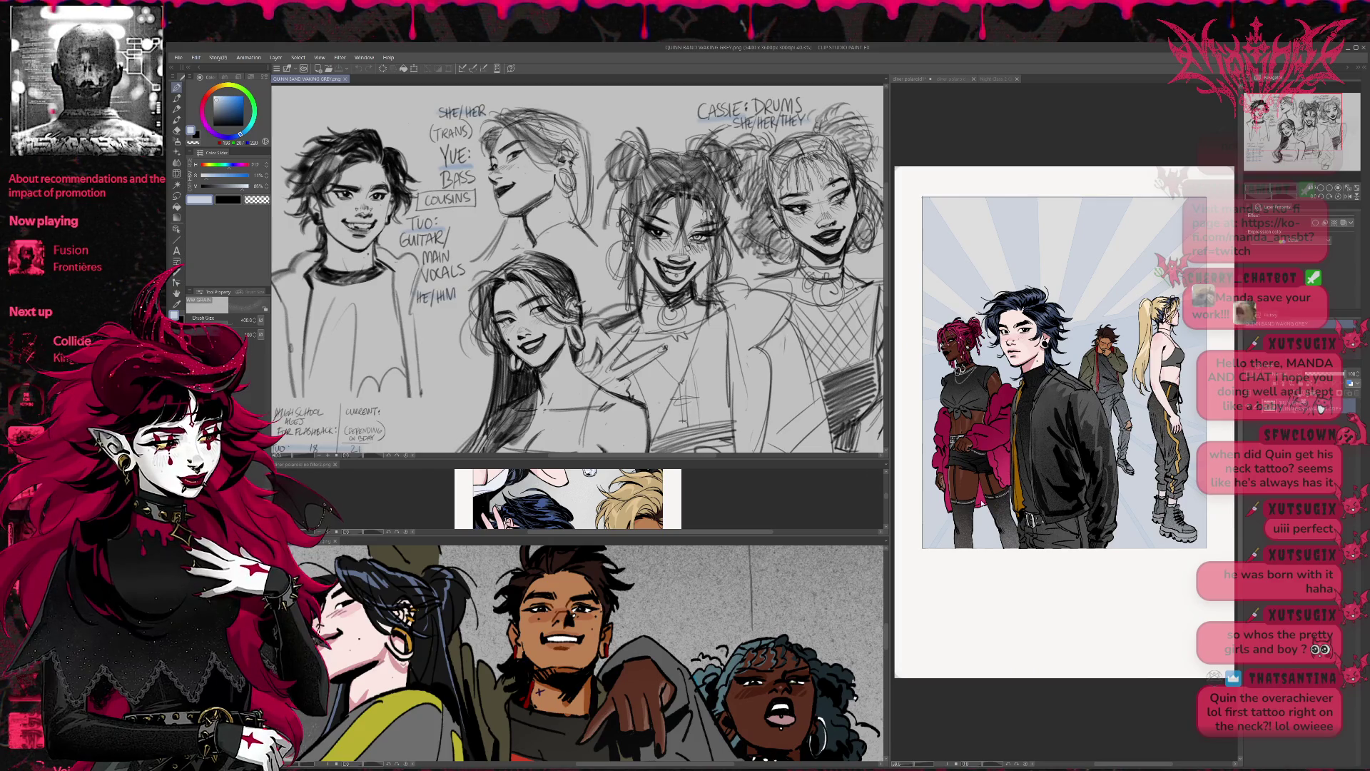
left_click_drag(712, 540, 712, 674)
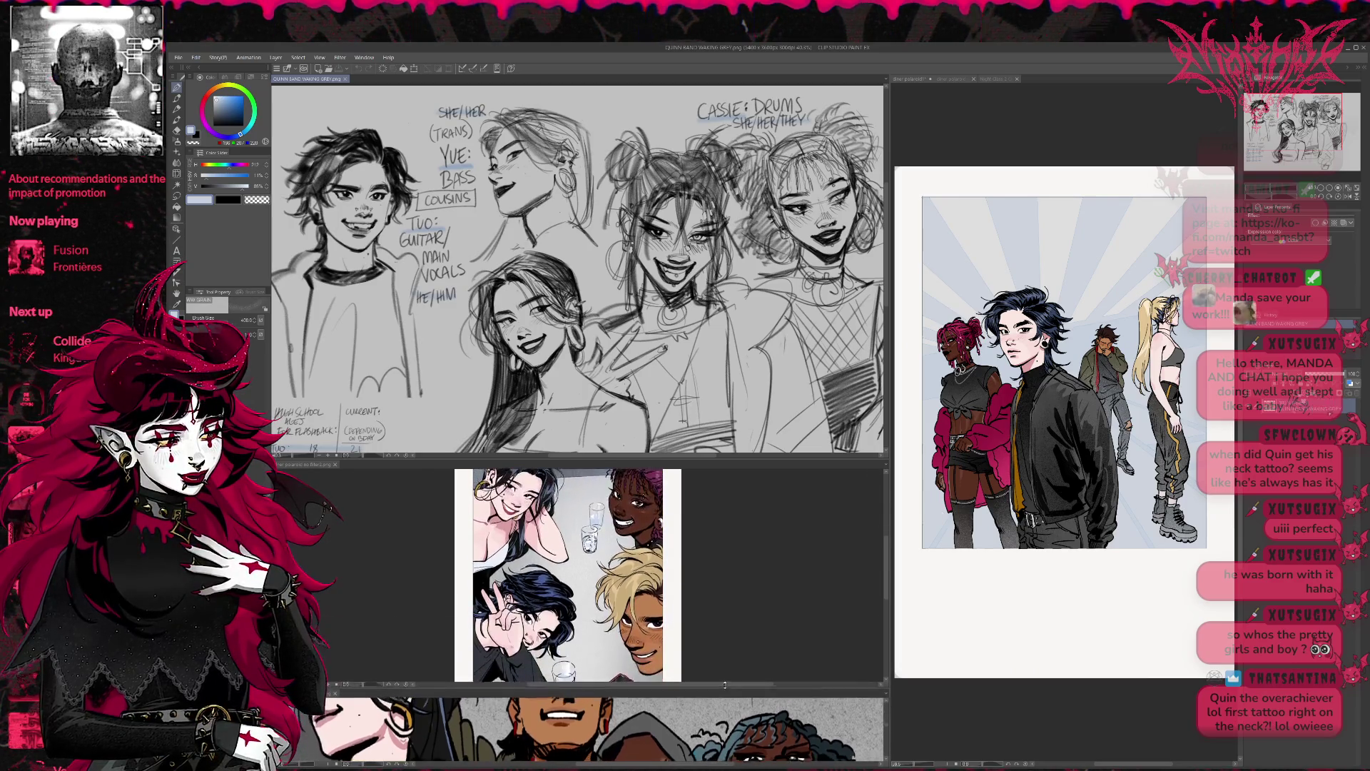
scroll(596, 567, "down", 1)
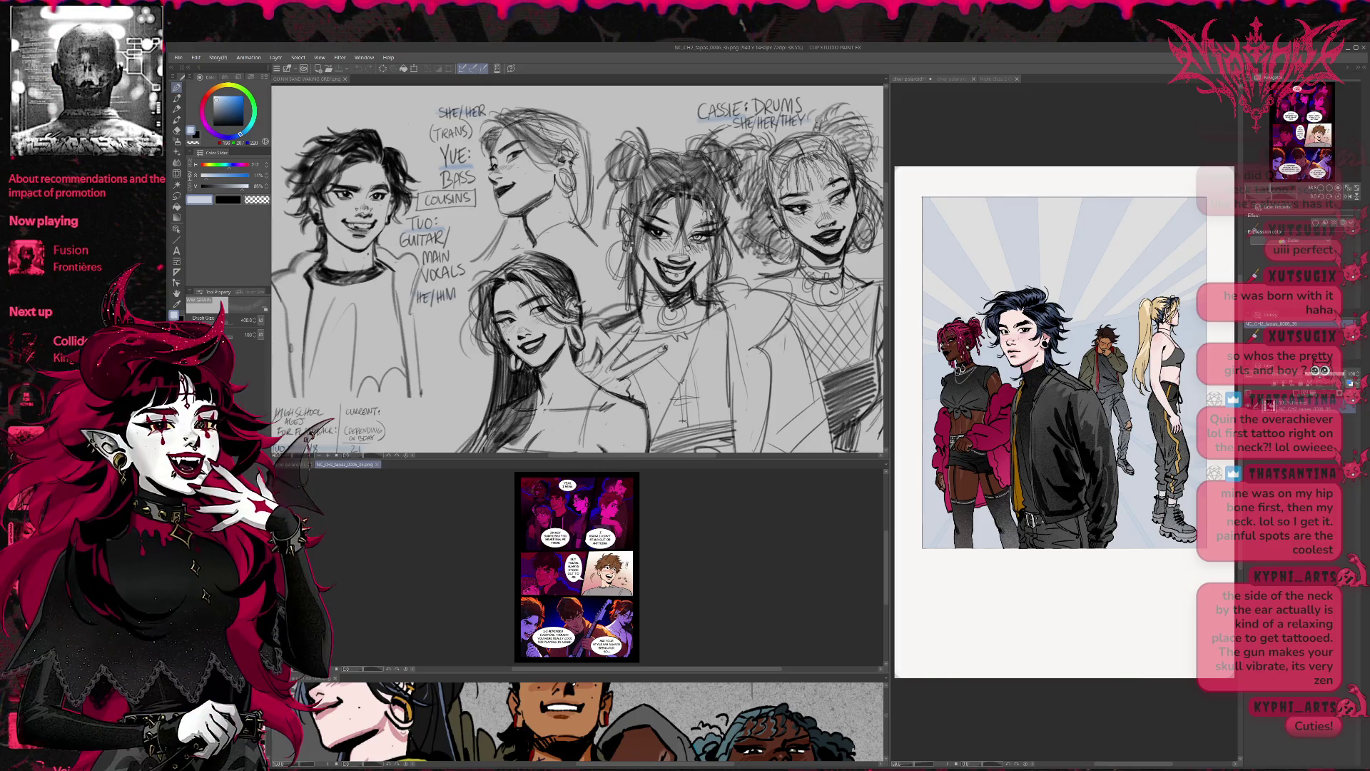
Step: Zoom through the NC_CH2 comic panels, then close the comic page tab
scroll(578, 567, "up", 5)
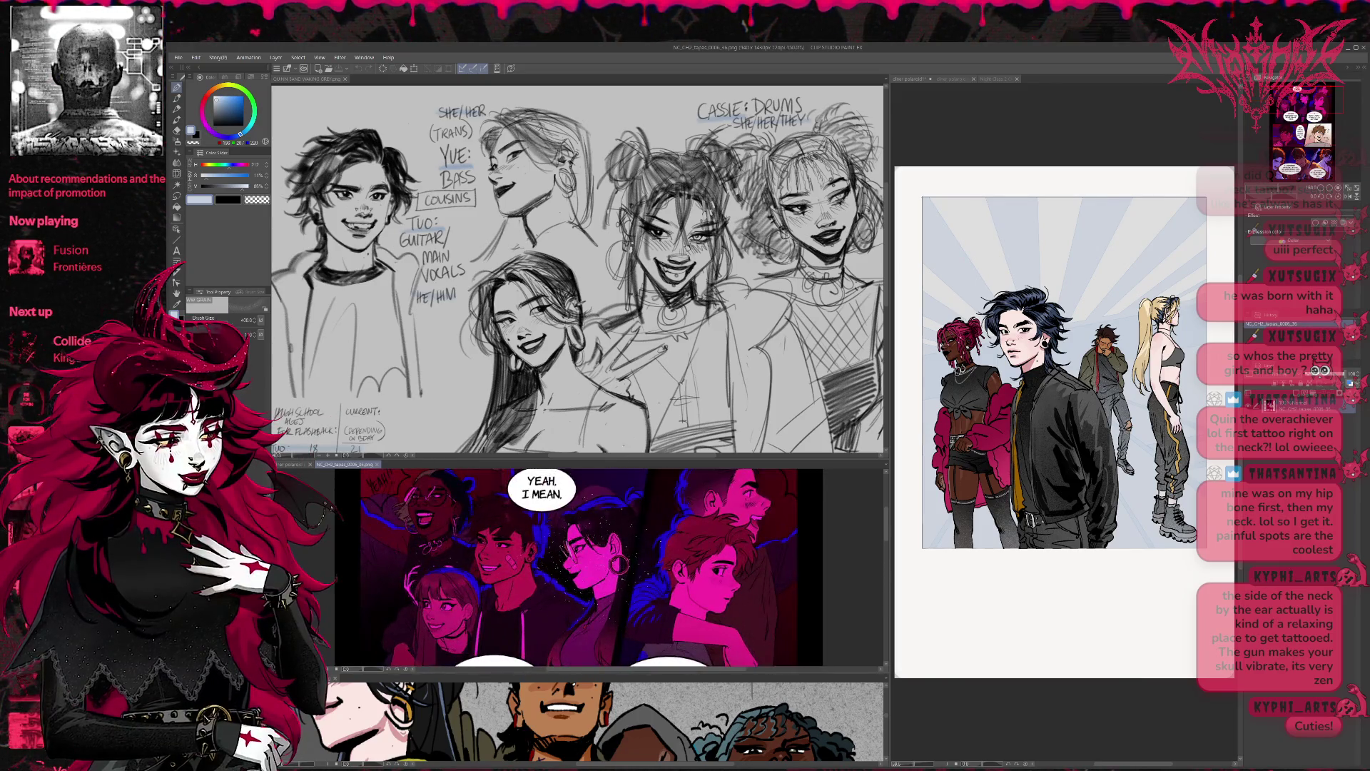
scroll(627, 561, "up", 3)
scroll(711, 595, "up", 2)
scroll(628, 567, "down", 4)
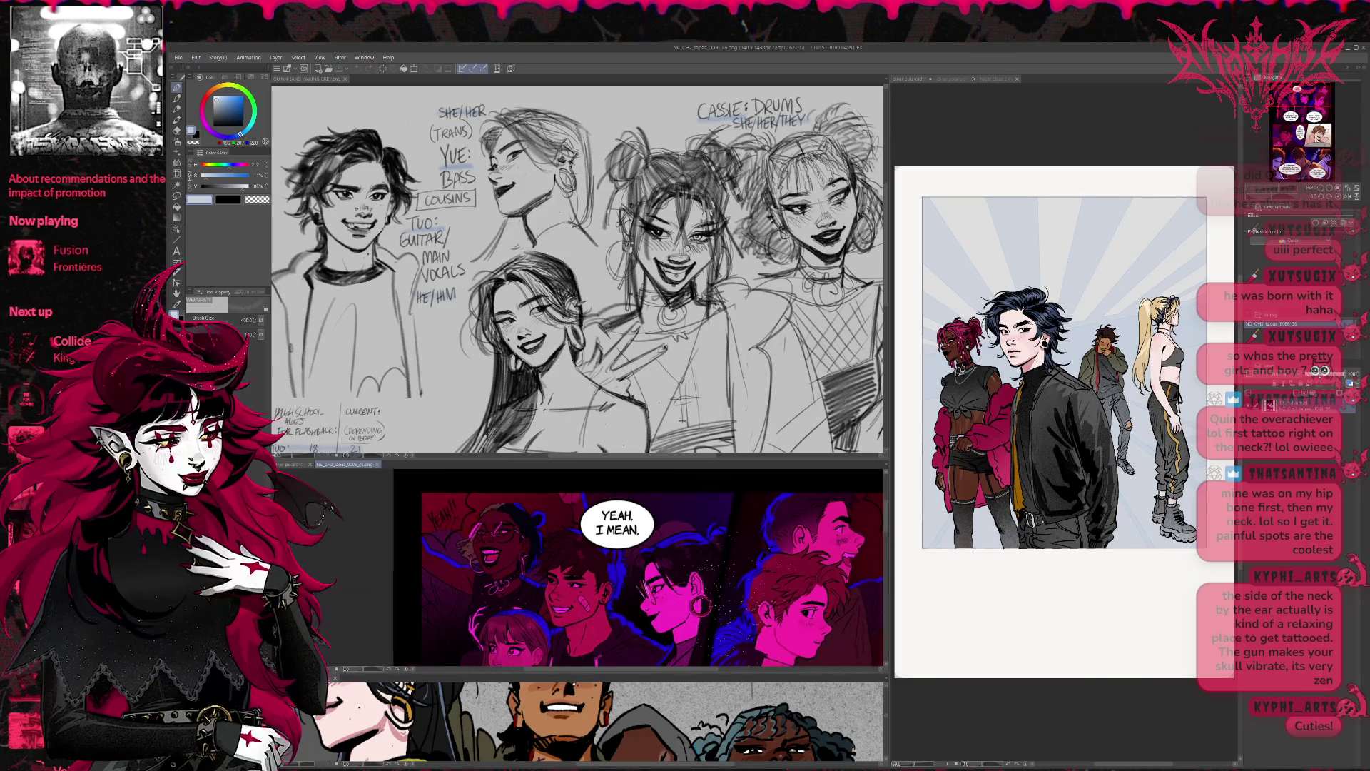
scroll(639, 567, "down", 10)
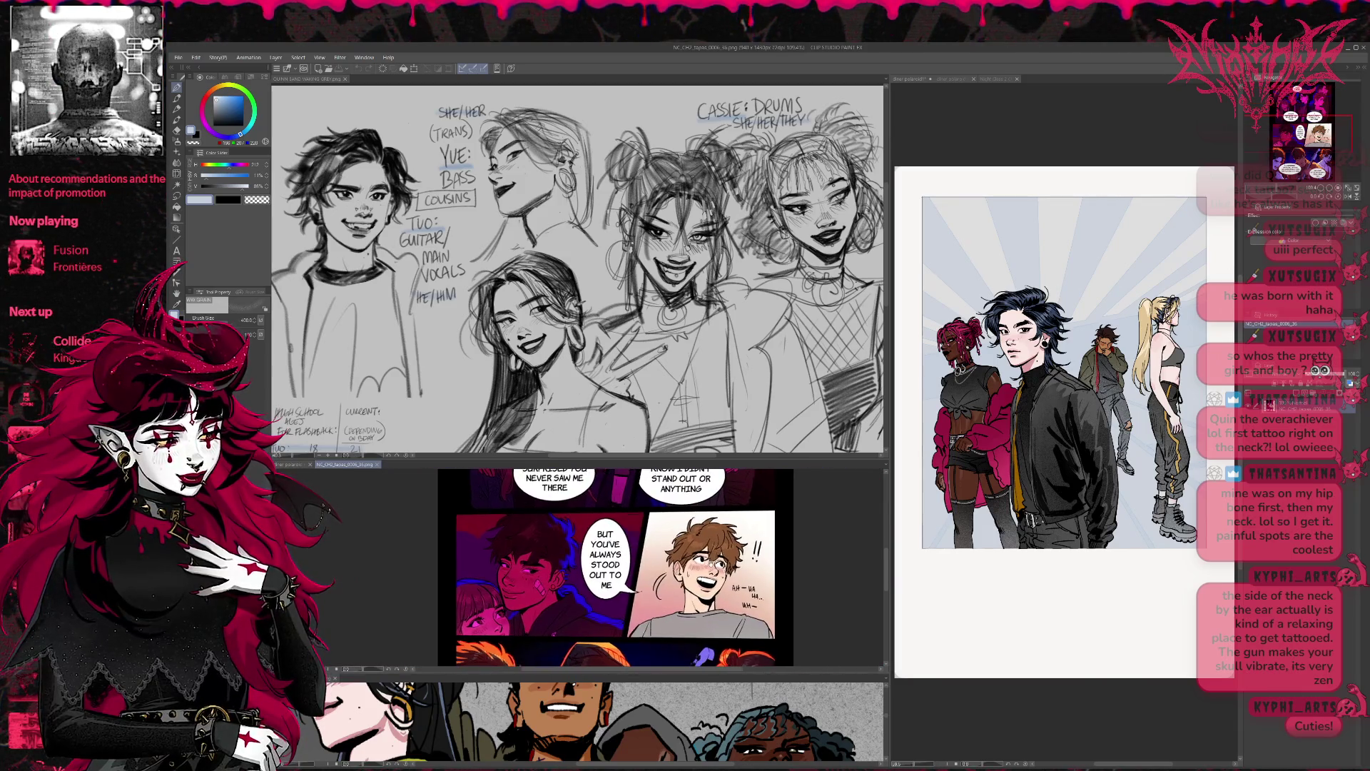
scroll(613, 568, "down", 8)
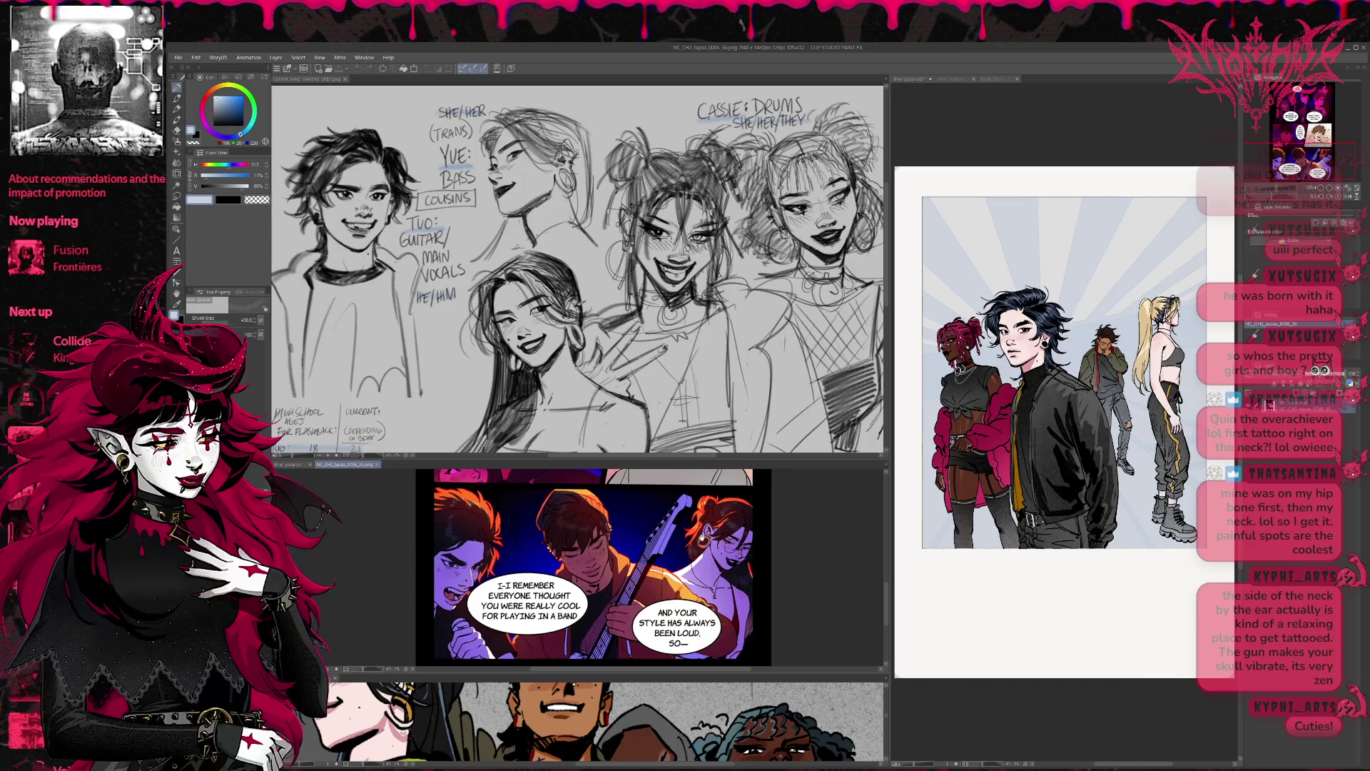
scroll(614, 567, "down", 1)
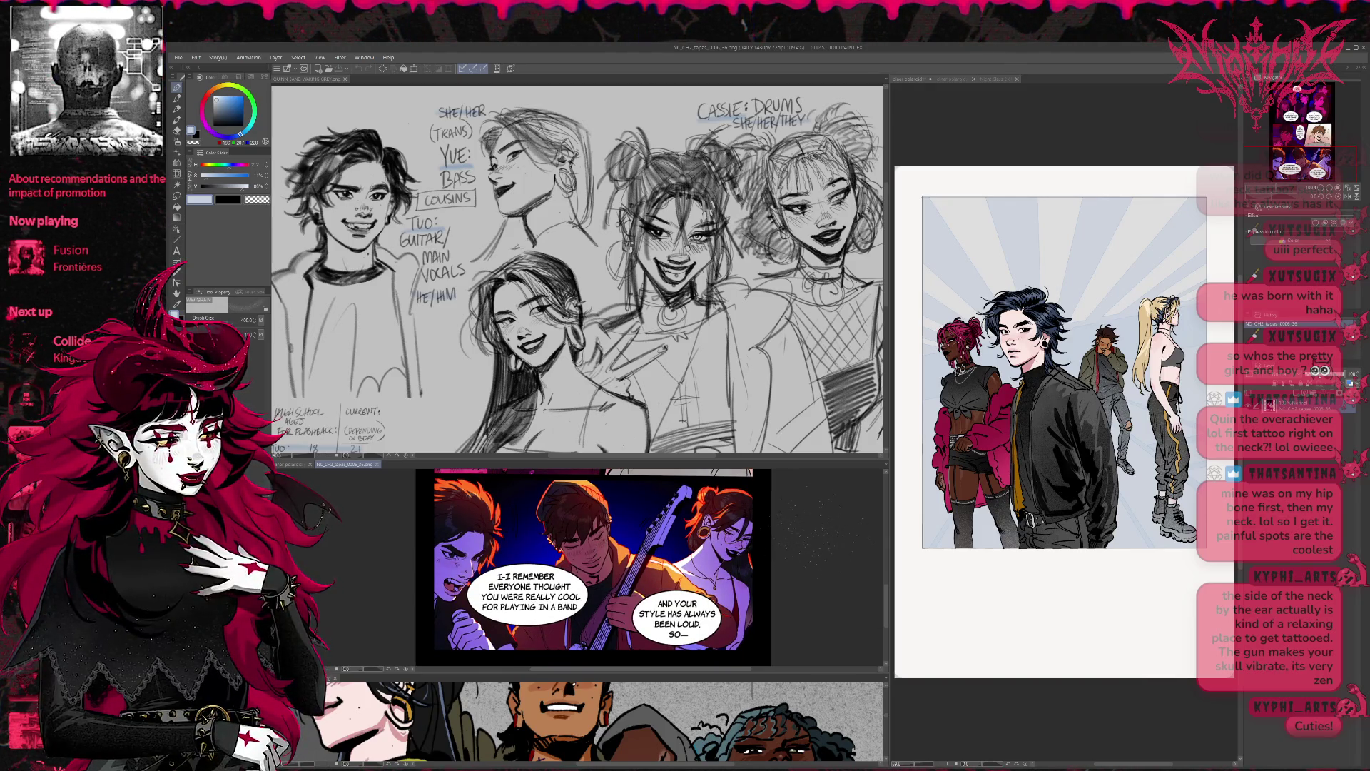
scroll(613, 567, "down", 1)
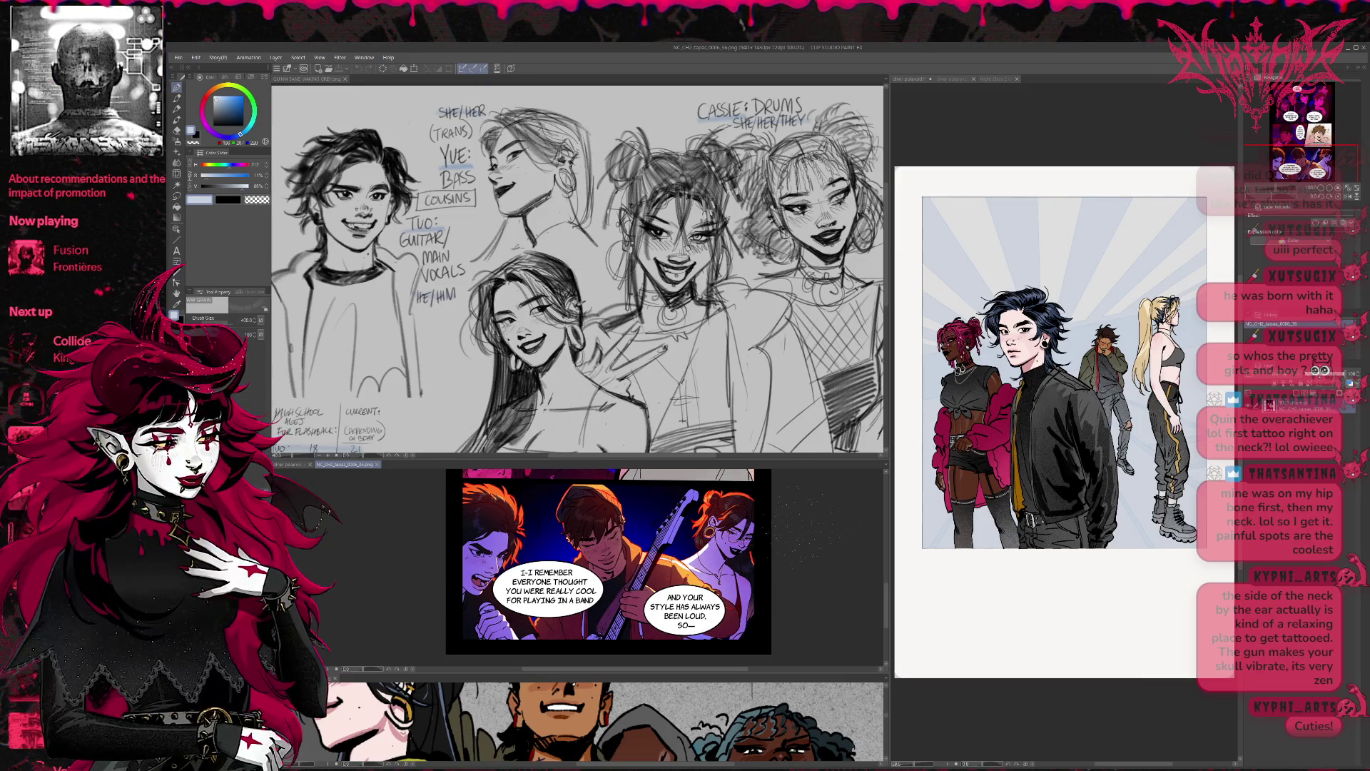
scroll(774, 528, "down", 3)
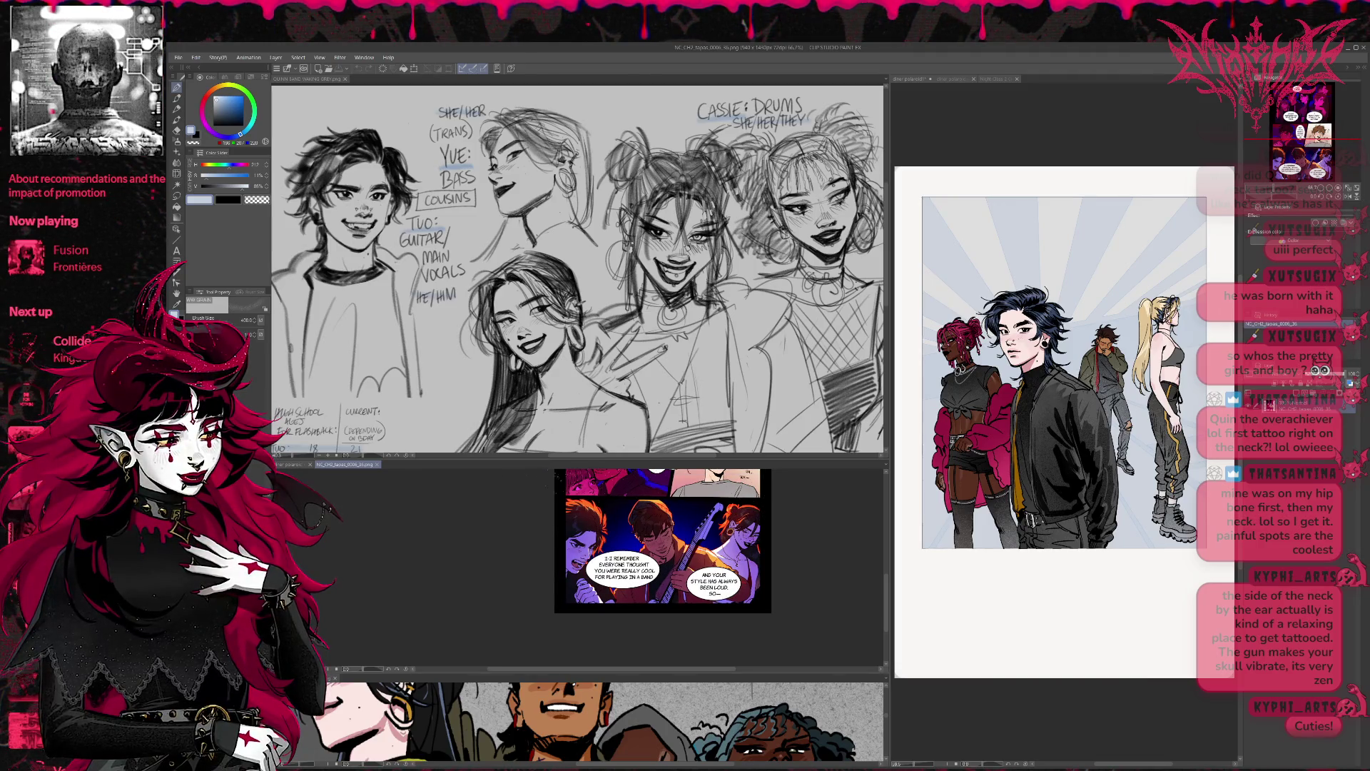
left_click(378, 465)
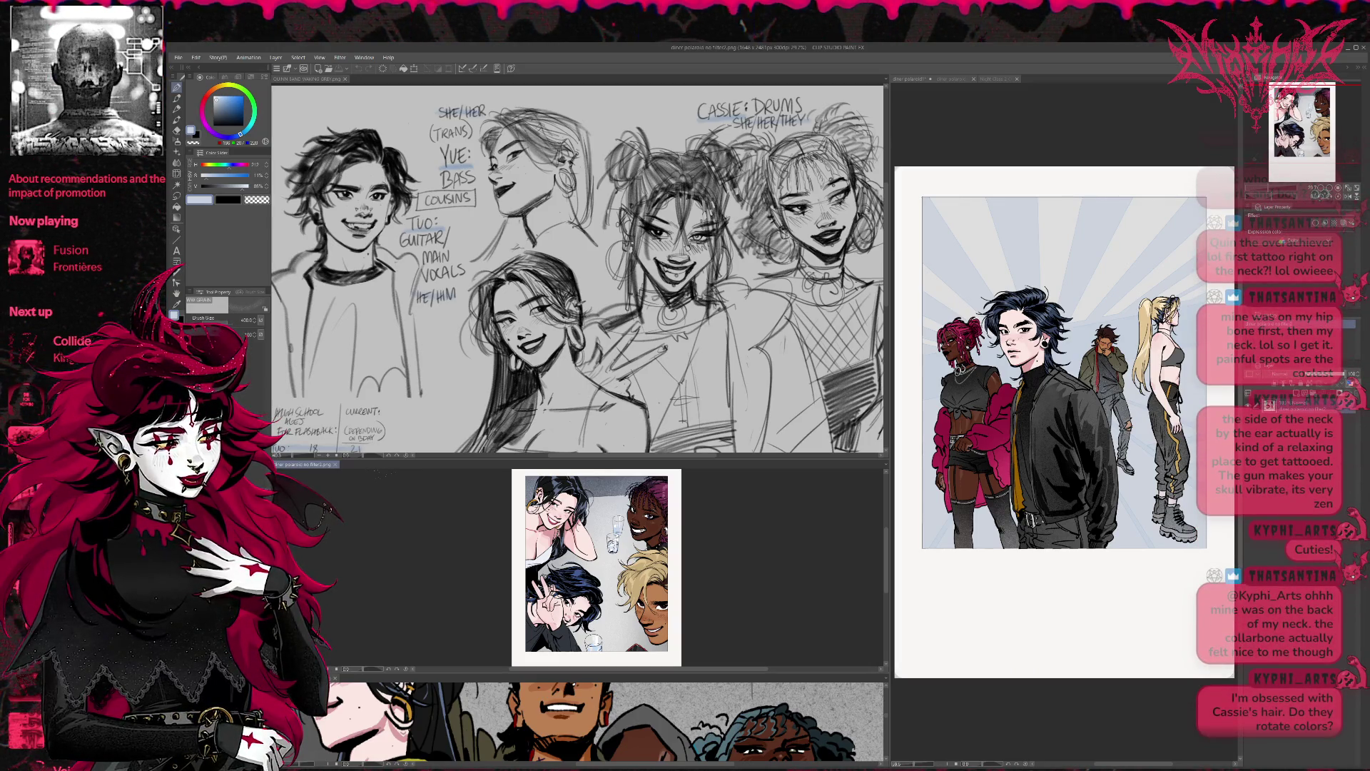
Step: Make the middle reference pane and the bottom group-illustration pane taller
scroll(597, 568, "down", 1)
scroll(589, 567, "up", 2)
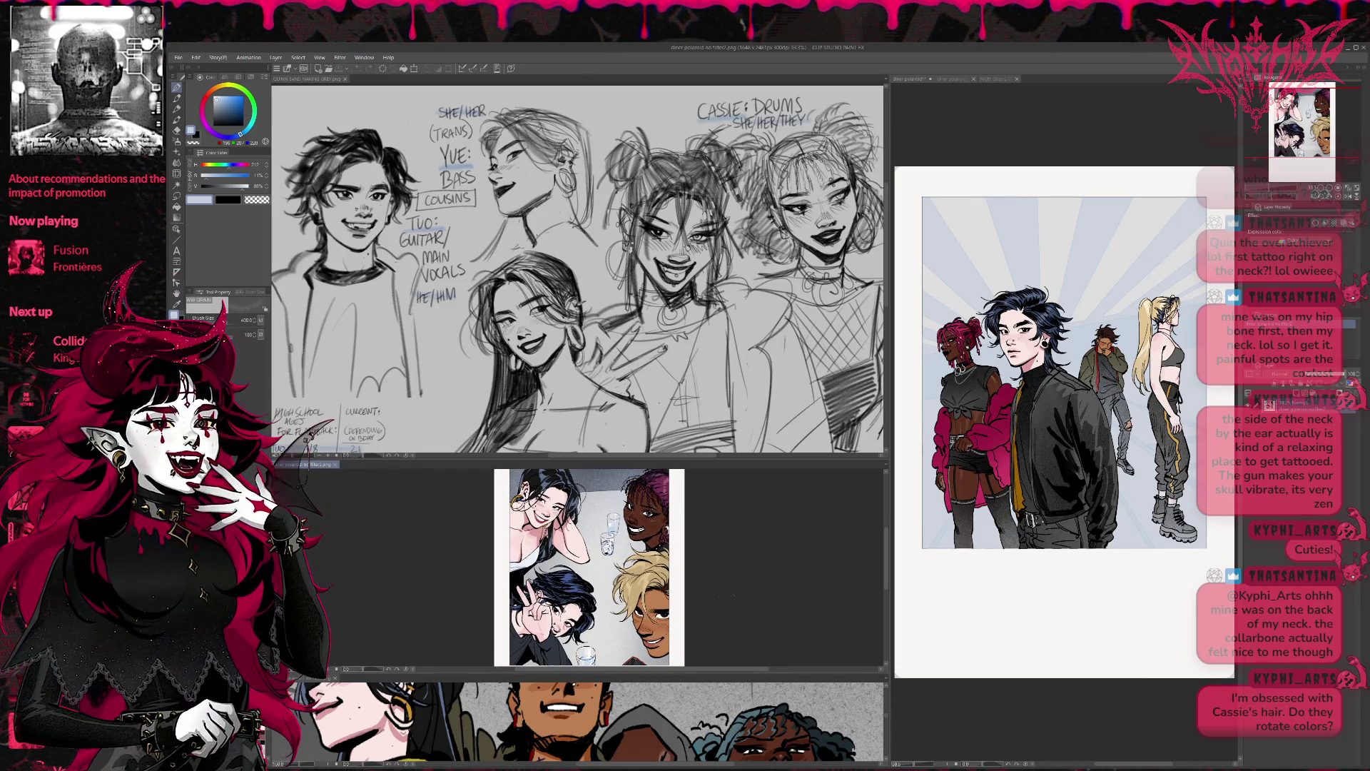
scroll(643, 567, "up", 1)
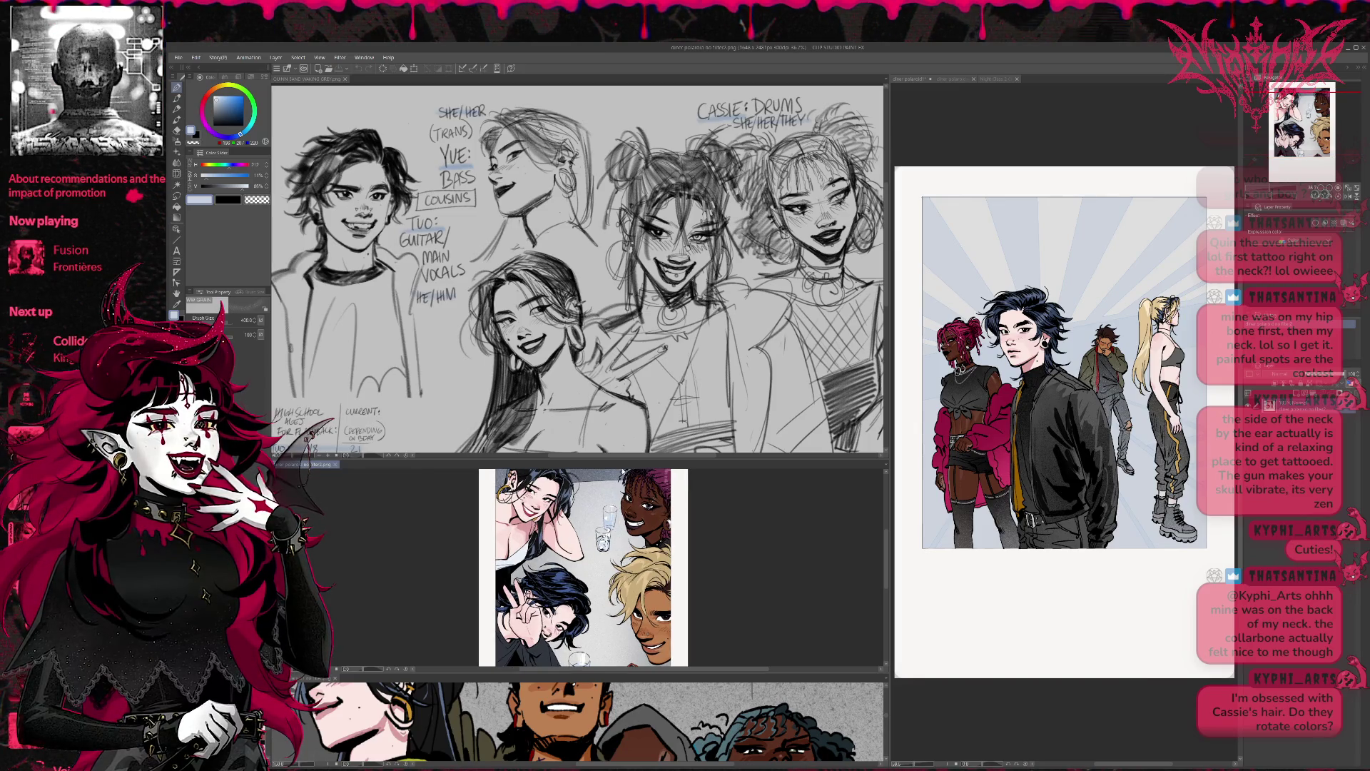
left_click_drag(617, 458, 617, 389)
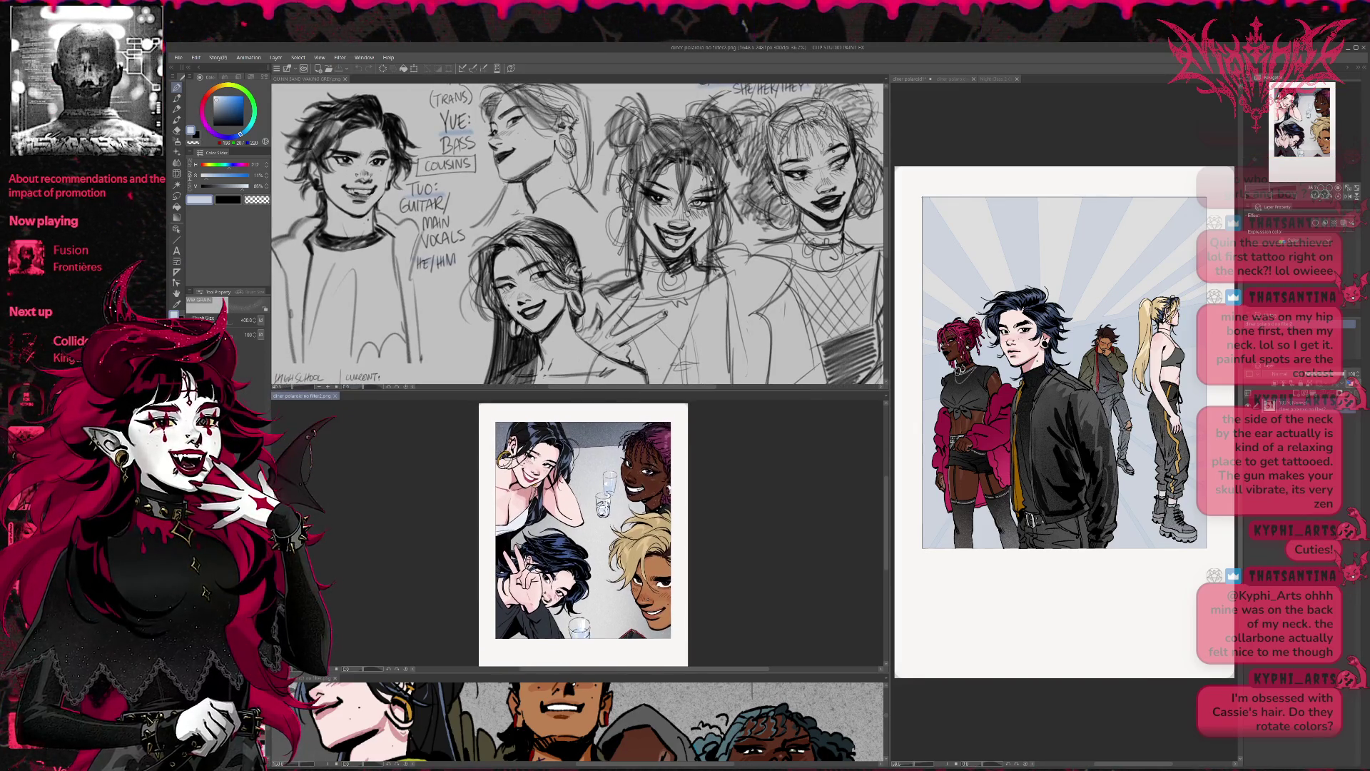
scroll(628, 571, "down", 3)
left_click_drag(643, 675, 664, 512)
Step: Give the middle polaroid pane more room, widen the main canvas and make it active
scroll(668, 576, "down", 3)
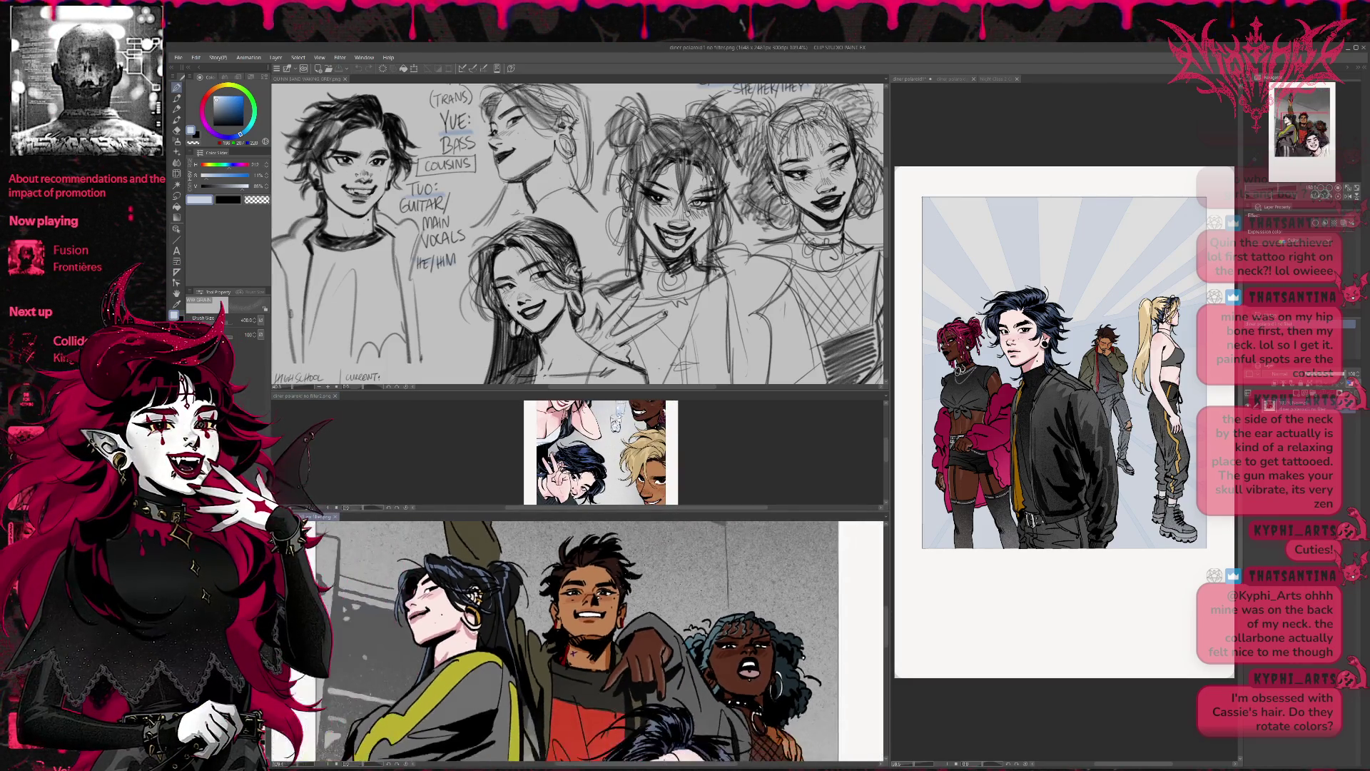
scroll(591, 642, "down", 2)
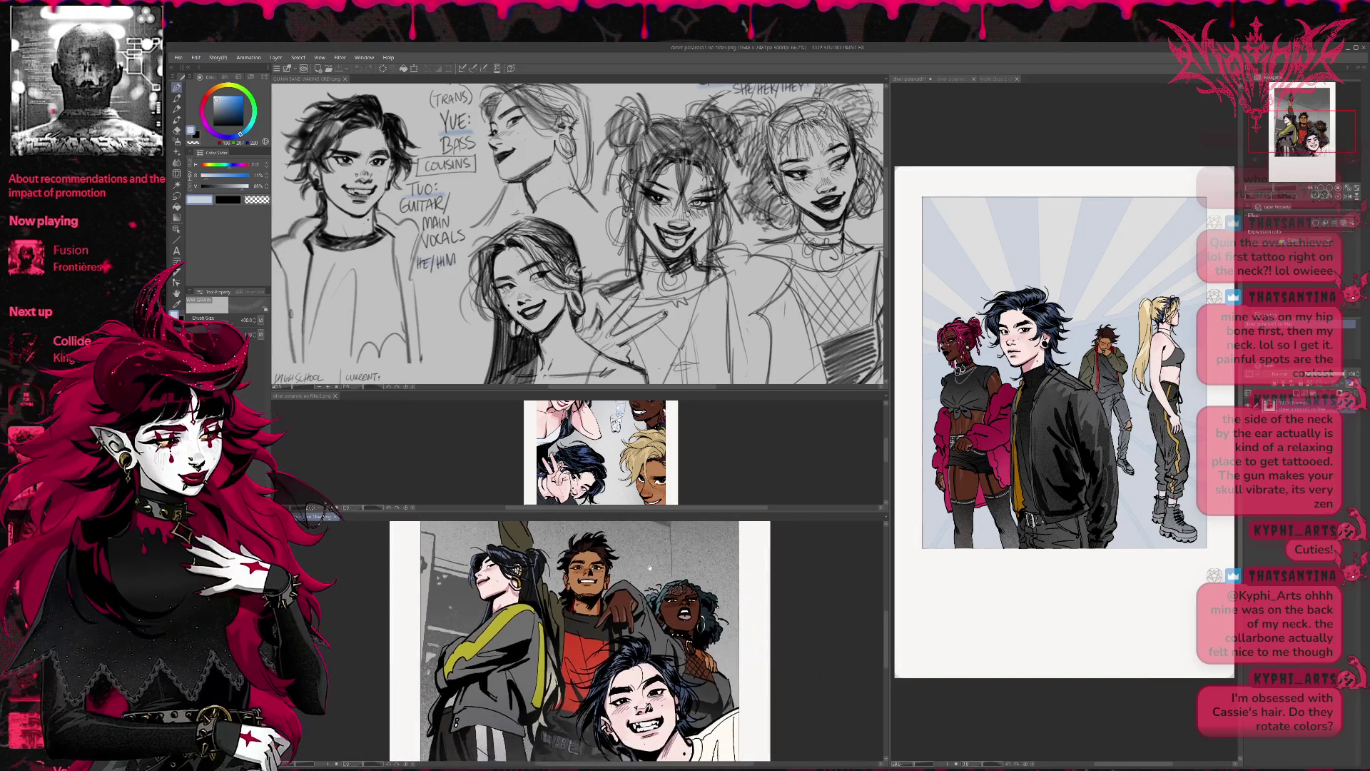
left_click_drag(635, 511, 635, 608)
scroll(710, 492, "up", 3)
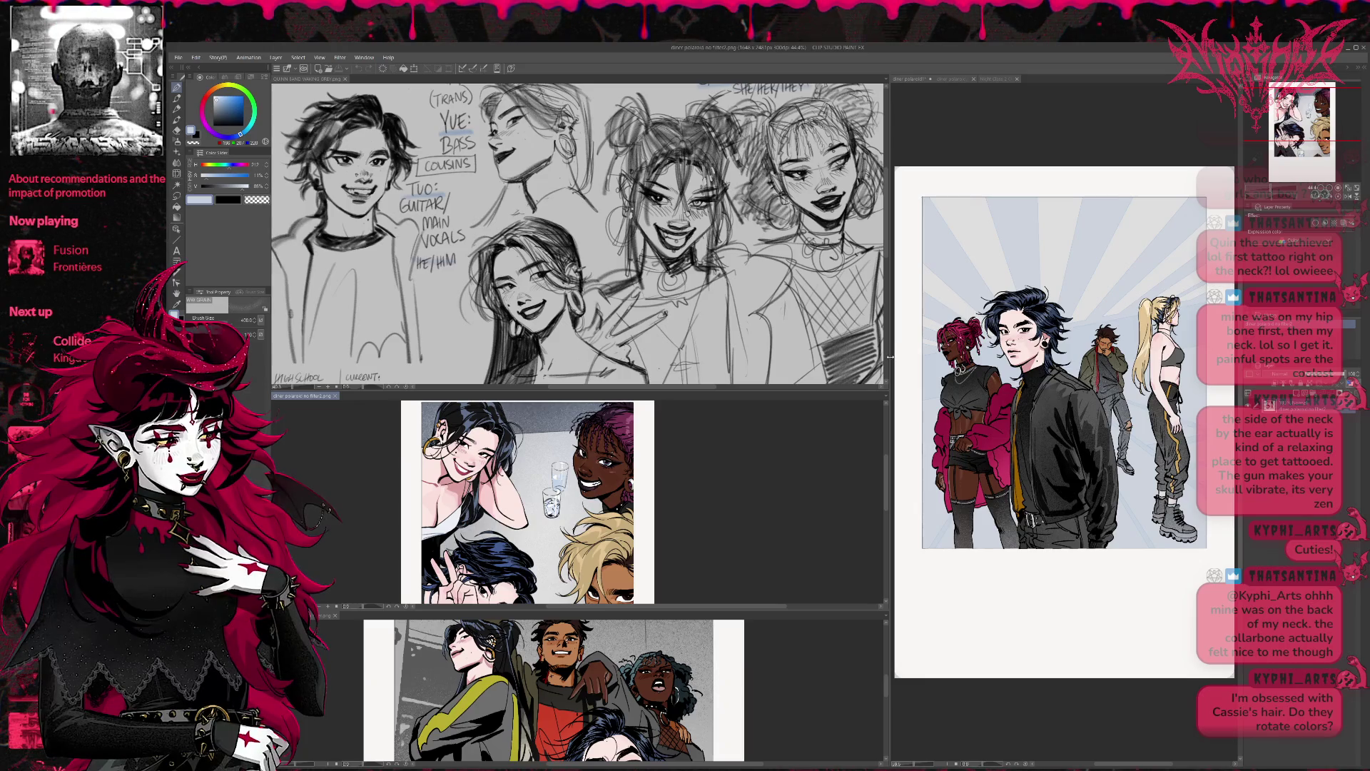
left_click_drag(890, 356, 631, 385)
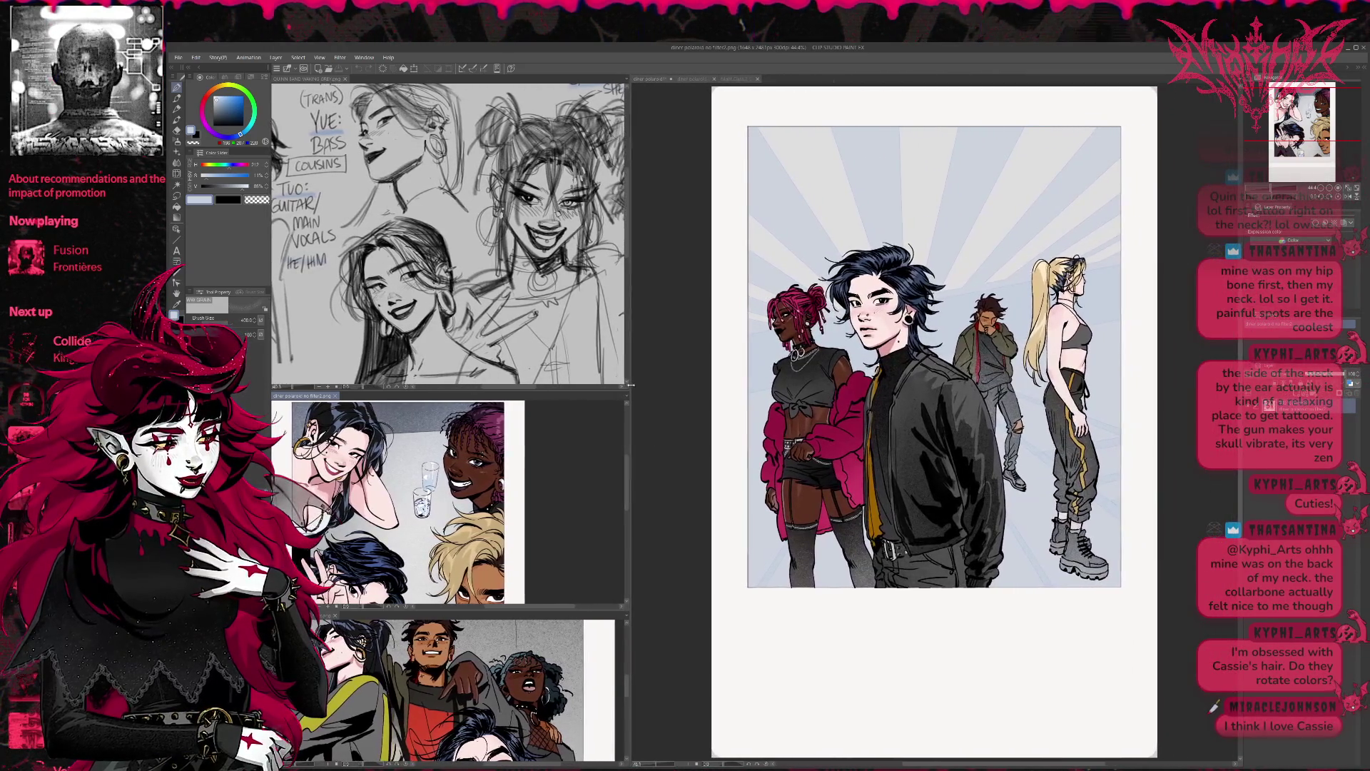
left_click(814, 406)
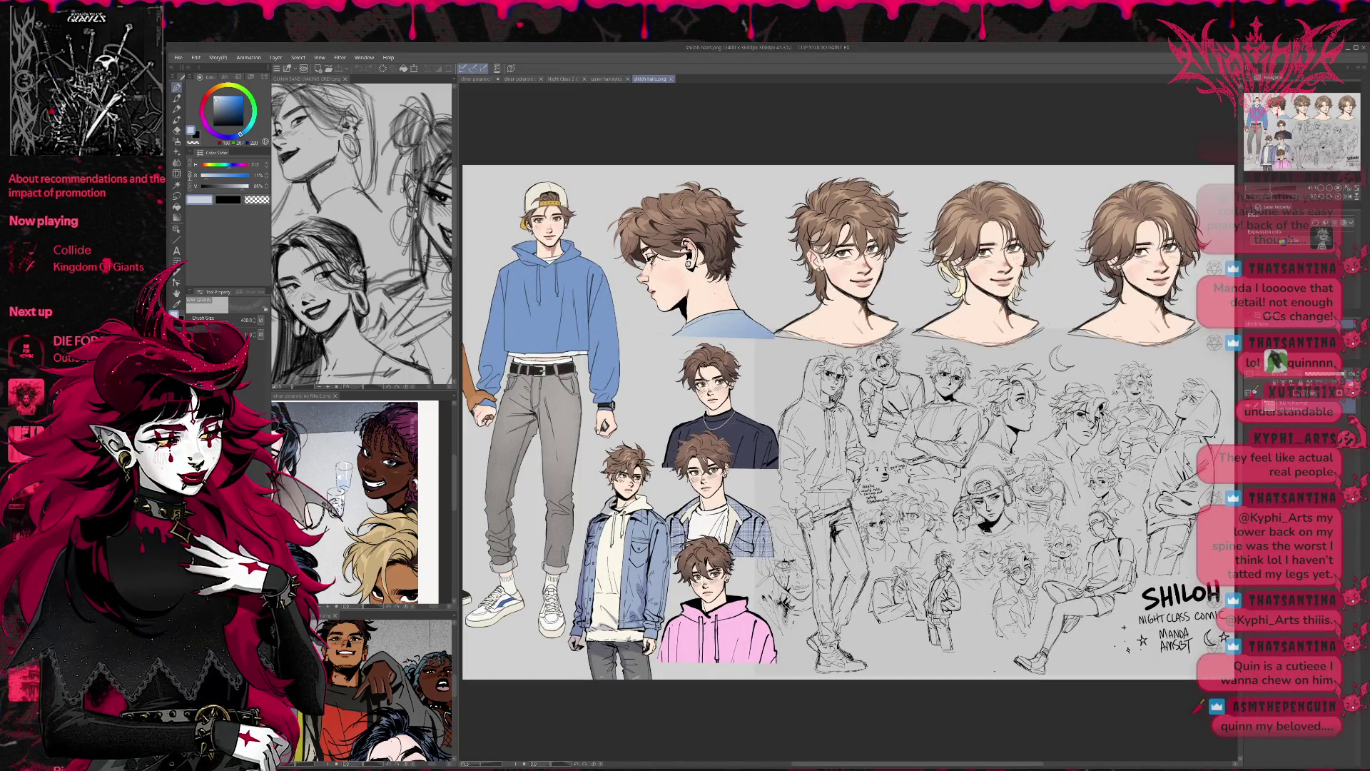
scroll(891, 514, "up", 1)
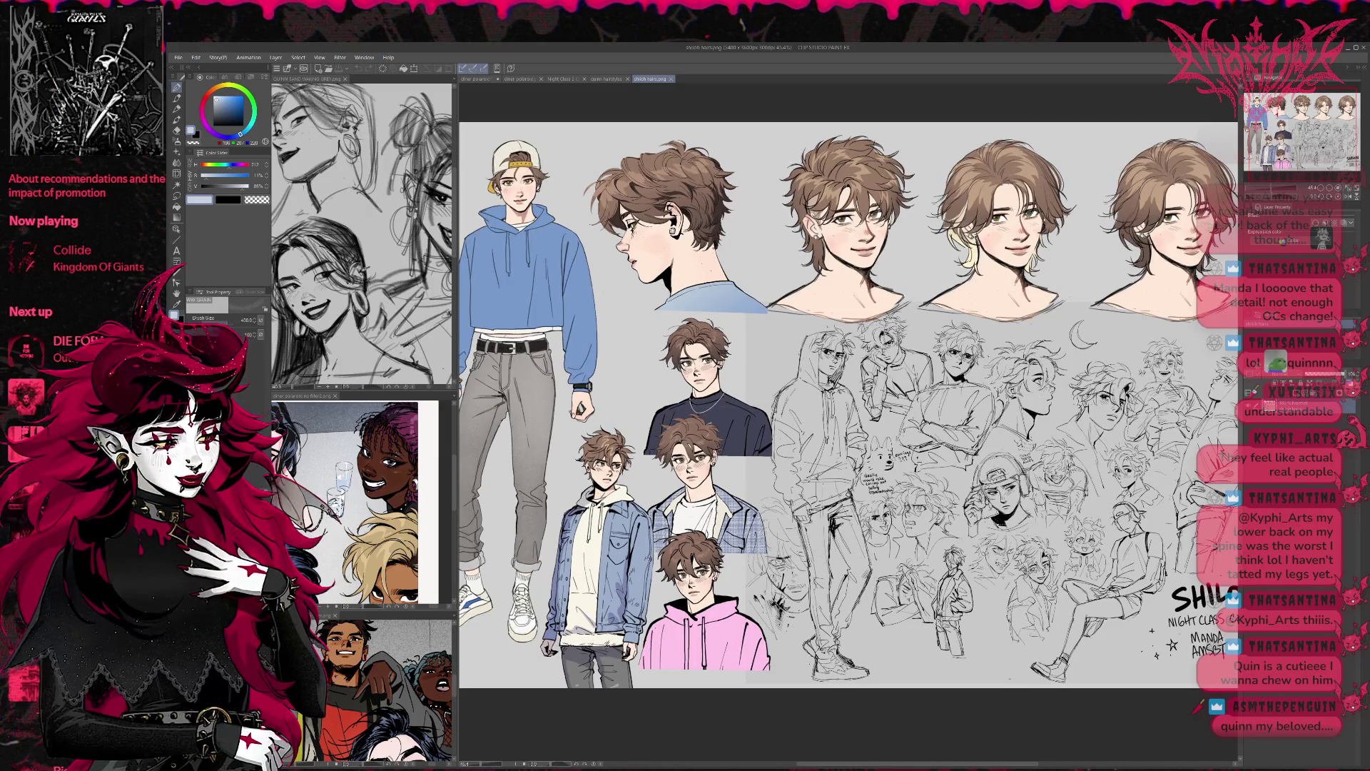
scroll(849, 405, "down", 1)
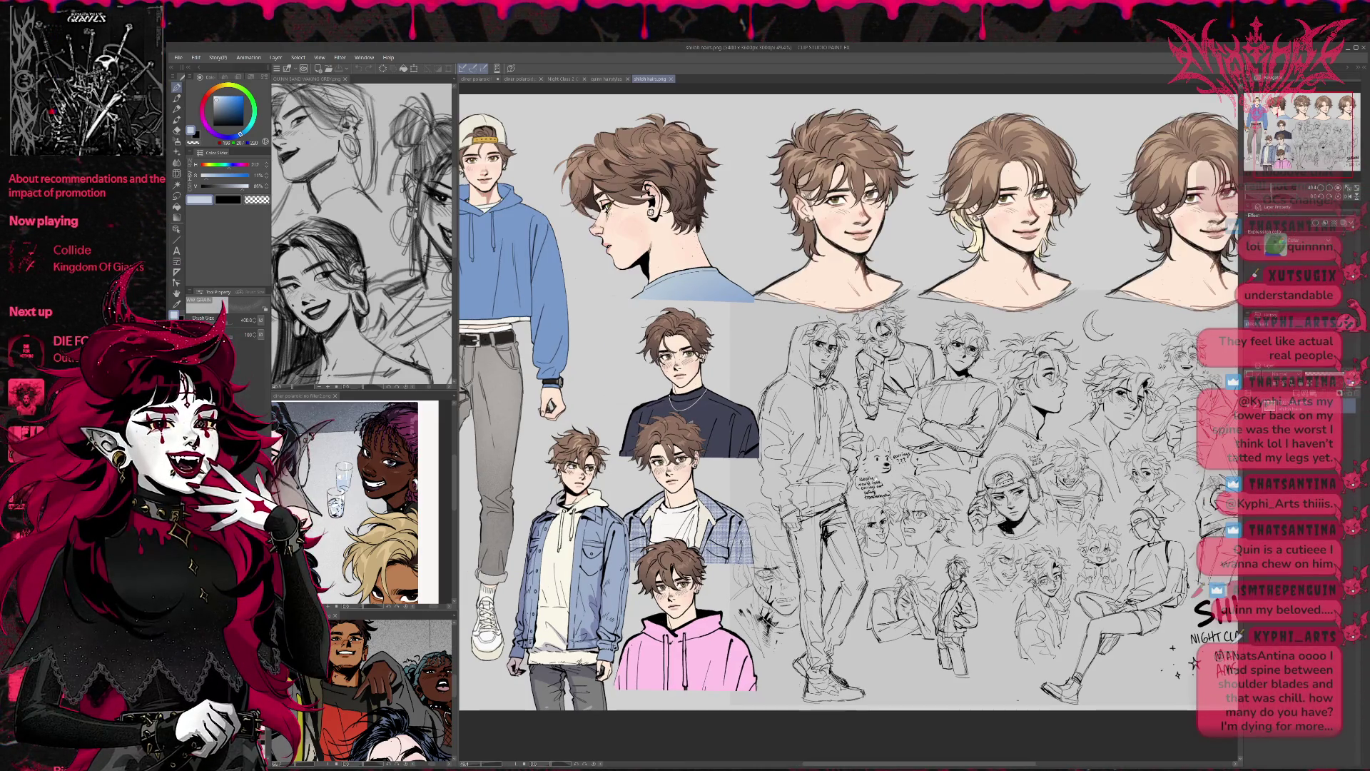
scroll(849, 405, "up", 2)
scroll(849, 421, "up", 3)
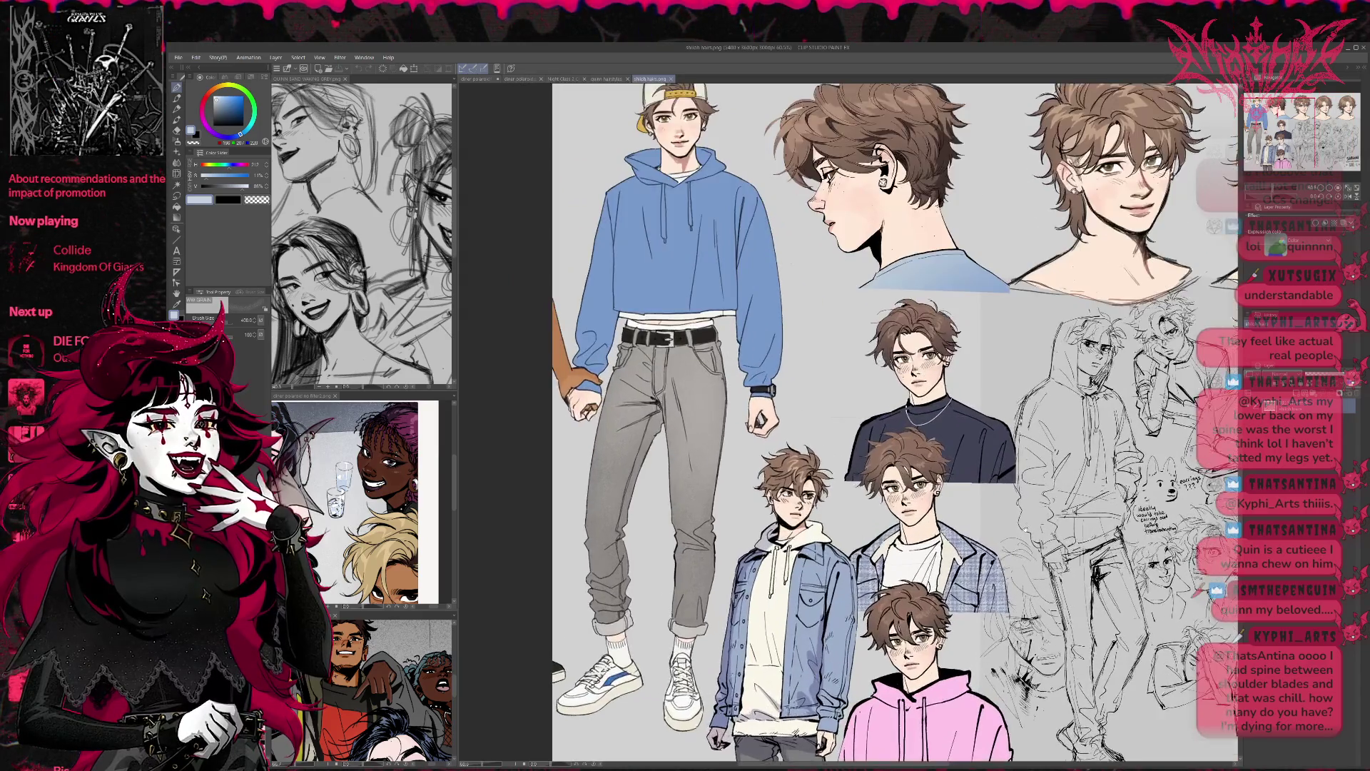
scroll(849, 421, "down", 2)
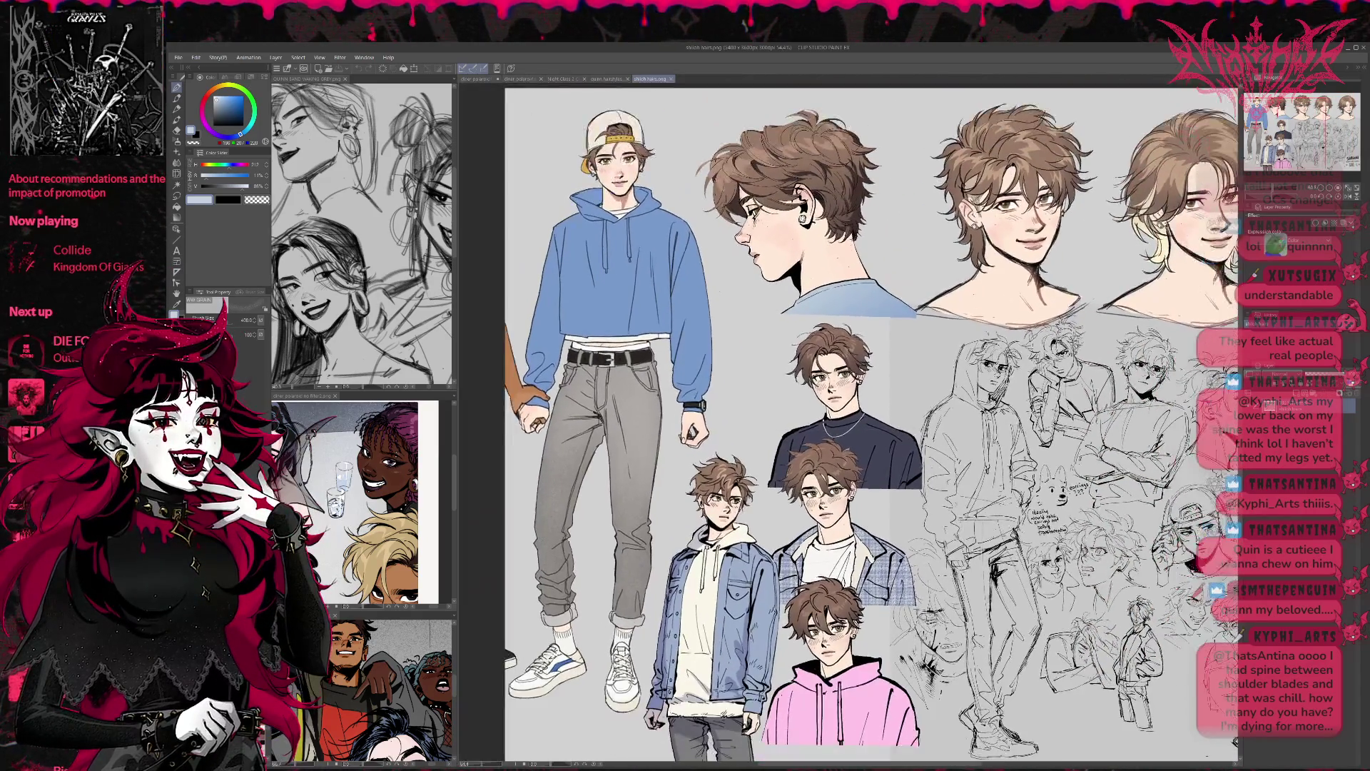
scroll(826, 407, "up", 2)
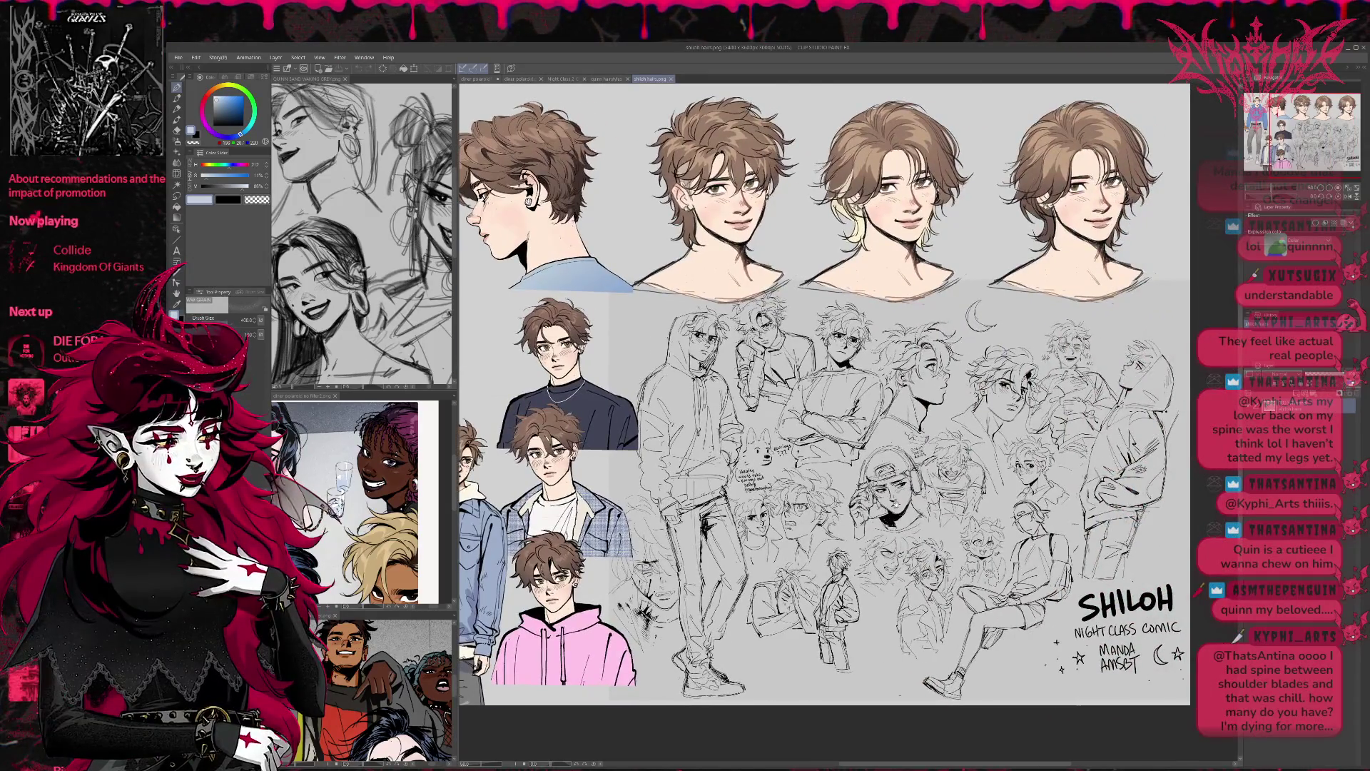
scroll(849, 421, "left", 3)
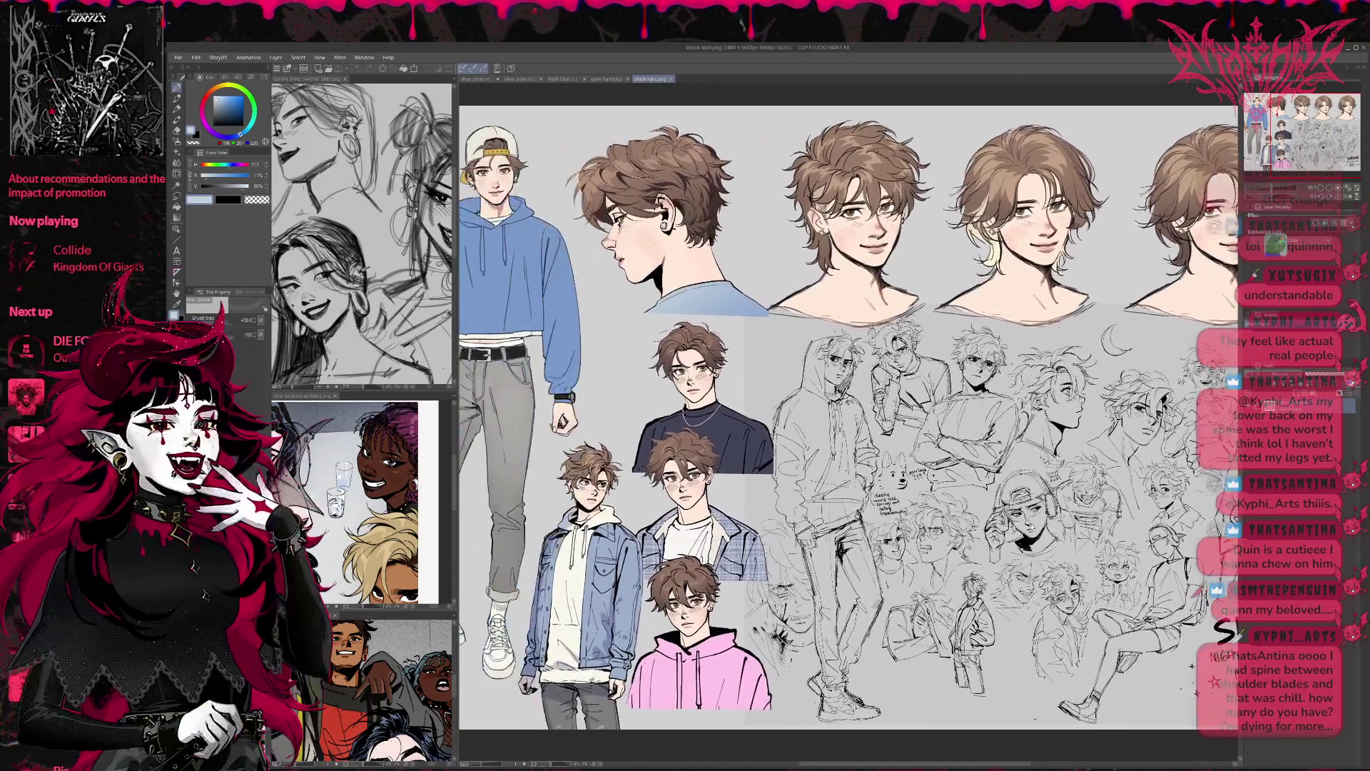
scroll(849, 443, "right", 1)
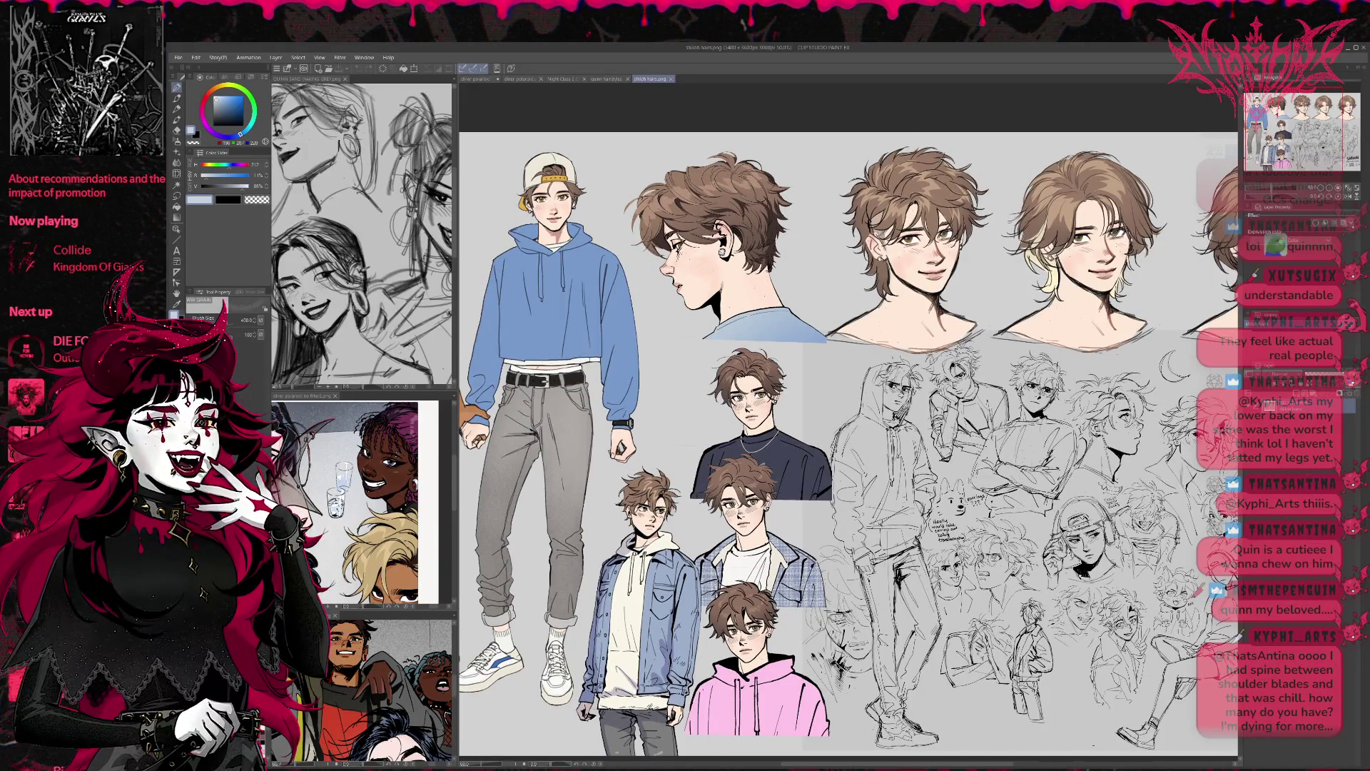
scroll(1013, 464, "down", 1)
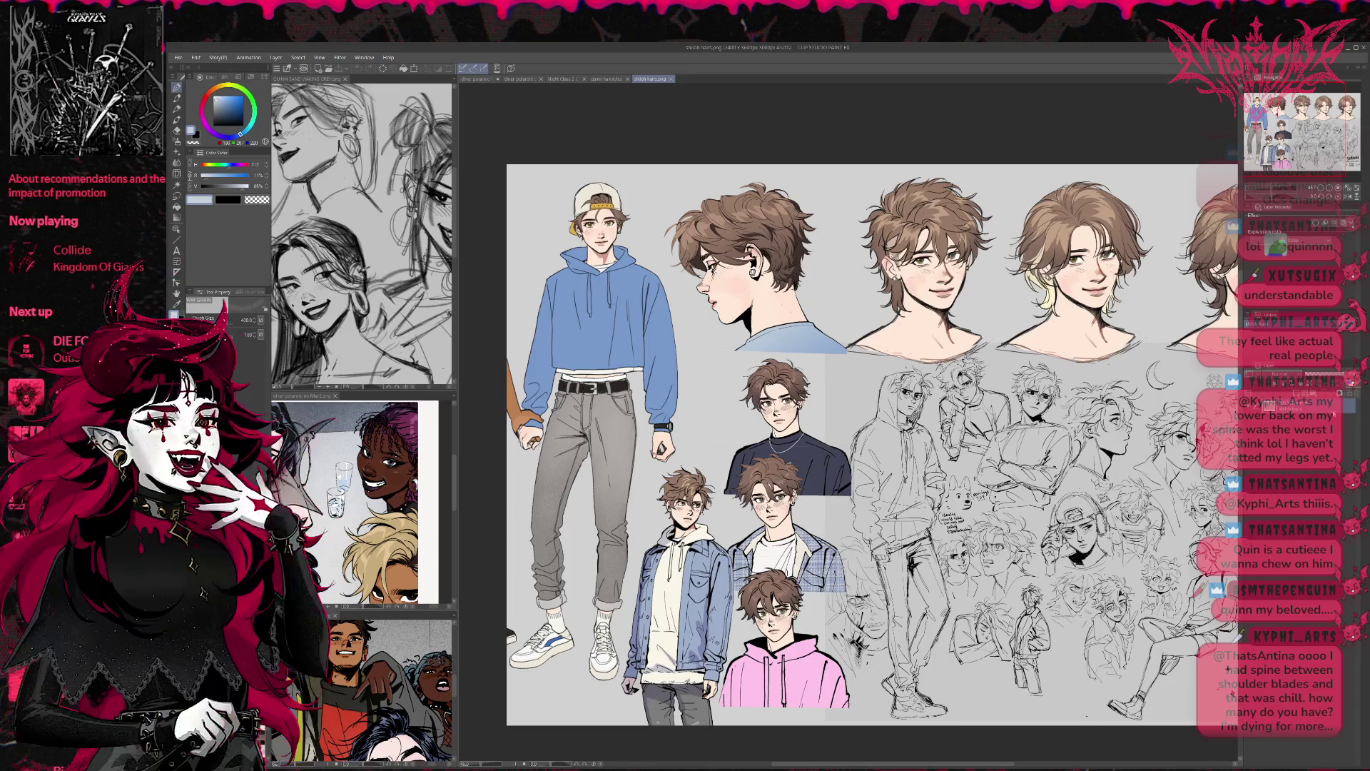
scroll(897, 524, "up", 2)
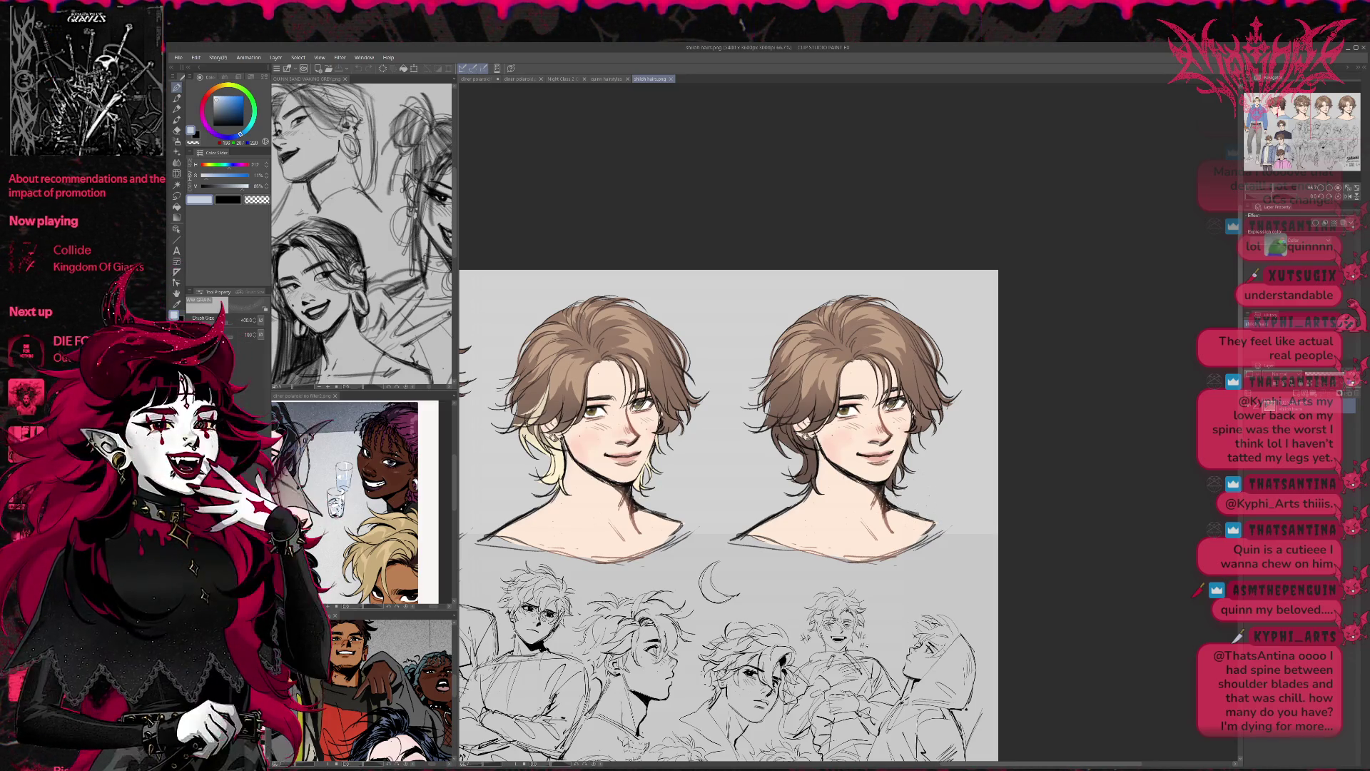
scroll(919, 509, "down", 2)
scroll(917, 511, "down", 1)
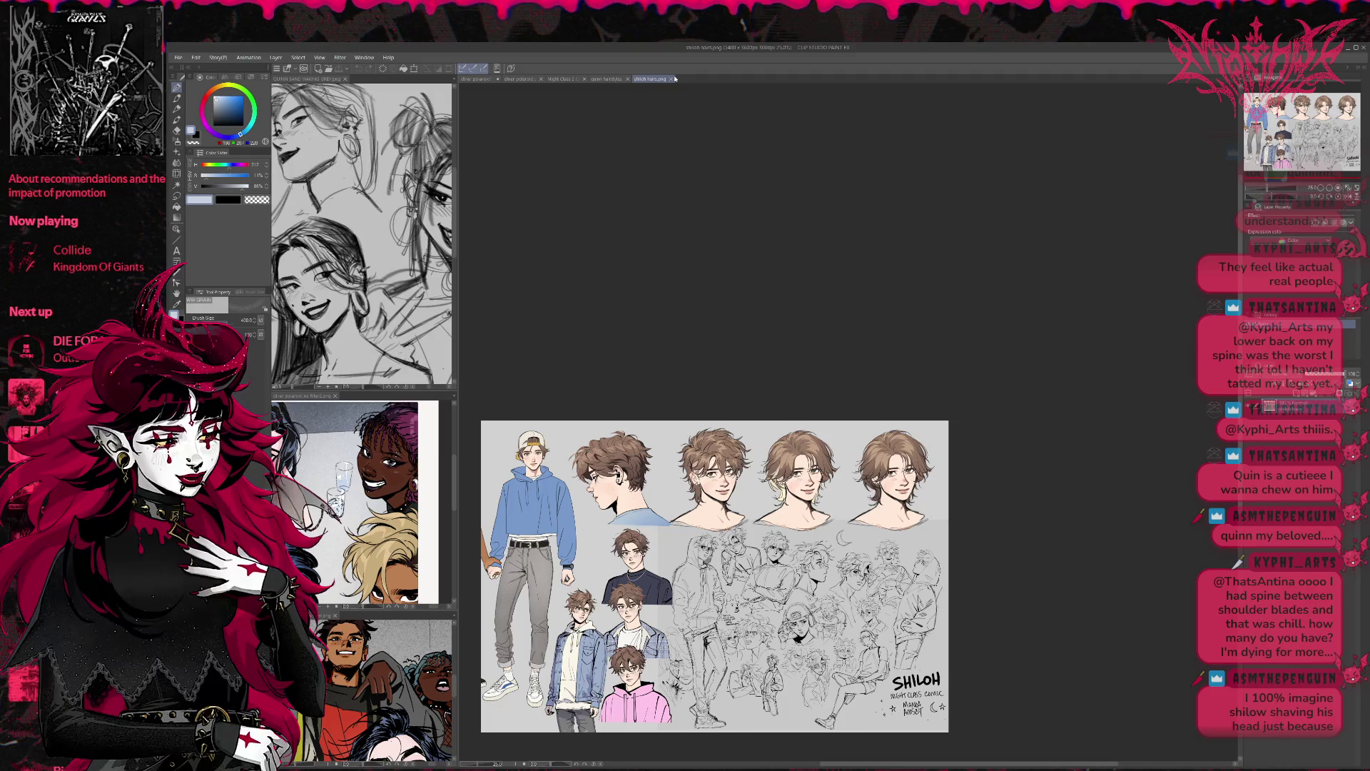
Step: Close the shiloh hairs.png and quinn hairstyles sheets, leaving the Night Class comic page
left_click(671, 79)
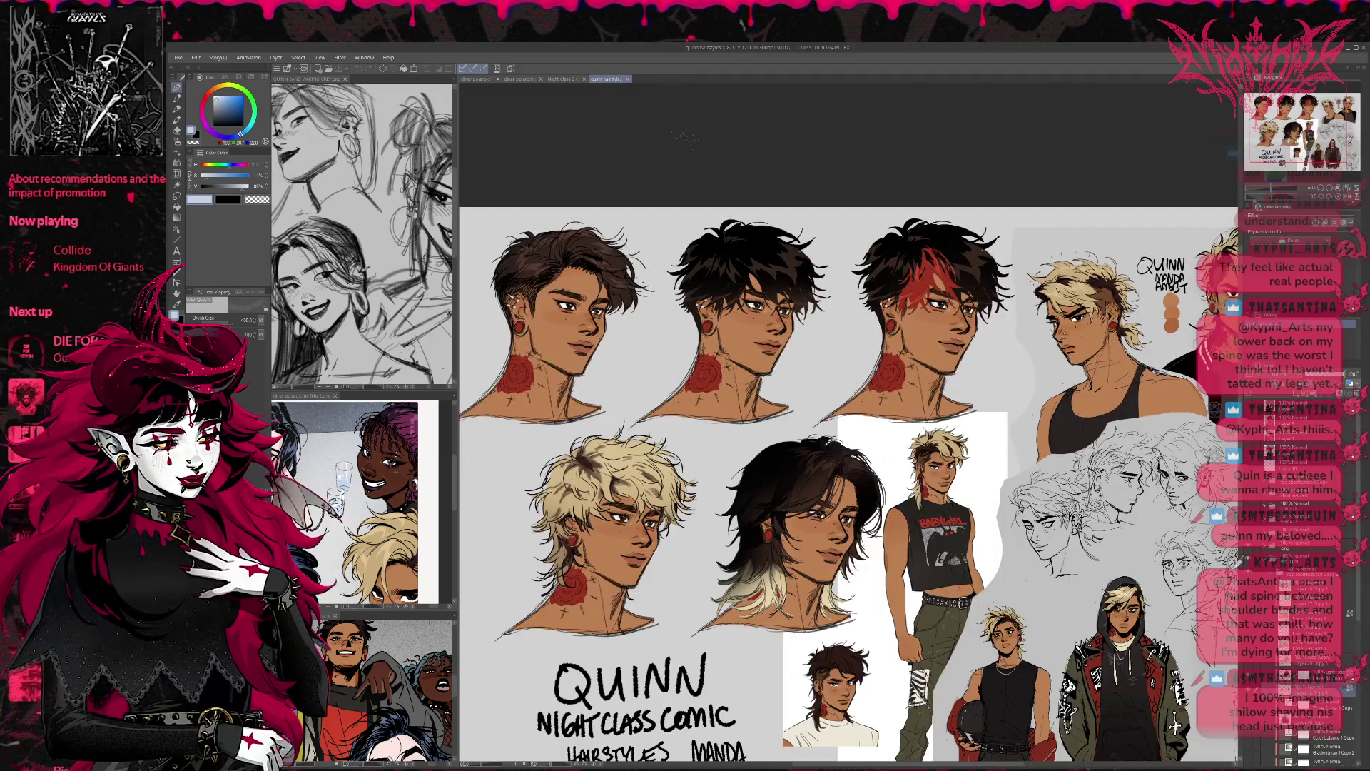
key("ctrl+minus")
key("ctrl+minus")
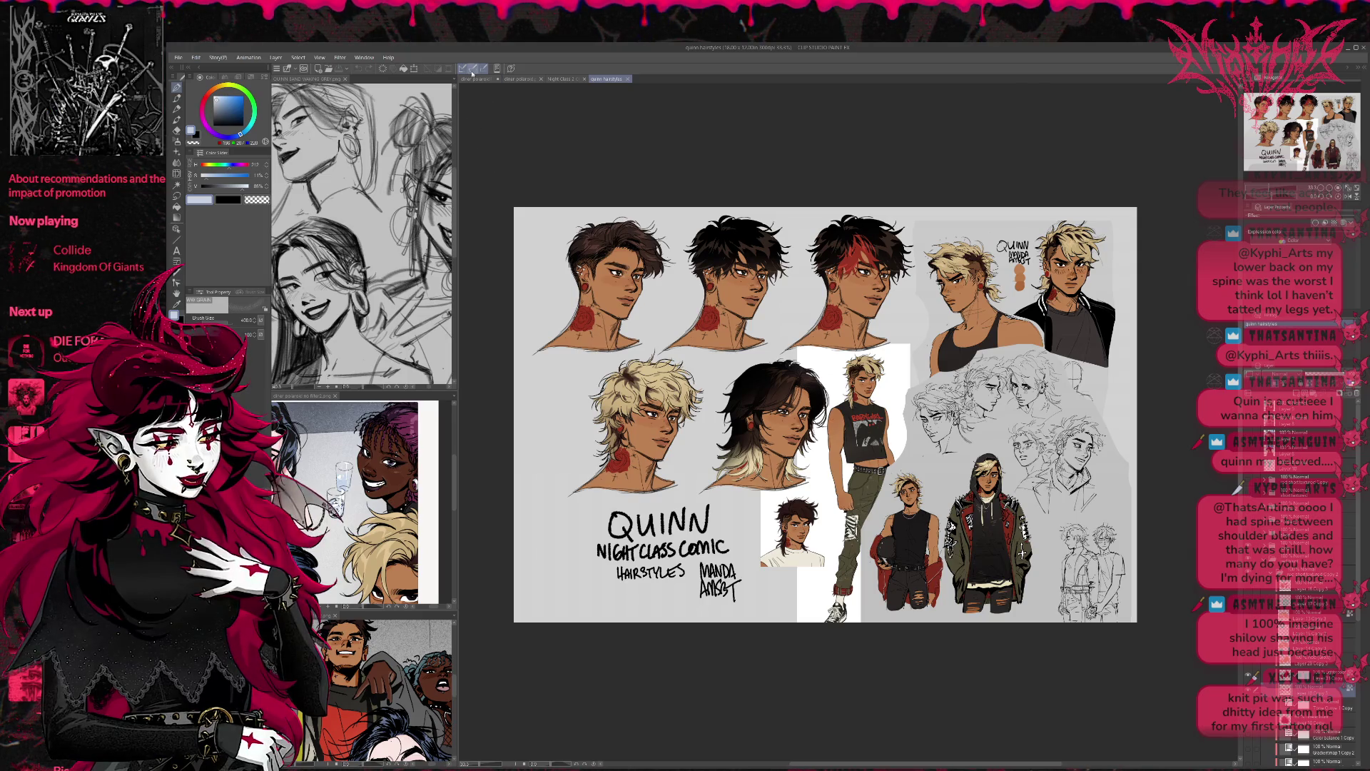
left_click(628, 79)
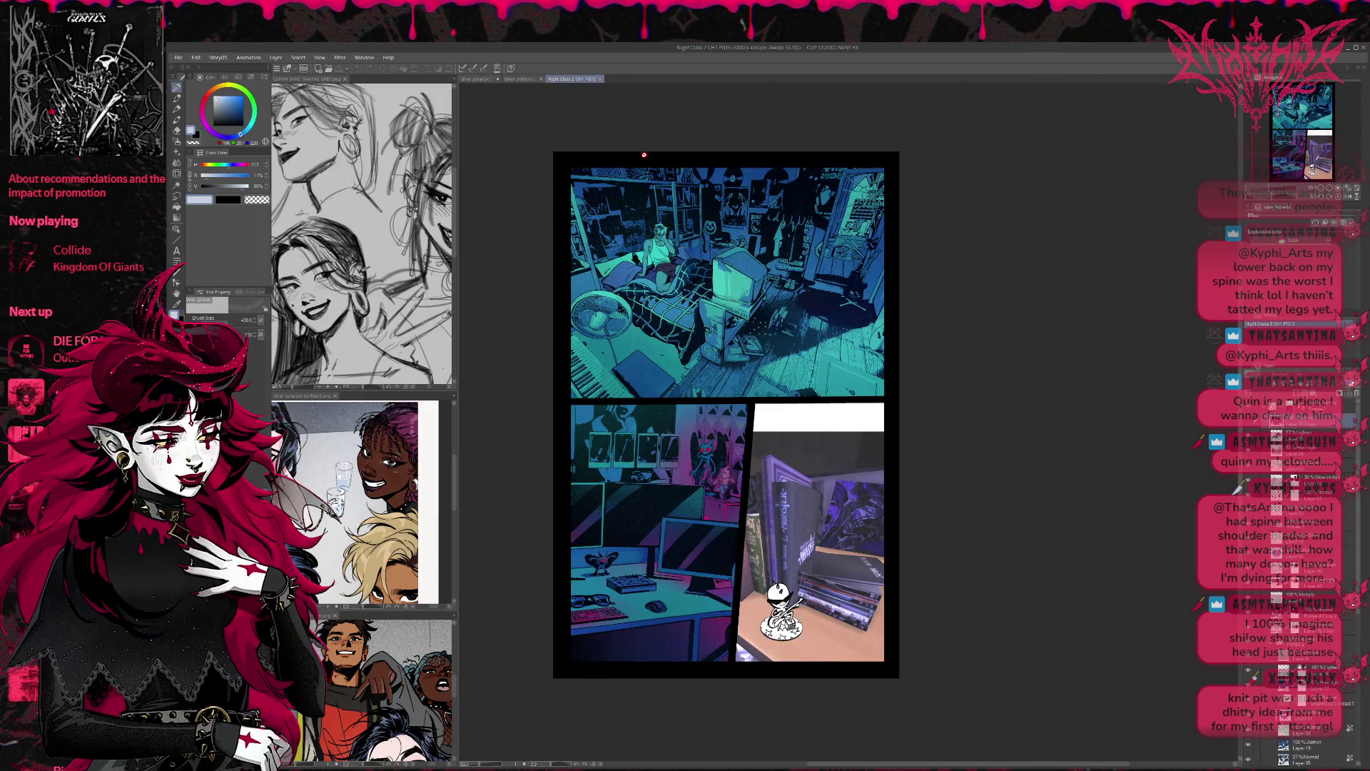
Step: Switch past the diner polaroid to the group illustration and select the sunburst ray layer
left_click(527, 79)
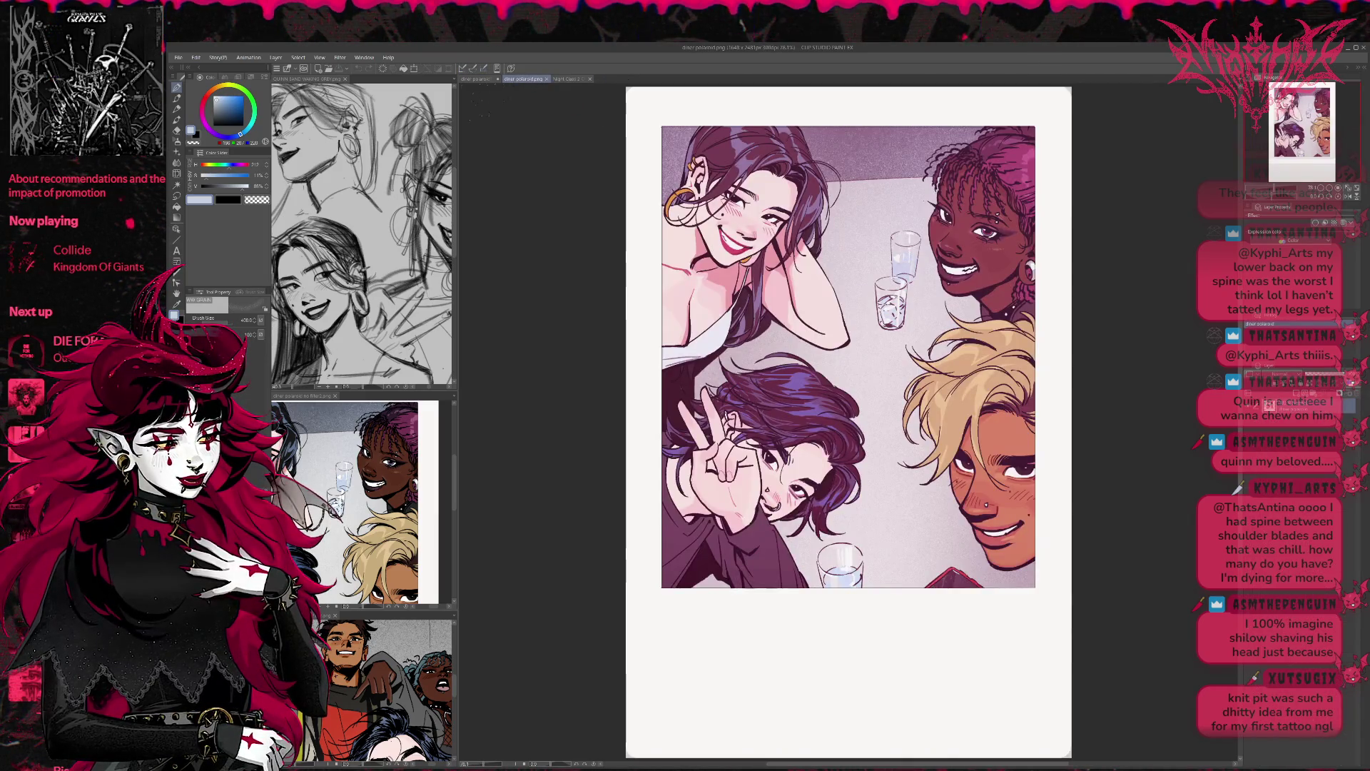
left_click(476, 79)
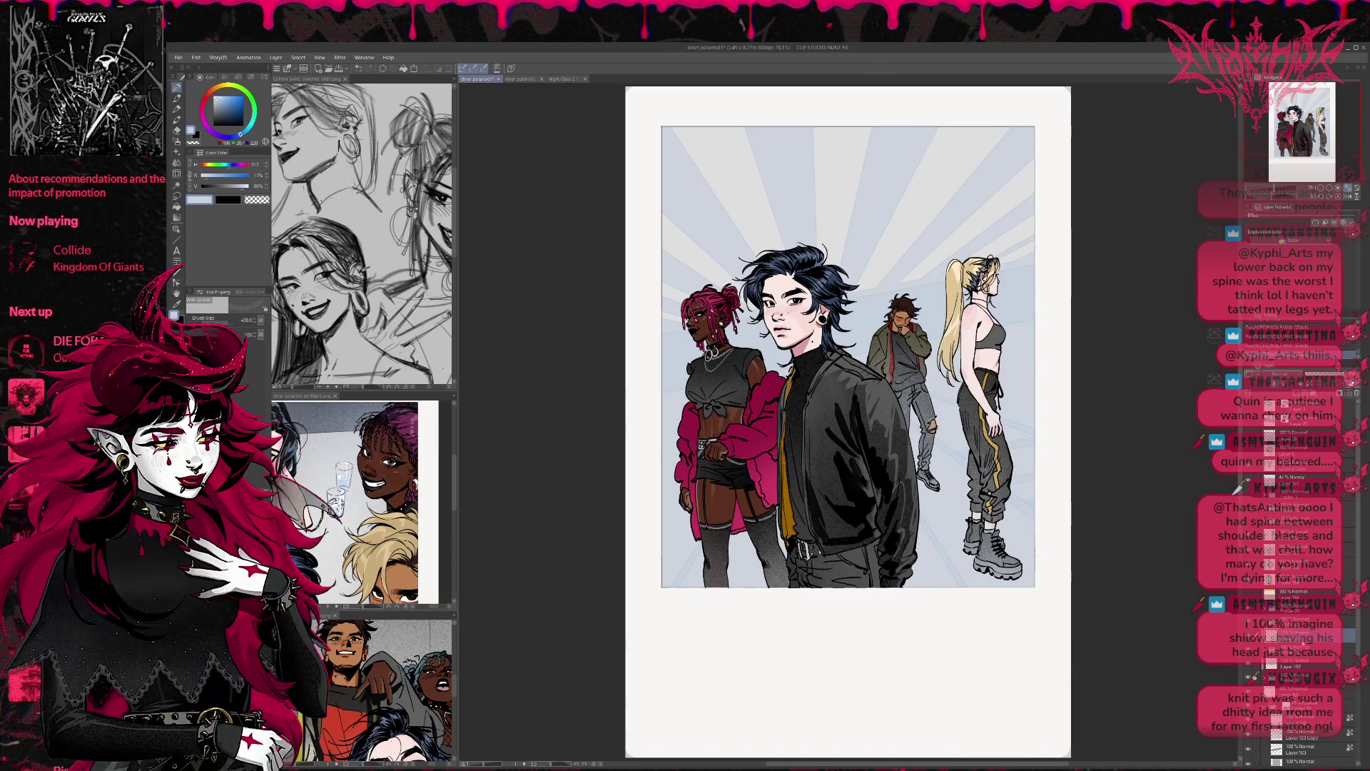
left_click(1333, 222)
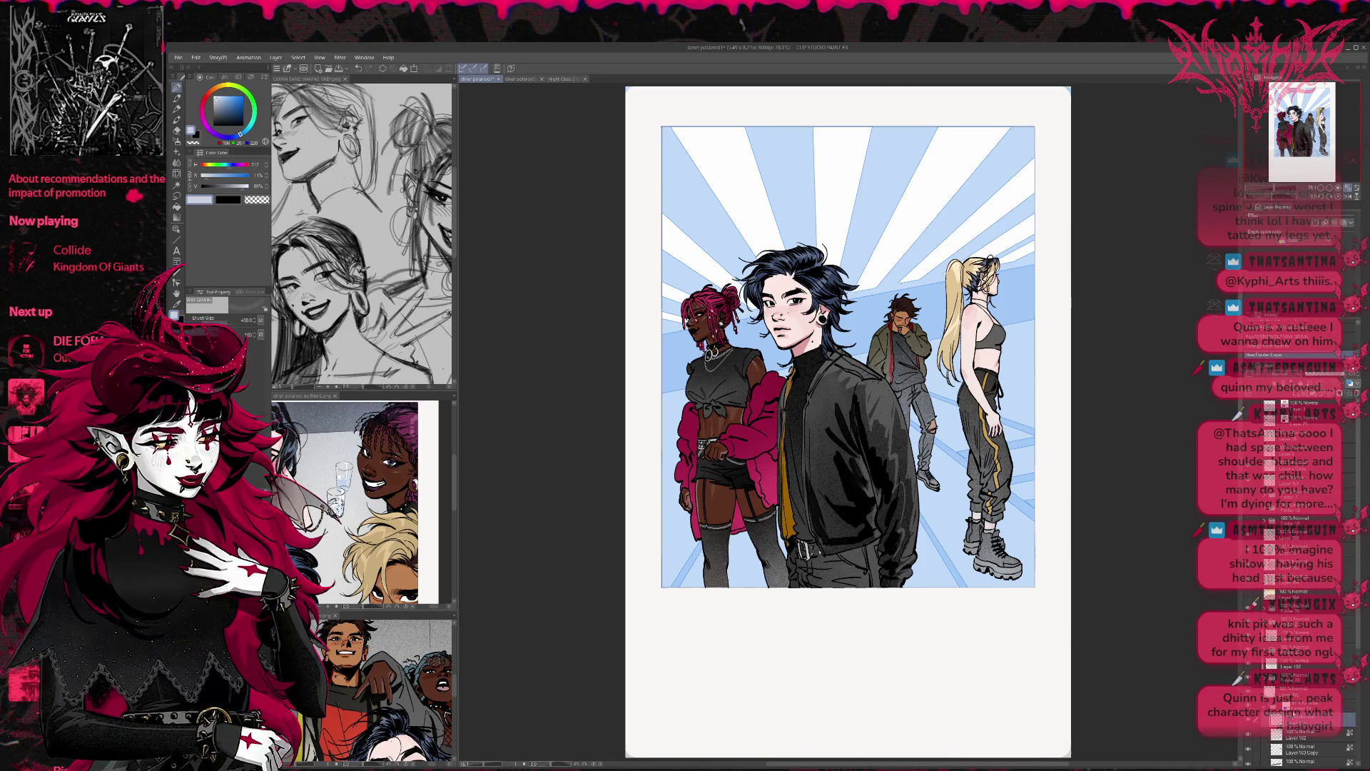
Step: Move the layer up one slot, then try a dark fill on the sunburst and undo it
left_click_drag(1306, 719, 1306, 705)
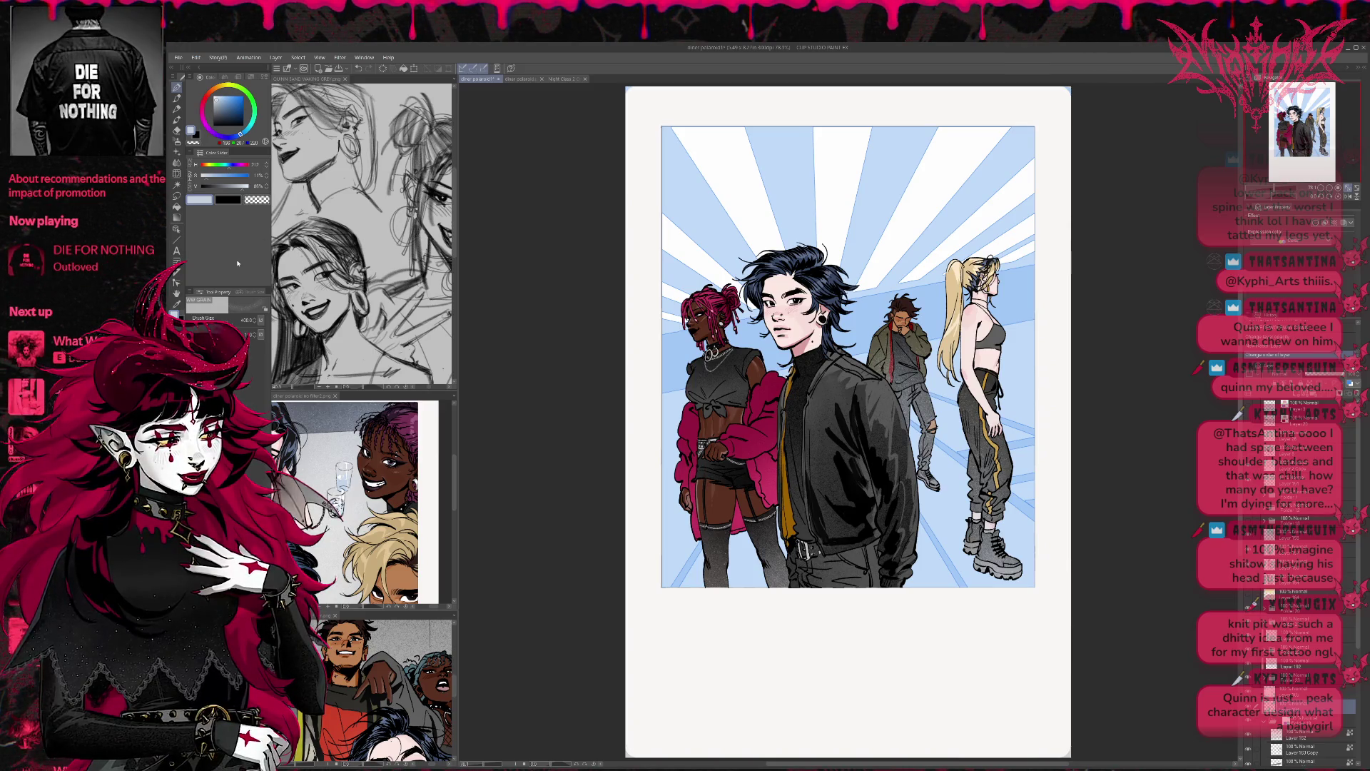
left_click(220, 114)
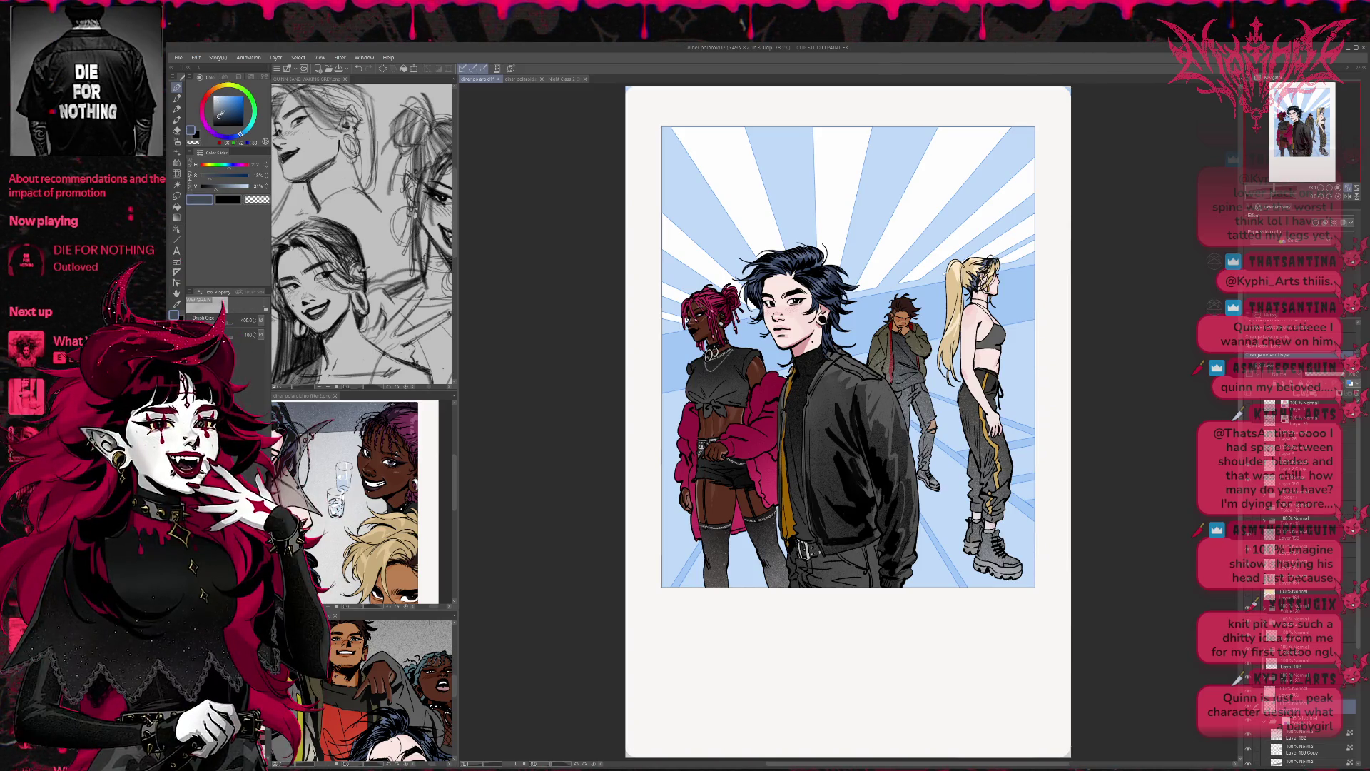
key("g")
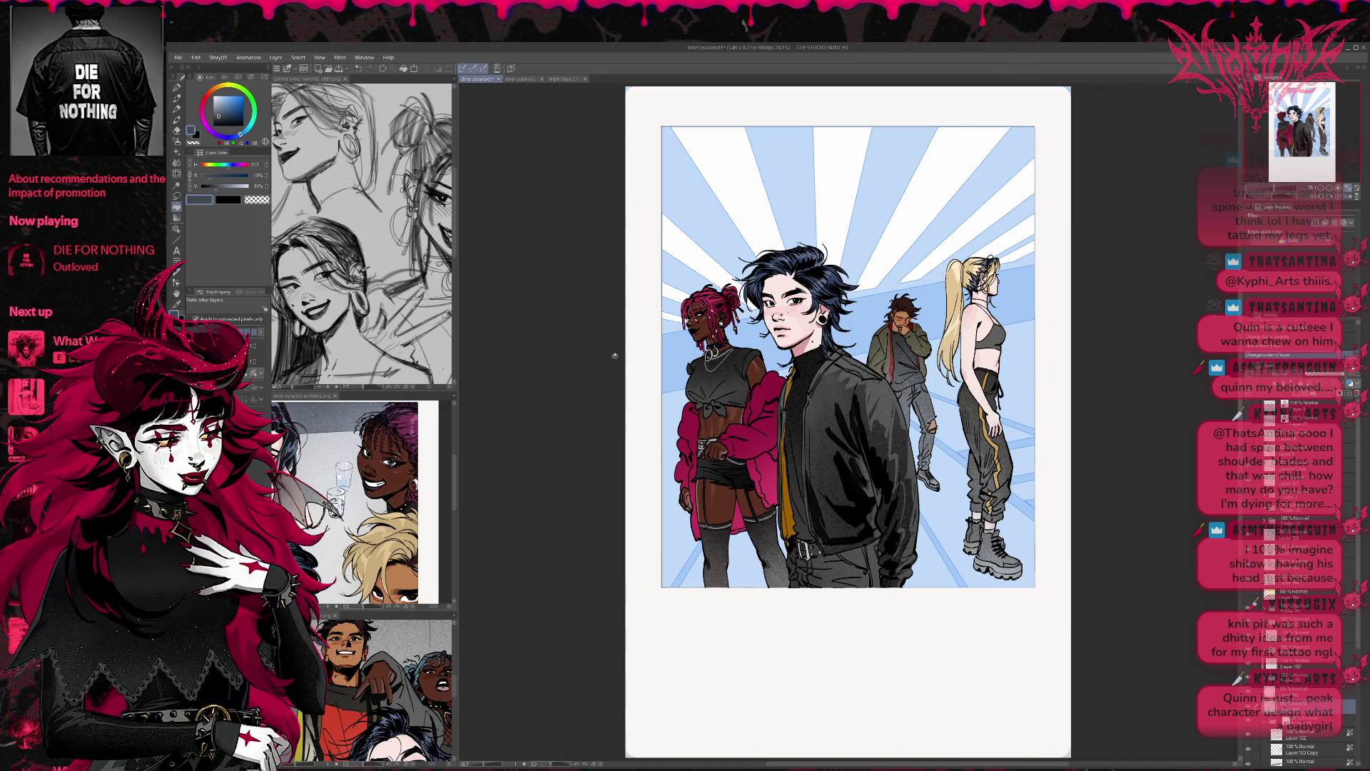
left_click(671, 354)
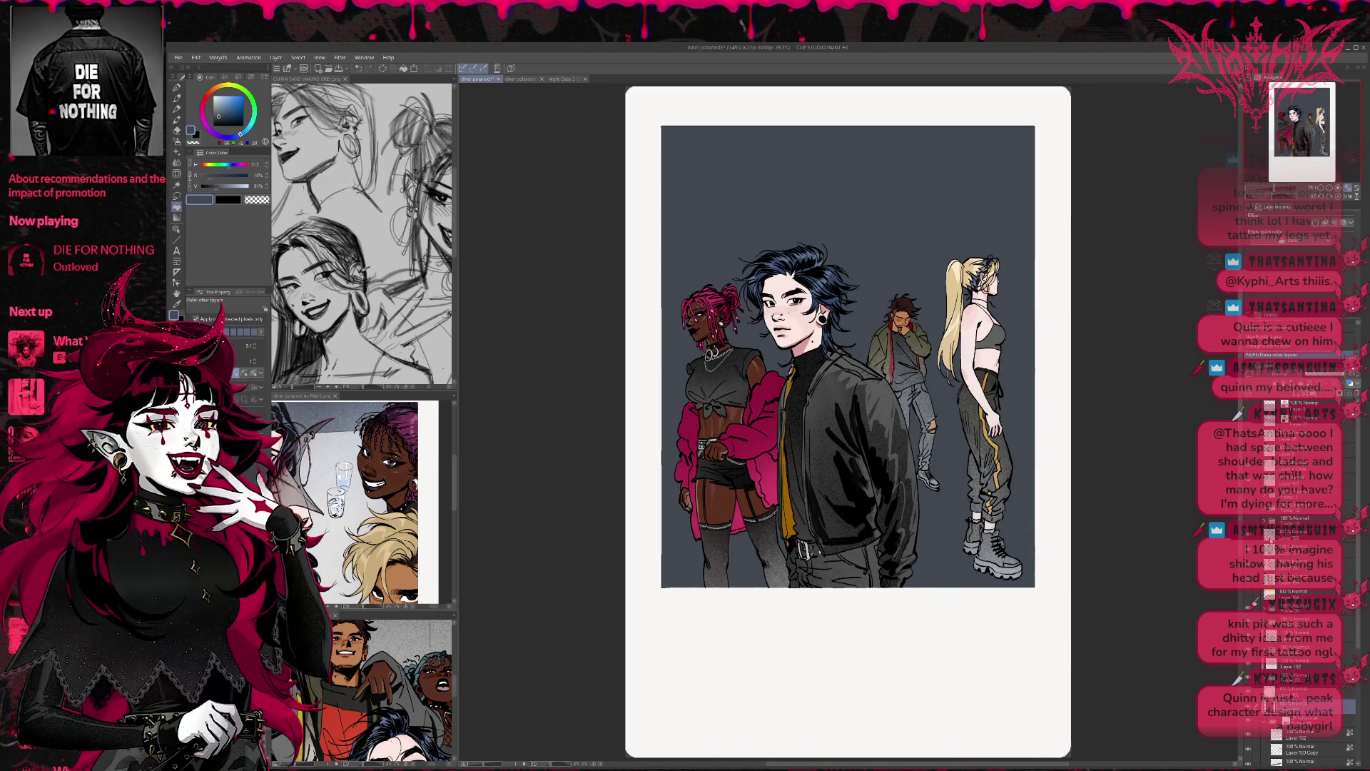
key("ctrl+z")
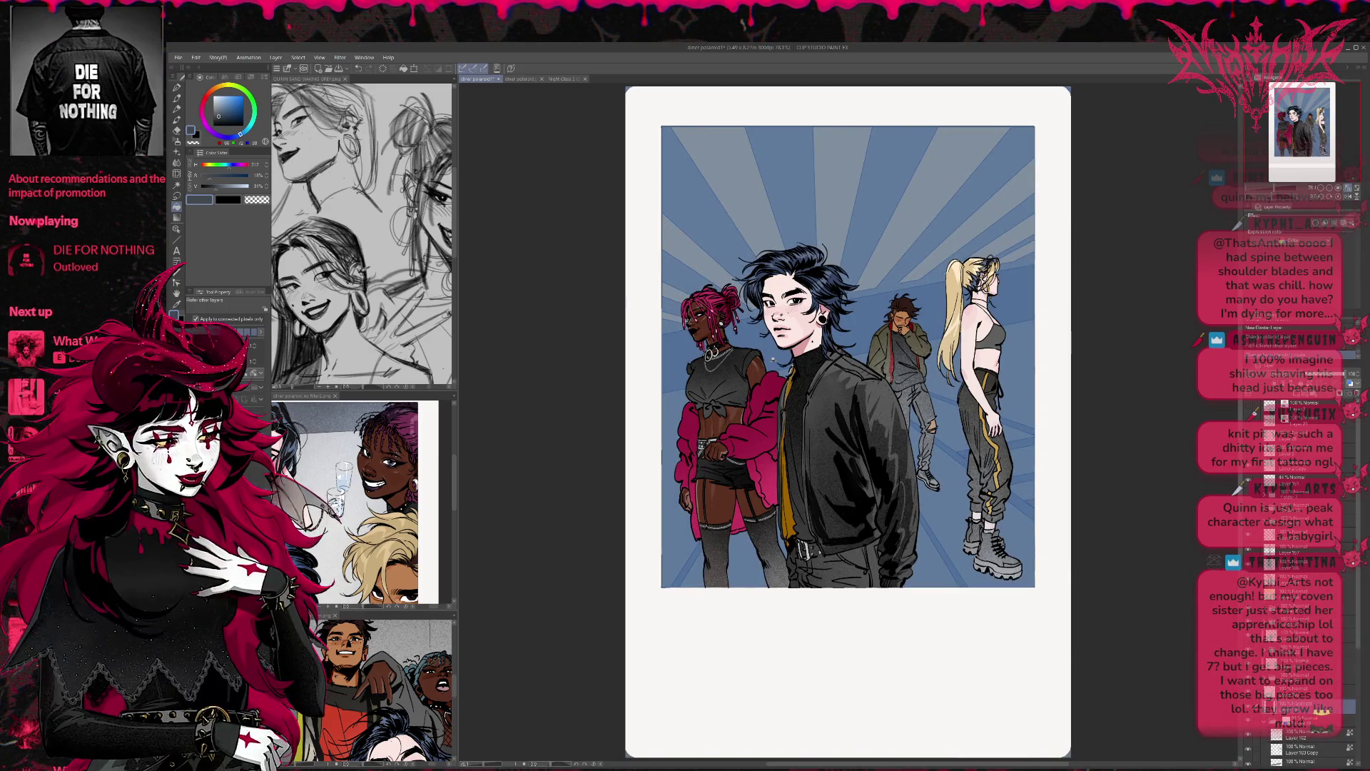
key("ctrl+z")
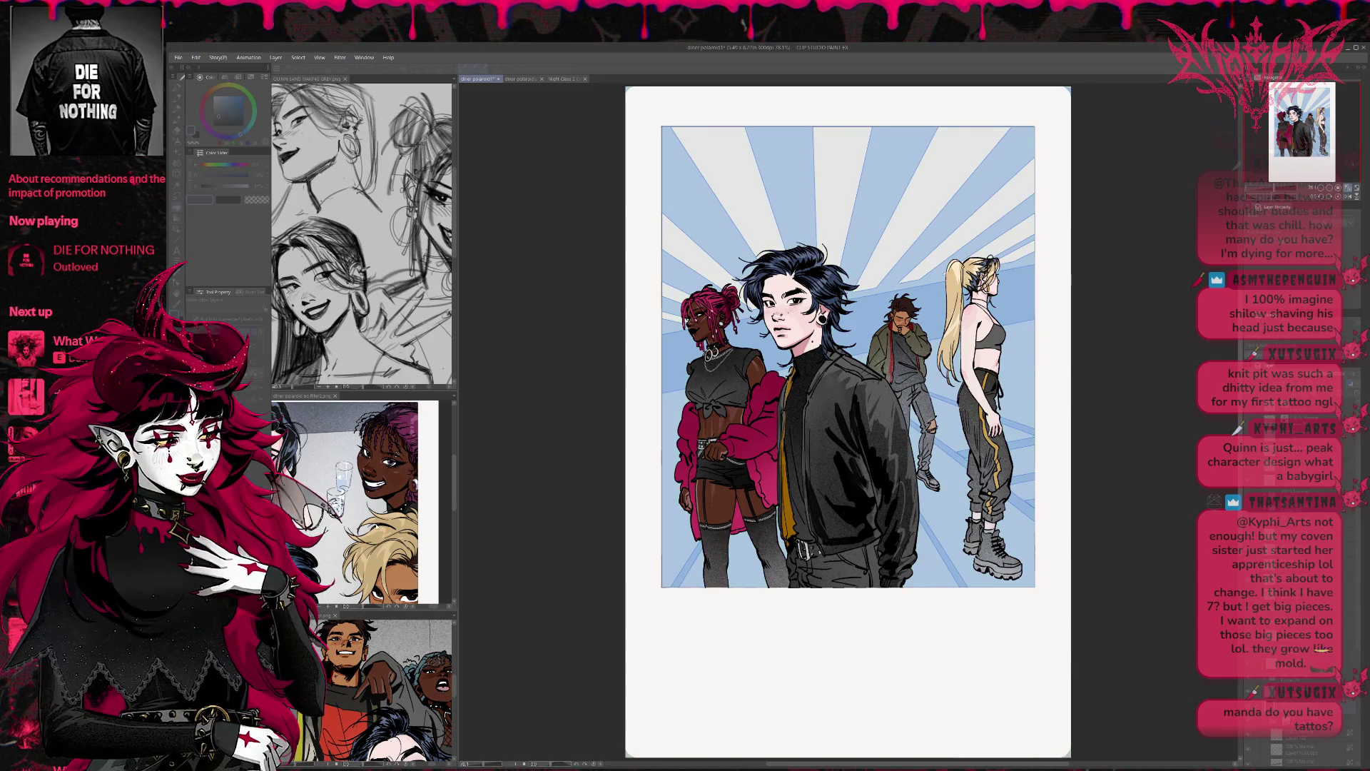
Step: Preview teal, blue, red, dark red and pink-purple hues for the sunburst rays
key("ctrl+z")
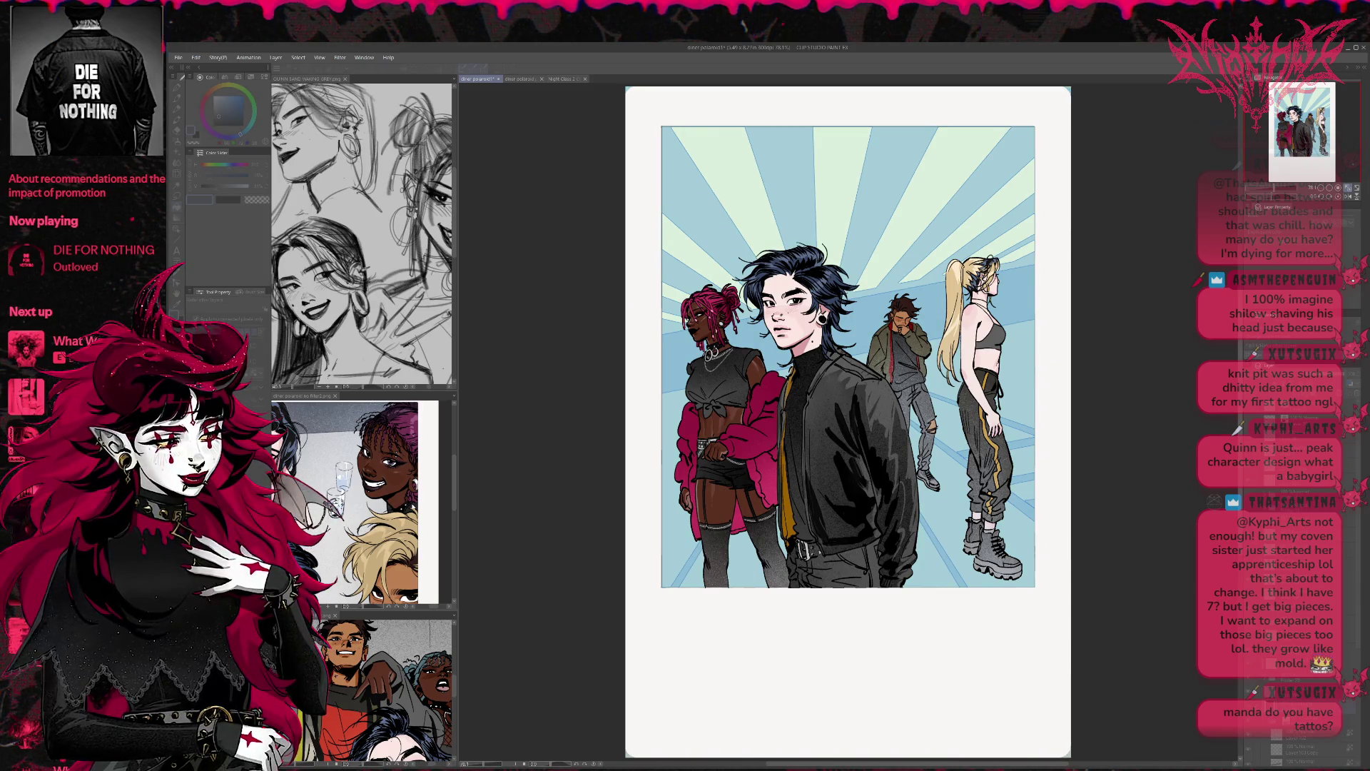
key("ctrl+y")
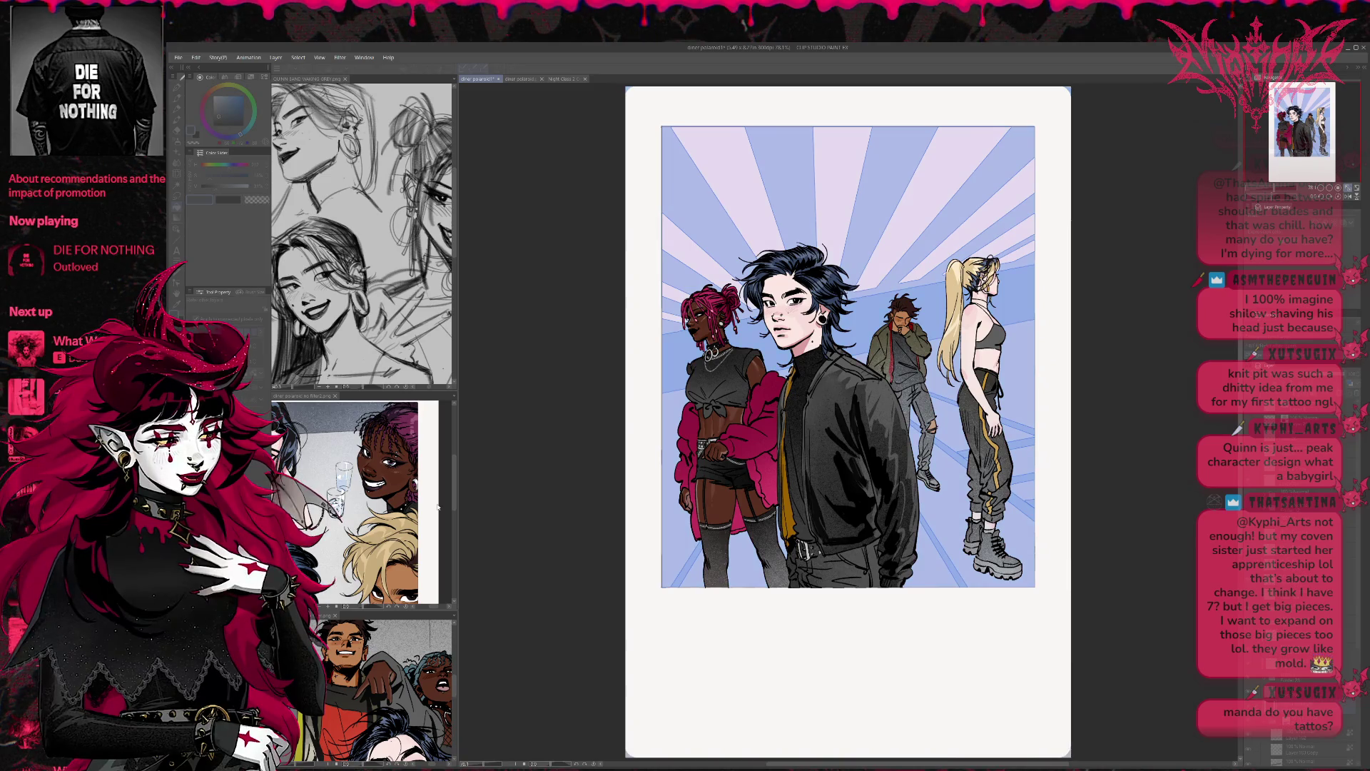
key("ctrl+y")
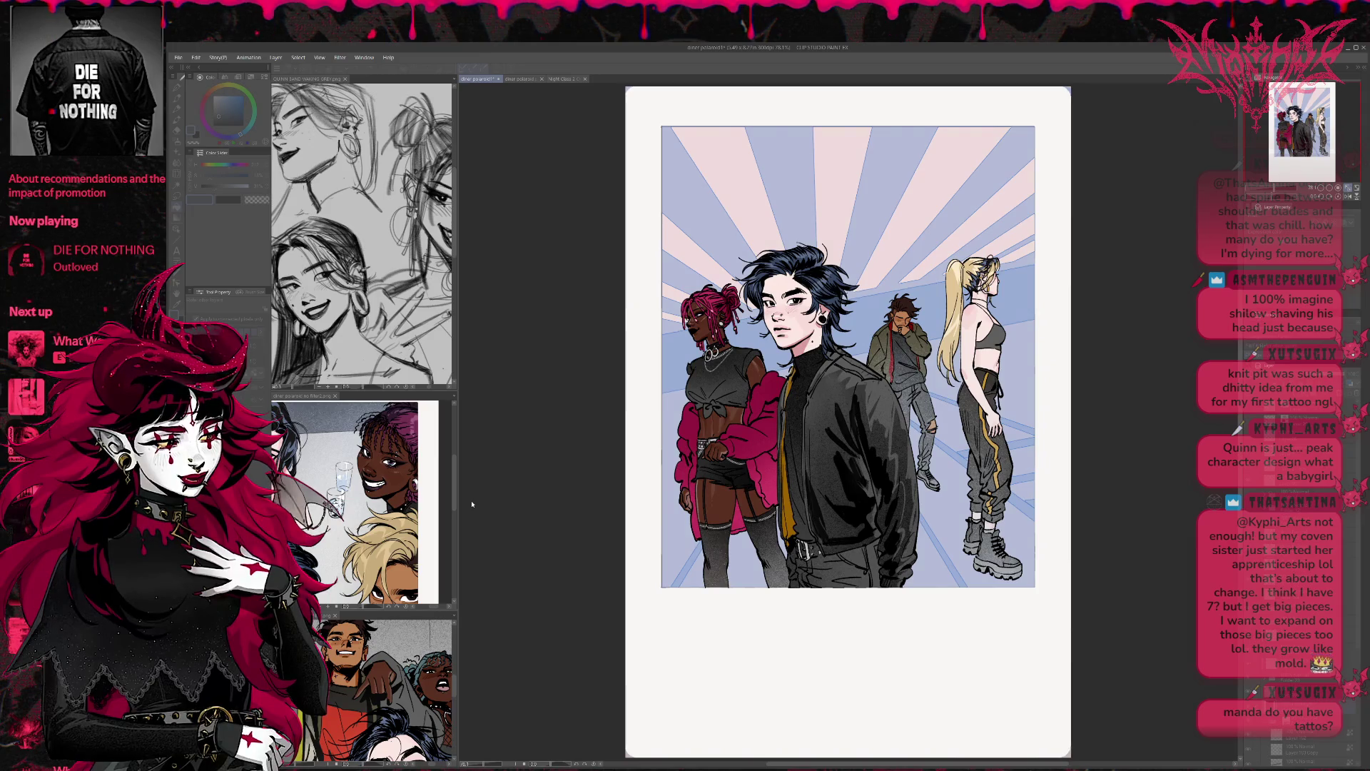
key("ctrl+y")
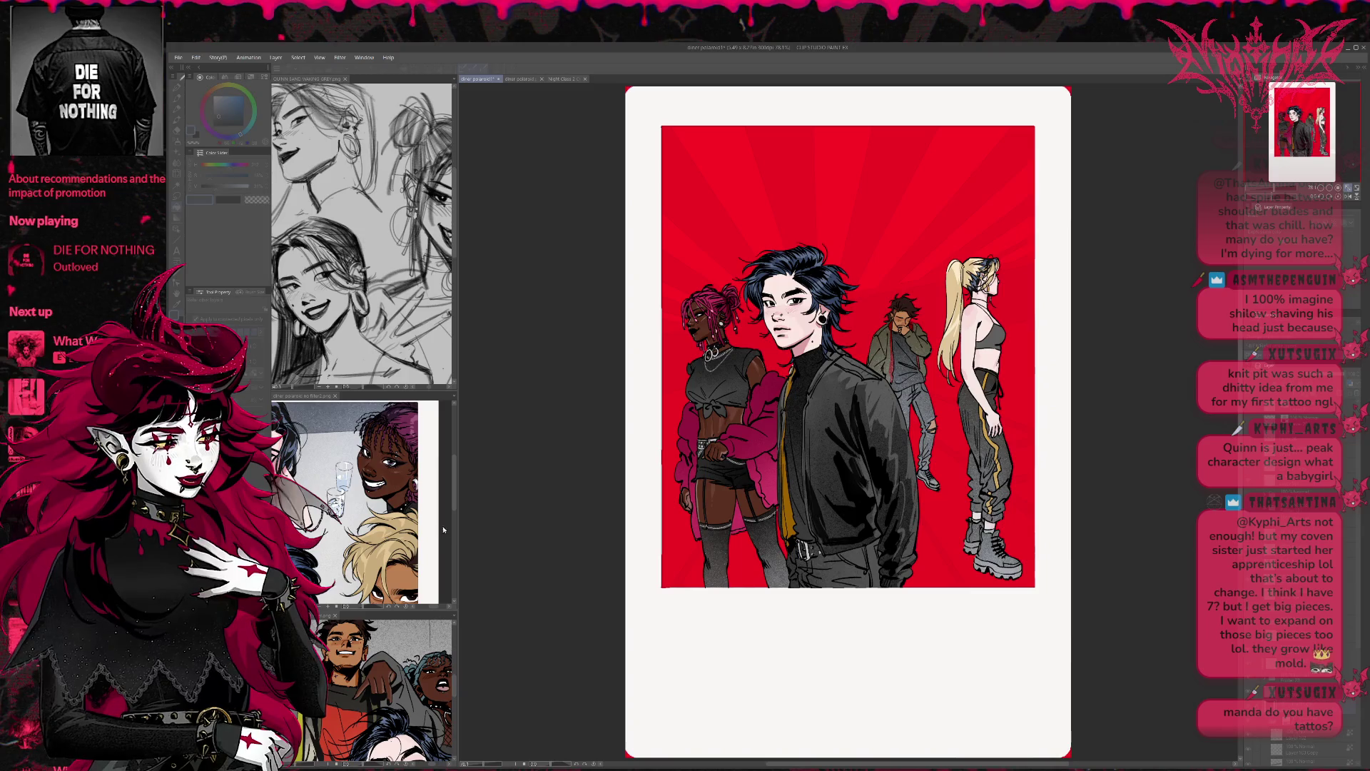
key("ctrl+y")
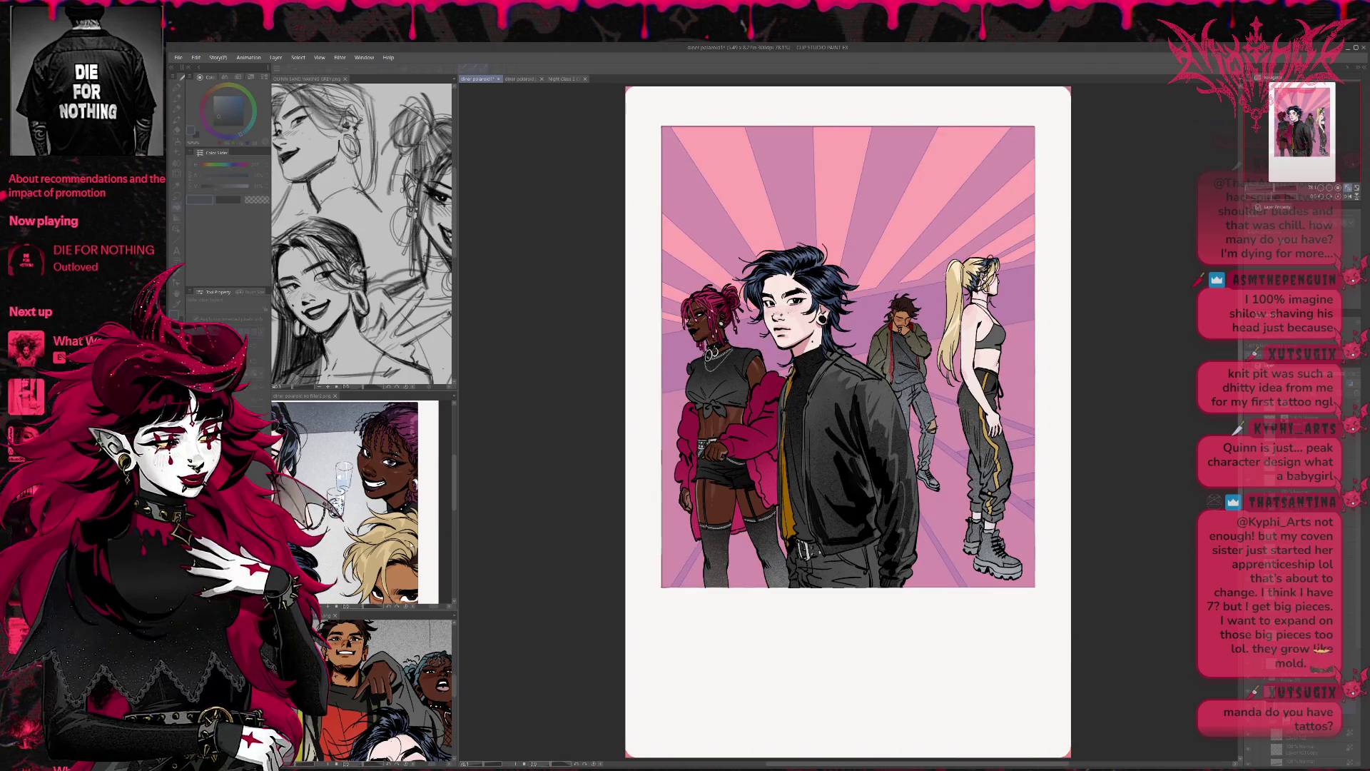
key("ctrl+y")
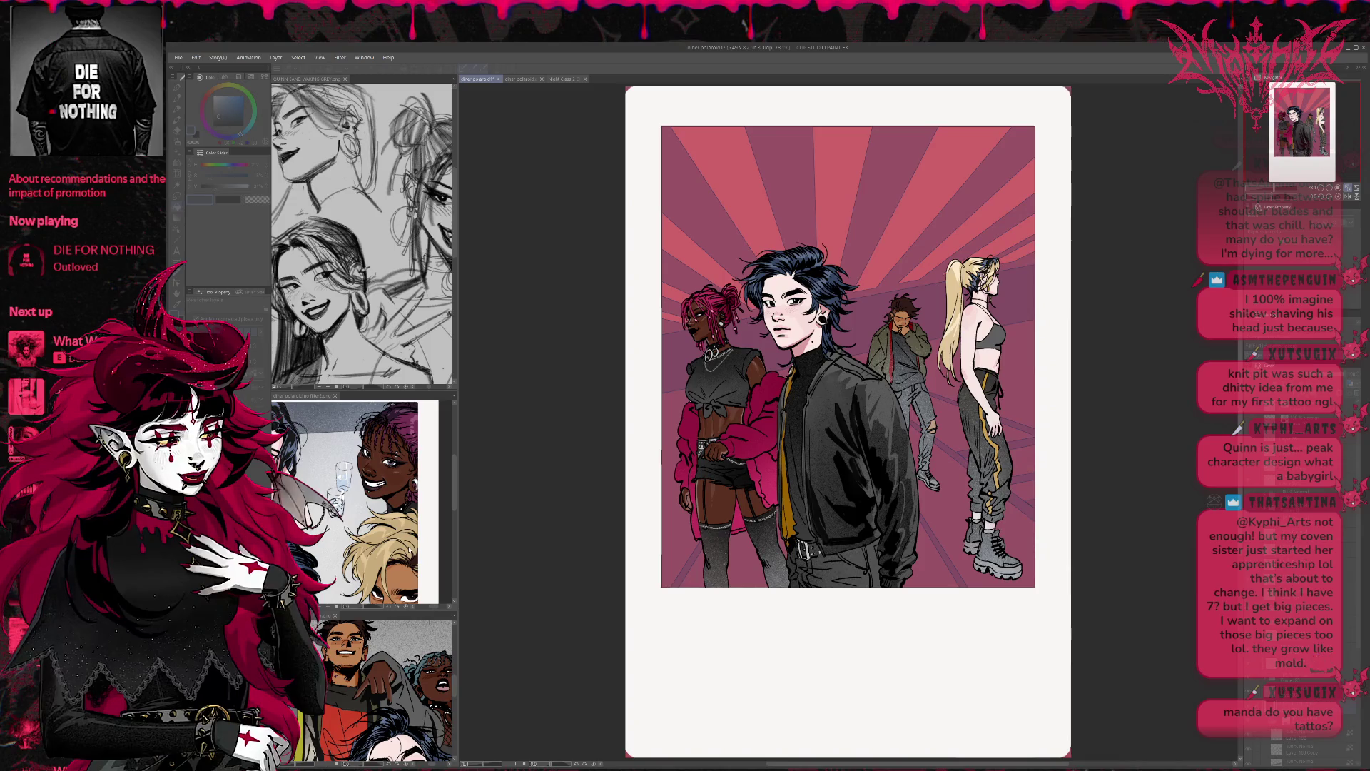
key("ctrl+y")
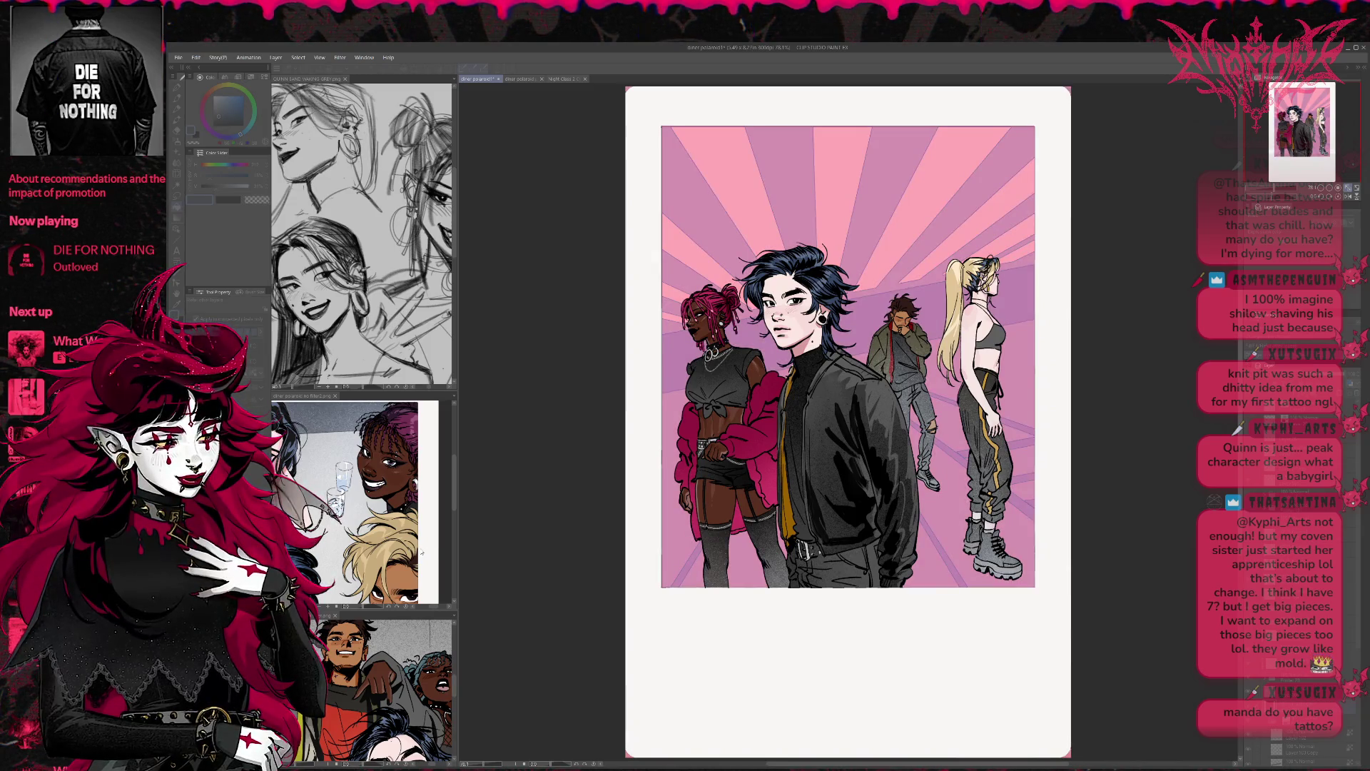
Step: Compare darker mauve and saturated pink-red rays, settling on lighter pink and lavender
key("ctrl+y")
key("ctrl+z")
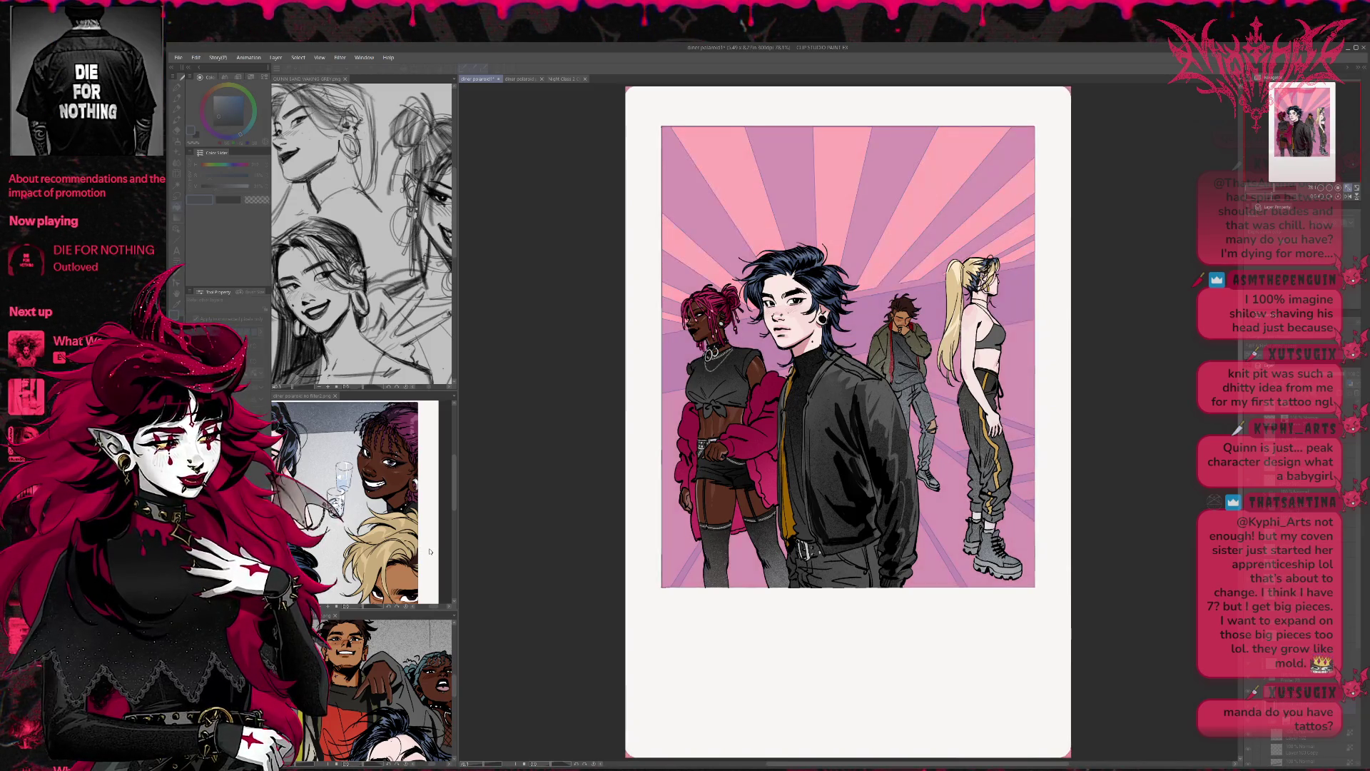
key("ctrl+y")
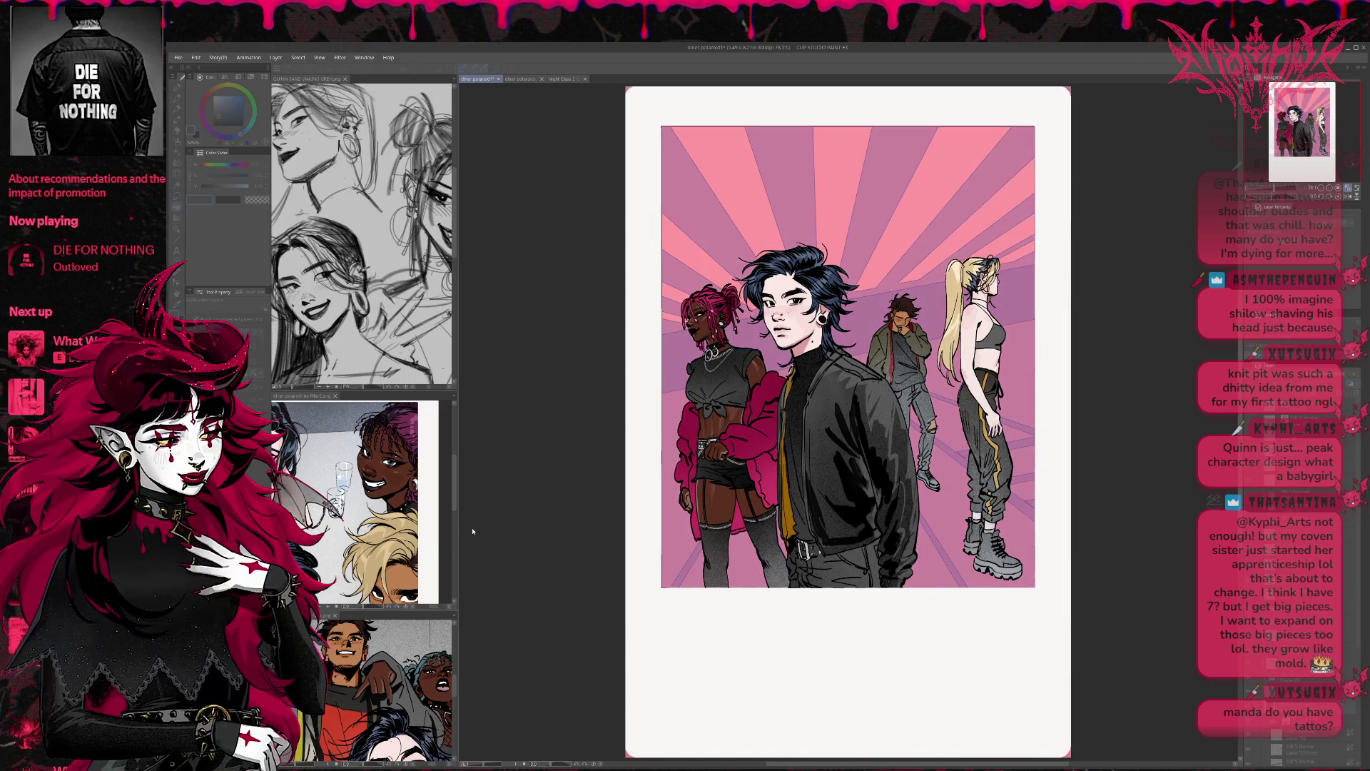
key("ctrl+z")
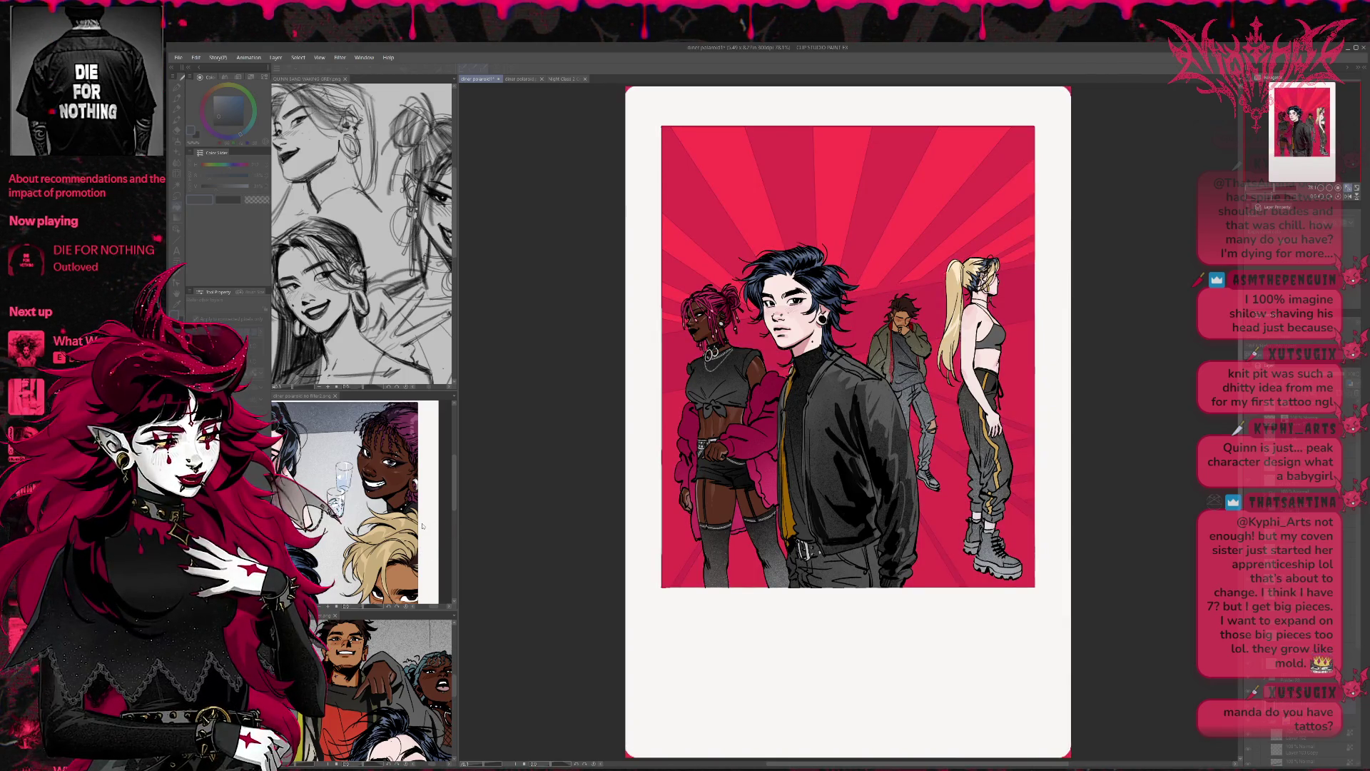
key("ctrl+y")
key("ctrl+y")
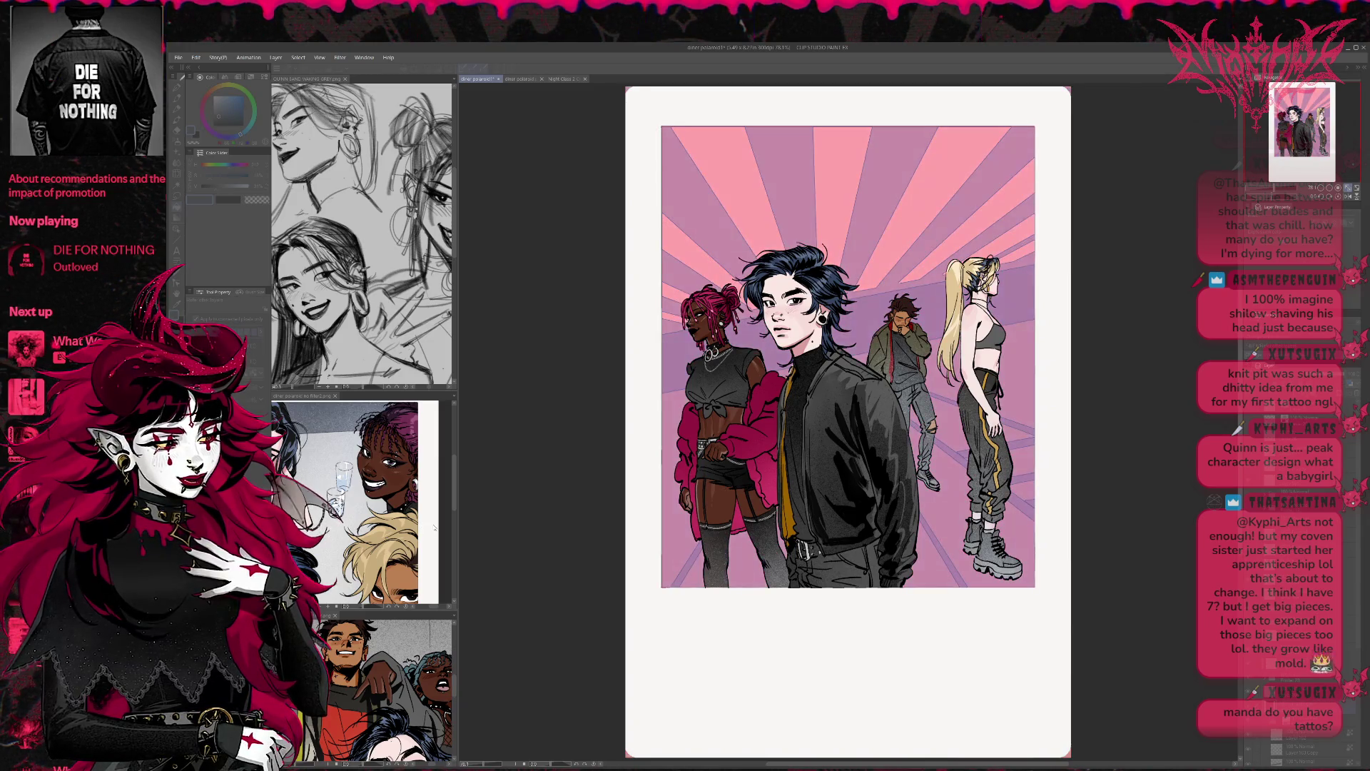
key("ctrl+z")
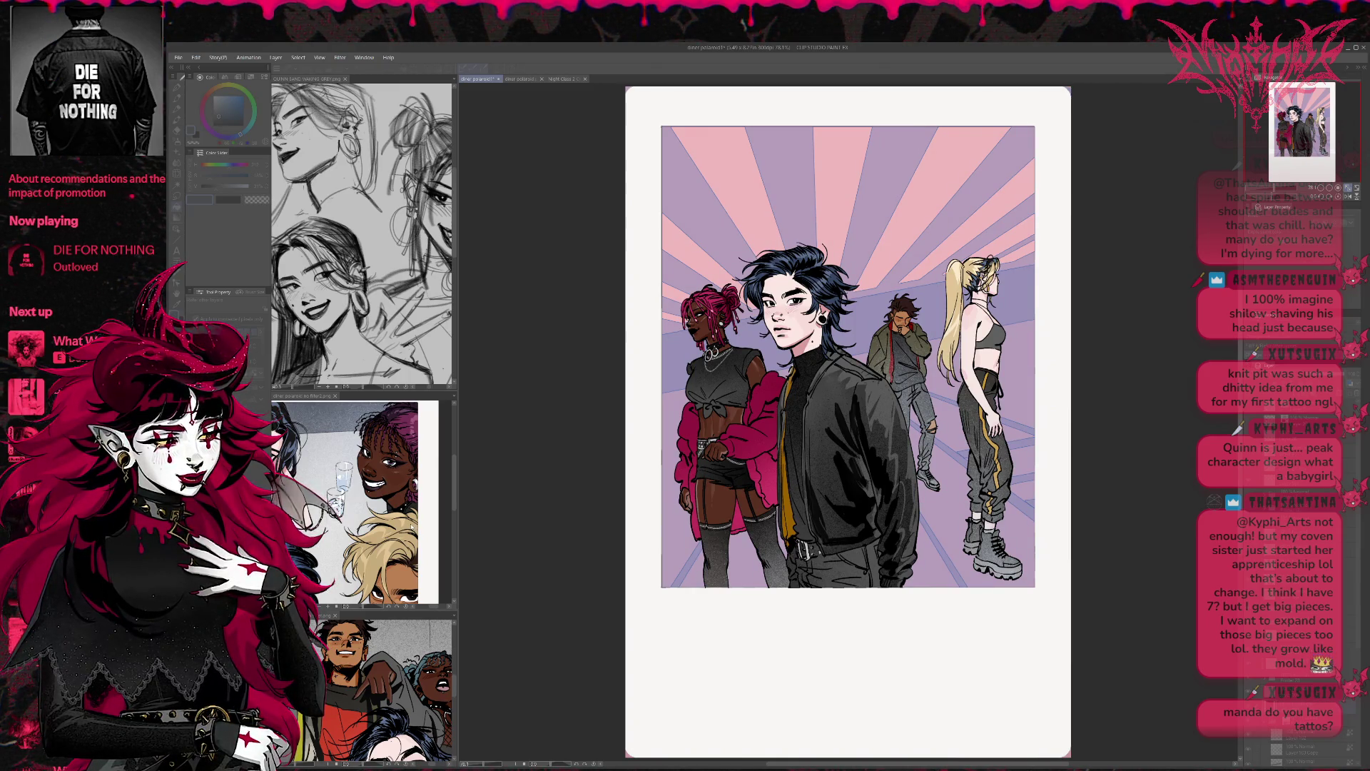
Step: Confirm the pink-lavender recolour, add two new layers above the transparent layer, and use a white pen
left_click(507, 486)
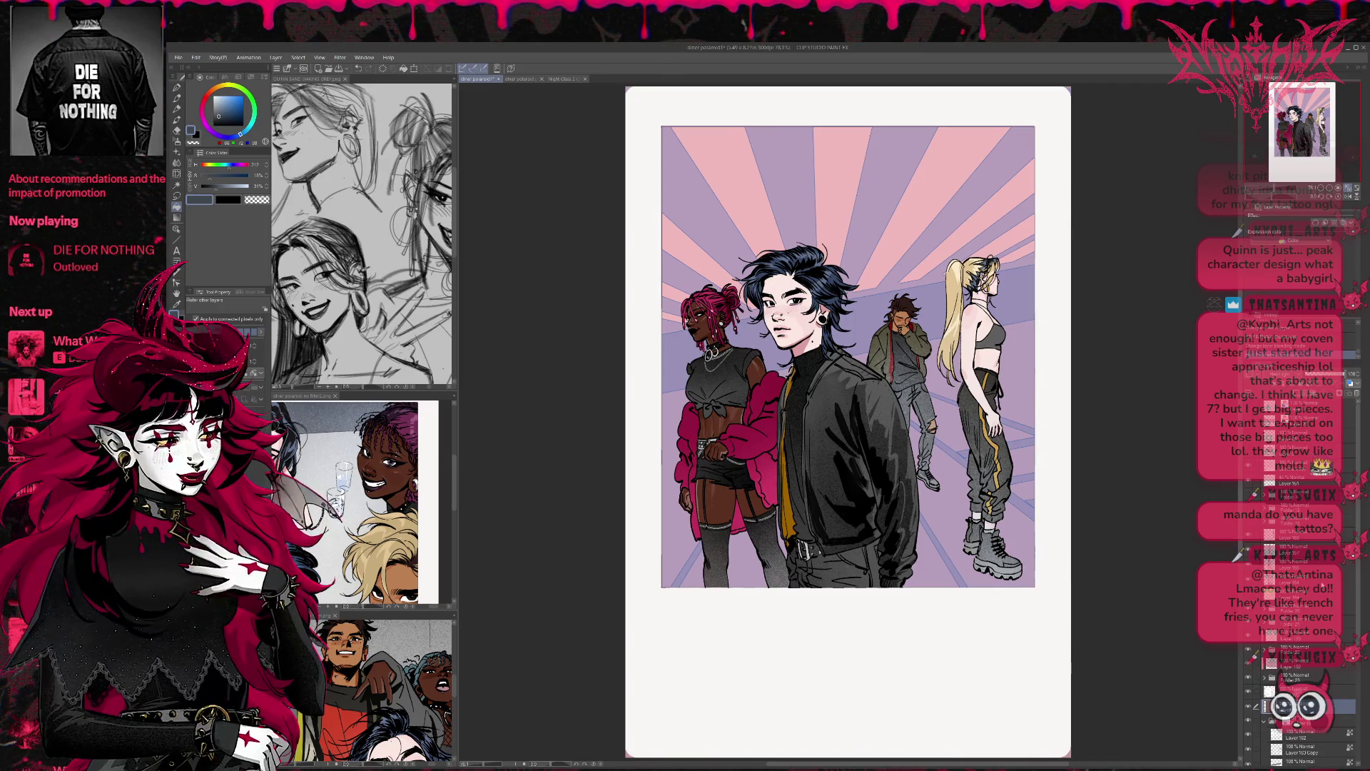
left_click(1328, 482)
key("ctrl+shift+n")
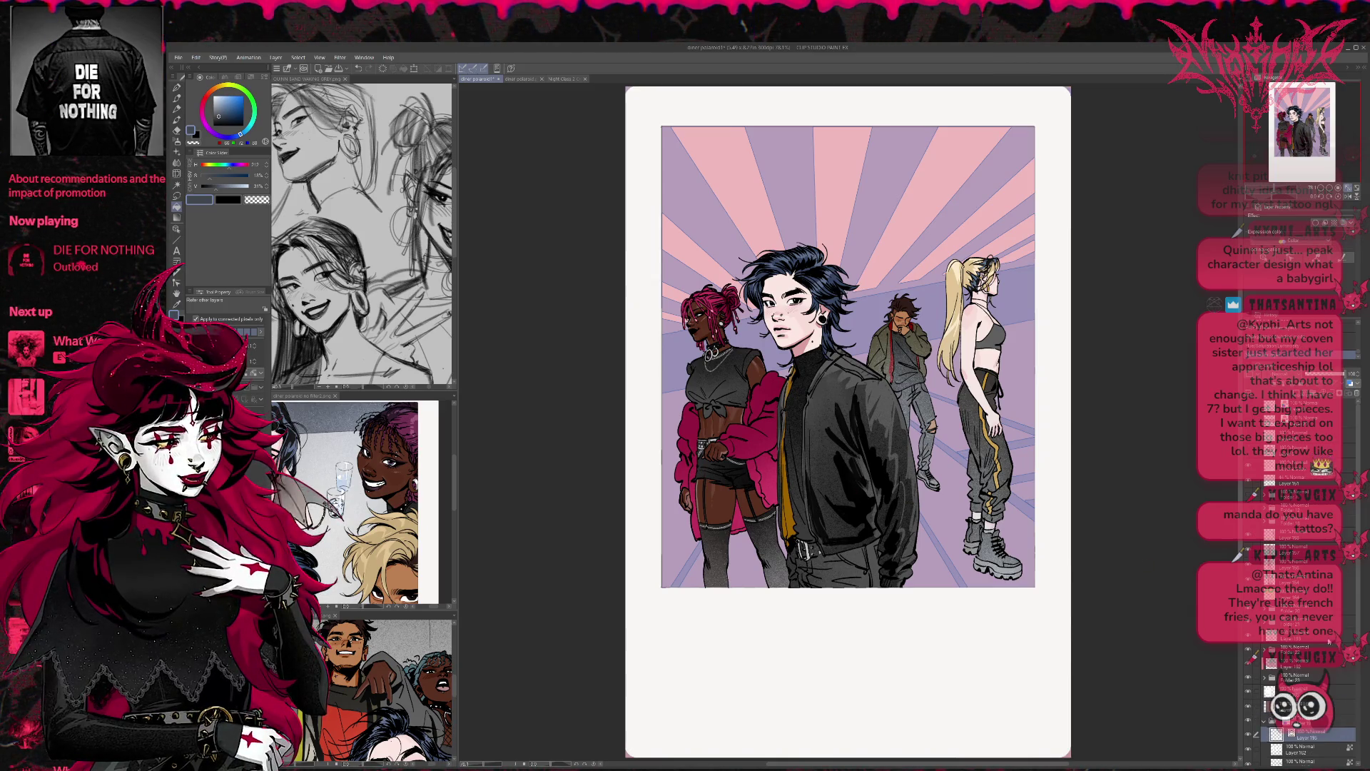
key("ctrl+shift+n")
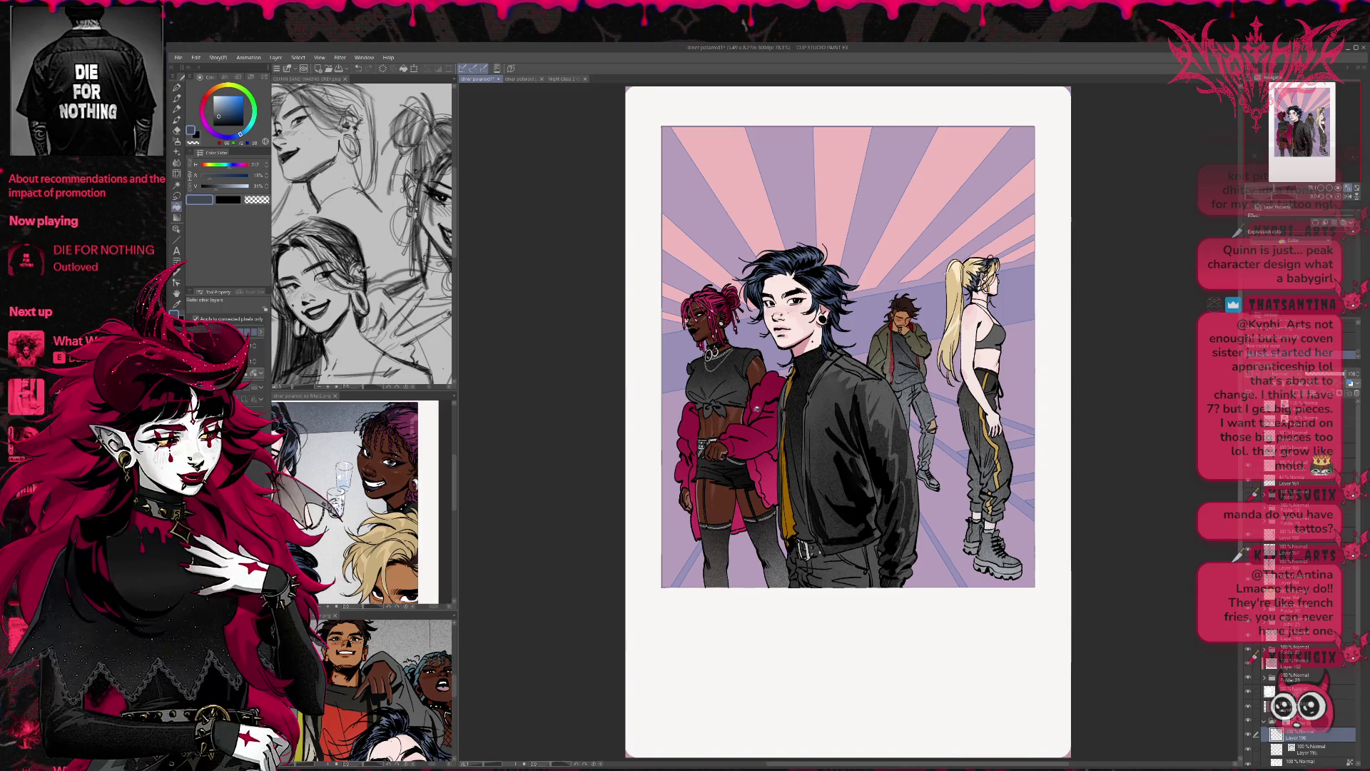
key("x")
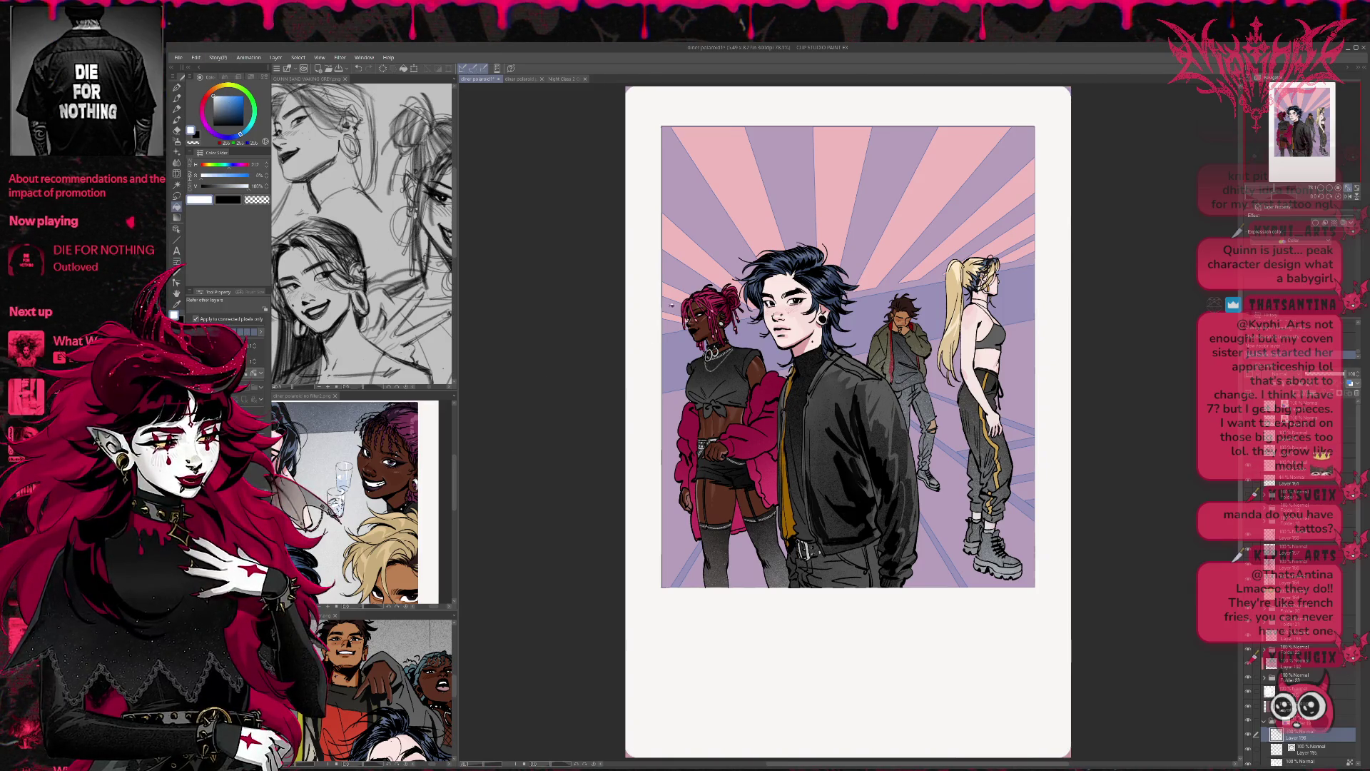
left_click(175, 87)
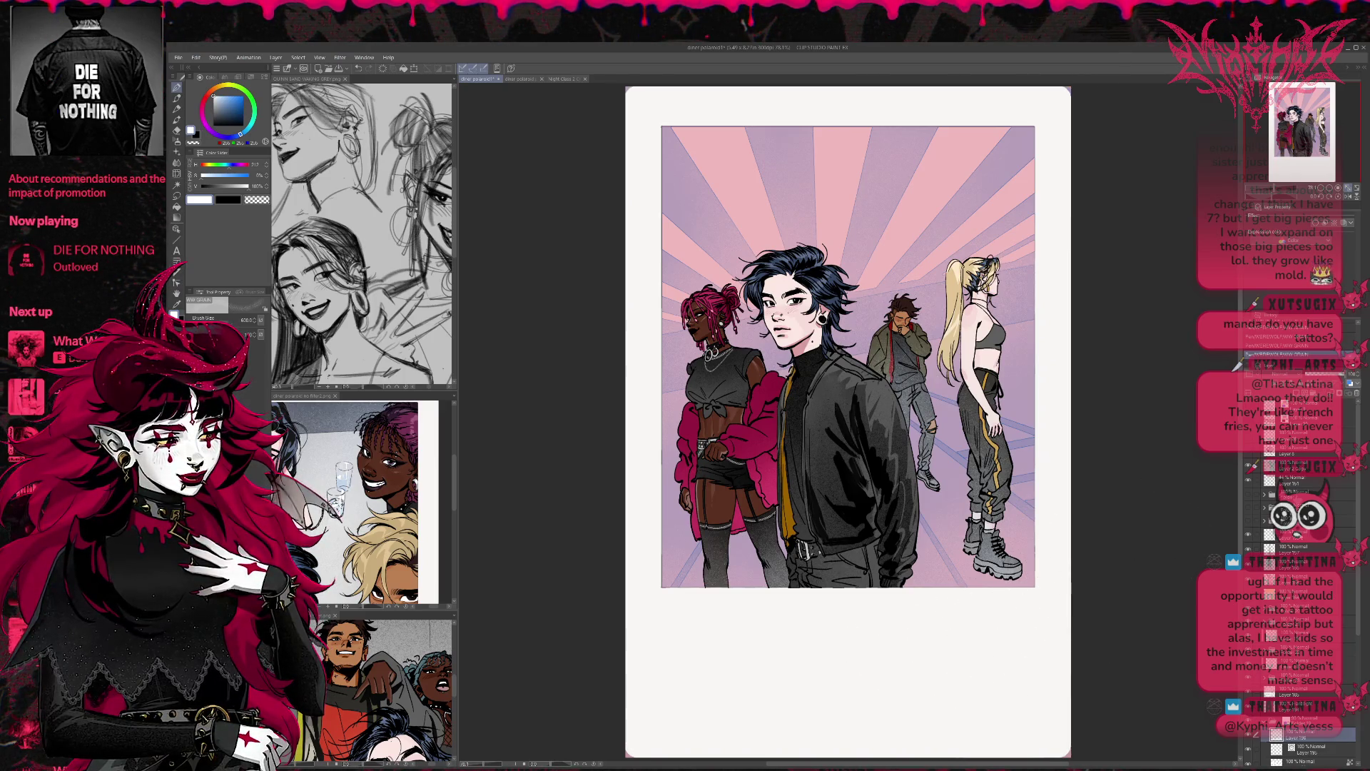
Step: Move a layer to a new position in the stack and pan the view left
left_click(1297, 534)
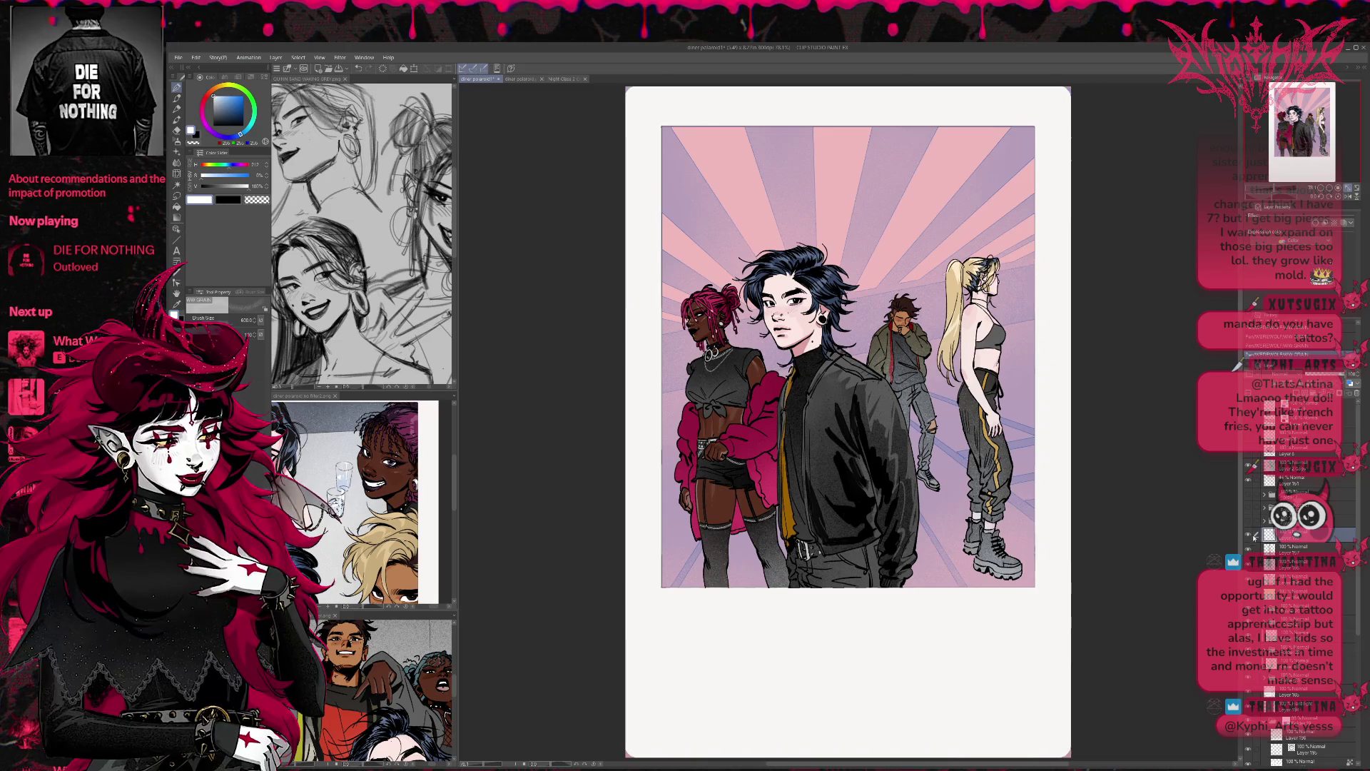
left_click(1298, 547)
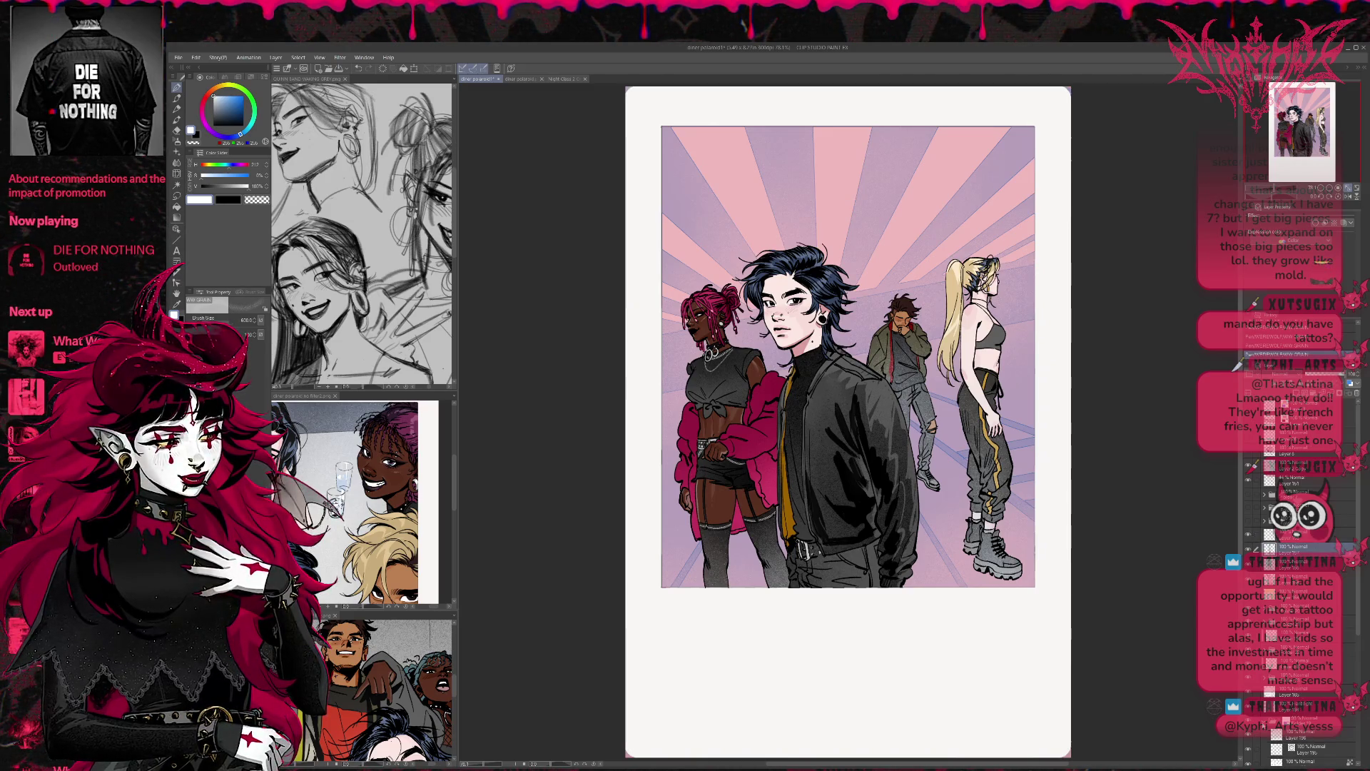
scroll(1299, 546, "down", 5)
scroll(1299, 547, "down", 2)
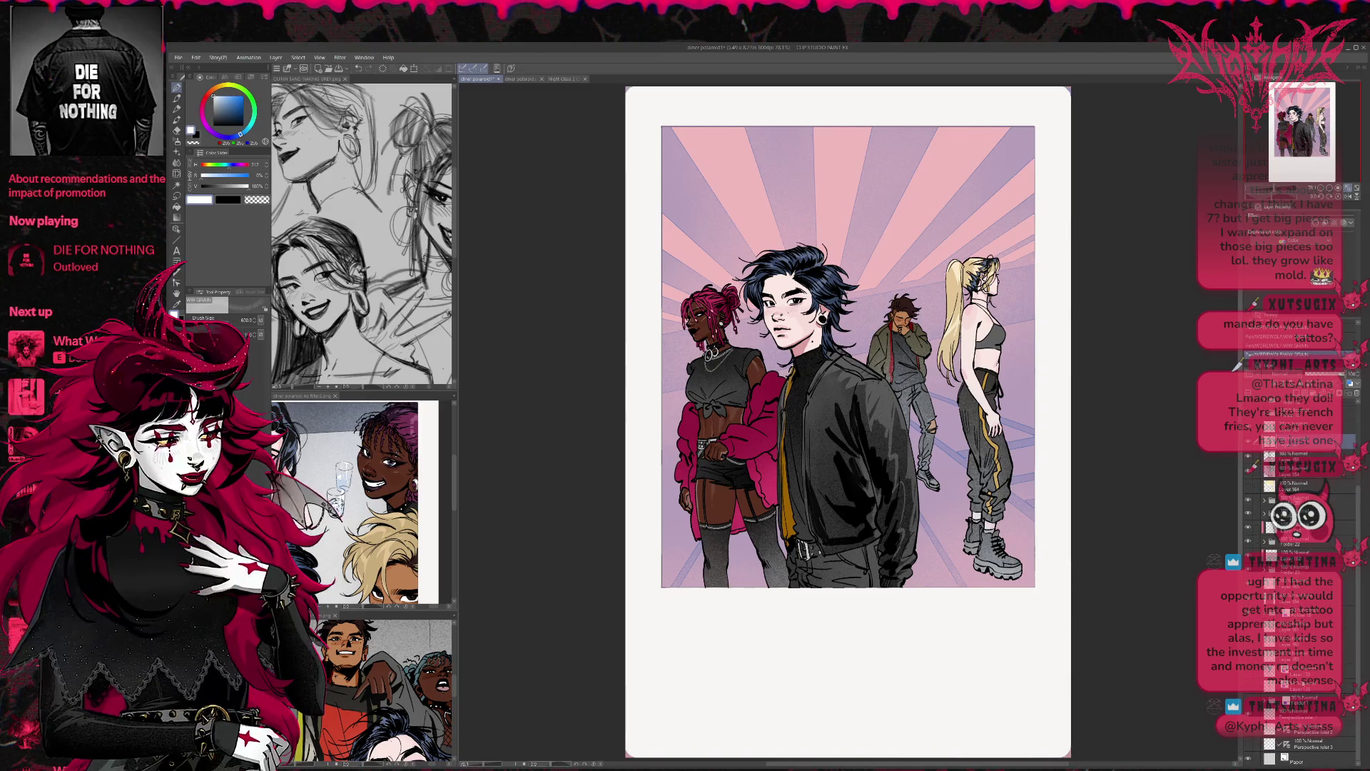
scroll(1298, 546, "down", 2)
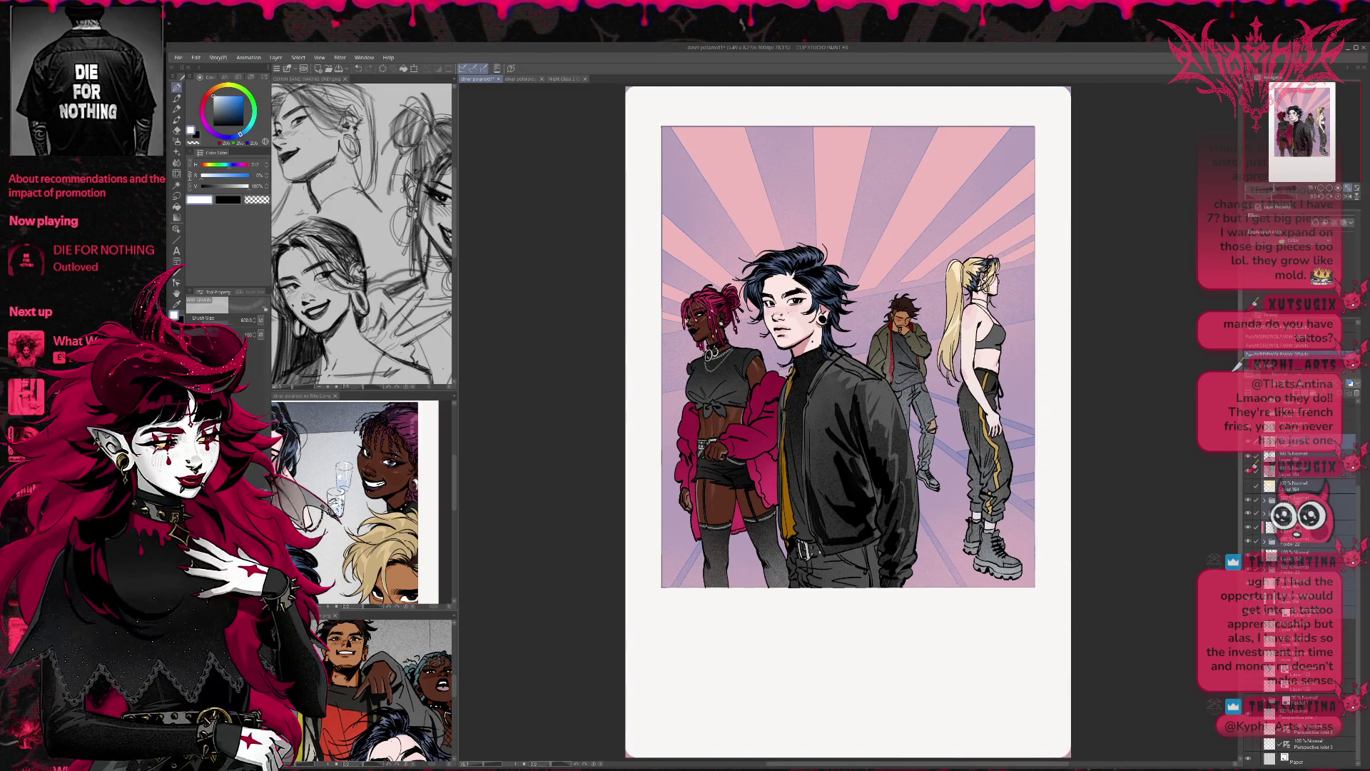
left_click_drag(1299, 440, 1299, 499)
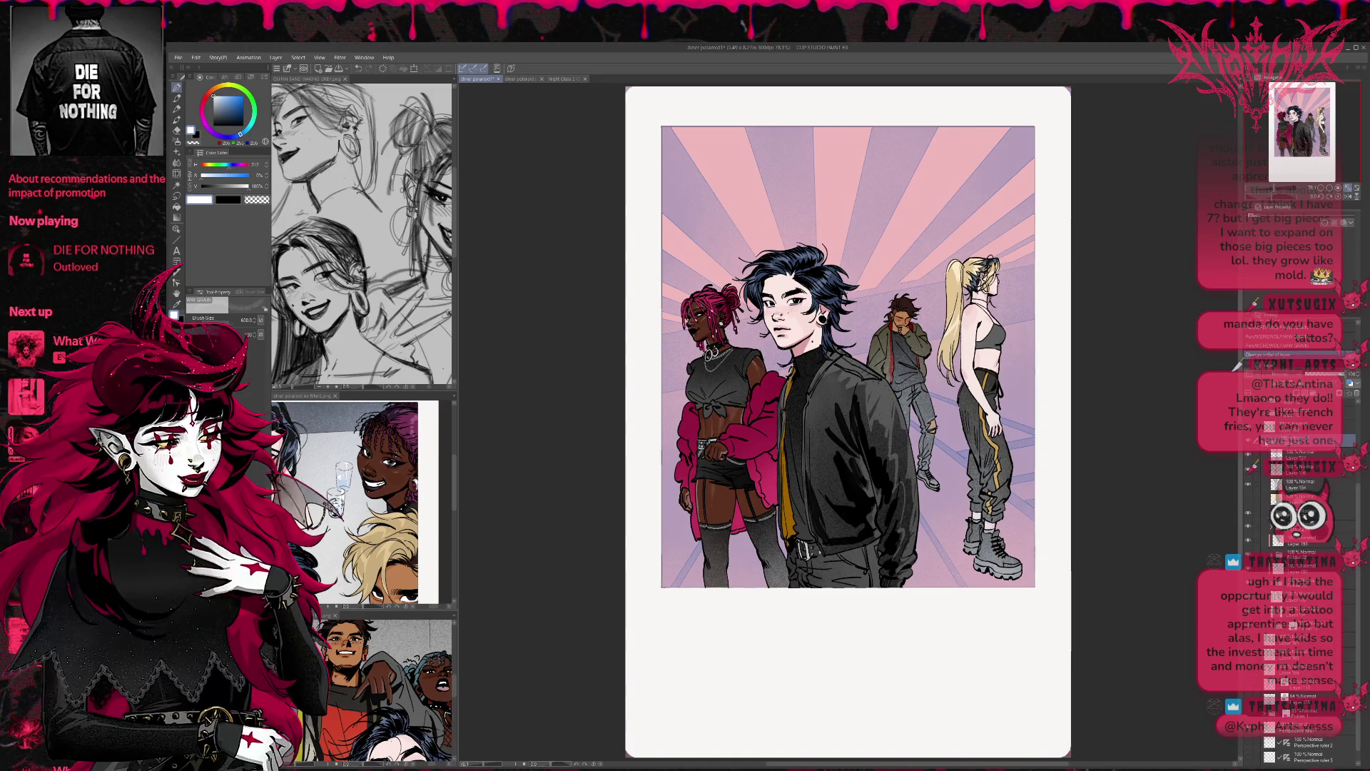
scroll(1297, 397, "down", 2)
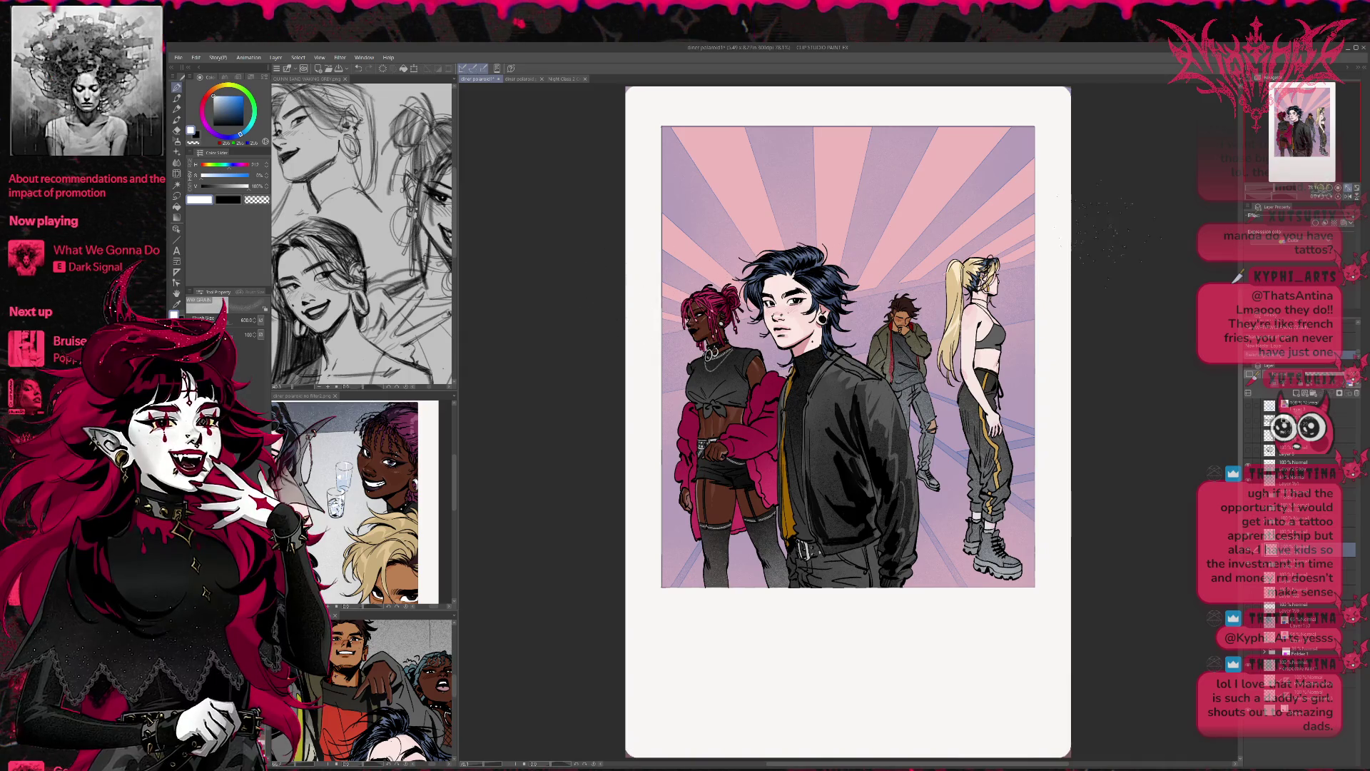
left_click_drag(1099, 185, 981, 210)
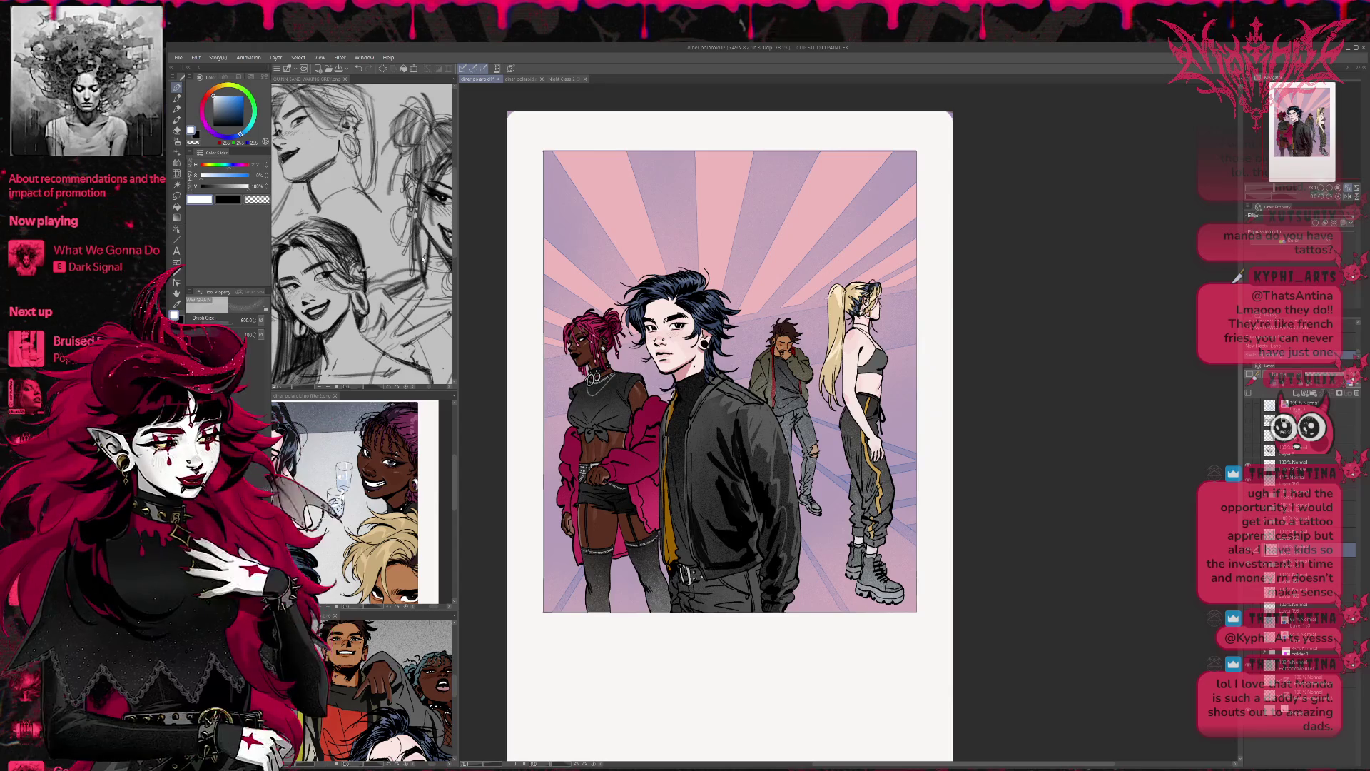
Step: Paint a large pale greyish-blue area over the figures with a size-300 pen
key("p")
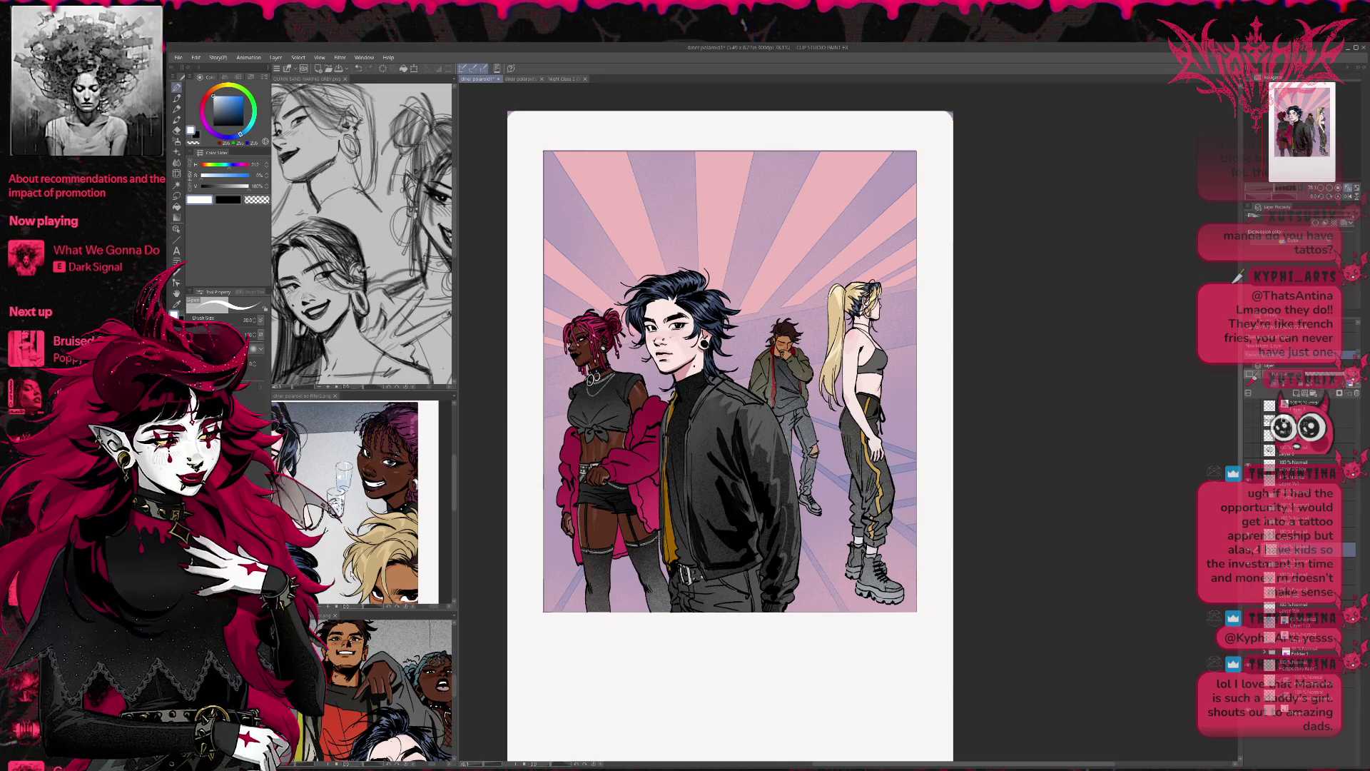
left_click_drag(575, 496, 603, 494, "ctrl+alt")
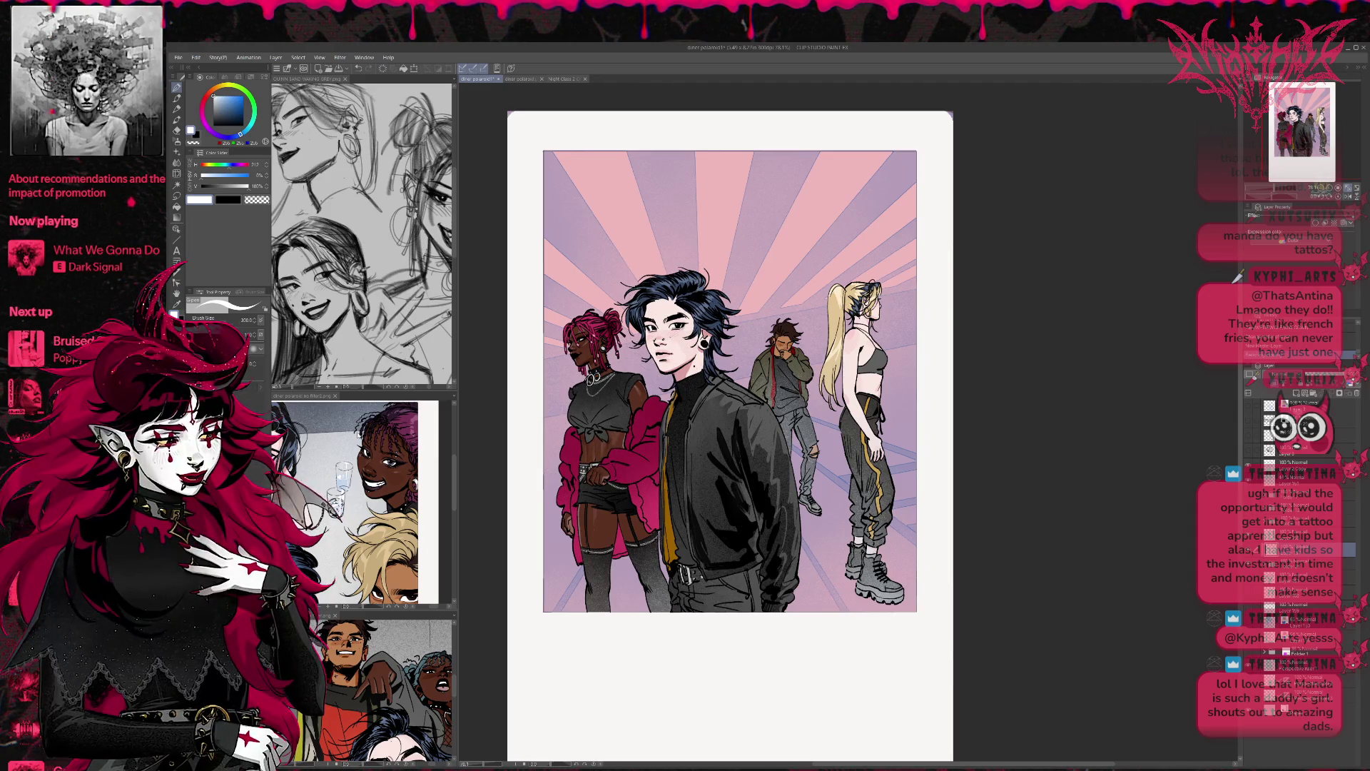
left_click(216, 99)
mouse_move(596, 310)
left_mouse_down()
mouse_move(685, 300)
mouse_move(542, 628)
mouse_move(737, 430)
mouse_move(820, 513)
mouse_move(706, 664)
left_mouse_up()
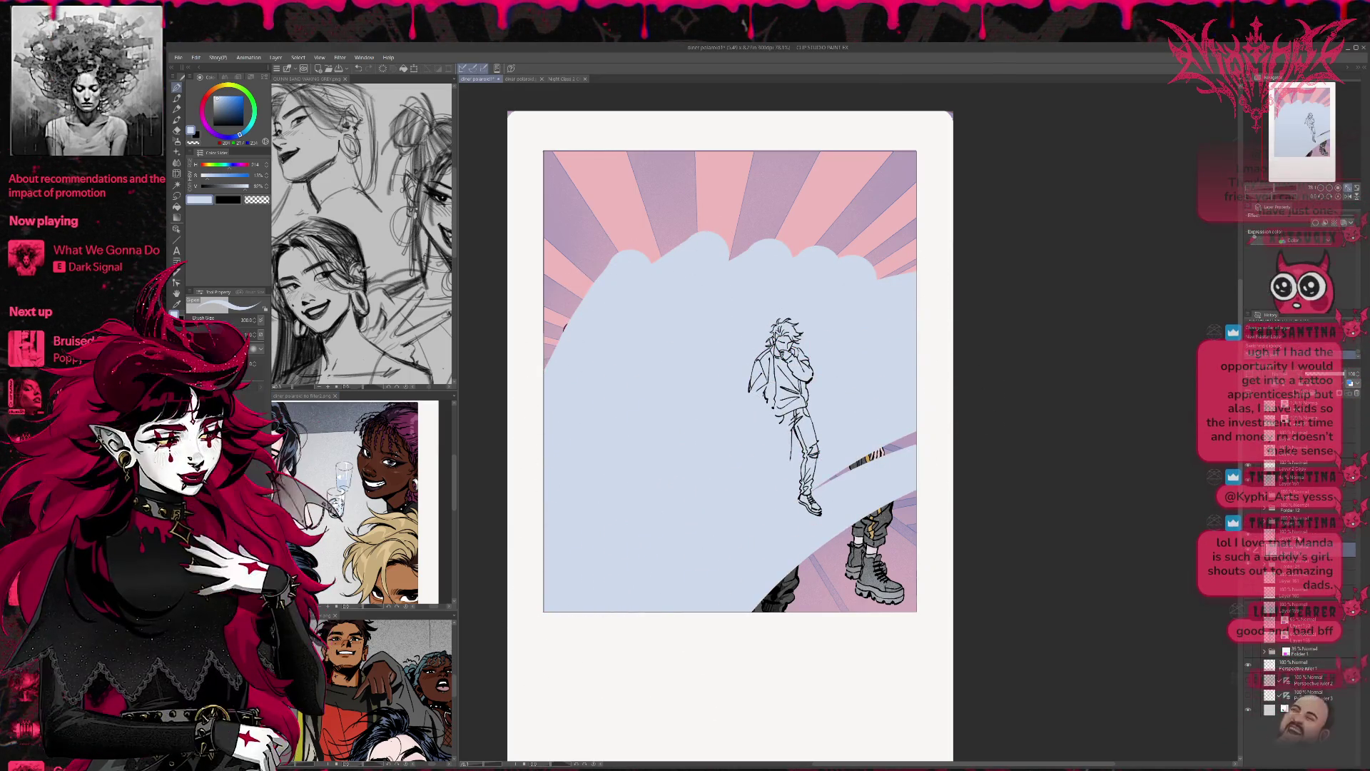
key("Delete")
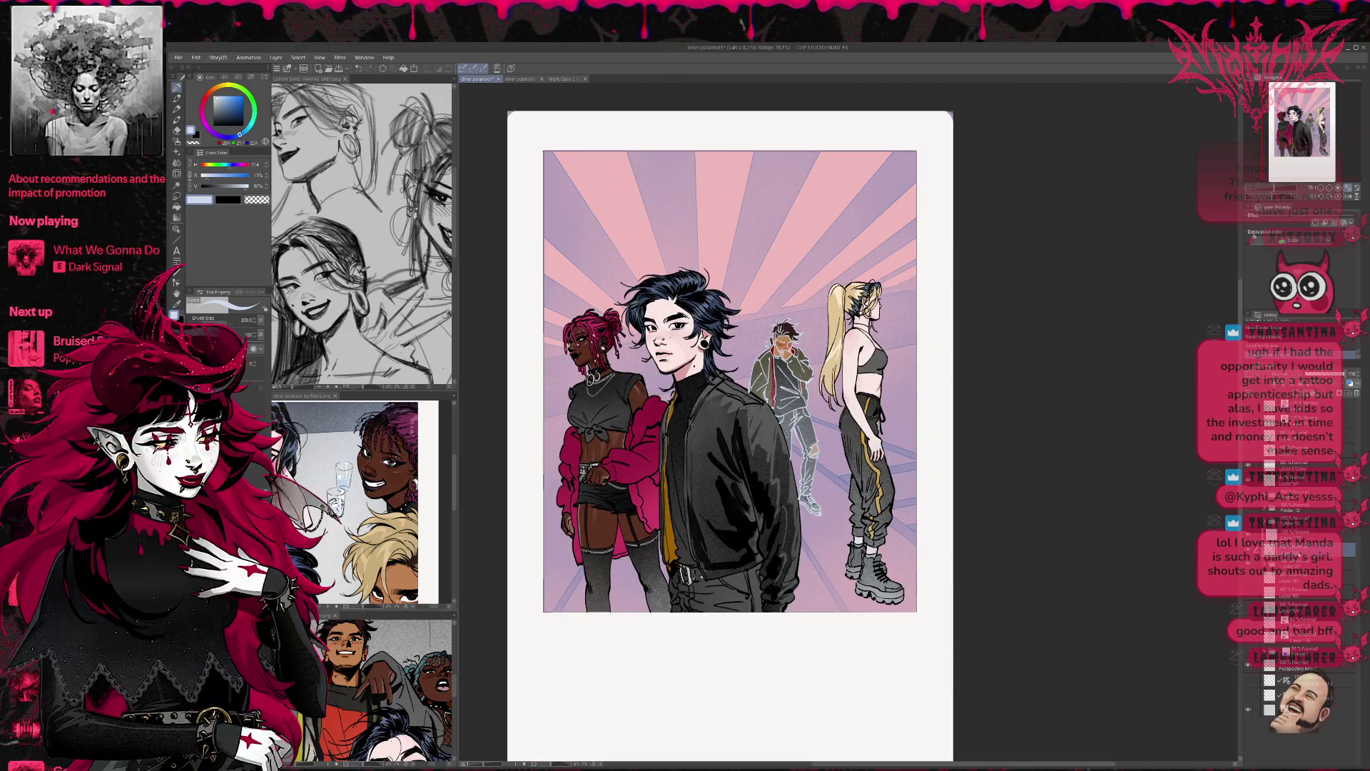
key("ctrl+z")
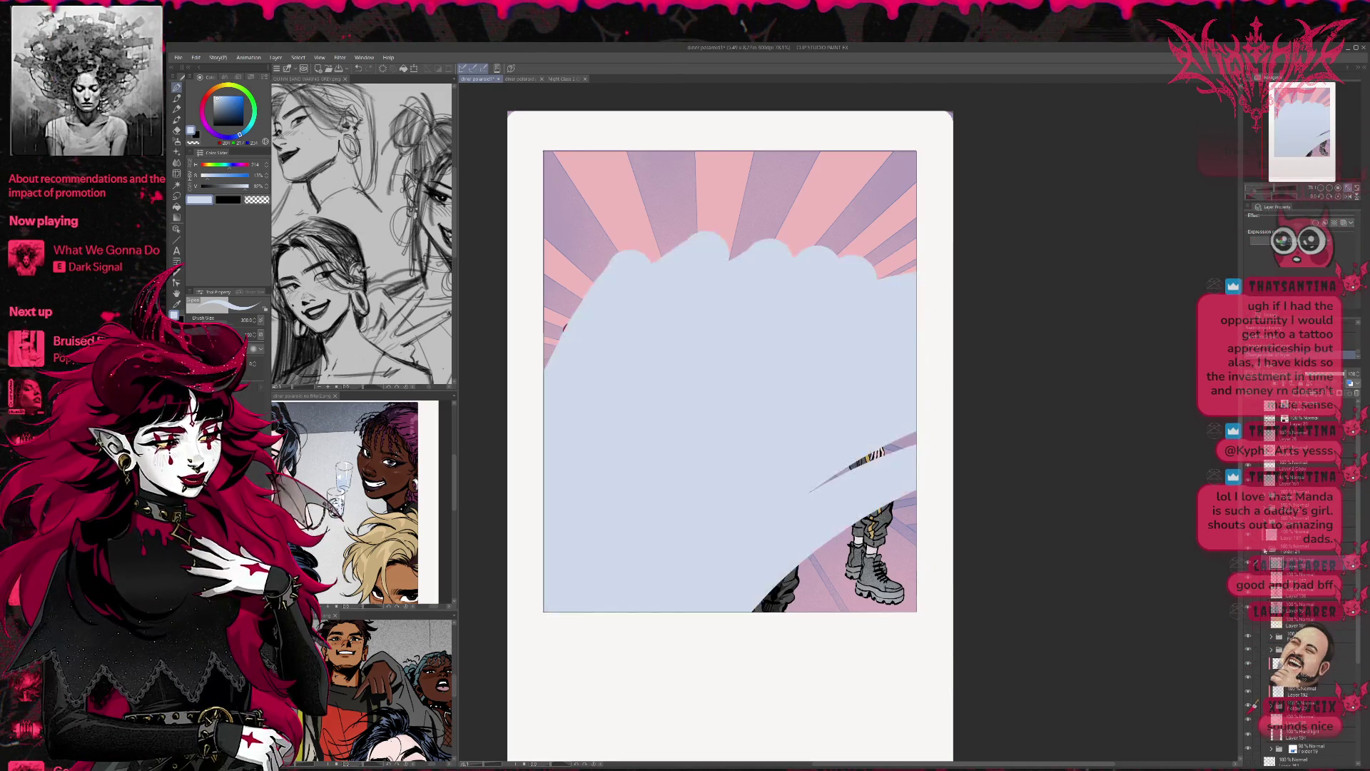
Step: On Layer 197 in Folder 21, extend the pale-blue wash over the lower-right figure
left_click(1265, 550)
left_click(1281, 541)
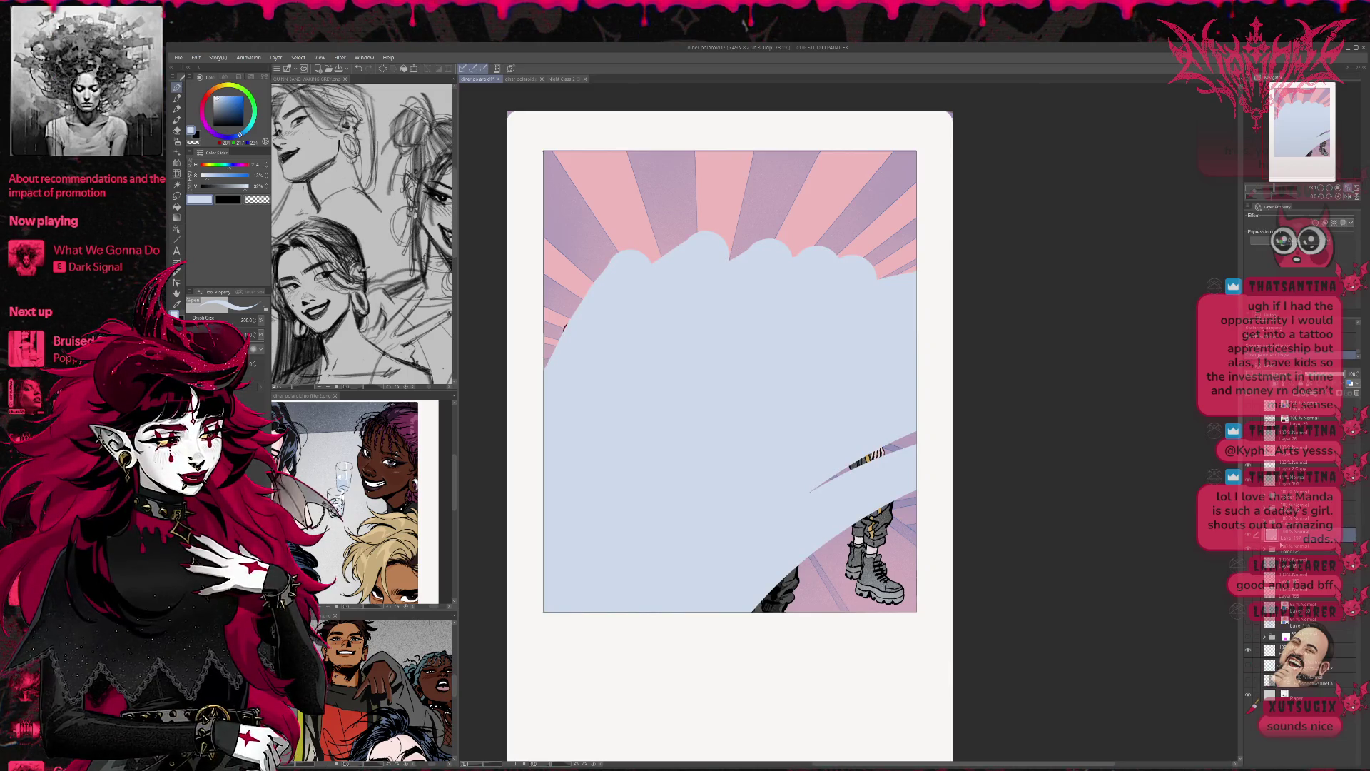
mouse_move(842, 557)
left_mouse_down()
mouse_move(792, 599)
mouse_move(804, 633)
mouse_move(957, 483)
mouse_move(858, 358)
mouse_move(535, 281)
mouse_move(571, 186)
mouse_move(851, 125)
mouse_move(906, 336)
left_mouse_up()
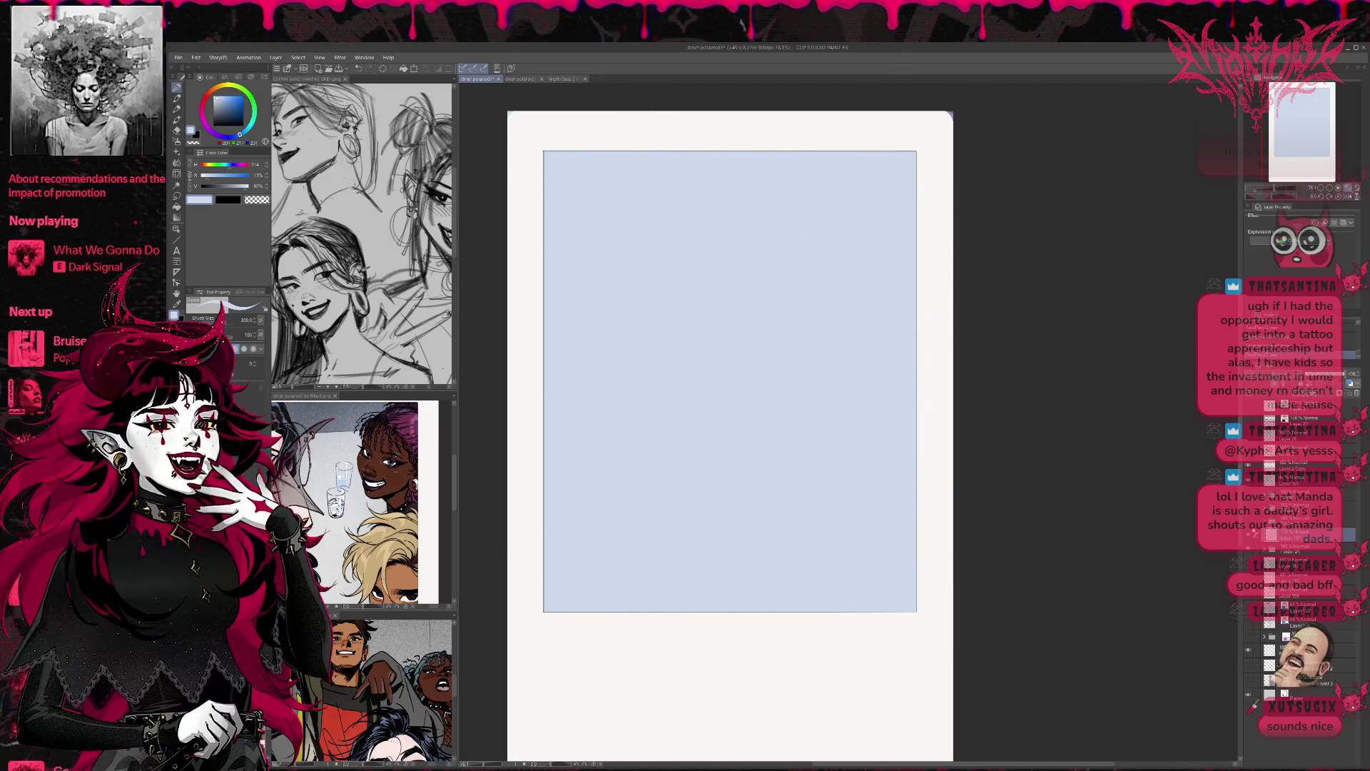
key("ctrl+z")
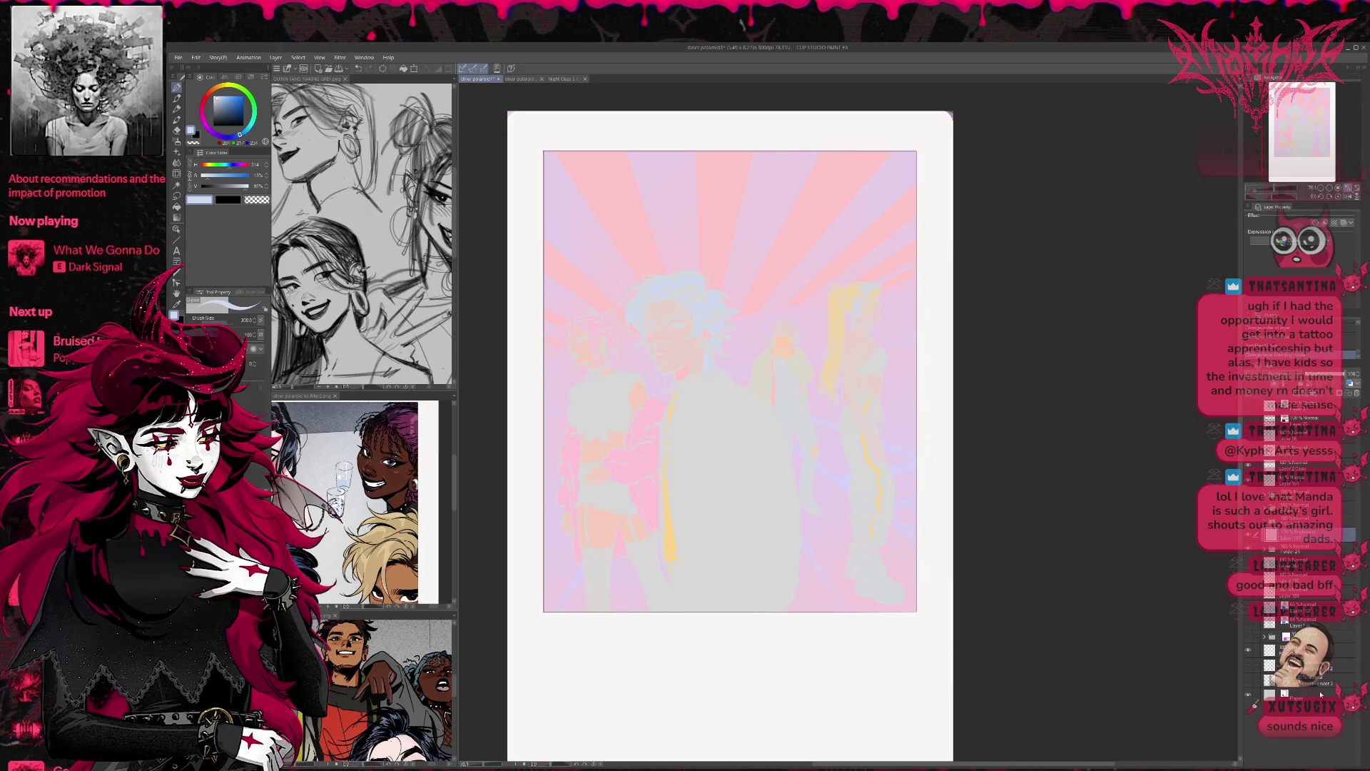
Step: Compare full-colour and grey-violet looks, then toggle the blue, purple-grey and pink-lavender correction layers
key("ctrl+z")
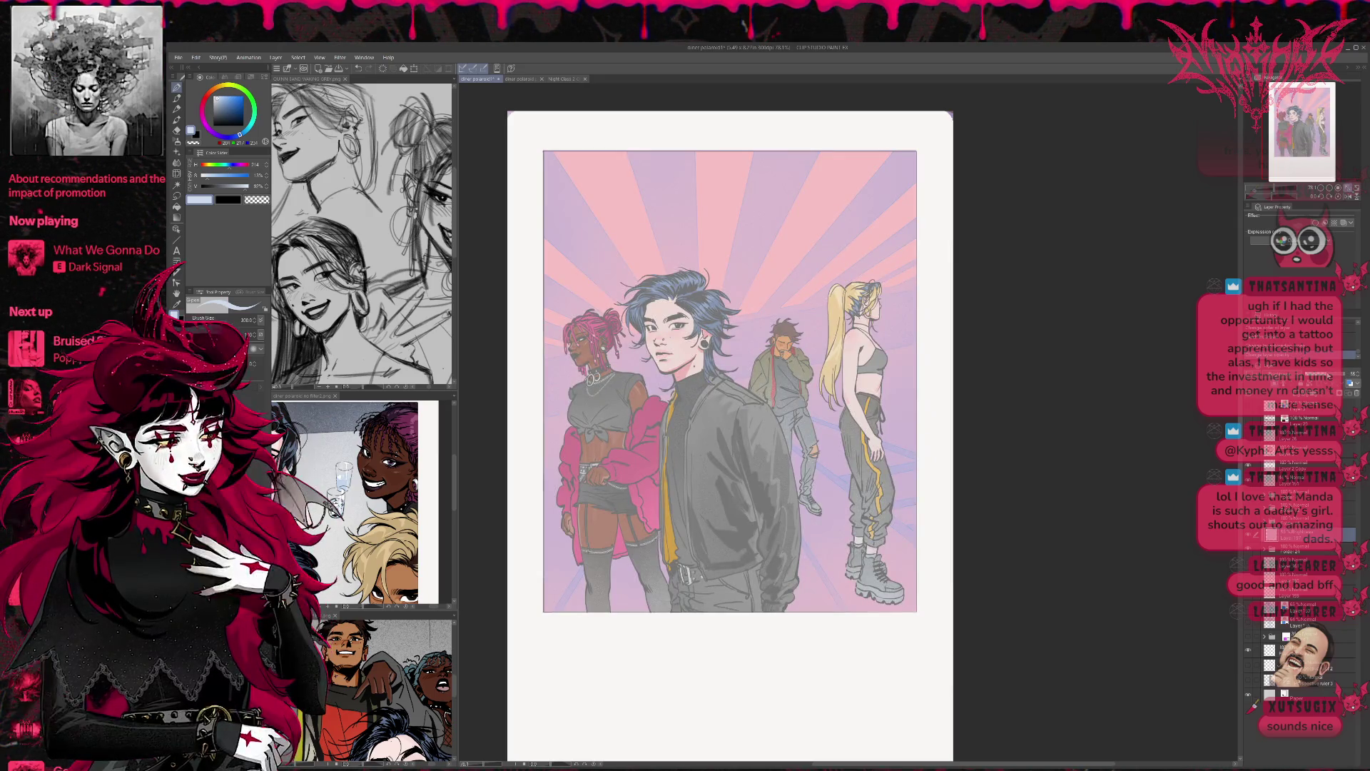
key("ctrl+z")
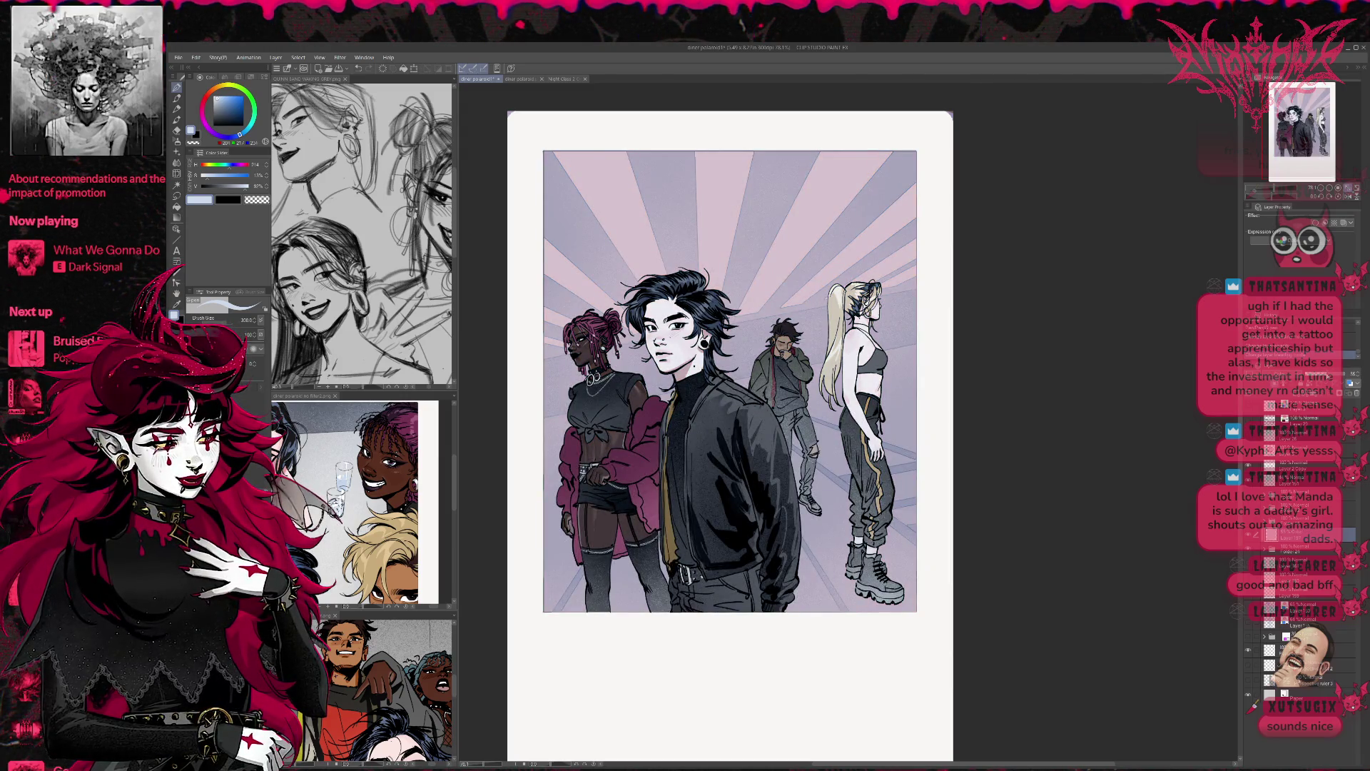
key("ctrl+shift+h")
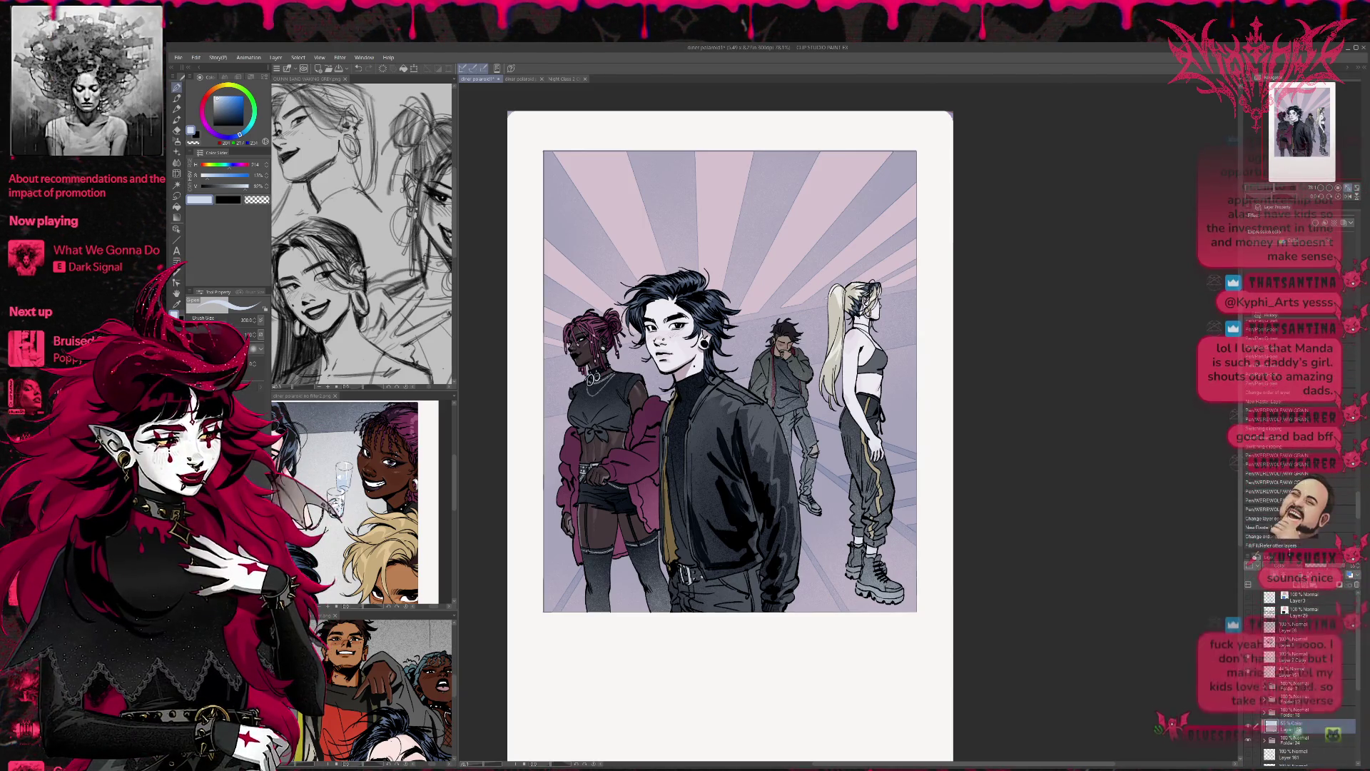
key("ctrl+shift+h")
scroll(1254, 557, "up", 2)
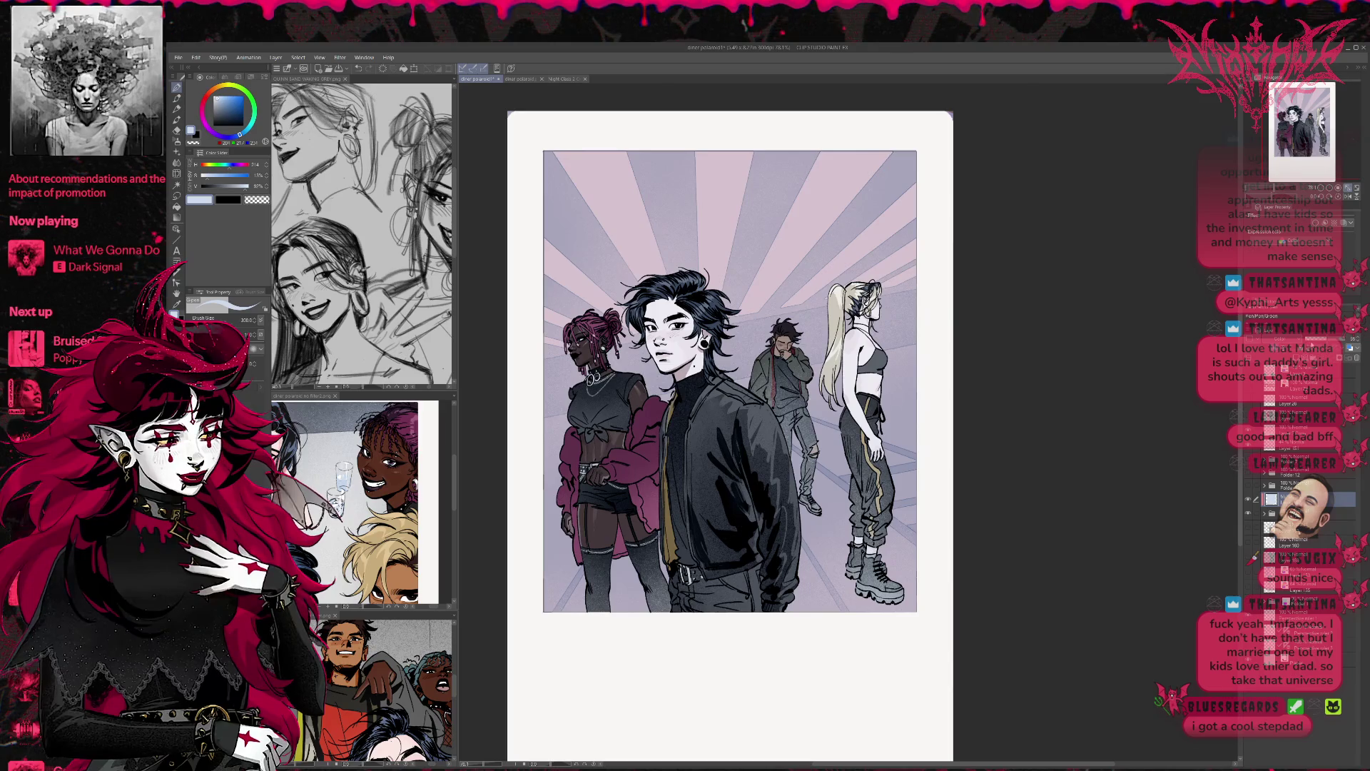
left_click(1351, 346)
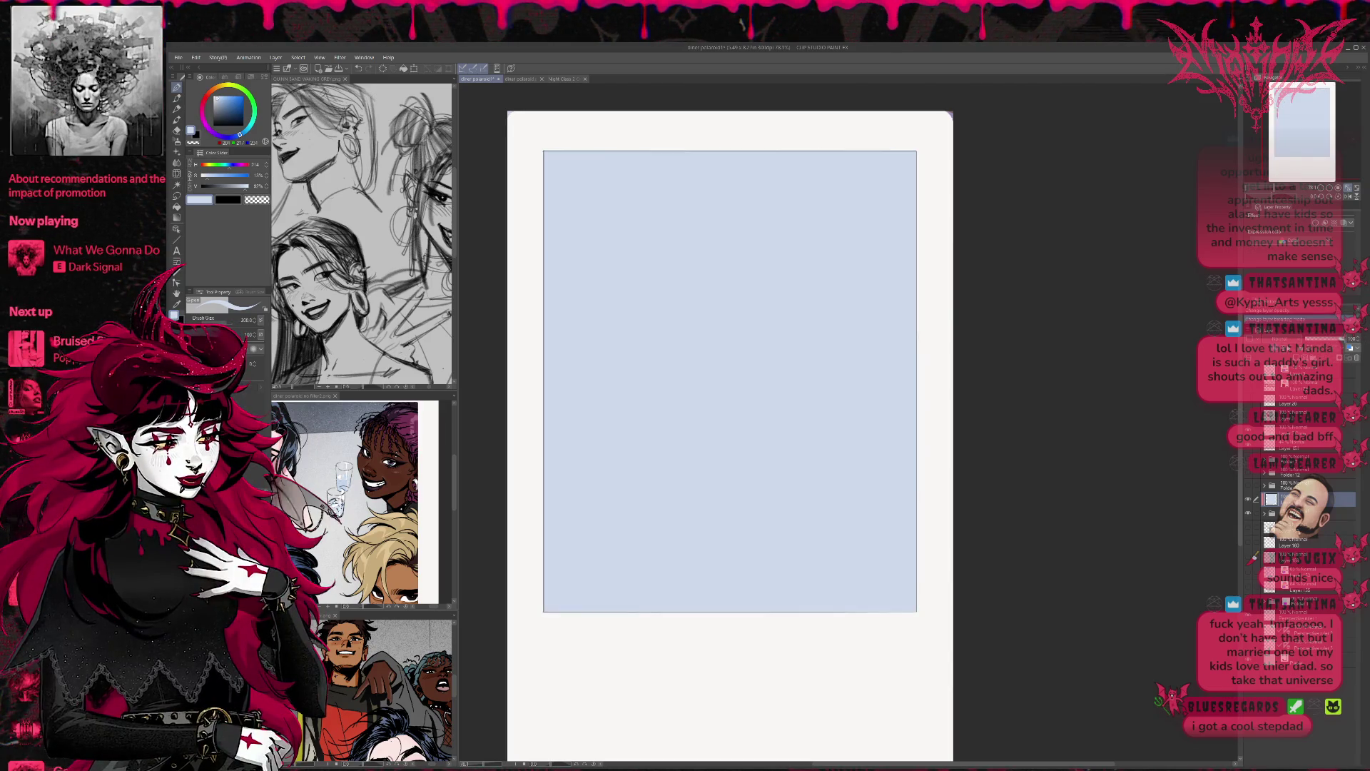
left_click(1350, 347)
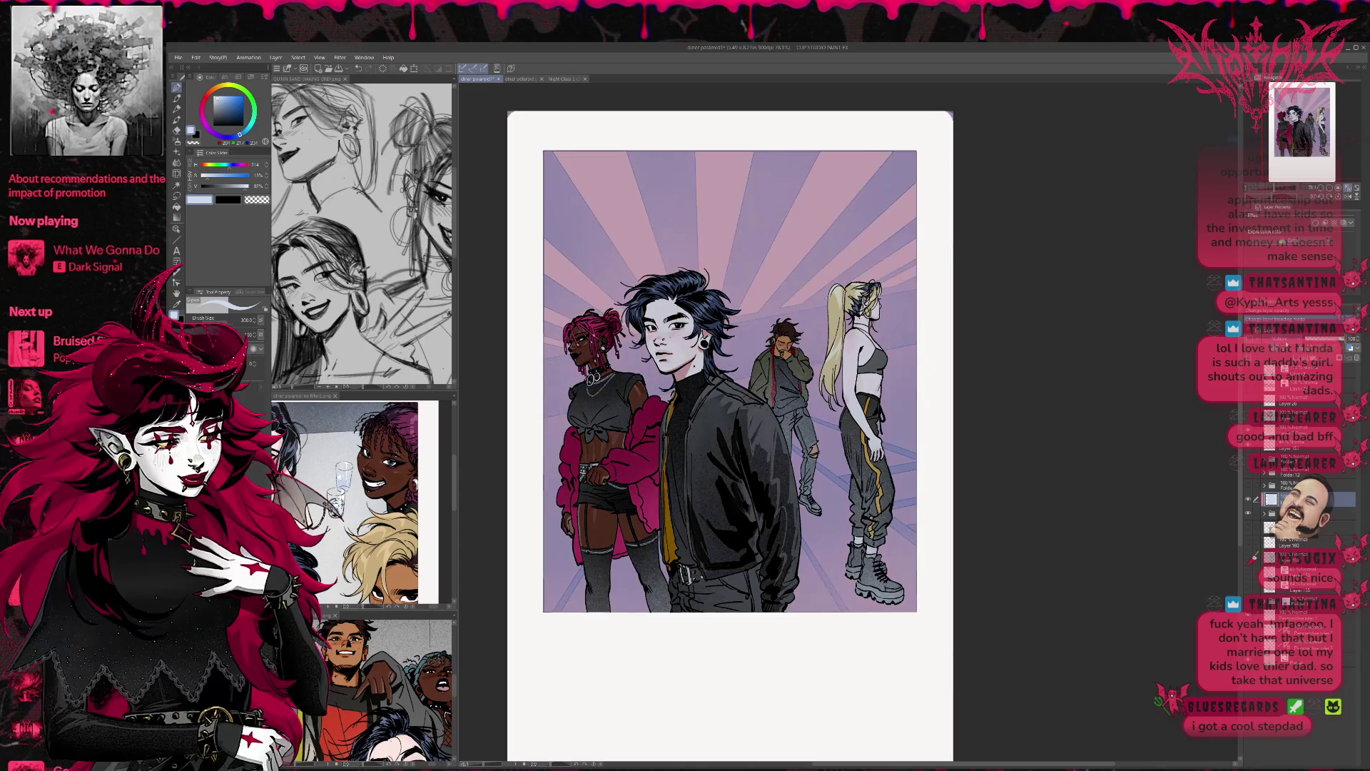
left_click(1349, 348)
Step: Scroll through the pale-blue layer's blending modes to compare the resulting looks
scroll(1349, 347, "down", 5)
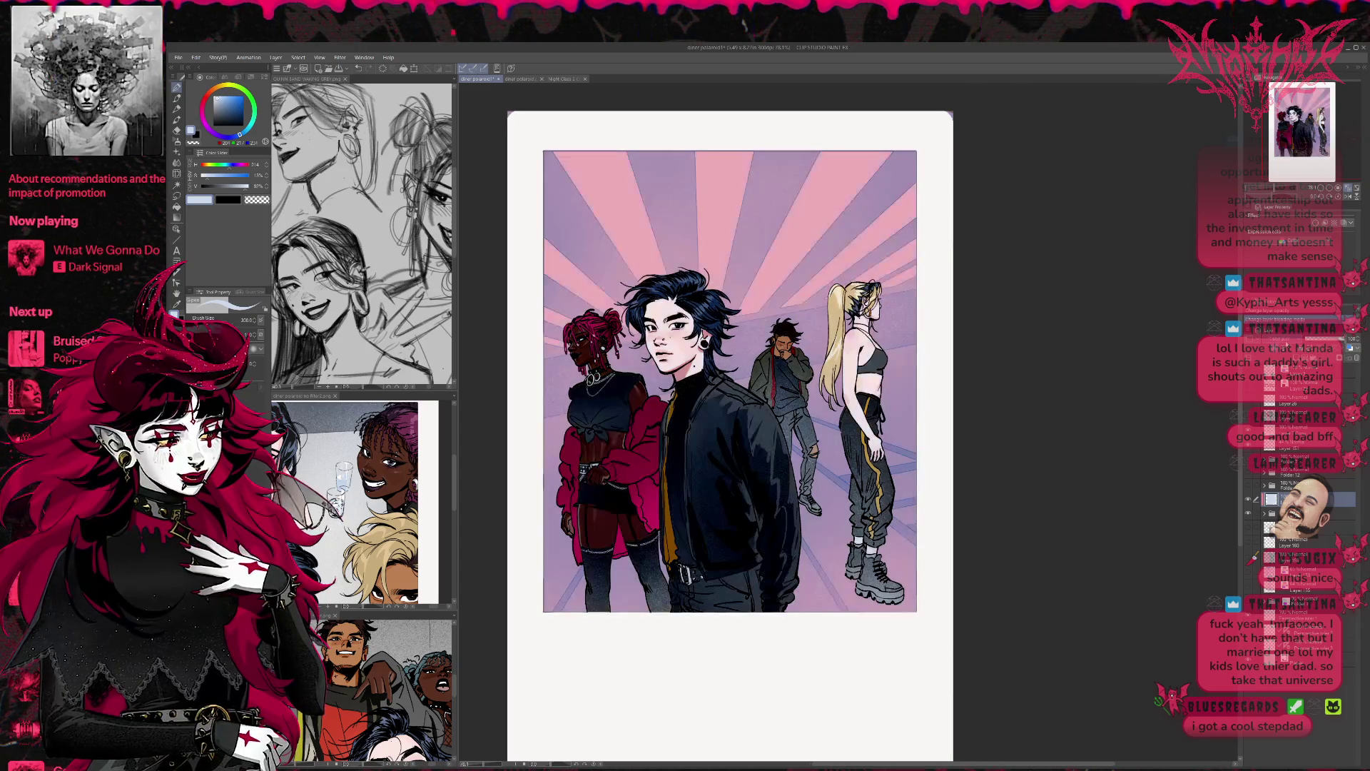
scroll(1350, 348, "down", 3)
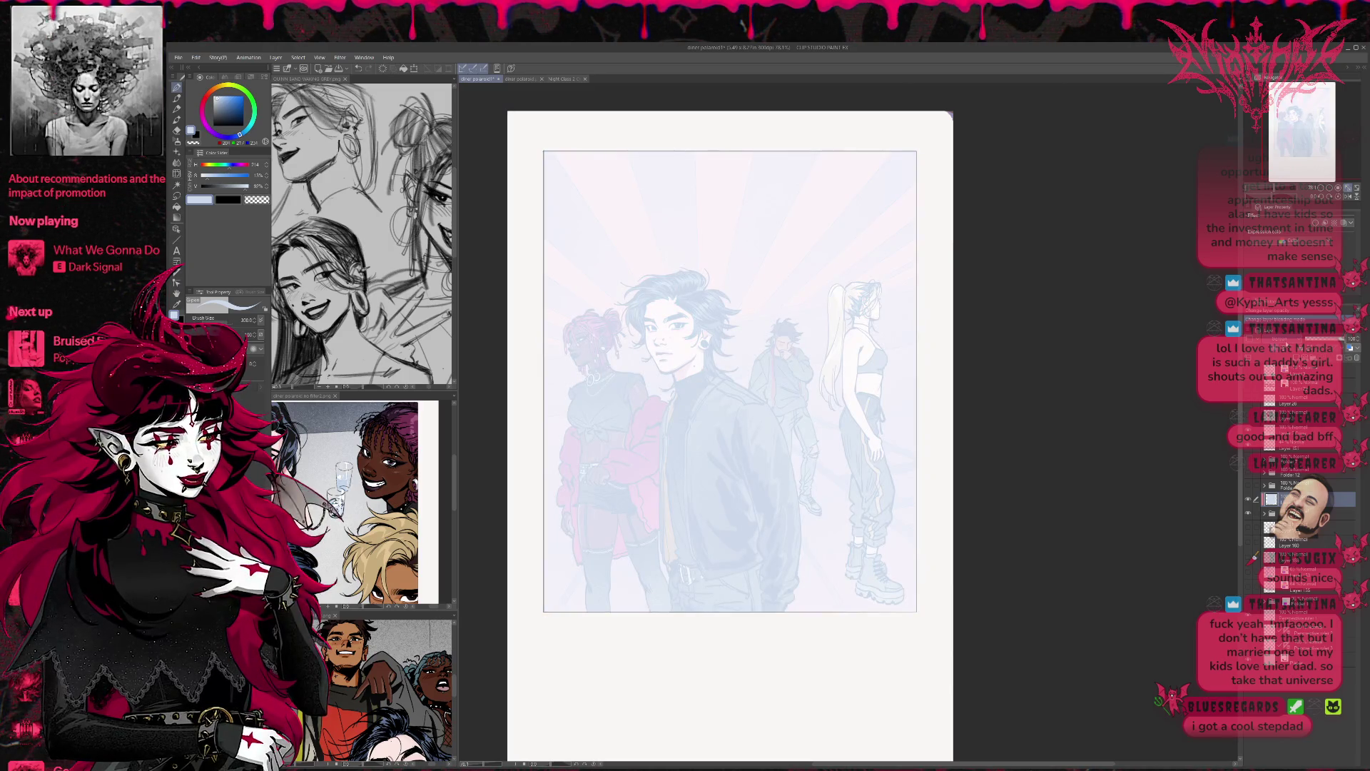
scroll(1349, 348, "down", 3)
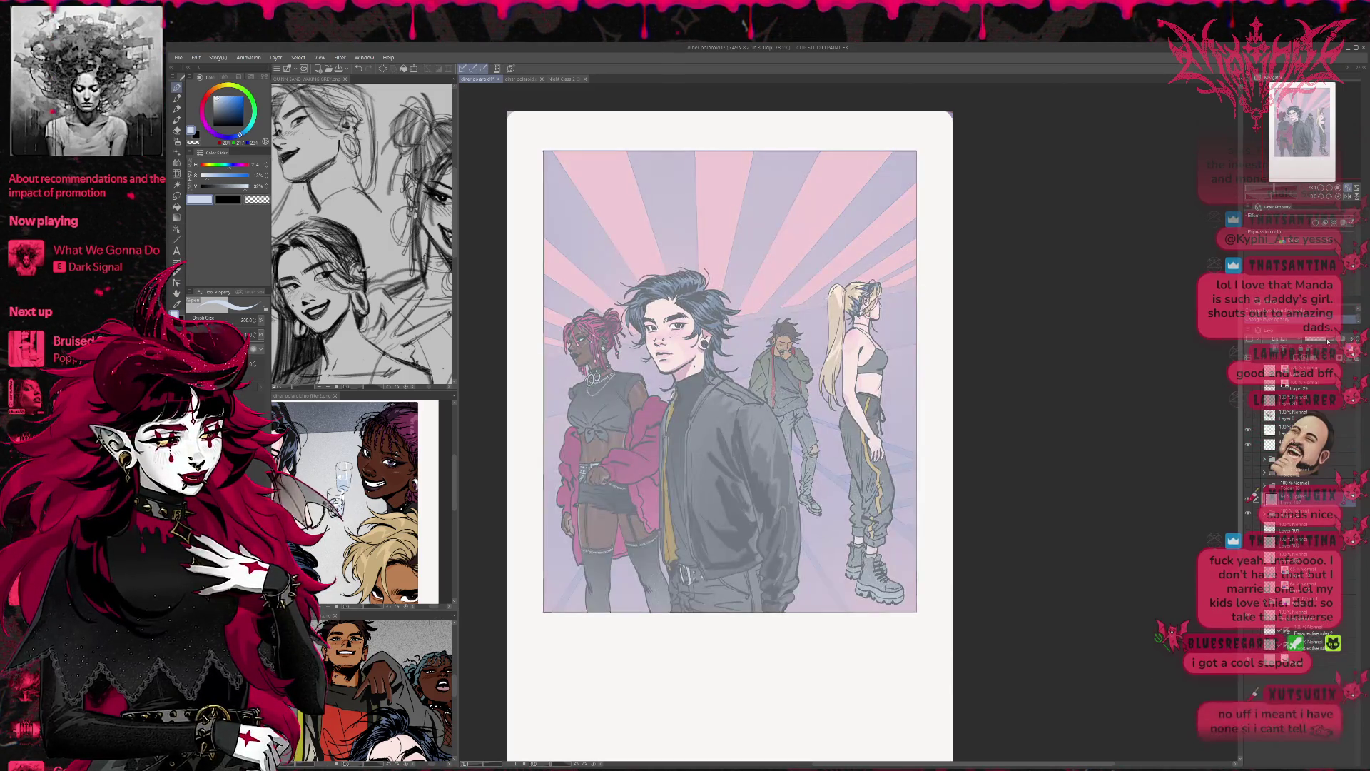
scroll(1328, 342, "down", 1)
scroll(1293, 342, "down", 2)
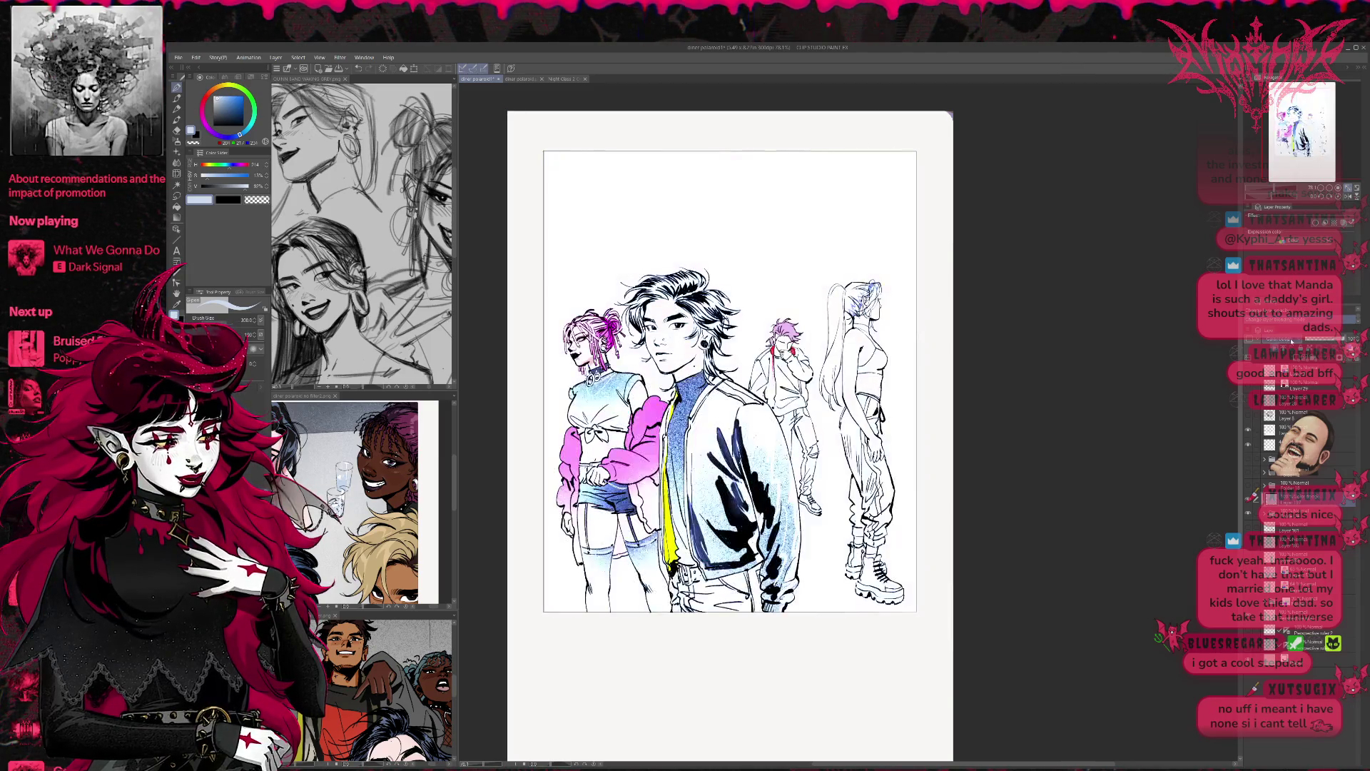
scroll(1271, 342, "down", 1)
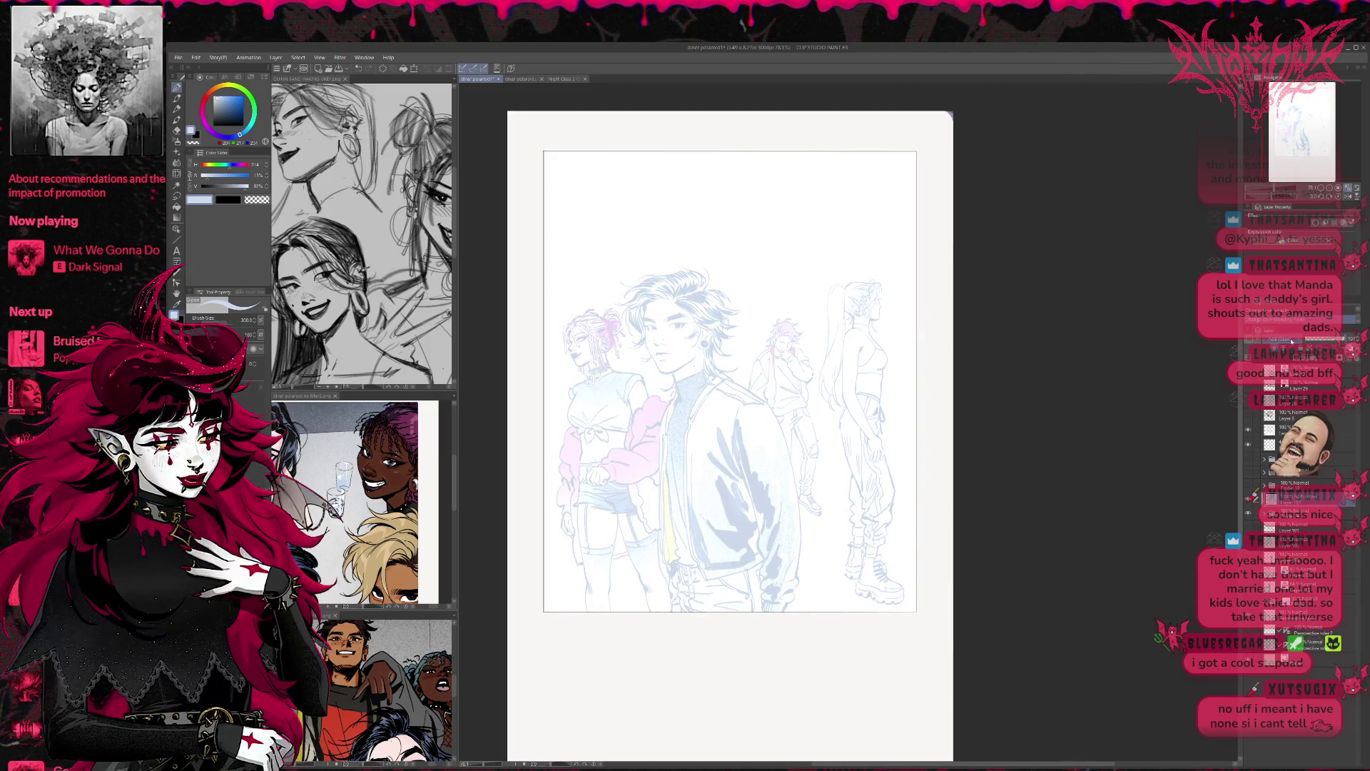
scroll(1292, 342, "down", 1)
scroll(1292, 340, "down", 4)
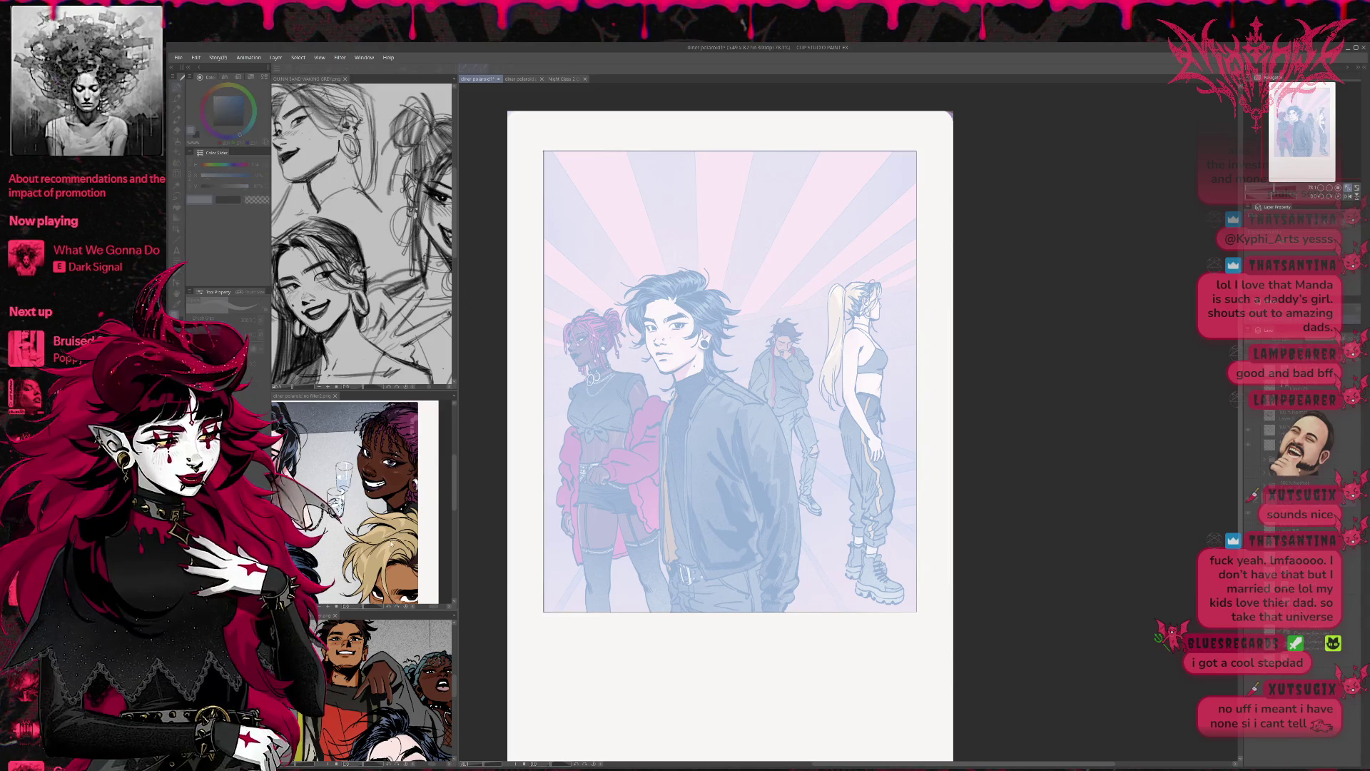
Step: Cycle the illustration's tint through strong blue, cyan, magenta, blue-purple and purple
key("ctrl+z")
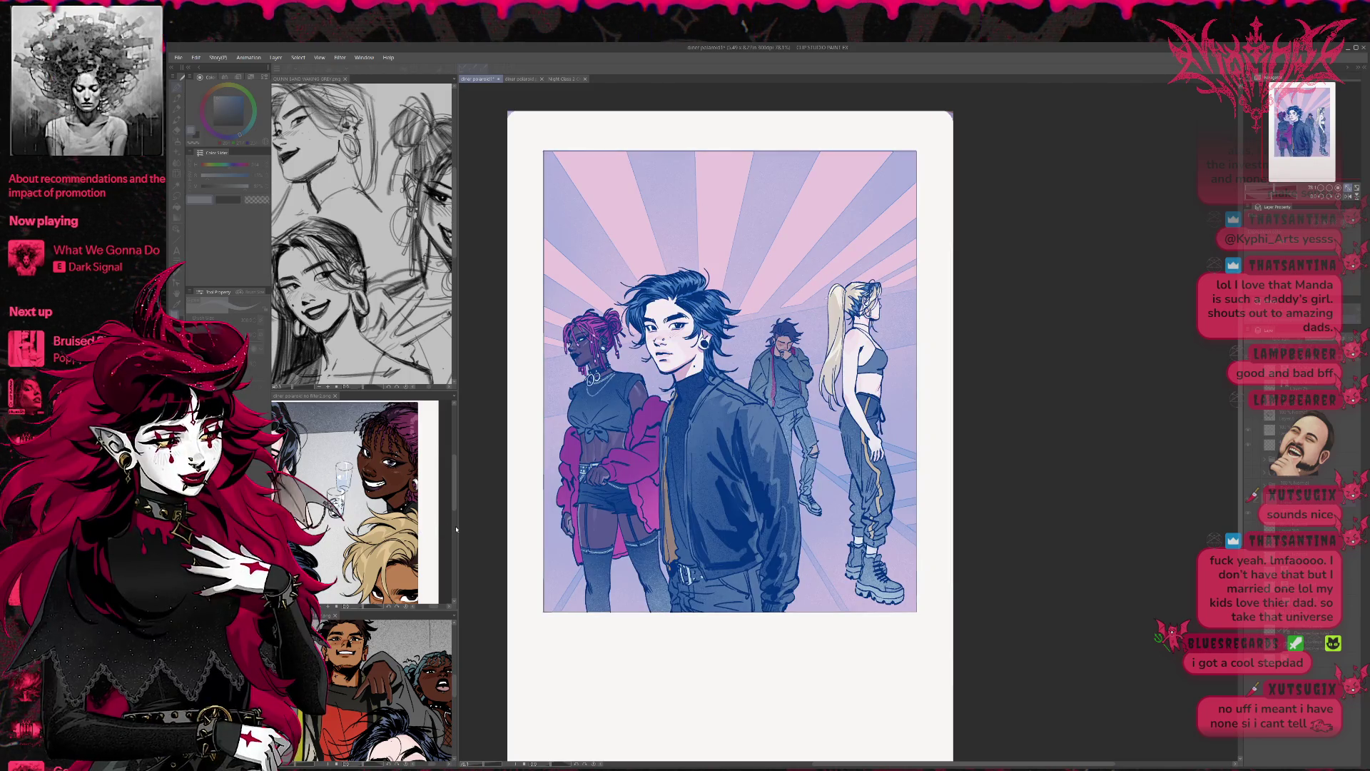
key("ctrl+z")
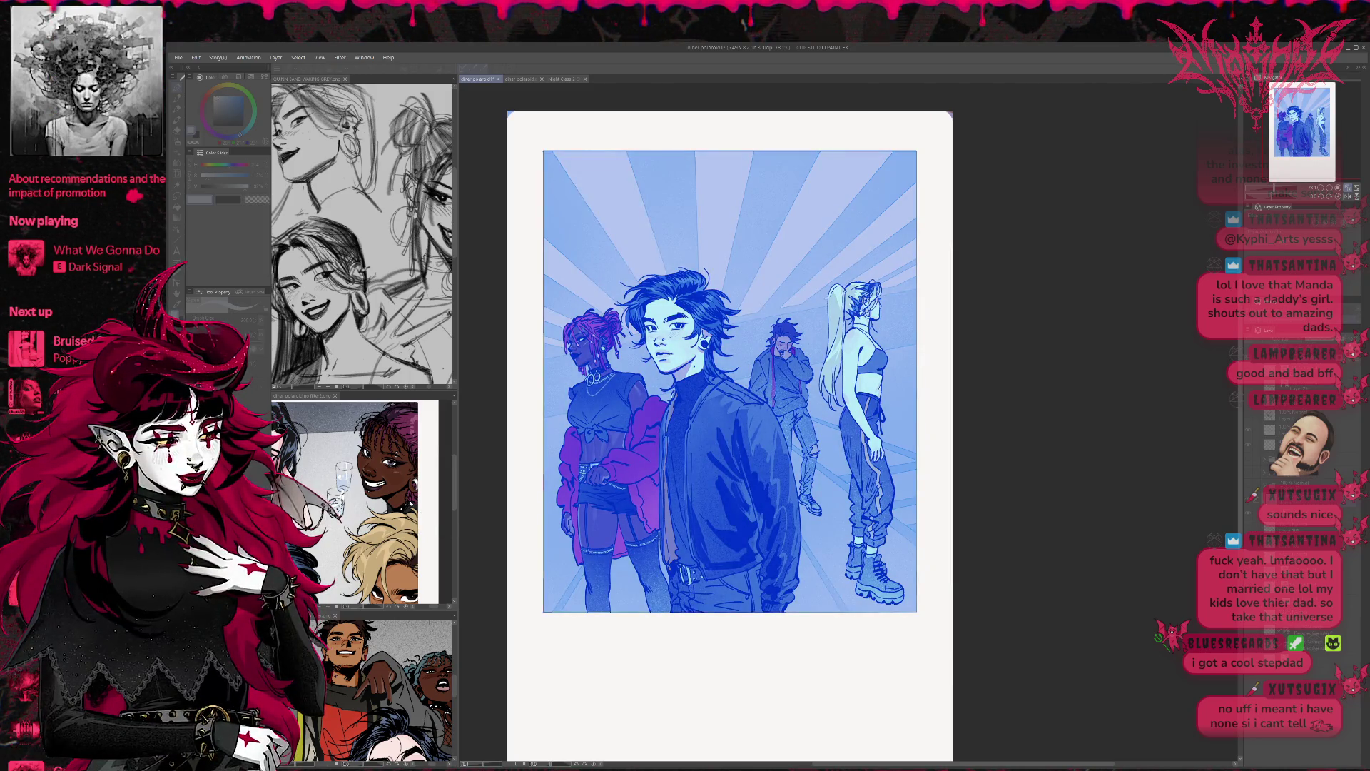
key("ctrl+z")
key("ctrl+z")
key("ctrl+z")
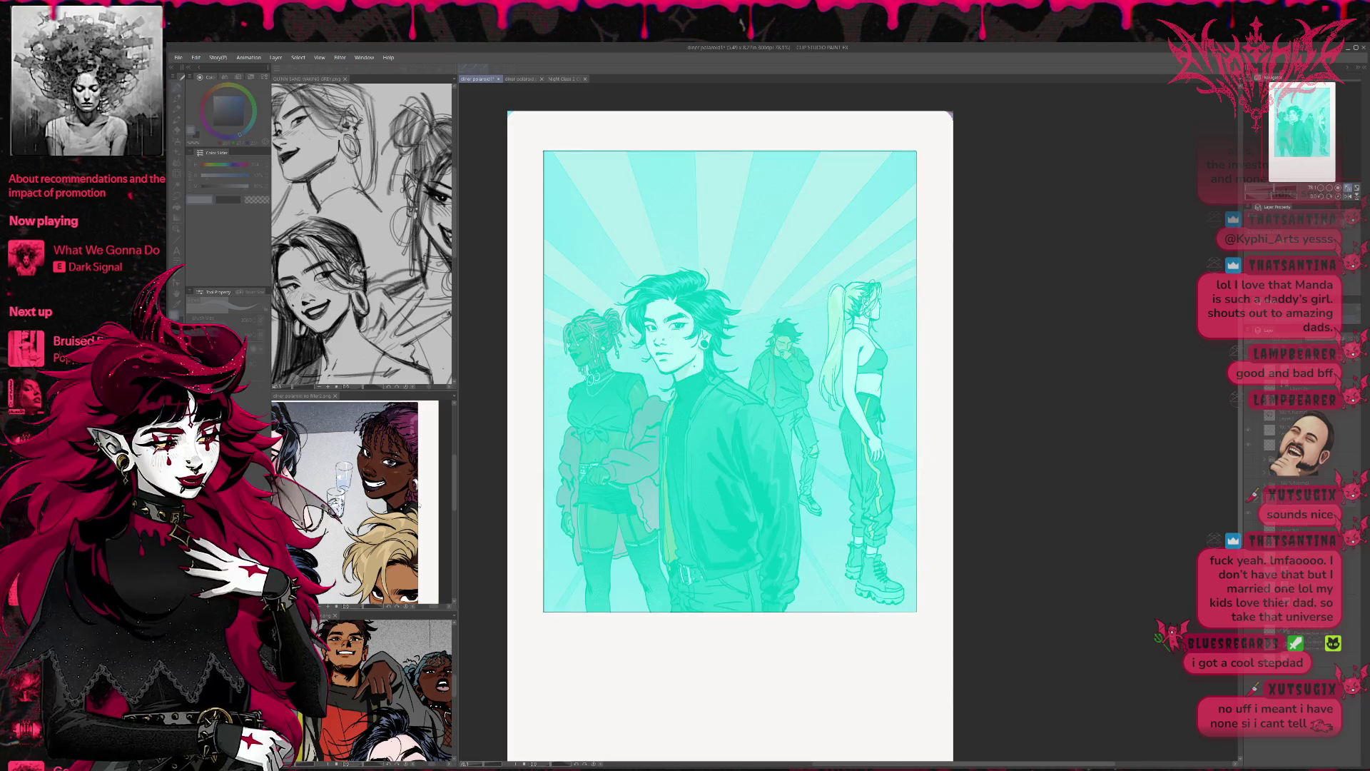
key("ctrl+z")
key("ctrl+z")
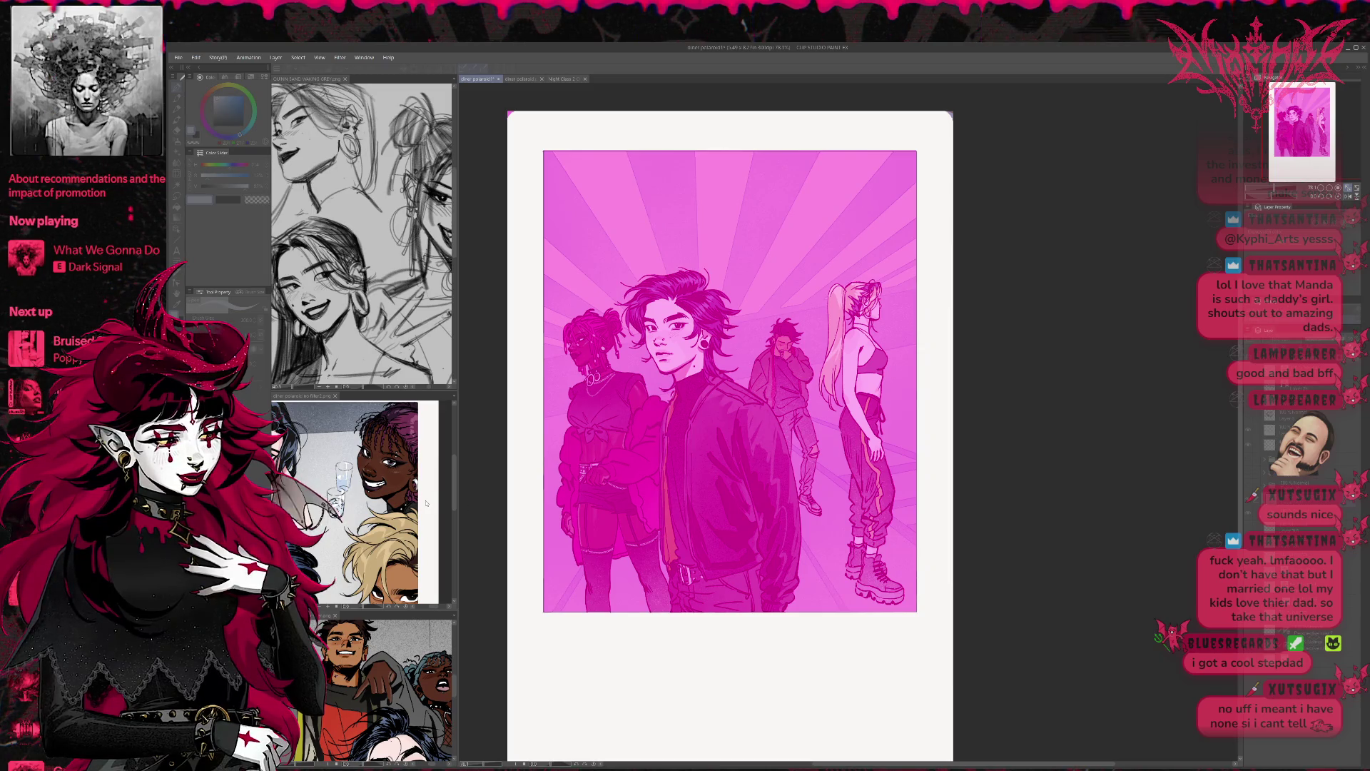
key("ctrl+y")
key("ctrl+z")
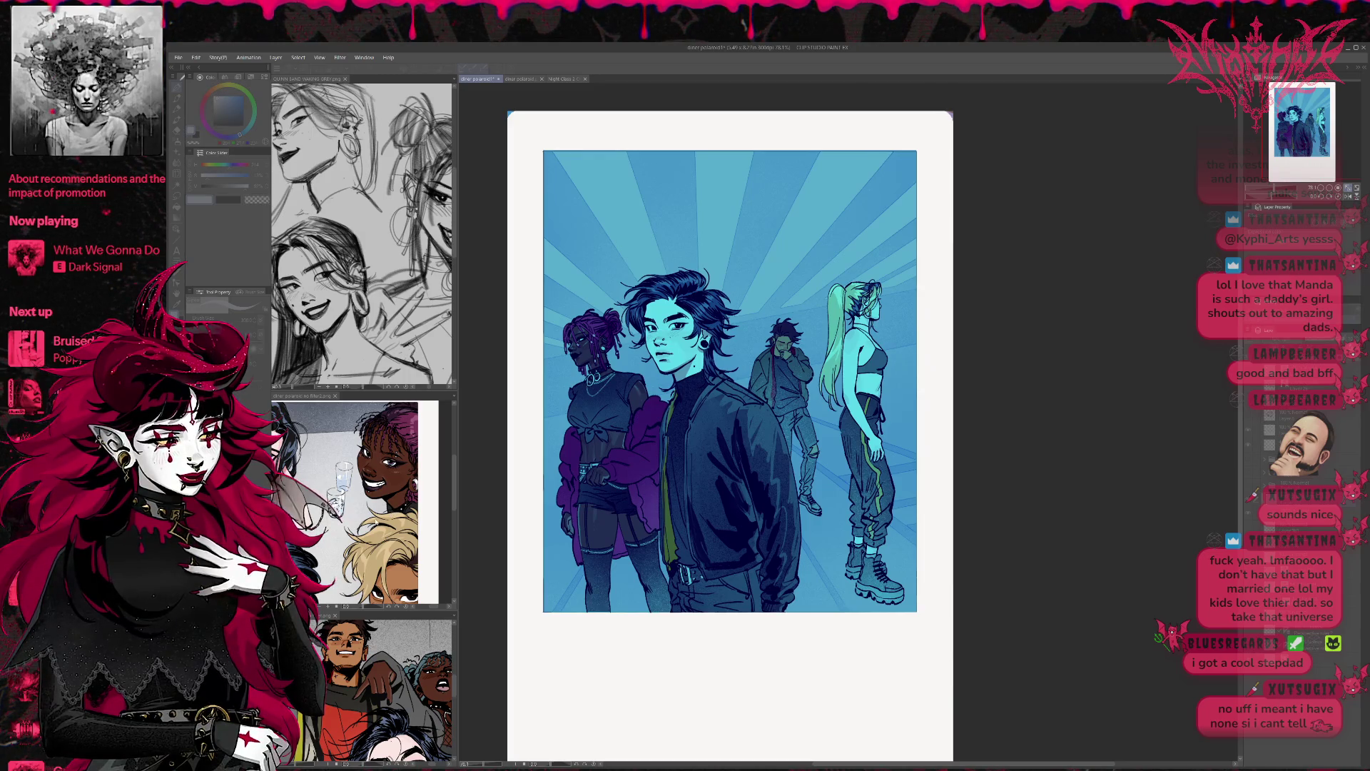
Step: Compare pink-purple, cyan-pink, dark blue and light cyan schemes, ending on pink and purple
key("ctrl+z")
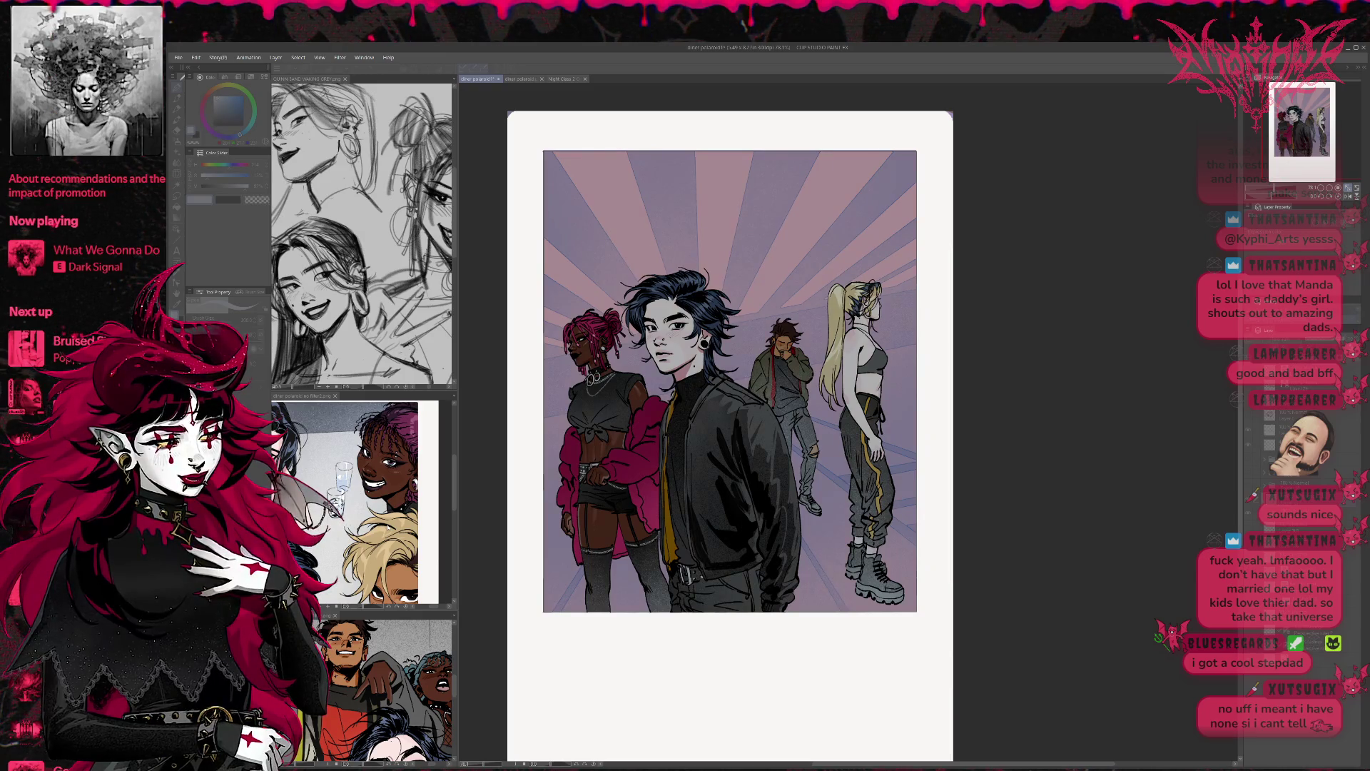
key("ctrl+y")
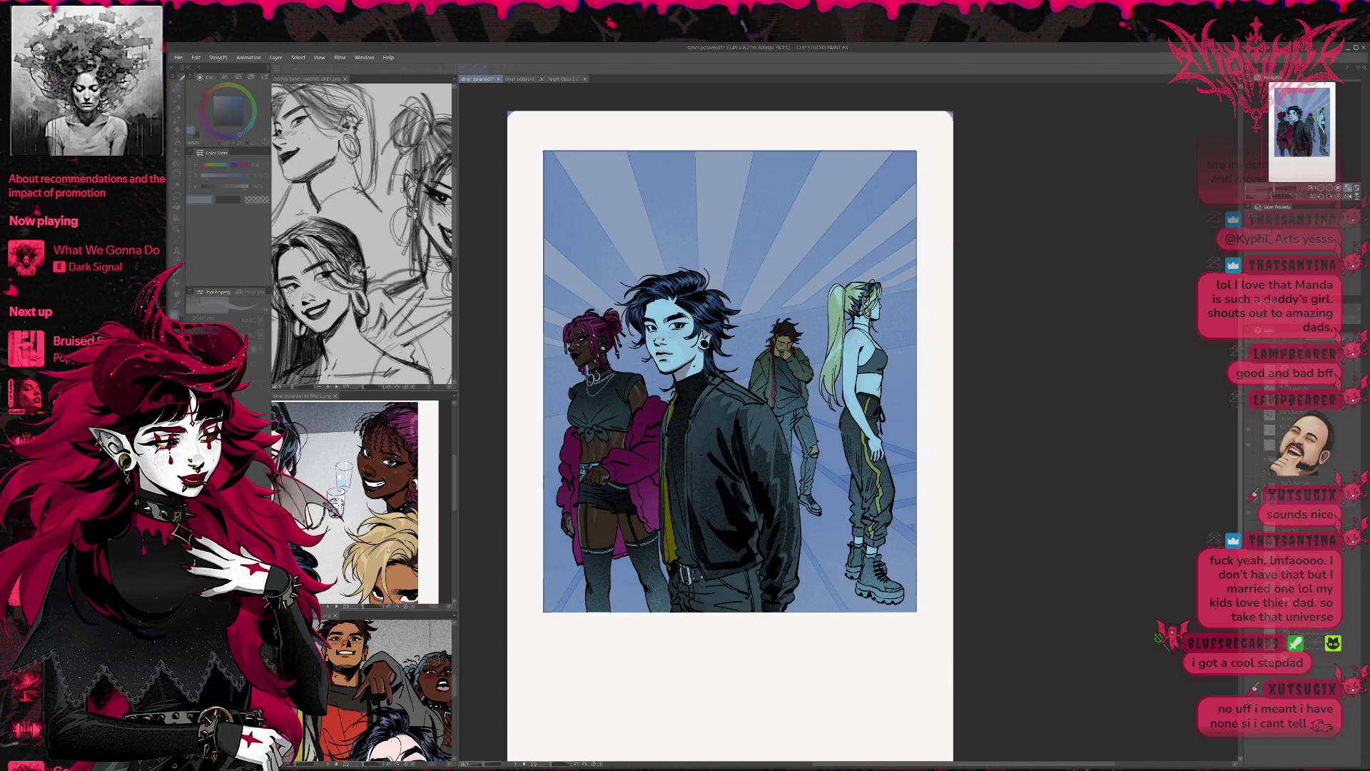
key("ctrl+z")
key("ctrl+y")
key("ctrl+y")
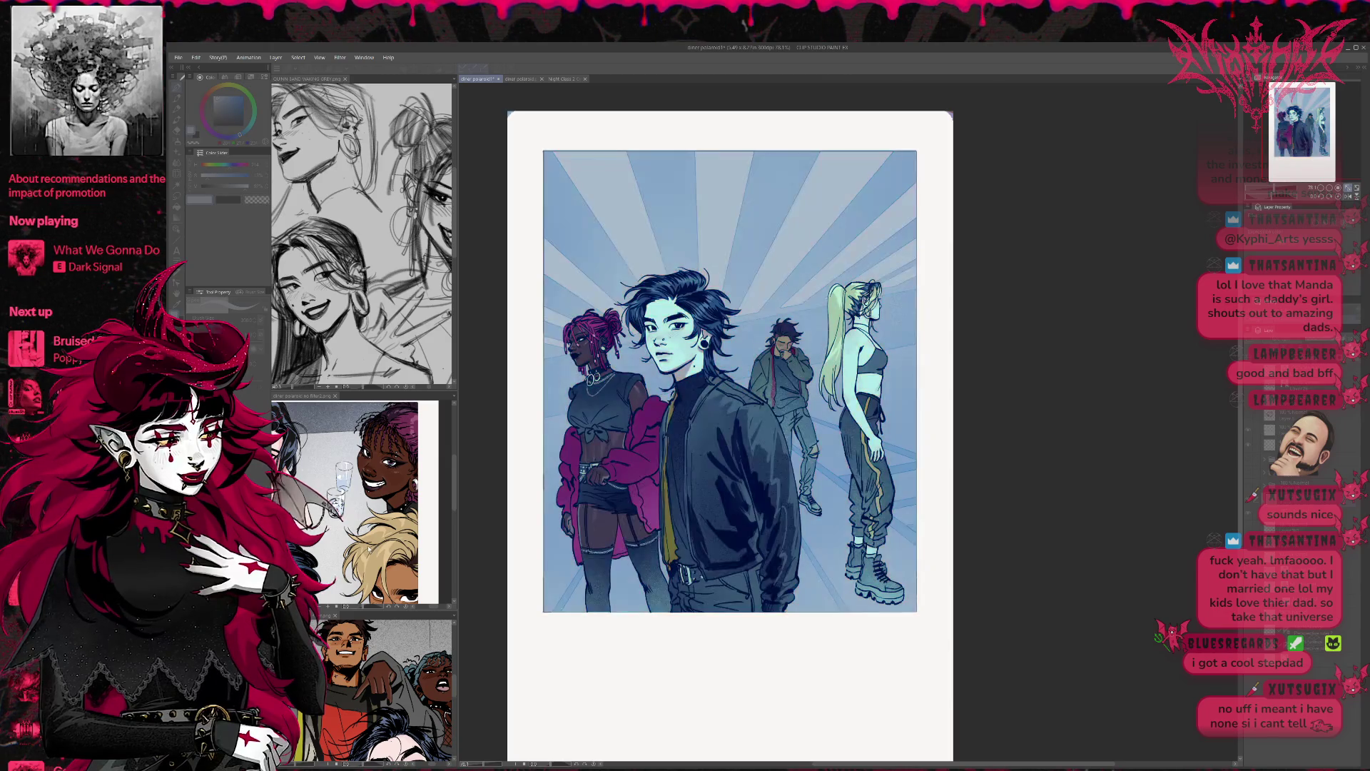
key("ctrl+y")
key("ctrl+z")
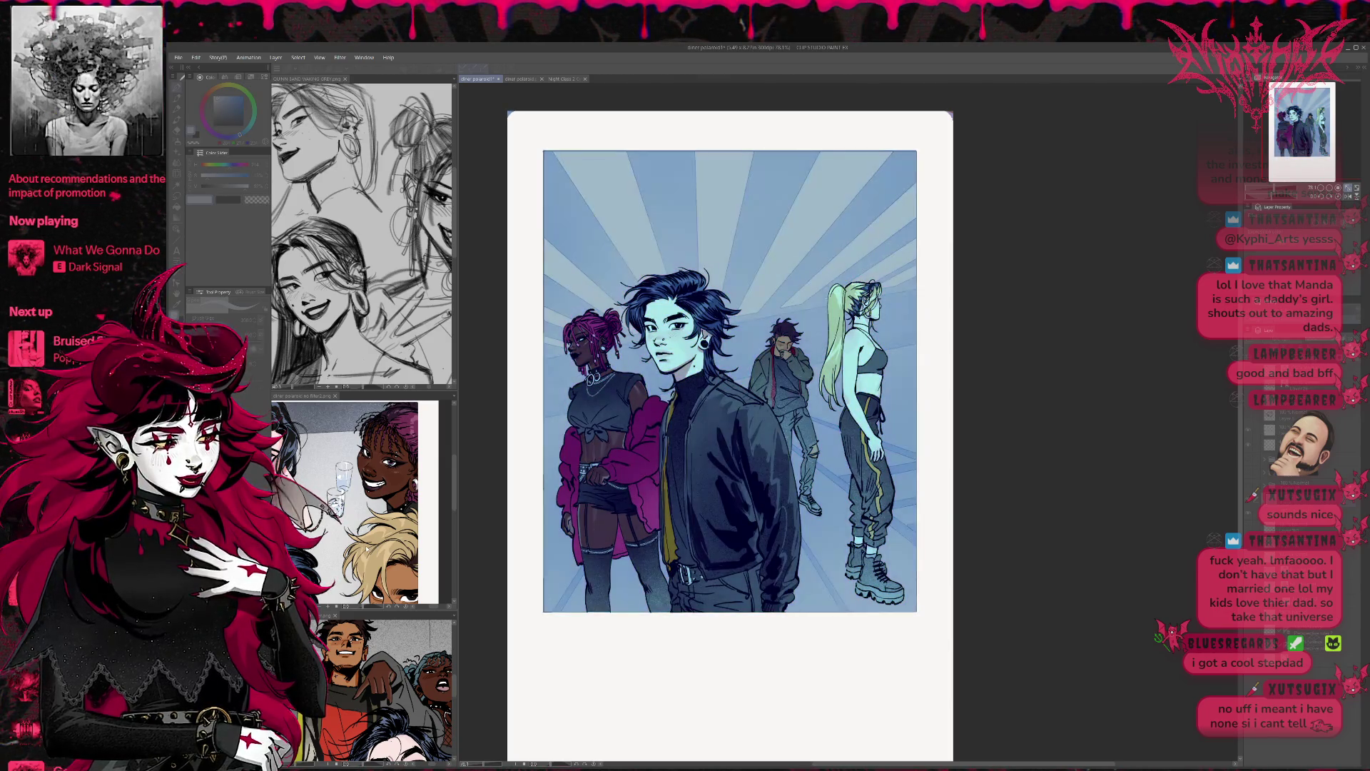
key("ctrl+z")
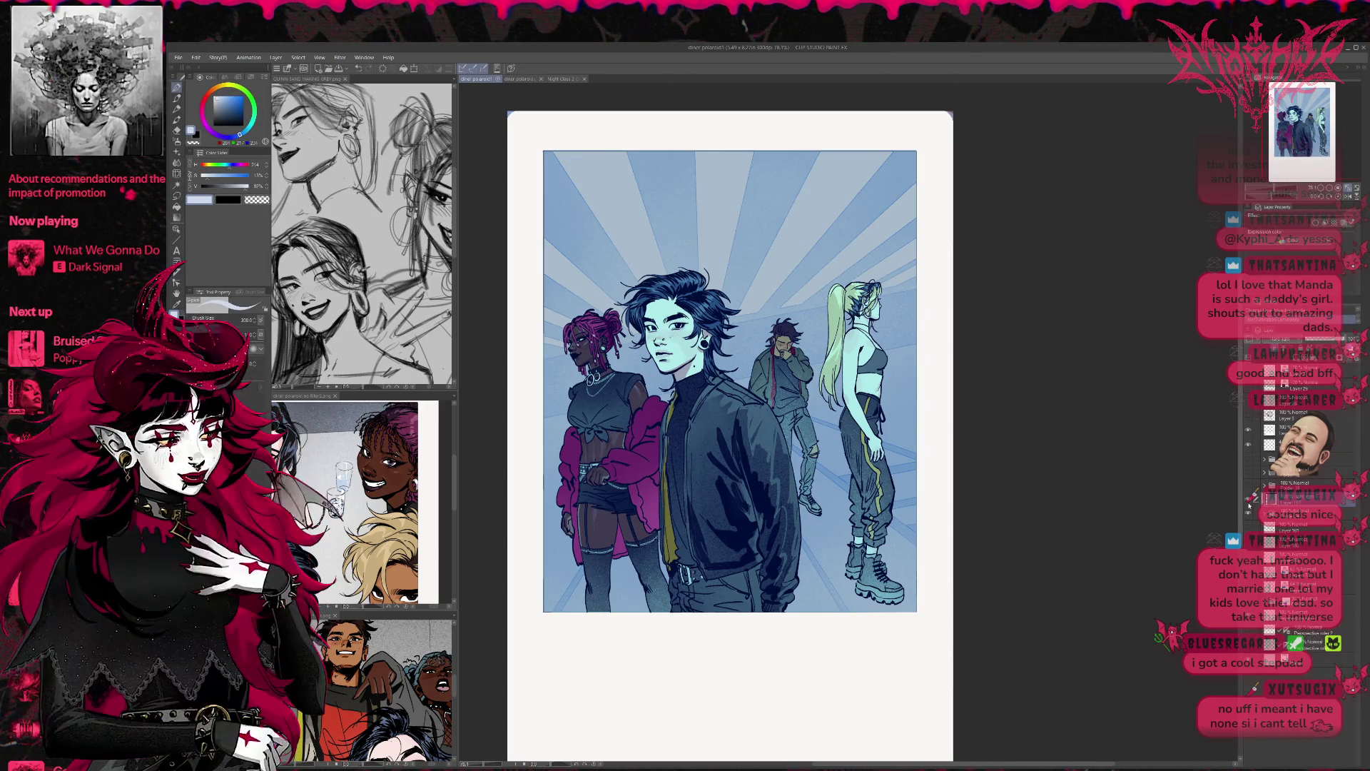
key("ctrl+z")
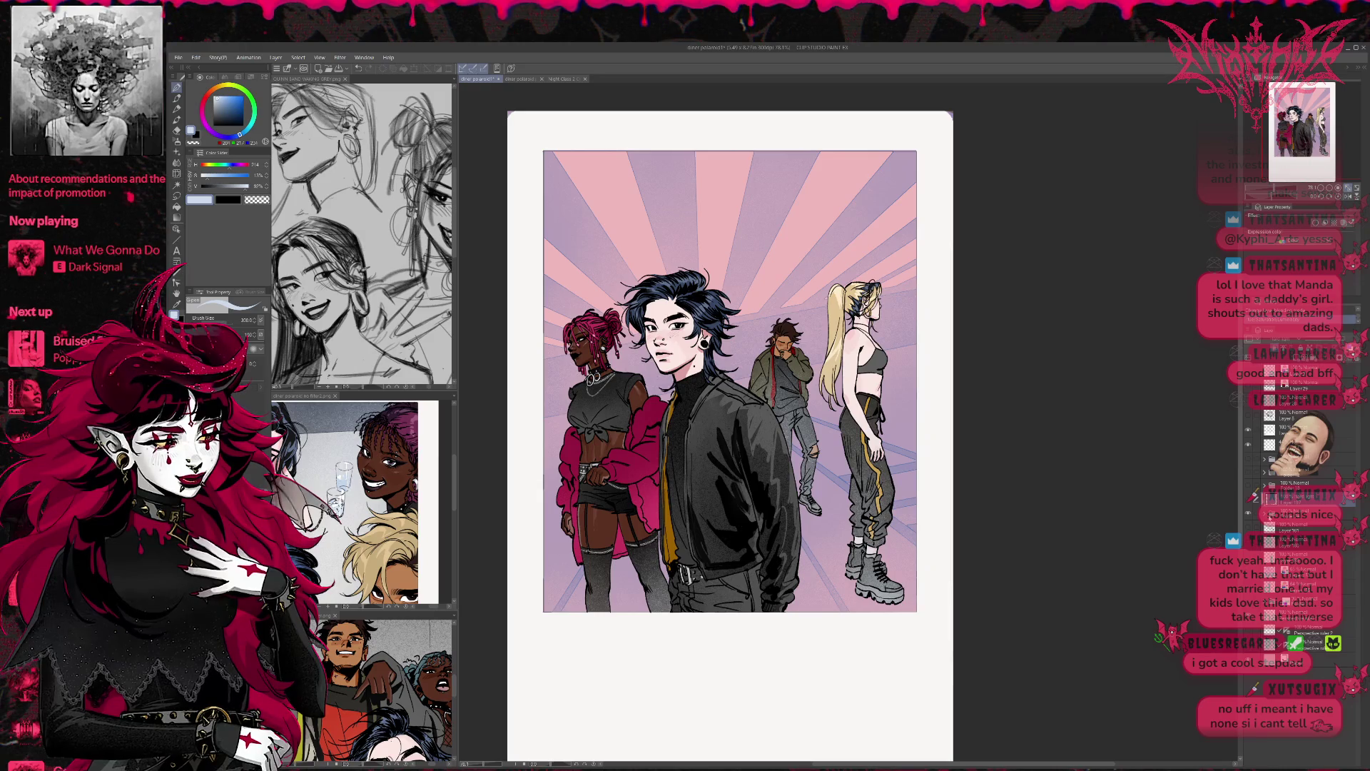
Step: Expand the layer folder, try a white fill on the sunburst background, and undo it
key("ctrl+z")
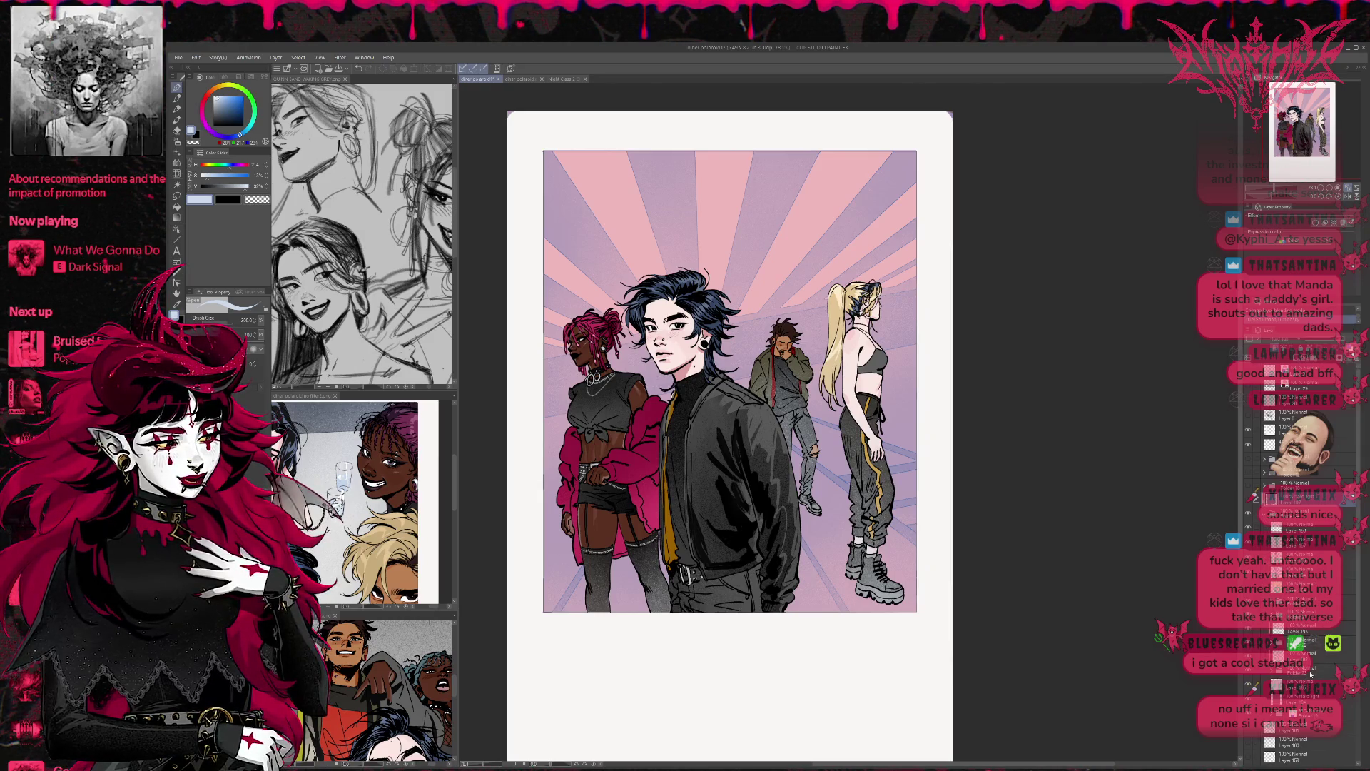
left_click(1299, 701)
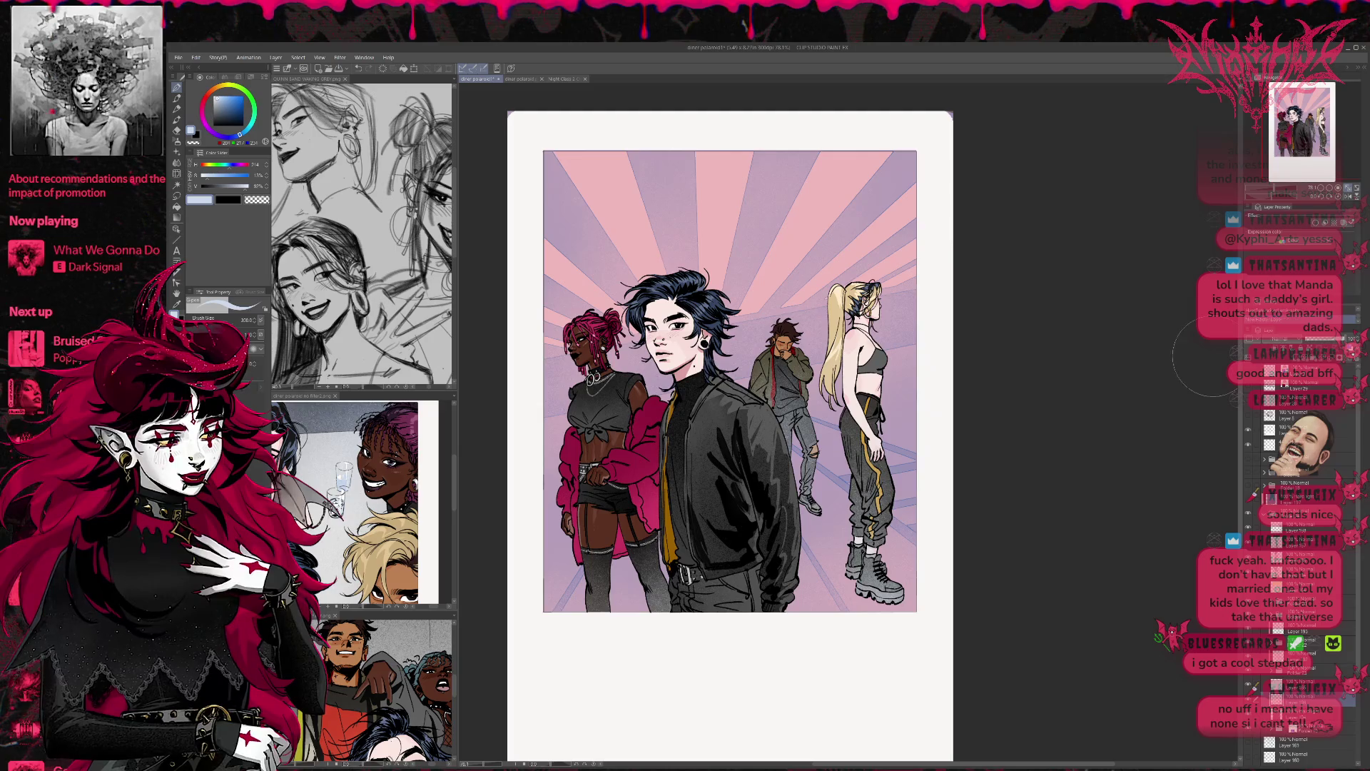
key("g")
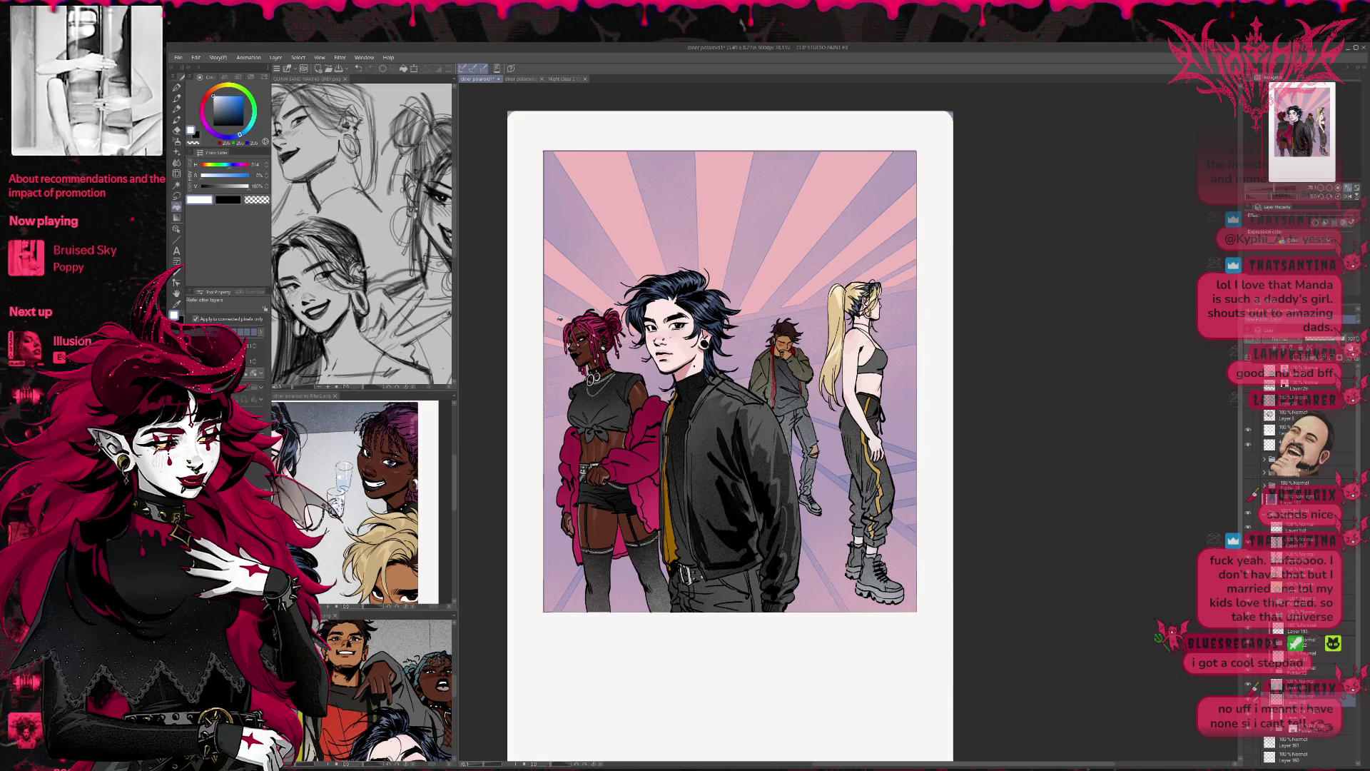
left_click(576, 289)
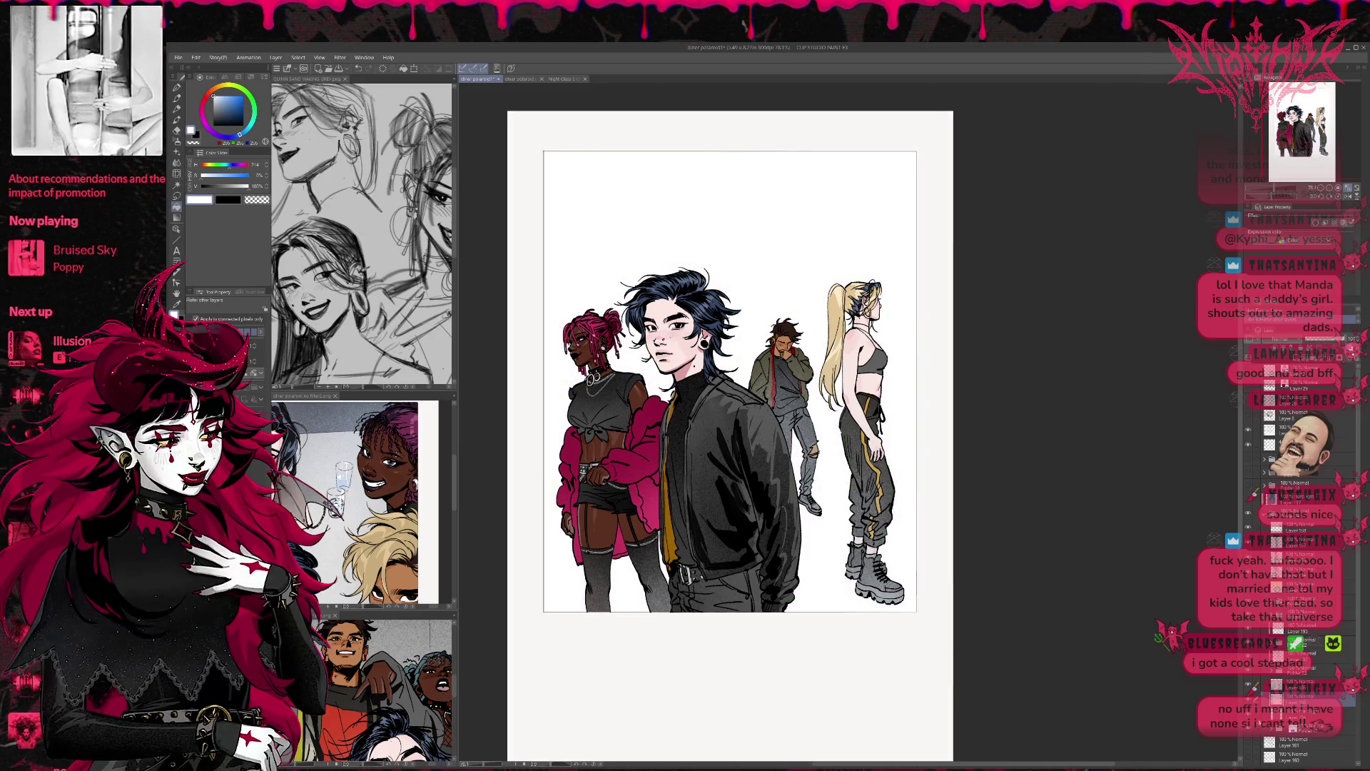
key("ctrl+z")
Step: Turn the sunburst rays layer white, then switch the artwork back to blue and cyan
scroll(1280, 728, "down", 3)
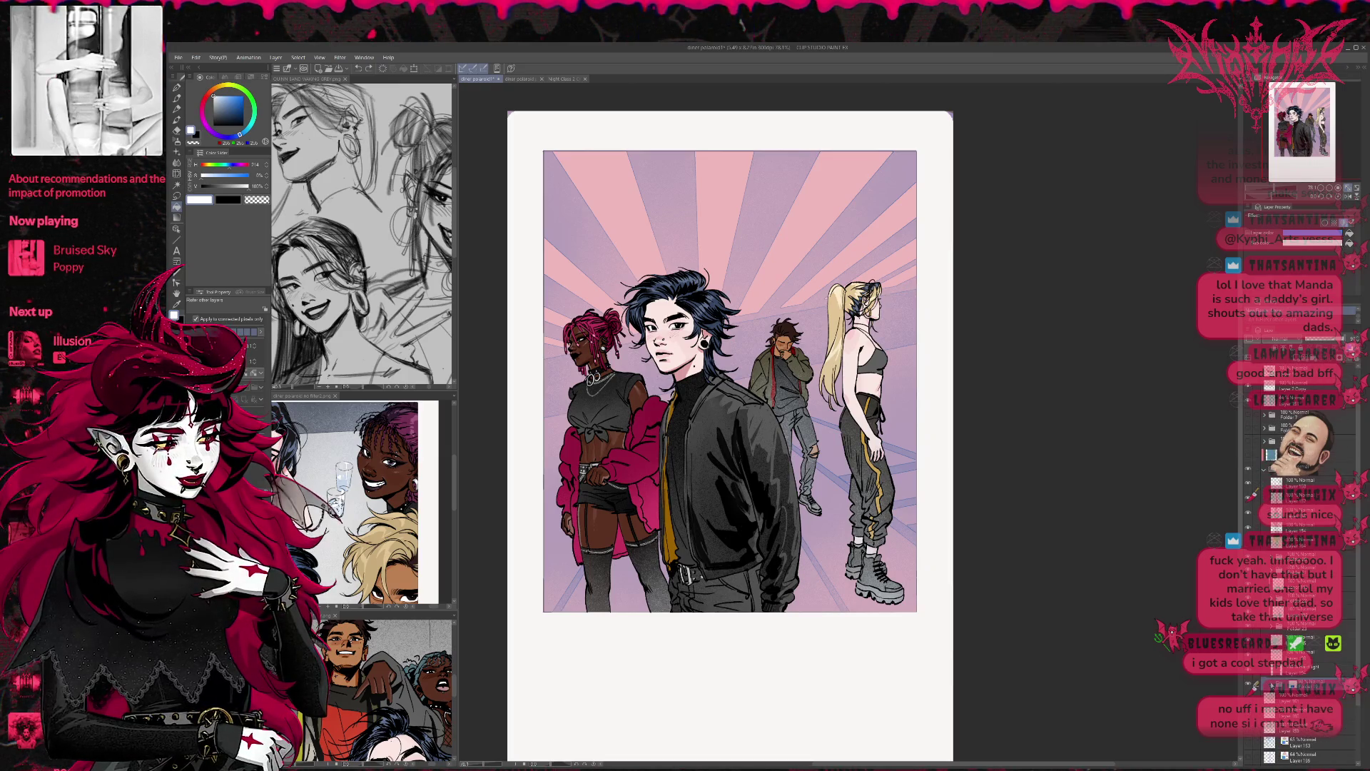
scroll(1272, 687, "down", 3)
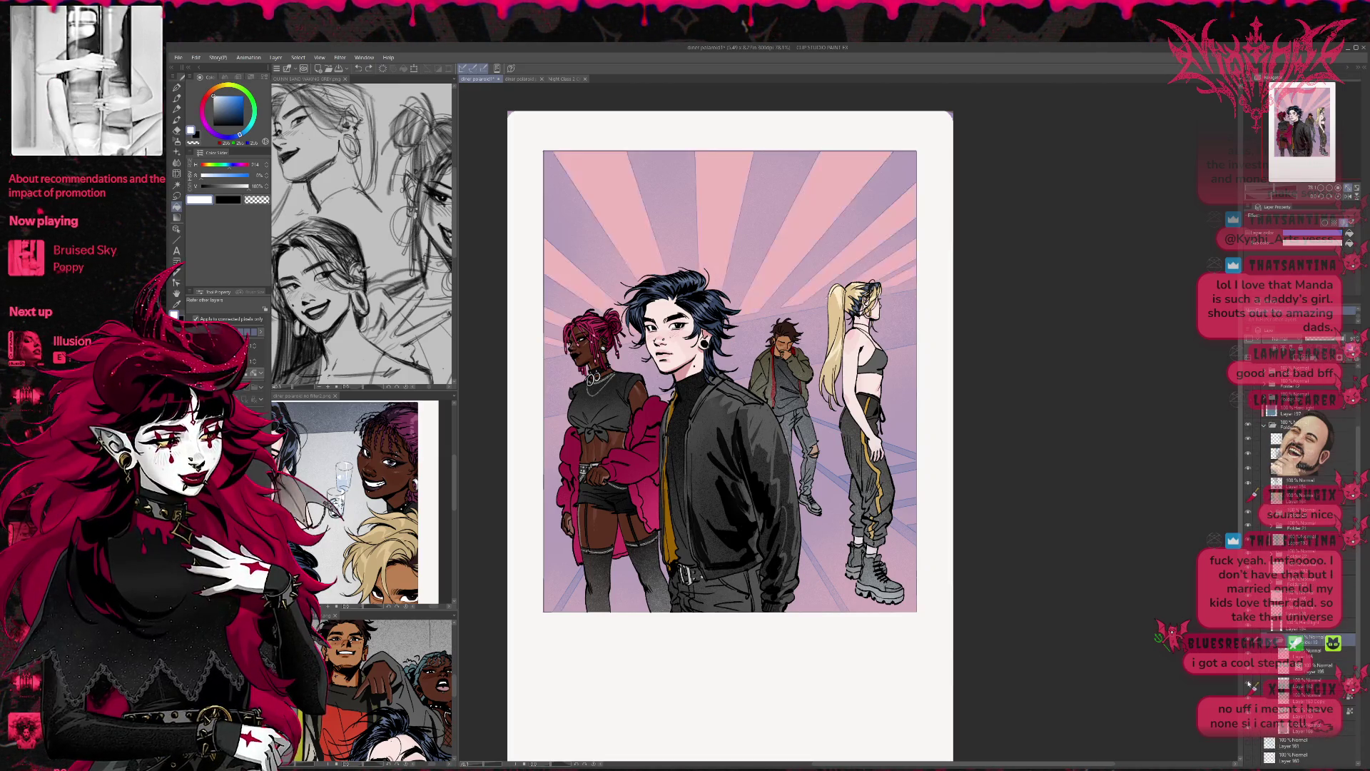
left_click(1299, 683)
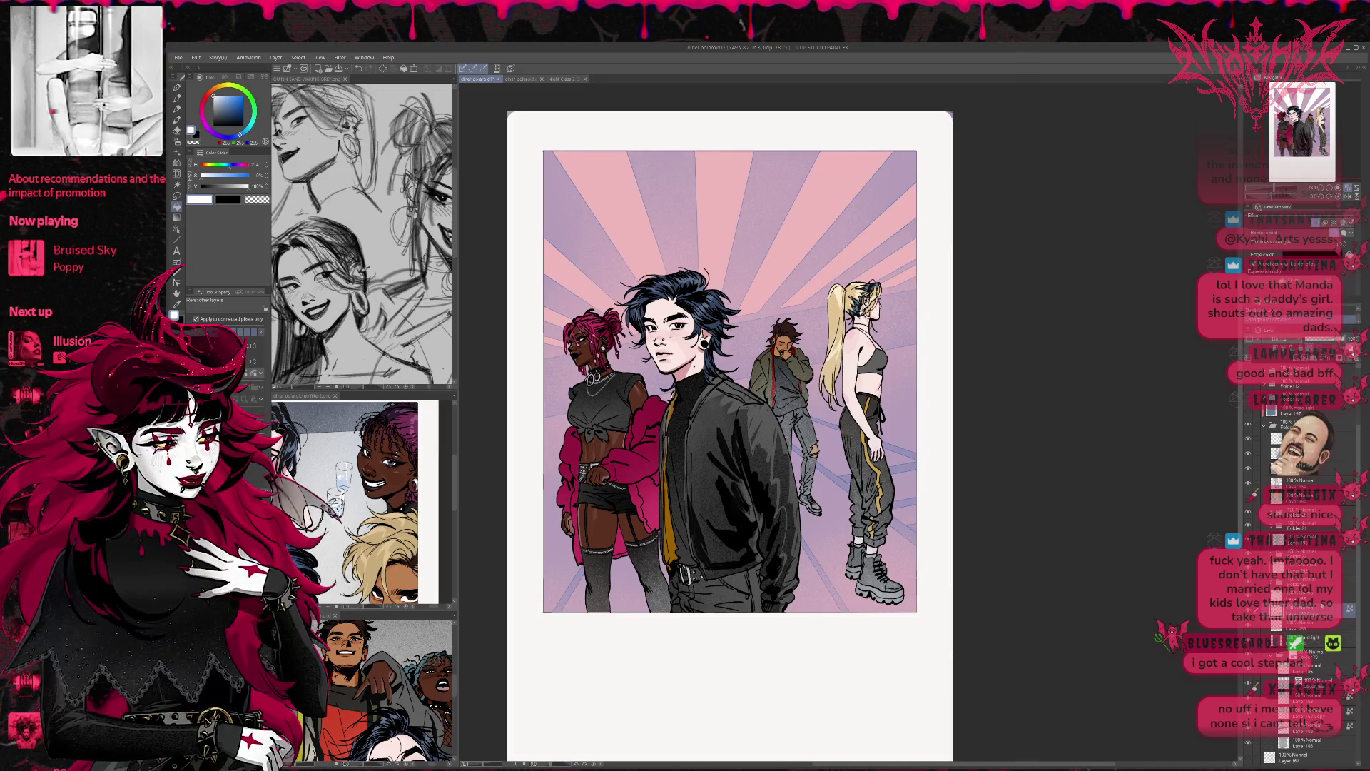
left_click(1248, 621)
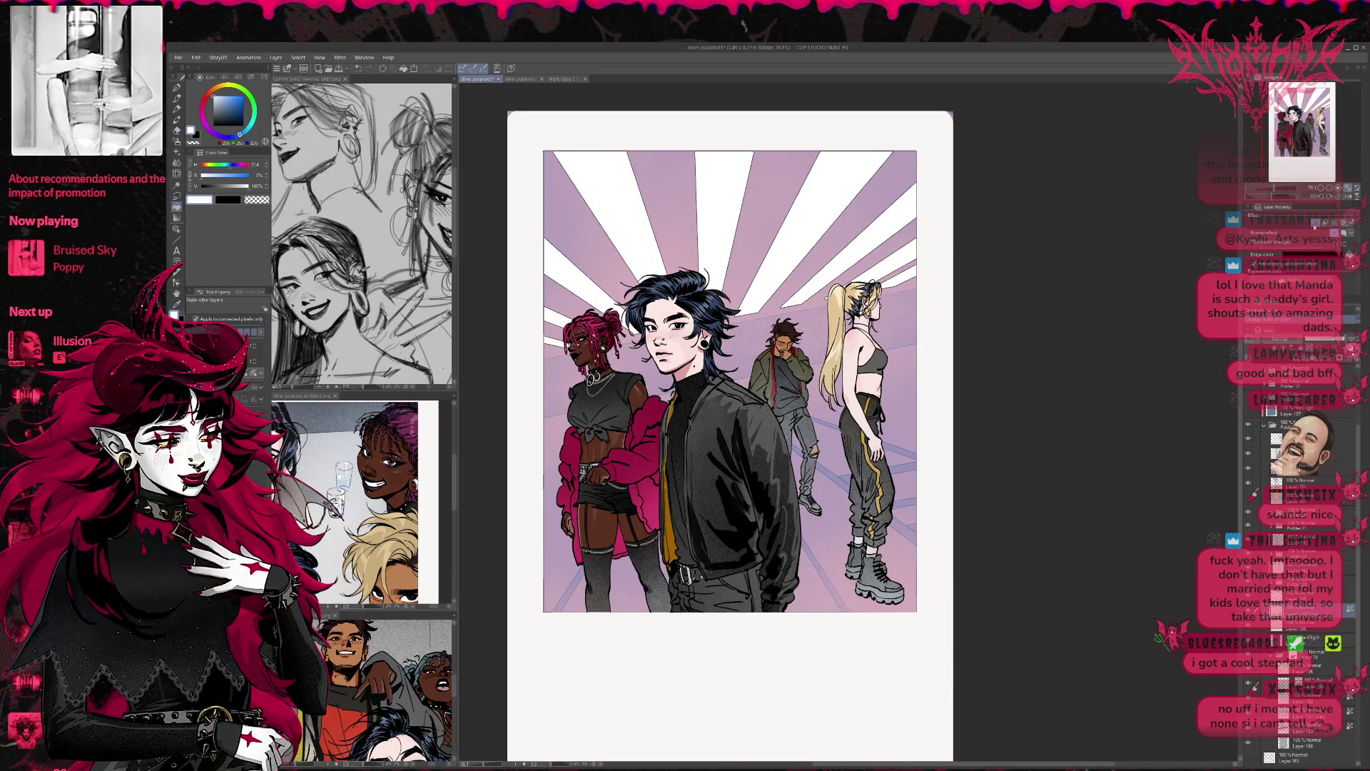
scroll(1099, 411, "down", 2)
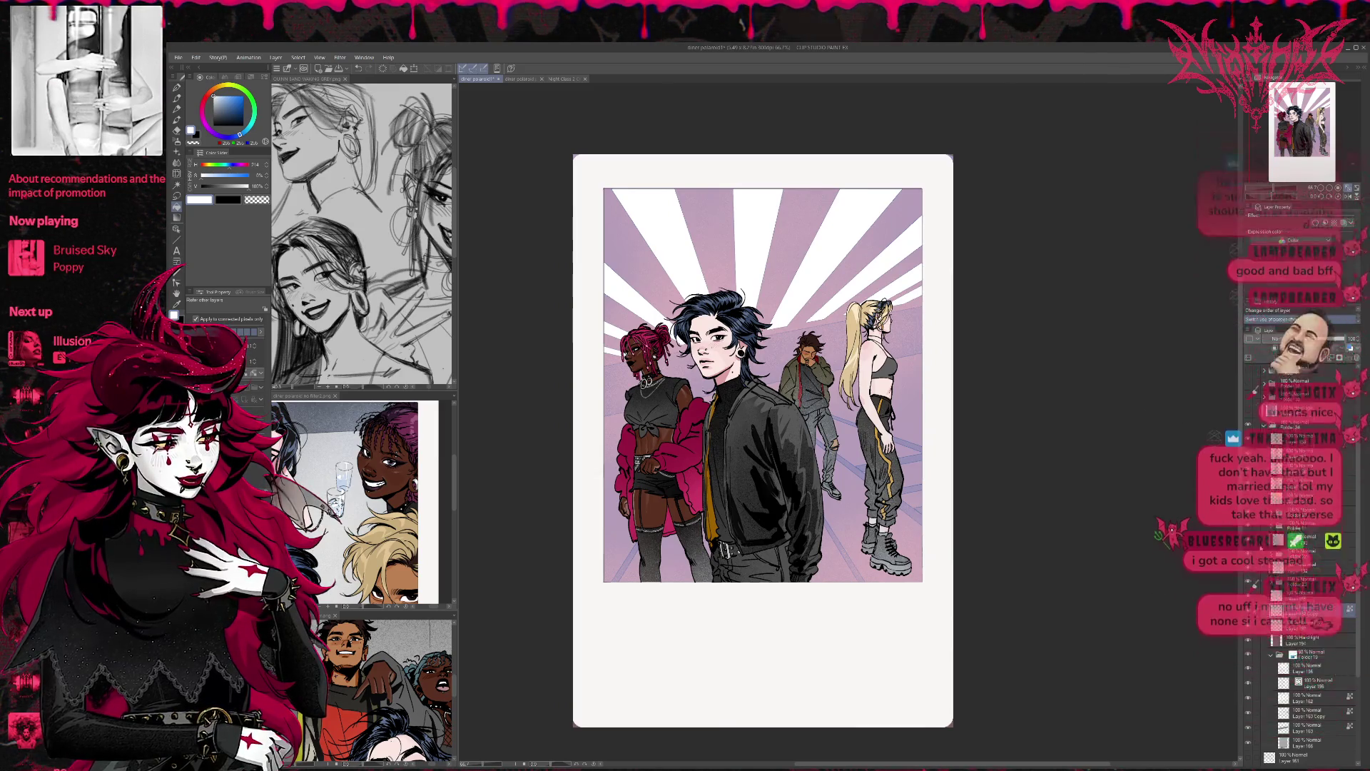
left_click(1249, 412)
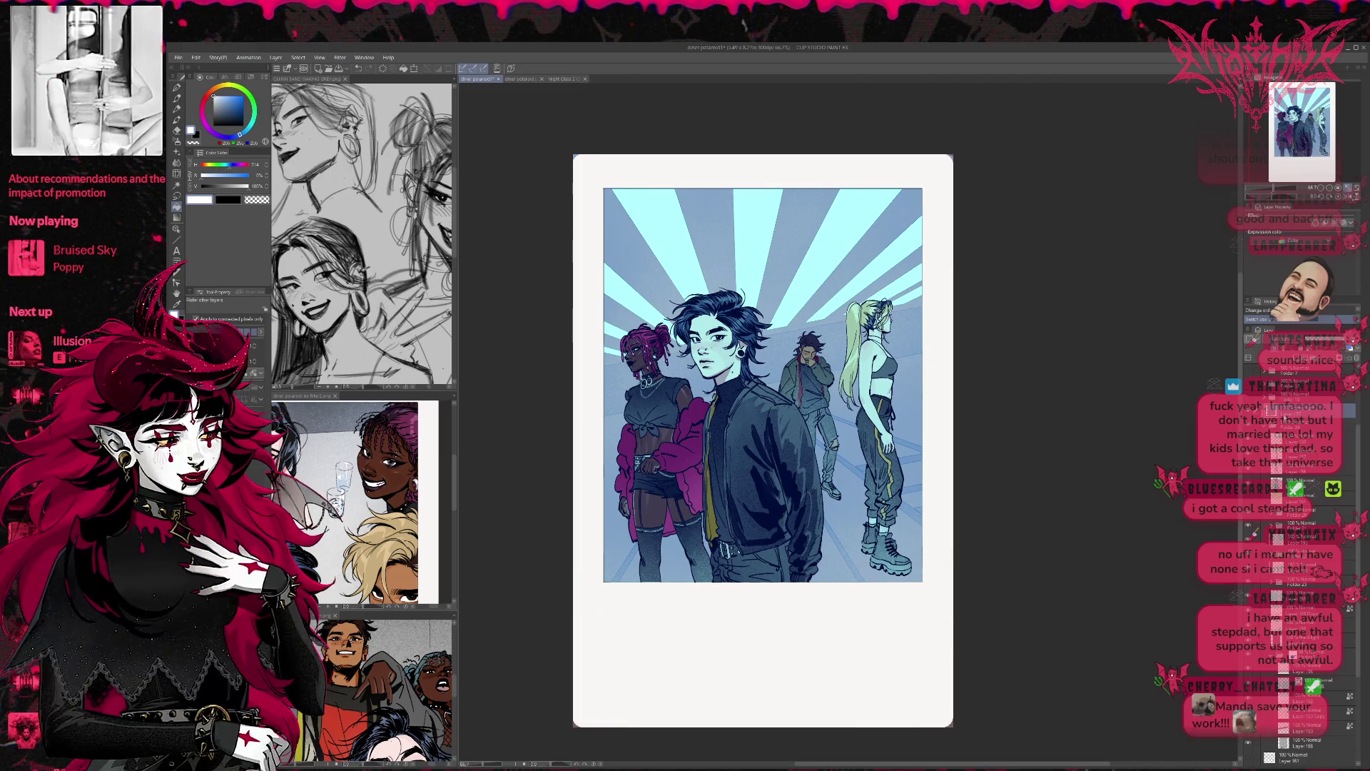
Step: Add a new blank raster layer and pick a near-black drawing colour
scroll(1077, 455, "down", 2)
scroll(1077, 455, "up", 1)
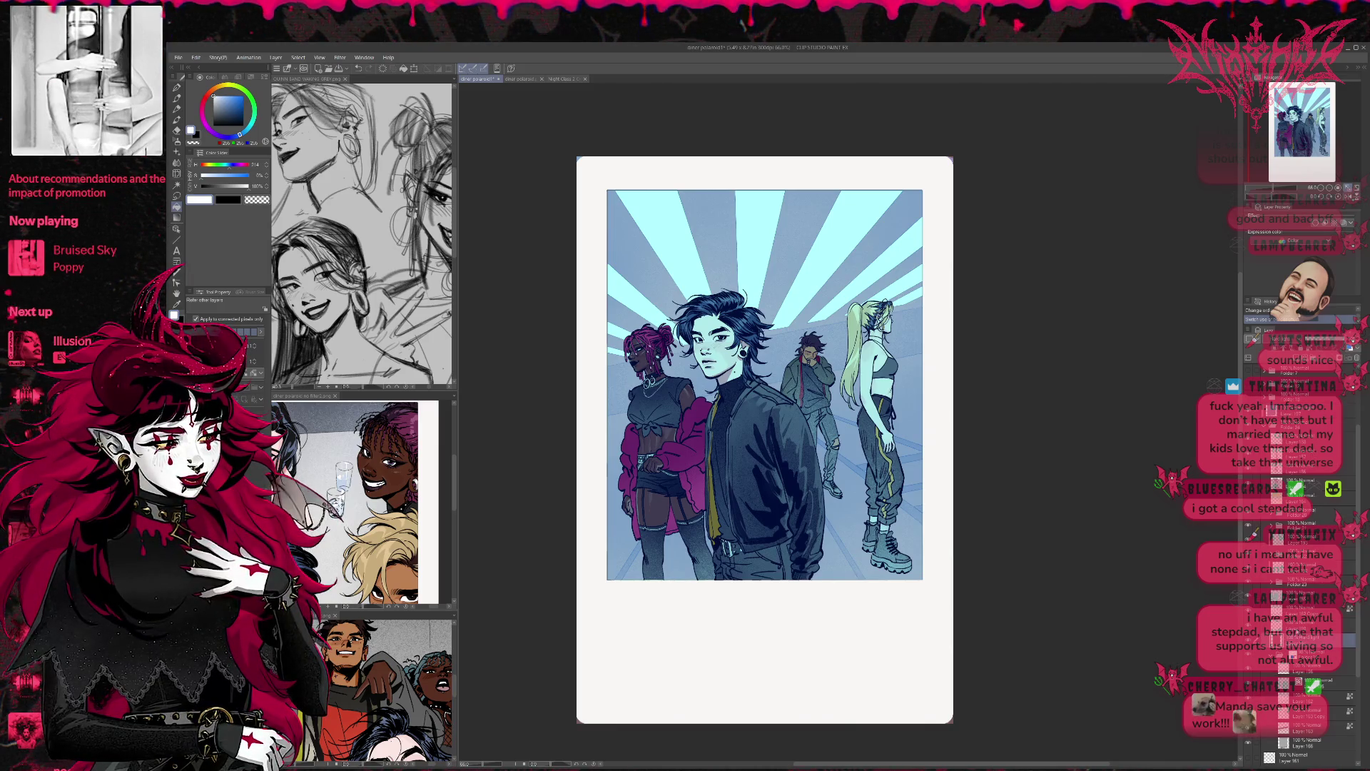
key("ctrl+shift+n")
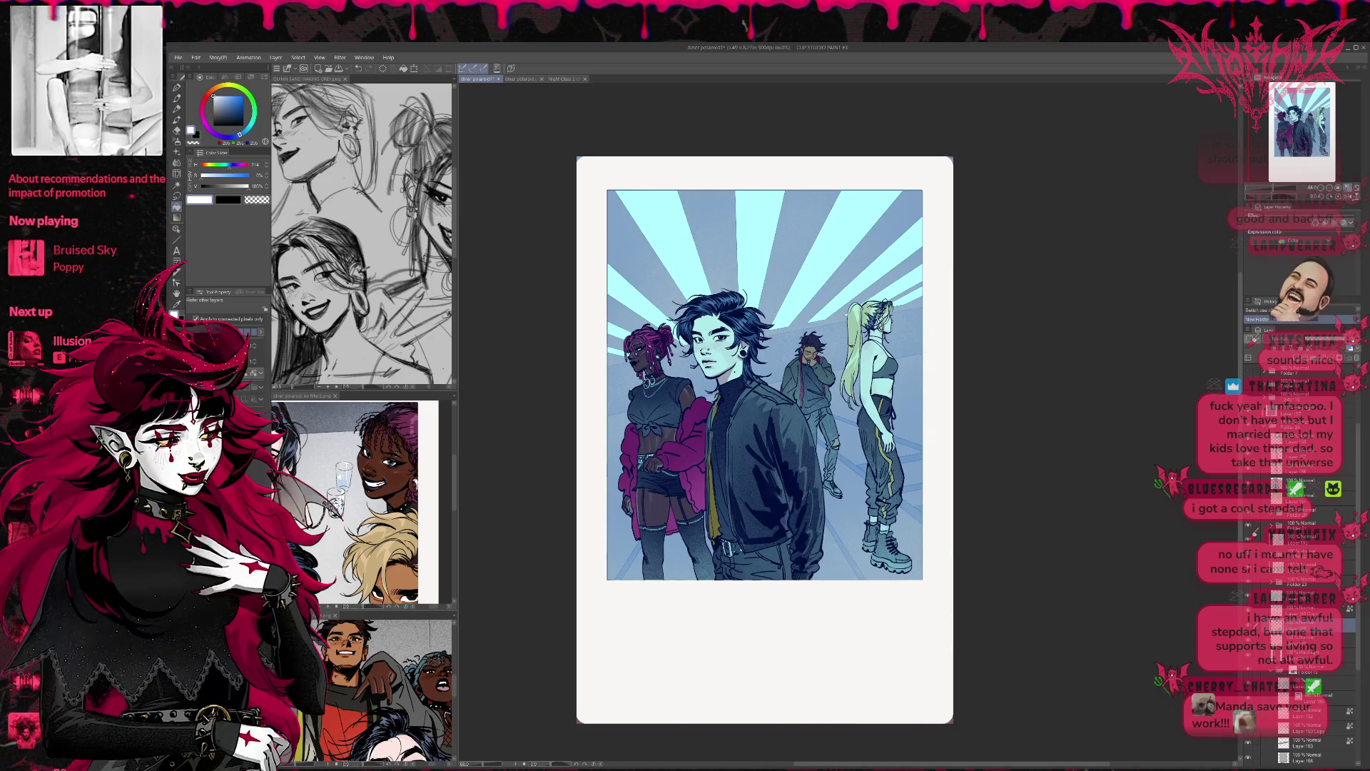
left_click(391, 289, "alt")
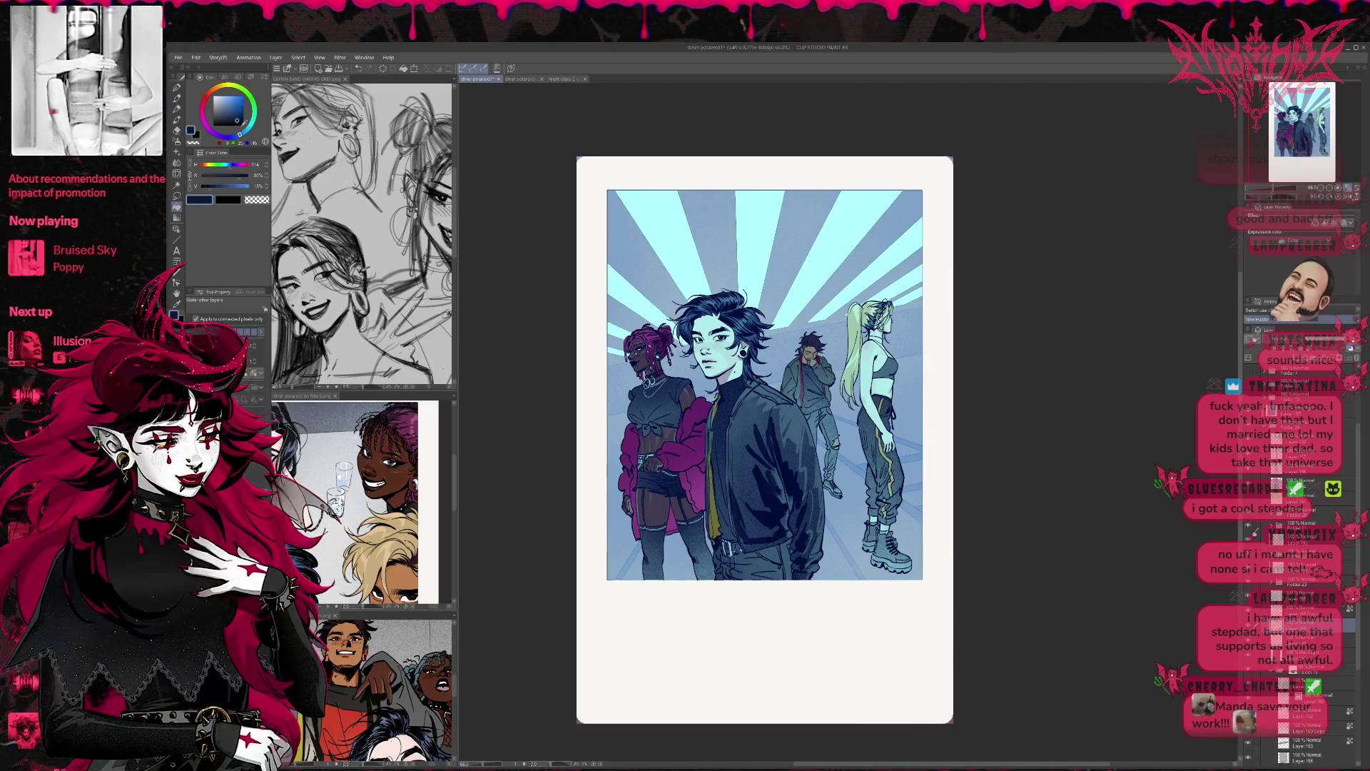
Step: With the large spray brush, spray dark grain shading around the pink-haired figure, moving the shading layer lower
left_click(176, 86)
key("b")
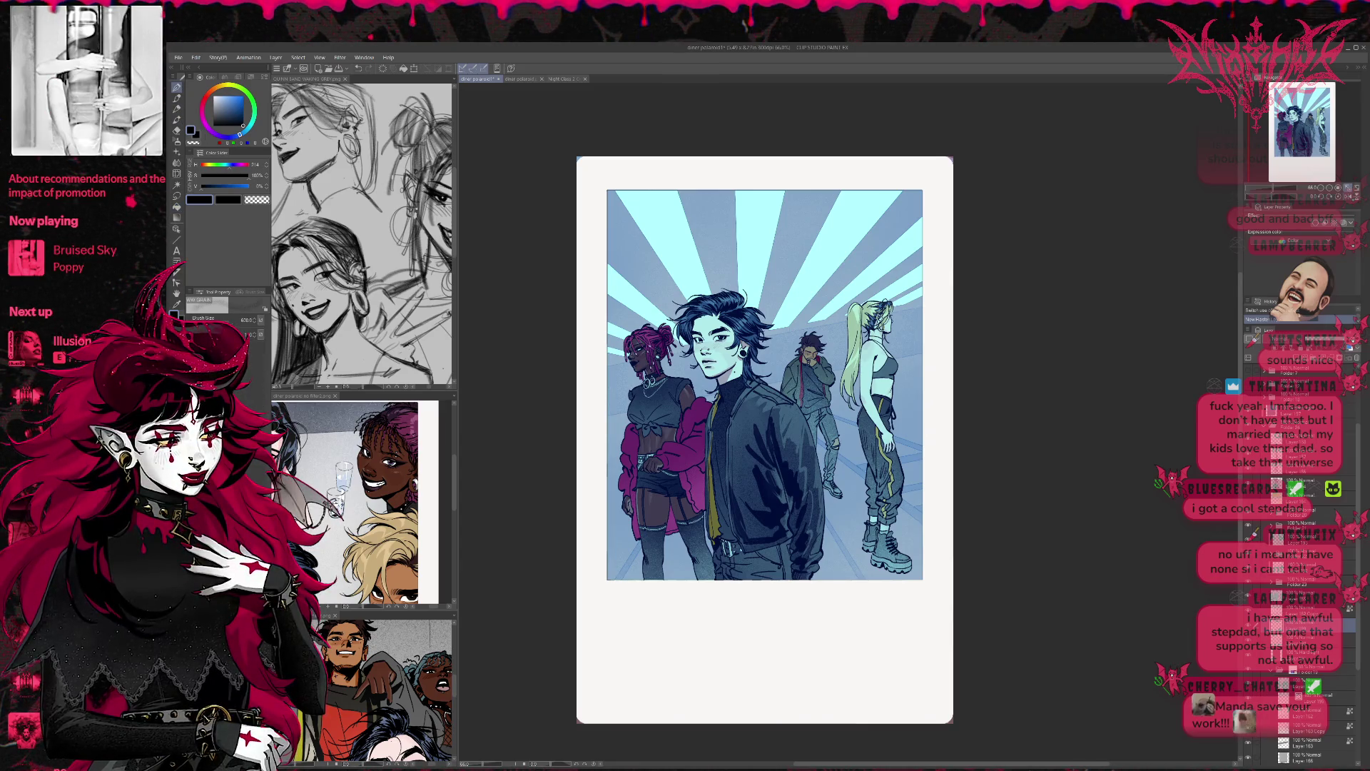
mouse_move(624, 410)
left_mouse_down()
mouse_move(835, 379)
mouse_move(1013, 385)
left_mouse_up()
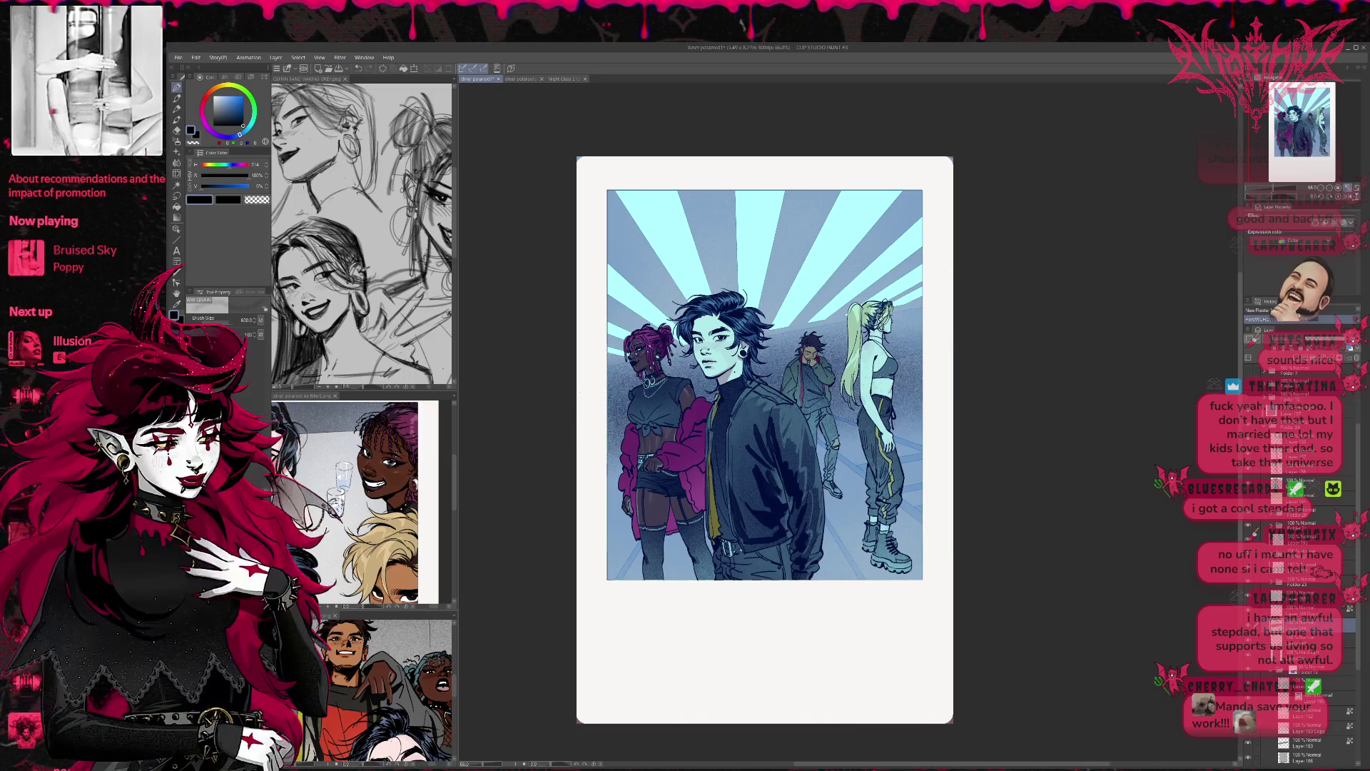
key("ctrl+z")
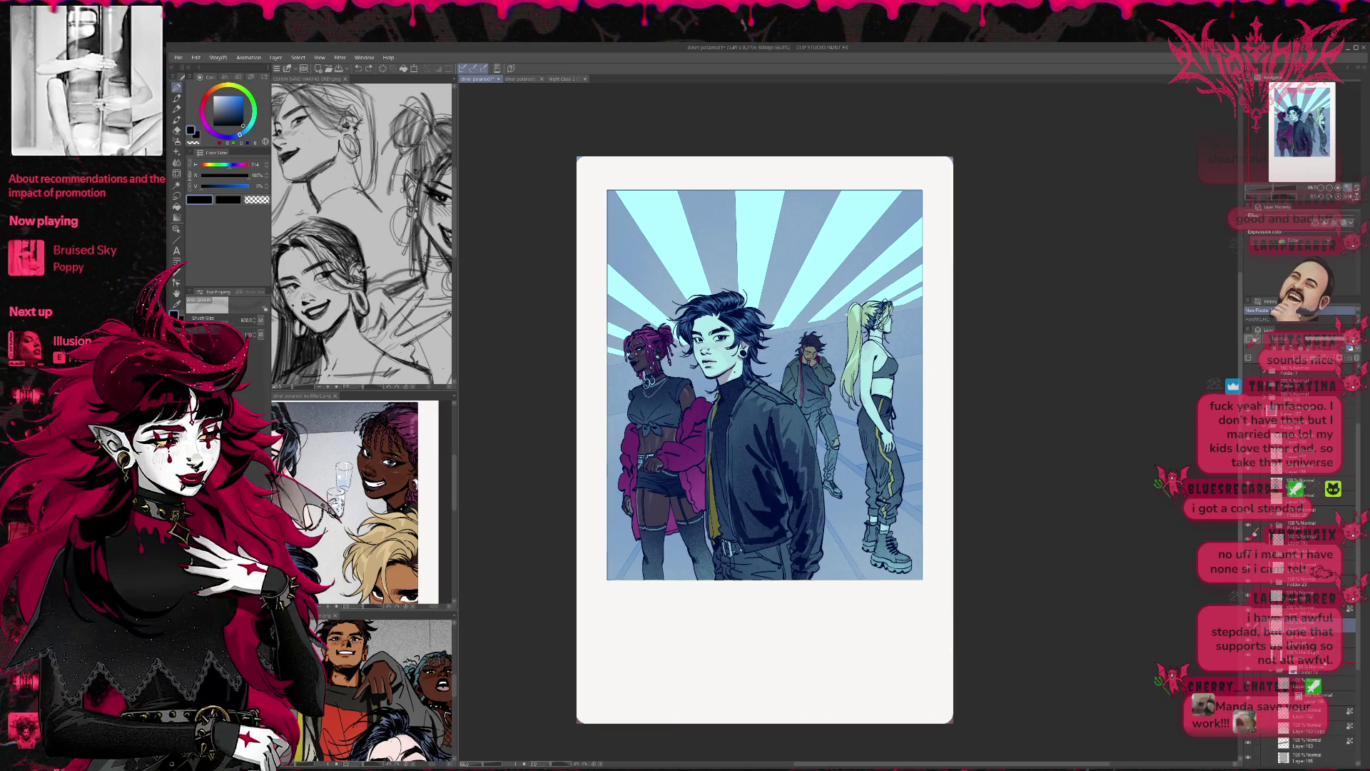
left_click_drag(1306, 625, 1306, 655)
mouse_move(620, 314)
left_mouse_down()
mouse_move(628, 442)
mouse_move(685, 371)
mouse_move(899, 335)
mouse_move(921, 371)
left_mouse_up()
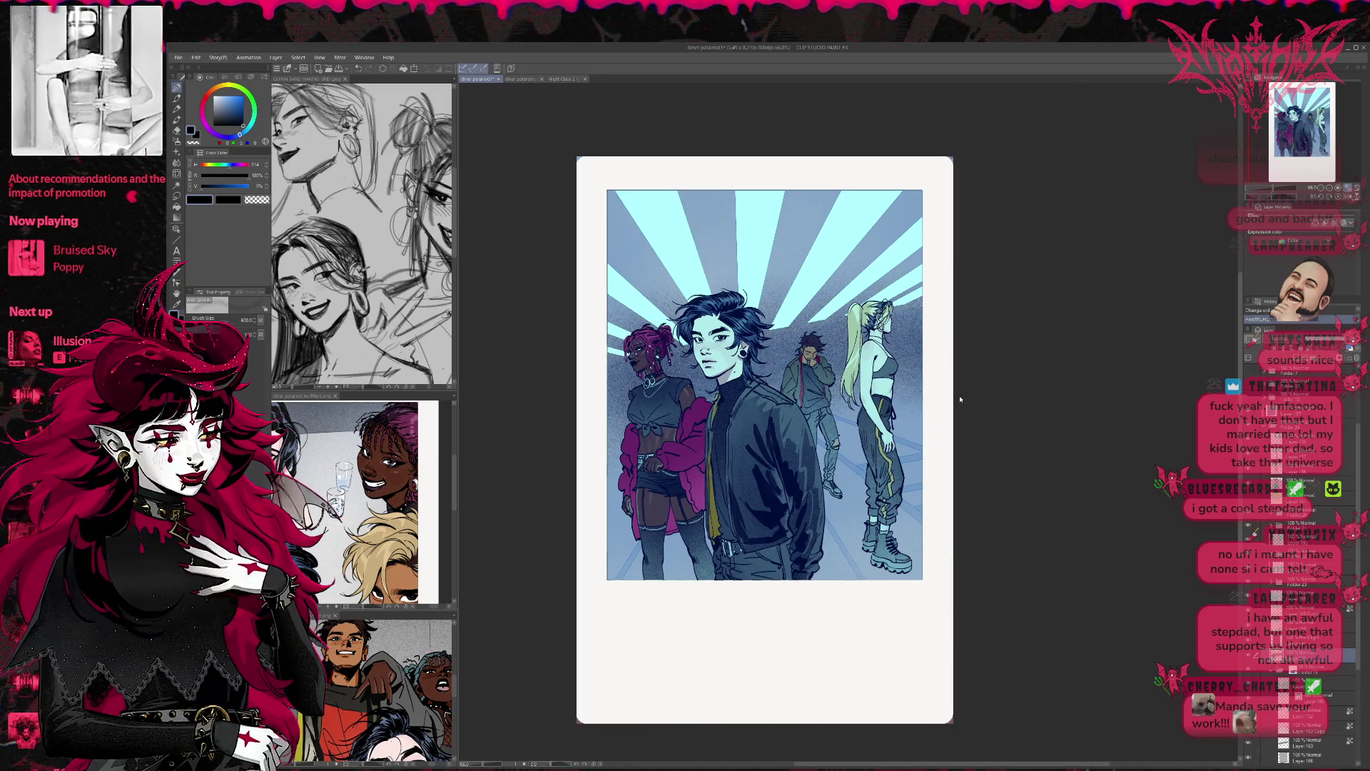
key("ctrl+z")
Step: Spray lighter-blue shading beside the blonde figure and darken the left edge
left_click_drag(963, 378, 967, 389)
key("ctrl+z")
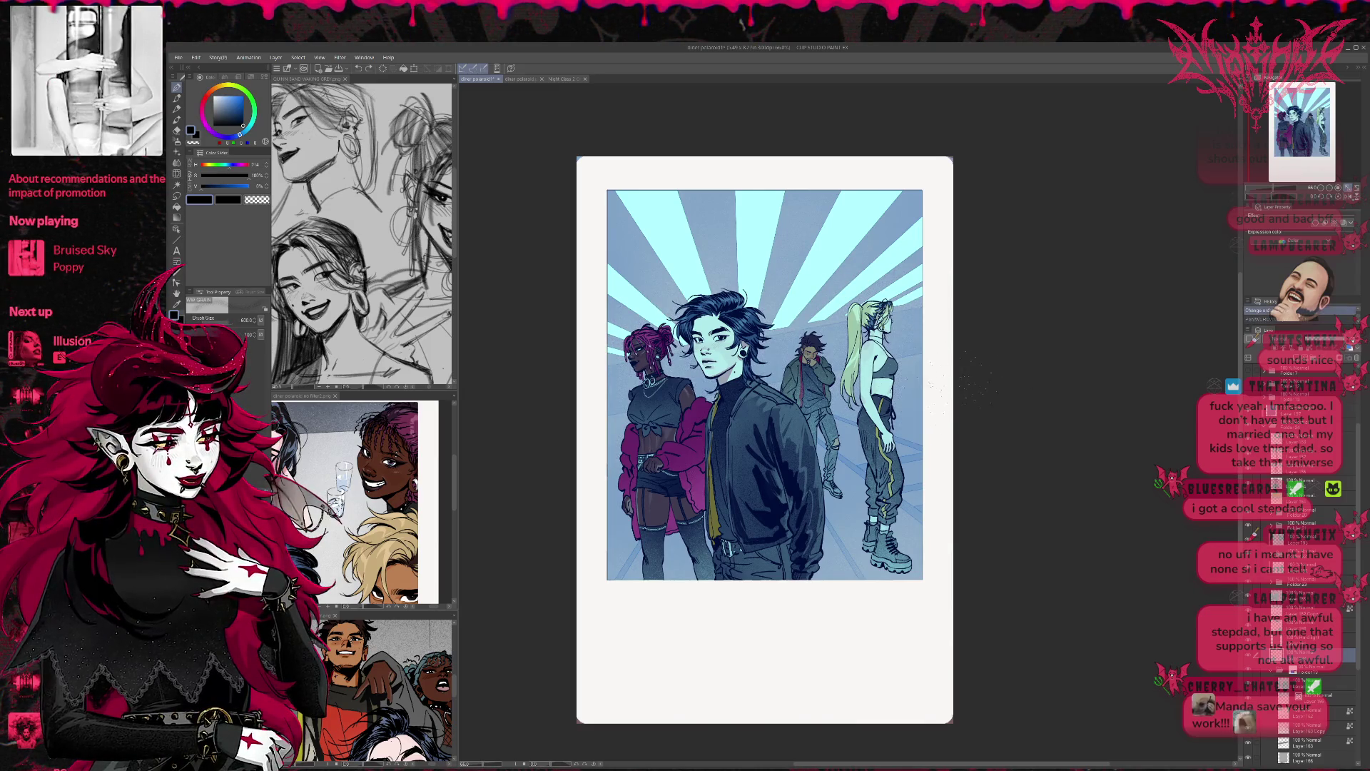
left_click_drag(906, 450, 903, 314)
key("ctrl+z")
left_click(907, 386, "alt")
left_click_drag(906, 388, 906, 332)
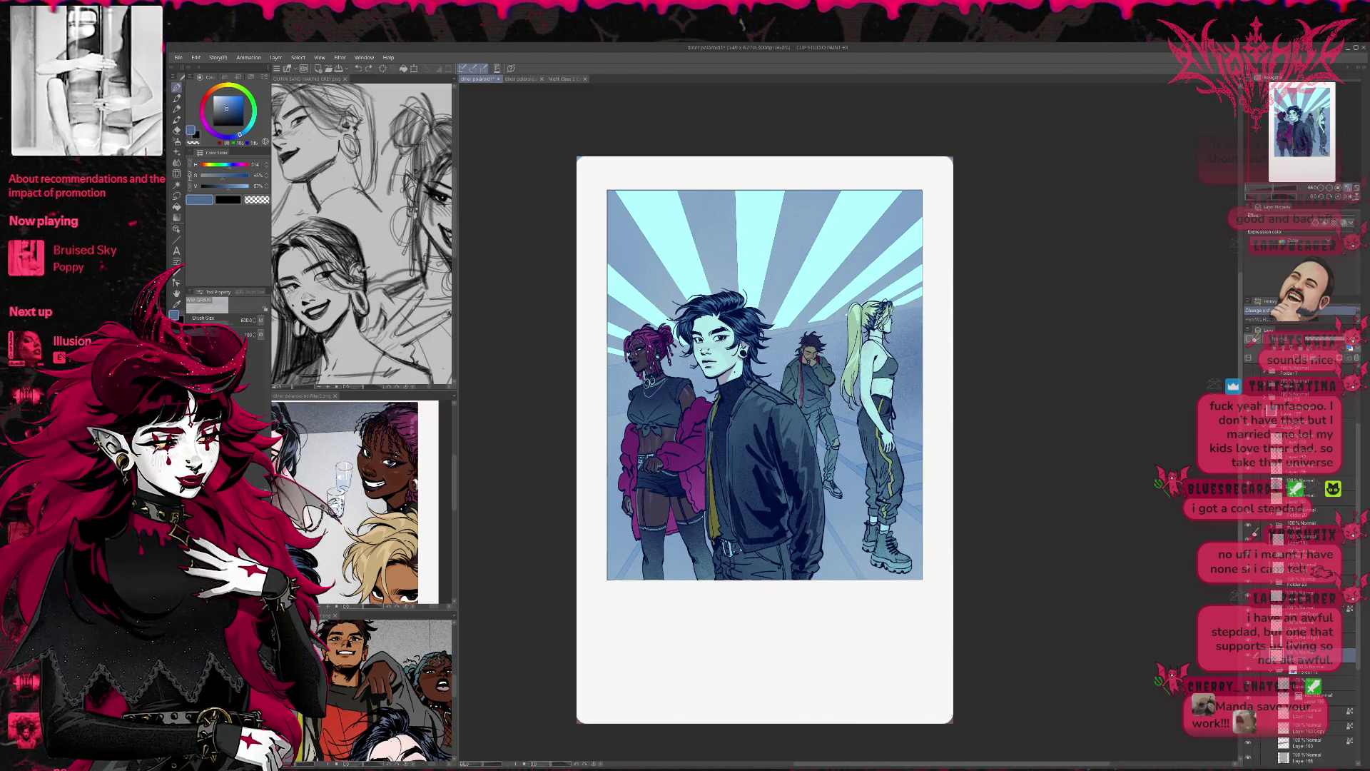
left_click_drag(839, 414, 771, 342)
left_click_drag(631, 379, 618, 489)
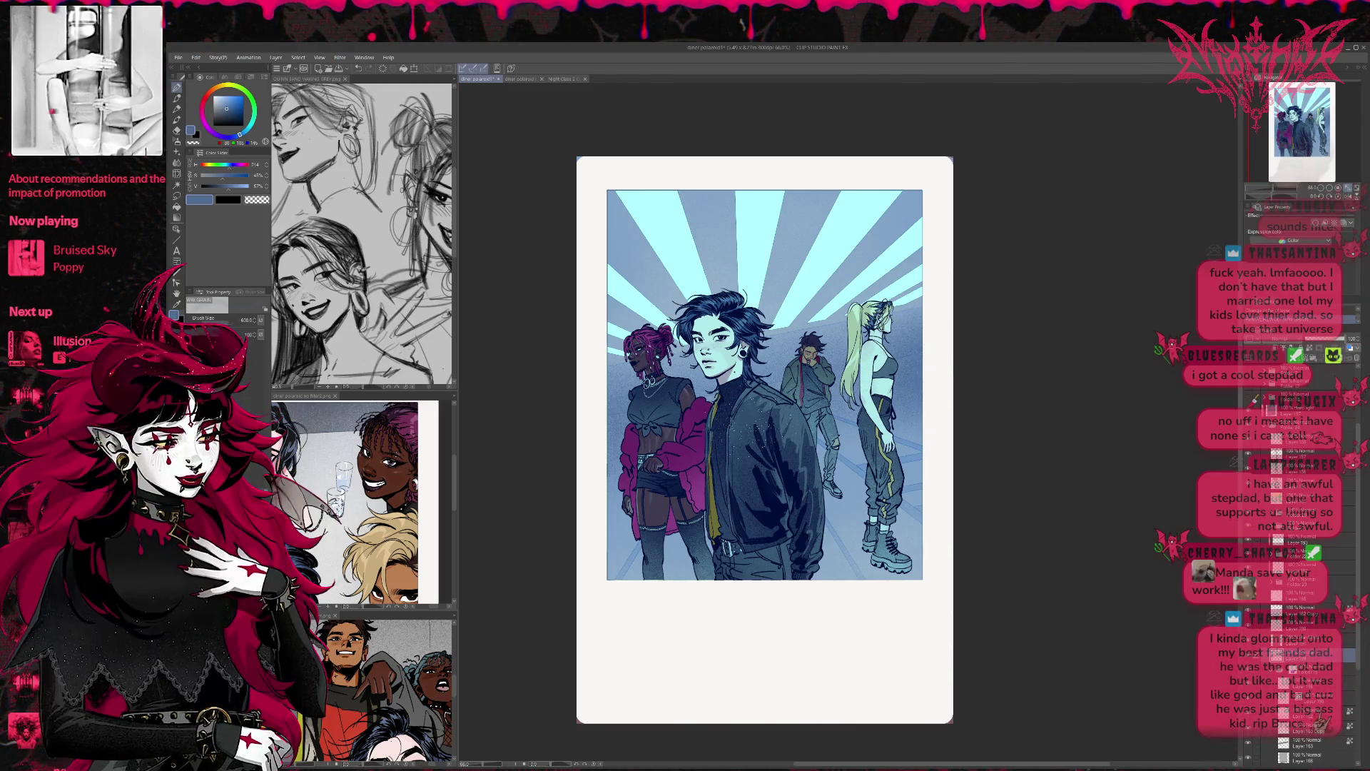
Step: At tool size 250, spray dark and black grain over the top sky rays and top-left corner
key("e")
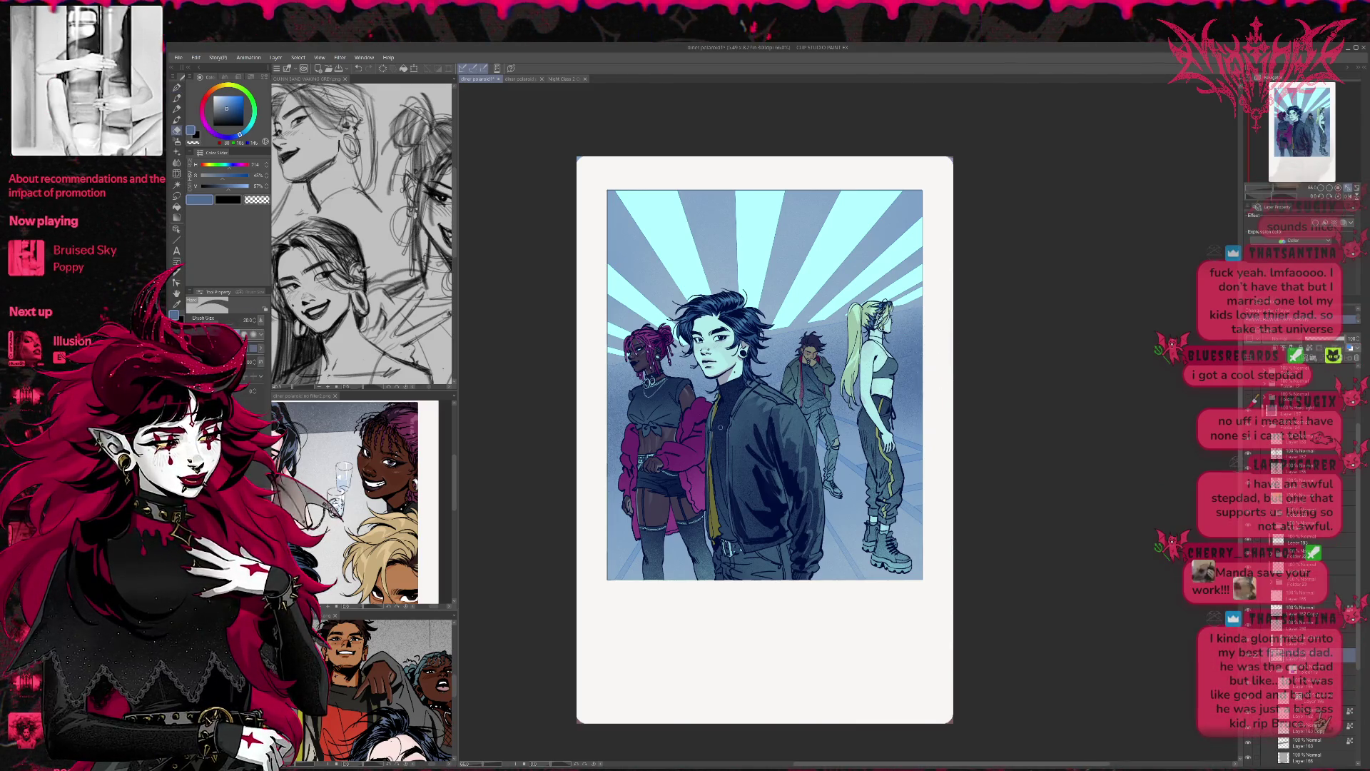
key("bracketright")
key("bracketright")
key("bracketright")
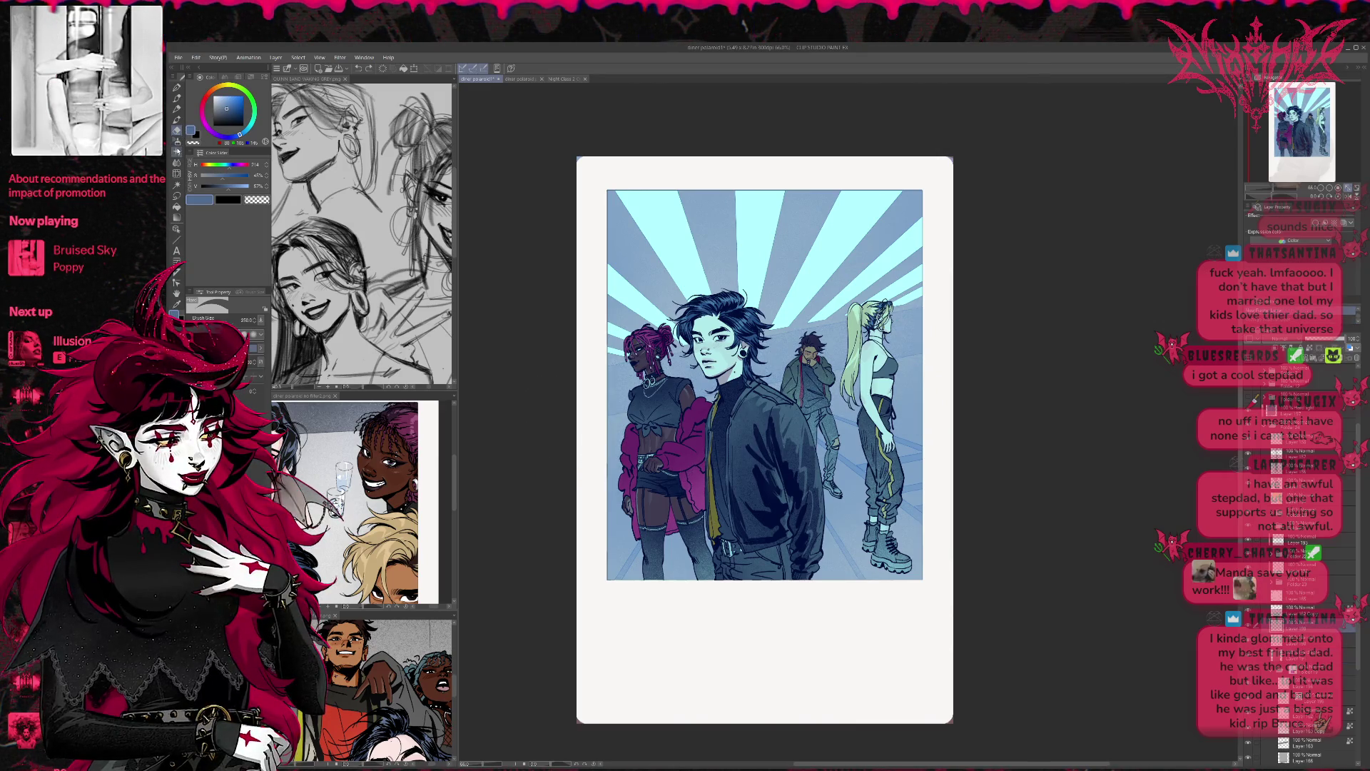
left_click(176, 87)
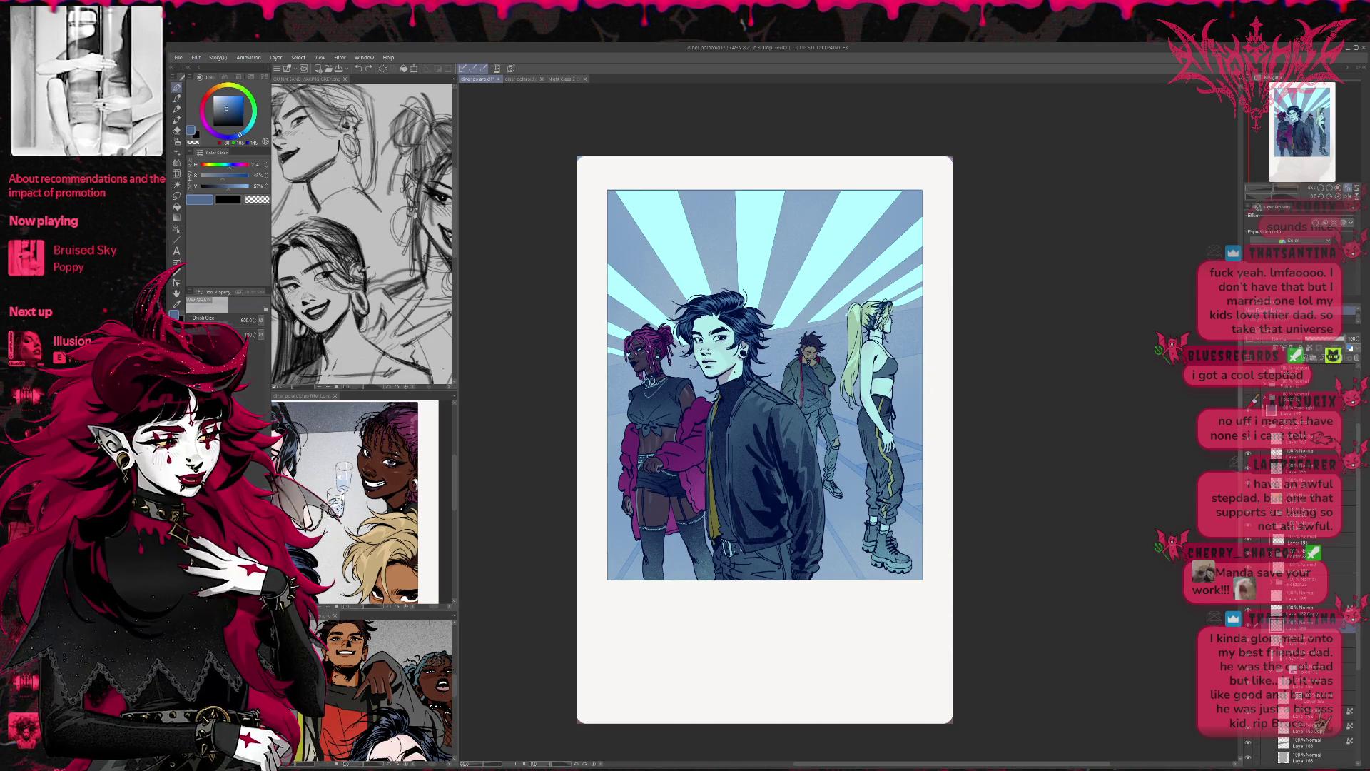
mouse_move(895, 214)
left_mouse_down()
mouse_move(881, 243)
mouse_move(910, 214)
mouse_move(785, 228)
mouse_move(703, 205)
mouse_move(626, 221)
left_mouse_up()
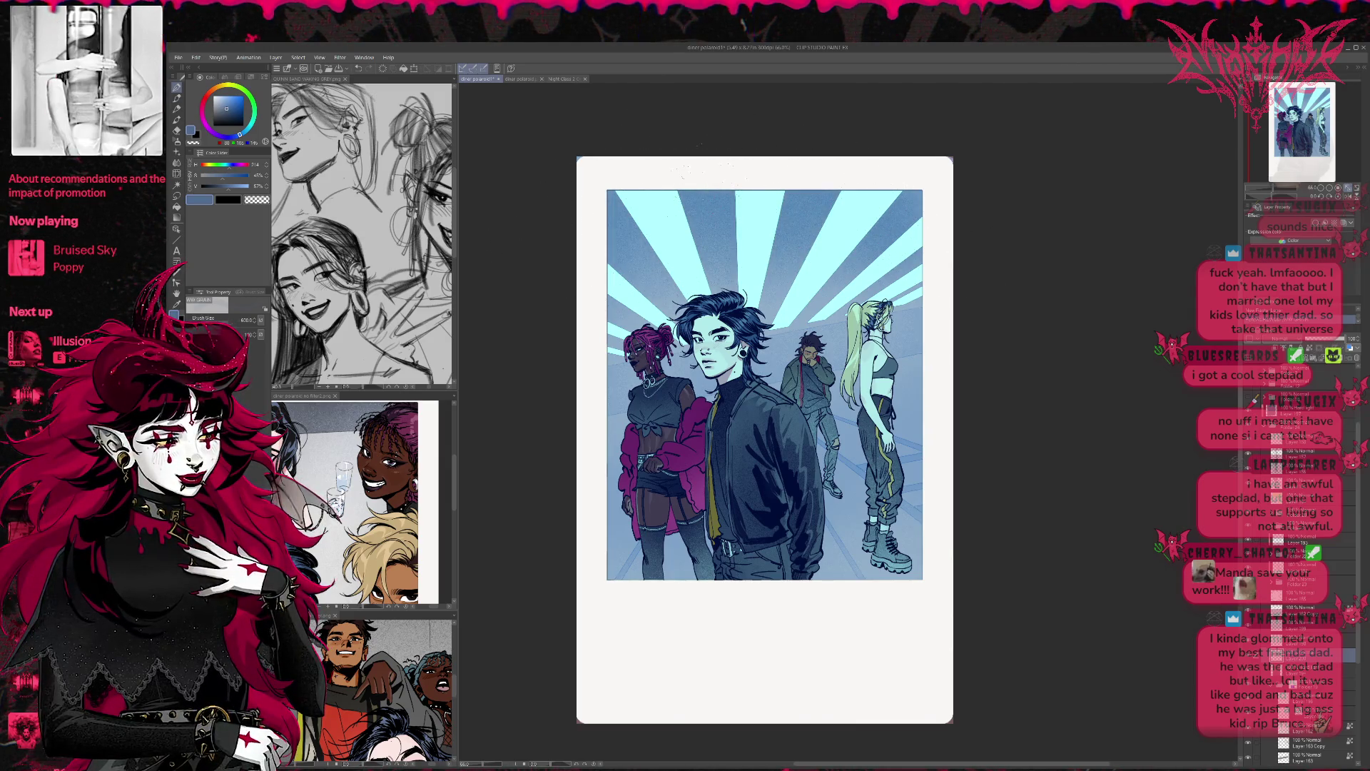
left_click(242, 125)
mouse_move(621, 214)
left_mouse_down()
mouse_move(628, 171)
mouse_move(899, 203)
mouse_move(828, 196)
left_mouse_up()
mouse_move(646, 631)
left_mouse_down()
mouse_move(628, 543)
mouse_move(706, 550)
left_mouse_up()
key("ctrl+z")
key("ctrl+z")
key("ctrl+y")
left_click(1306, 669)
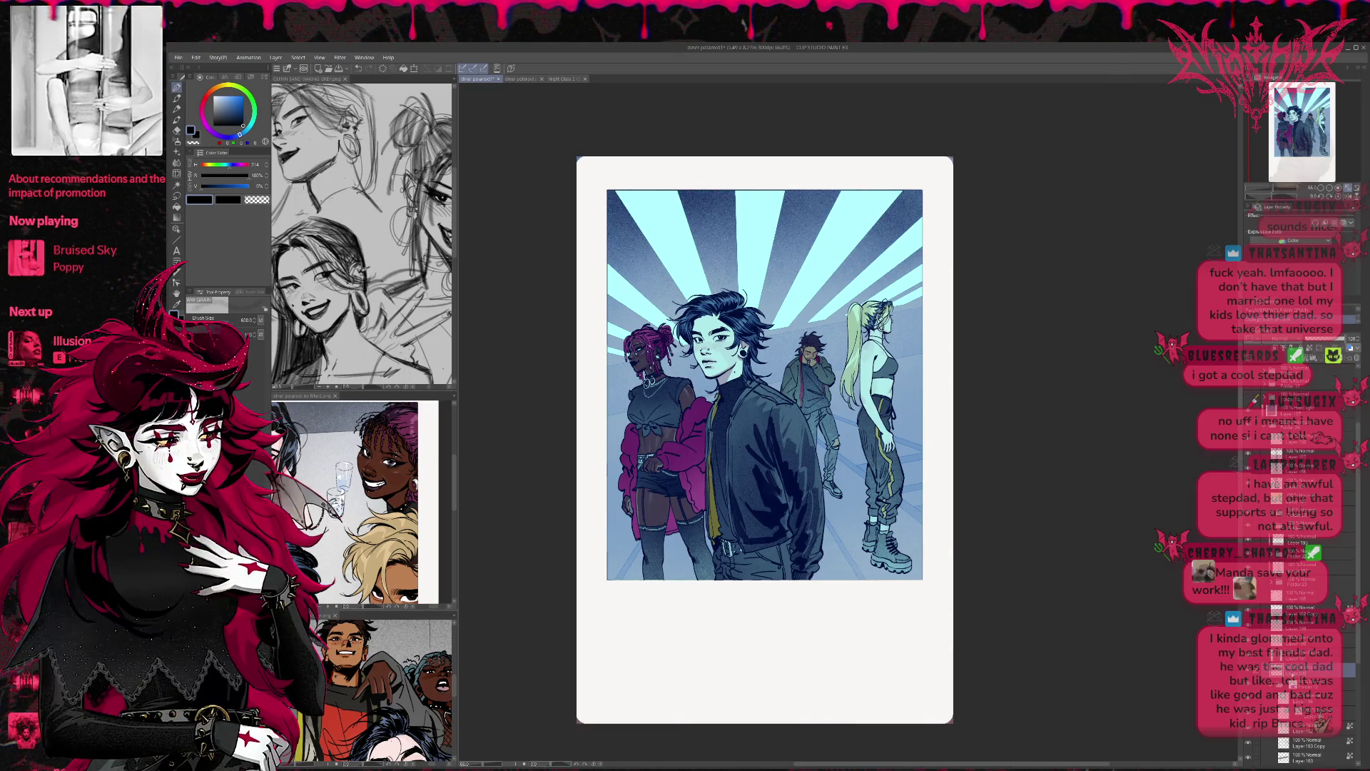
left_click(1306, 655)
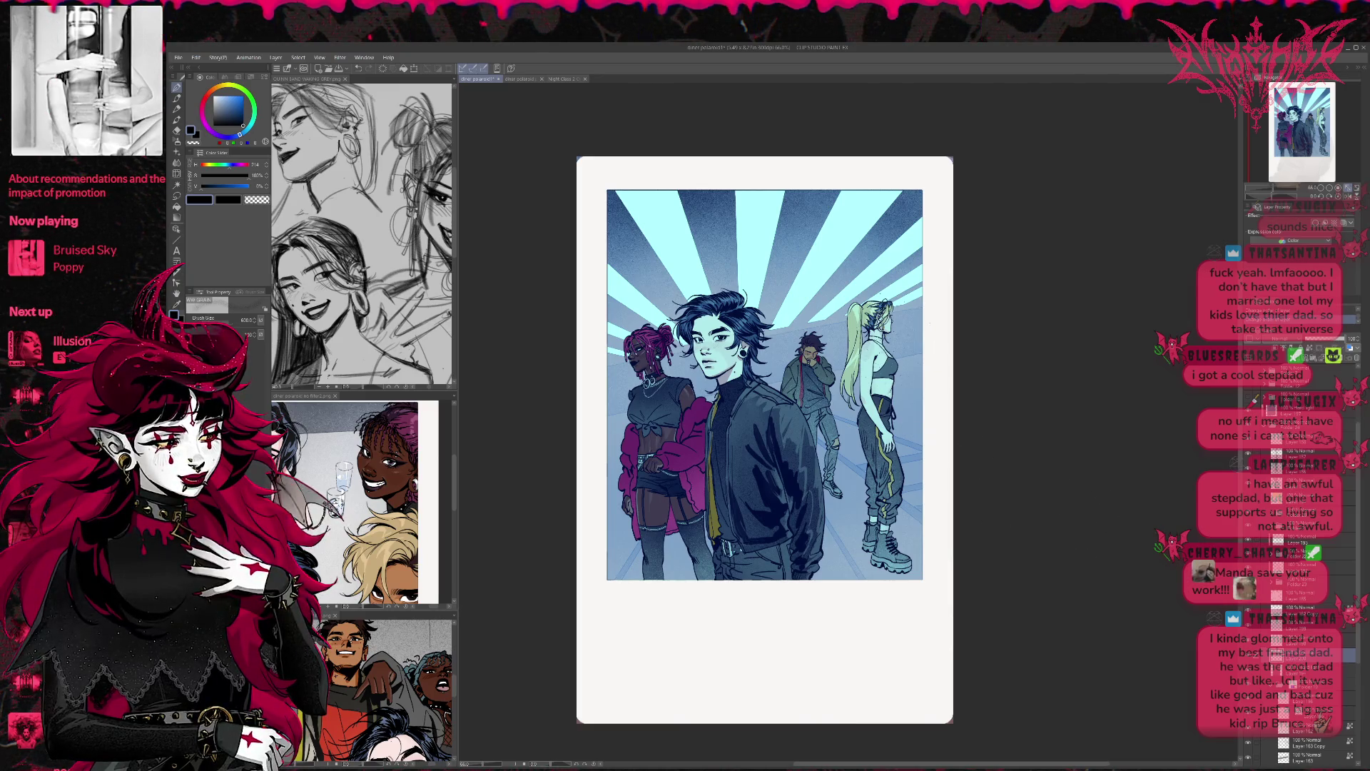
Step: Spray near-white grain along the bottom edge, around the boots and the lower-left border
left_click(713, 643, "alt")
left_click_drag(614, 563, 692, 571)
mouse_move(813, 571)
left_mouse_down()
mouse_move(920, 542)
mouse_move(867, 499)
left_mouse_up()
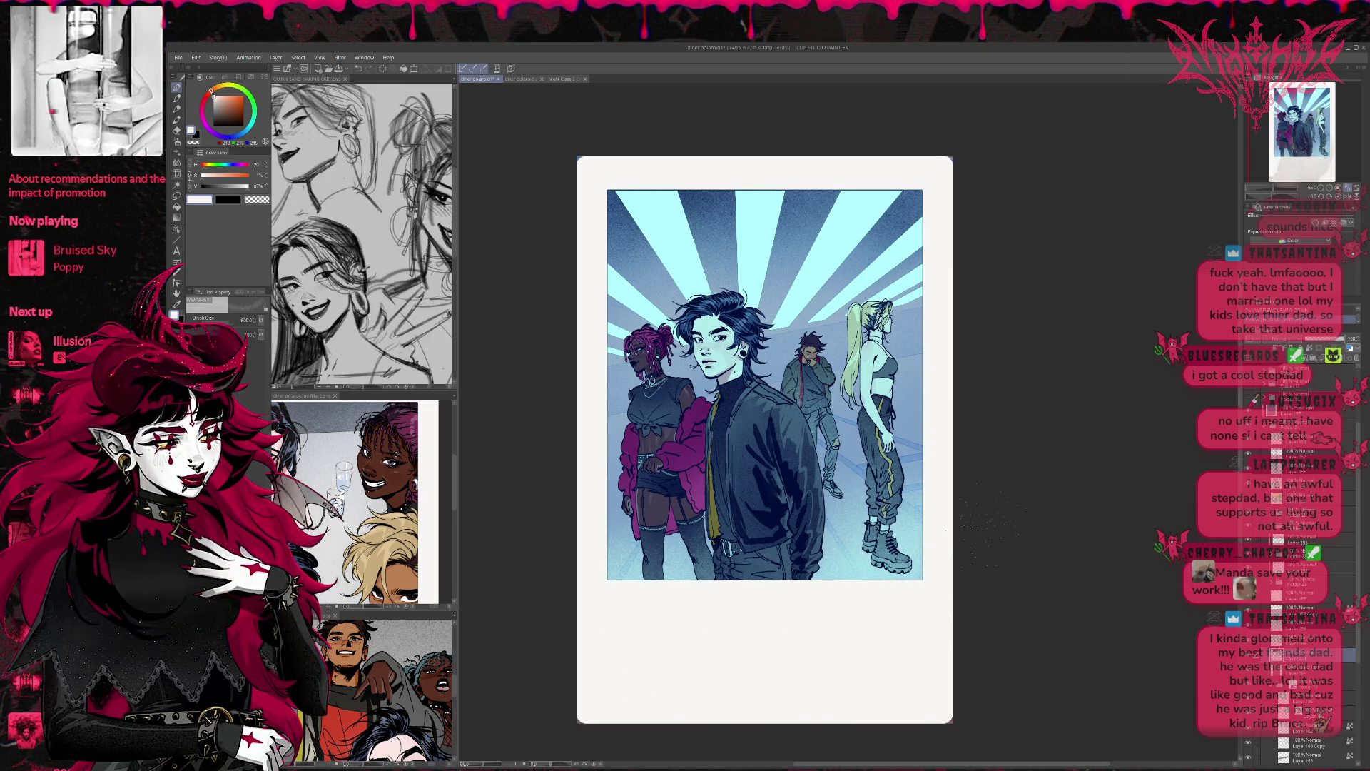
left_click_drag(828, 525, 920, 445)
left_click_drag(849, 478, 860, 458)
left_click_drag(621, 607, 615, 542)
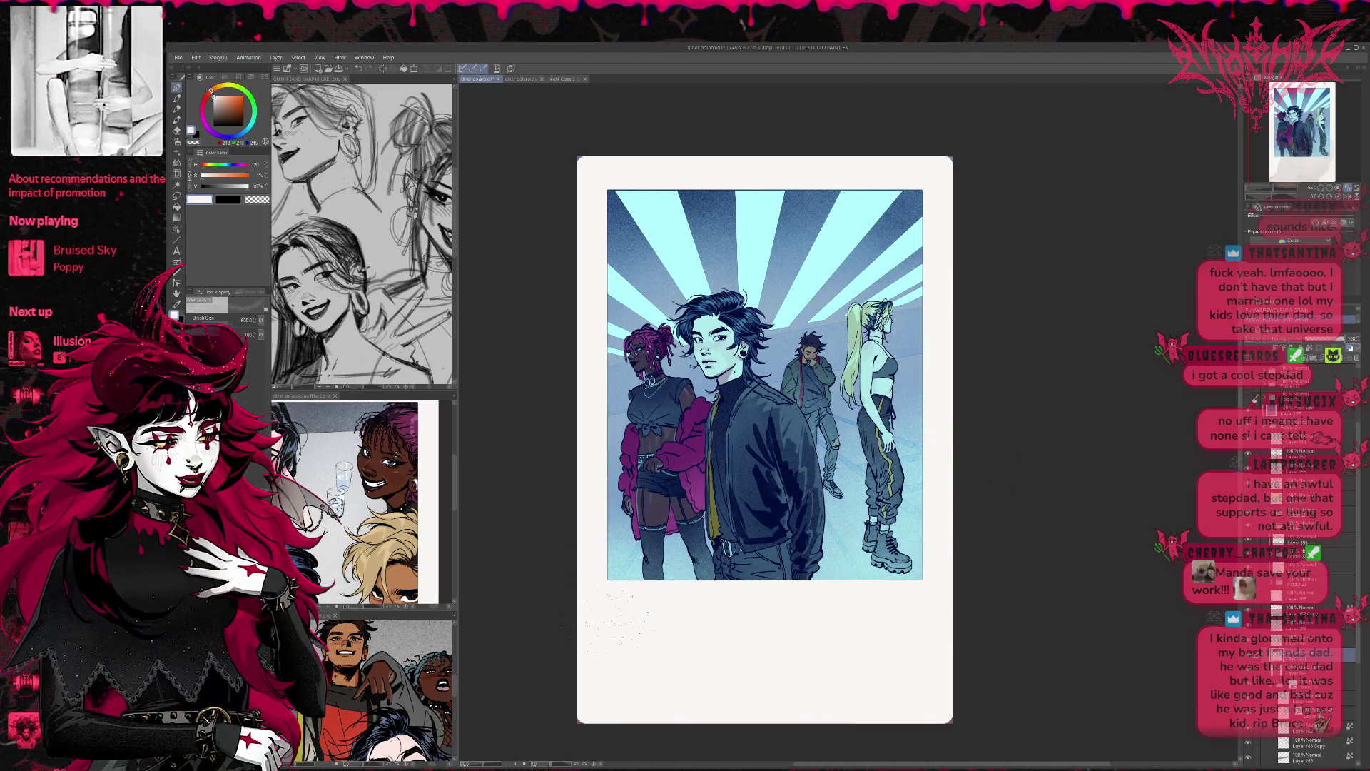
left_click_drag(1003, 476, 989, 489)
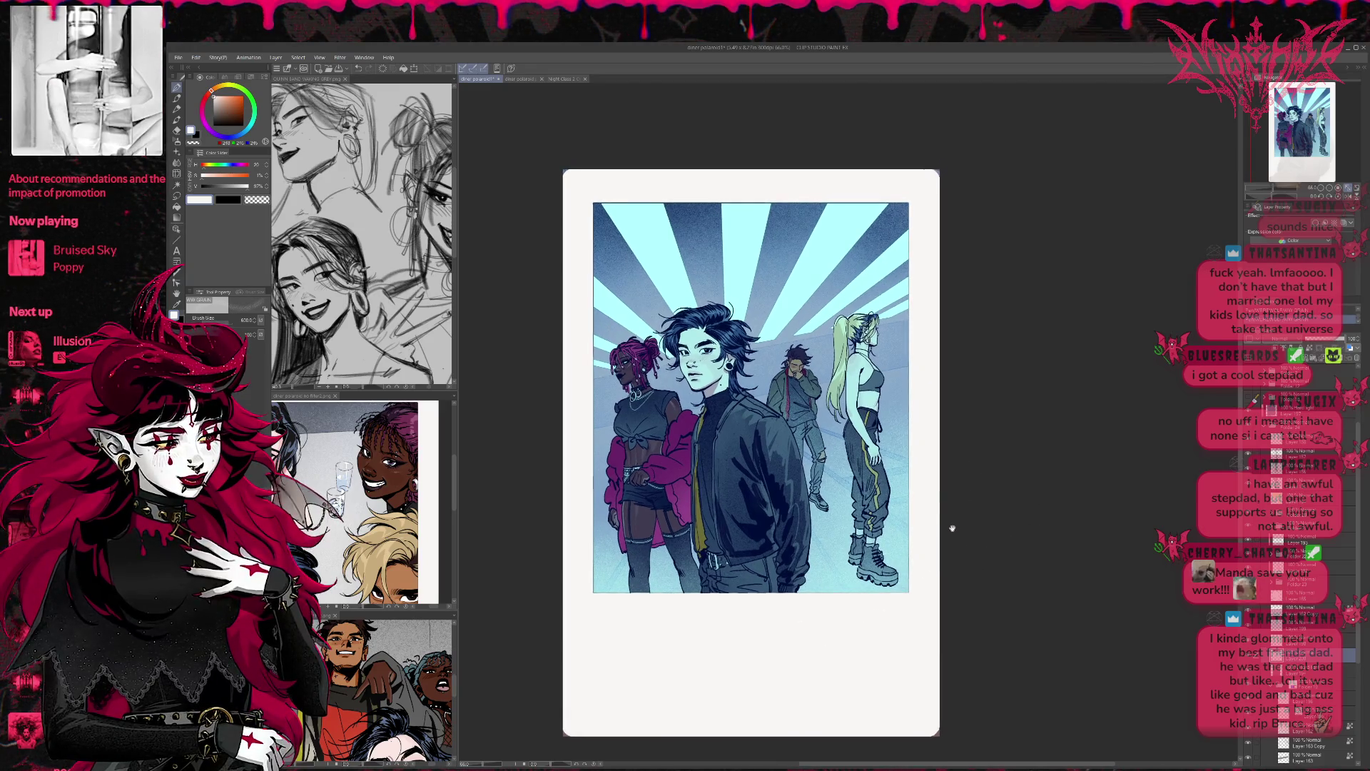
Step: Undo the last stroke and airbrush a light cyan glow, sampled from the sky, behind the heads
left_click(1331, 350)
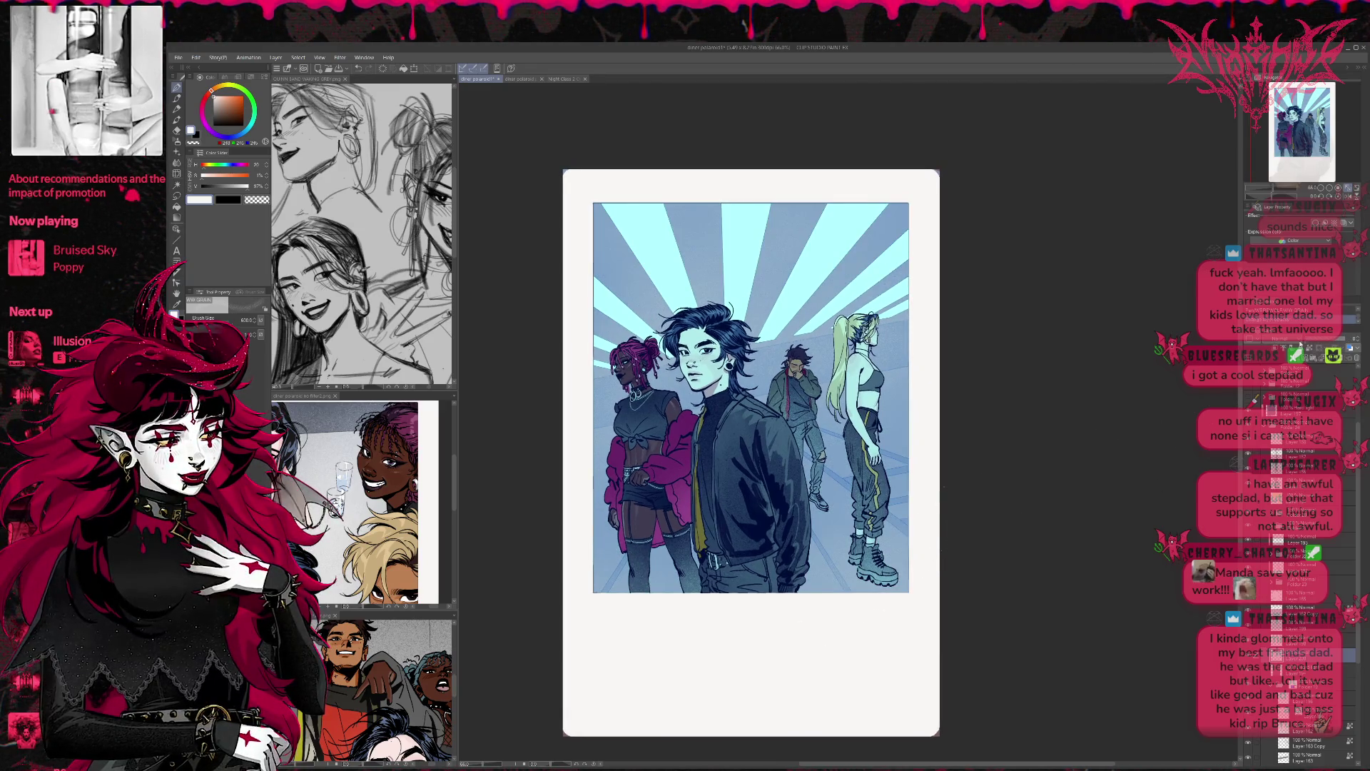
left_click(1331, 350)
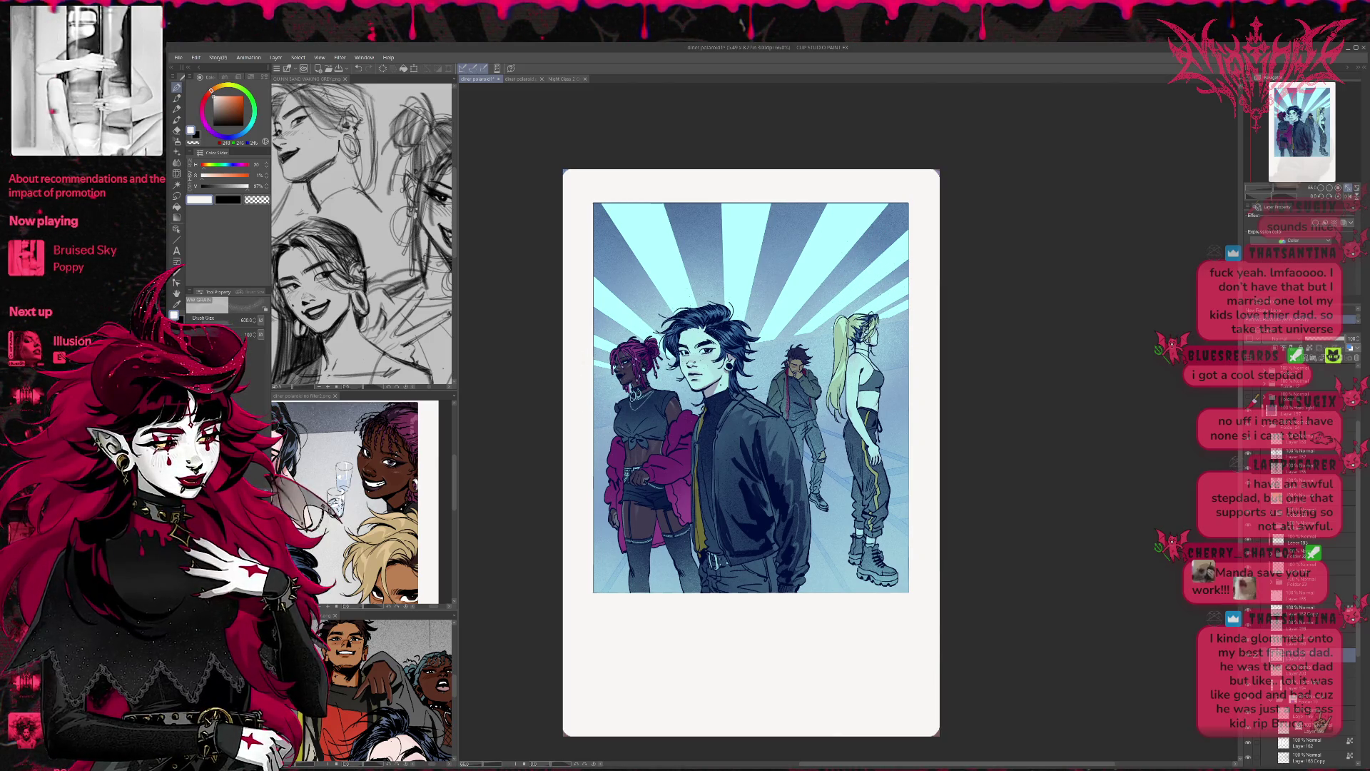
key("ctrl+z")
left_click(671, 275, "alt")
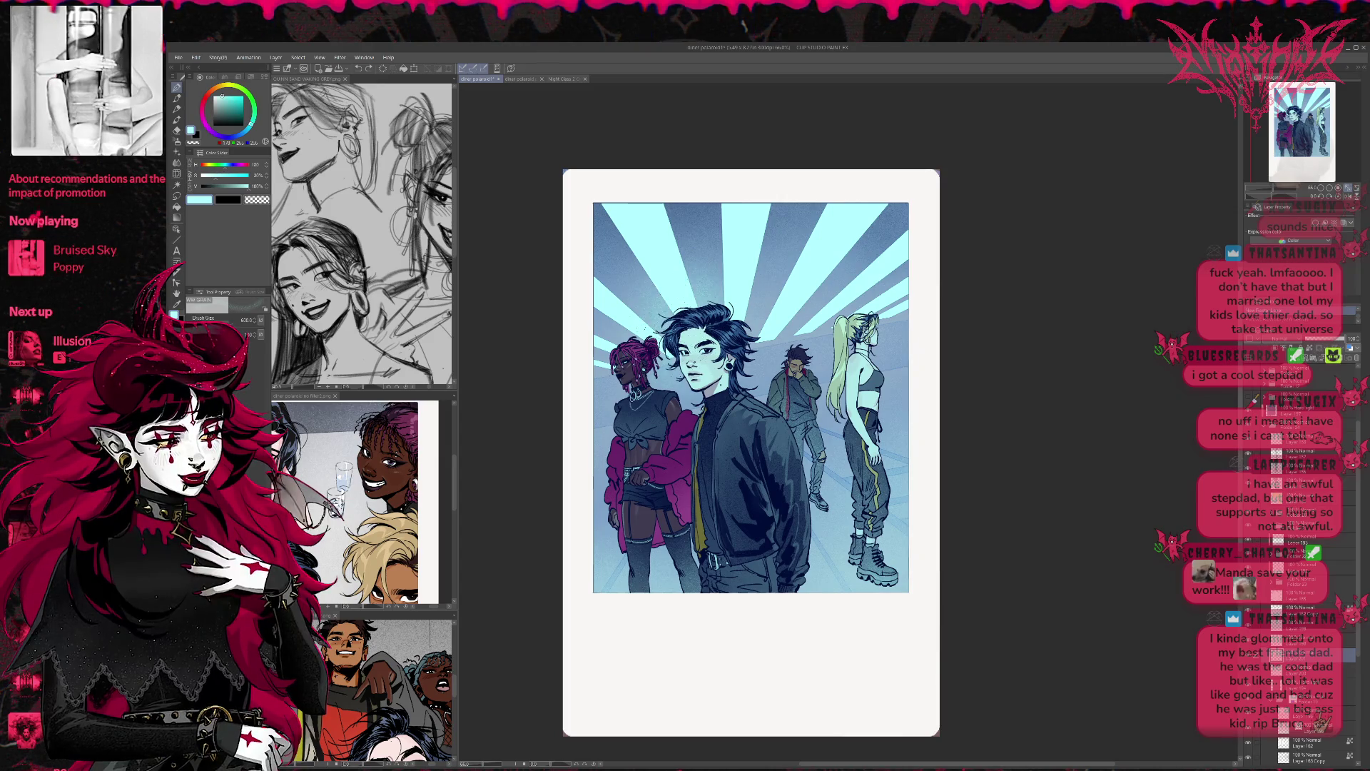
mouse_move(605, 389)
left_mouse_down()
mouse_move(621, 377)
mouse_move(614, 328)
left_mouse_up()
mouse_move(743, 404)
left_mouse_down()
mouse_move(765, 363)
mouse_move(824, 350)
left_mouse_up()
Step: Spray grainy light-cyan specks right of the blonde figure and along the left edge
left_click(896, 353)
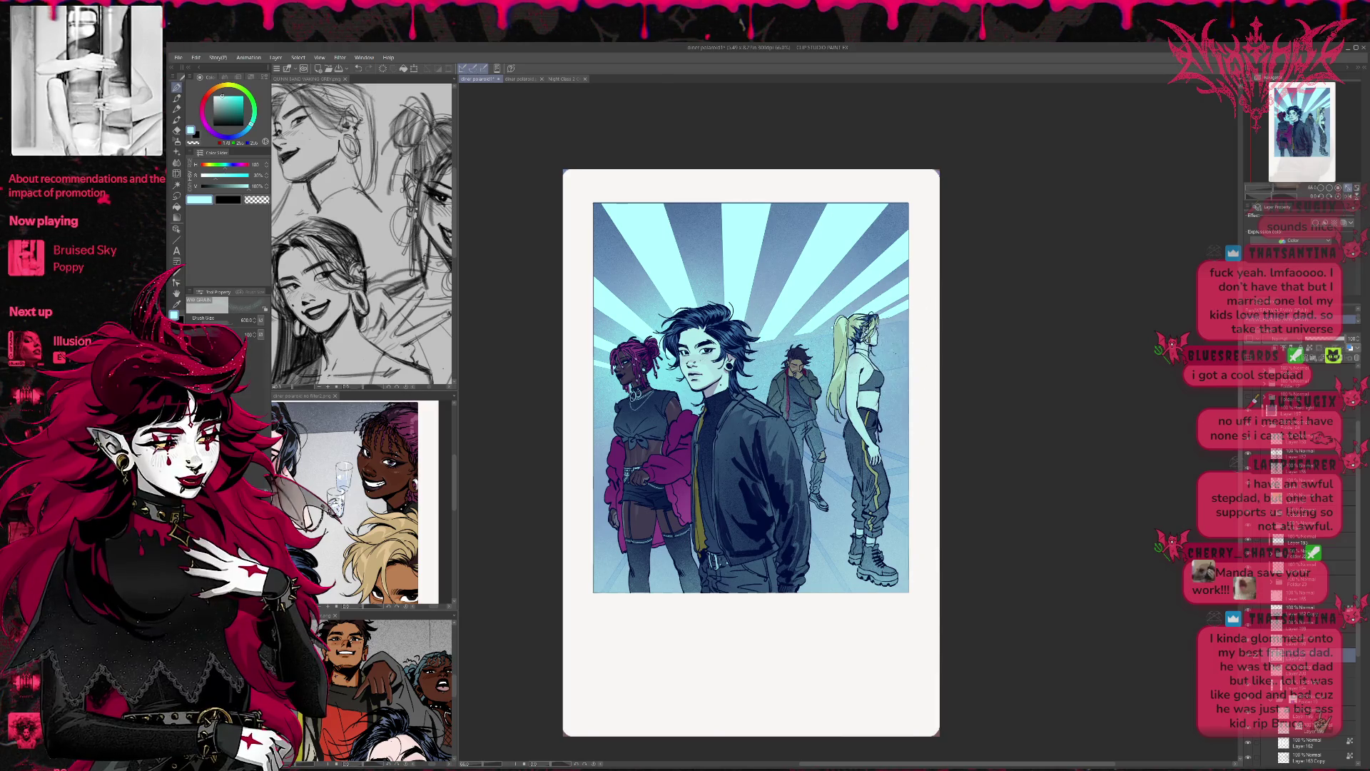
left_click(894, 427)
left_click_drag(839, 463, 828, 492)
left_click_drag(602, 485, 606, 545)
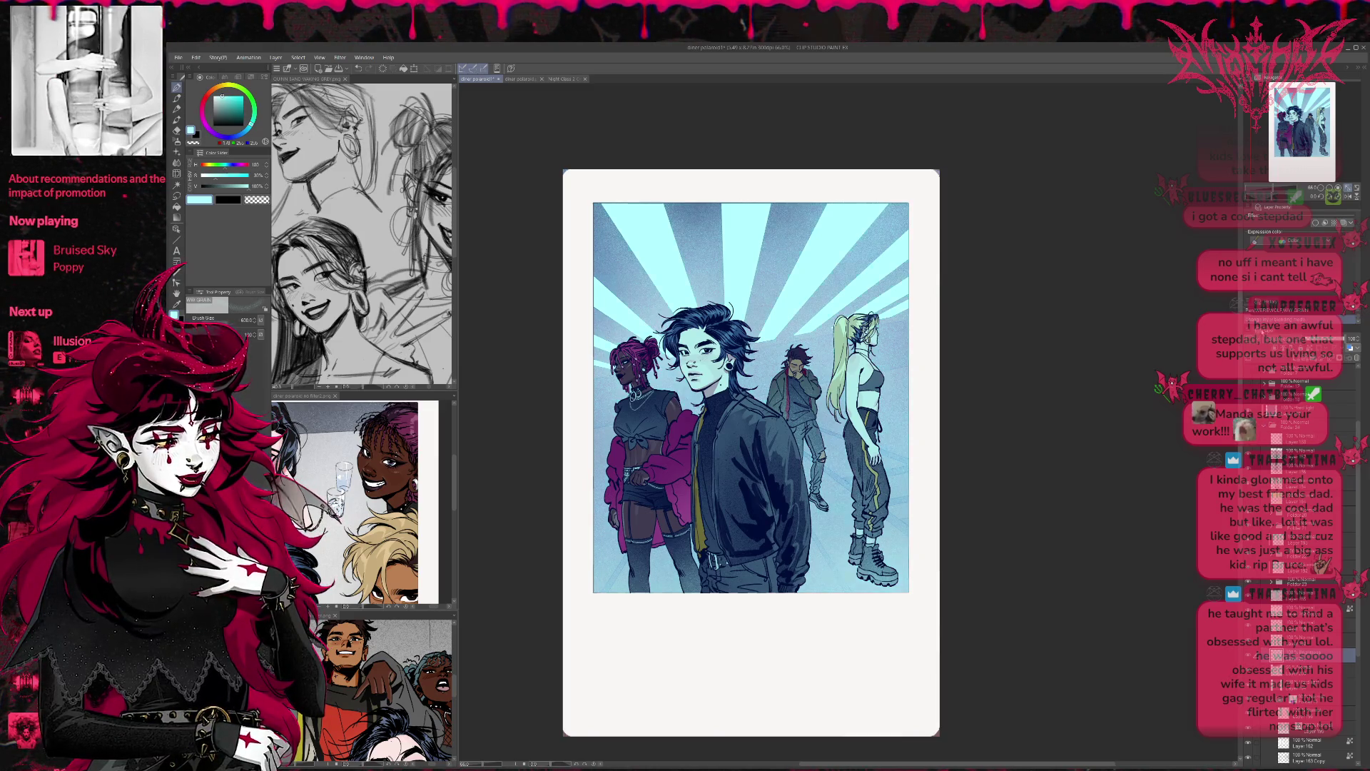
Step: Toggle a ray layer's visibility to compare violet and teal sunburst rays
left_click(1248, 431)
left_click(1246, 429)
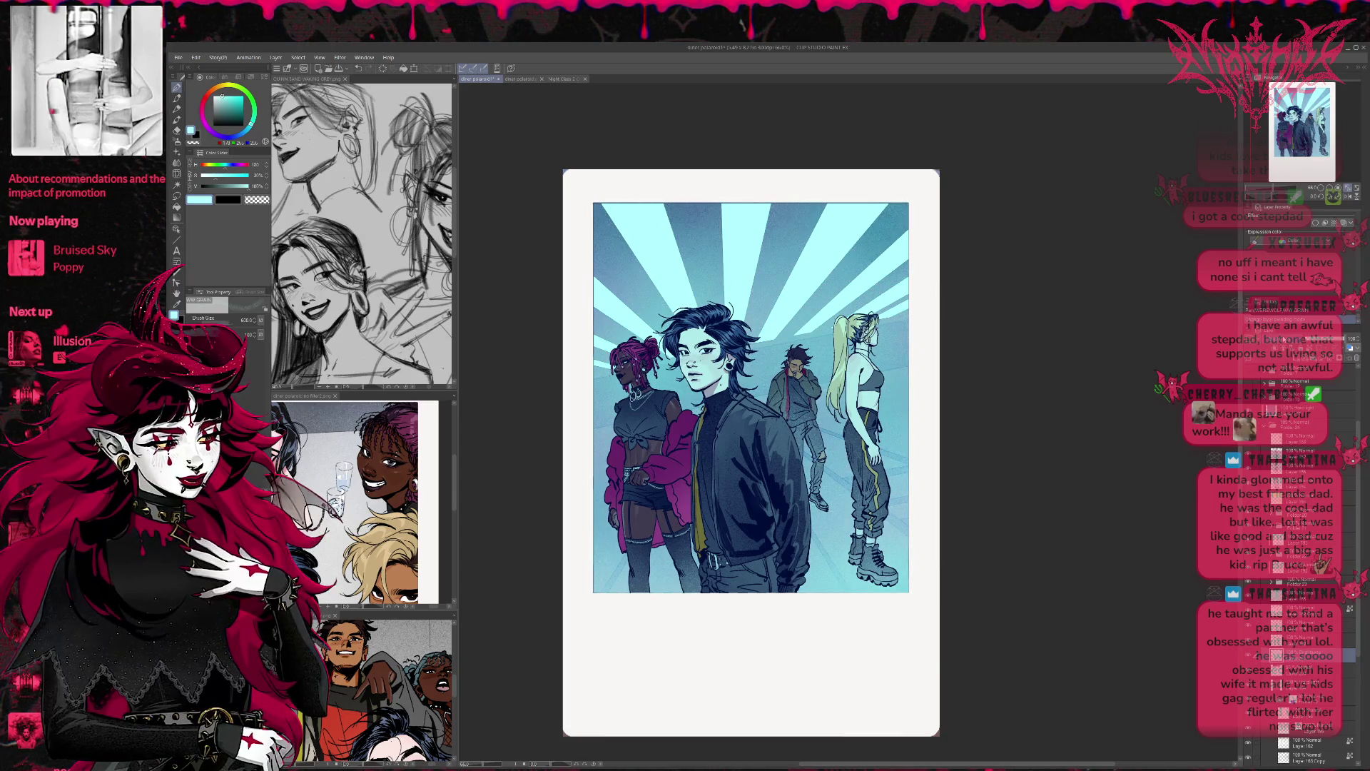
left_click(1245, 429)
left_click(1245, 429)
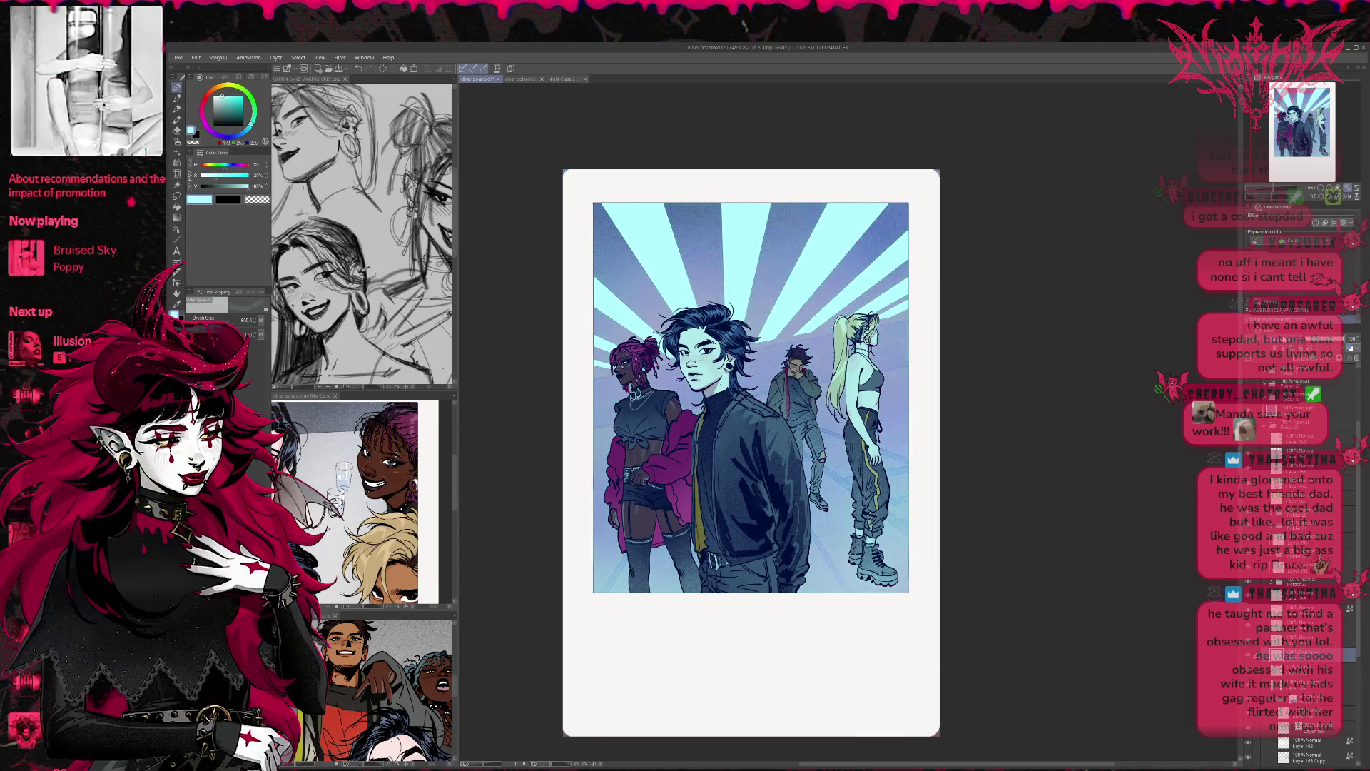
left_click(1245, 429)
left_click(1245, 429)
left_click(1245, 429)
left_click(1245, 429)
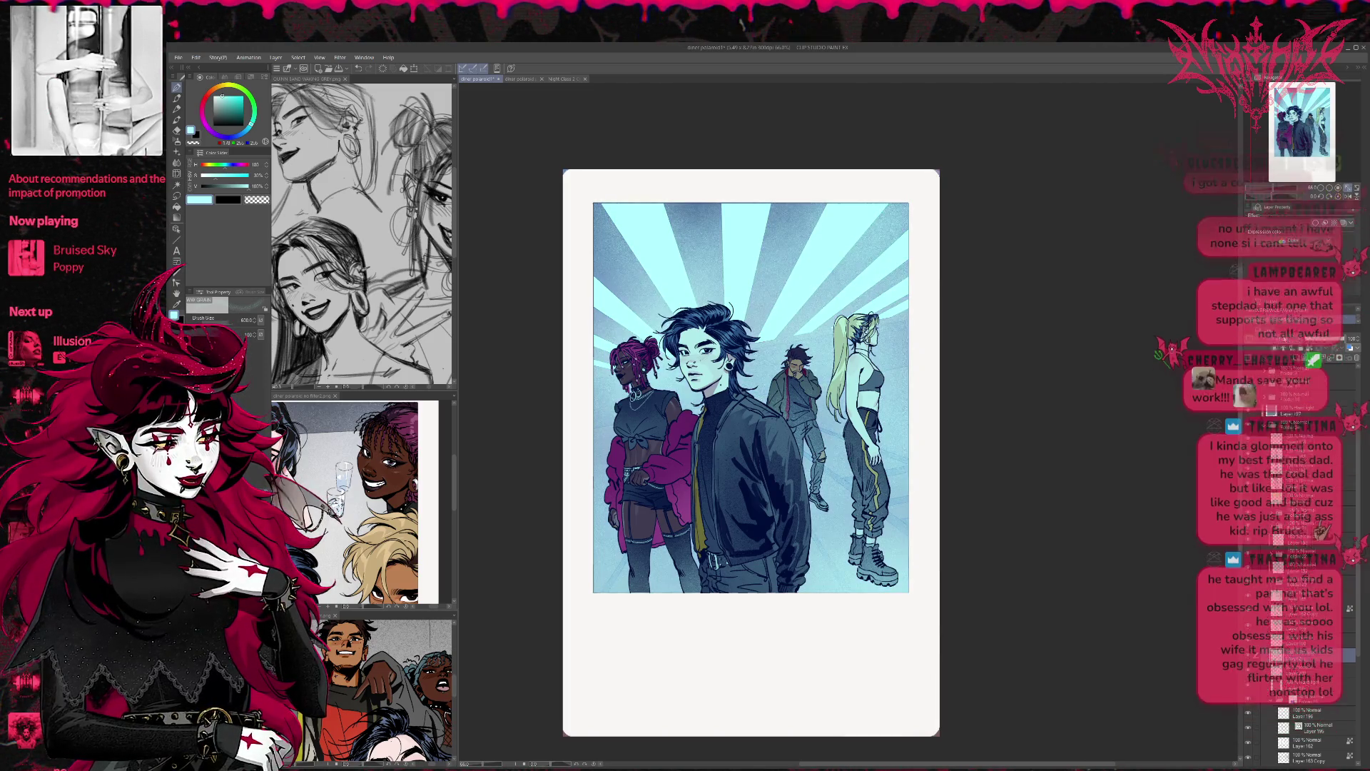
Step: Toggle another background layer to compare dark teal and bright cyan rays
left_click(1237, 695)
left_click(1236, 695)
left_click(1236, 695)
left_click(1236, 695)
left_click(1236, 695)
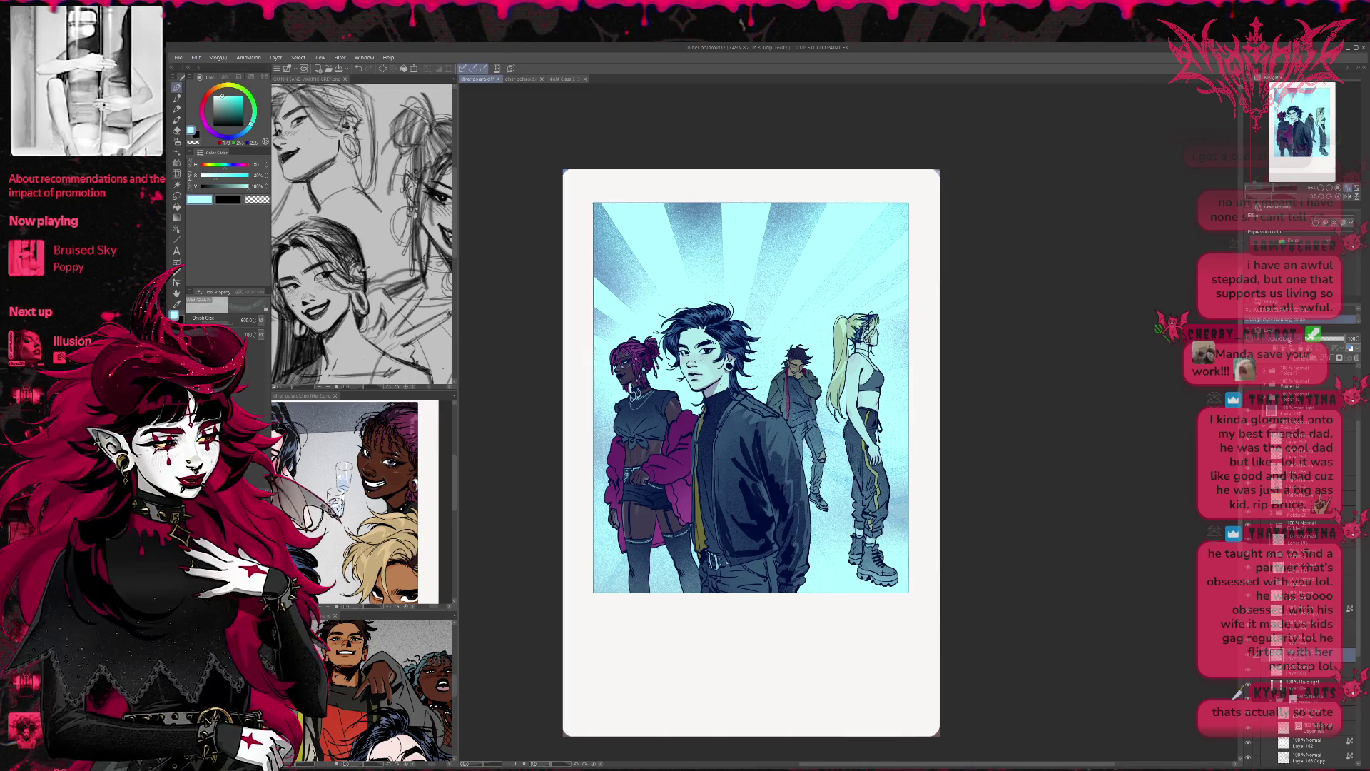
left_click(1237, 696)
left_click(1237, 696)
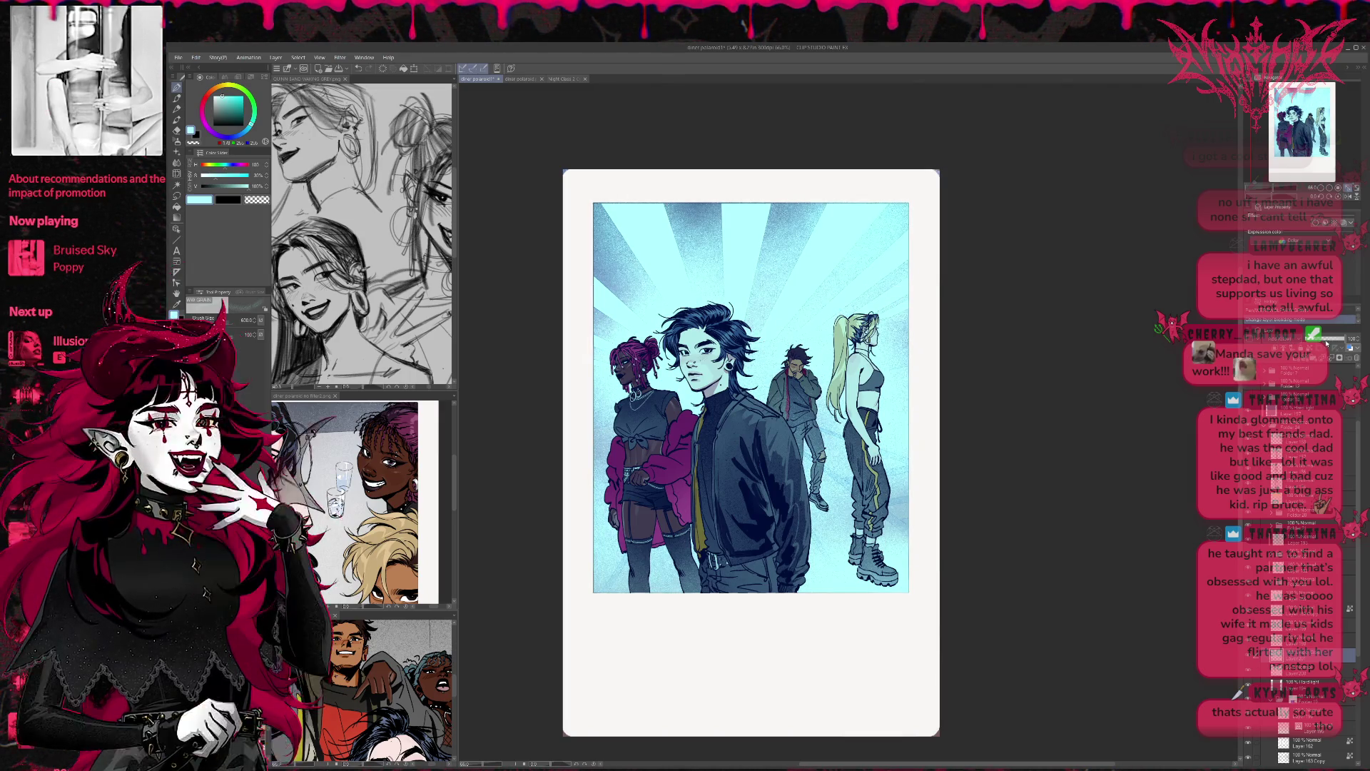
left_click(1237, 695)
left_click(1237, 695)
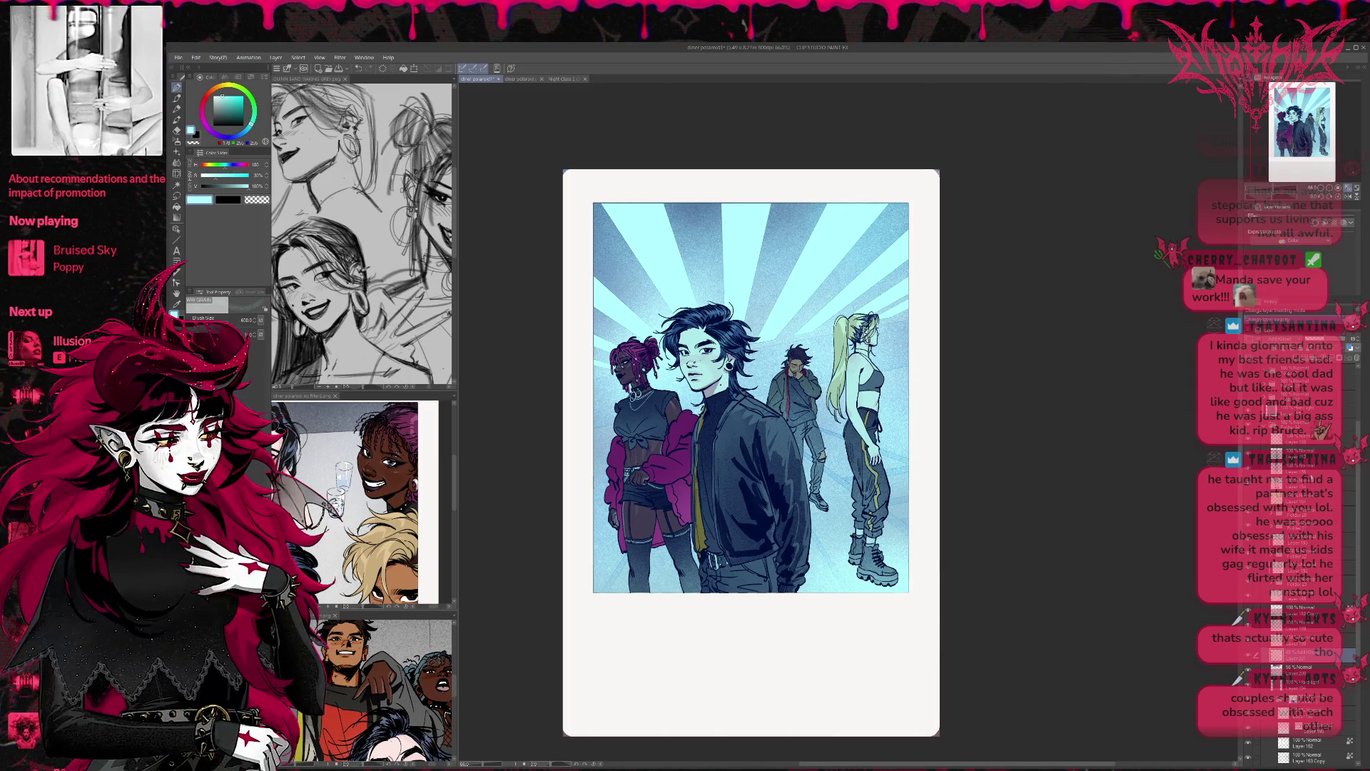
scroll(1299, 570, "down", 3)
scroll(1299, 642, "down", 3)
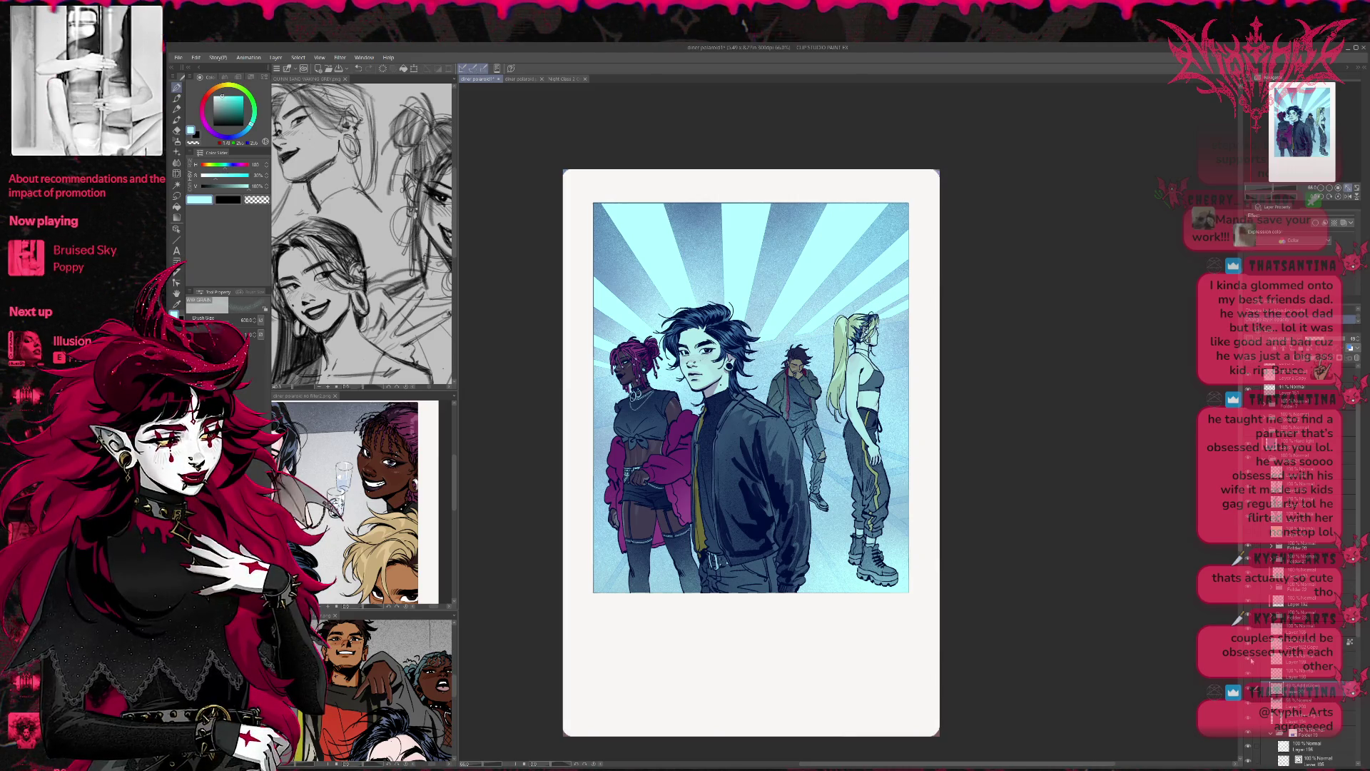
Step: Fill the selected background layer with flat cyan using the Fill tool, then undo it
left_click(1300, 644)
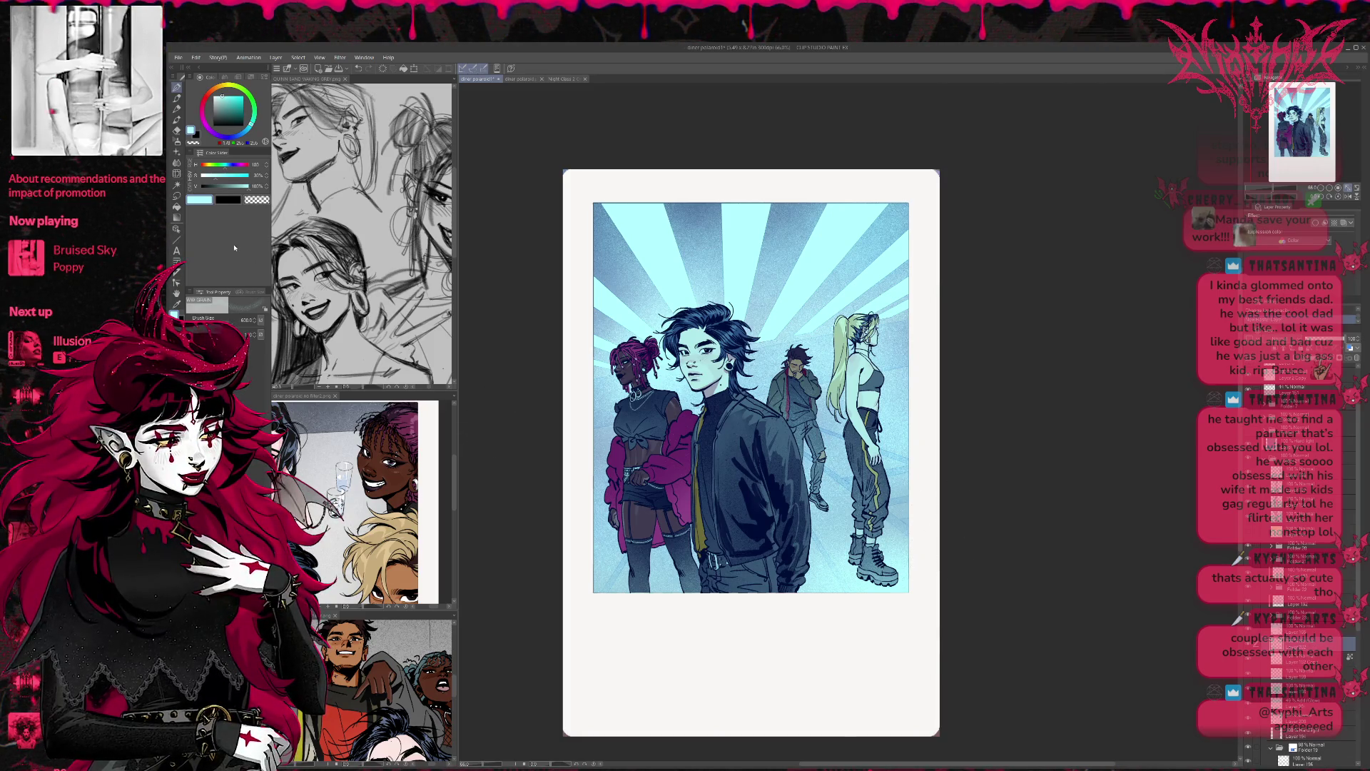
left_click(177, 207)
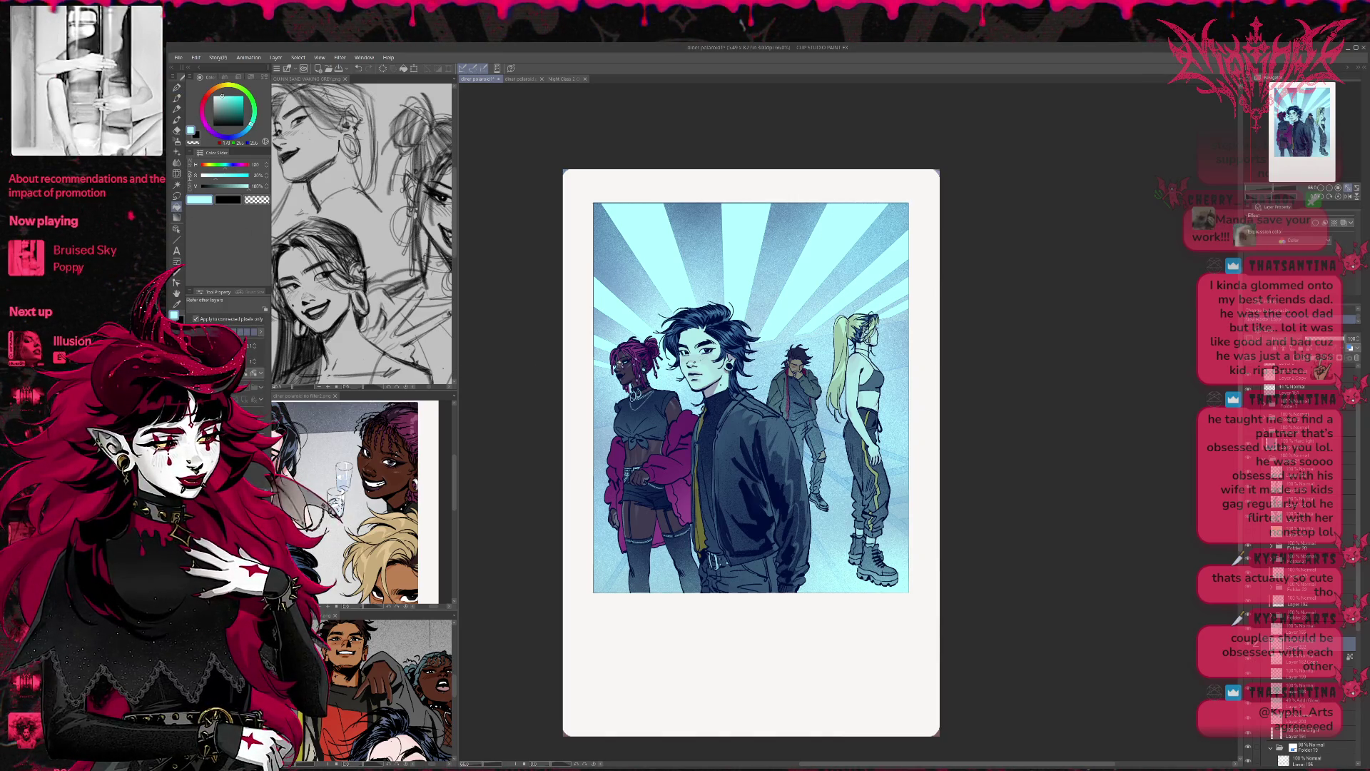
left_click(912, 384)
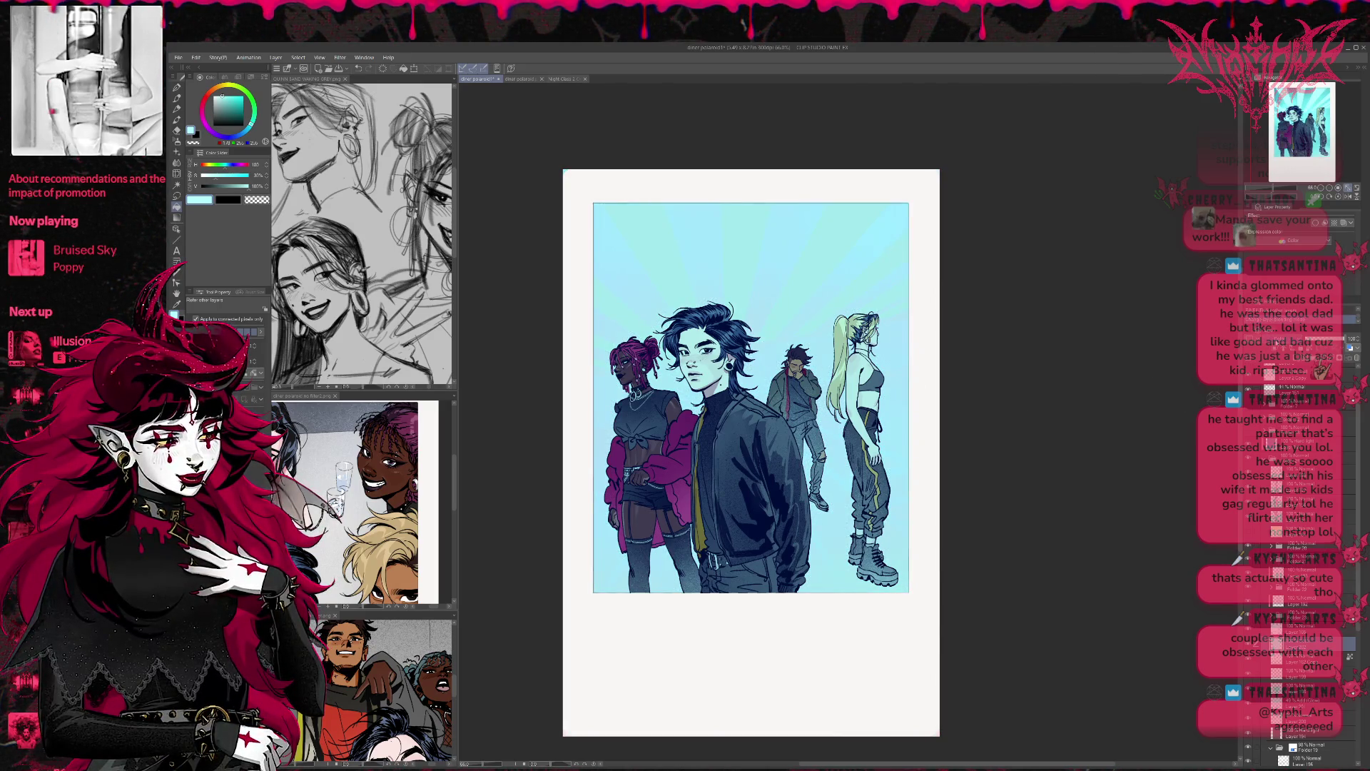
key("ctrl+z")
key("ctrl+z")
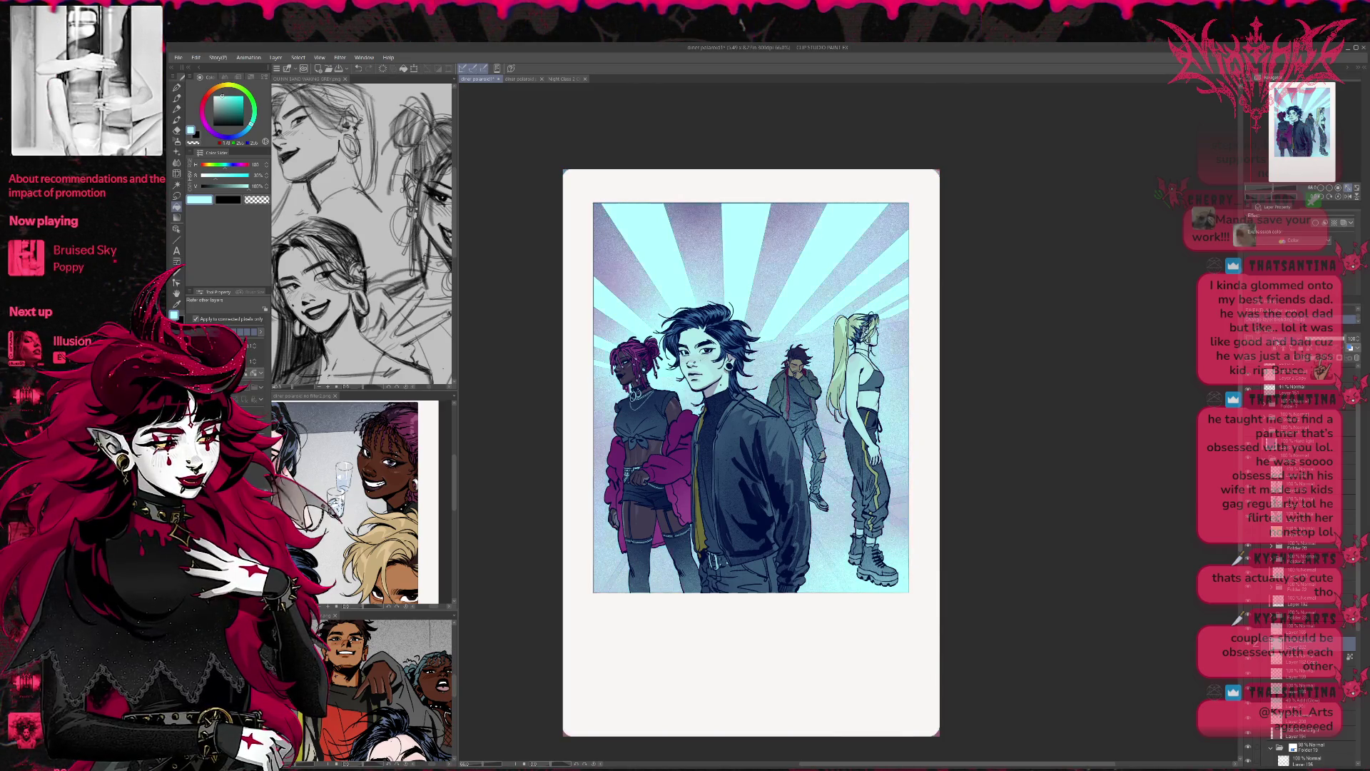
key("ctrl+z")
key("ctrl+y")
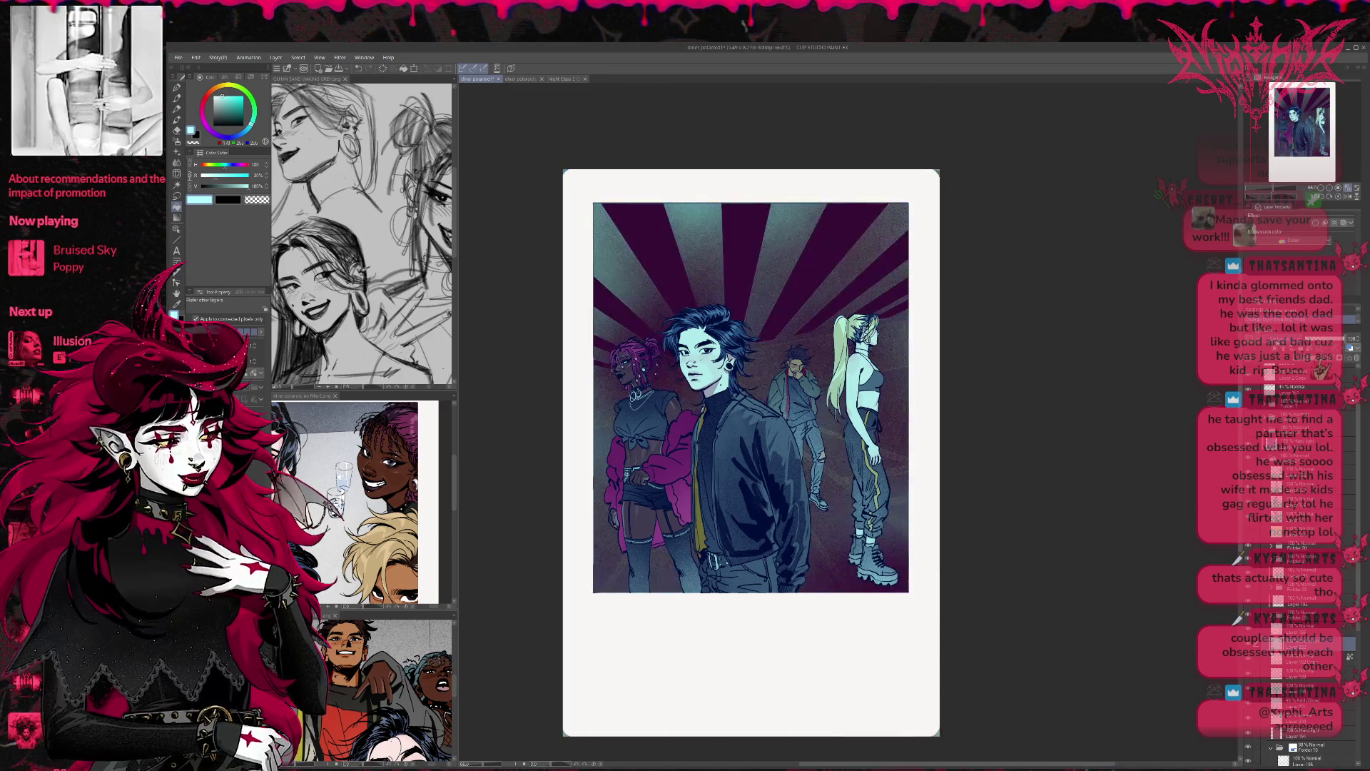
Step: Step through undo/redo history to settle on muted blue-purple grey rays
key("ctrl+z")
key("ctrl+y")
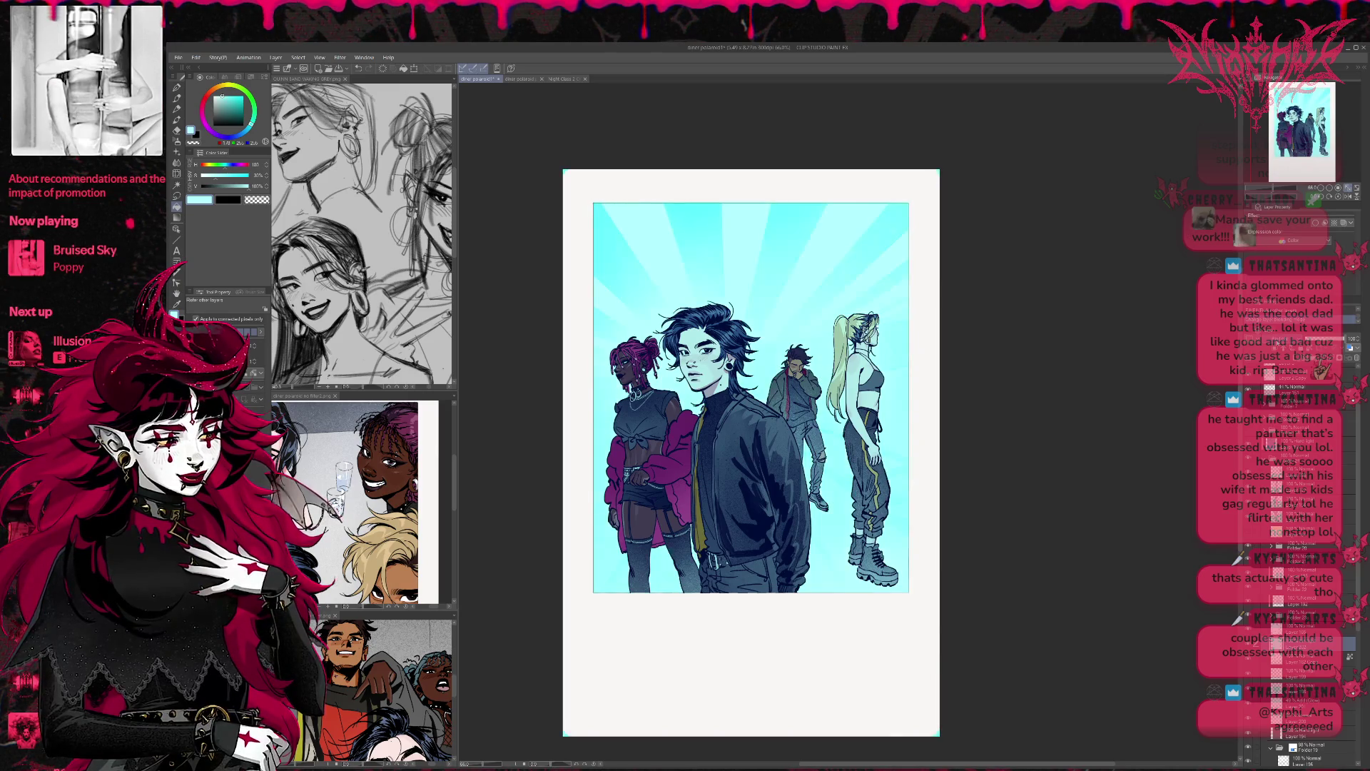
key("ctrl+z")
key("ctrl+y")
key("ctrl+z")
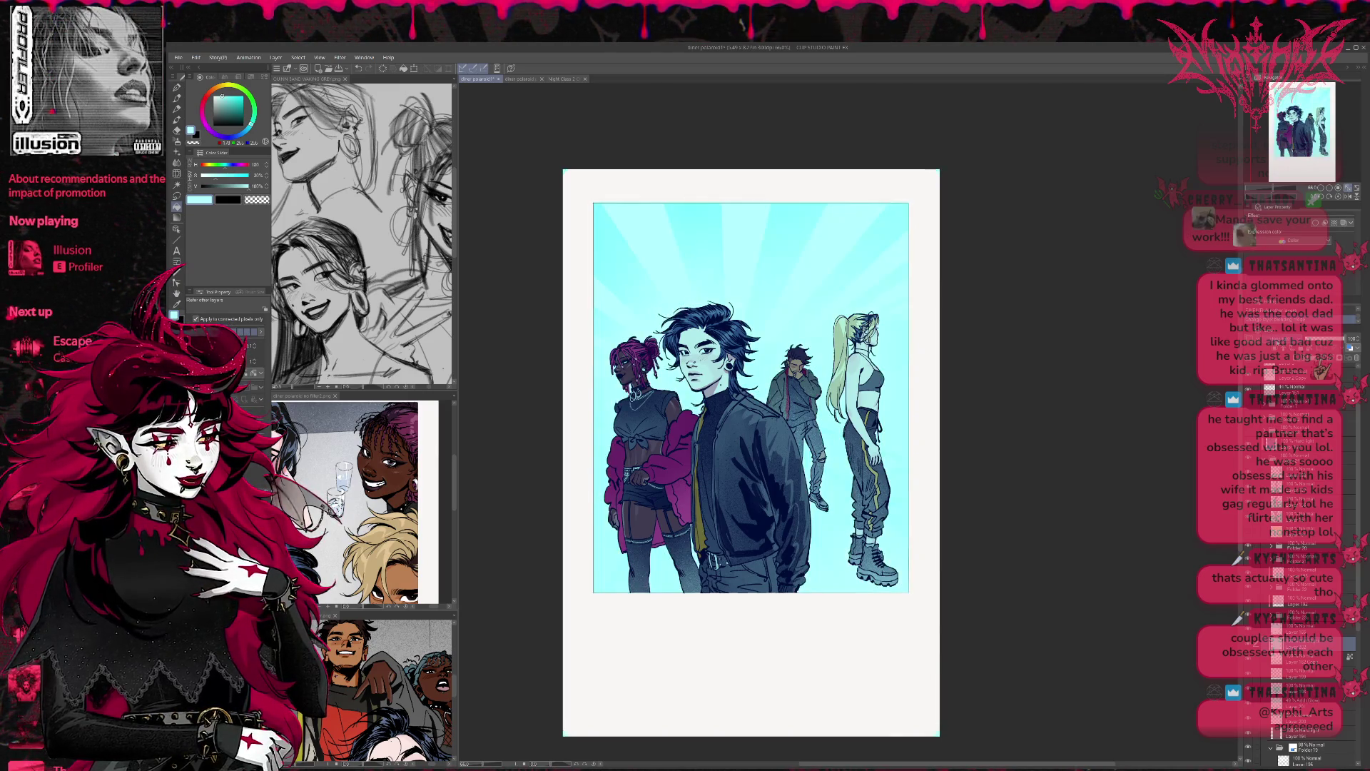
key("ctrl+z")
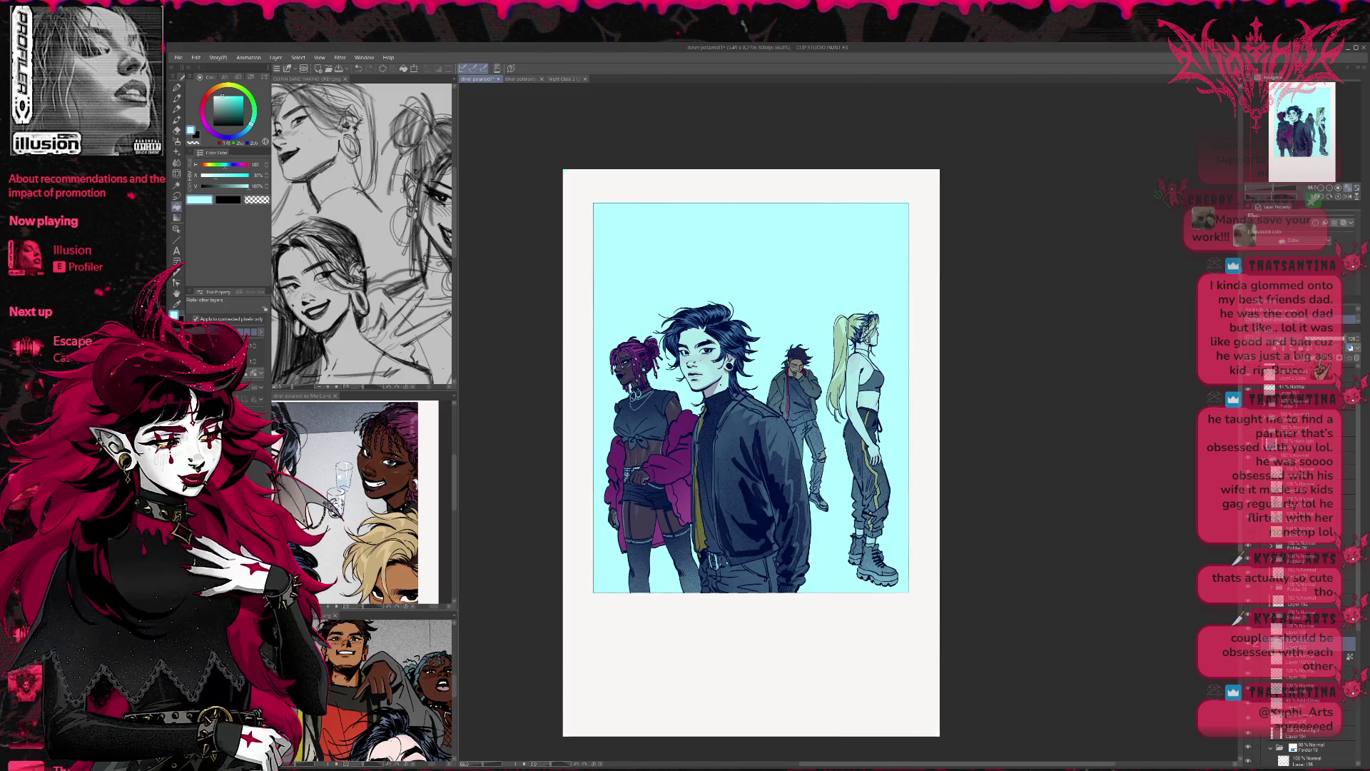
key("ctrl+y")
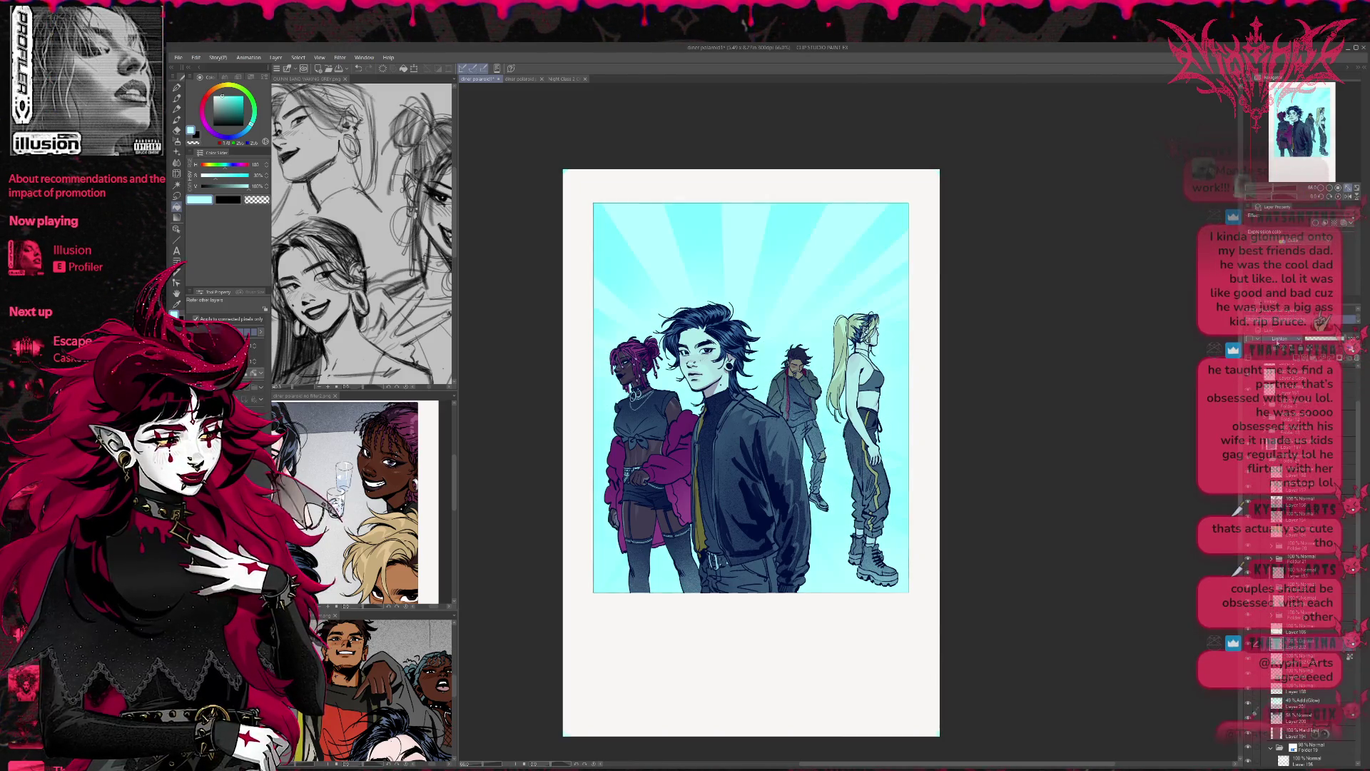
key("ctrl+y")
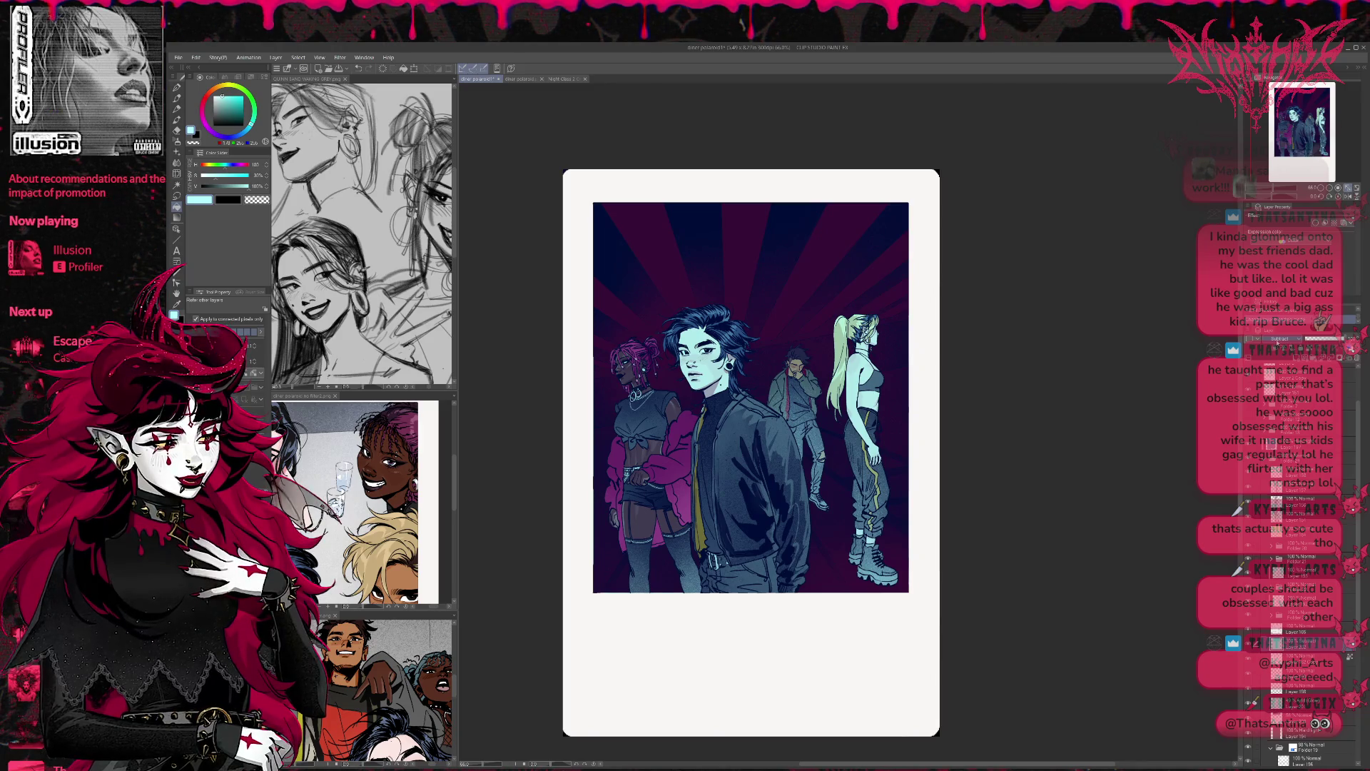
key("ctrl+z")
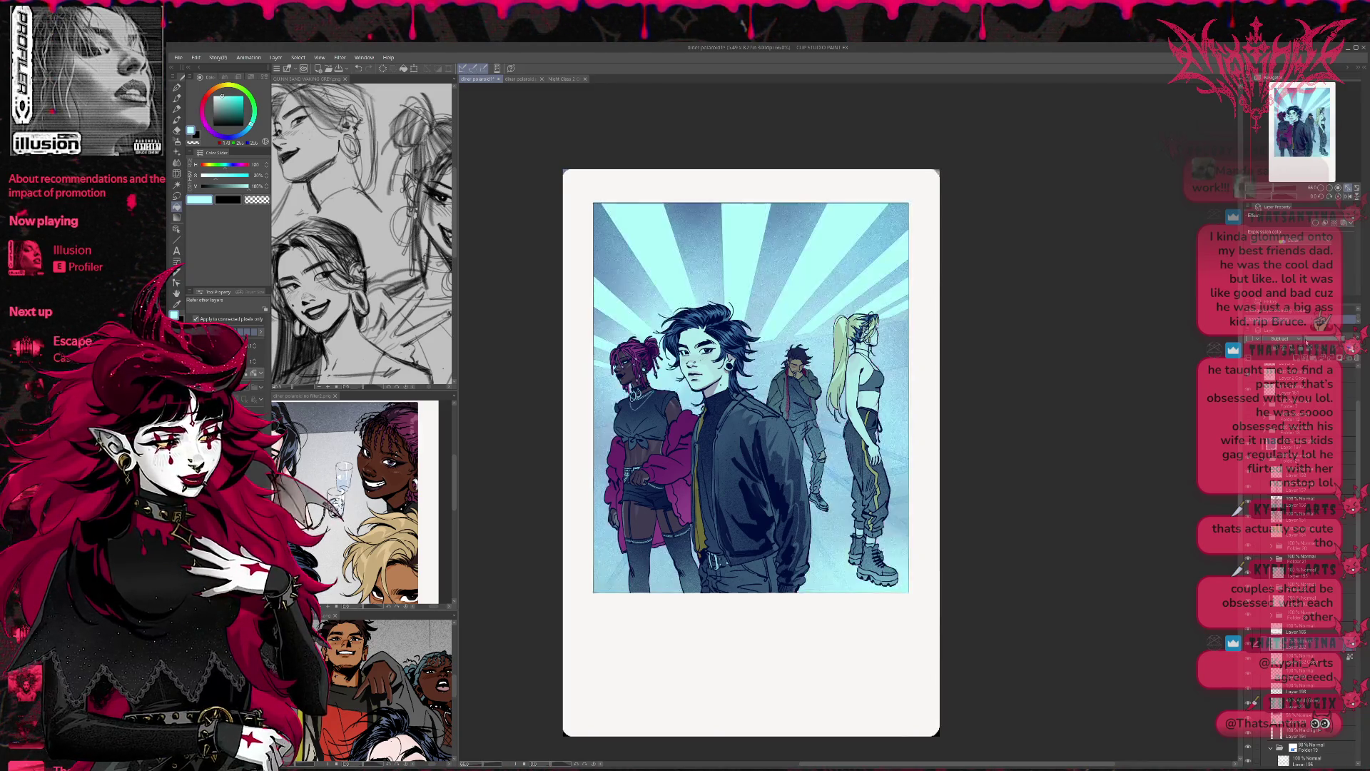
key("ctrl+y")
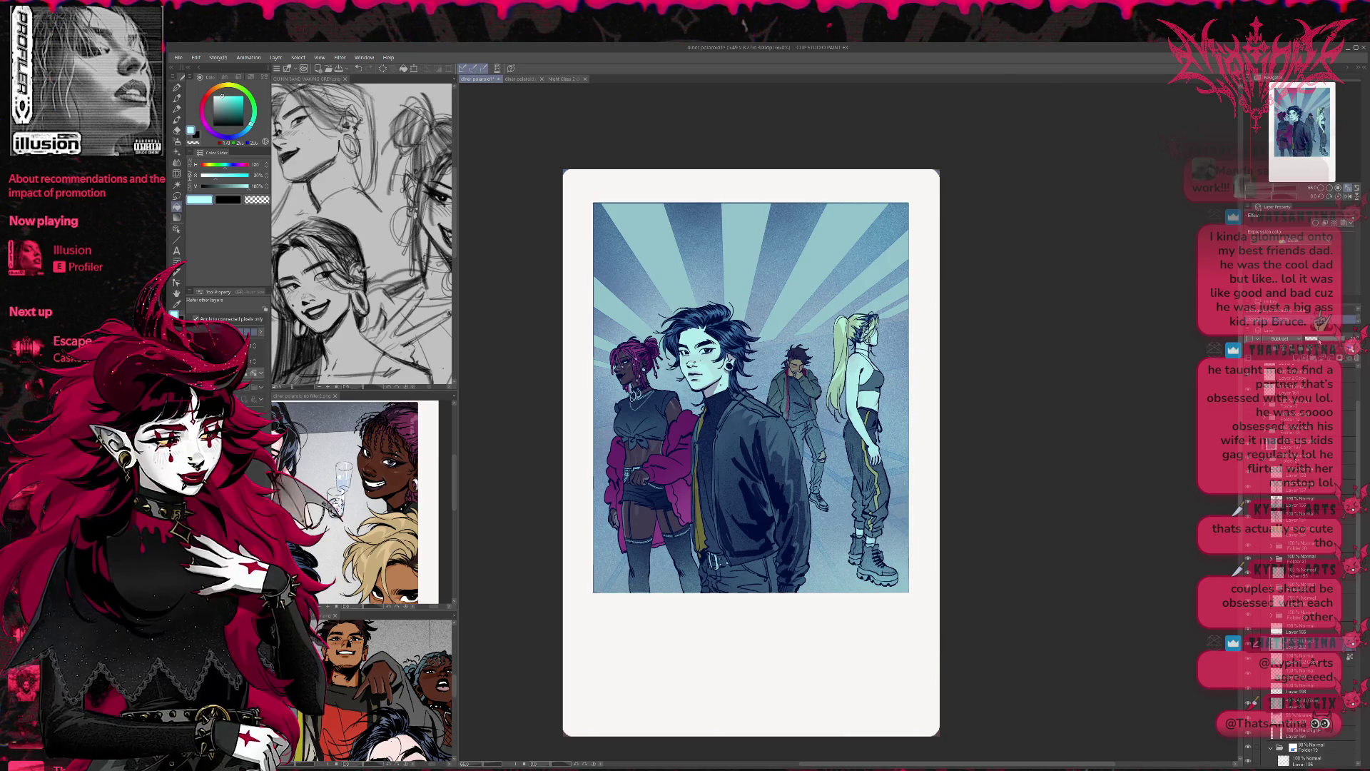
key("ctrl+z")
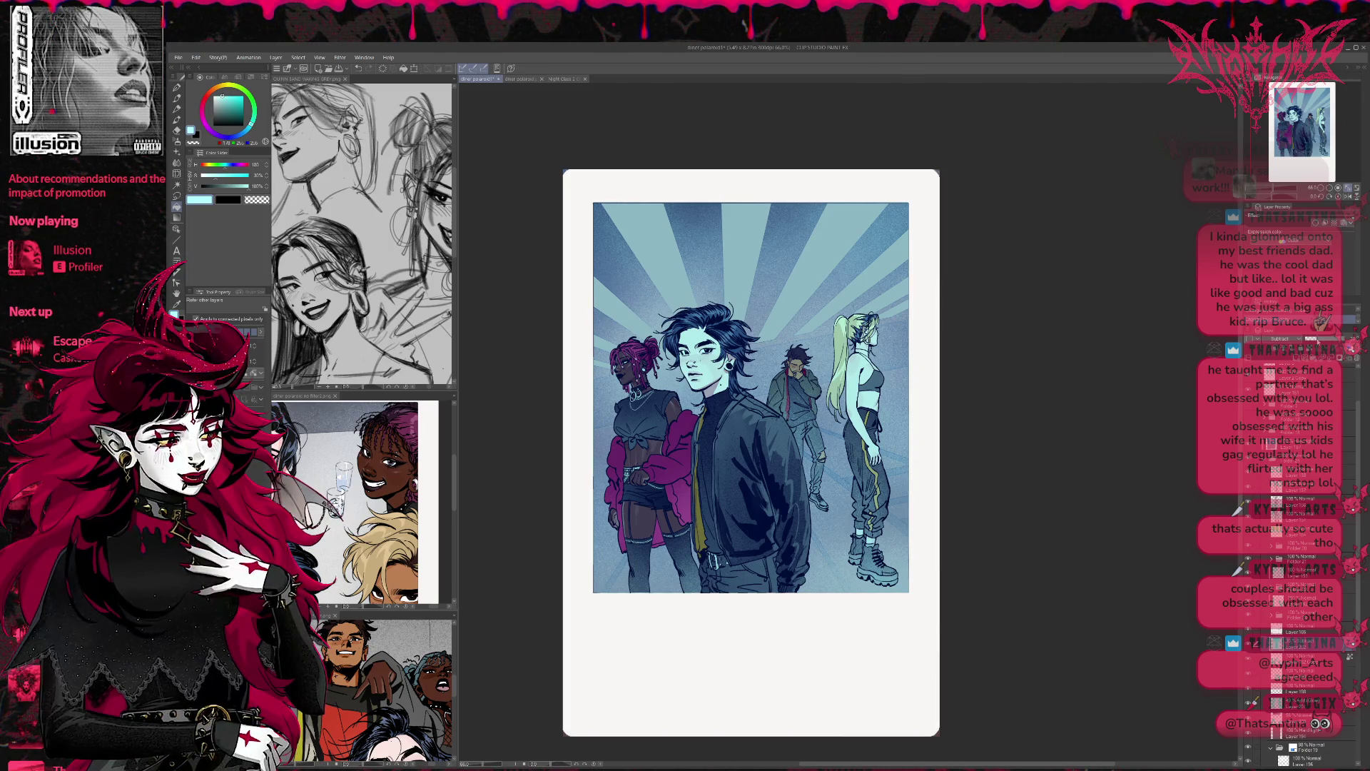
key("ctrl+y")
key("ctrl+y")
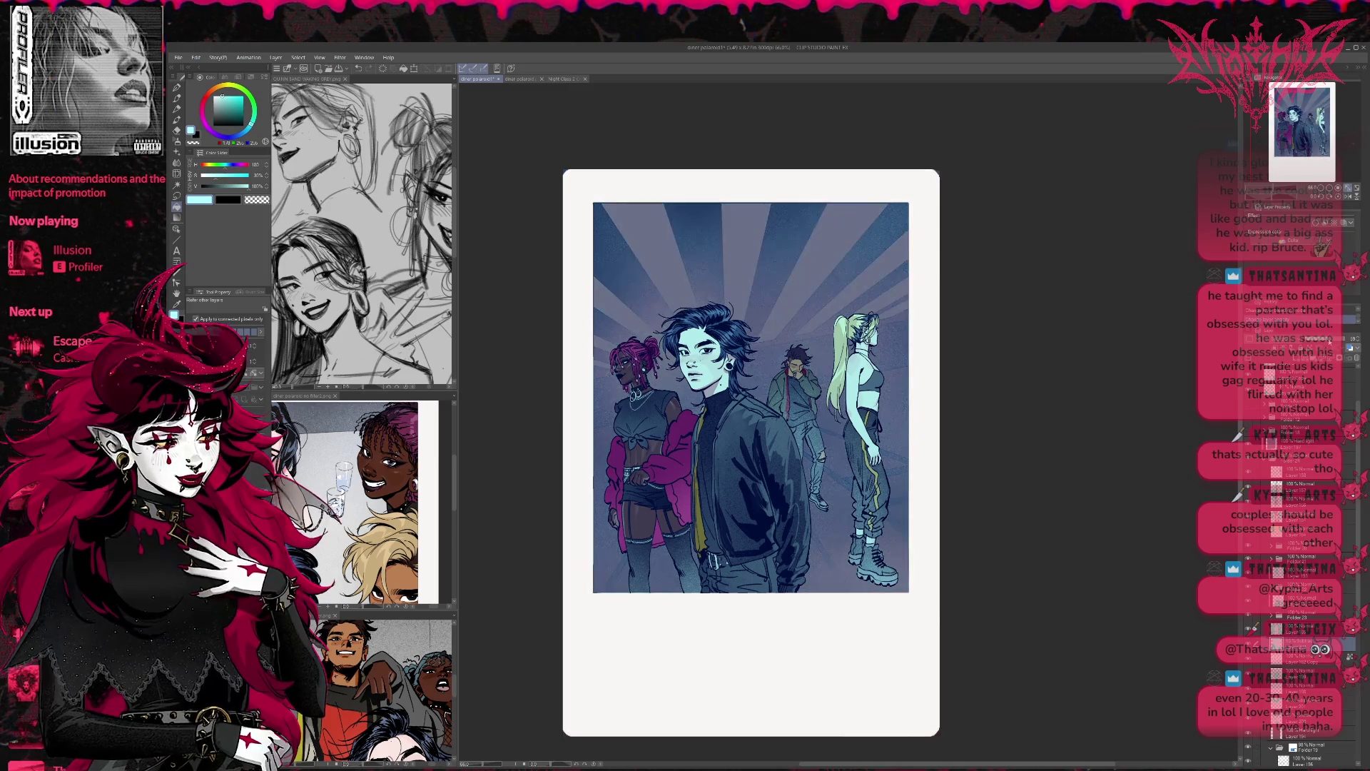
key("ctrl+y")
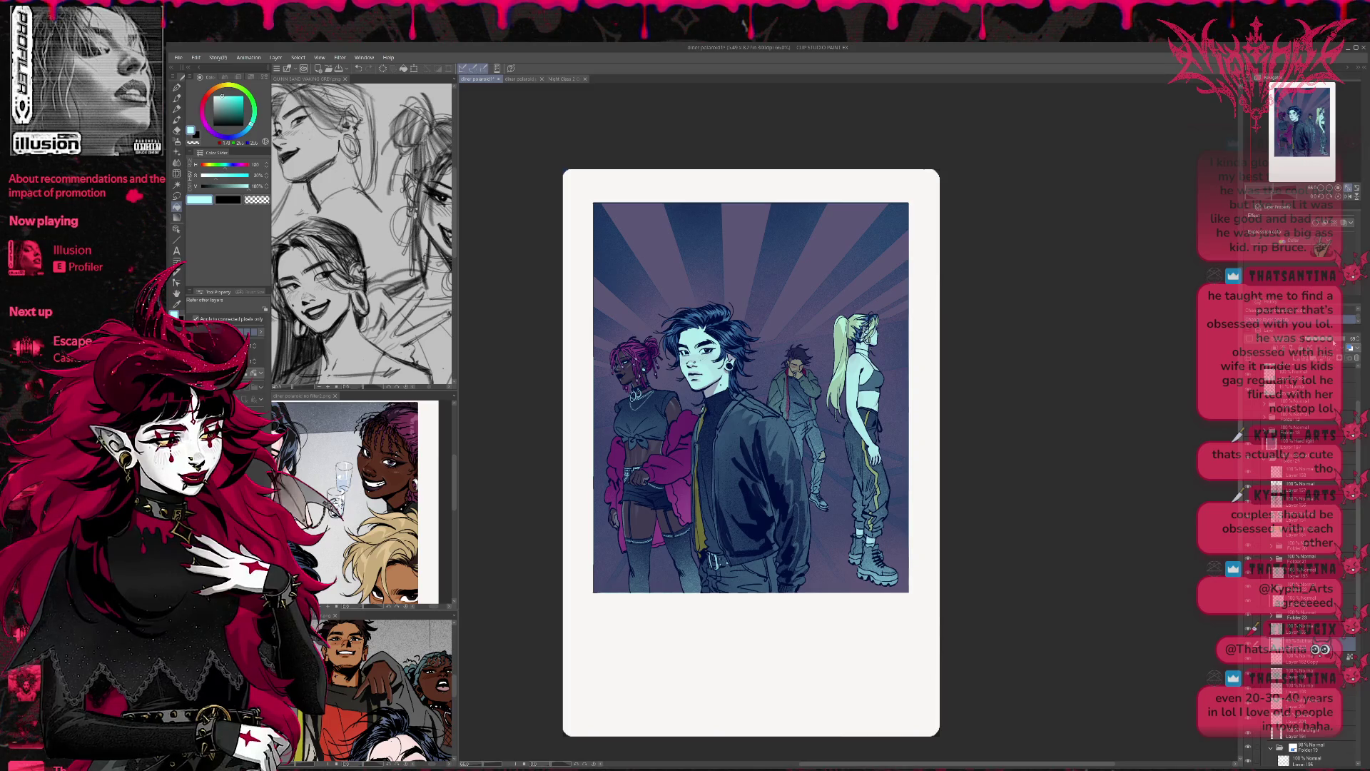
key("ctrl+z")
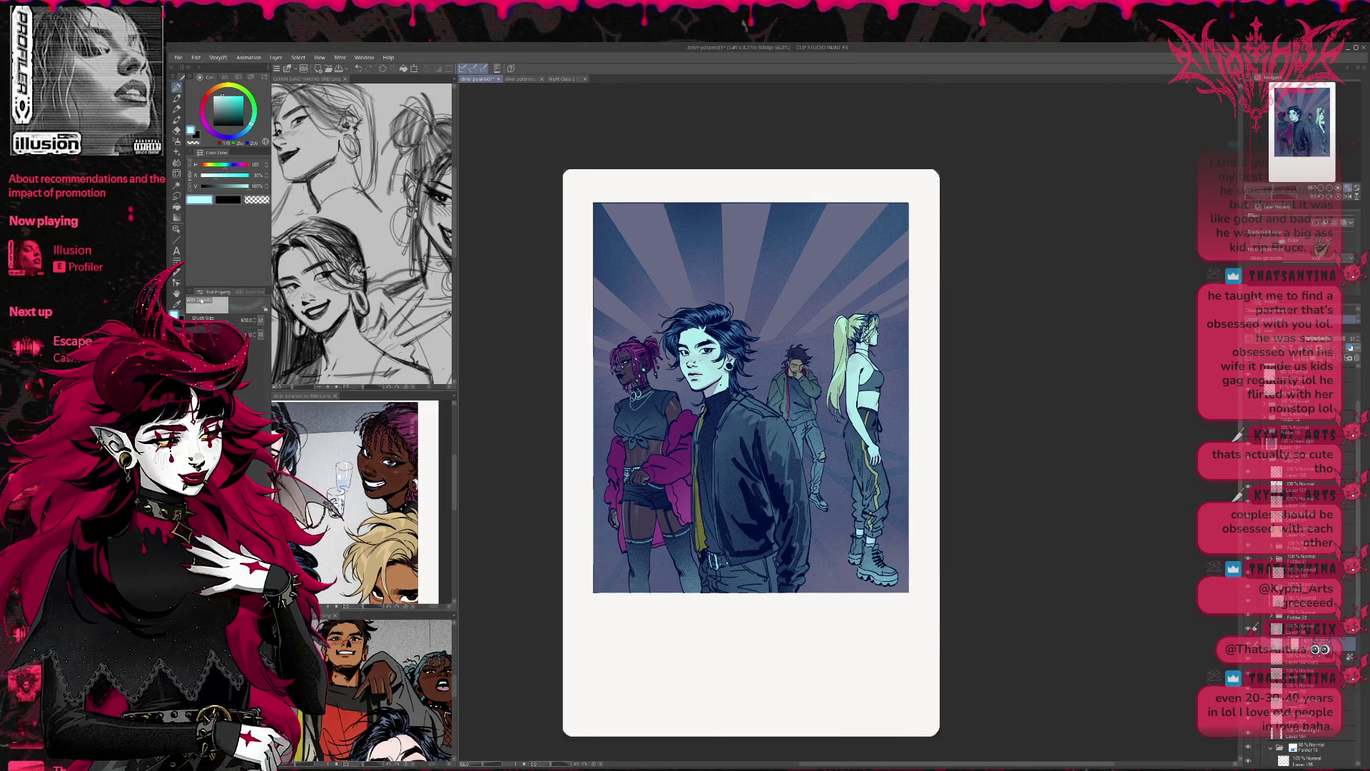
Step: Erase grainy speckles near the lower figures with transparent colour and retouch the top sky
key("c")
mouse_move(745, 182)
left_mouse_down()
mouse_move(842, 178)
mouse_move(928, 279)
left_mouse_up()
mouse_move(896, 485)
left_mouse_down()
mouse_move(832, 543)
mouse_move(892, 499)
mouse_move(889, 578)
left_mouse_up()
mouse_move(678, 578)
left_mouse_down()
mouse_move(607, 586)
mouse_move(610, 521)
left_mouse_up()
mouse_move(895, 470)
left_mouse_down()
mouse_move(839, 486)
mouse_move(839, 521)
mouse_move(885, 588)
mouse_move(820, 578)
mouse_move(892, 556)
left_mouse_up()
key("ctrl+z")
mouse_move(614, 214)
left_mouse_down()
mouse_move(642, 222)
mouse_move(620, 247)
mouse_move(628, 279)
mouse_move(721, 221)
left_mouse_up()
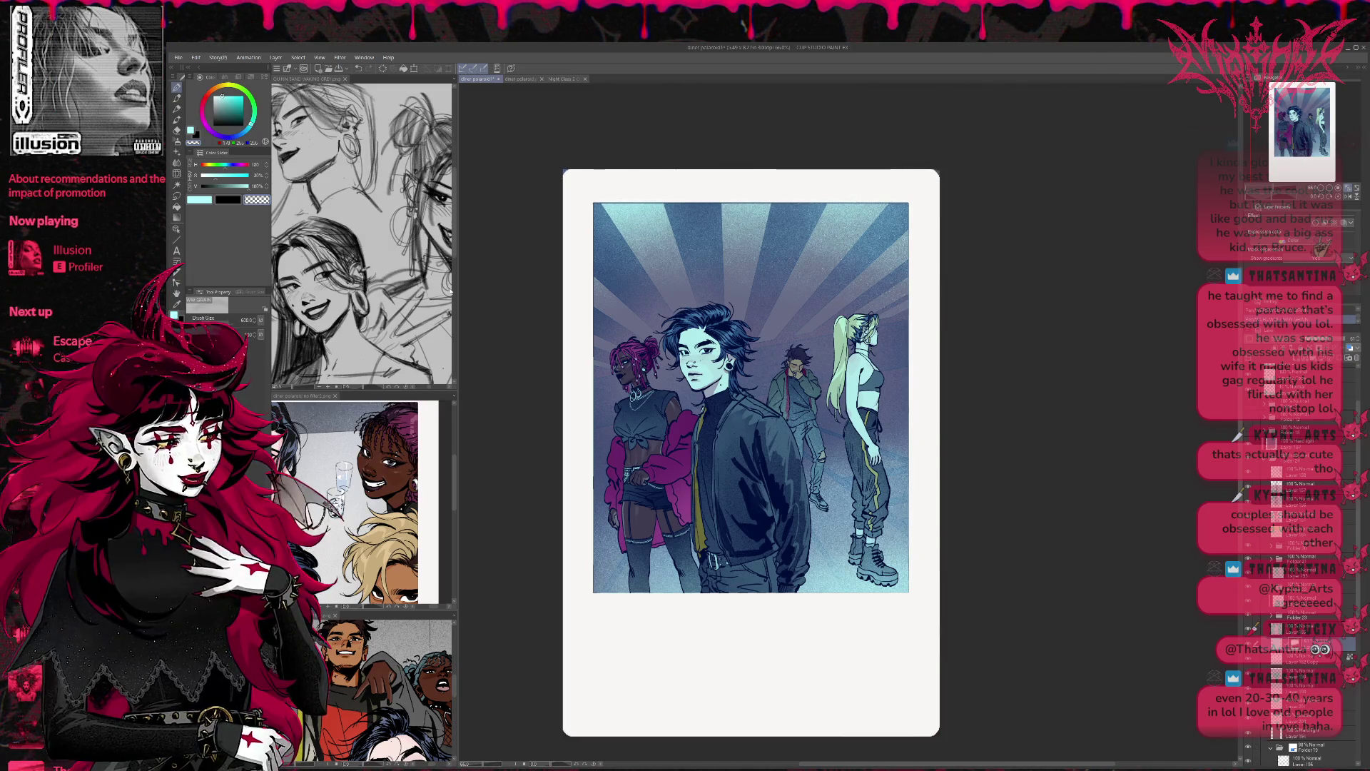
key("ctrl+z")
key("ctrl+z")
key("ctrl+z")
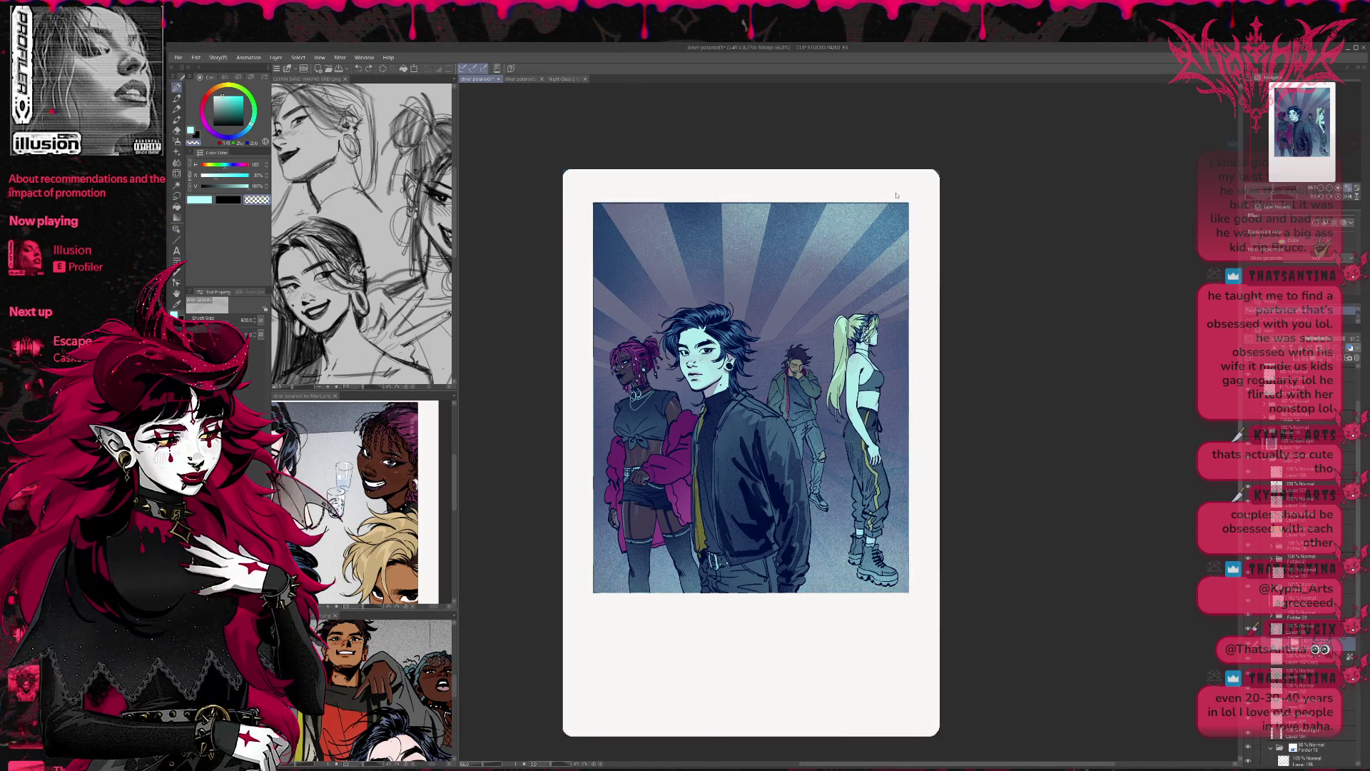
Step: Redo the light airbrush glow strokes across the sky top and lower floor corners
key("ctrl+z")
key("ctrl+z")
key("ctrl+y")
key("ctrl+y")
key("ctrl+y")
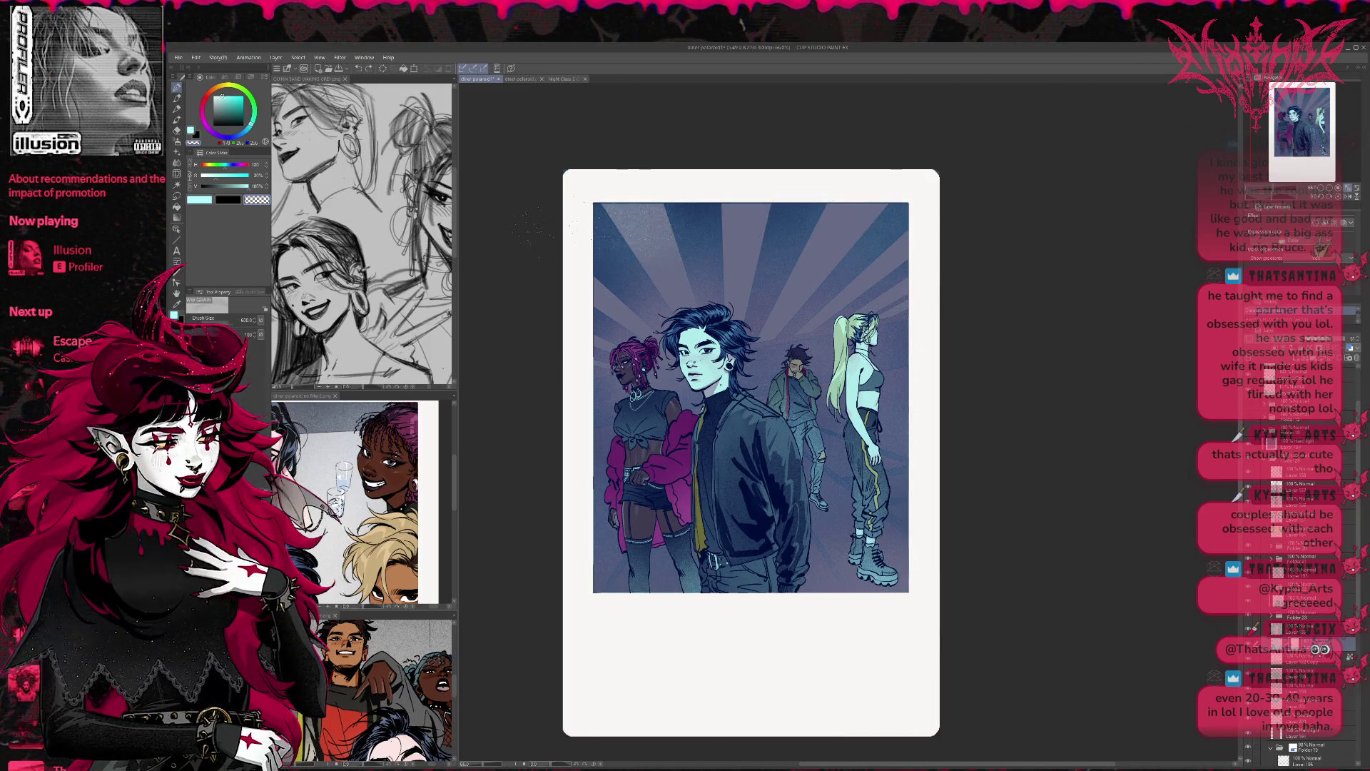
key("ctrl+y")
key("ctrl+y")
key("ctrl+y")
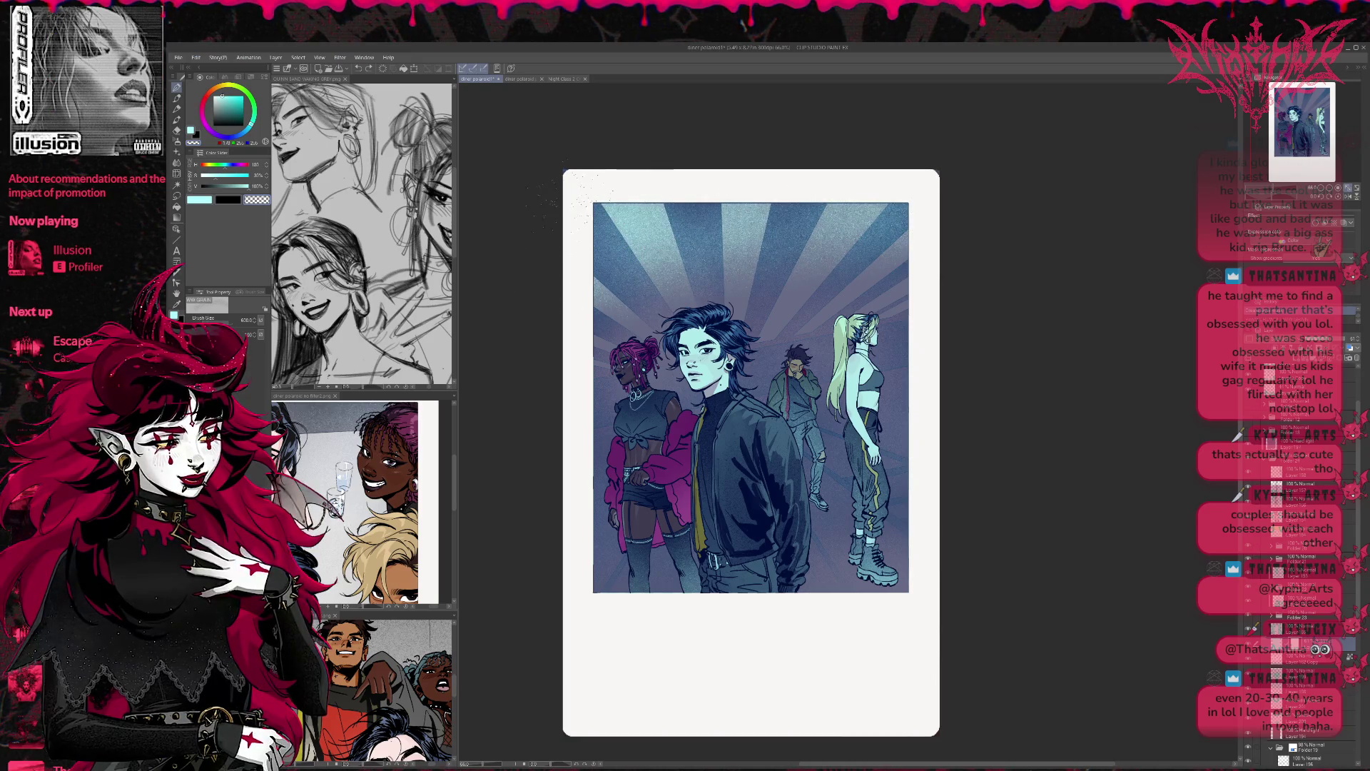
key("ctrl+y")
key("ctrl+y")
key("ctrl+y")
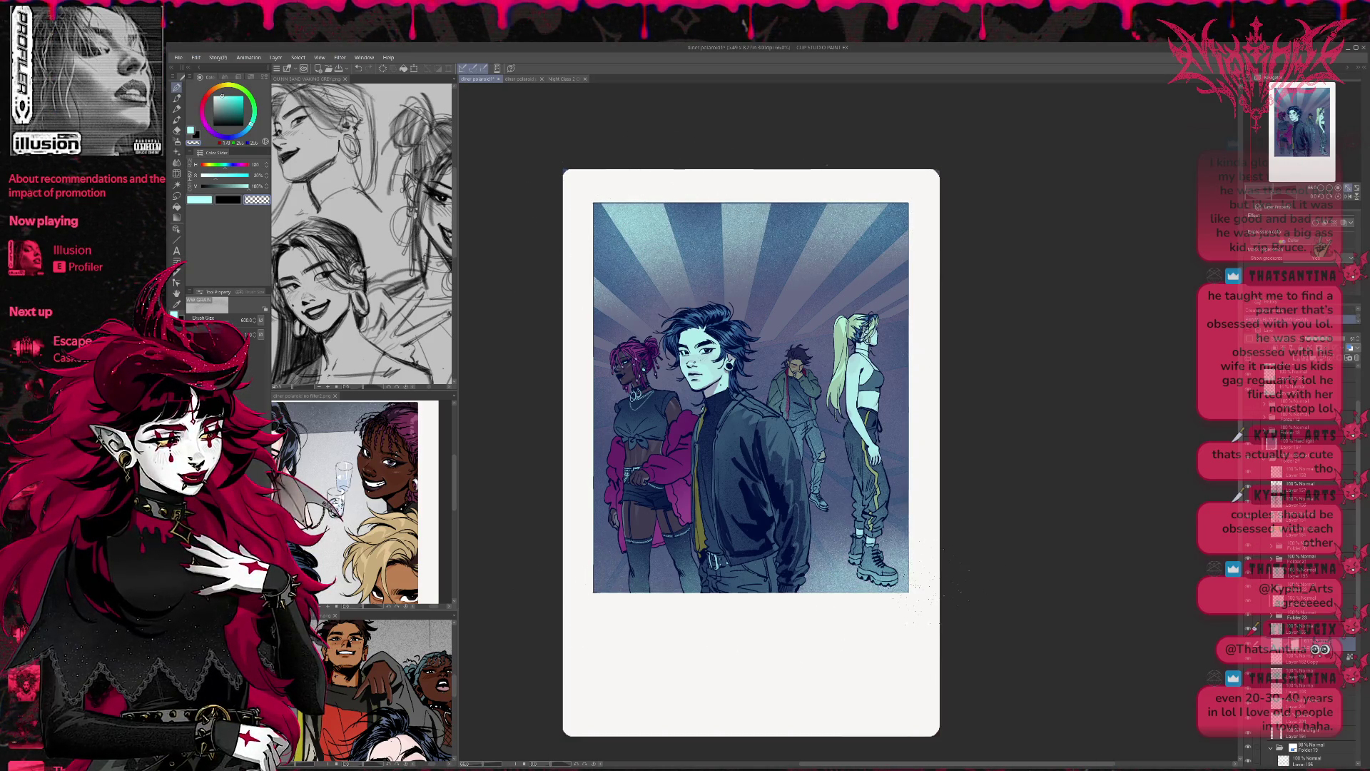
key("ctrl+y")
key("ctrl+y")
key("ctrl+y")
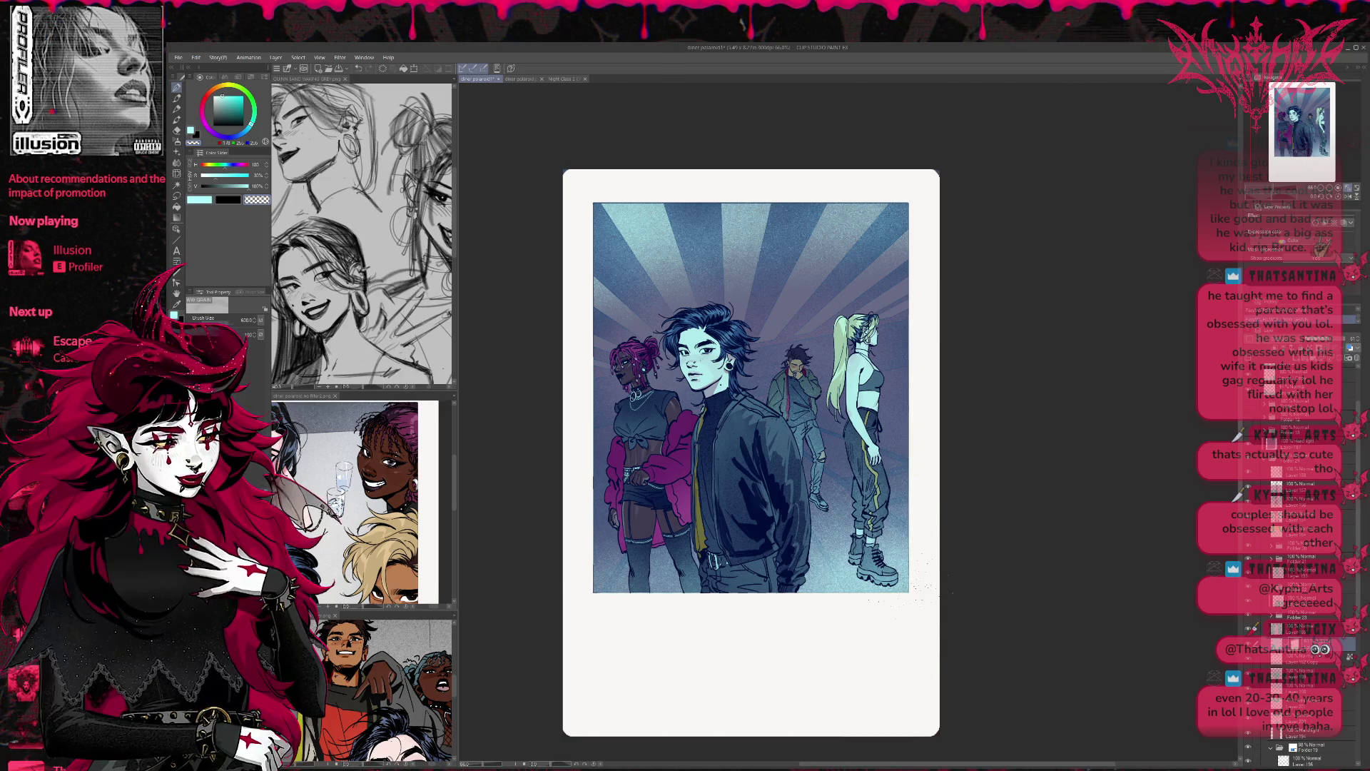
key("ctrl+y")
key("ctrl+y")
key("ctrl+y")
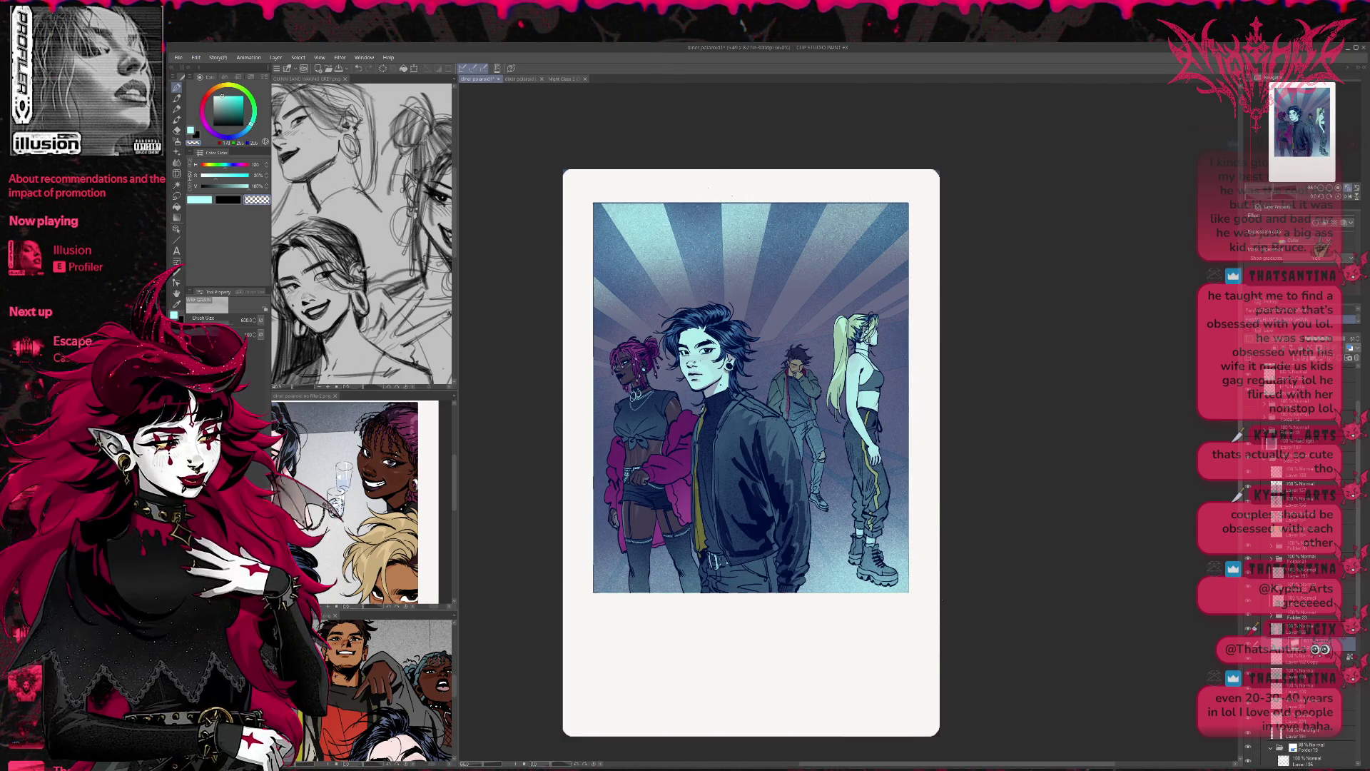
key("ctrl+y")
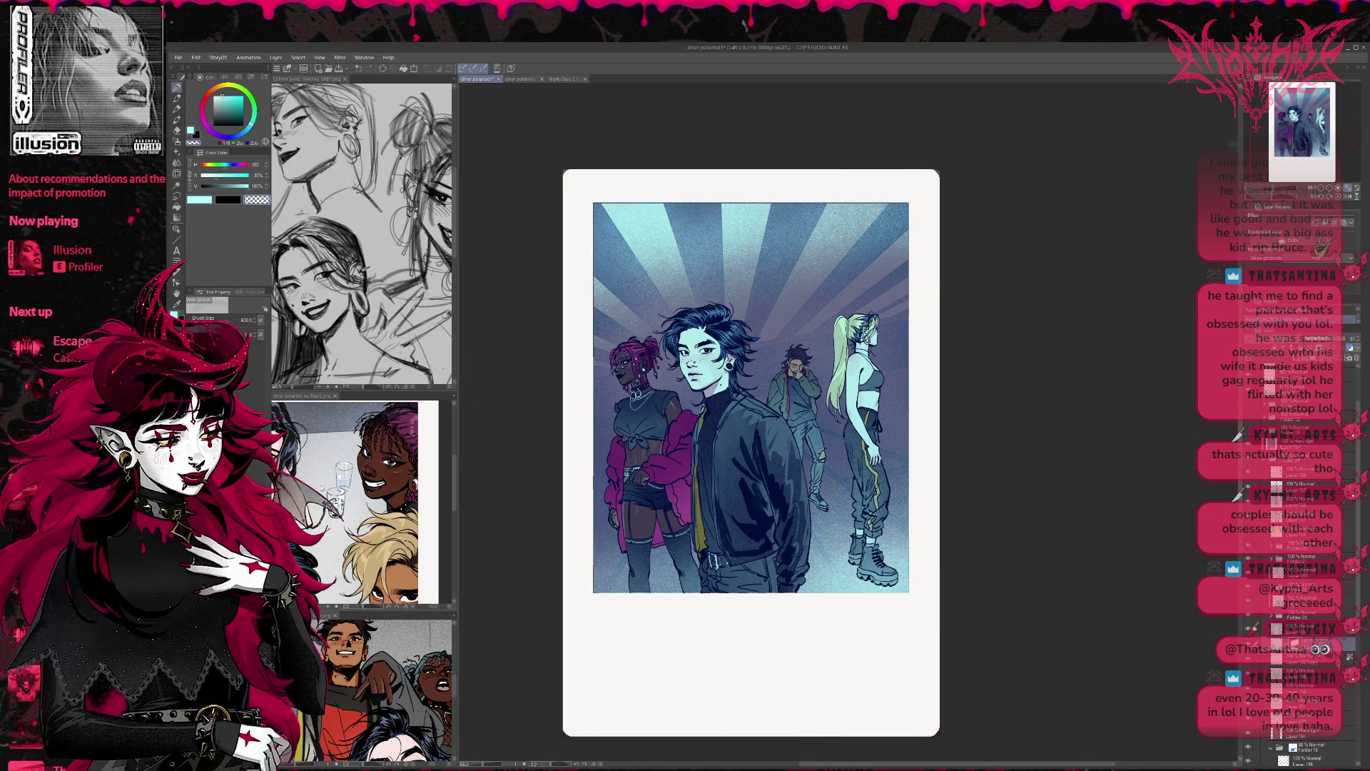
key("ctrl+y")
key("ctrl+z")
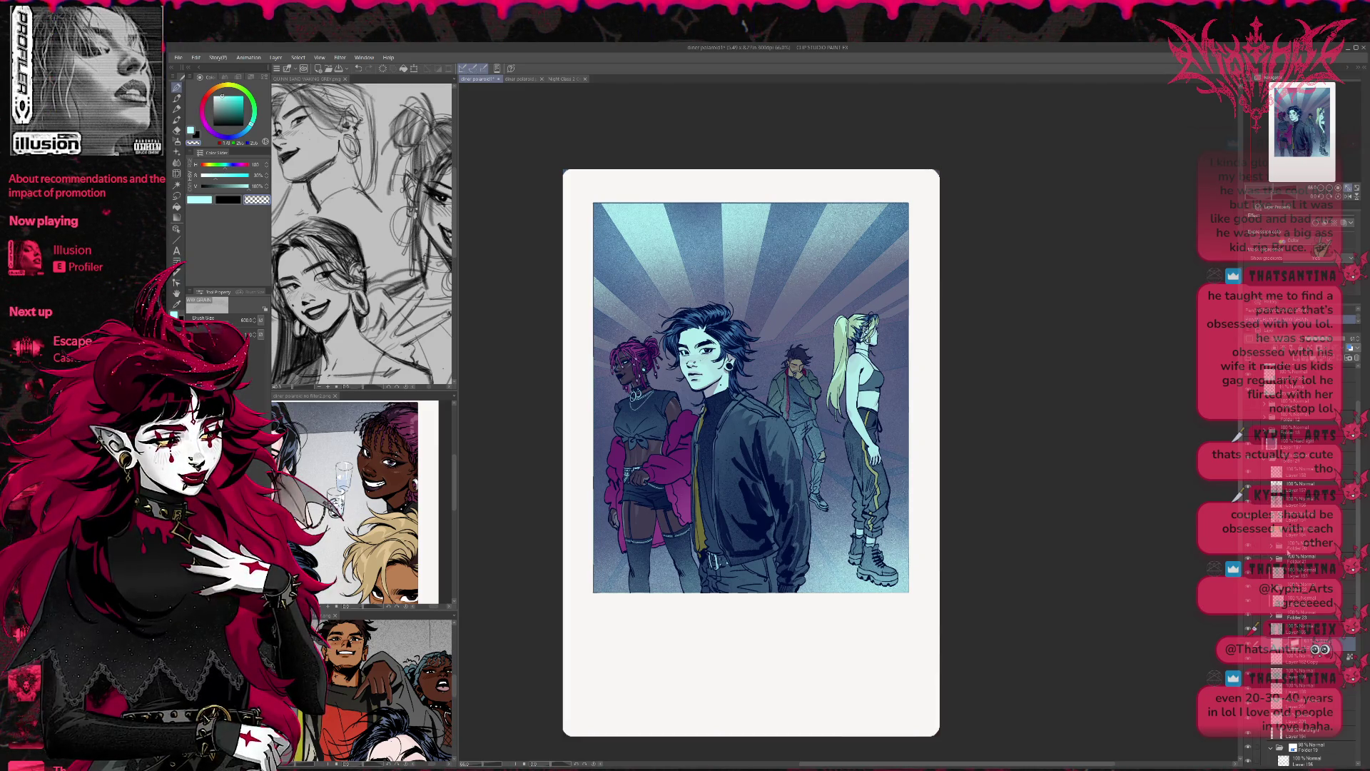
Step: Group the character layers into a folder with Ctrl+G and add a new layer above it
left_click(1248, 547)
left_click(1249, 561)
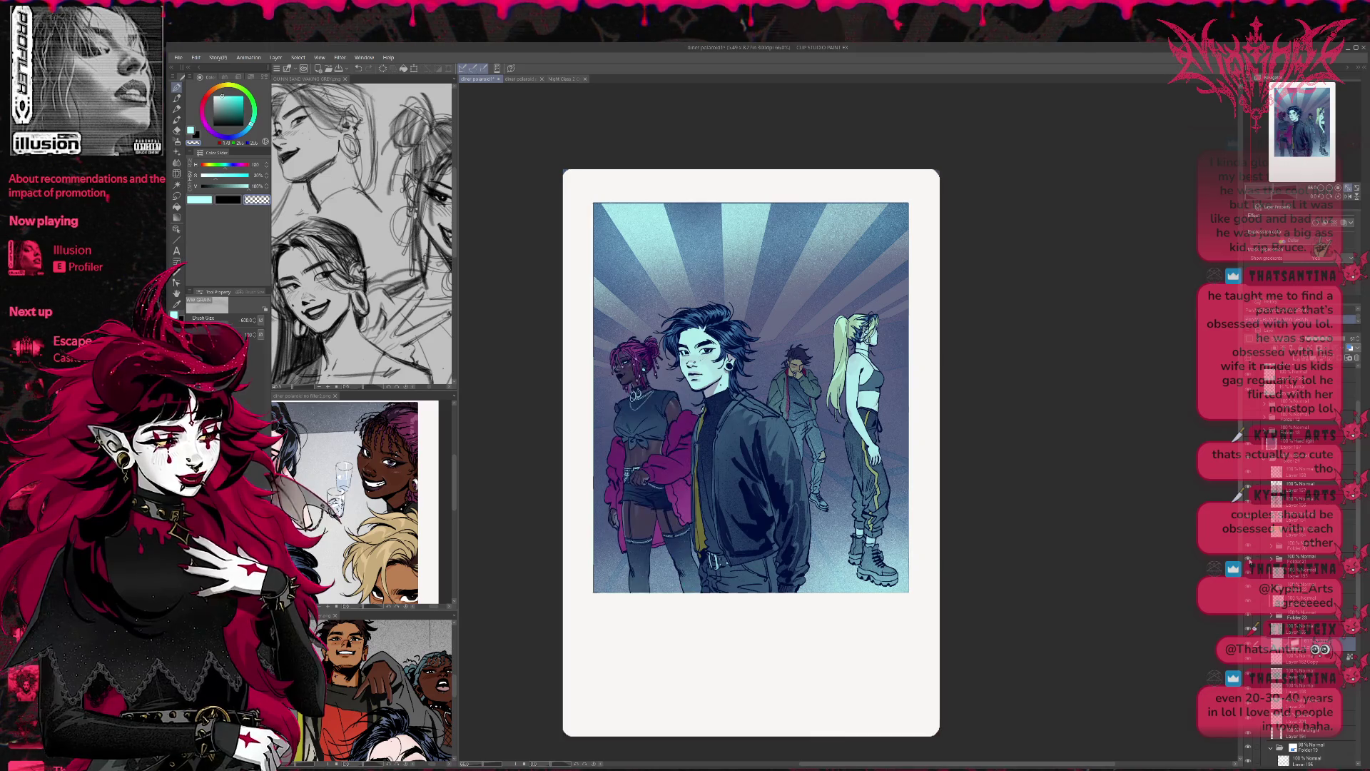
left_click(1284, 629)
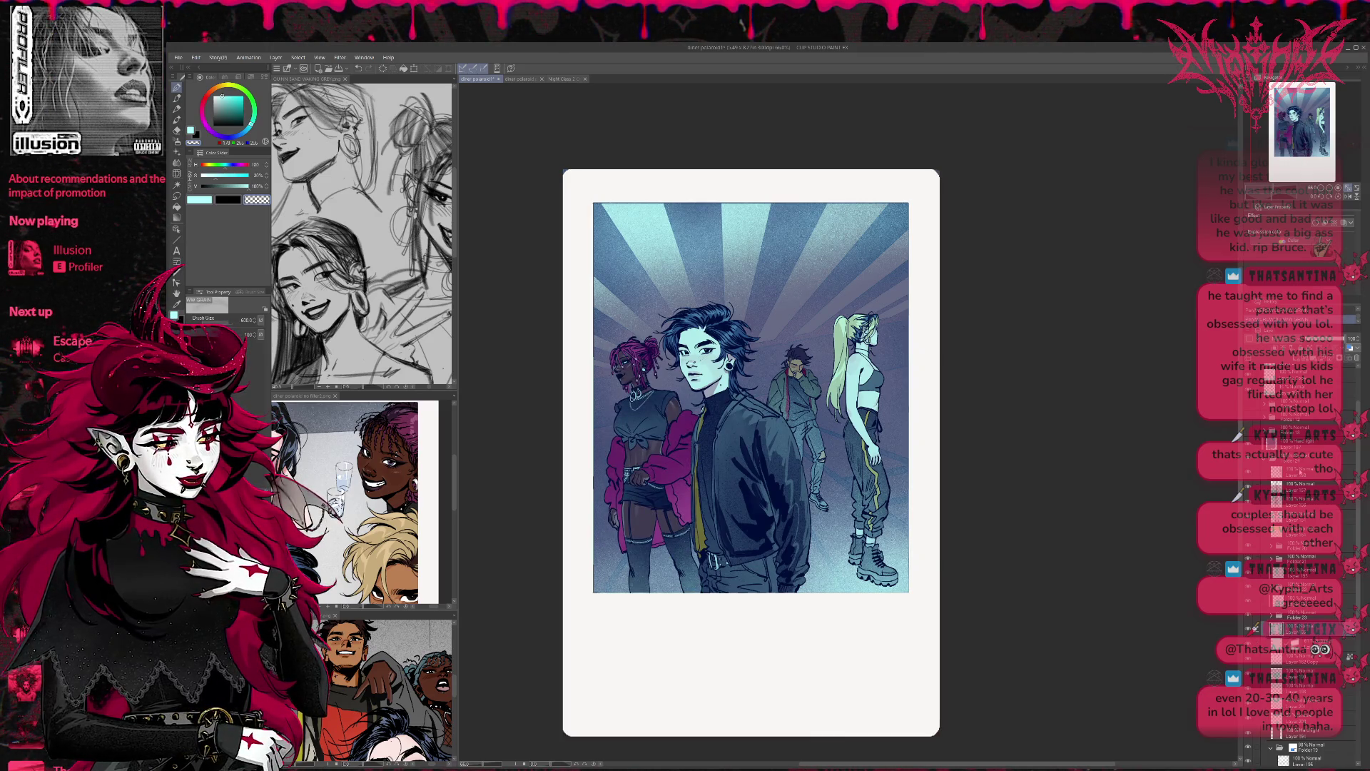
left_click(1301, 471, "shift")
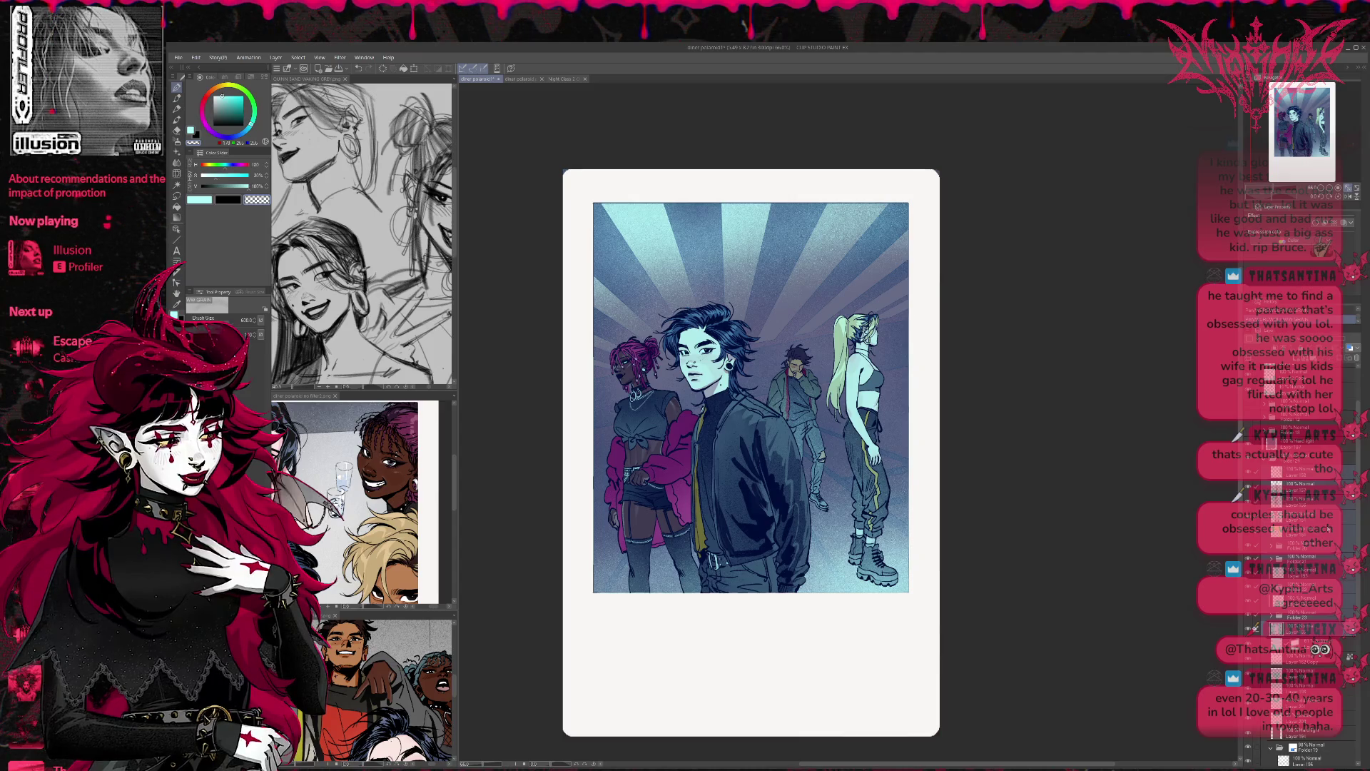
key("ctrl+g")
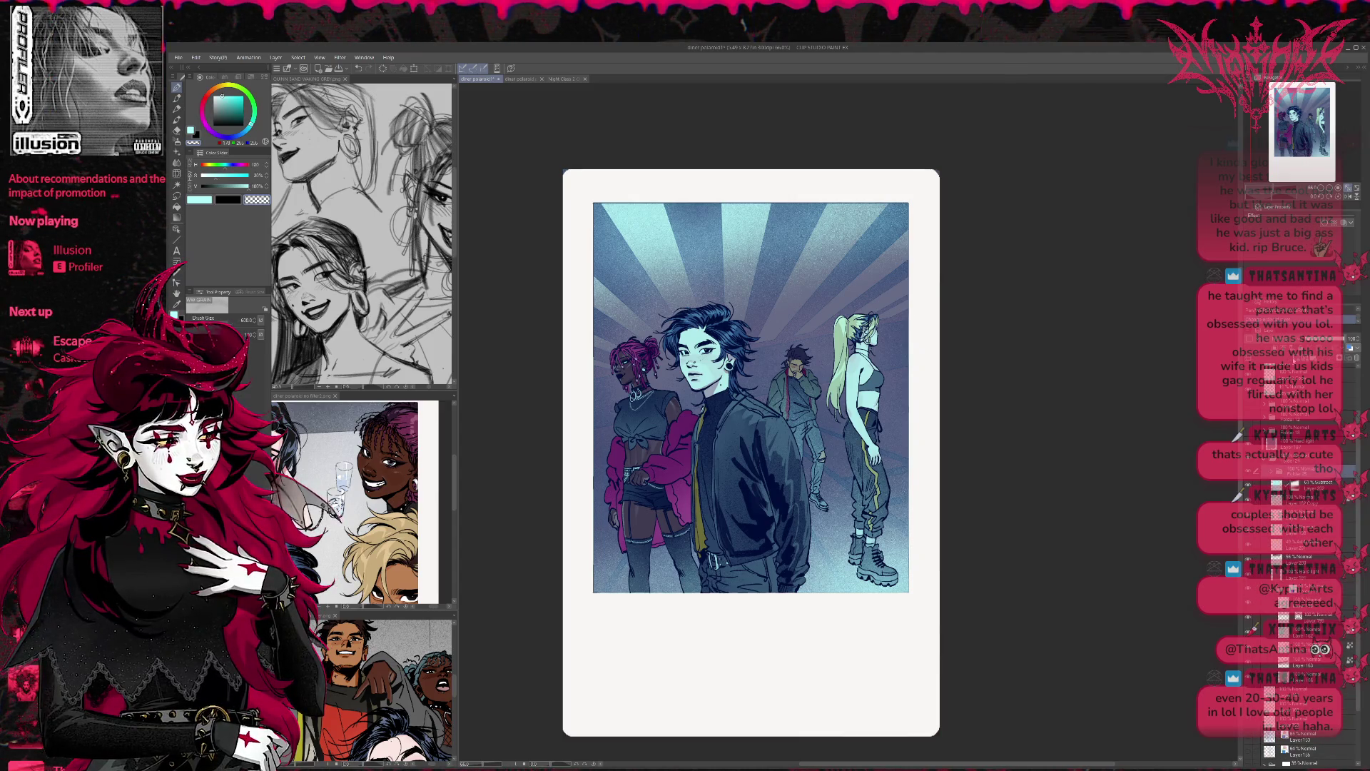
key("ctrl+shift+n")
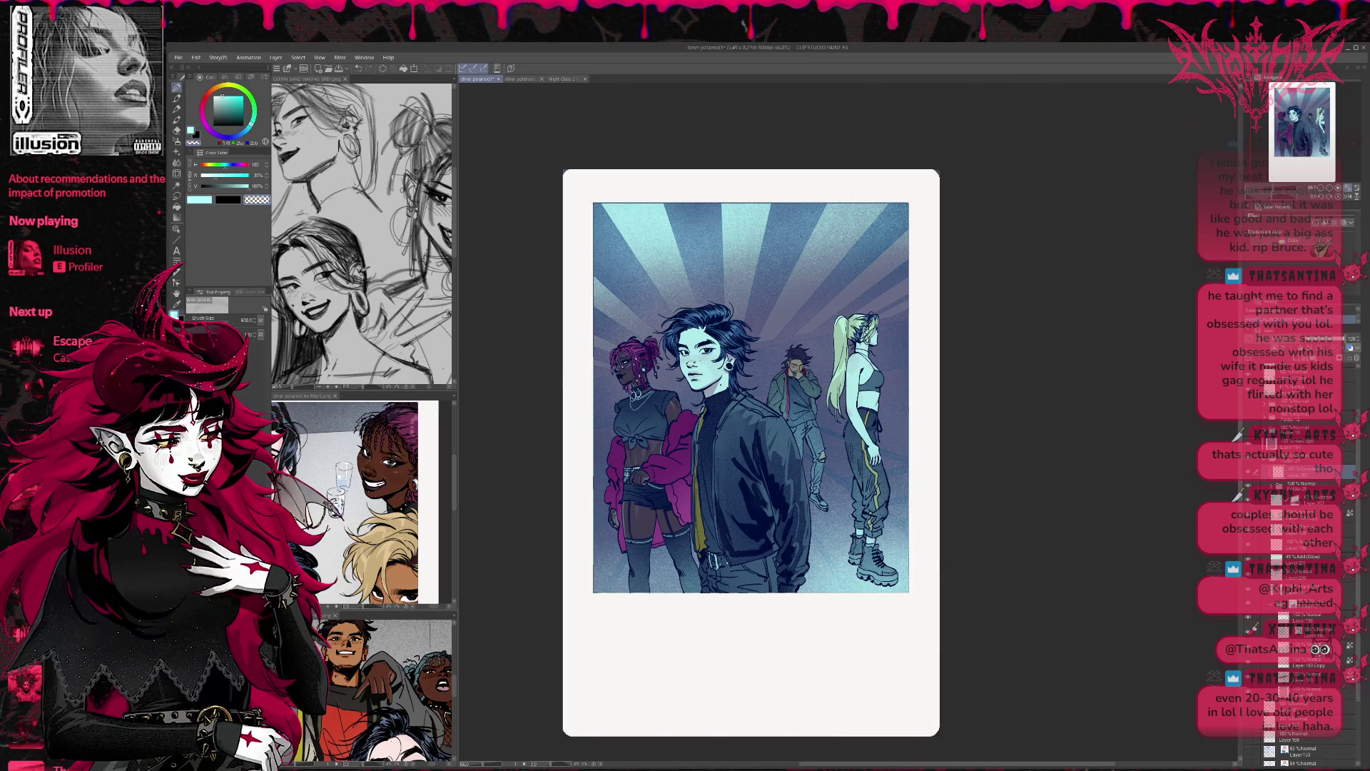
mouse_move(621, 356)
left_mouse_down()
mouse_move(707, 371)
mouse_move(742, 342)
mouse_move(849, 356)
mouse_move(871, 421)
left_mouse_up()
left_click_drag(877, 314, 853, 342)
mouse_move(750, 314)
left_mouse_down()
mouse_move(706, 357)
mouse_move(642, 329)
mouse_move(627, 486)
mouse_move(857, 356)
mouse_move(863, 442)
left_mouse_up()
left_click_drag(792, 356, 871, 421)
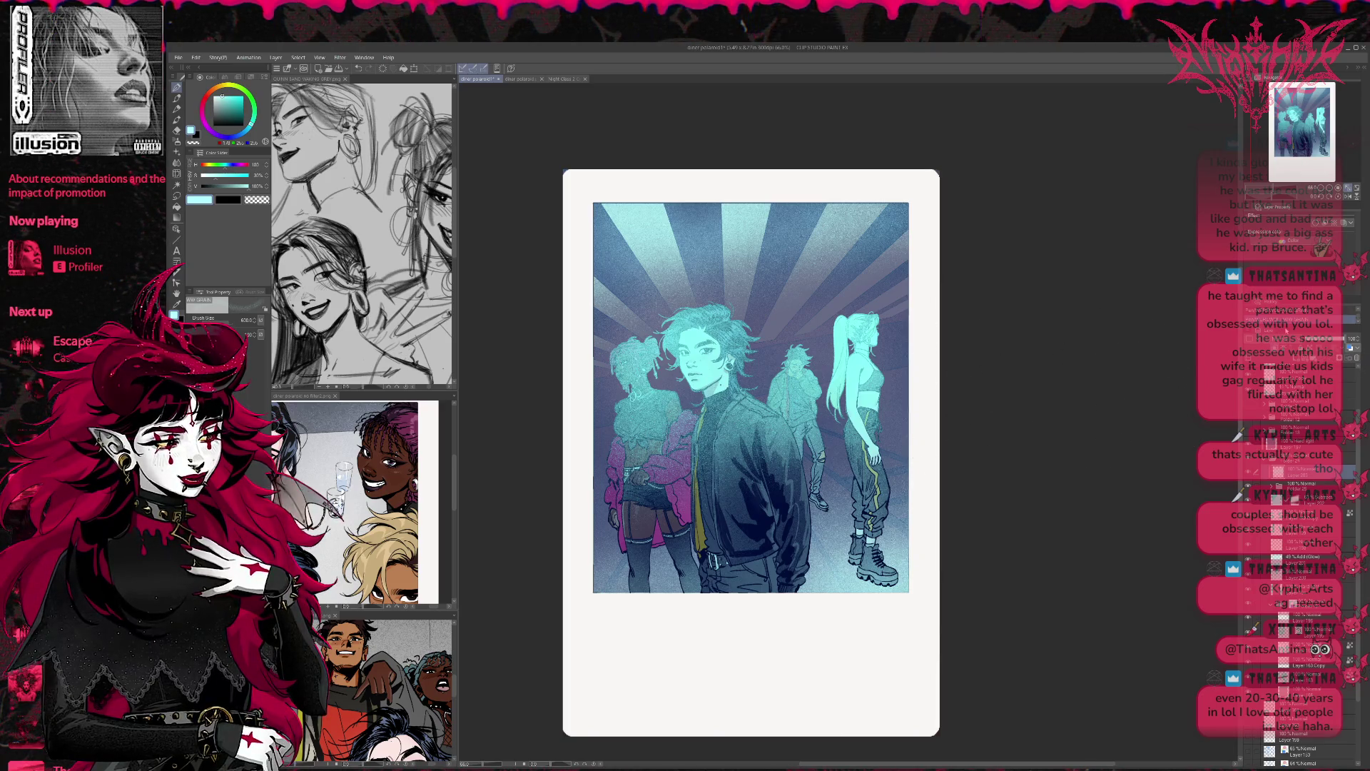
key("ctrl+z")
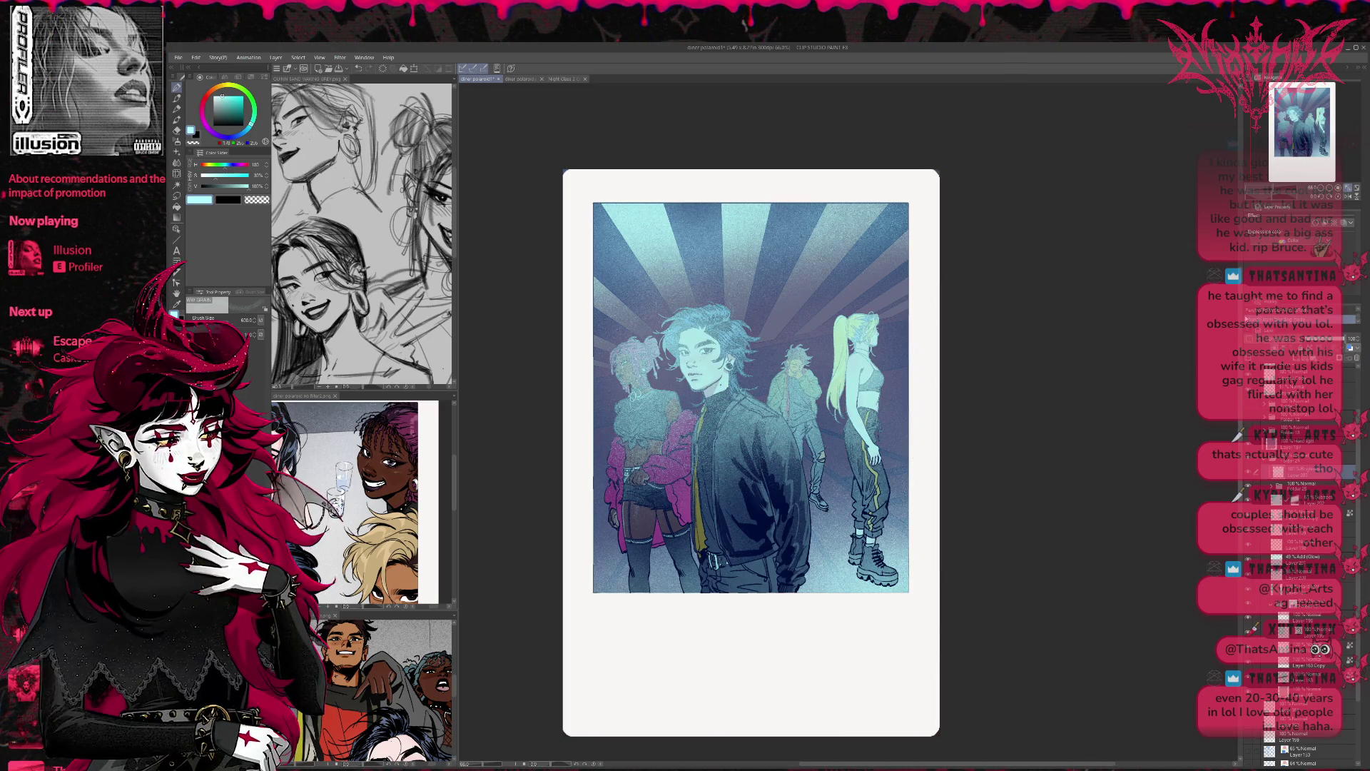
key("ctrl+z")
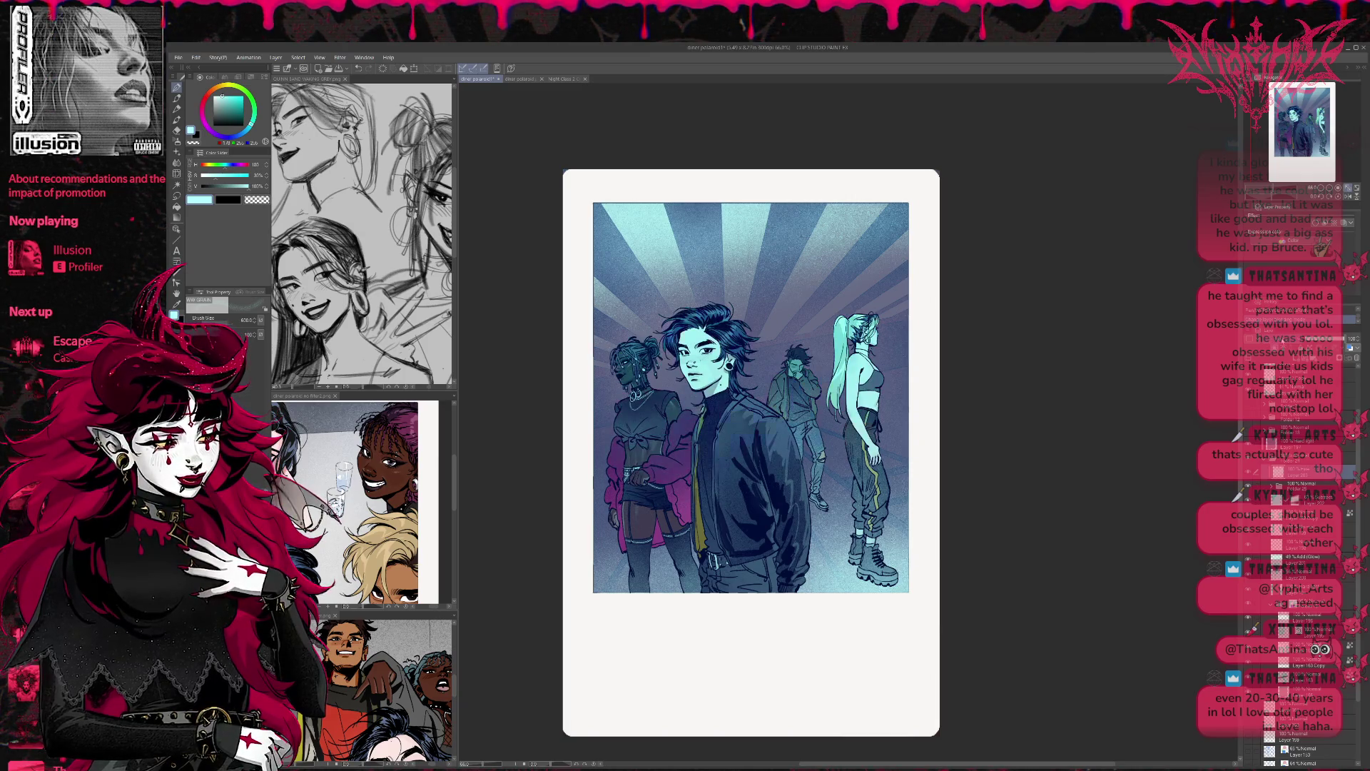
key("ctrl+y")
key("ctrl+z")
key("ctrl+y")
key("ctrl+y")
key("ctrl+y")
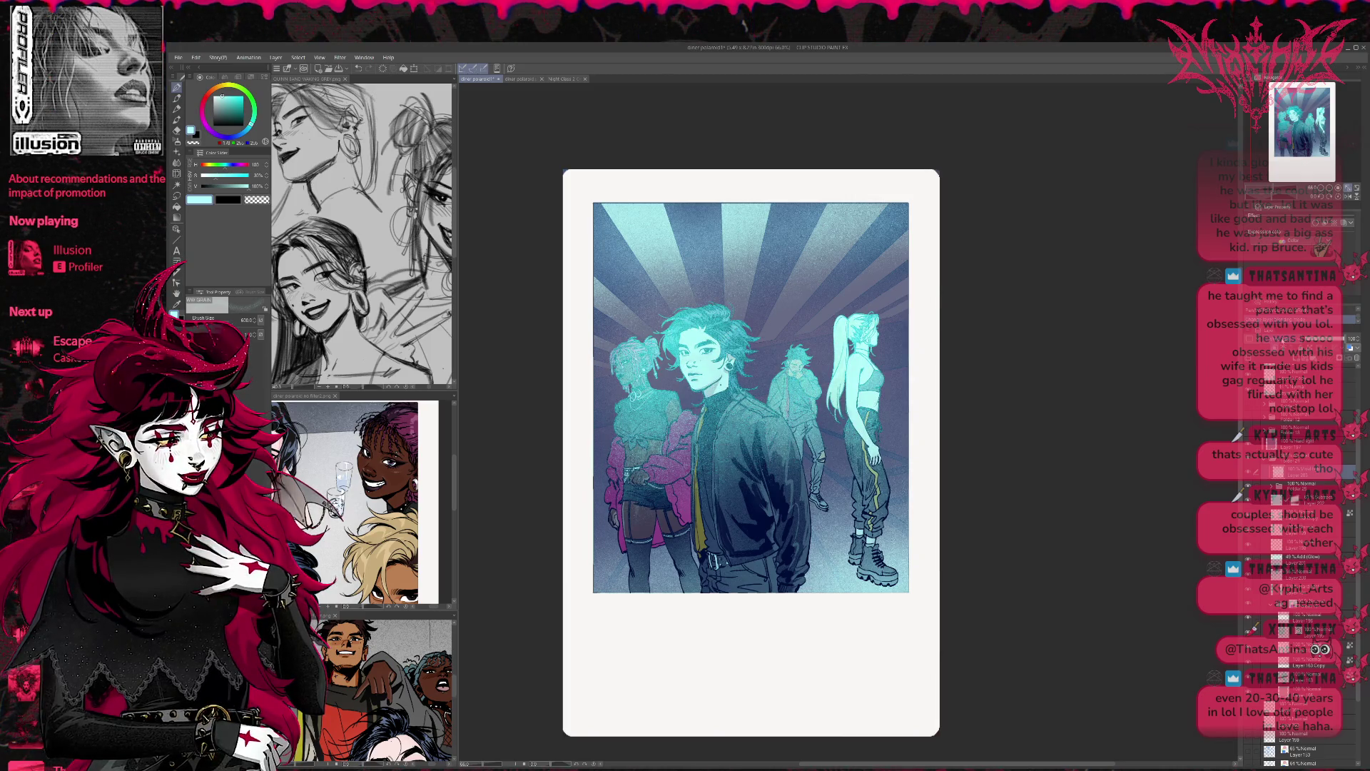
key("ctrl+z")
key("ctrl+y")
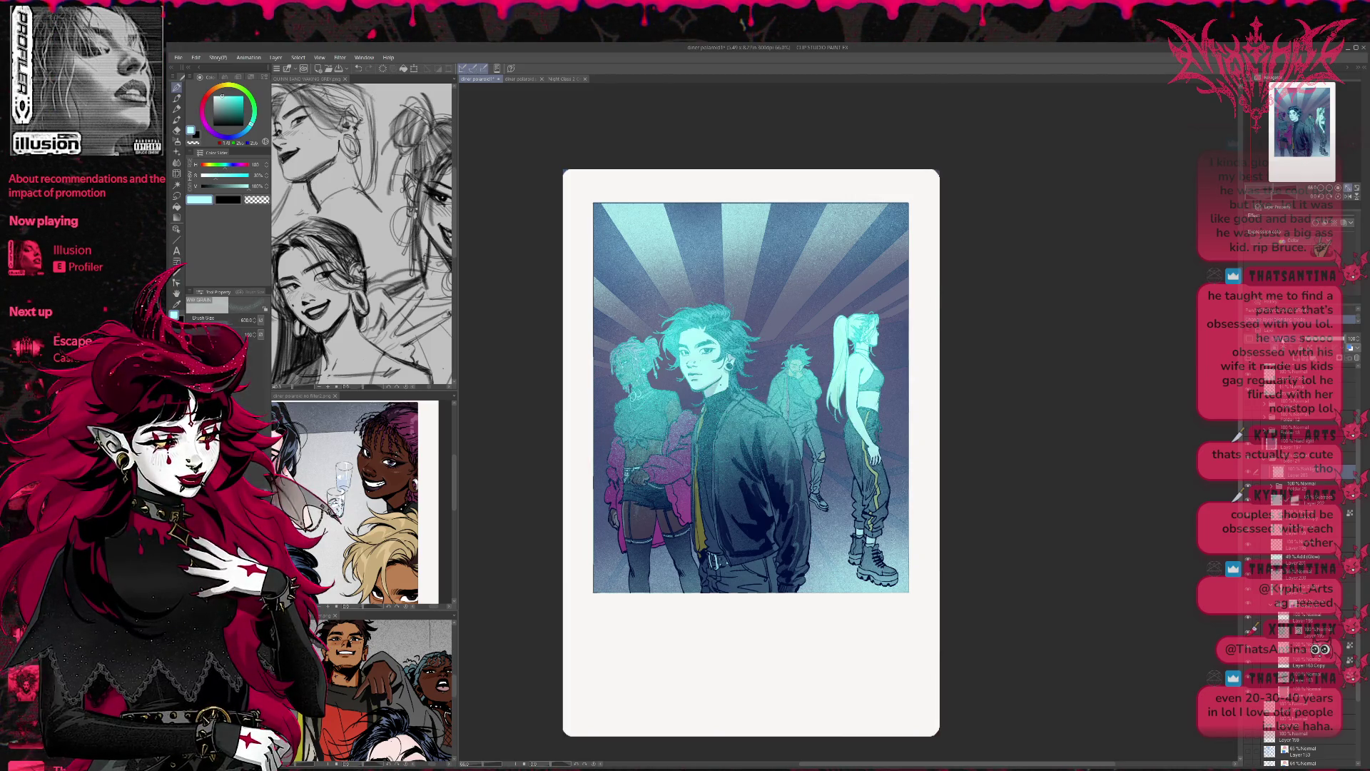
key("ctrl+z")
key("ctrl+y")
key("ctrl+y")
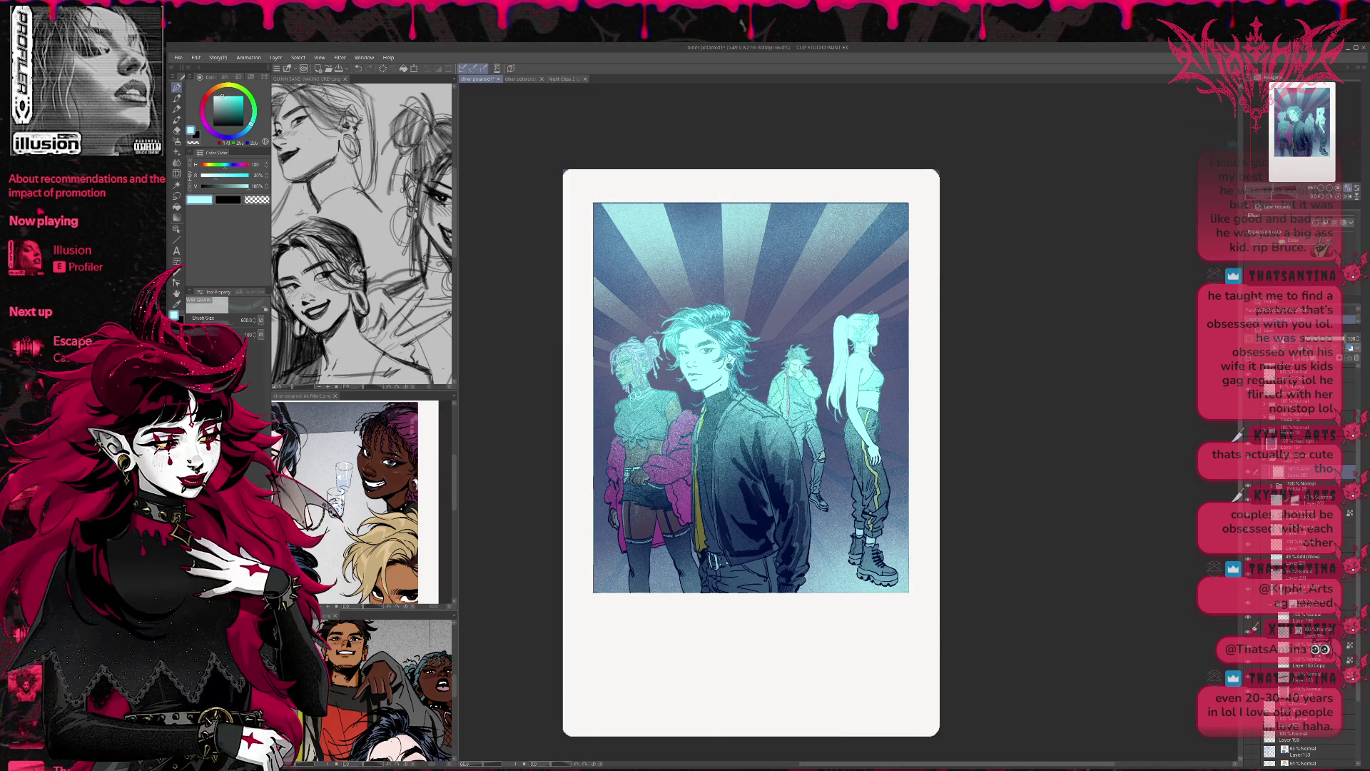
key("ctrl+z")
key("ctrl+z")
key("ctrl+y")
key("ctrl+y")
key("ctrl+z")
key("ctrl+y")
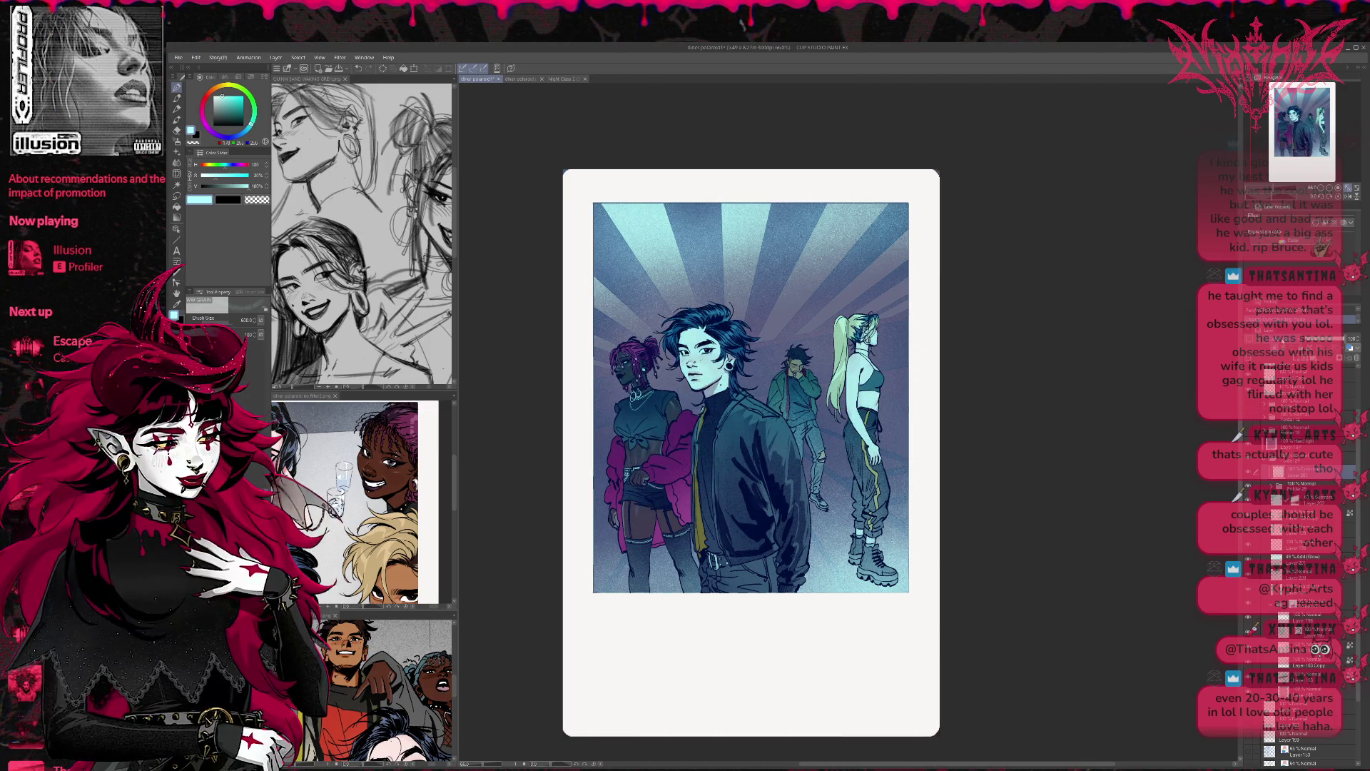
key("ctrl+z")
key("ctrl+y")
key("ctrl+y")
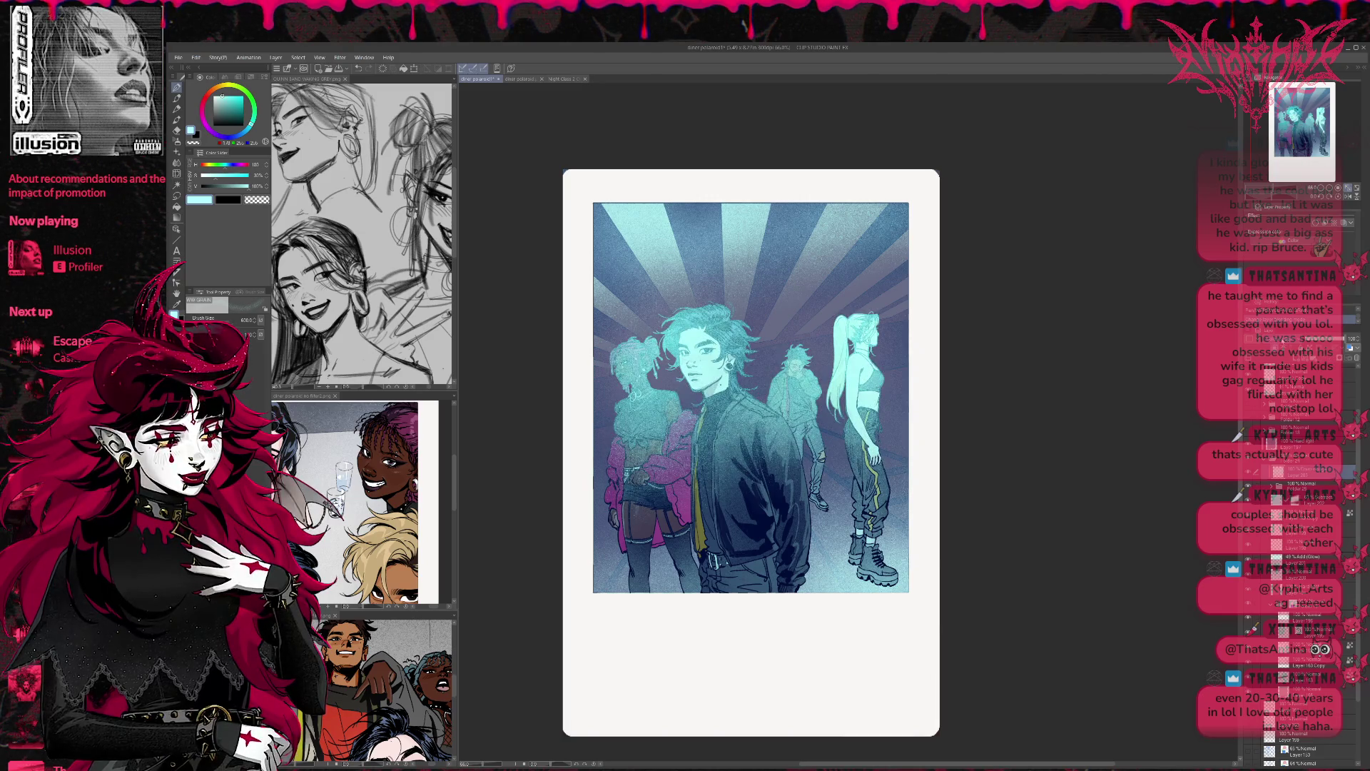
key("ctrl+z")
key("ctrl+z")
key("ctrl+y")
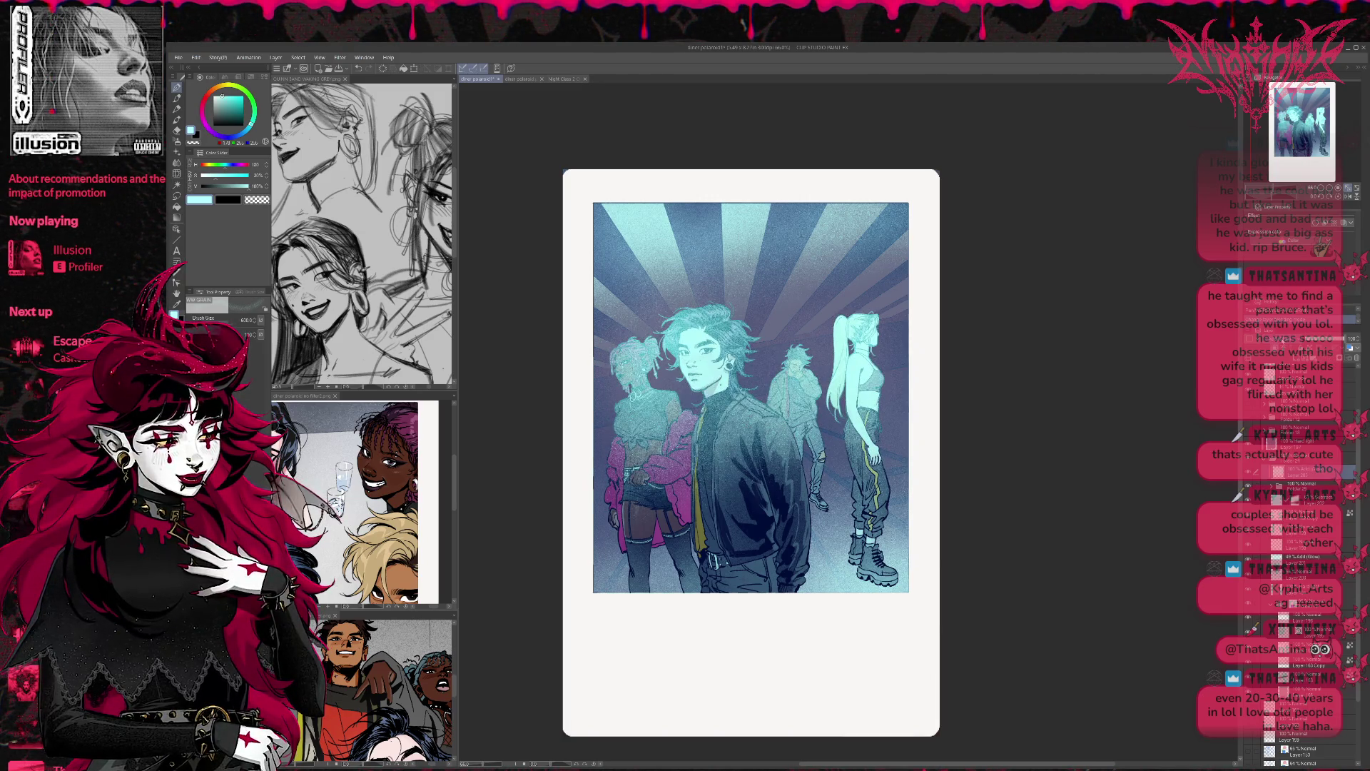
key("ctrl+z")
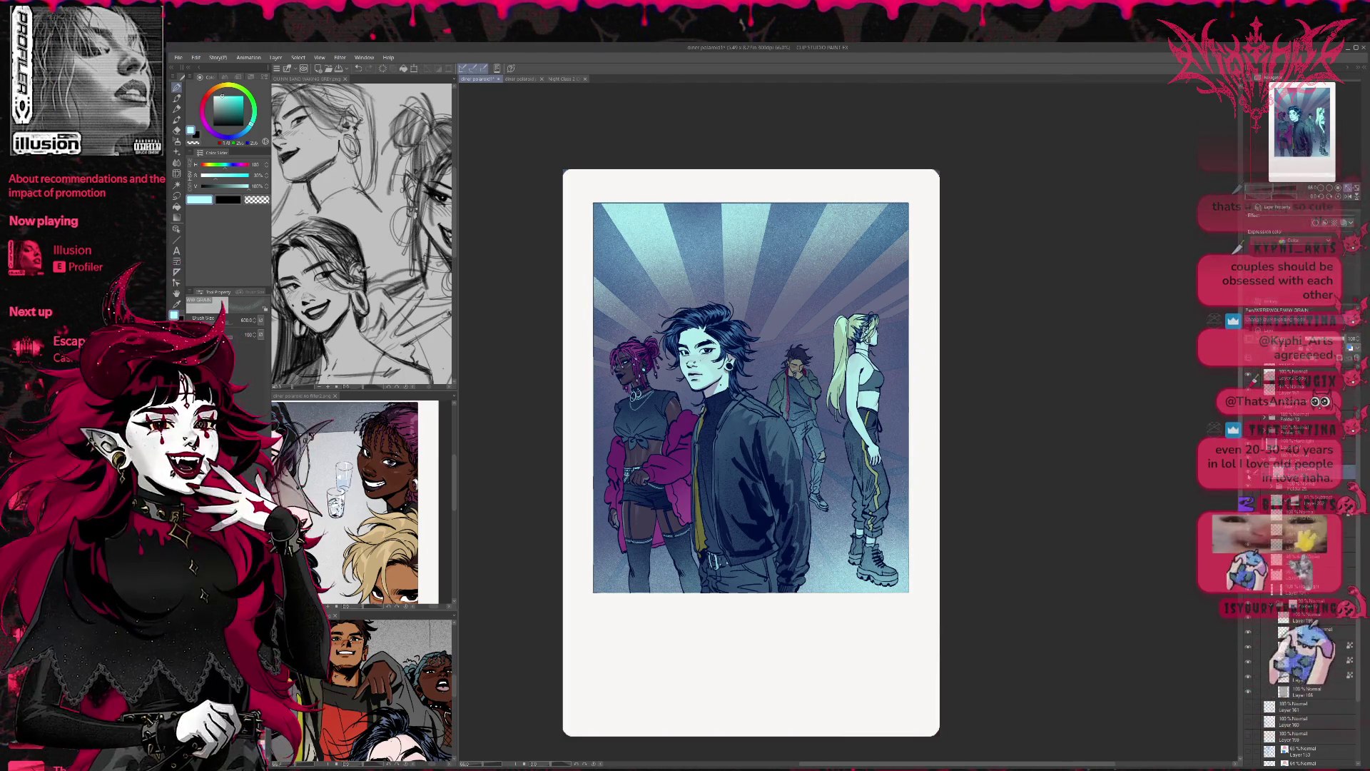
Step: Compare the character-brightening layer, then switch the artwork to the pink-purple colour scheme
left_click(1248, 498)
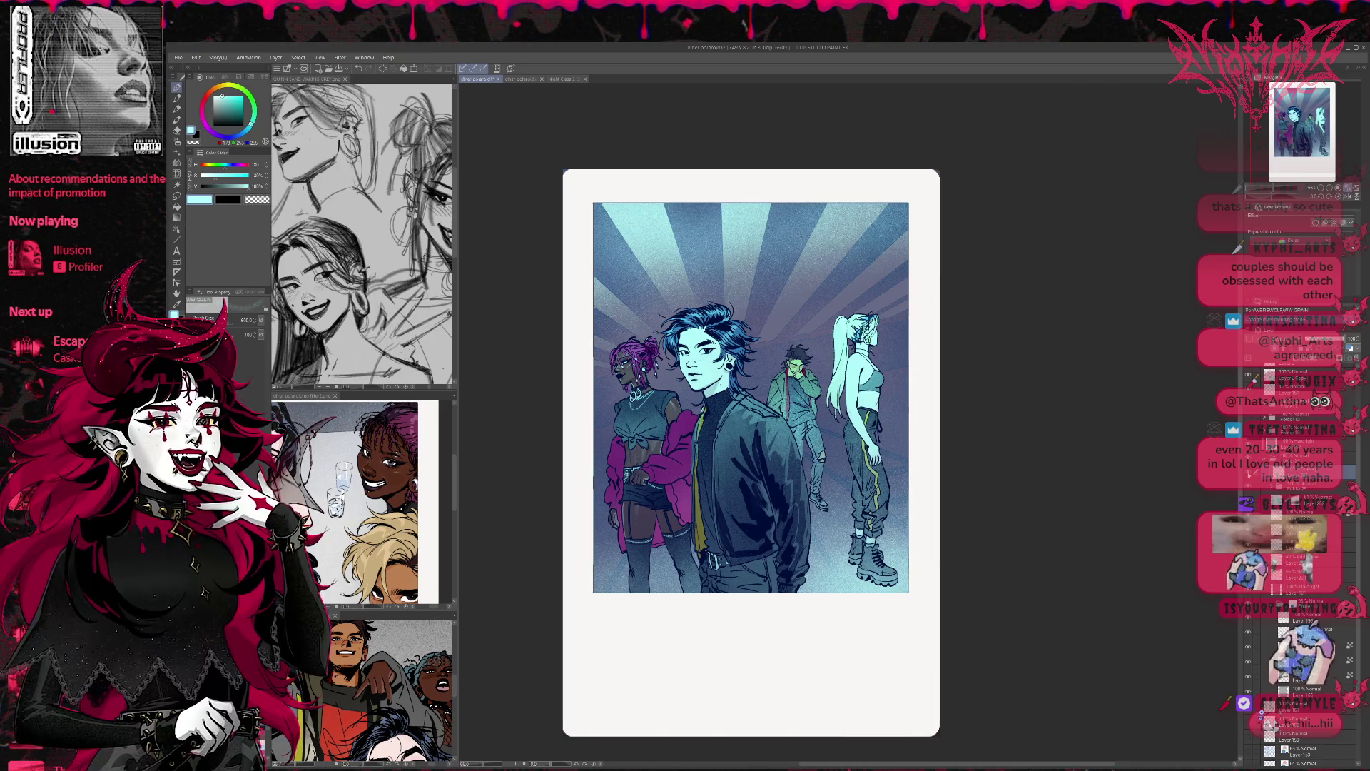
left_click(1248, 497)
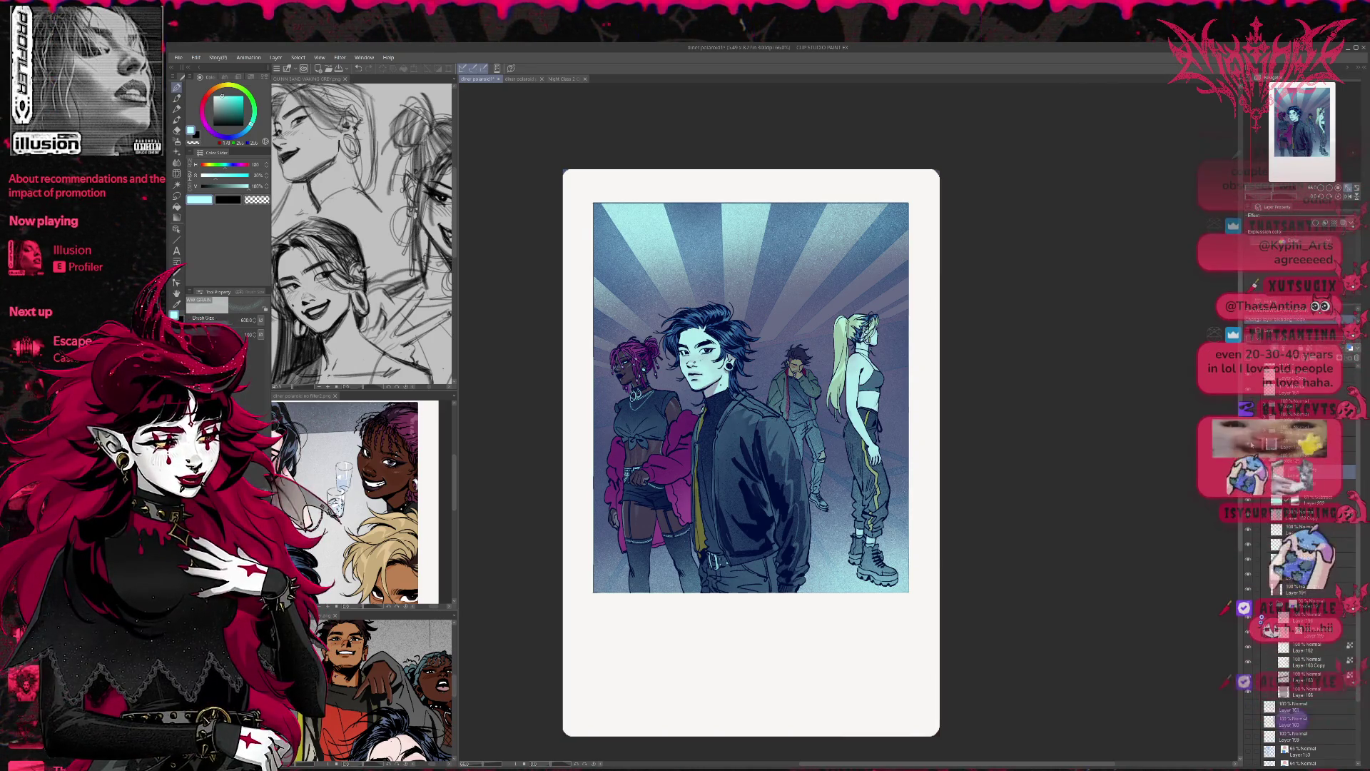
left_click(1249, 444)
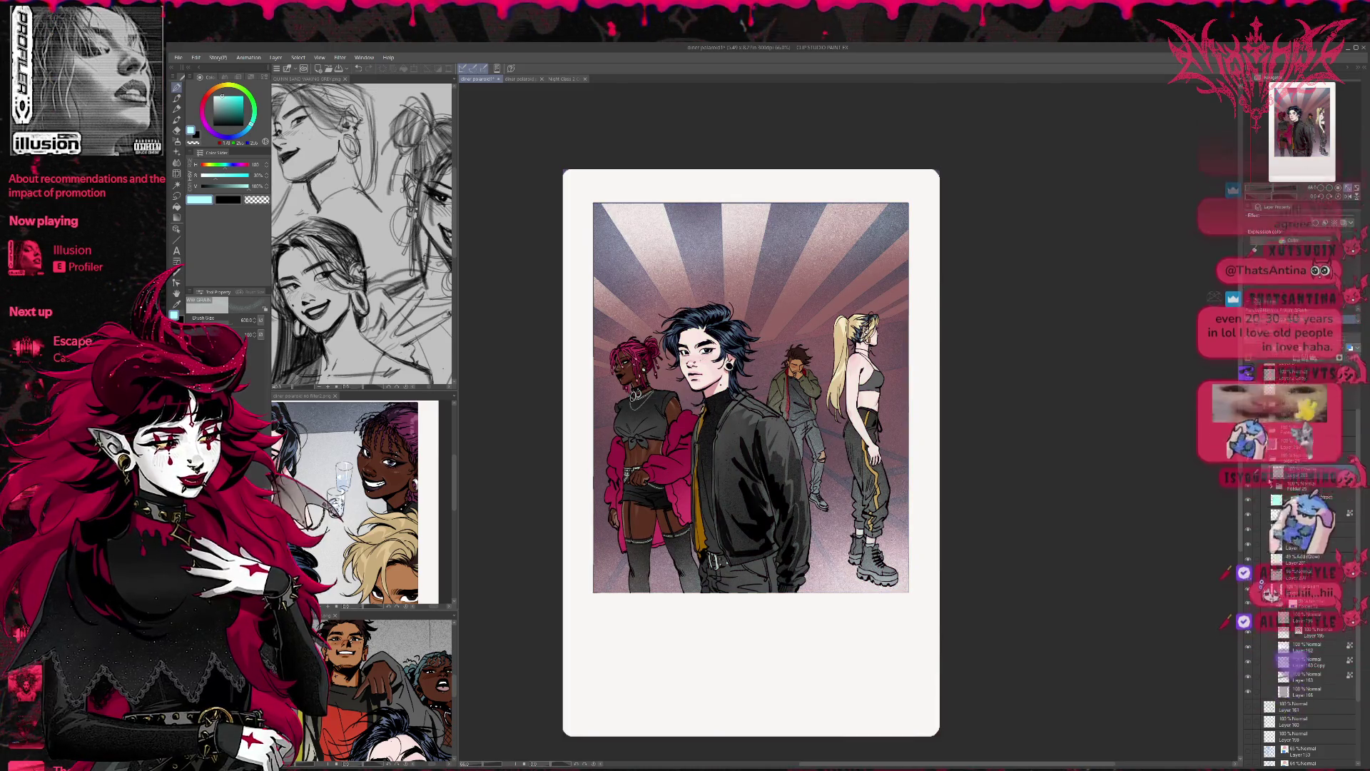
Step: Compare the right side with and without the Add (Glow) layer, leaving it hidden
left_click(1250, 559)
left_click(1250, 560)
left_click(1250, 559)
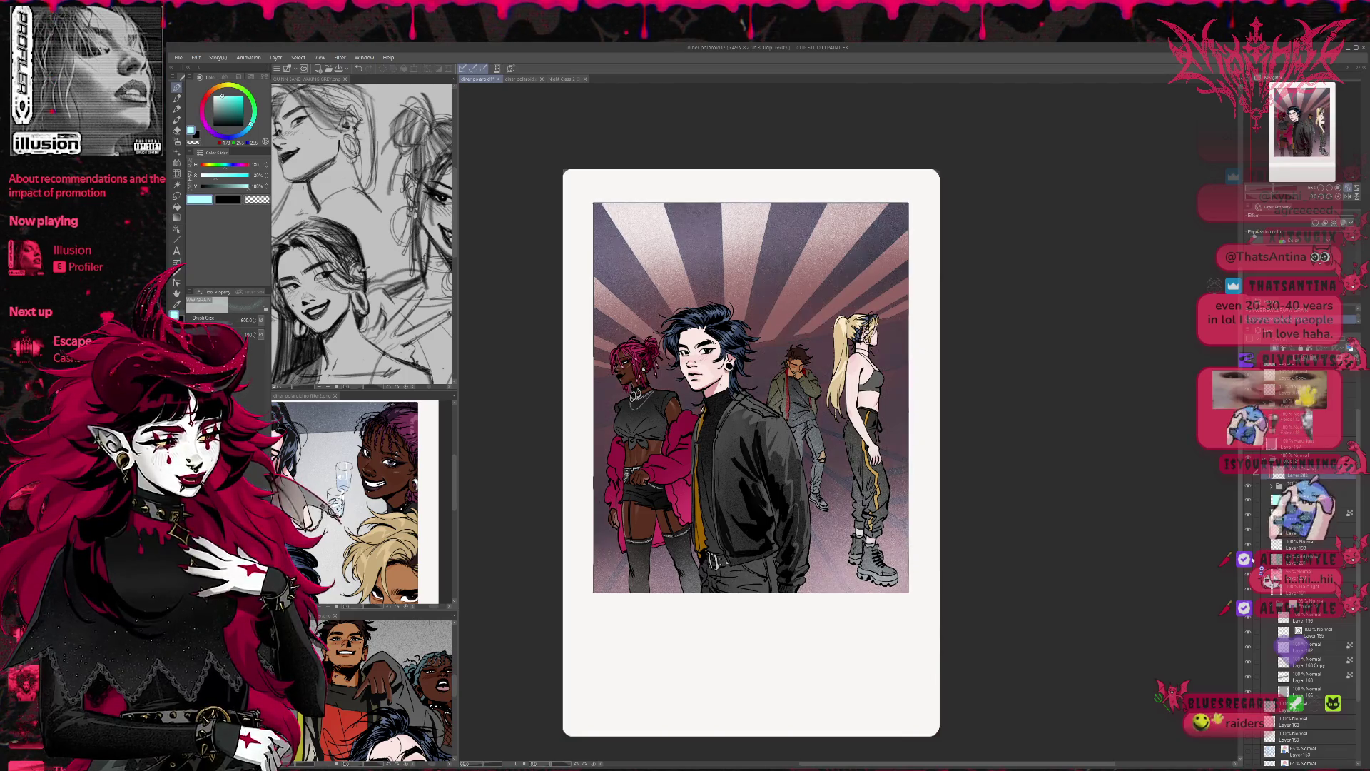
left_click(1250, 559)
left_click(1250, 559)
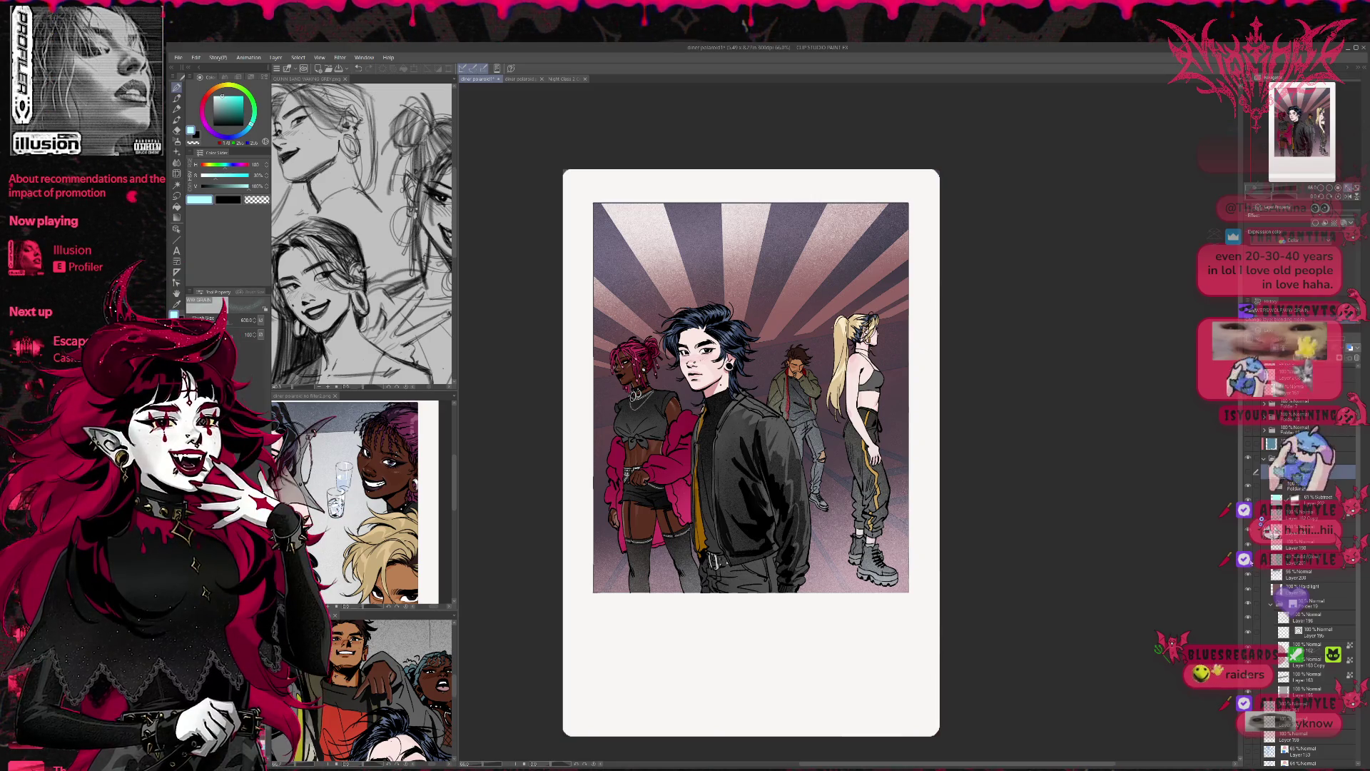
left_click(1250, 559)
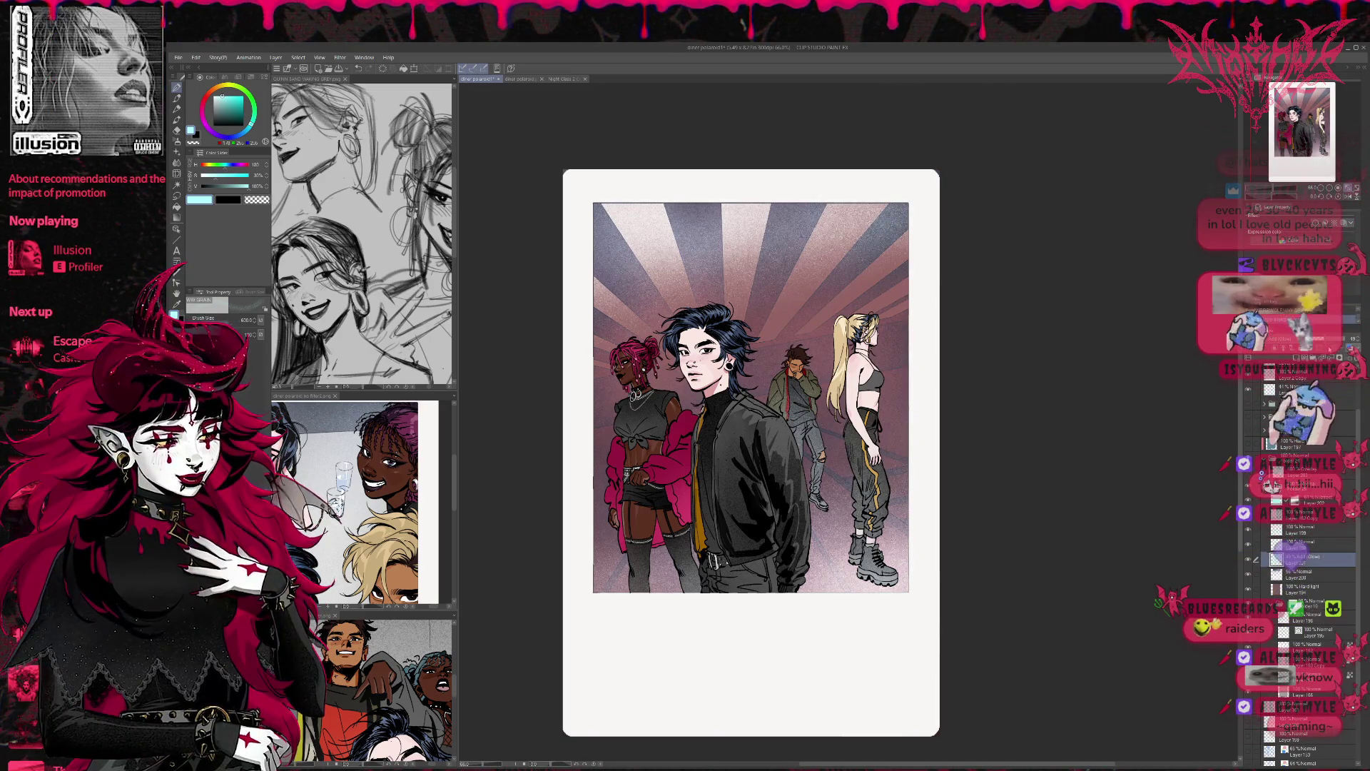
left_click(1250, 559)
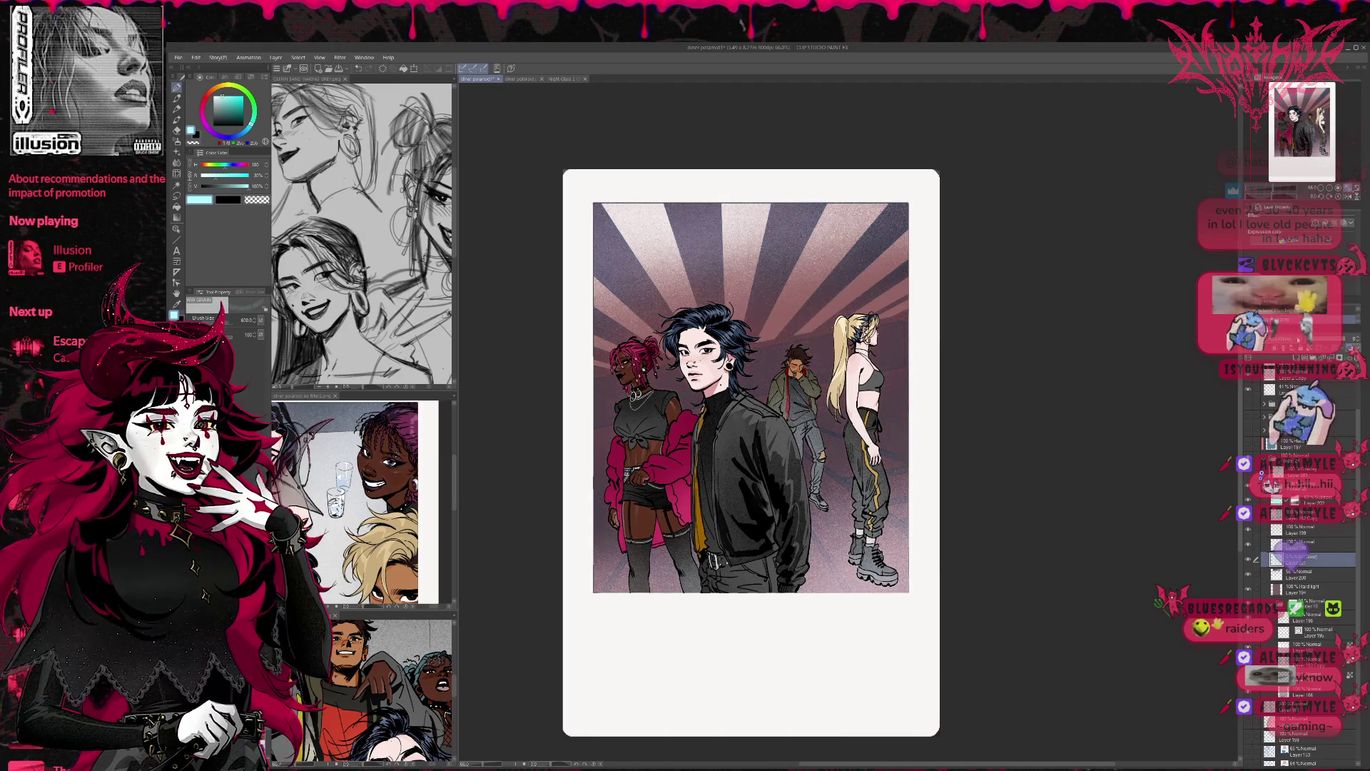
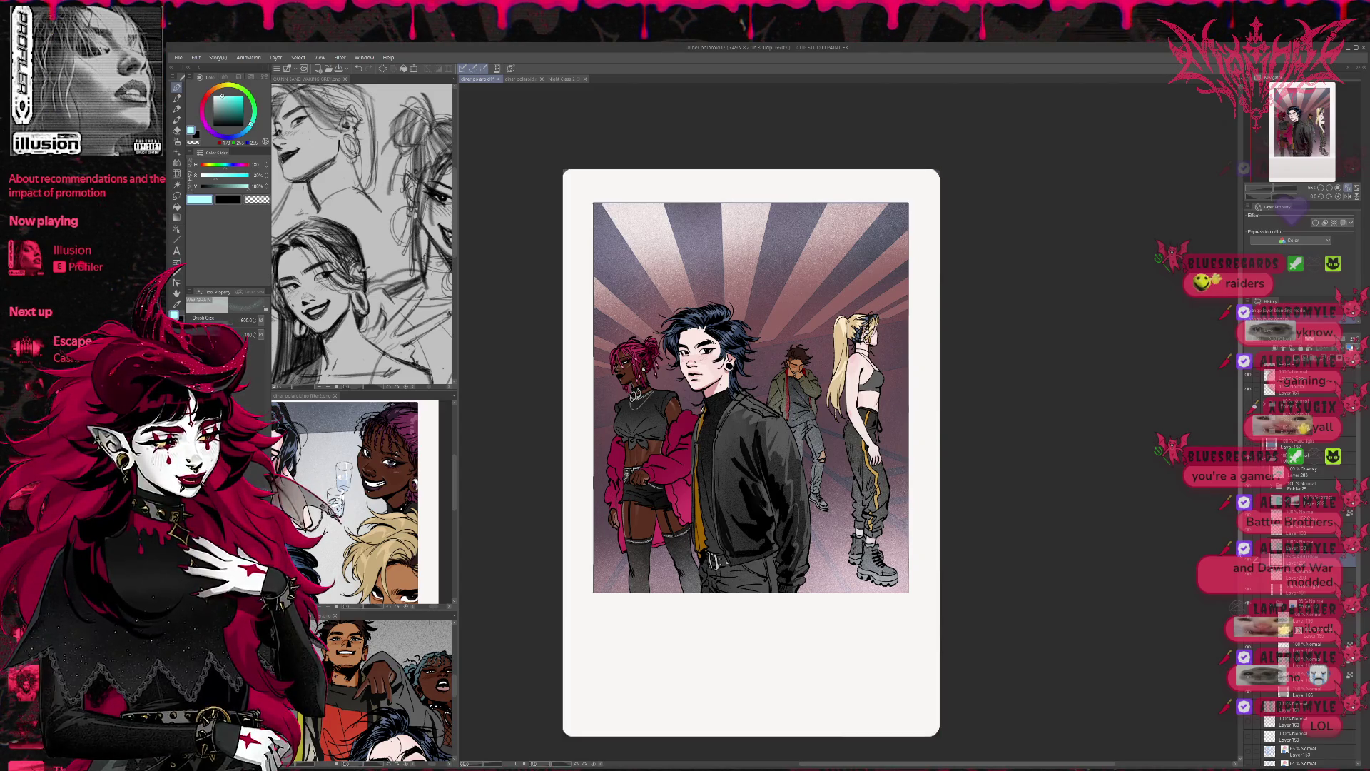
Step: Preview a darker, redder background and compare the background and ray tone layers
left_click_drag(750, 400, 878, 387)
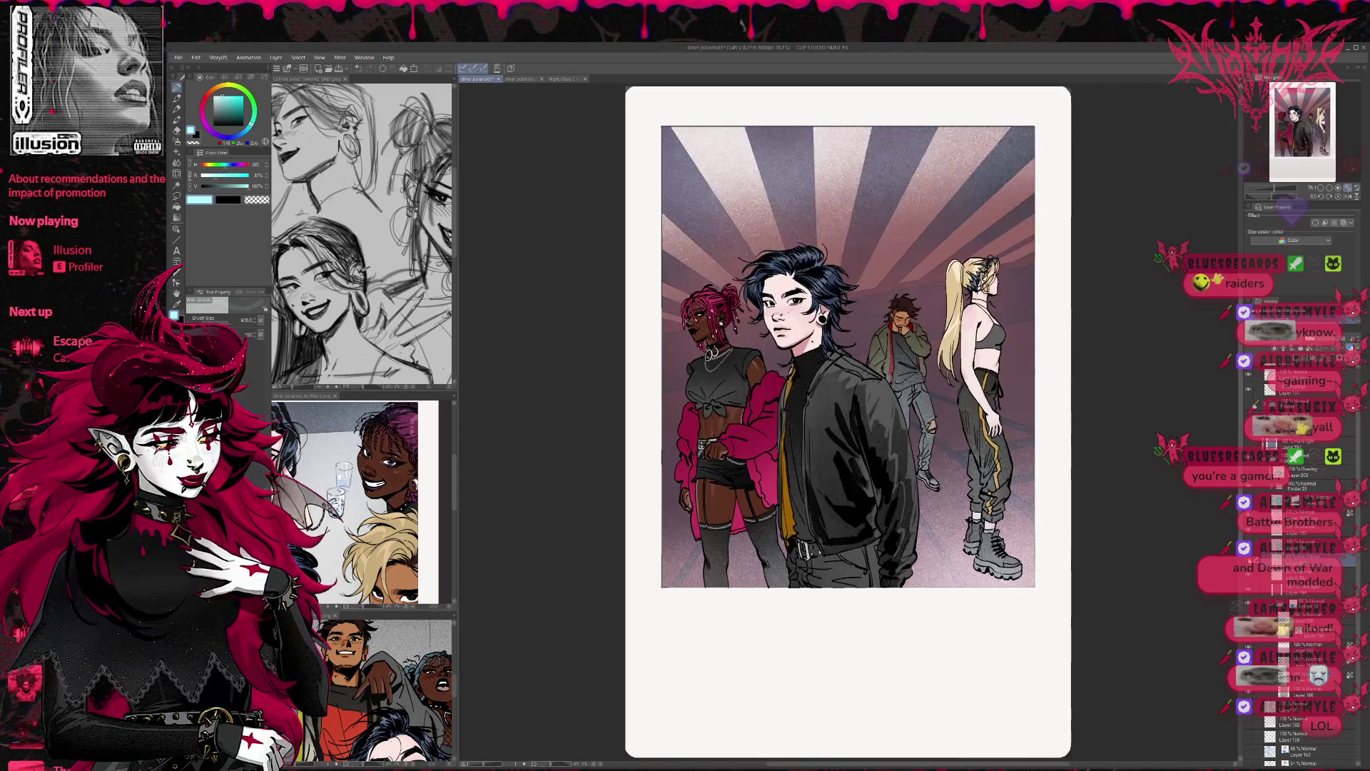
scroll(1073, 534, "down", 2)
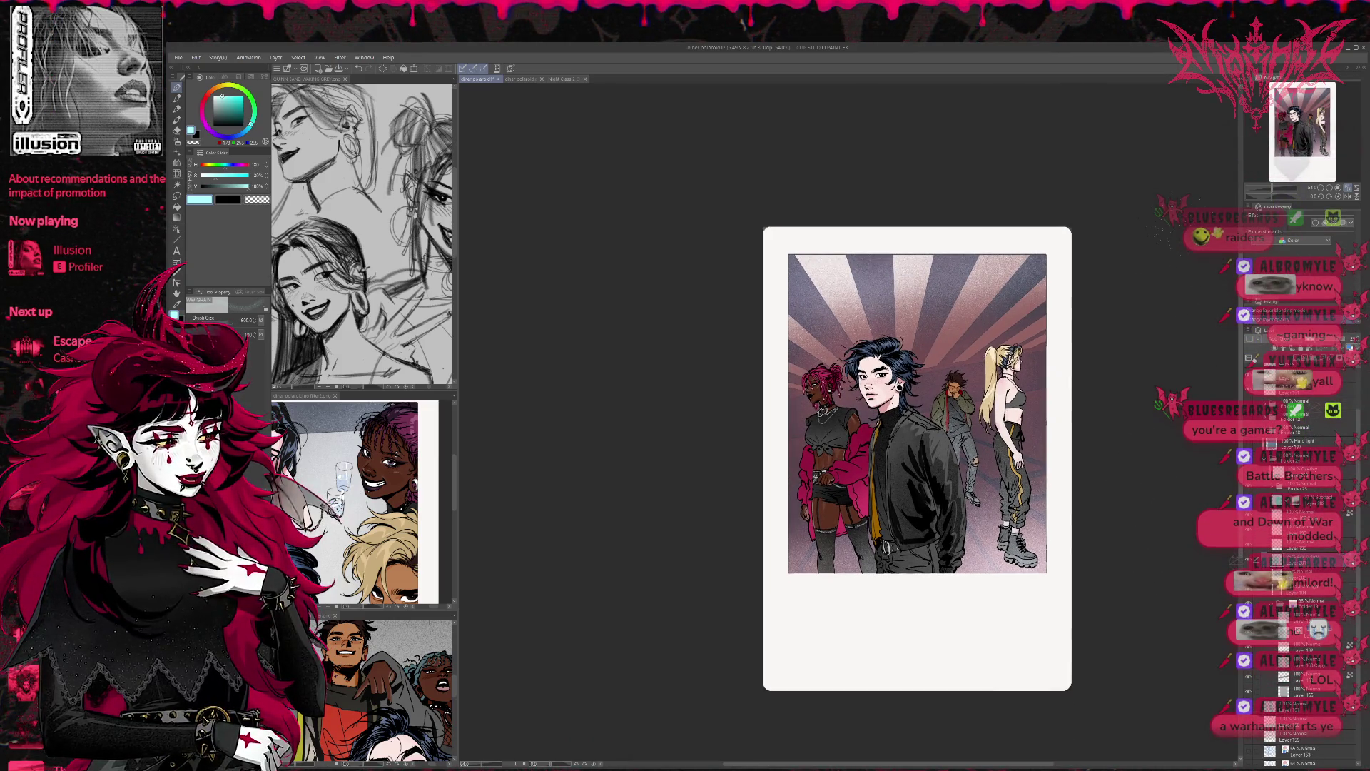
mouse_move(918, 458)
left_mouse_down()
mouse_move(954, 466)
mouse_move(836, 458)
left_mouse_up()
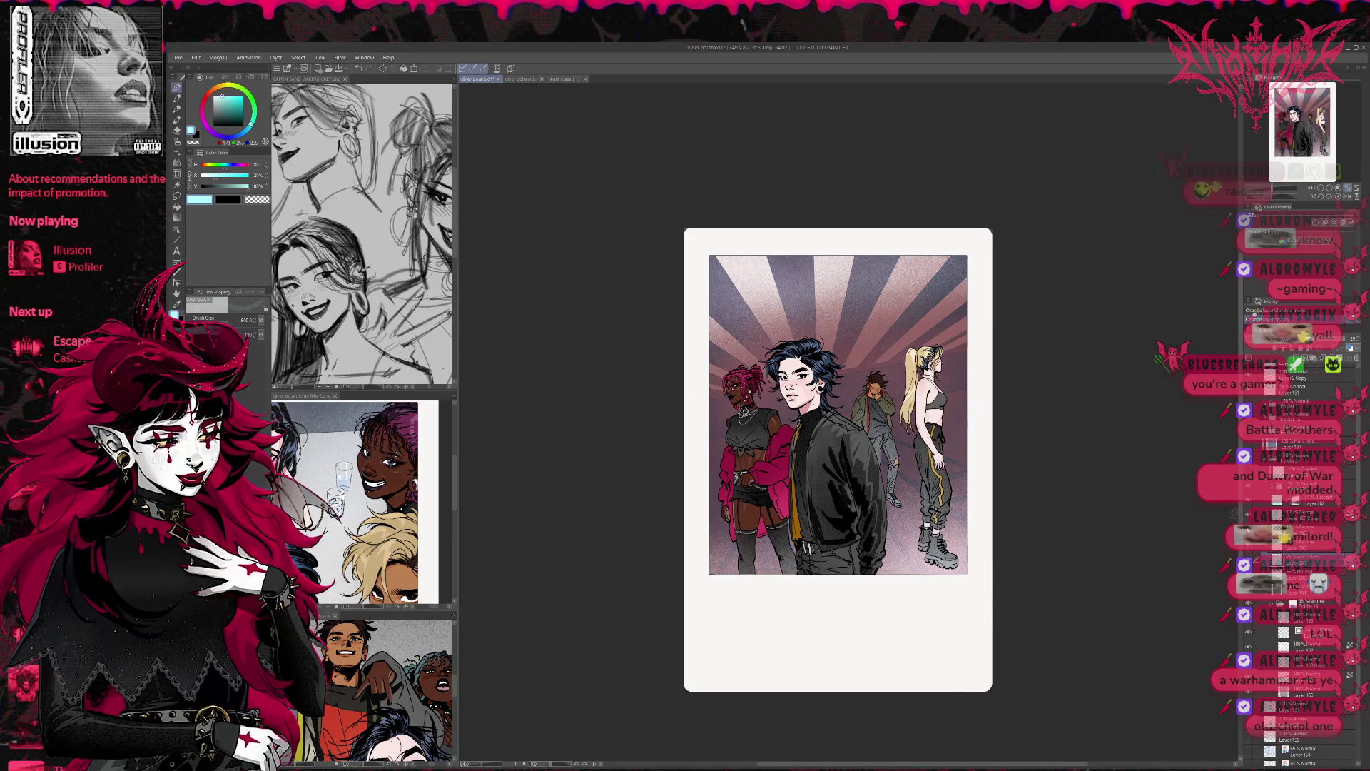
key("ctrl+z")
key("ctrl+y")
left_click(1248, 529)
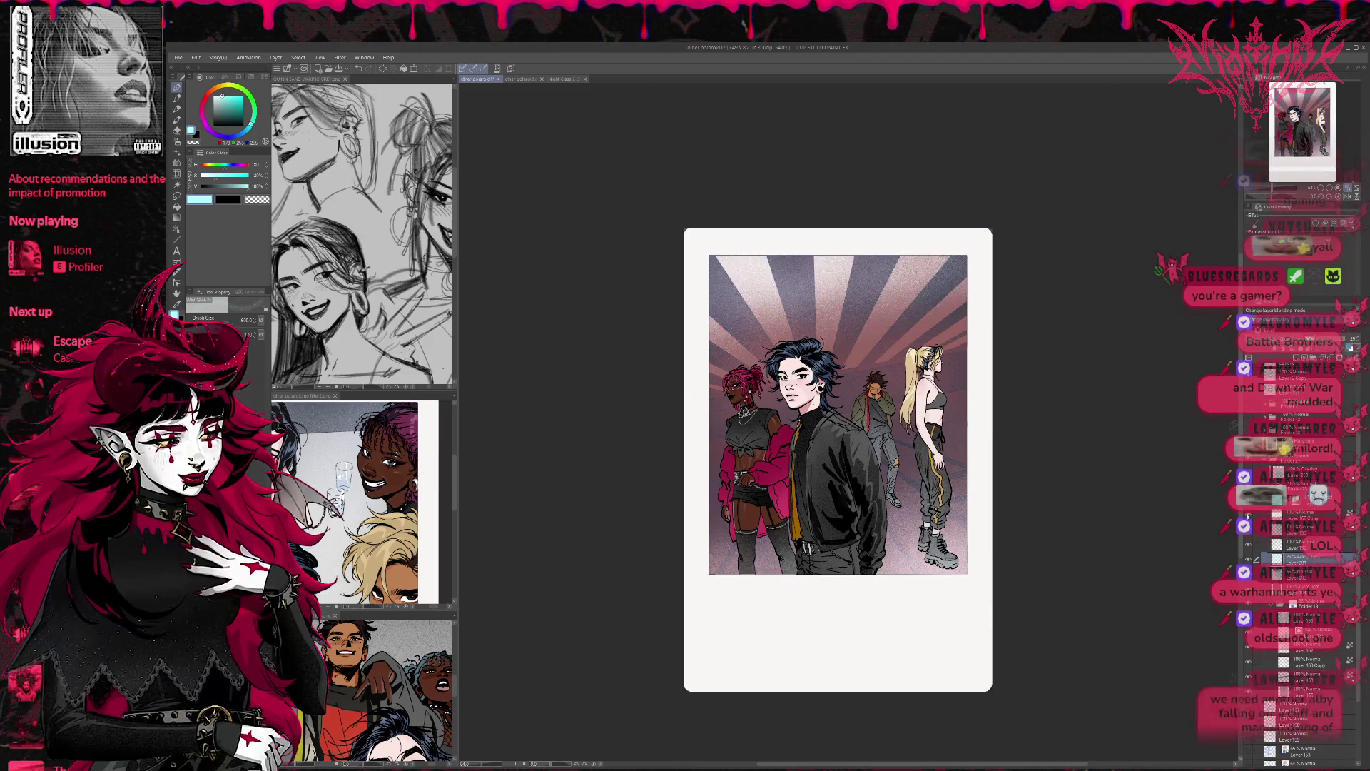
left_click(1251, 575)
left_click(1251, 575)
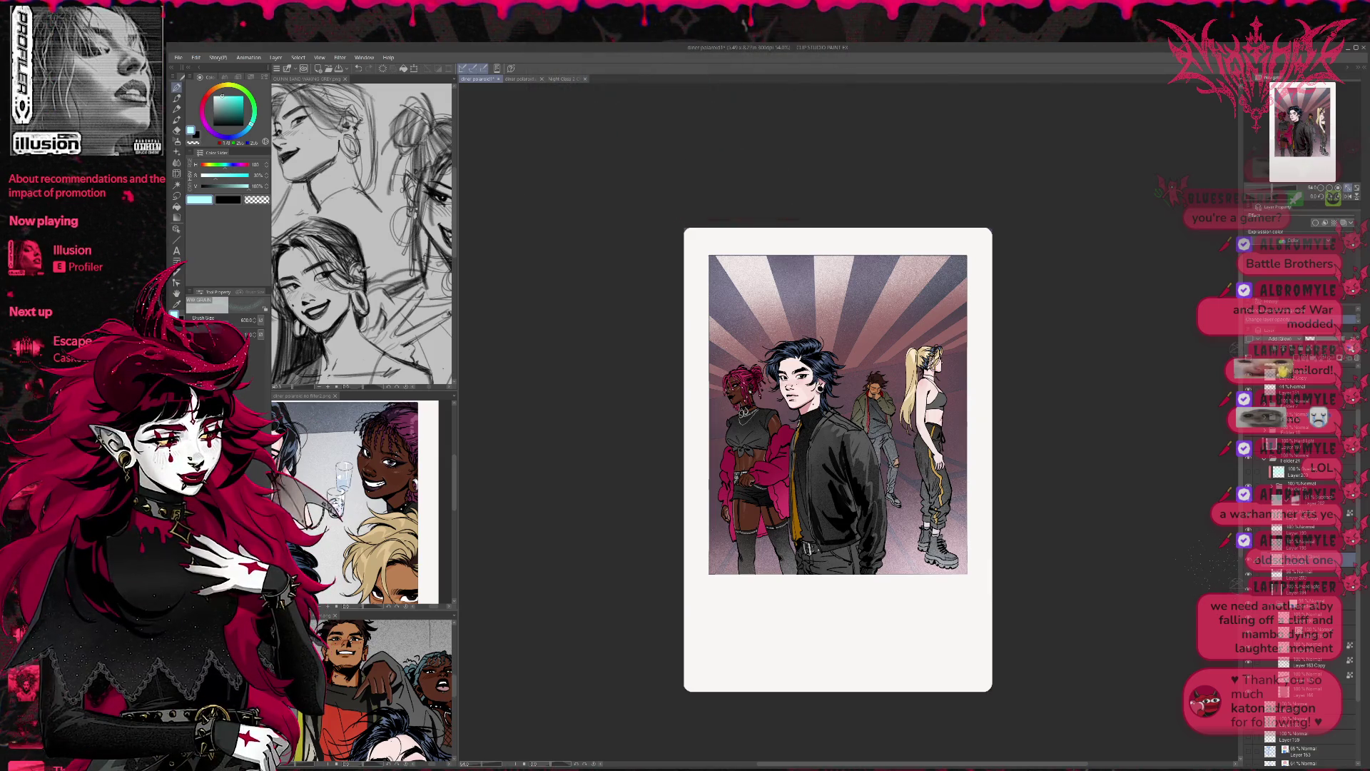
Step: Toggle the blue and pink colour layer on and off to compare the rays
left_click(1249, 592)
left_click(1249, 593)
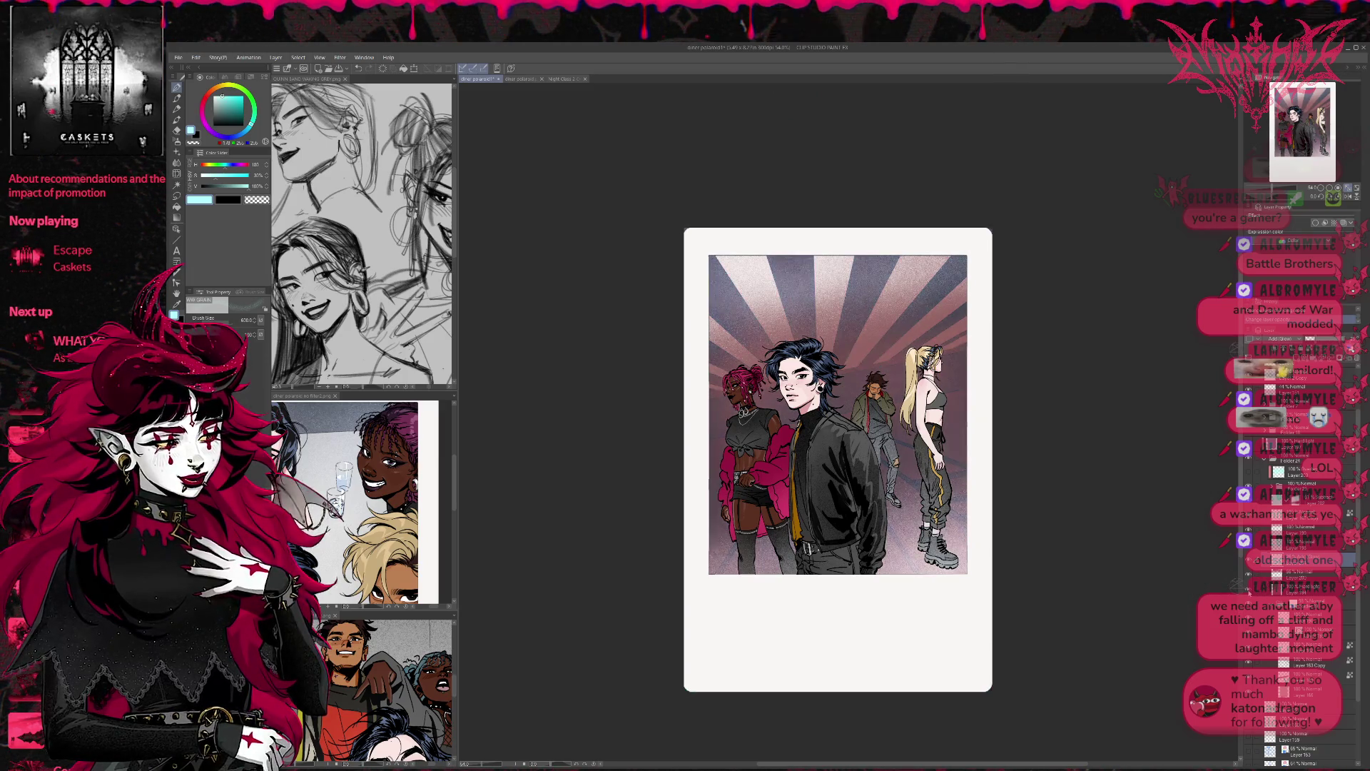
left_click(1249, 592)
left_click(1249, 592)
left_click(1309, 589)
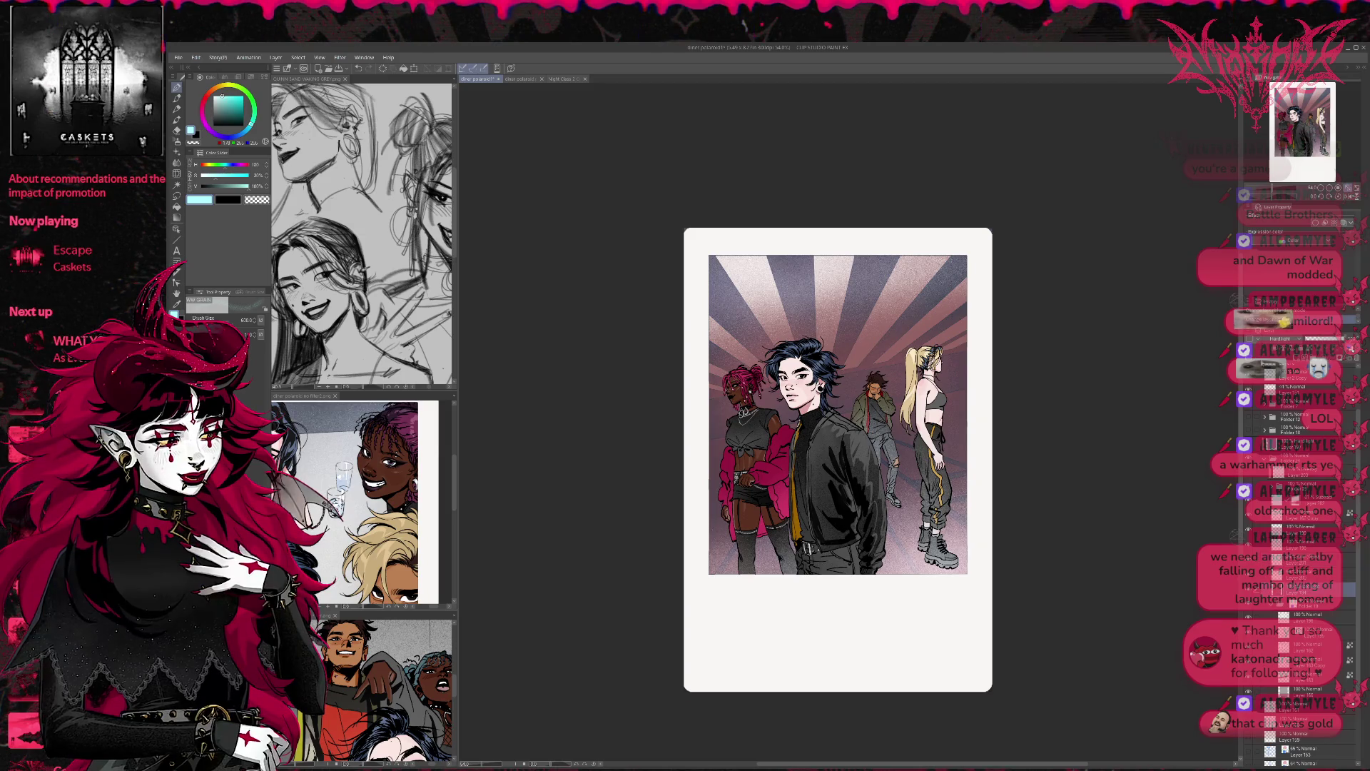
Step: Try brightening the rays and floor, undo the green-white tint, and select Folder 25
left_click(1318, 340)
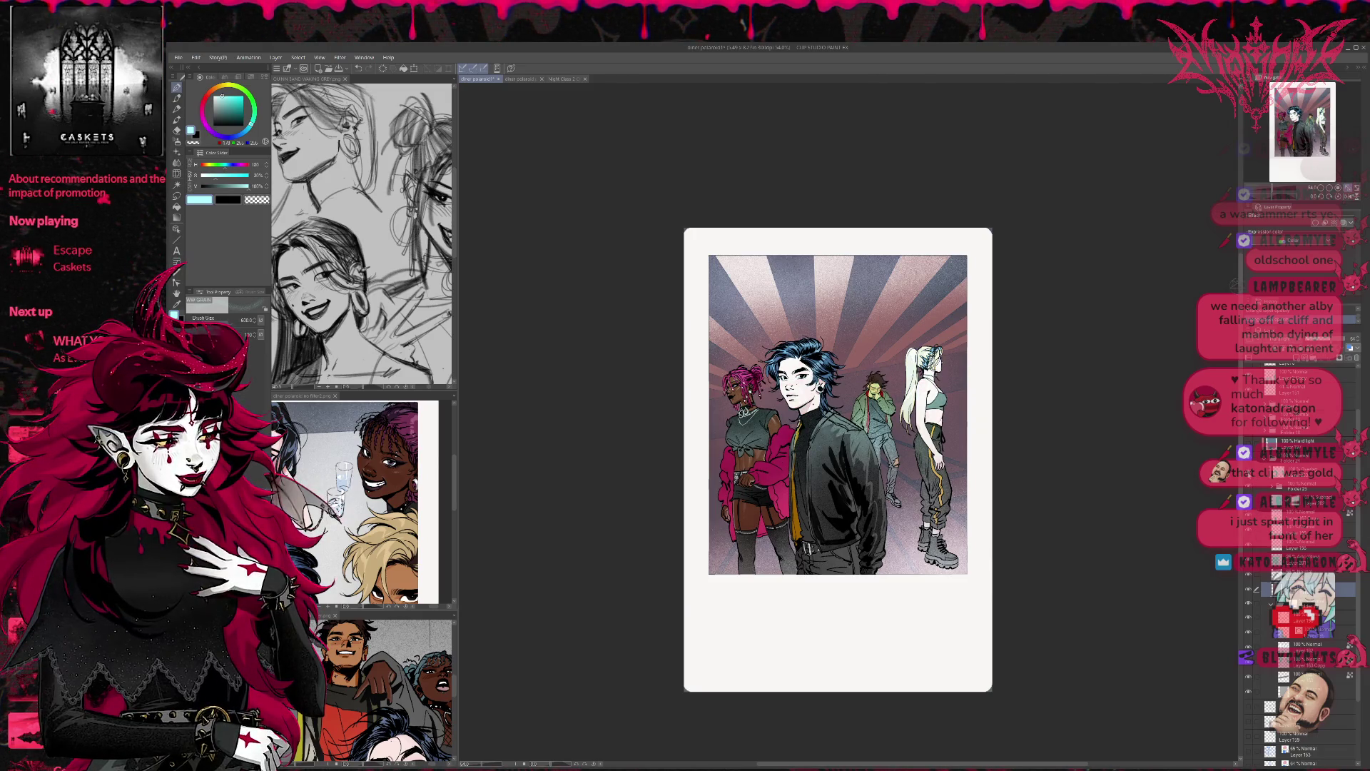
key("ctrl+z")
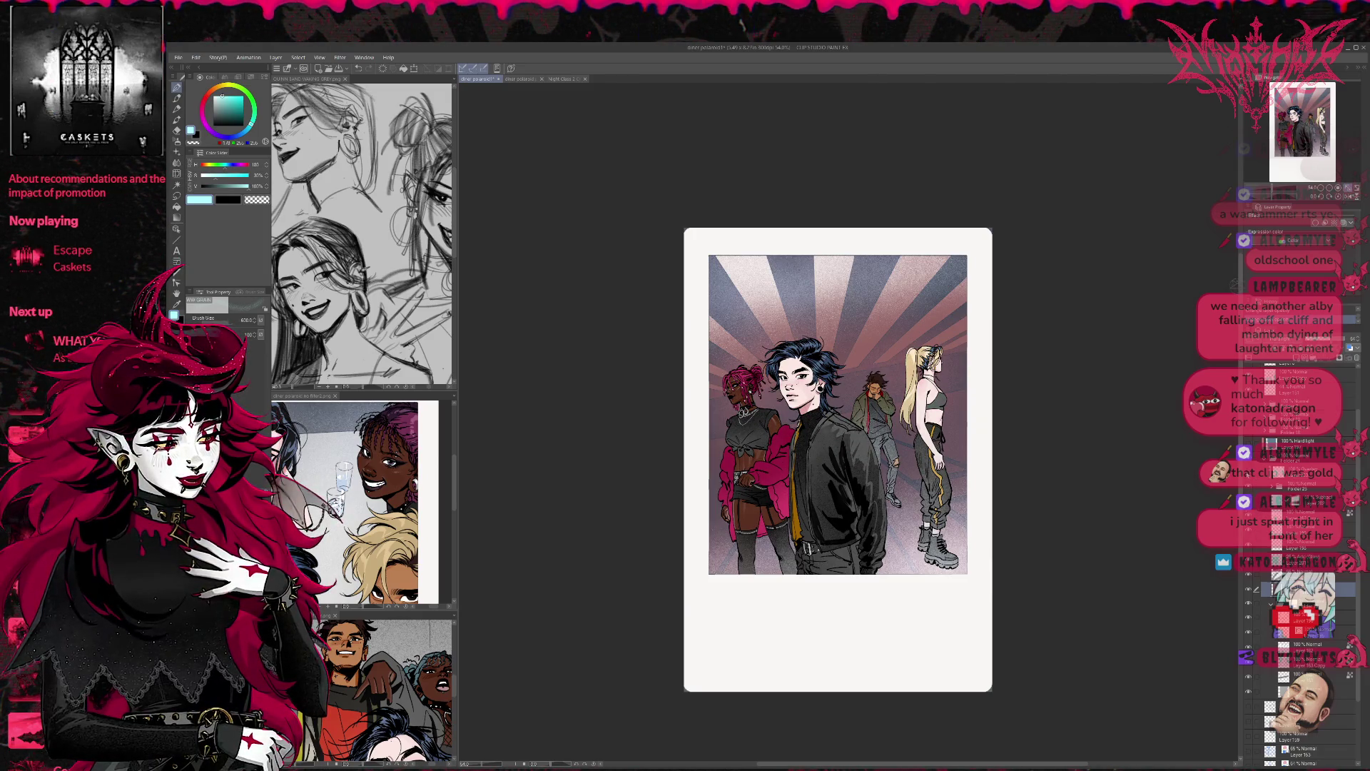
left_click(1315, 491)
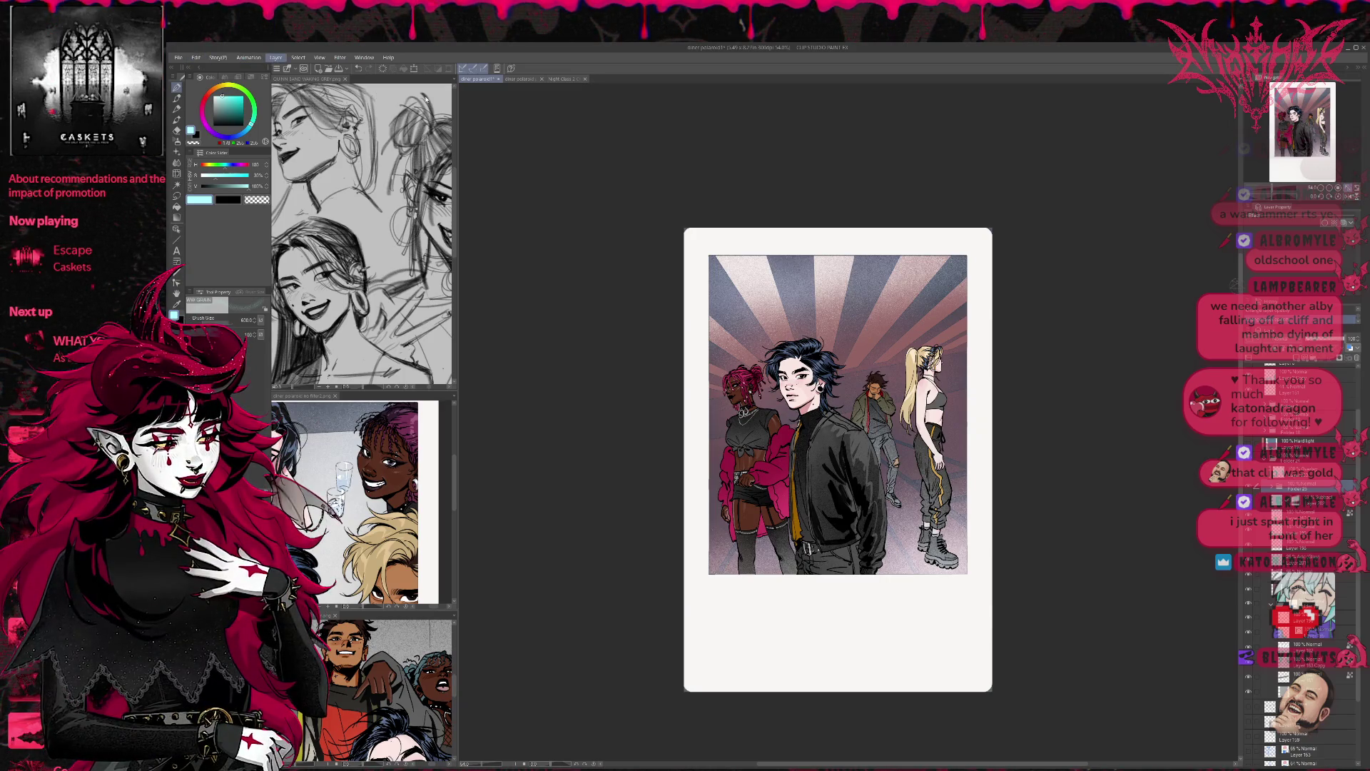
Step: With panels hidden, compare lighter and darker figure tones, keeping the darker jackets
key("Tab")
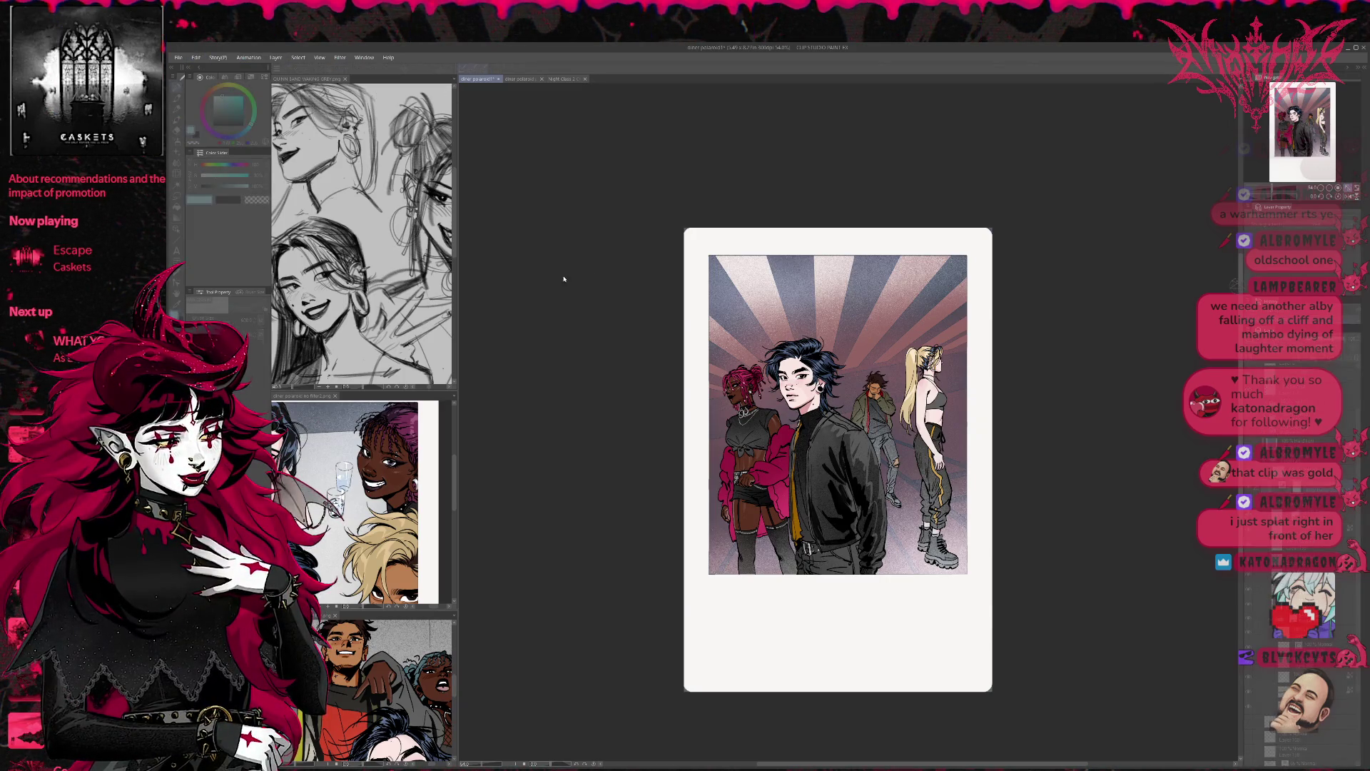
key("Tab")
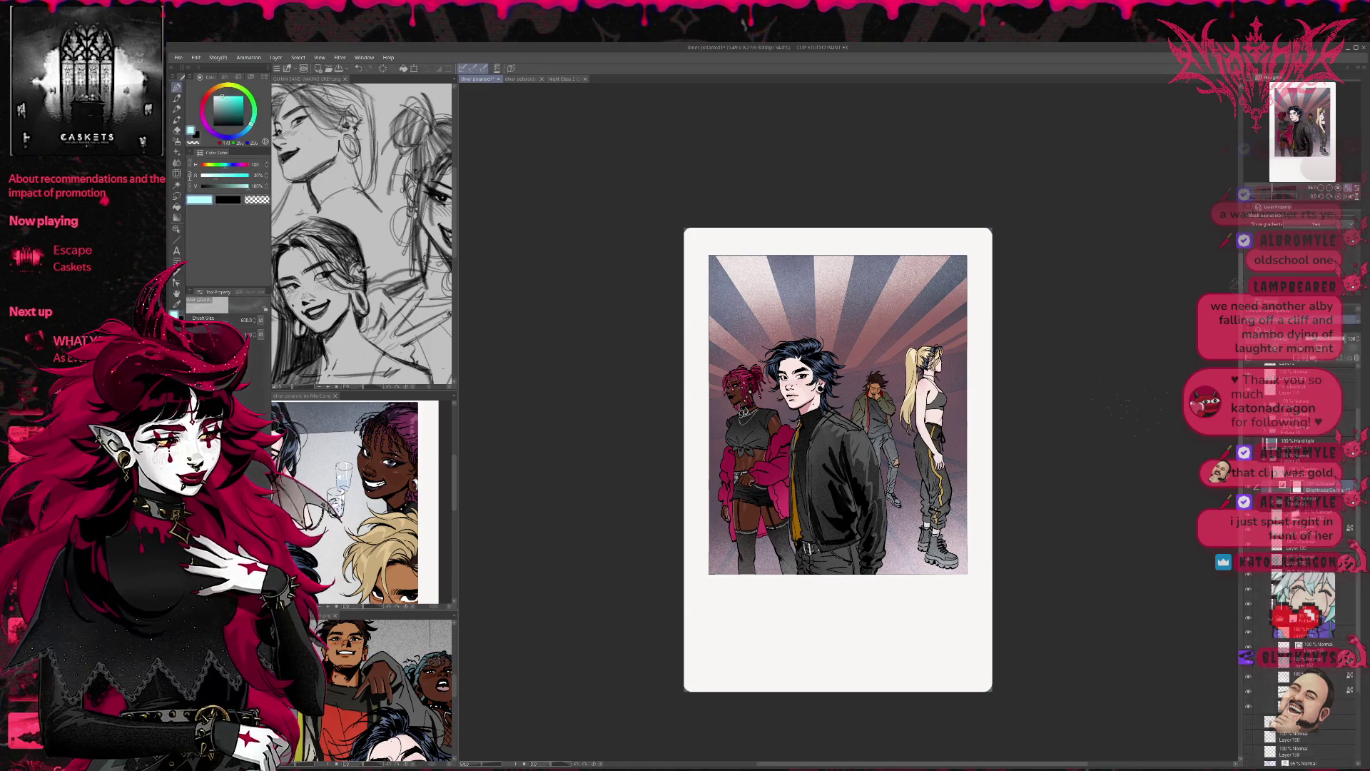
key("Tab")
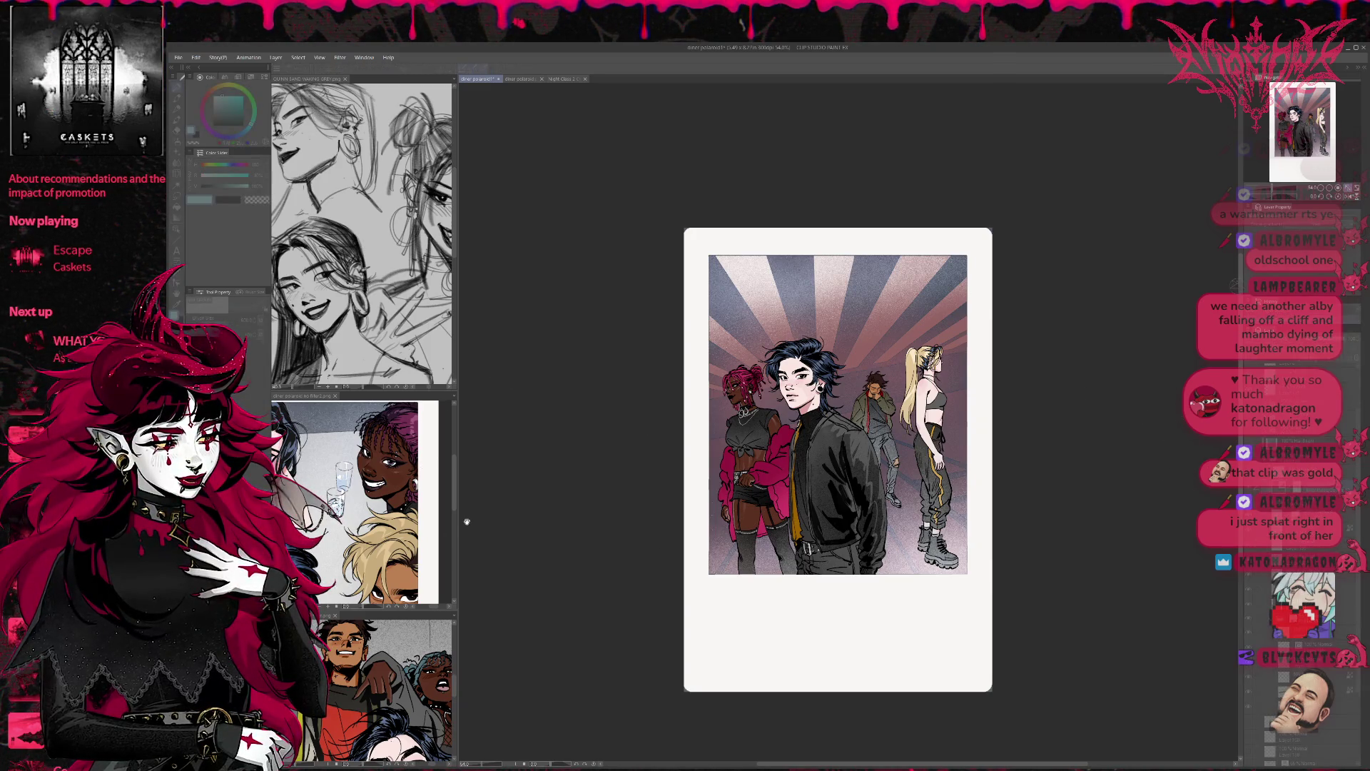
key("ctrl+z")
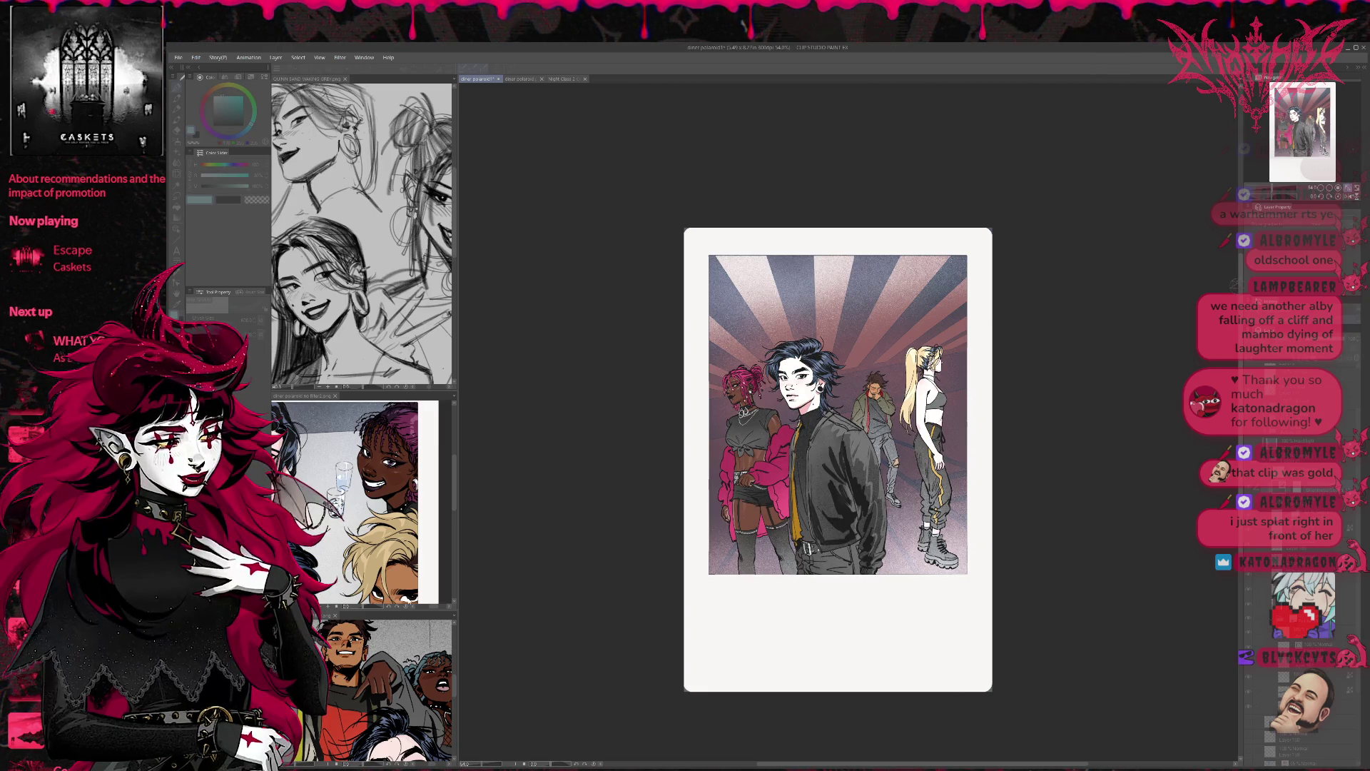
key("ctrl+z")
key("ctrl+y")
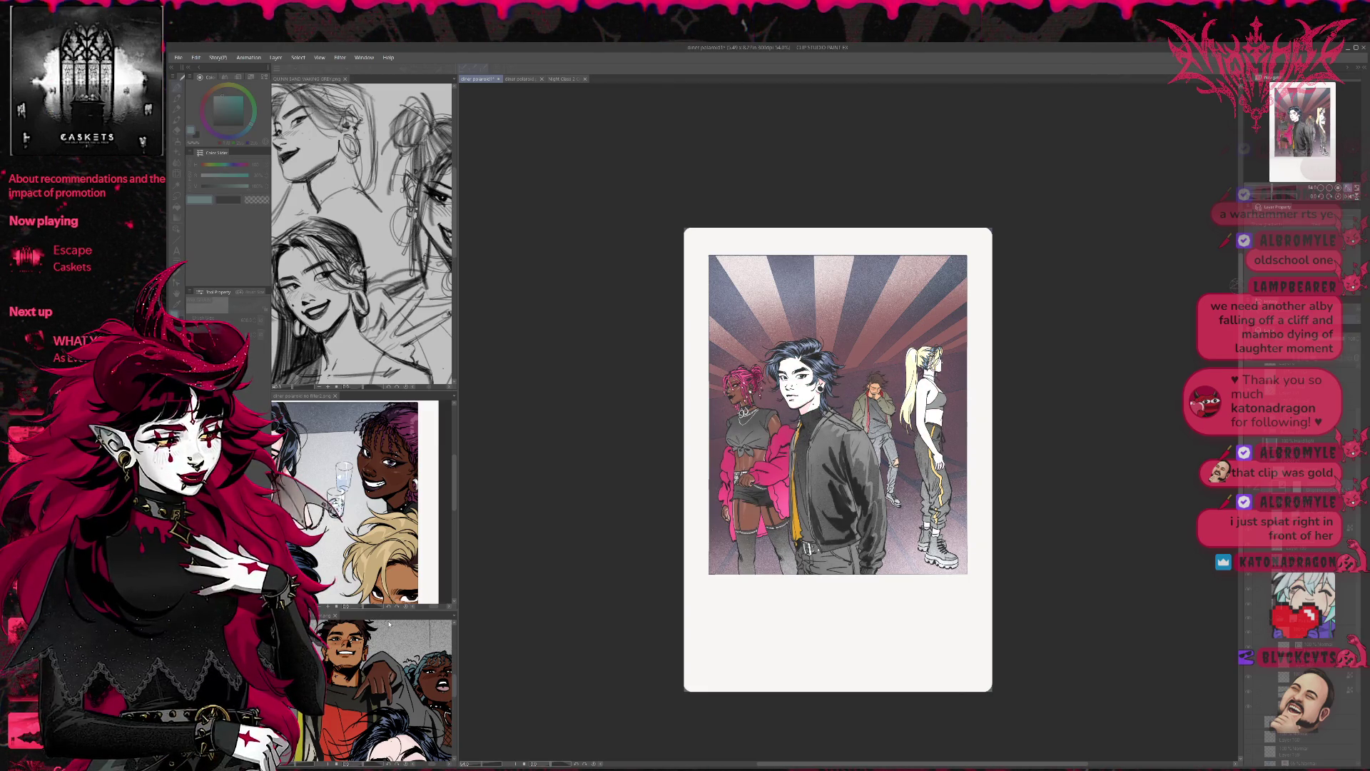
key("ctrl+y")
key("ctrl+z")
key("ctrl+z")
key("ctrl+y")
key("ctrl+y")
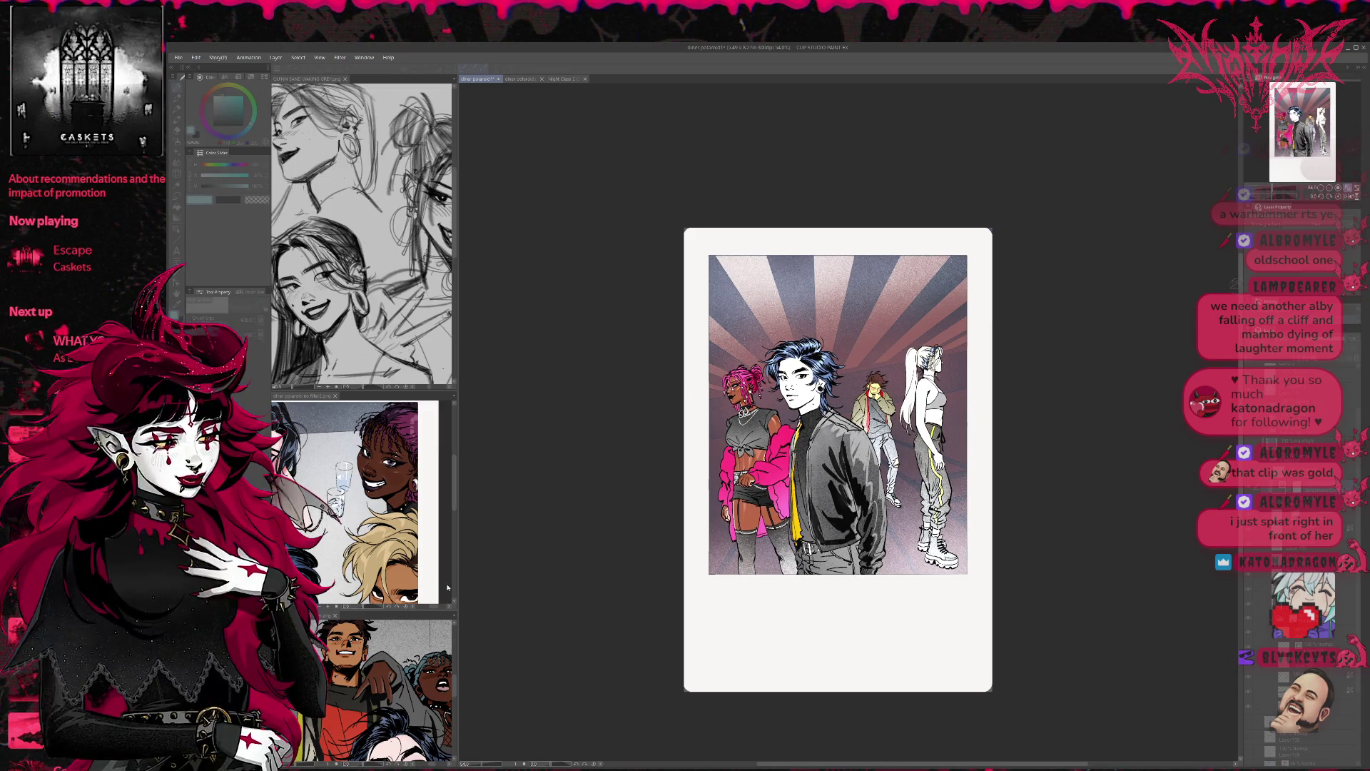
Step: Paint with transparent colour over the stockings, jacket hem and figures to restore deeper colours
key("Tab")
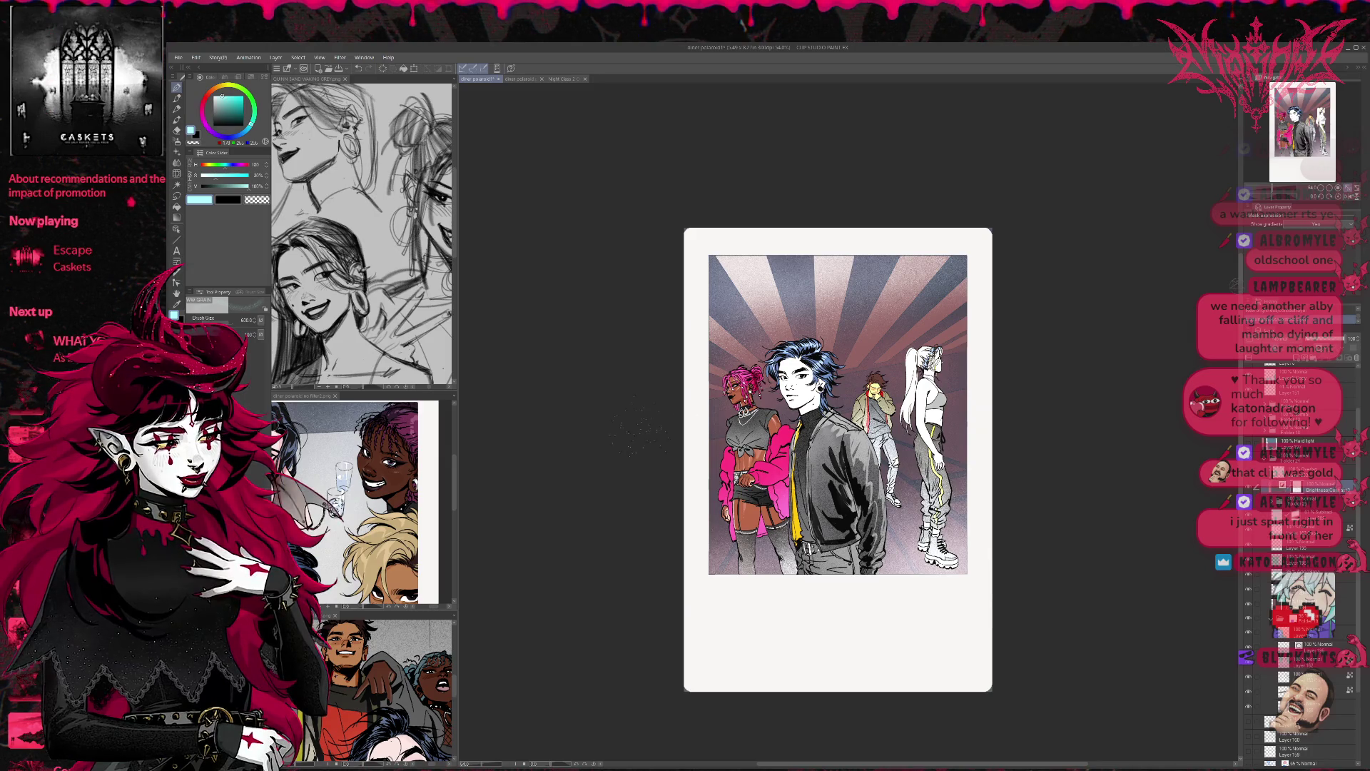
key("c")
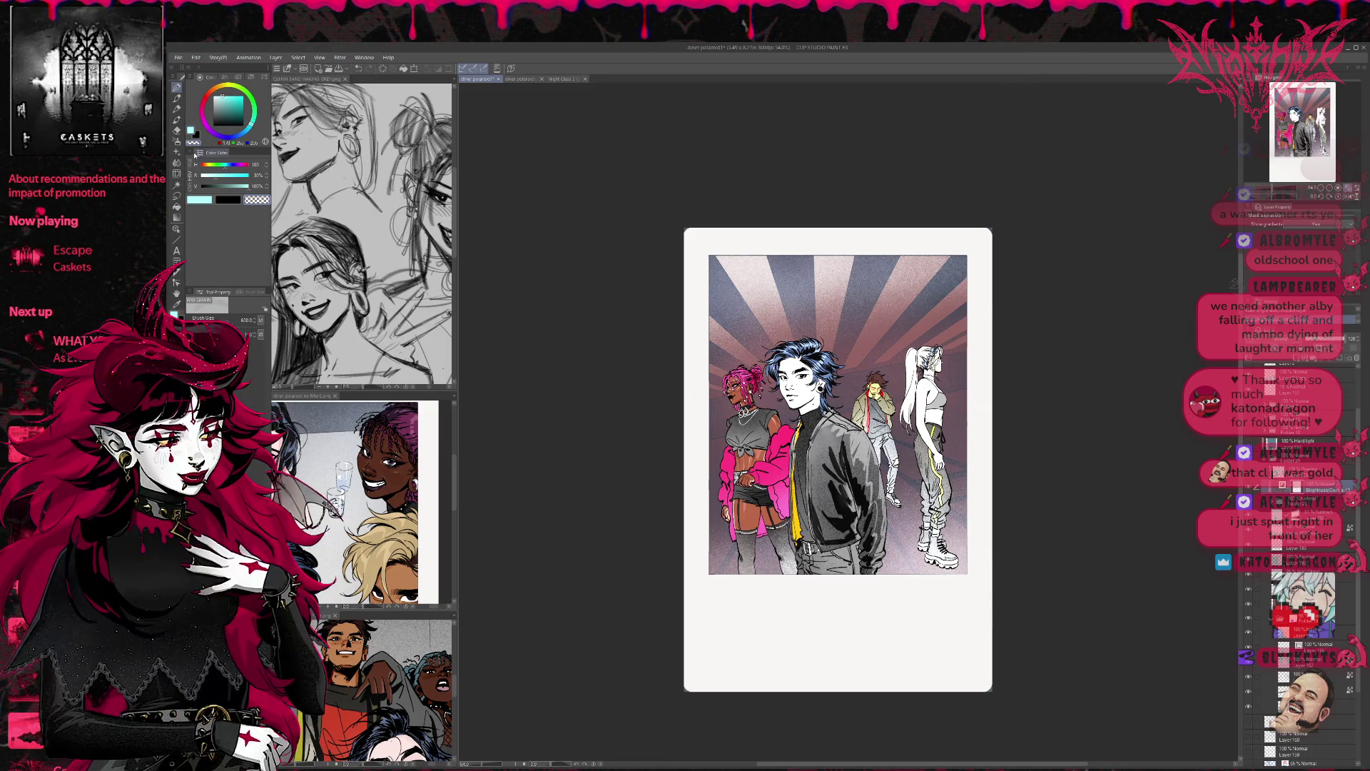
mouse_move(742, 613)
left_mouse_down()
mouse_move(842, 614)
mouse_move(792, 614)
left_mouse_up()
key("e")
mouse_move(720, 428)
left_mouse_down()
mouse_move(787, 458)
mouse_move(765, 443)
mouse_move(795, 383)
left_mouse_up()
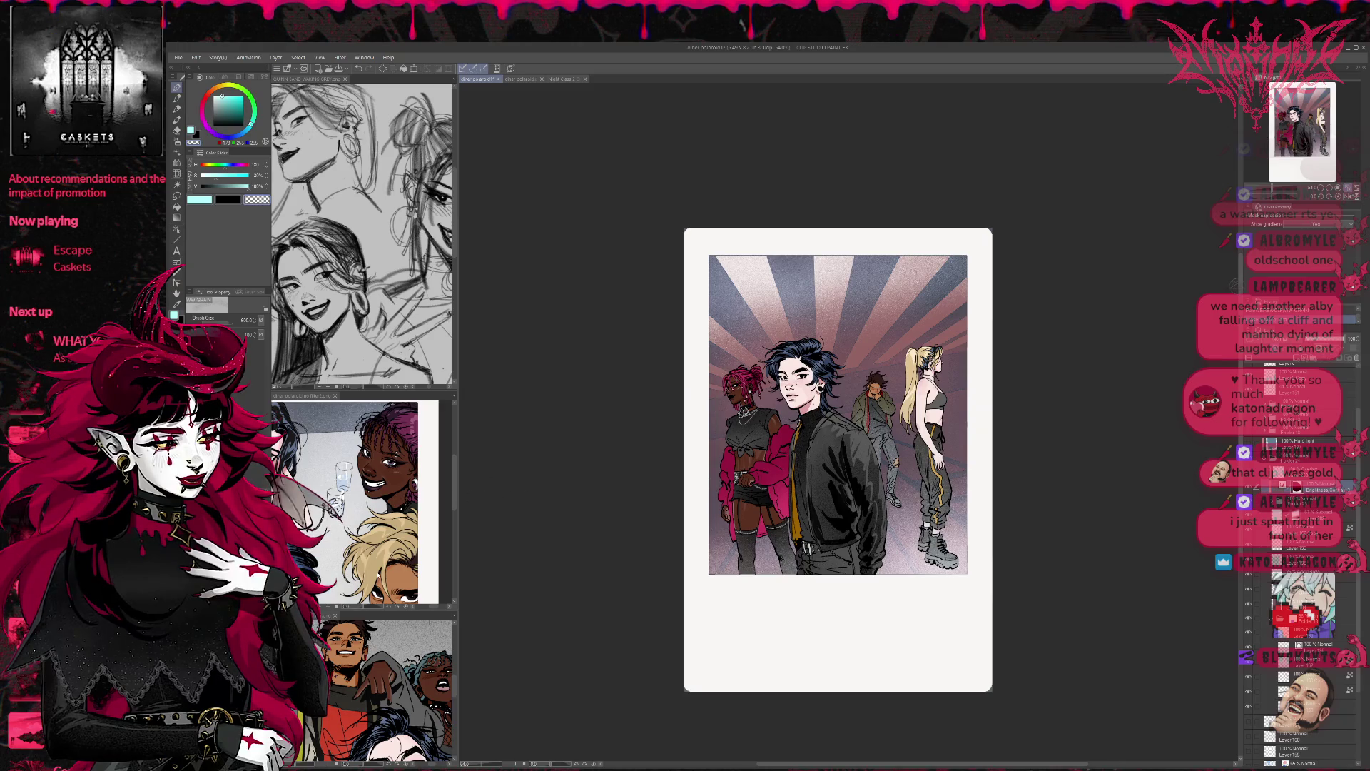
key("c")
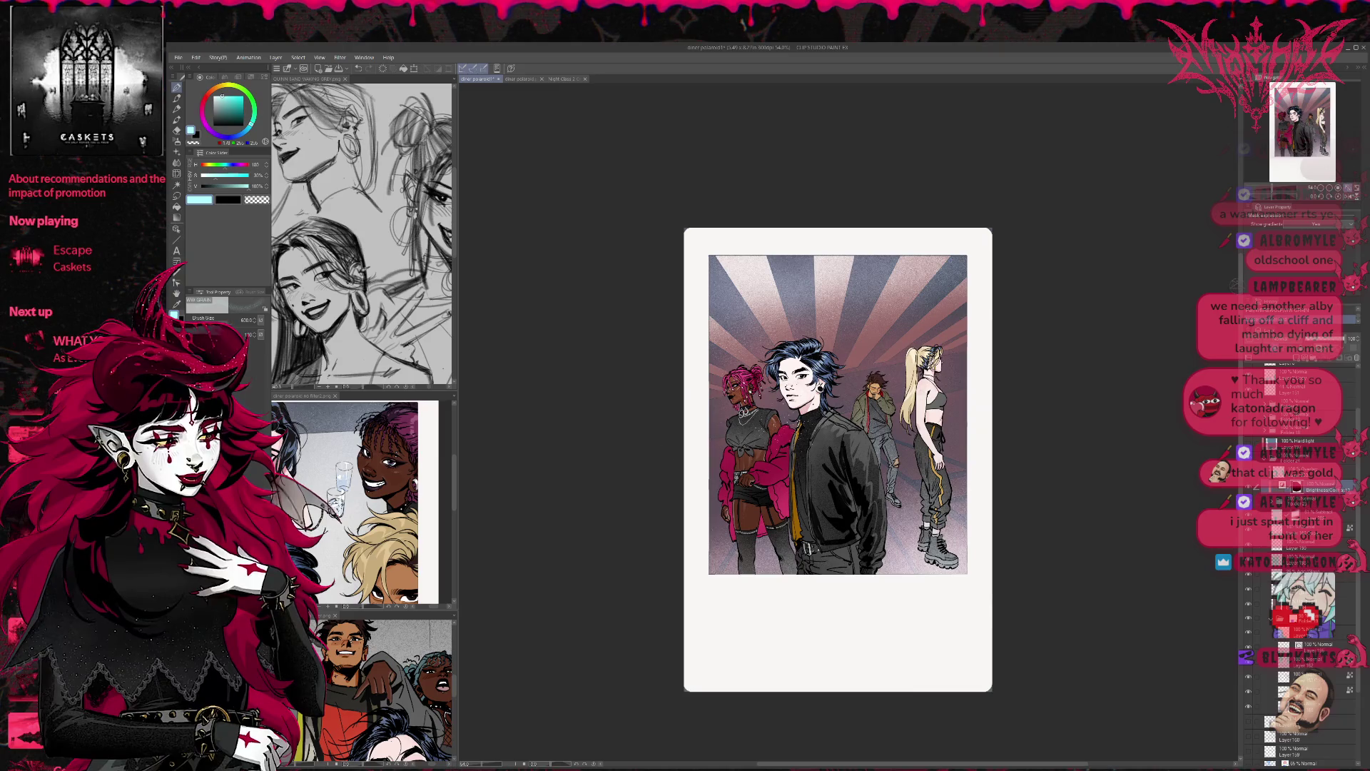
Step: Add bright specks near the central figure, compare the blue-cyan grade, and collapse the folder
left_click_drag(870, 428, 828, 449)
left_click_drag(885, 350, 970, 371)
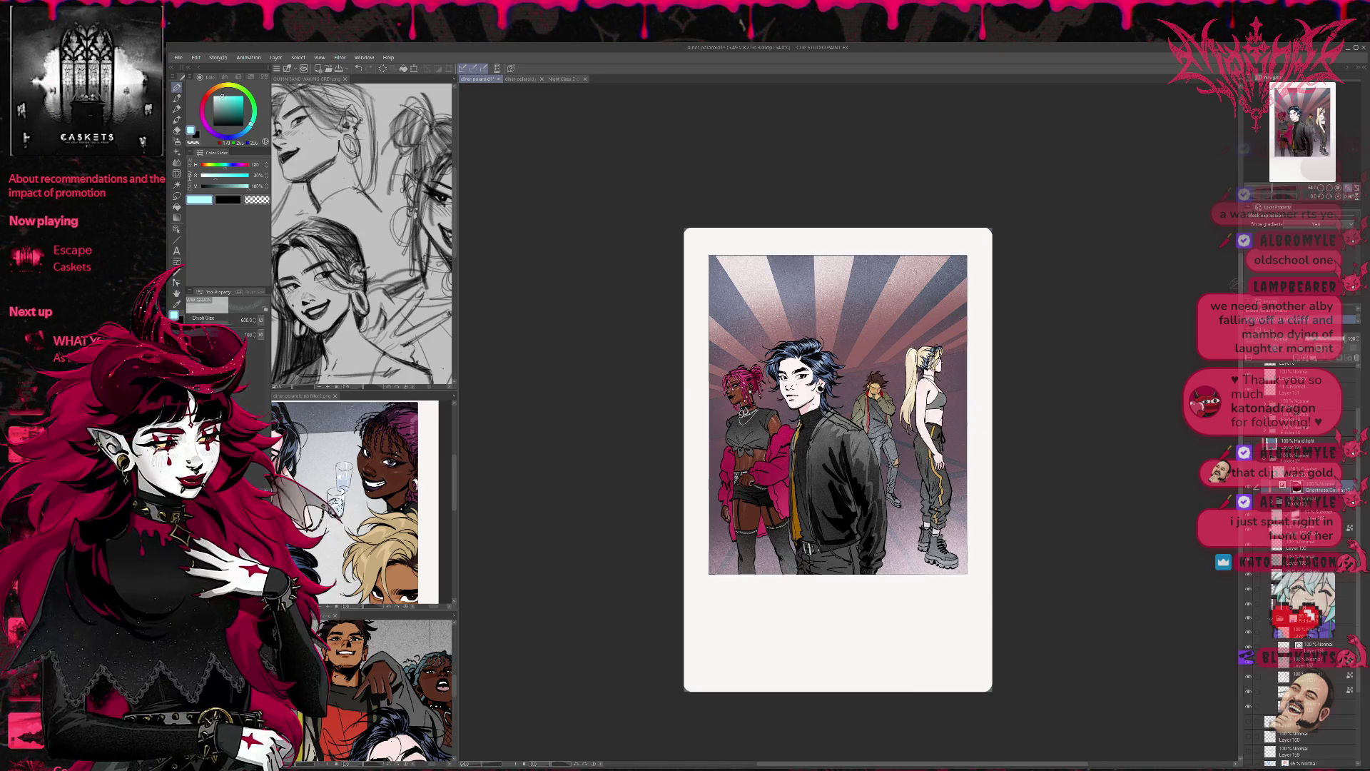
key("ctrl+z")
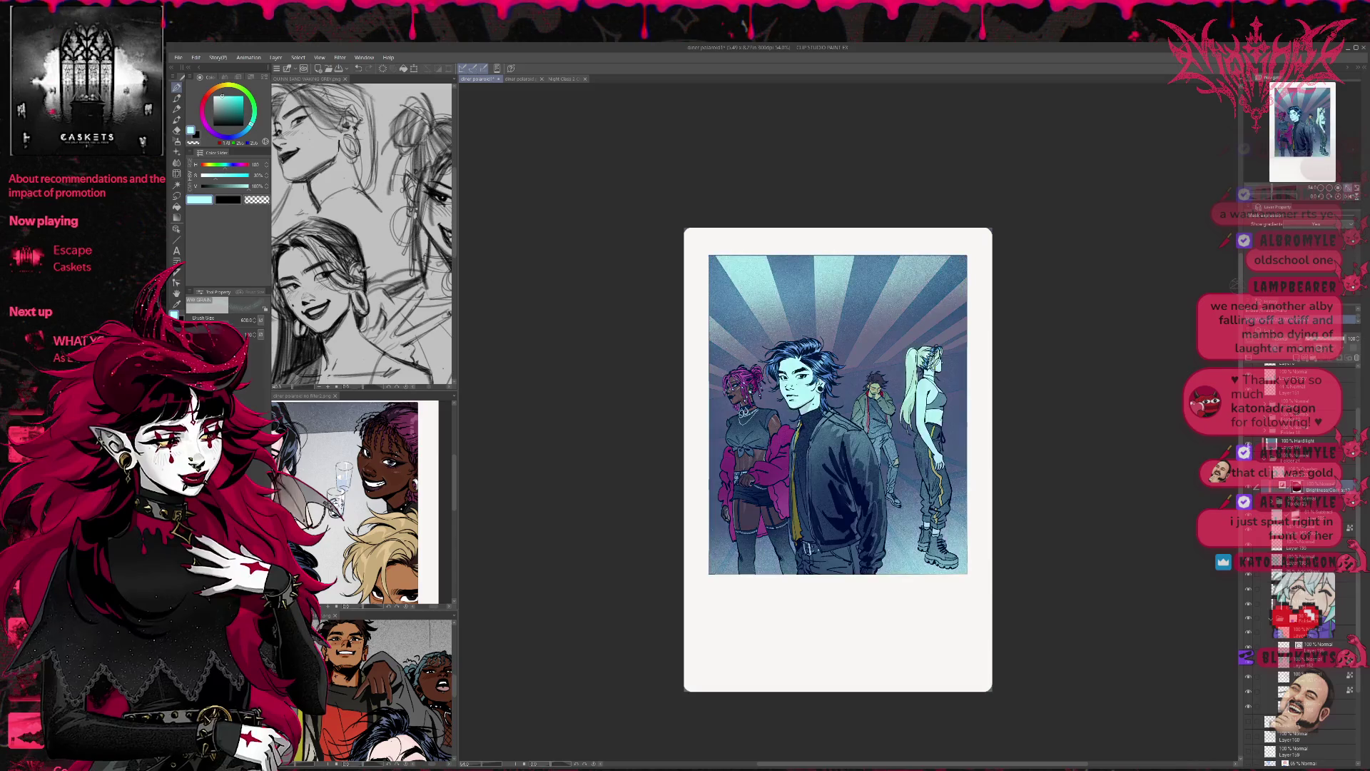
left_click(1264, 603)
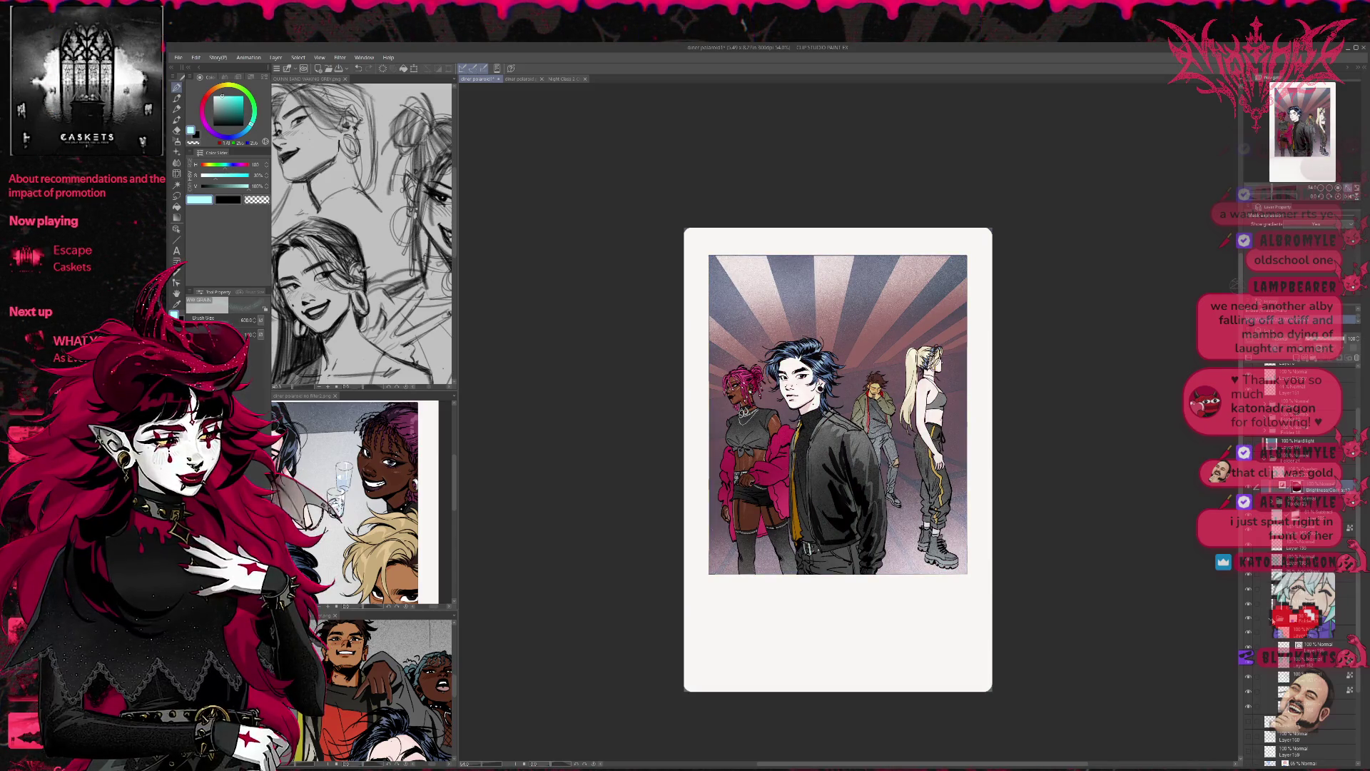
left_click(1265, 621)
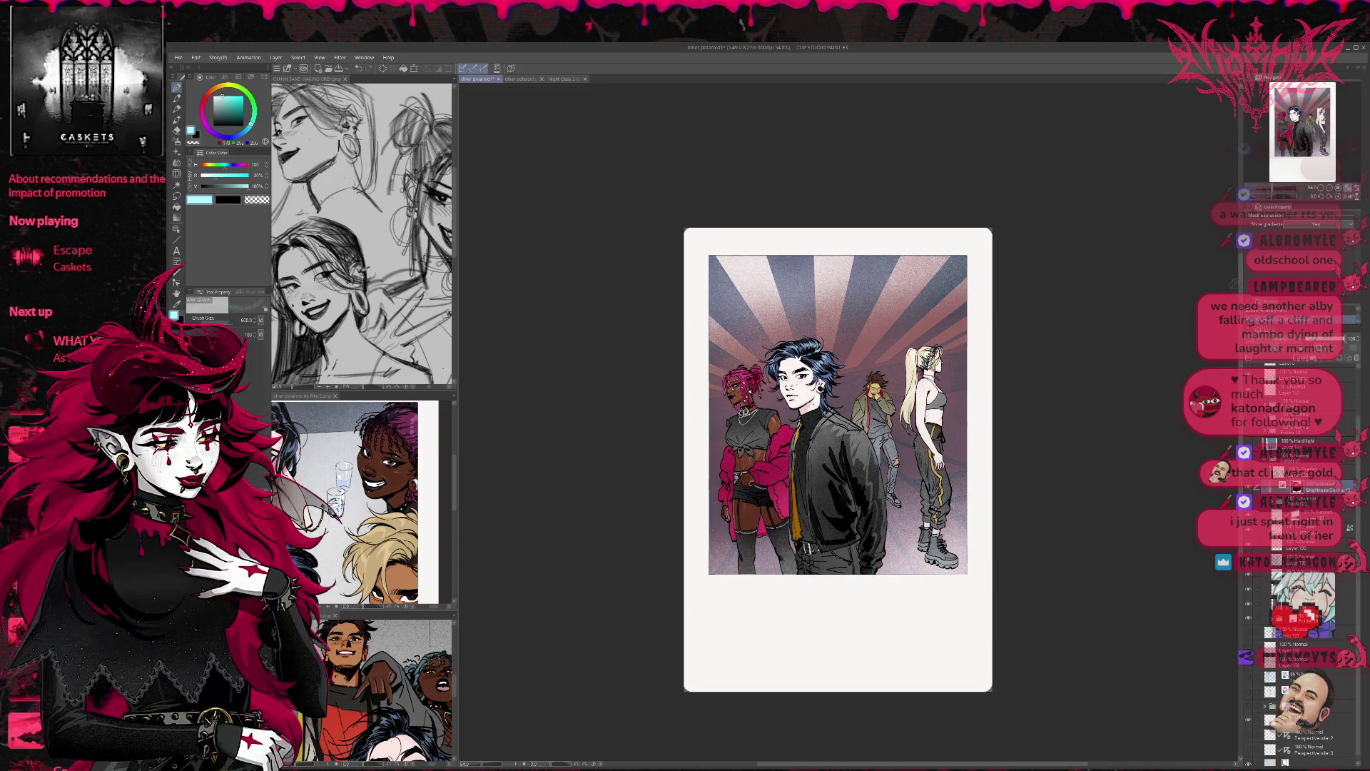
key("ctrl+z")
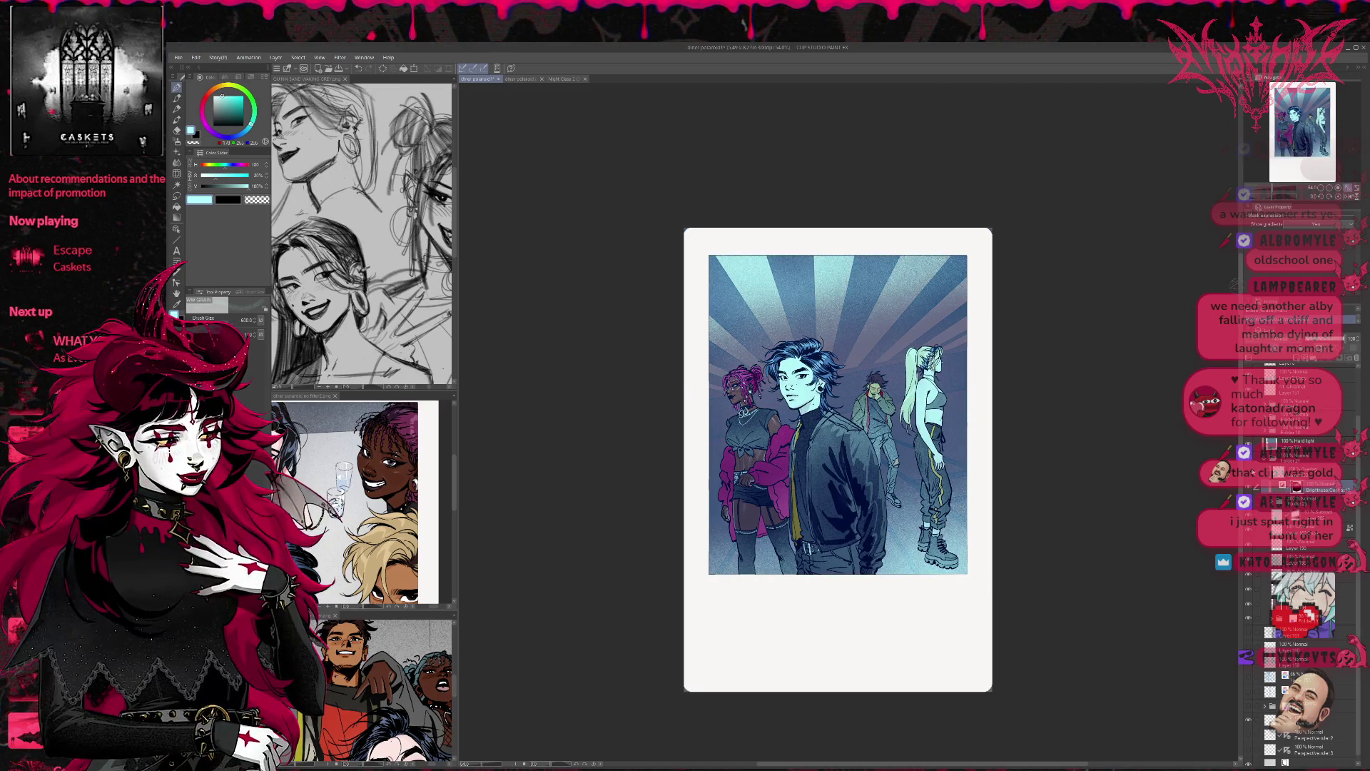
Step: Compare the brightening layer, then airbrush faint light grain over the figures
left_click(1250, 476)
left_click(1250, 475)
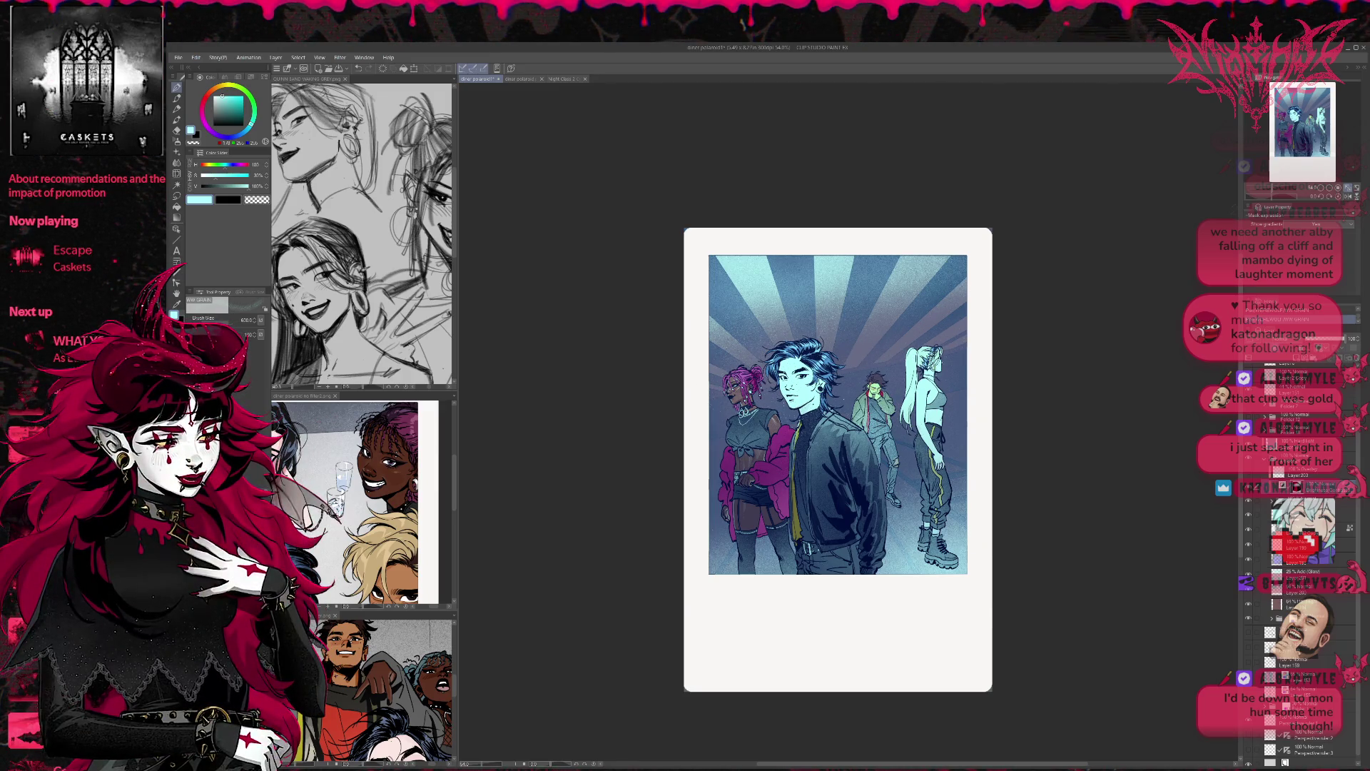
left_click_drag(853, 467, 892, 439)
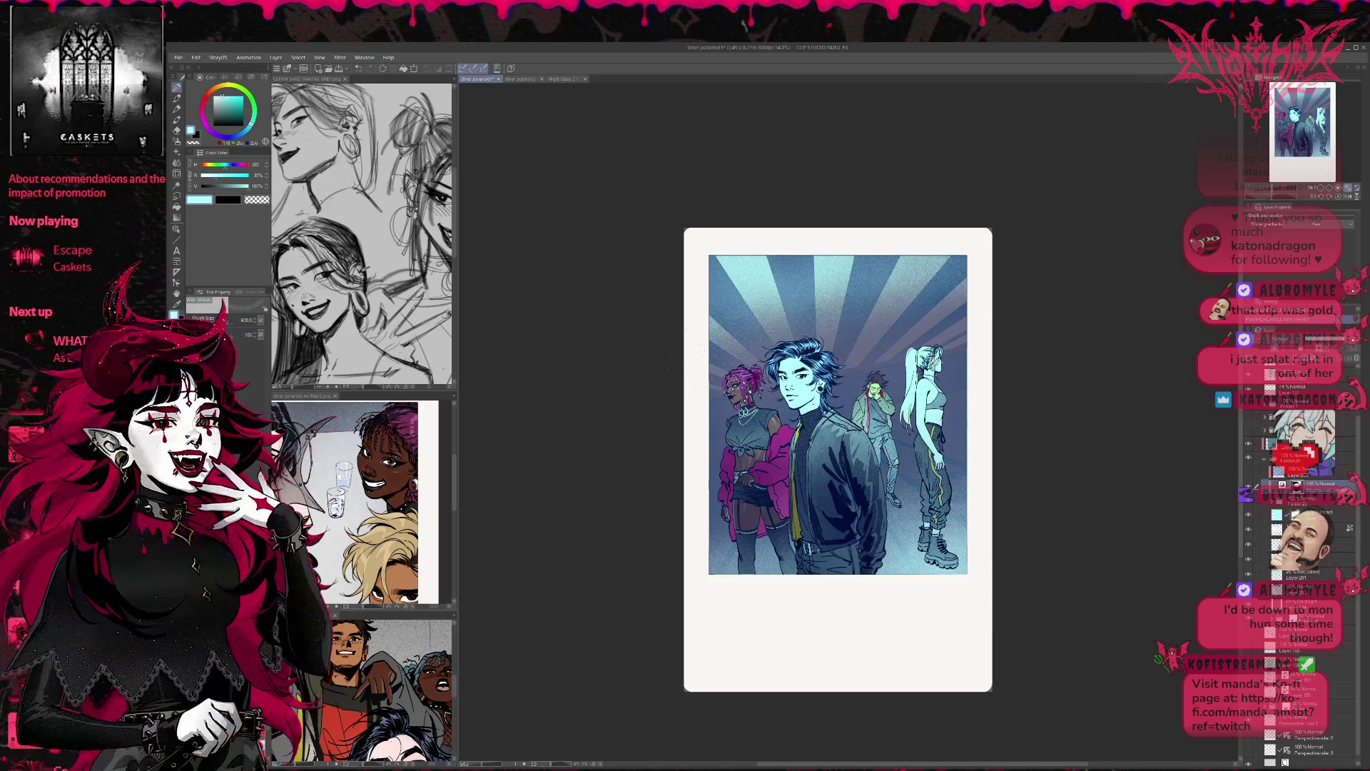
Step: Compare the blue grade on and off and fade a layer to 34% opacity
left_click(1248, 443)
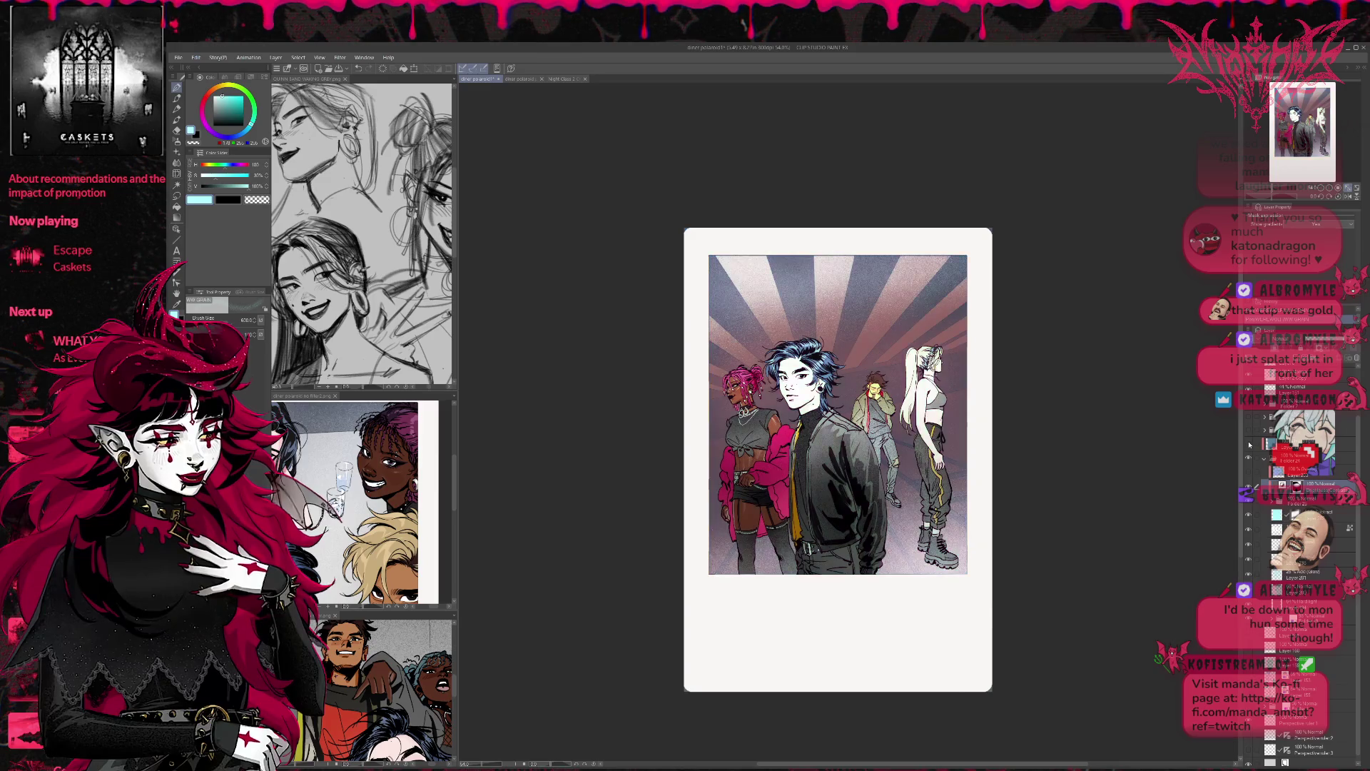
left_click(1248, 443)
left_click(1248, 443)
left_click(1248, 443)
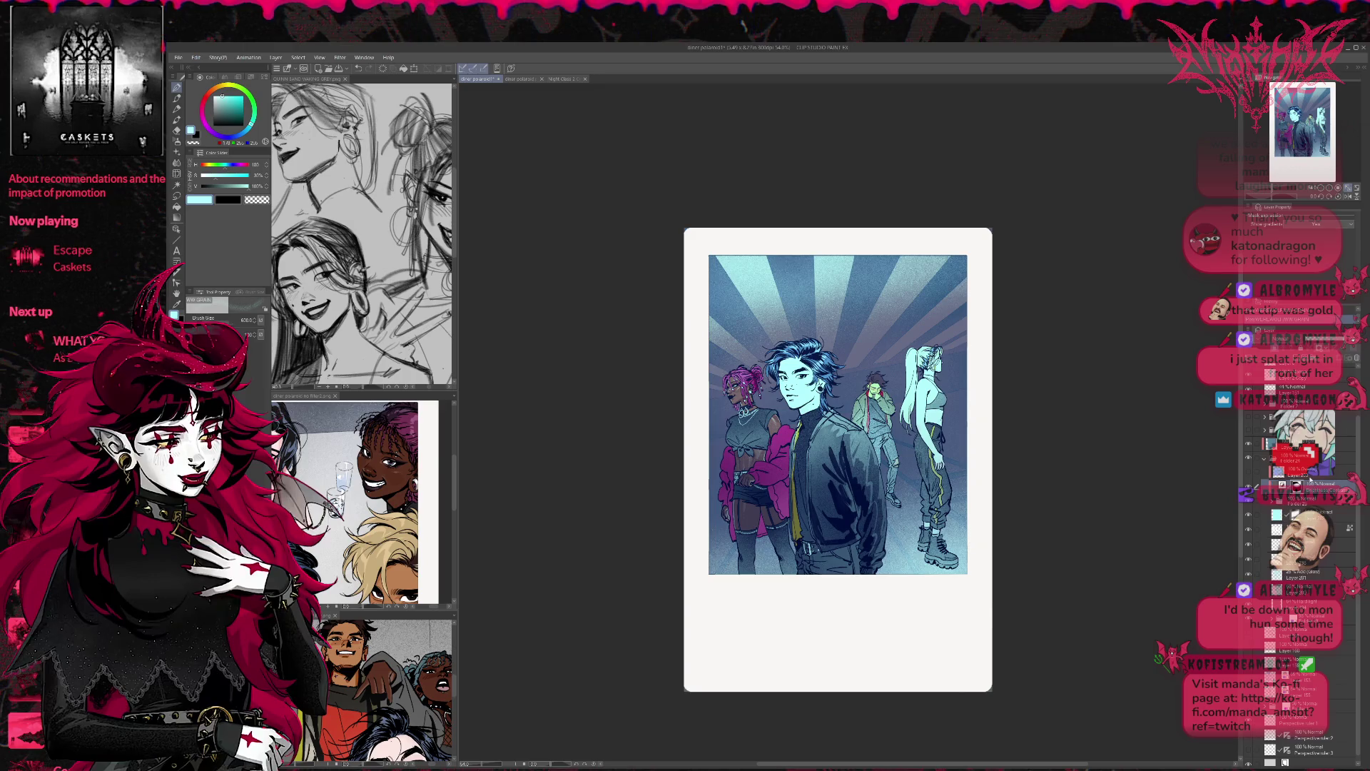
mouse_move(1338, 341)
left_mouse_down()
mouse_move(1315, 343)
mouse_move(1326, 342)
left_mouse_up()
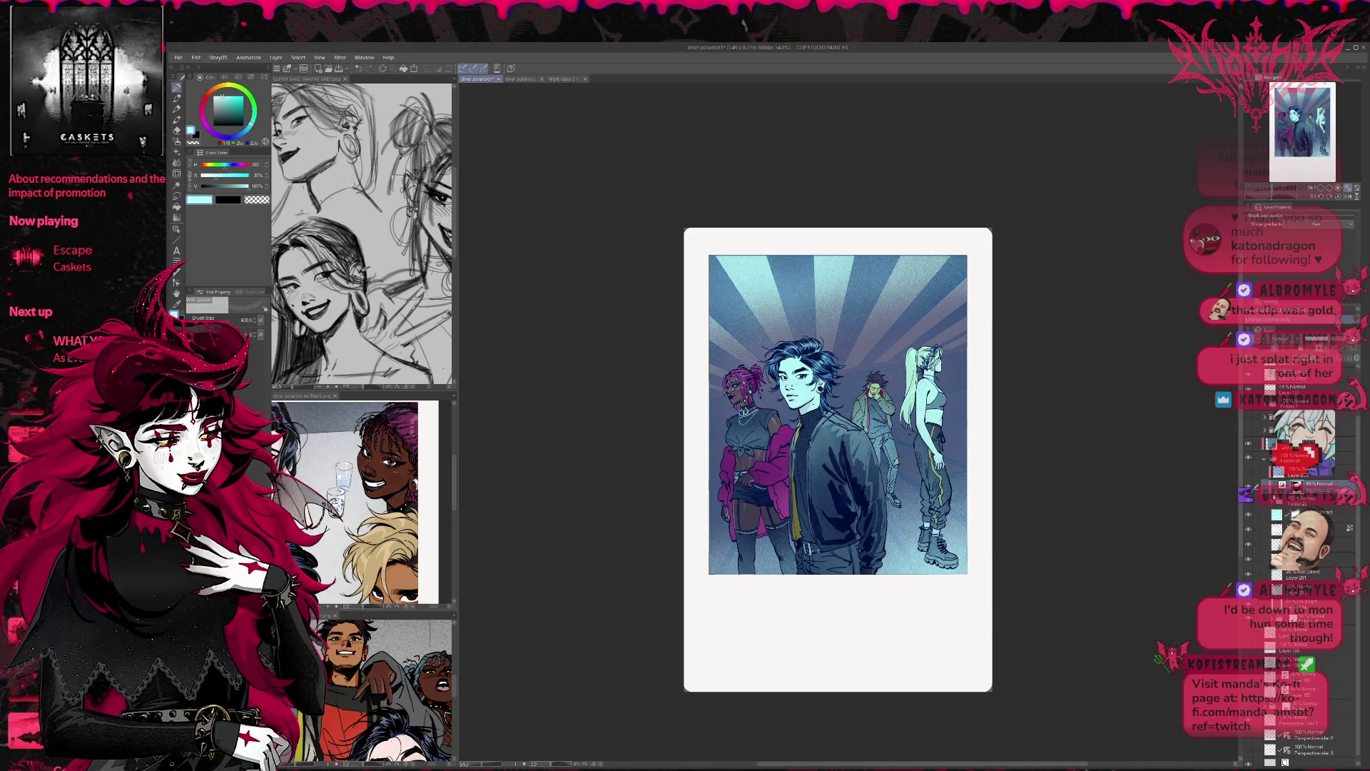
Step: Hide the blue grade, compare a figure layer, then restore the grade
left_click(1248, 449)
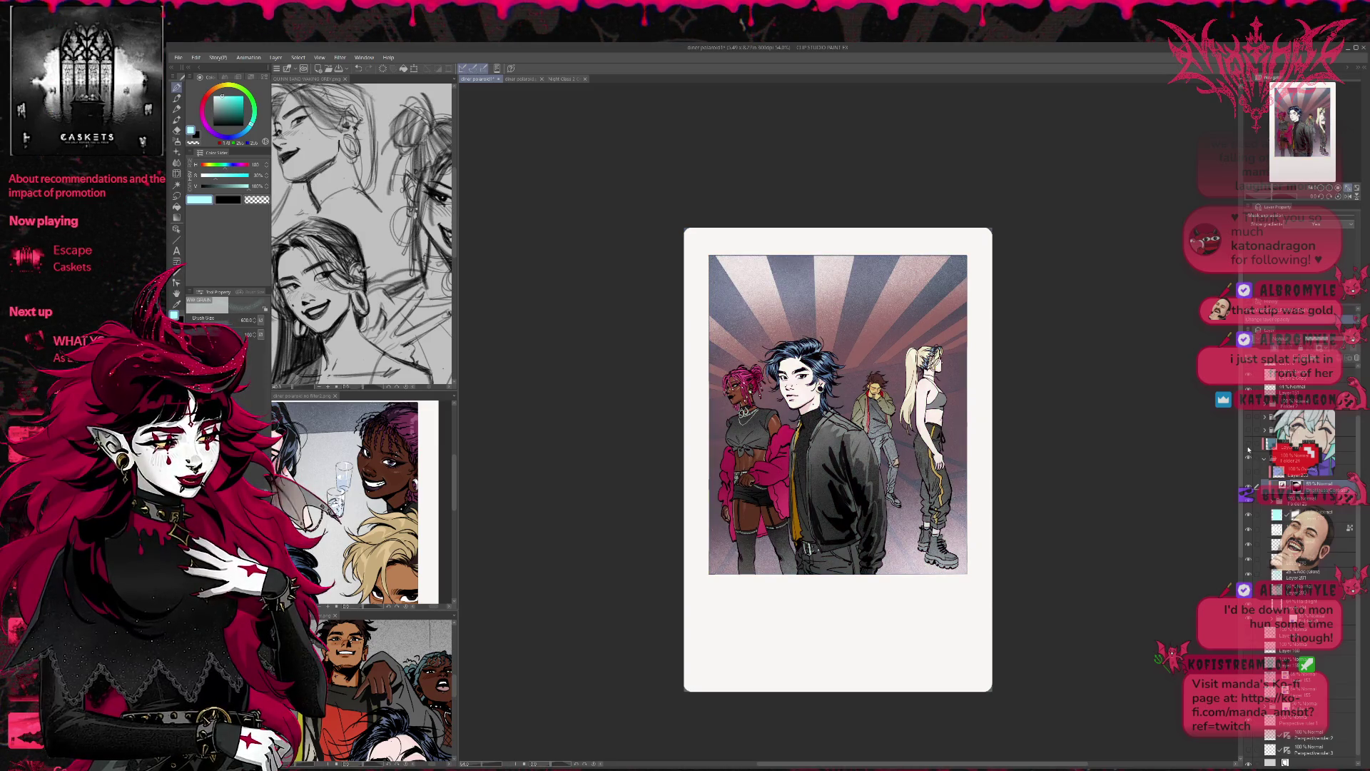
left_click(1249, 492)
left_click(1248, 492)
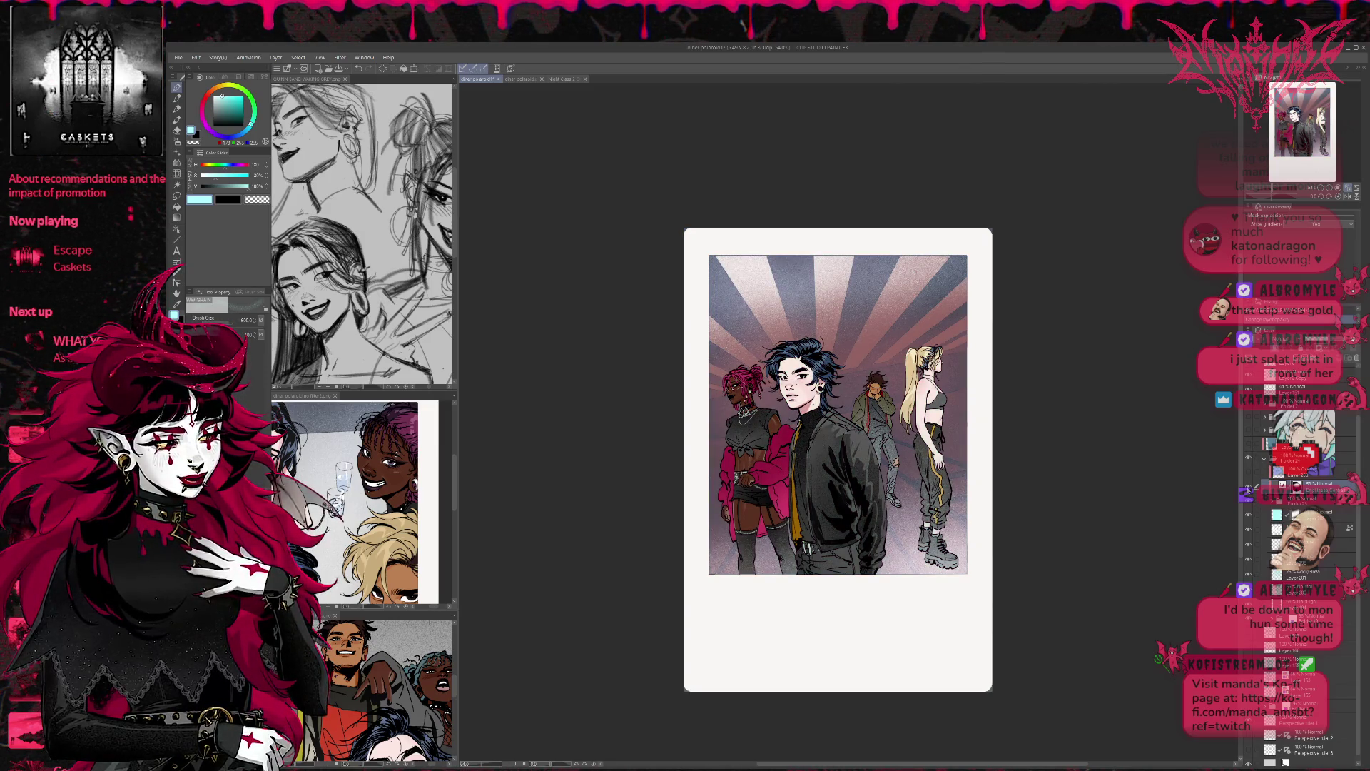
left_click(1249, 448)
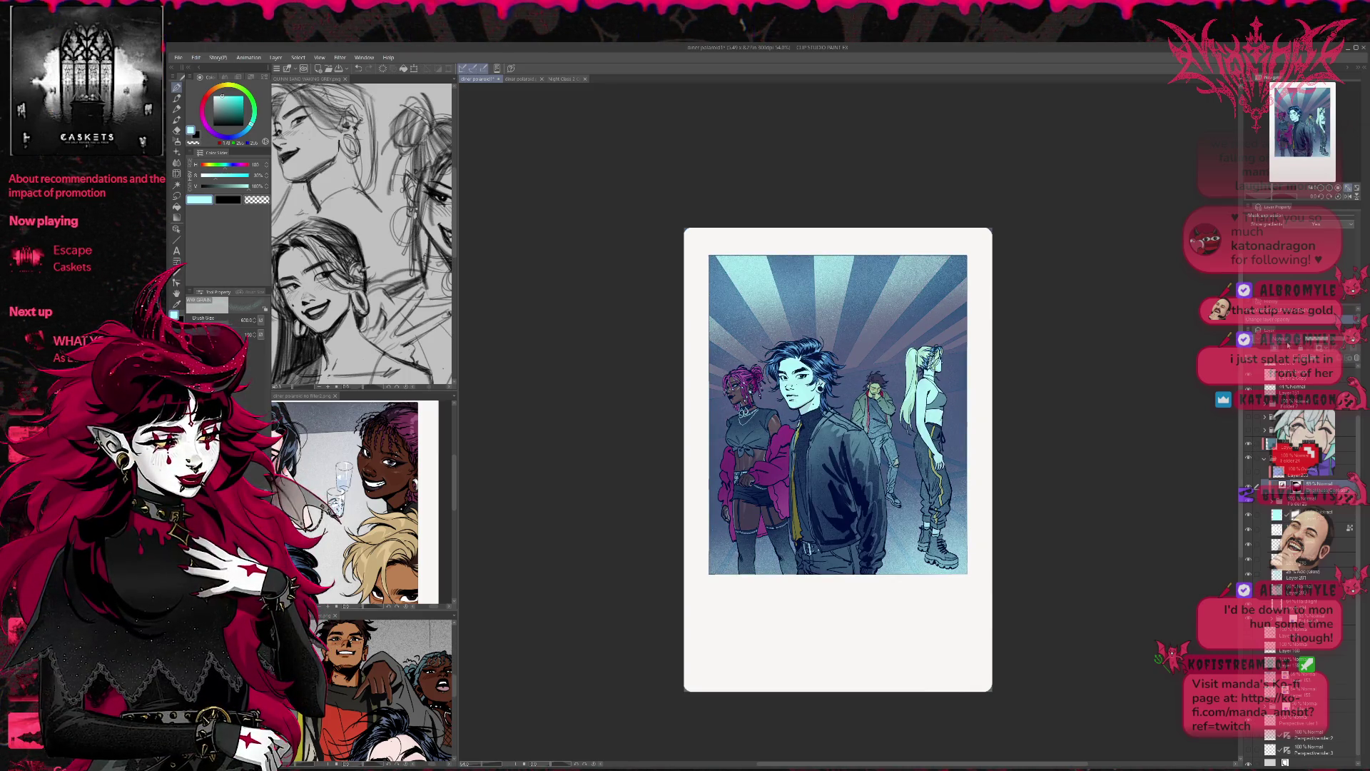
Step: Cycle the blue grade layer's blend modes, hide it, and switch to the Night Class page
scroll(1299, 339, "down", 3)
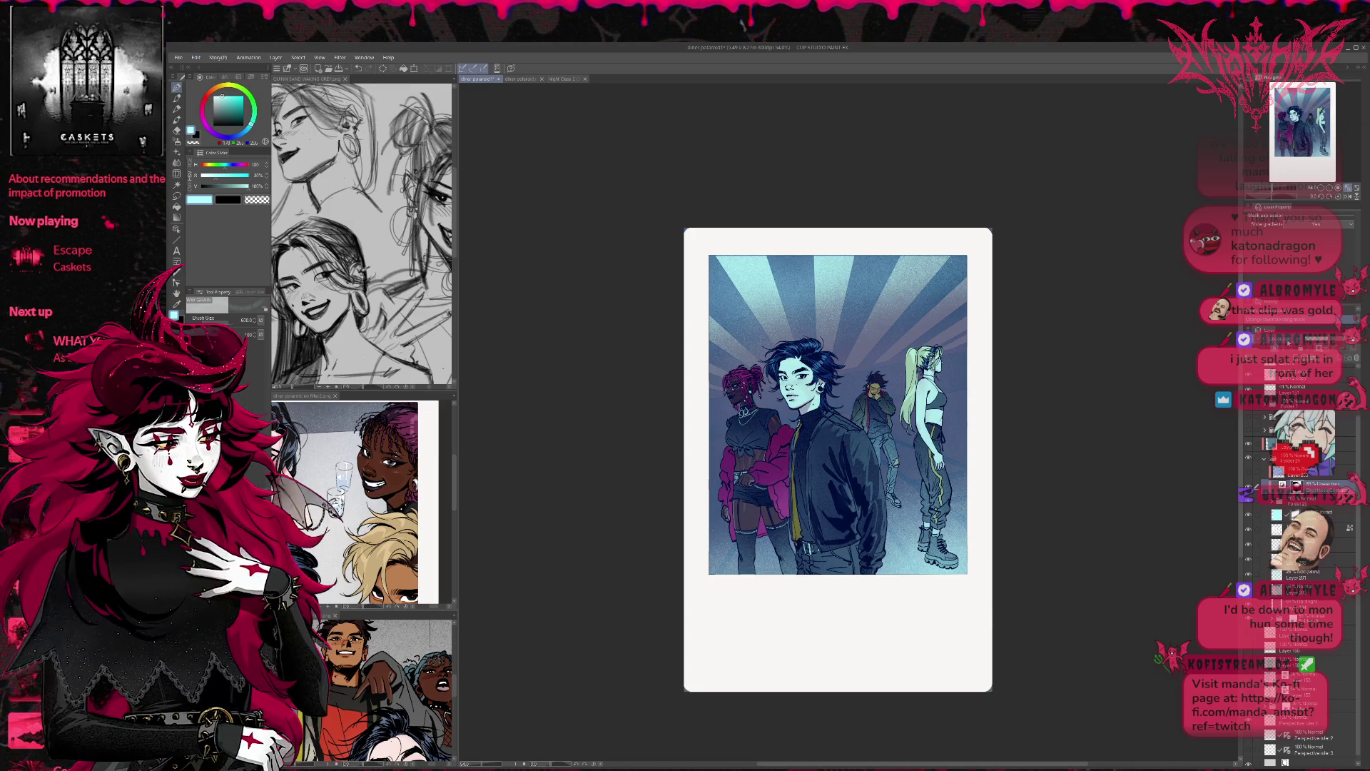
scroll(1298, 338, "down", 3)
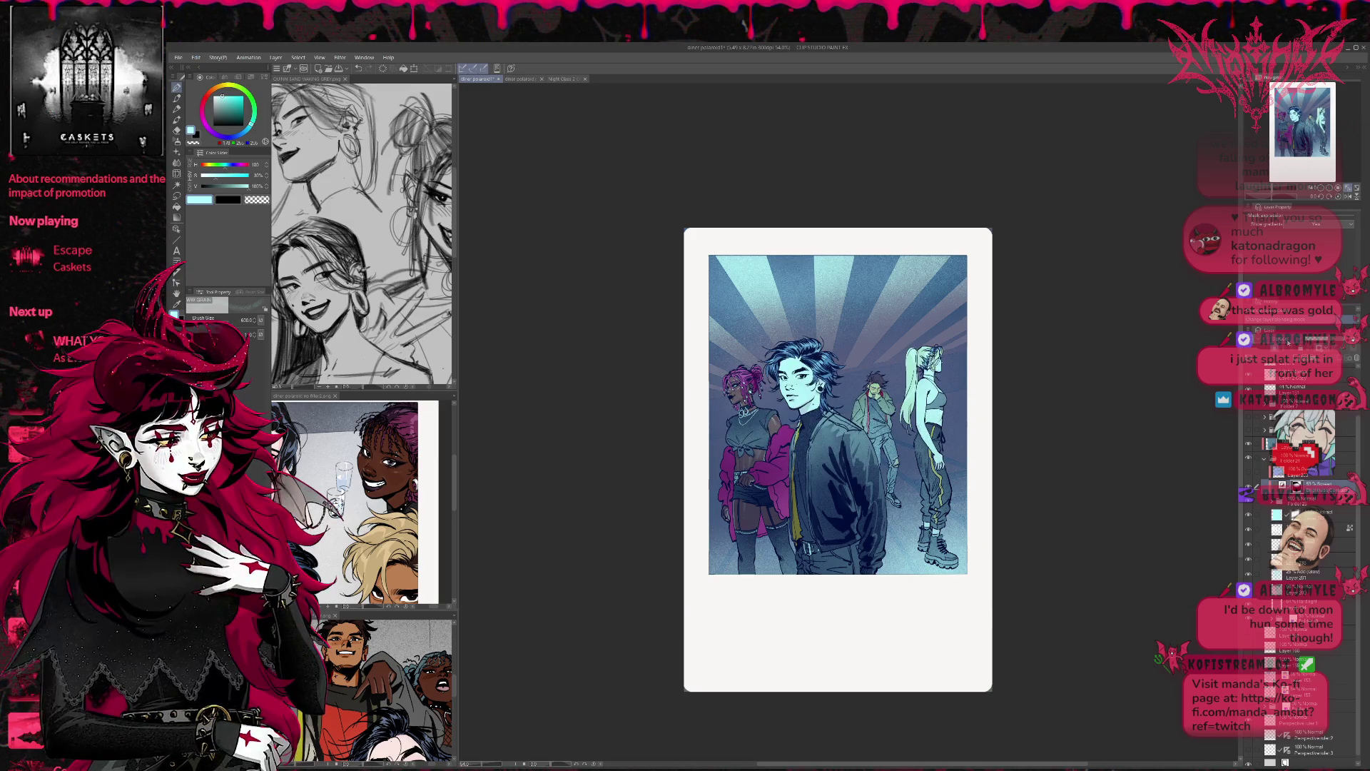
scroll(1298, 339, "down", 3)
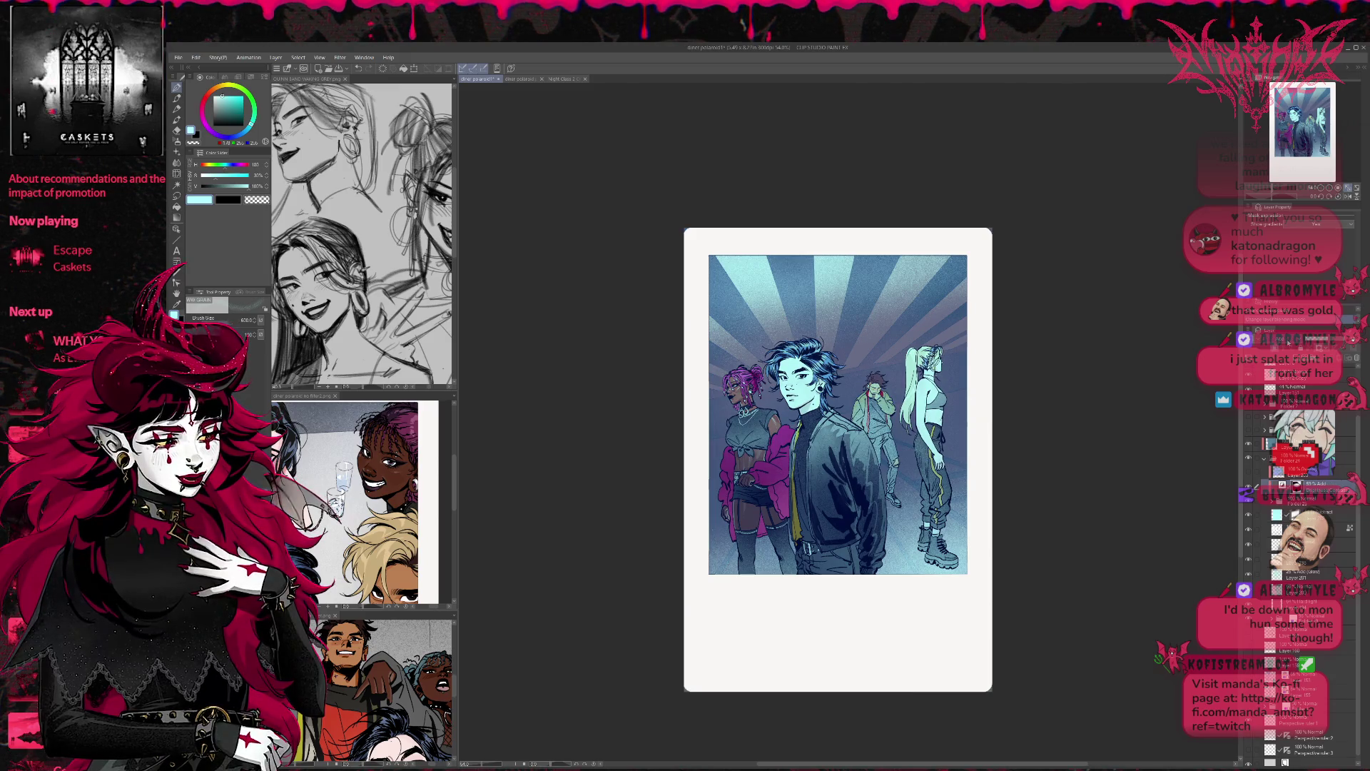
scroll(1299, 339, "down", 3)
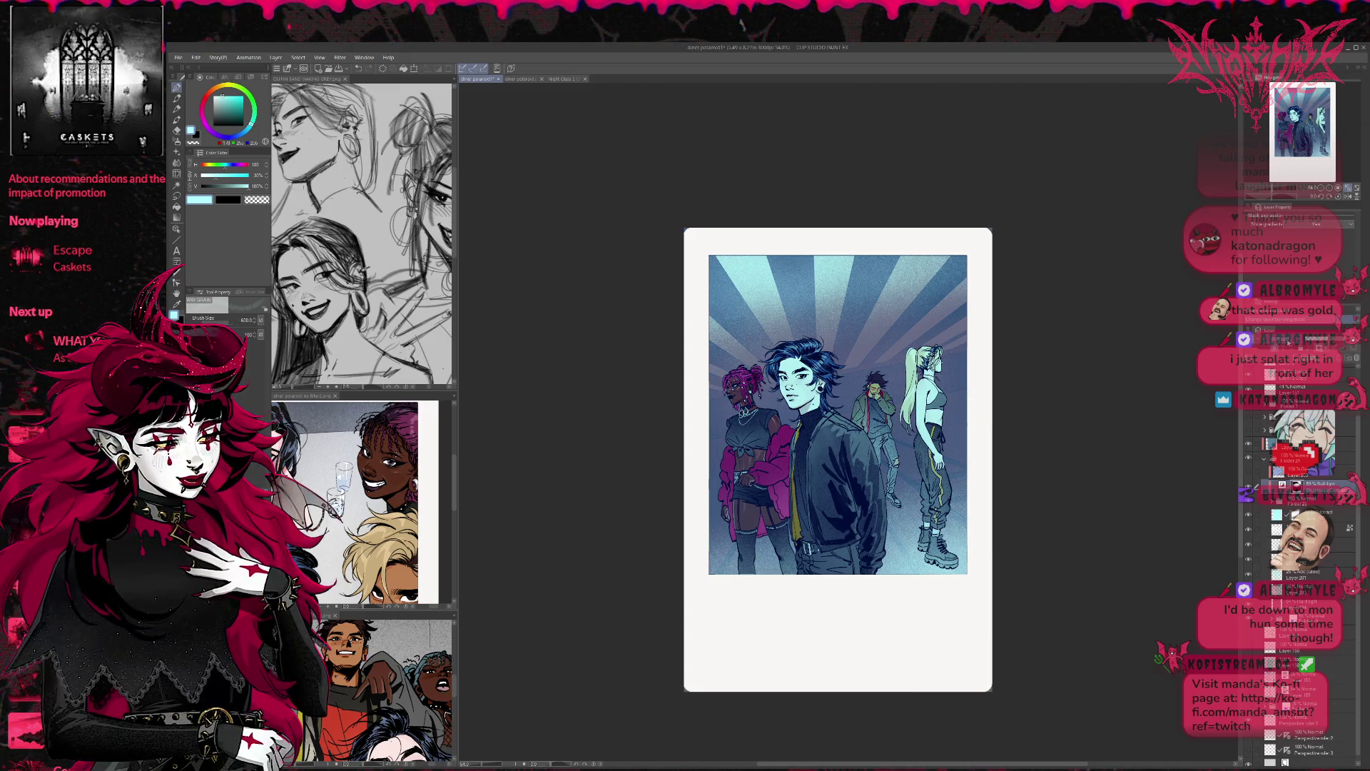
scroll(1299, 339, "down", 2)
scroll(1288, 342, "down", 3)
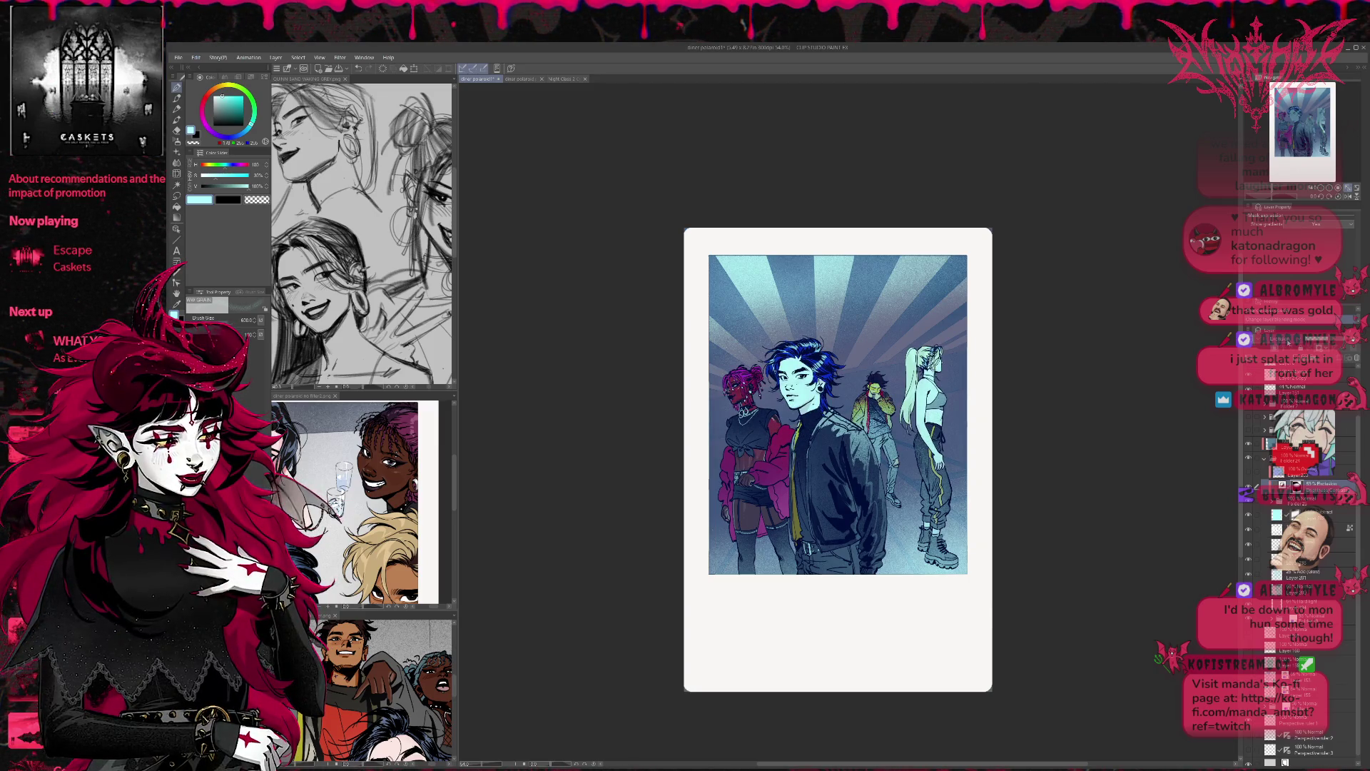
scroll(1288, 343, "down", 3)
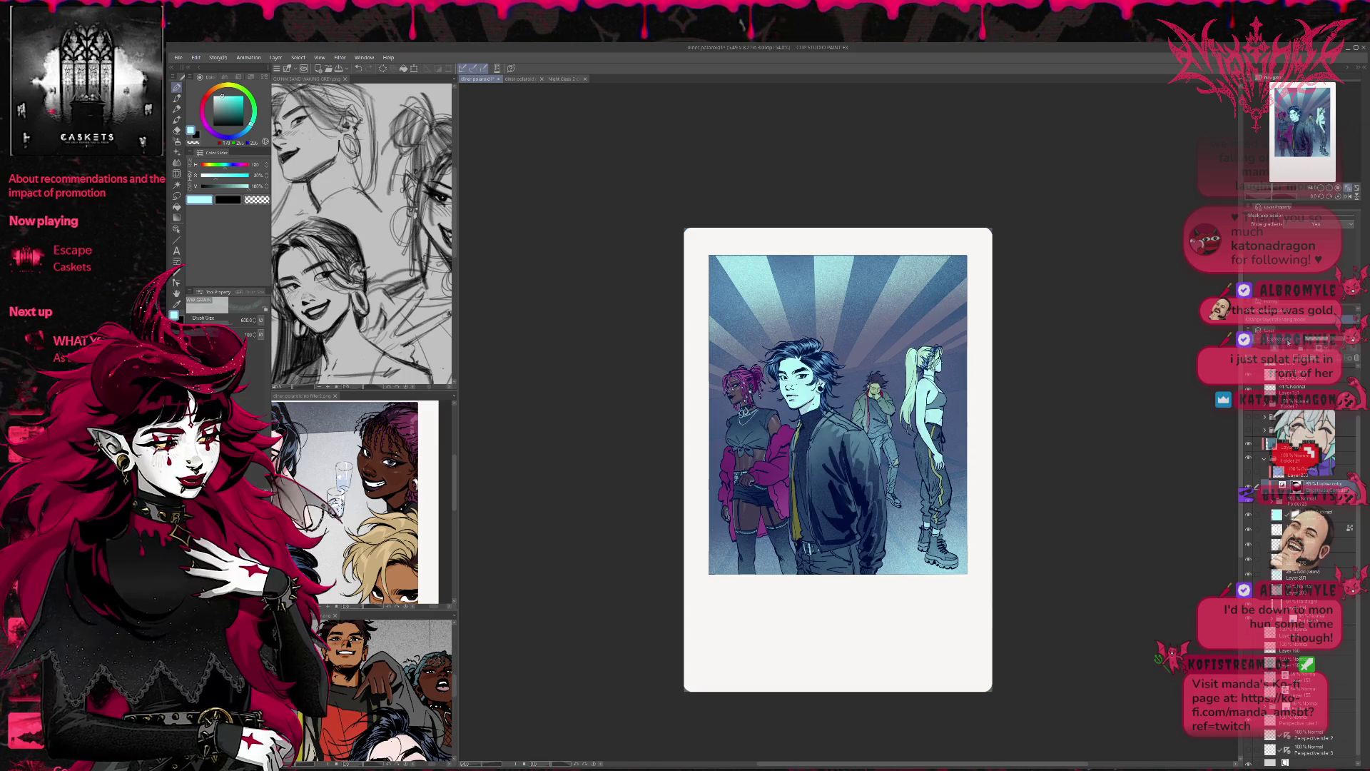
scroll(1289, 342, "down", 1)
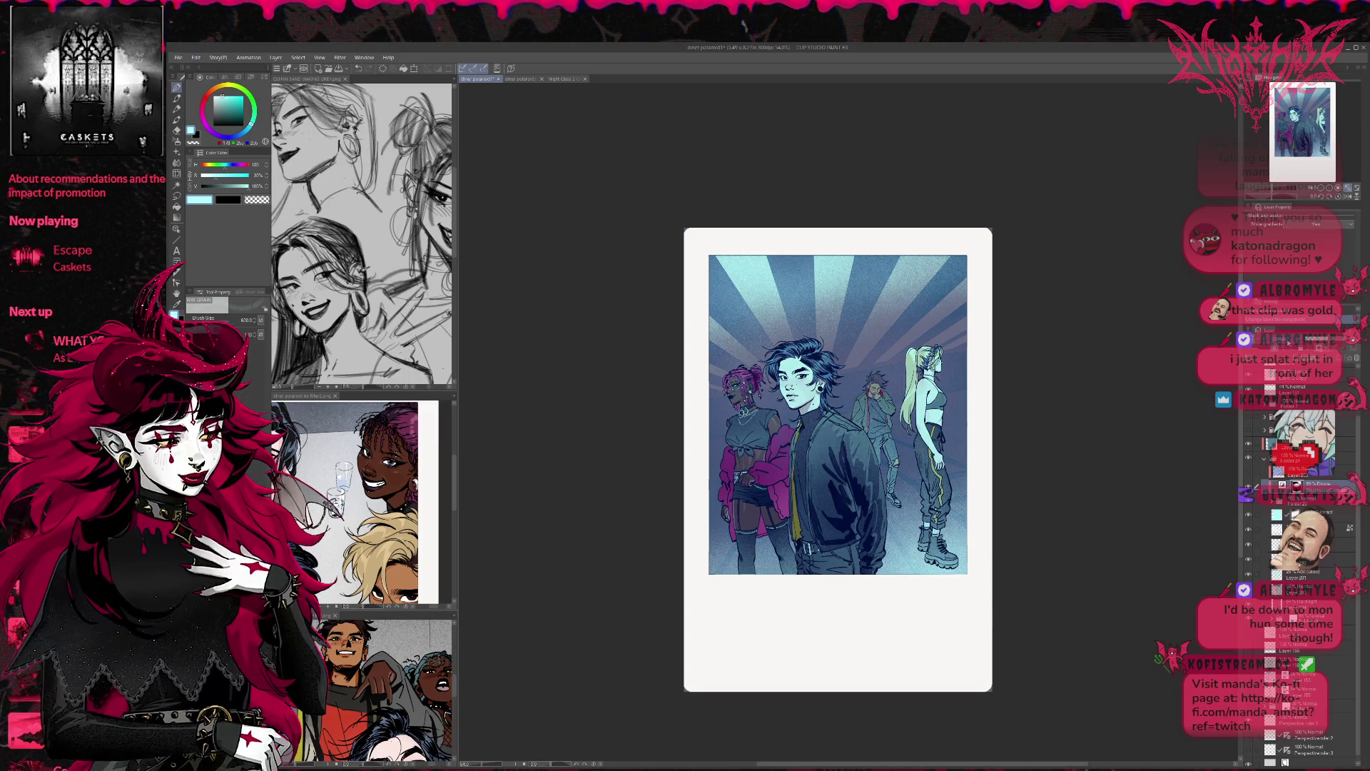
scroll(1288, 343, "down", 1)
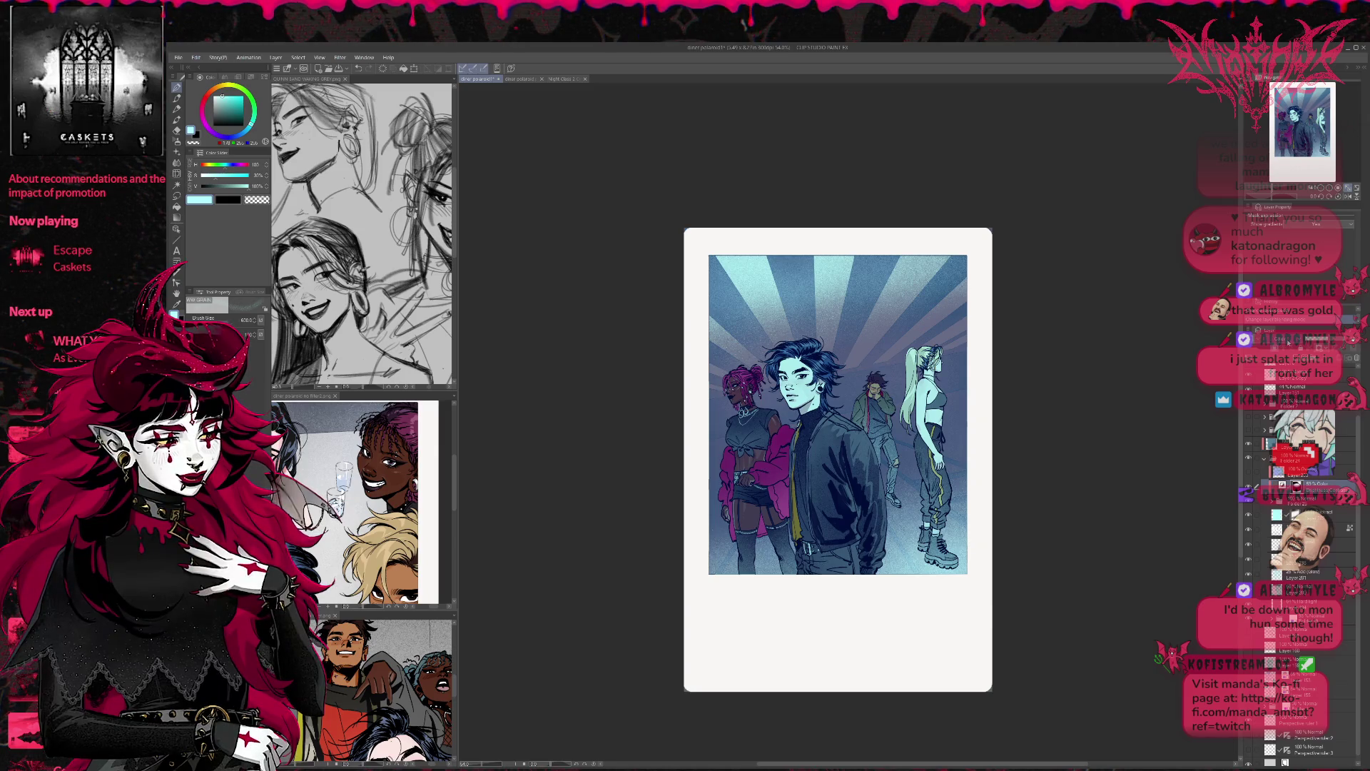
scroll(1289, 342, "down", 1)
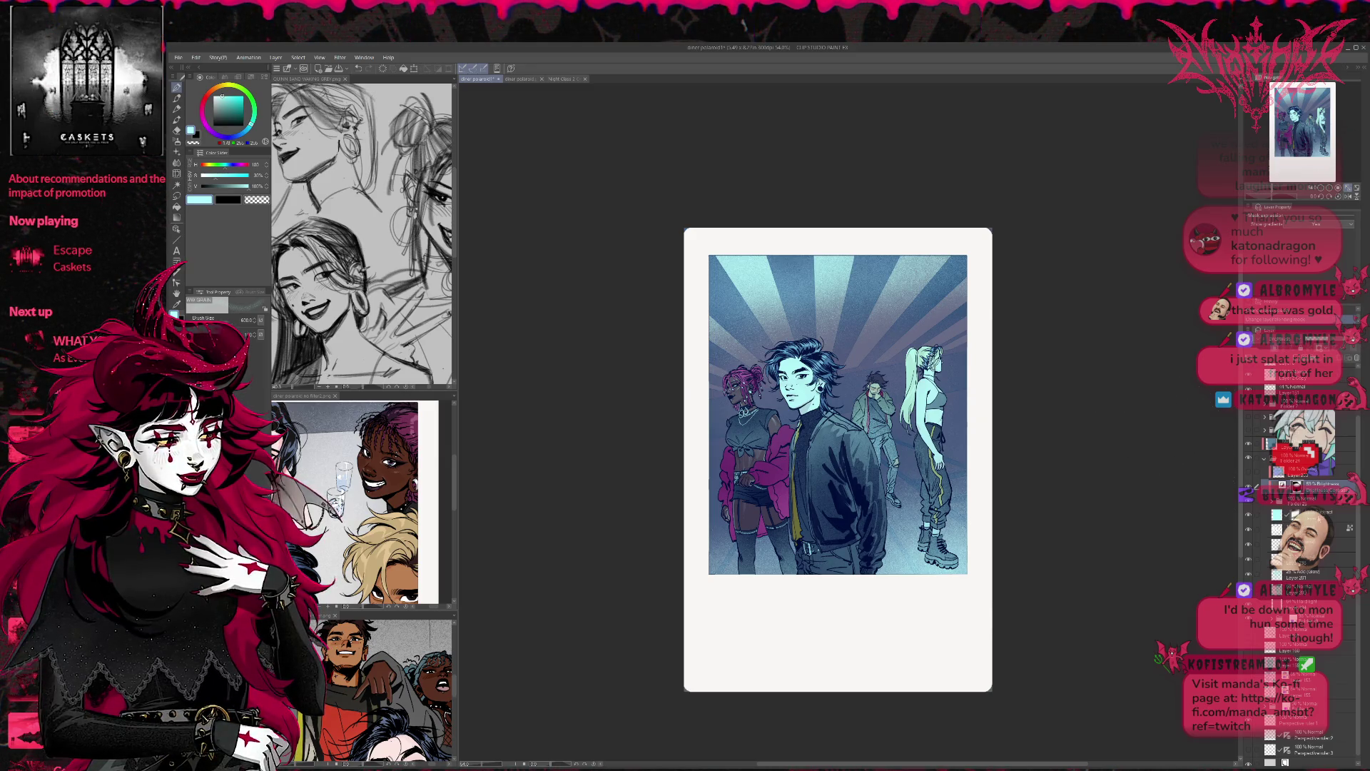
scroll(1289, 342, "down", 1)
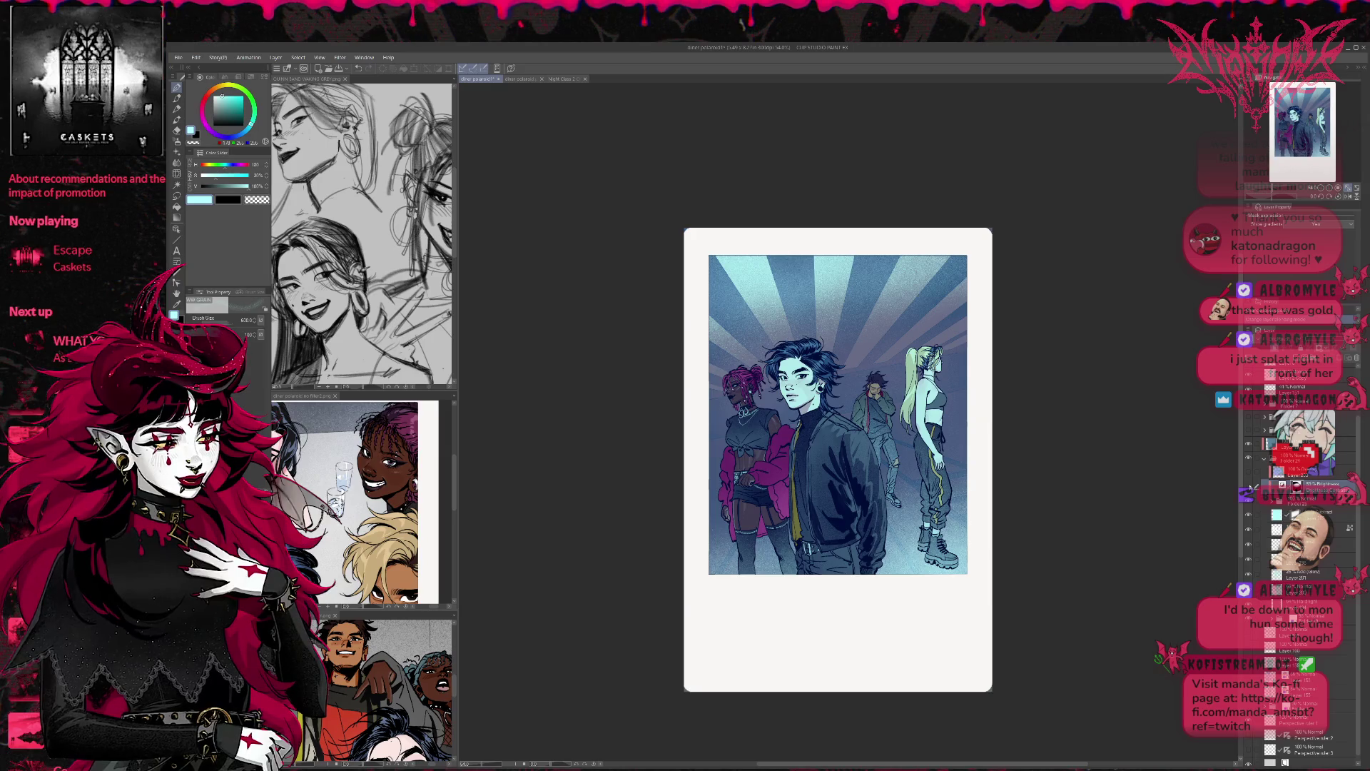
scroll(1289, 343, "down", 1)
scroll(1289, 342, "up", 1)
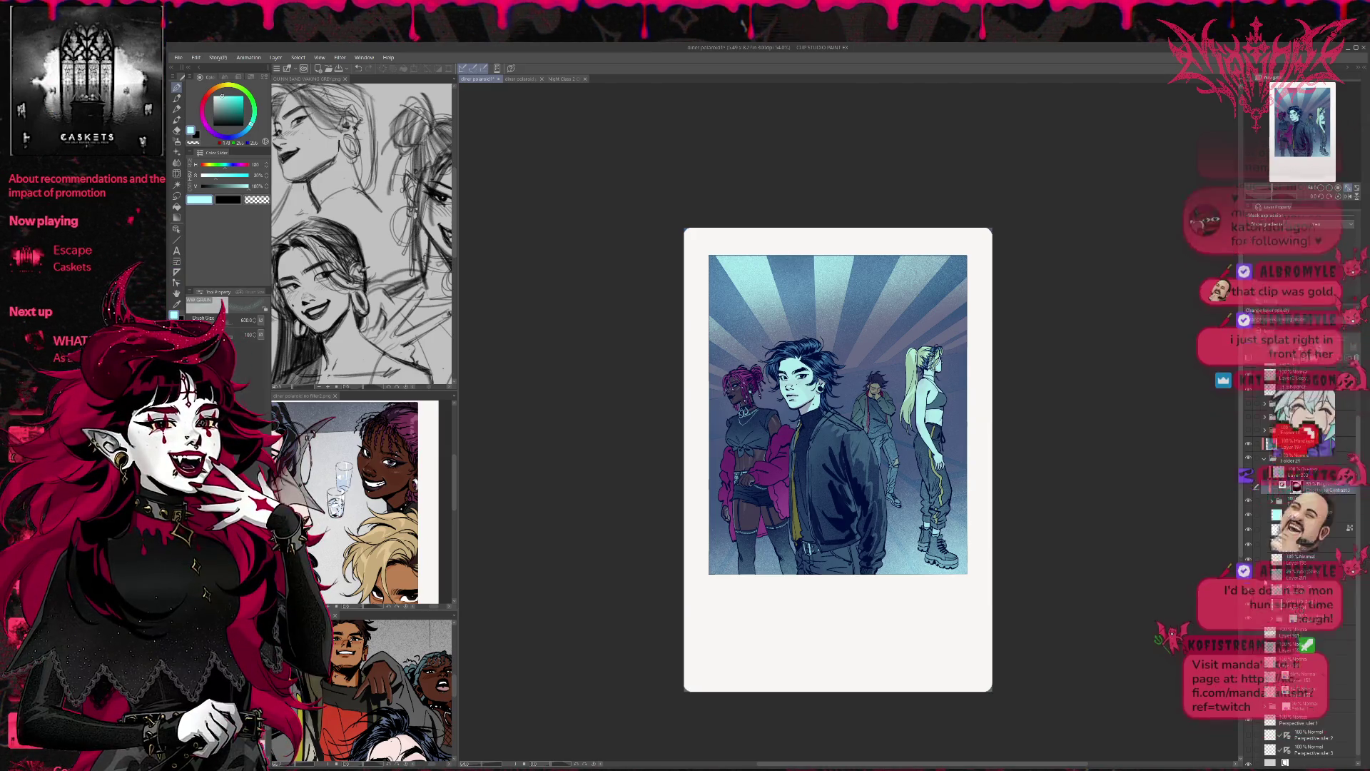
left_click(1249, 442)
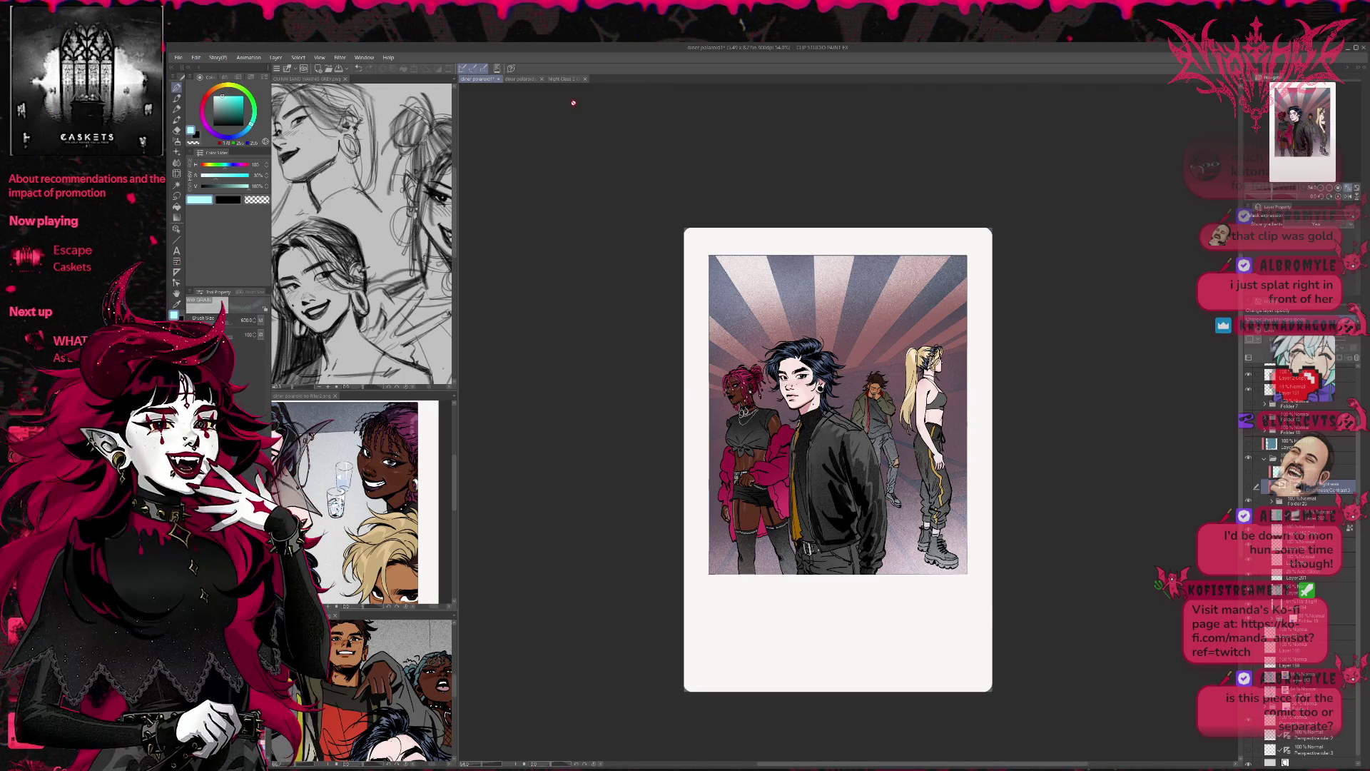
left_click(571, 79)
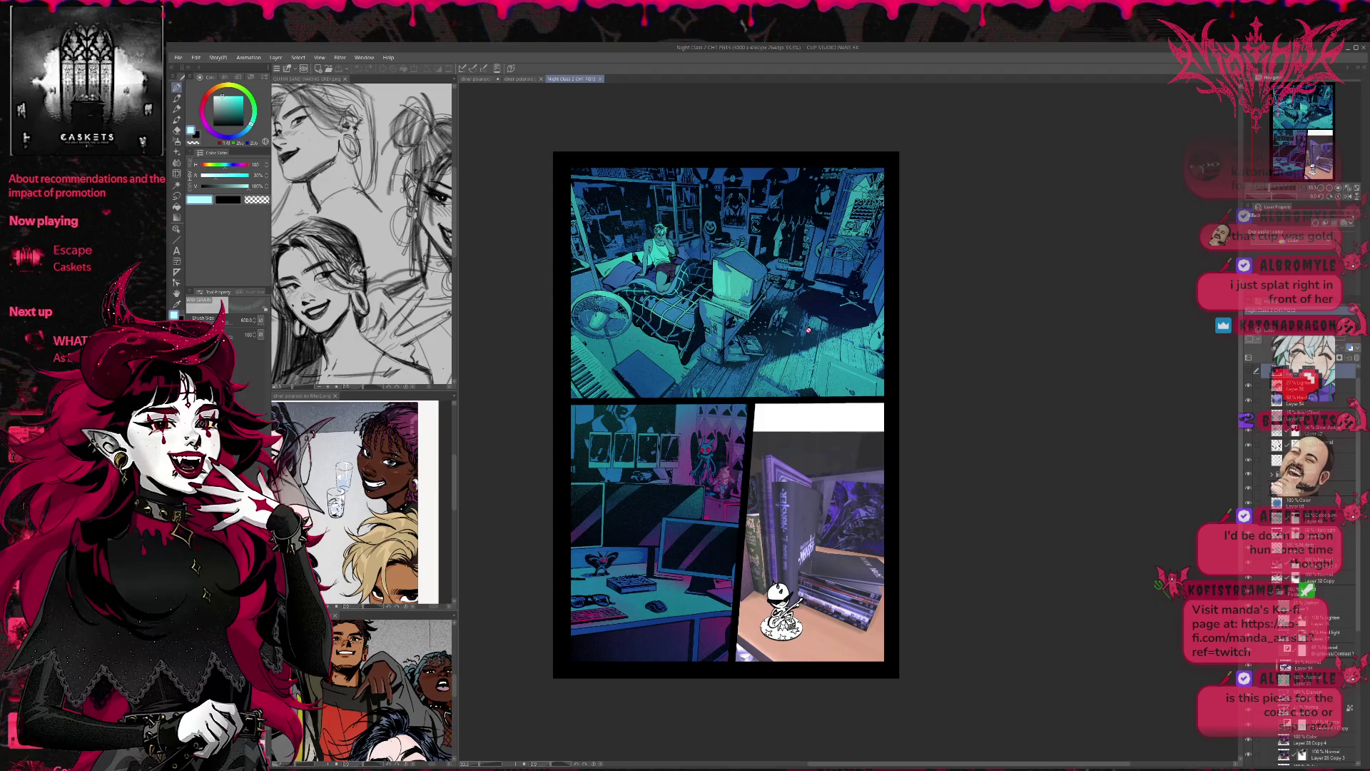
Step: In the diner polaroid document, flip through the polaroid layers, ending on the four-person lineup
scroll(793, 430, "up", 1)
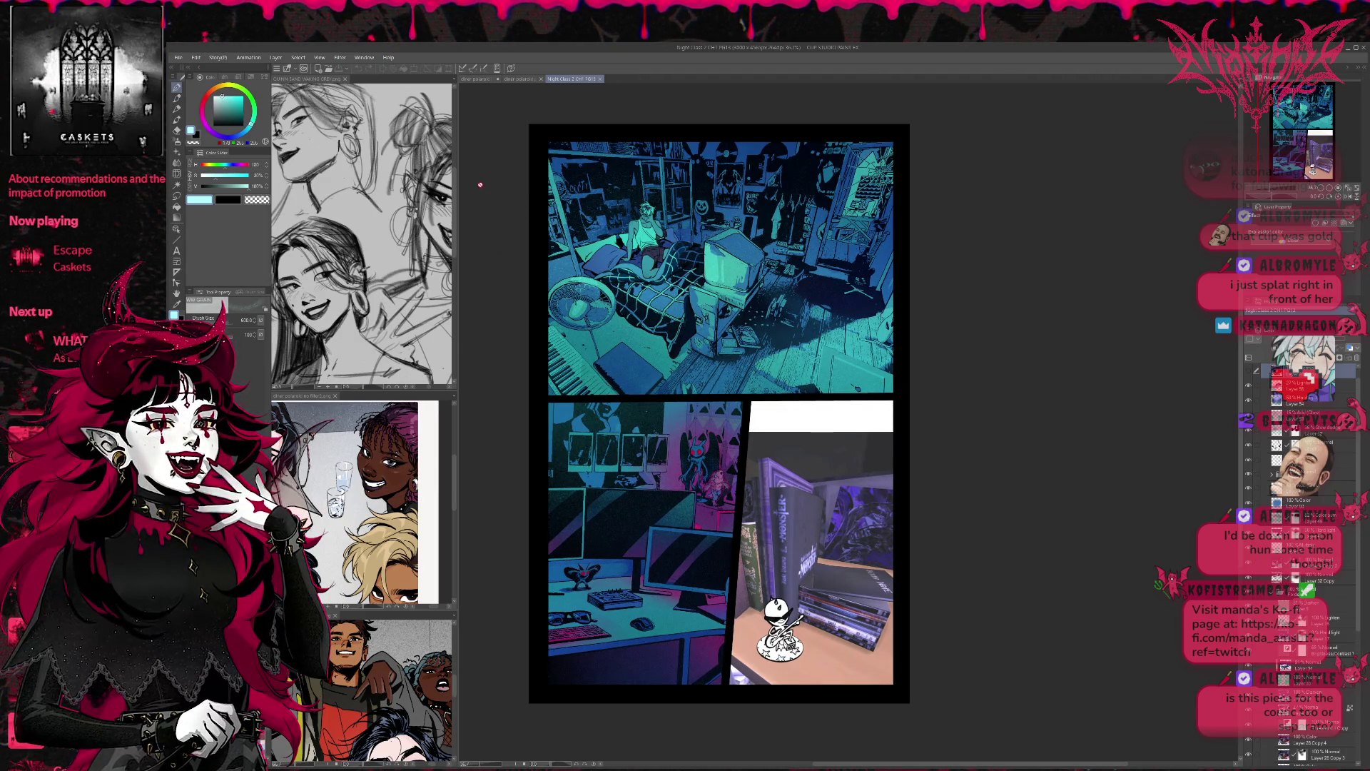
left_click(476, 78)
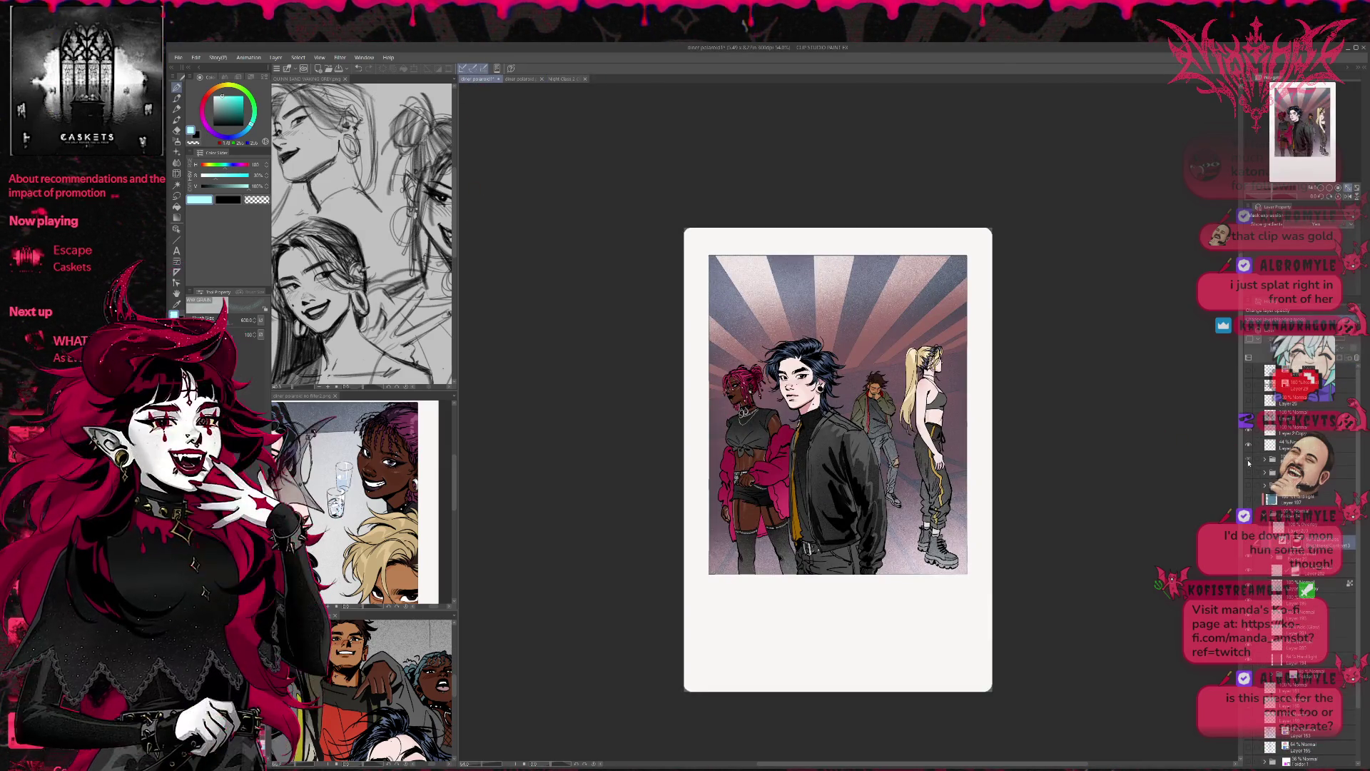
left_click(1248, 461)
left_click(1249, 463)
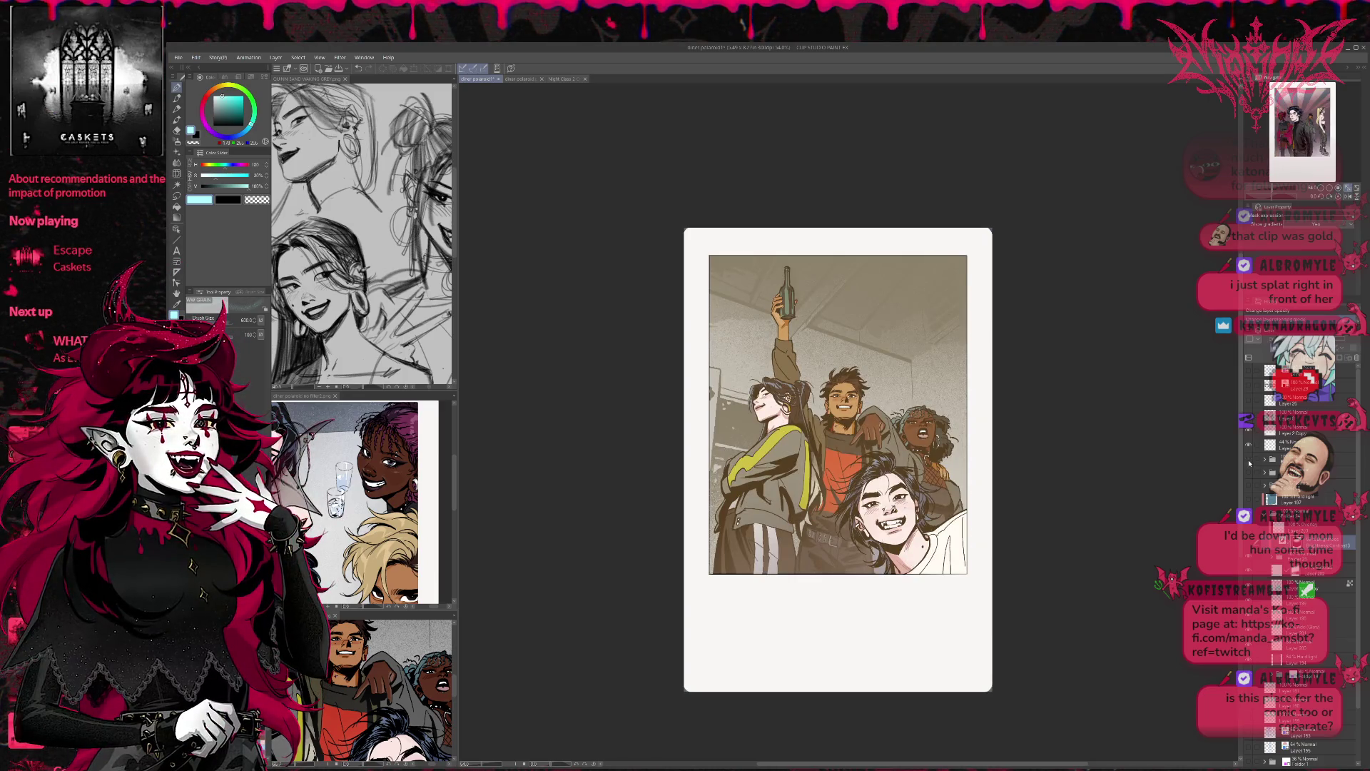
left_click(1249, 473)
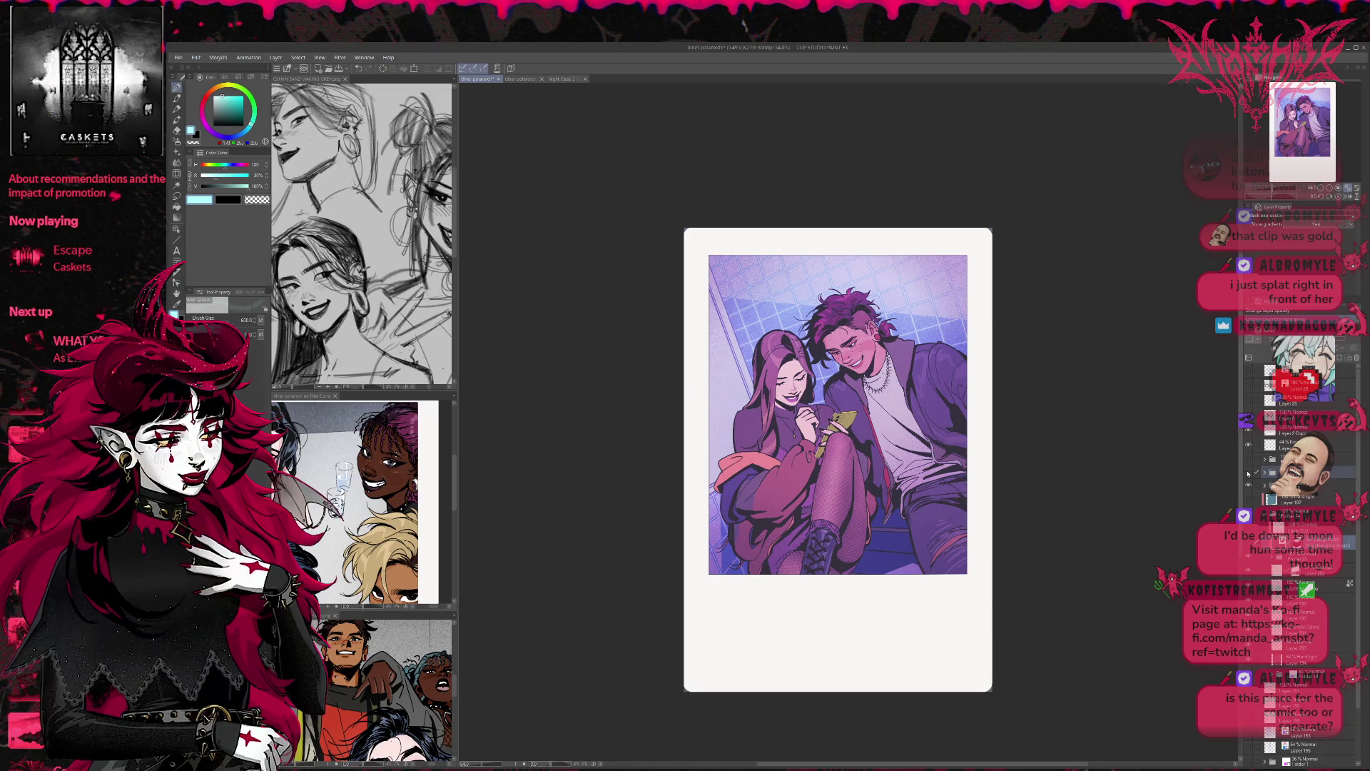
left_click(1250, 461)
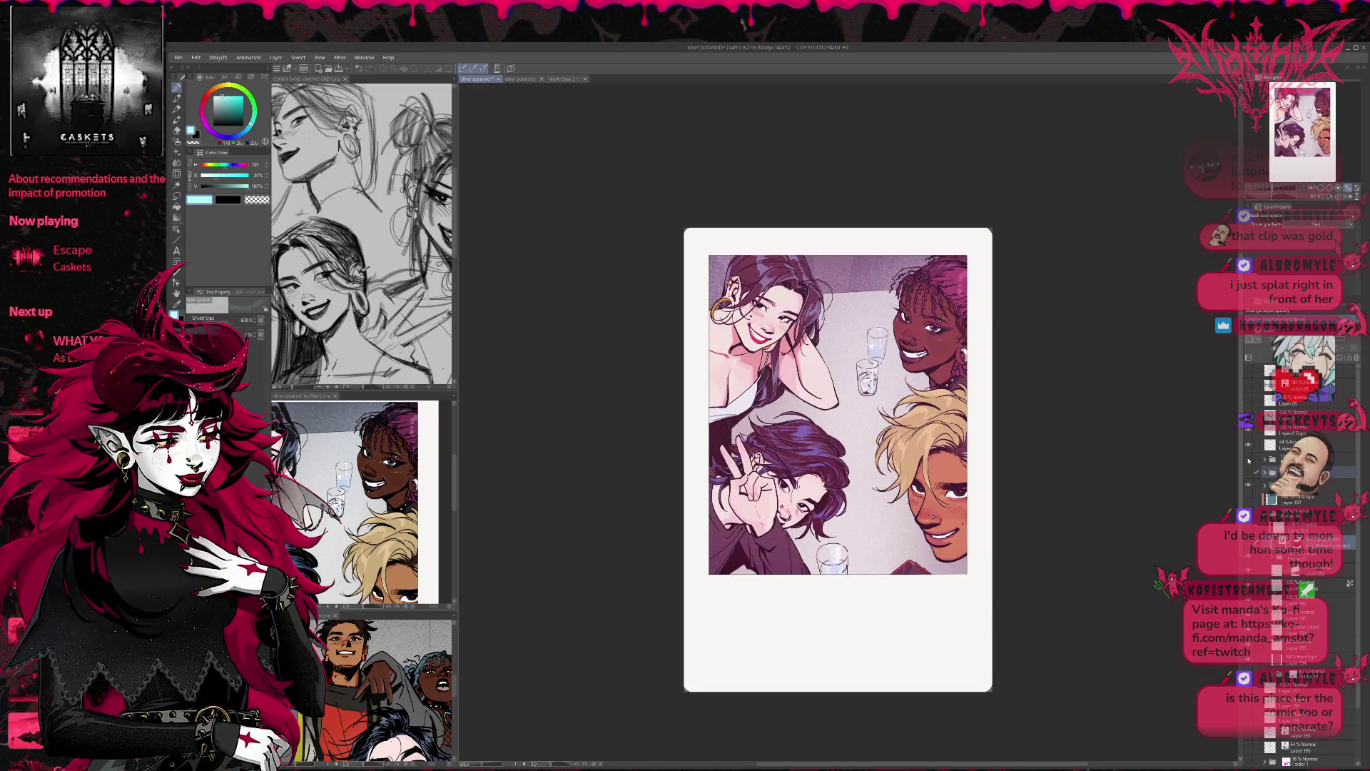
left_click(1248, 460)
left_click(1249, 460)
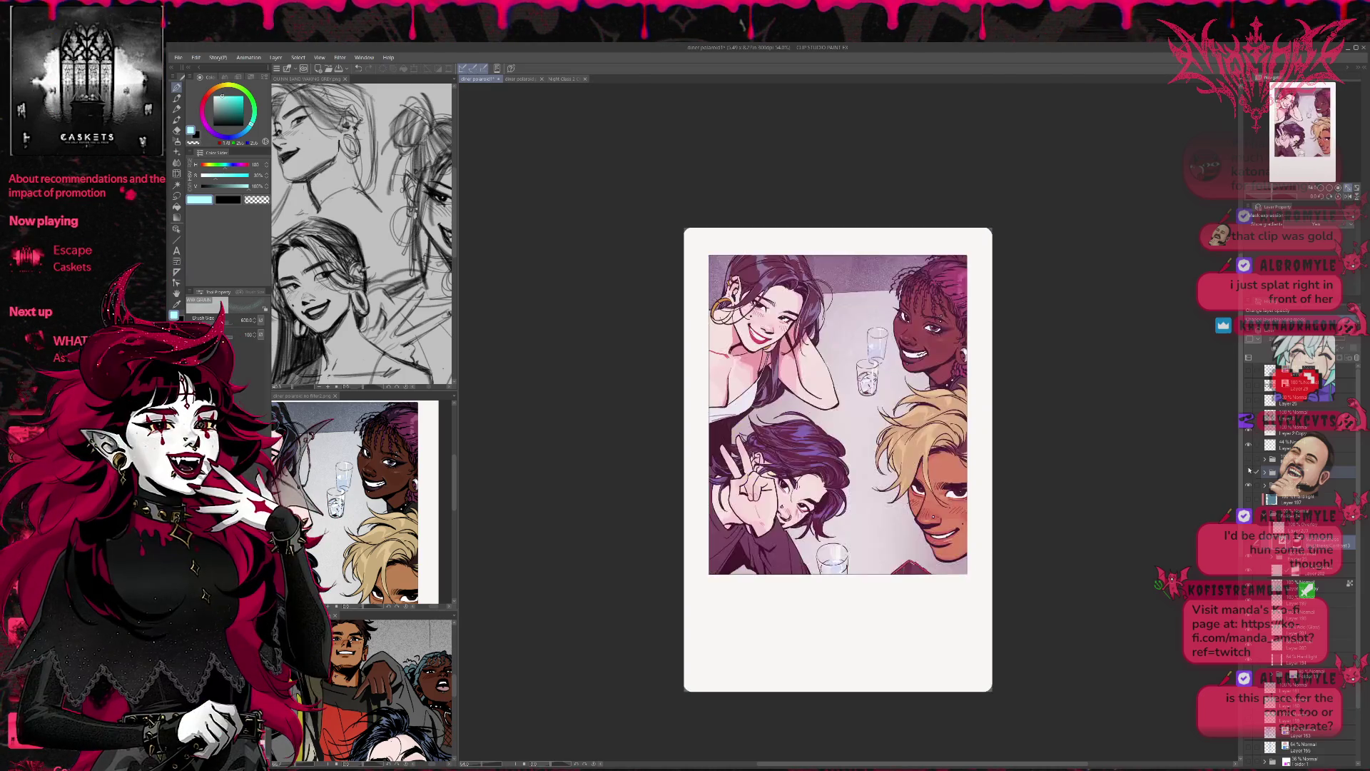
left_click(1253, 505)
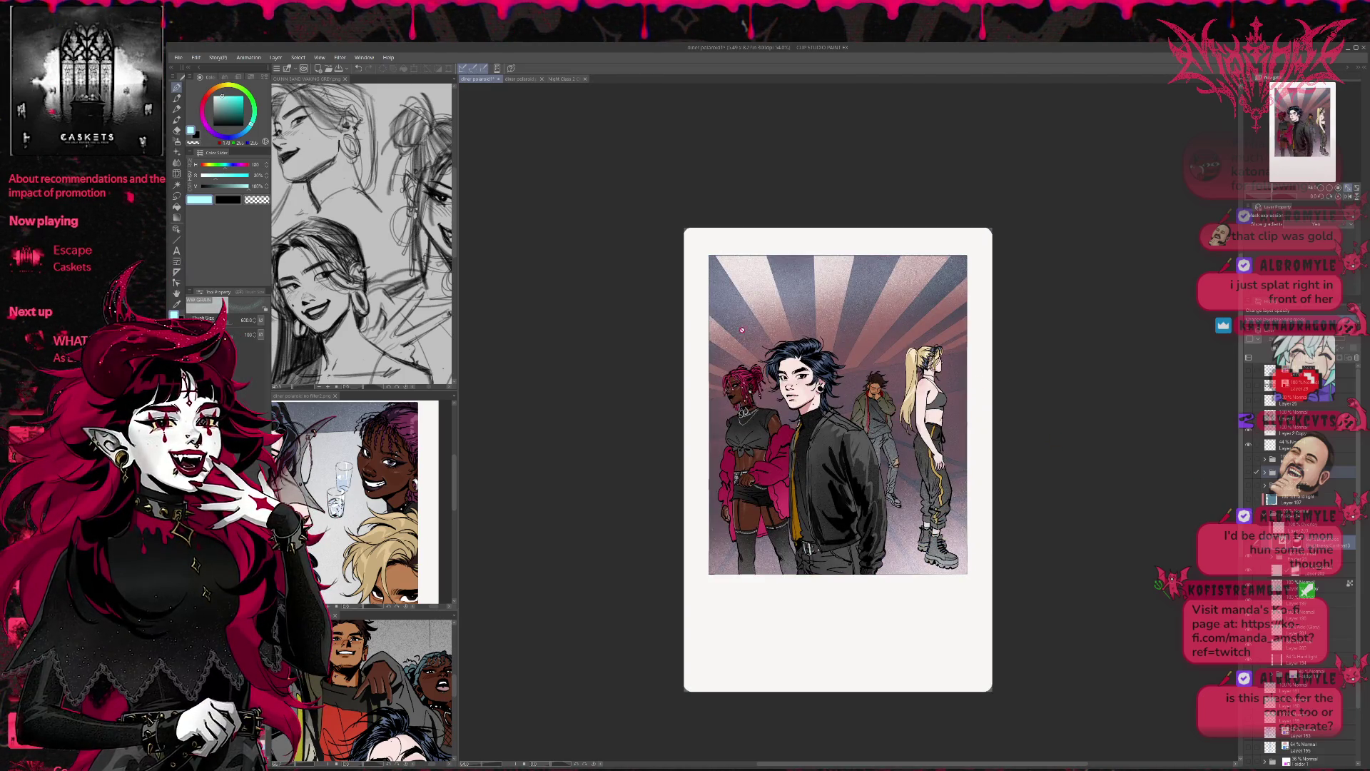
Step: Return to the Night Class comic page and zoom around it
left_click(562, 78)
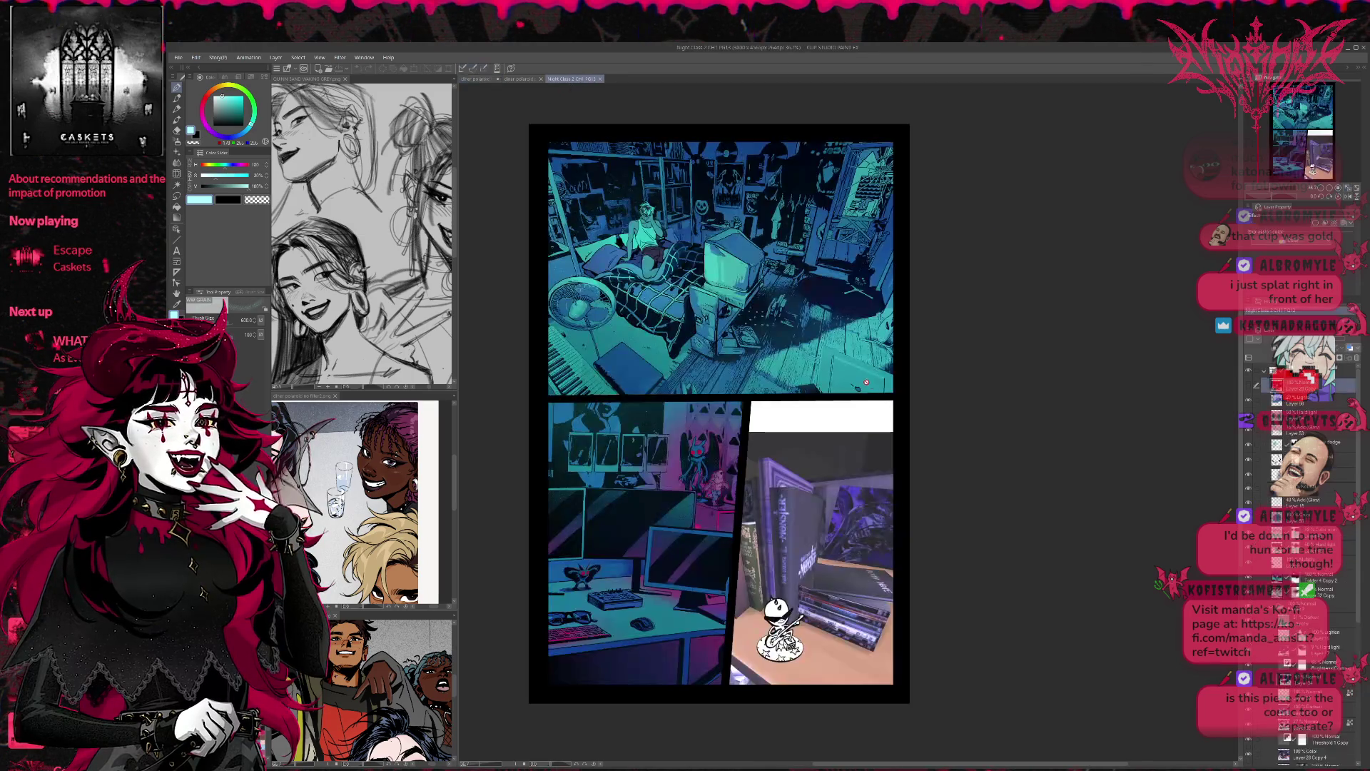
scroll(871, 518, "up", 5)
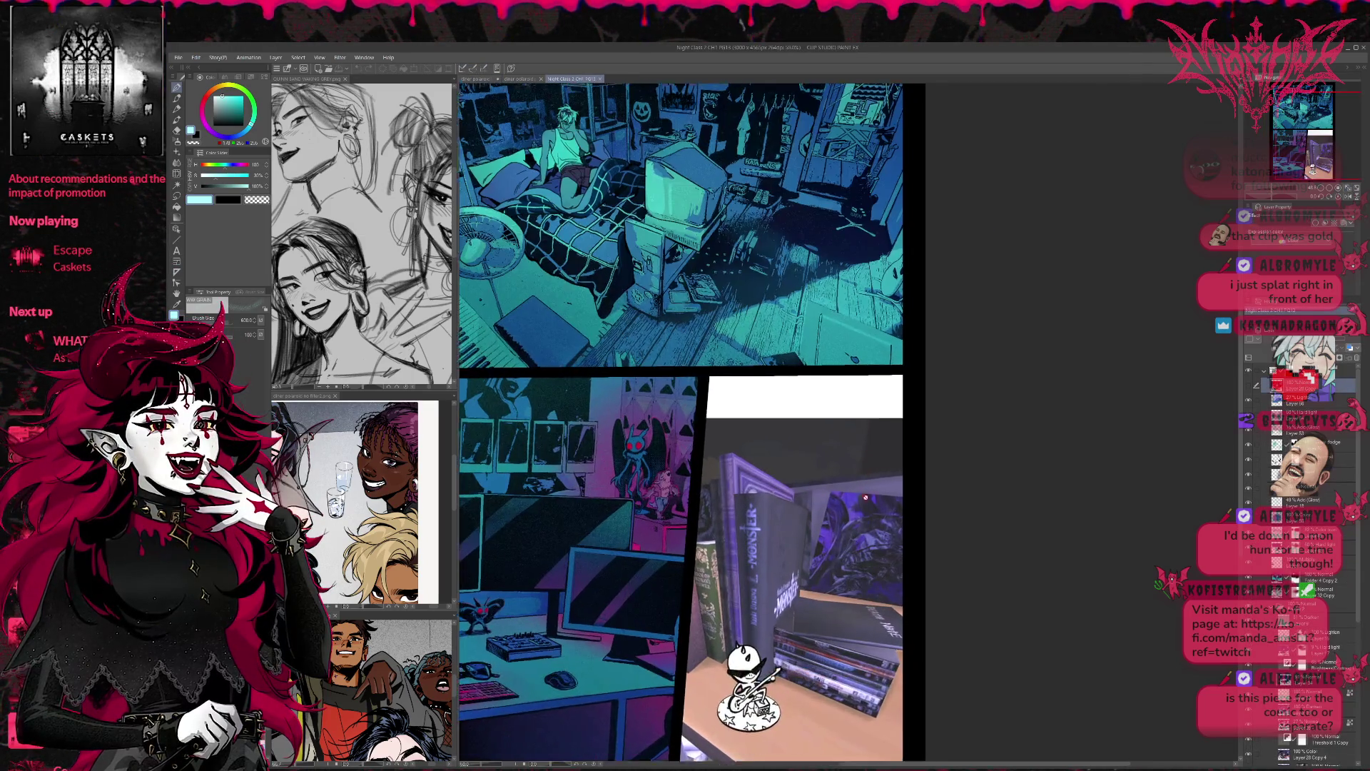
scroll(872, 518, "up", 3)
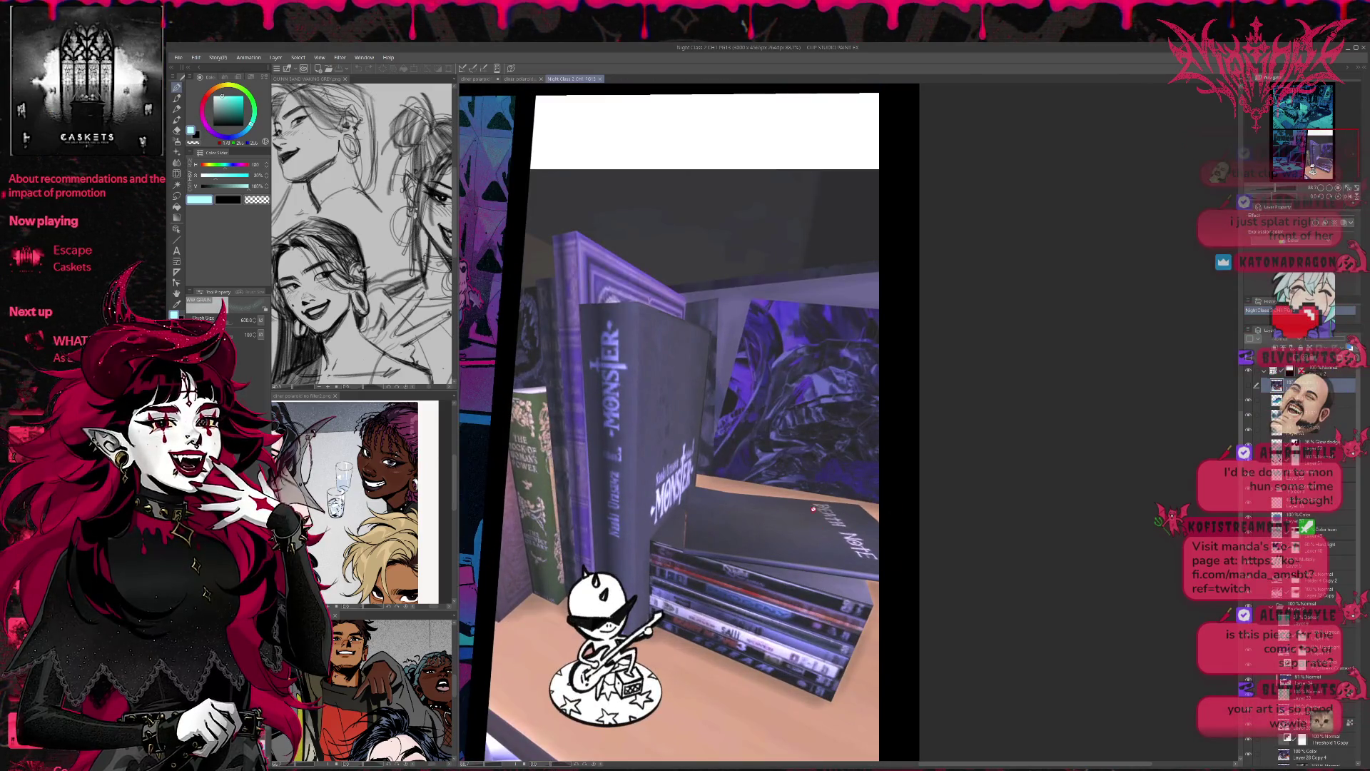
scroll(746, 509, "down", 5)
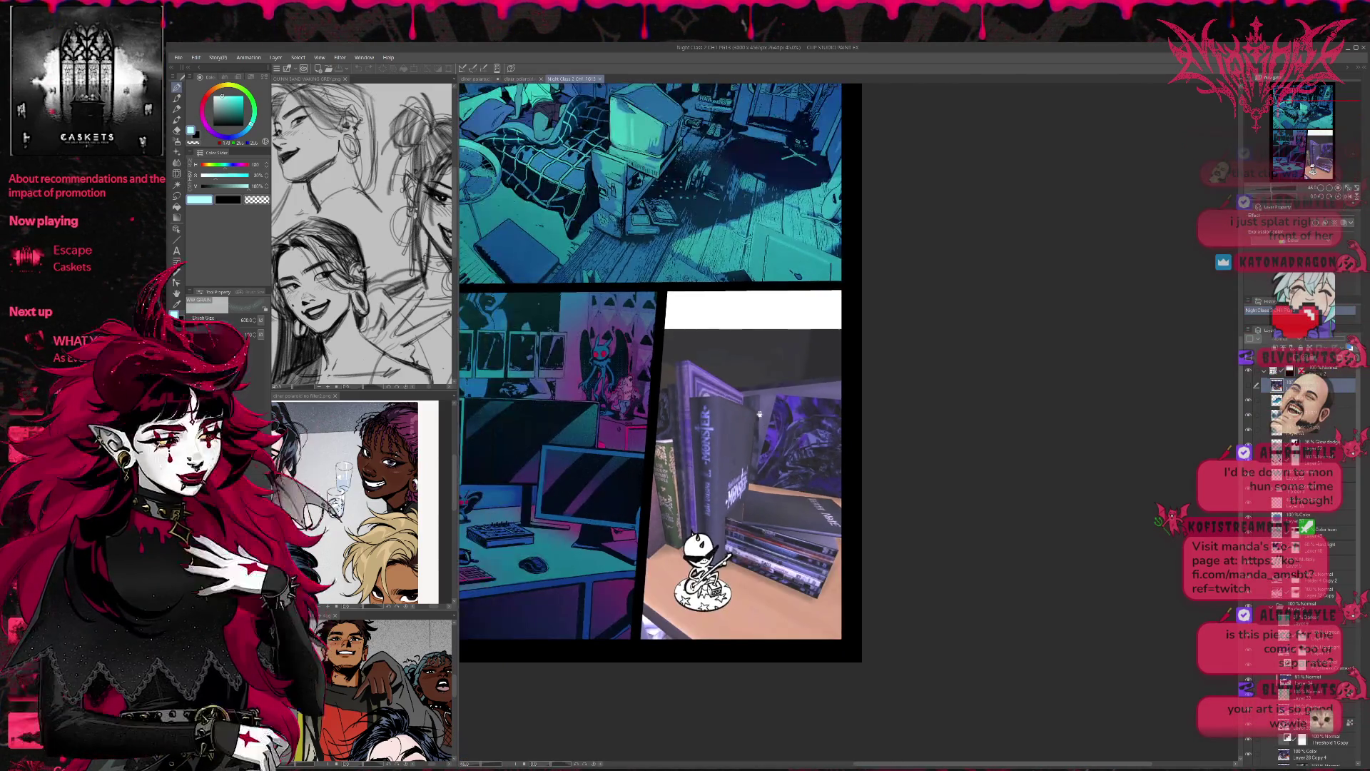
scroll(815, 465, "down", 2)
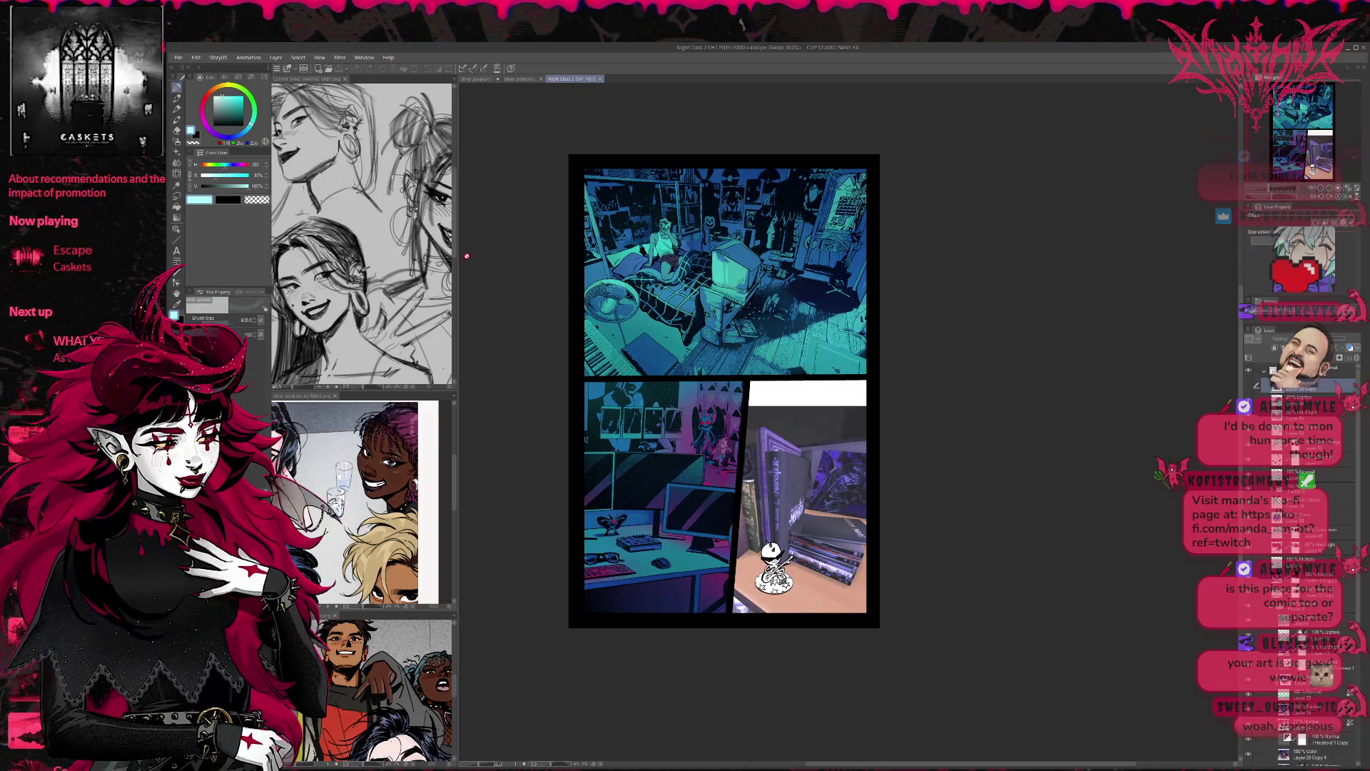
scroll(669, 331, "up", 4)
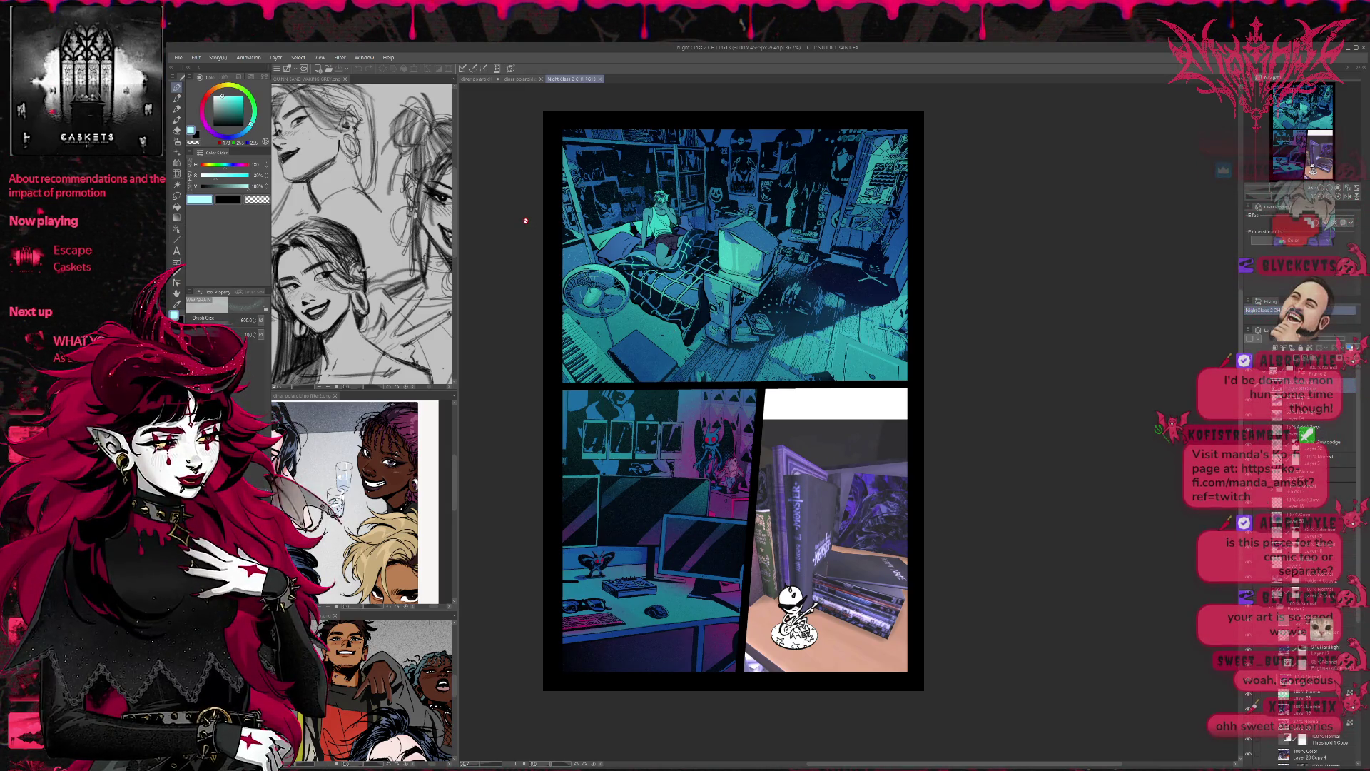
Step: Bring up the group illustration document, zoom in and recentre the artwork
left_click(521, 80)
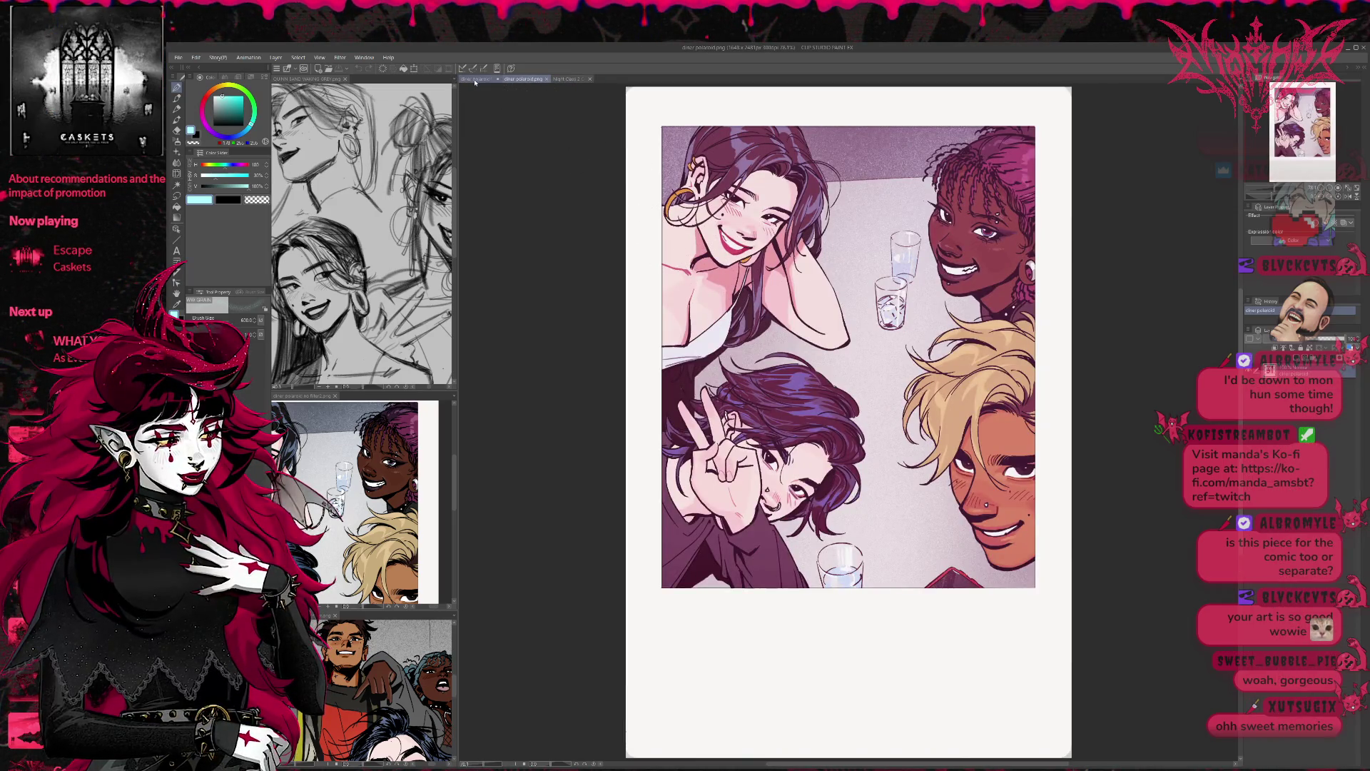
left_click(472, 79)
scroll(965, 471, "up", 1)
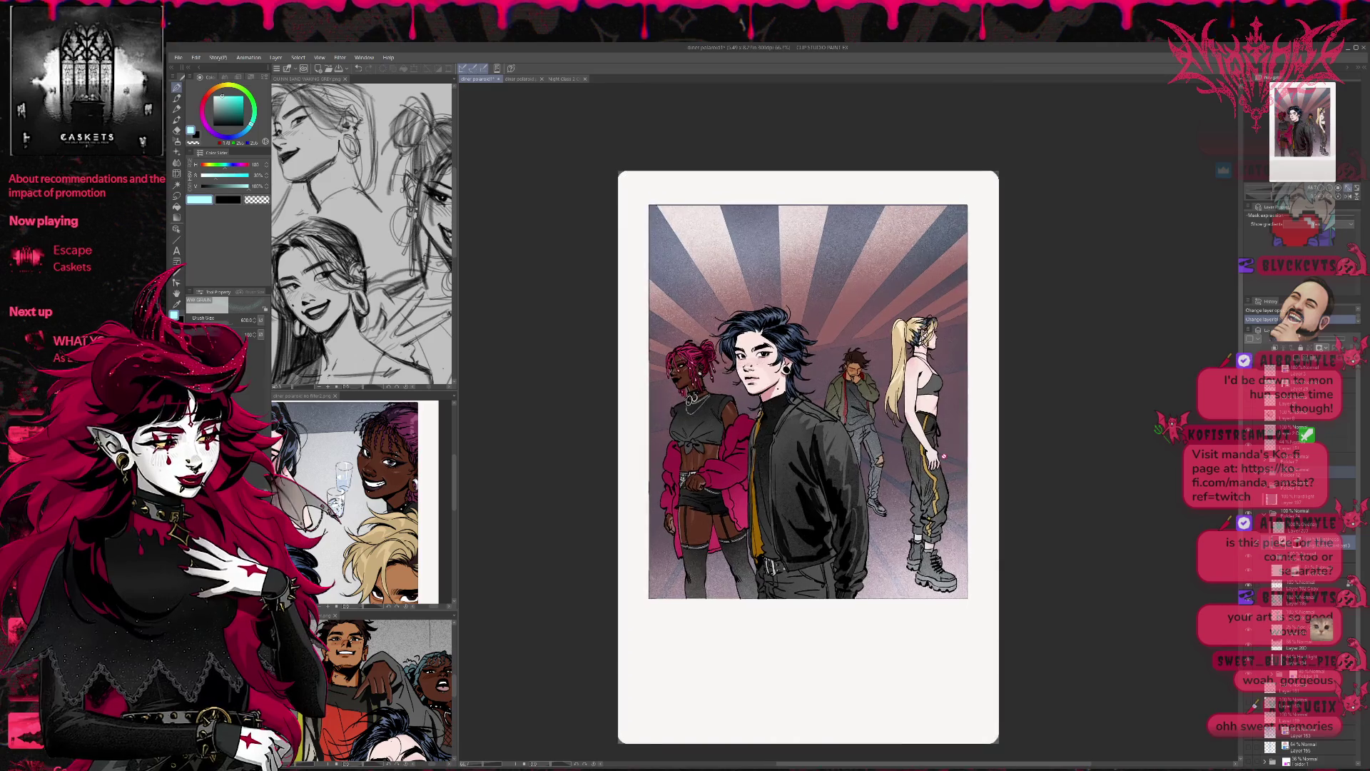
left_click_drag(1000, 456, 924, 456)
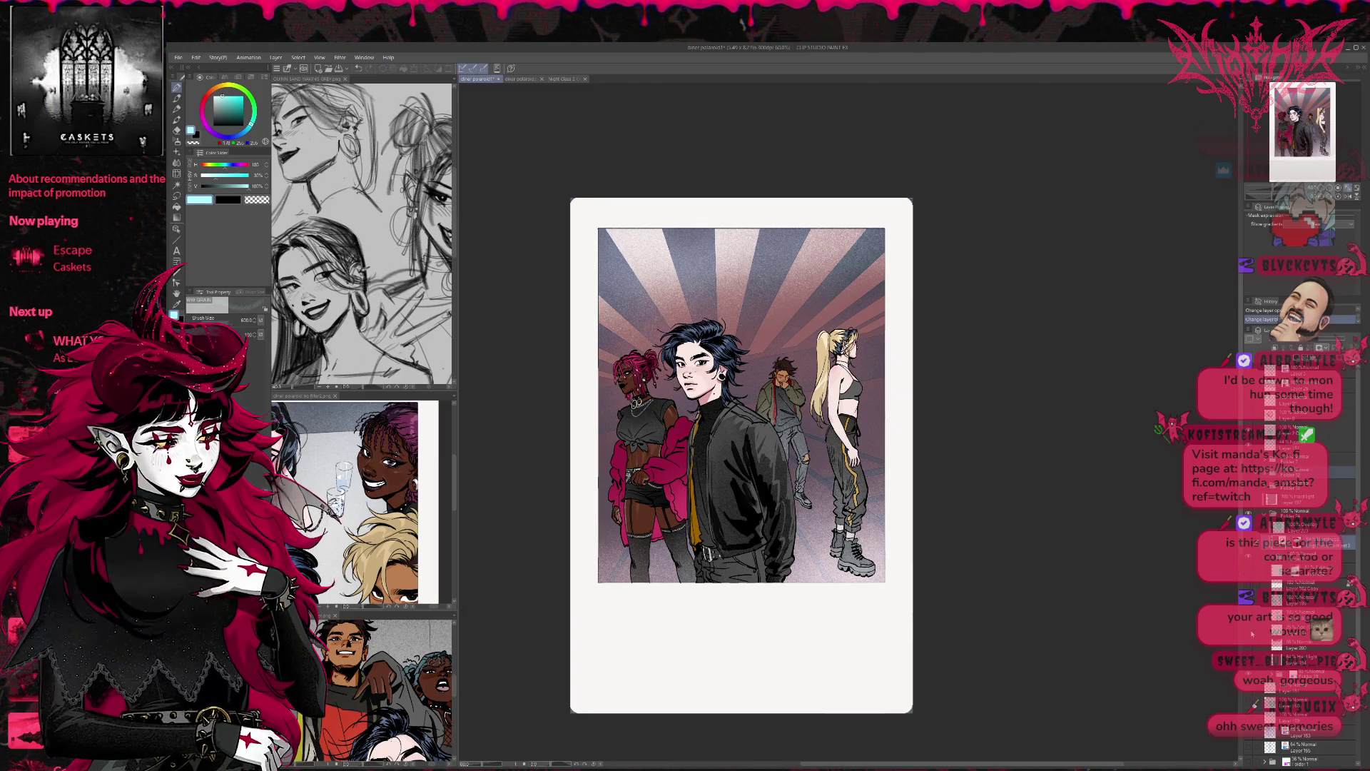
Step: Swap to the light blue sunburst background and compare its top shading, then hide it
left_click(1257, 632)
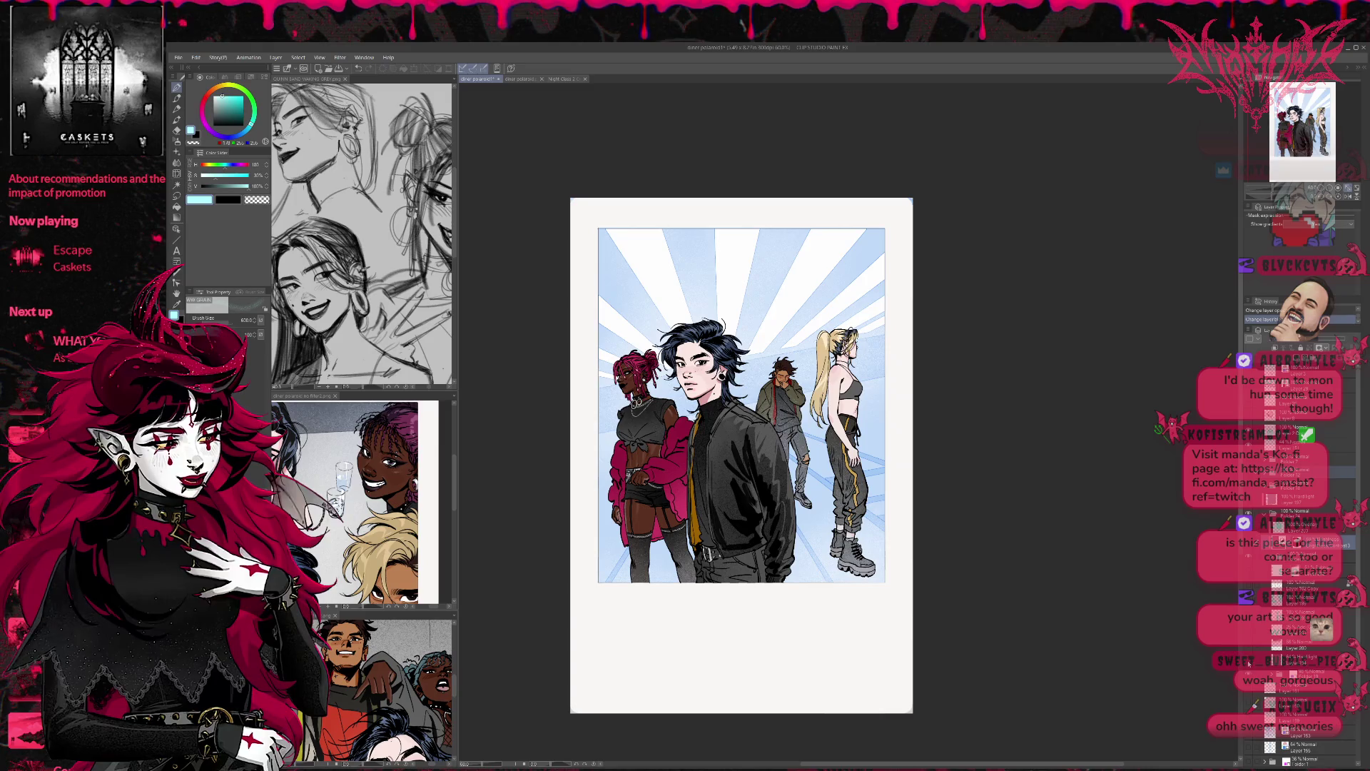
left_click(1247, 663)
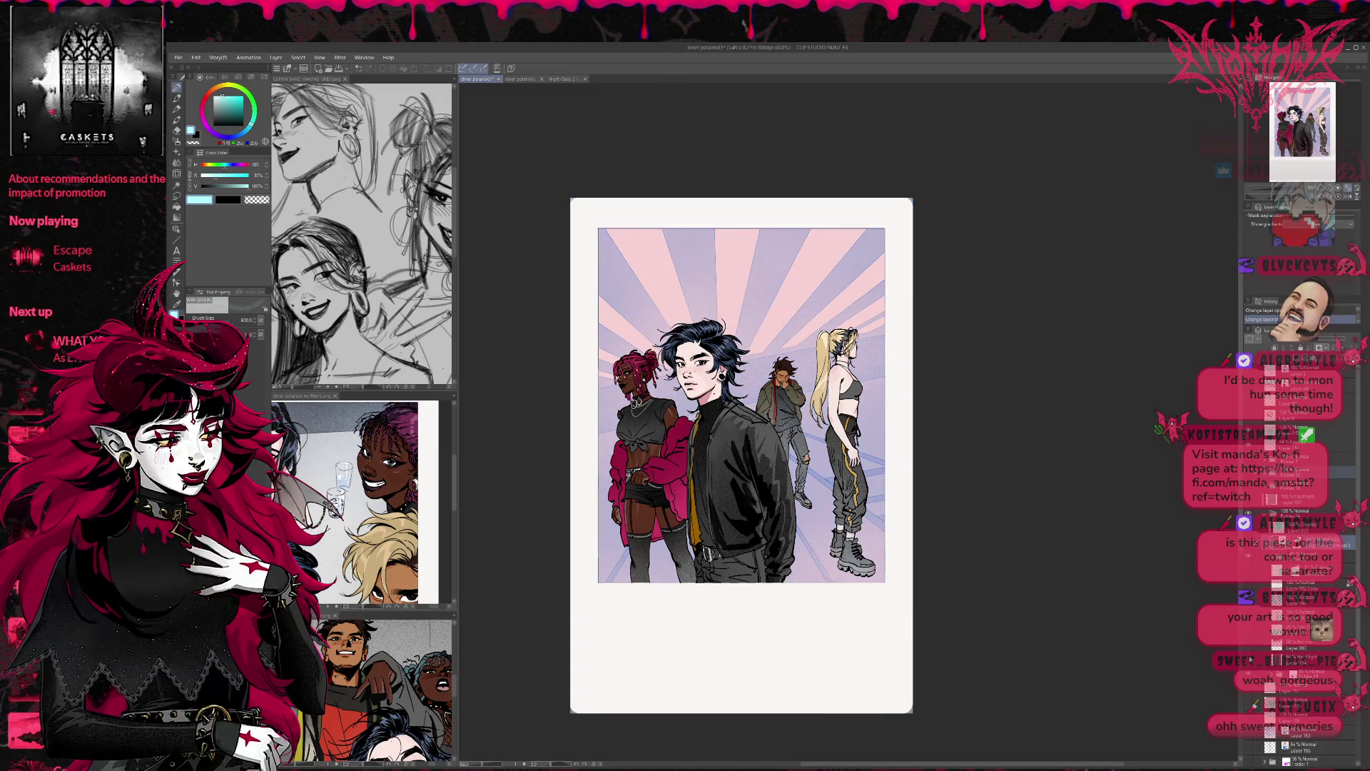
left_click(1250, 657)
left_click(1249, 640)
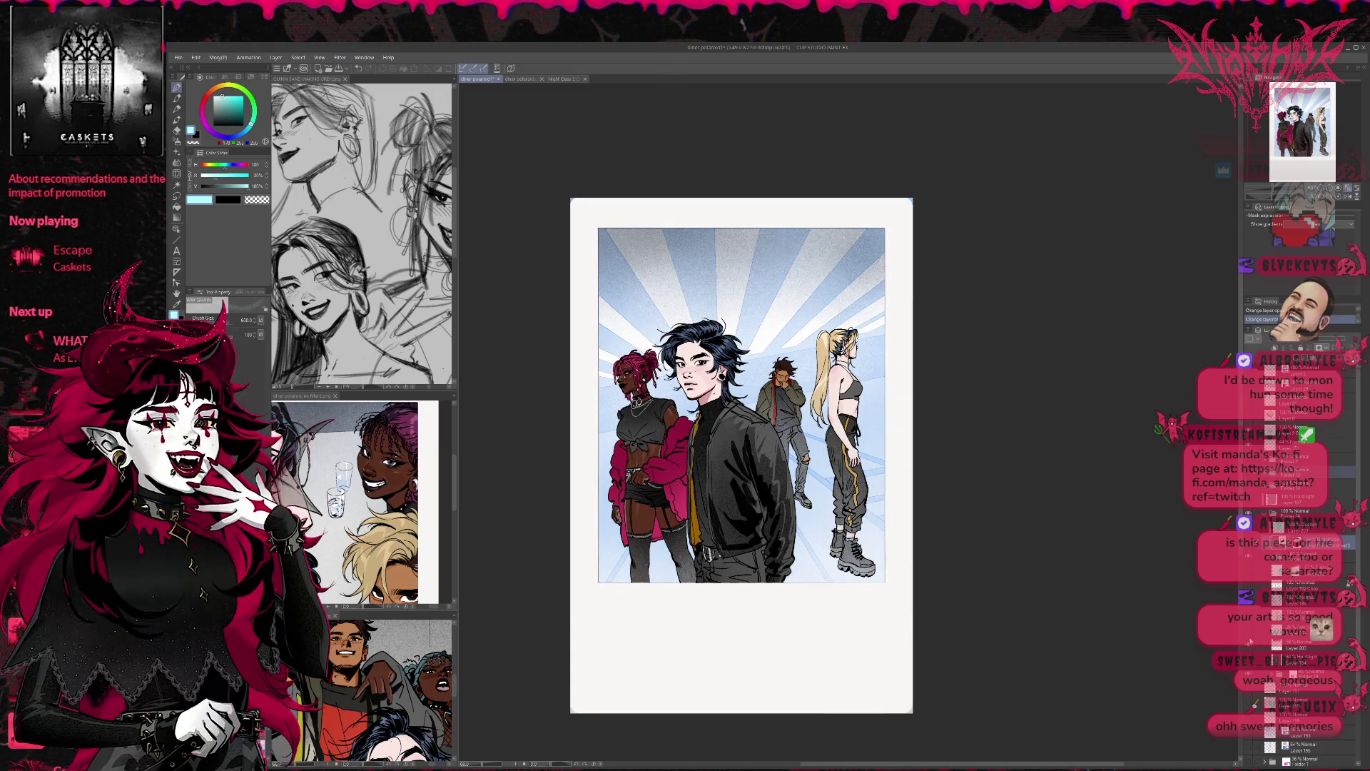
left_click(1249, 640)
left_click(1250, 640)
left_click(1250, 641)
left_click(1250, 641)
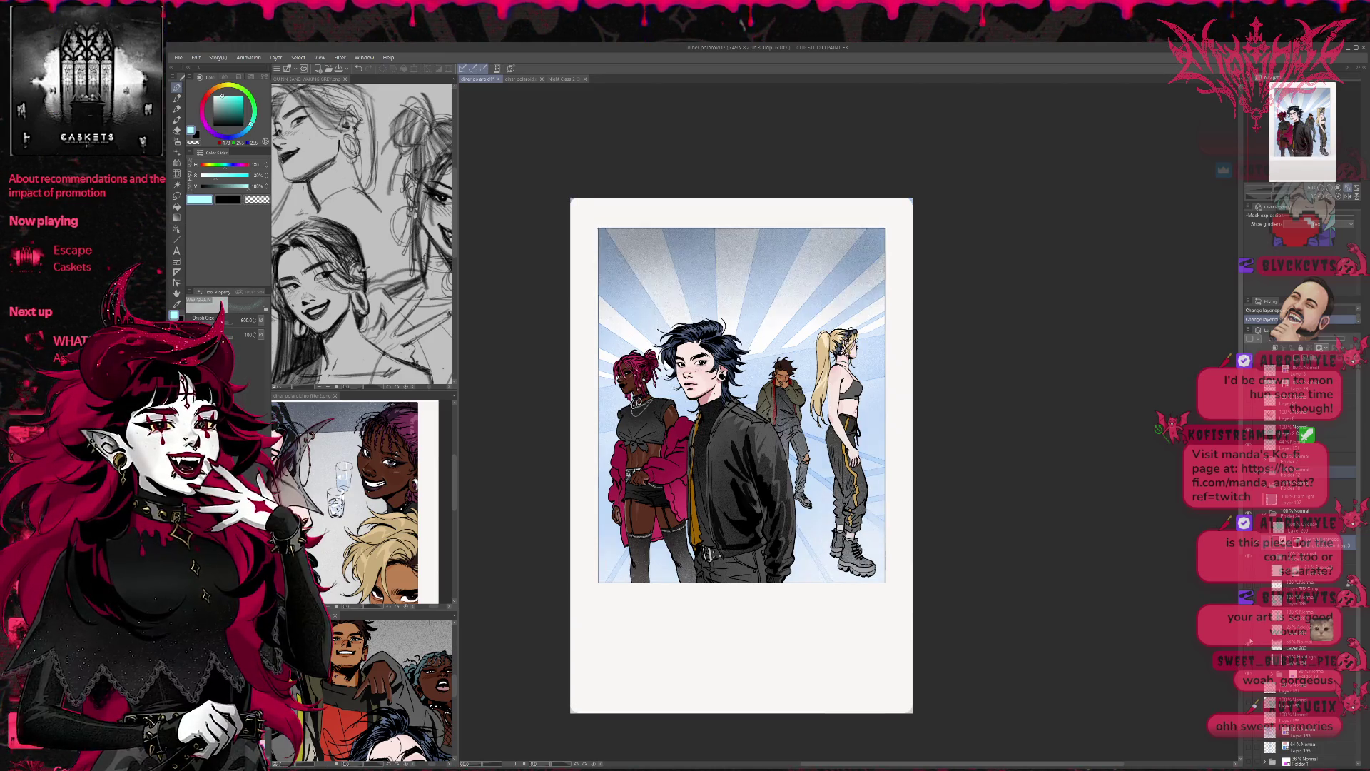
left_click(1249, 641)
left_click(1250, 640)
left_click(1250, 629)
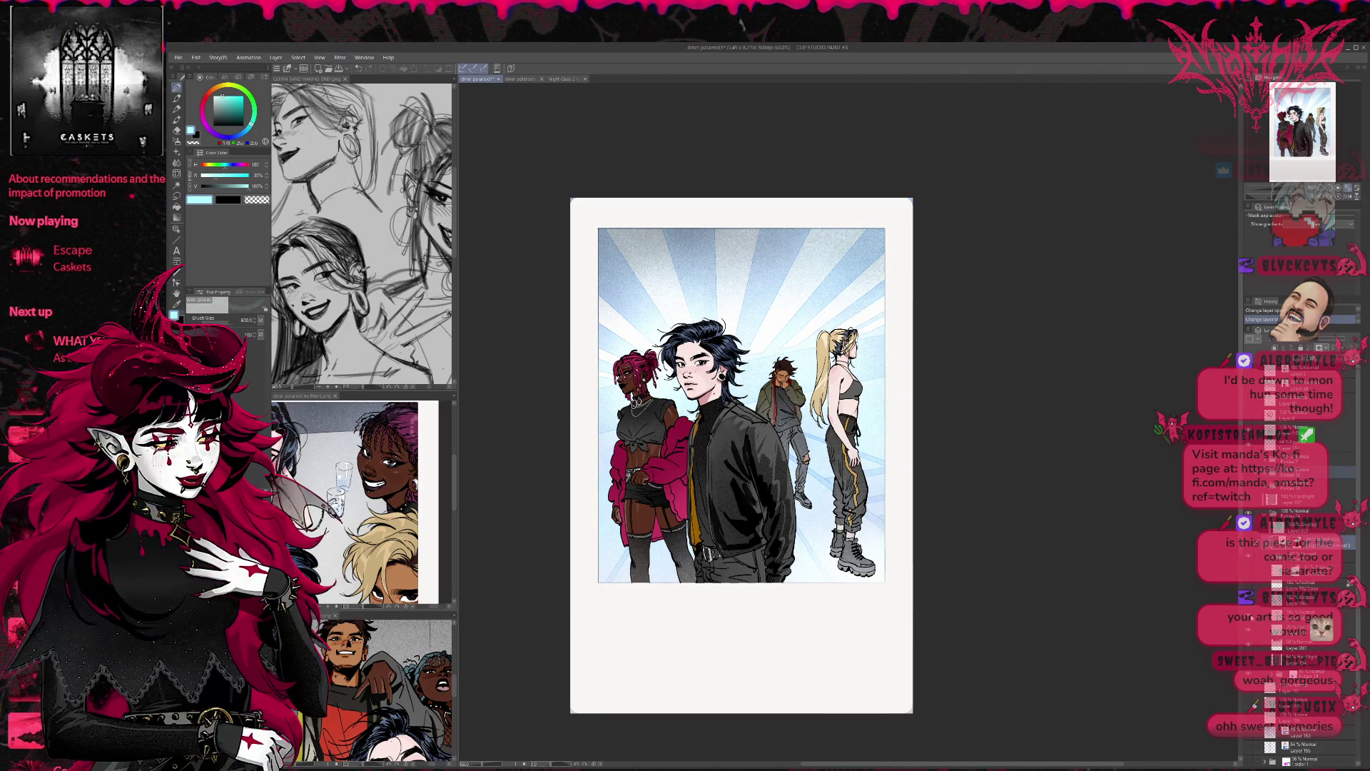
Step: Compare the sunburst-top shading and artwork darkening, keeping the blue sunburst background
left_click(1249, 586)
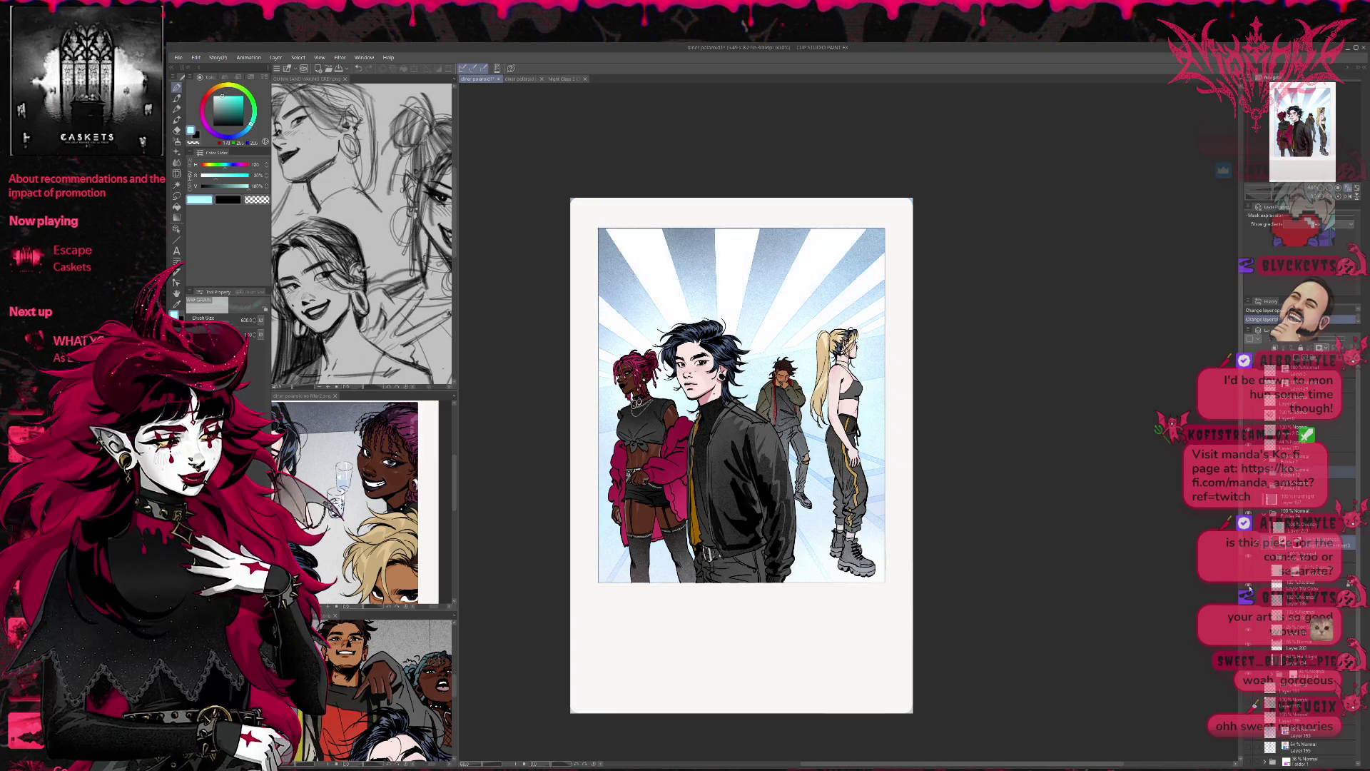
left_click(1248, 587)
left_click(1248, 587)
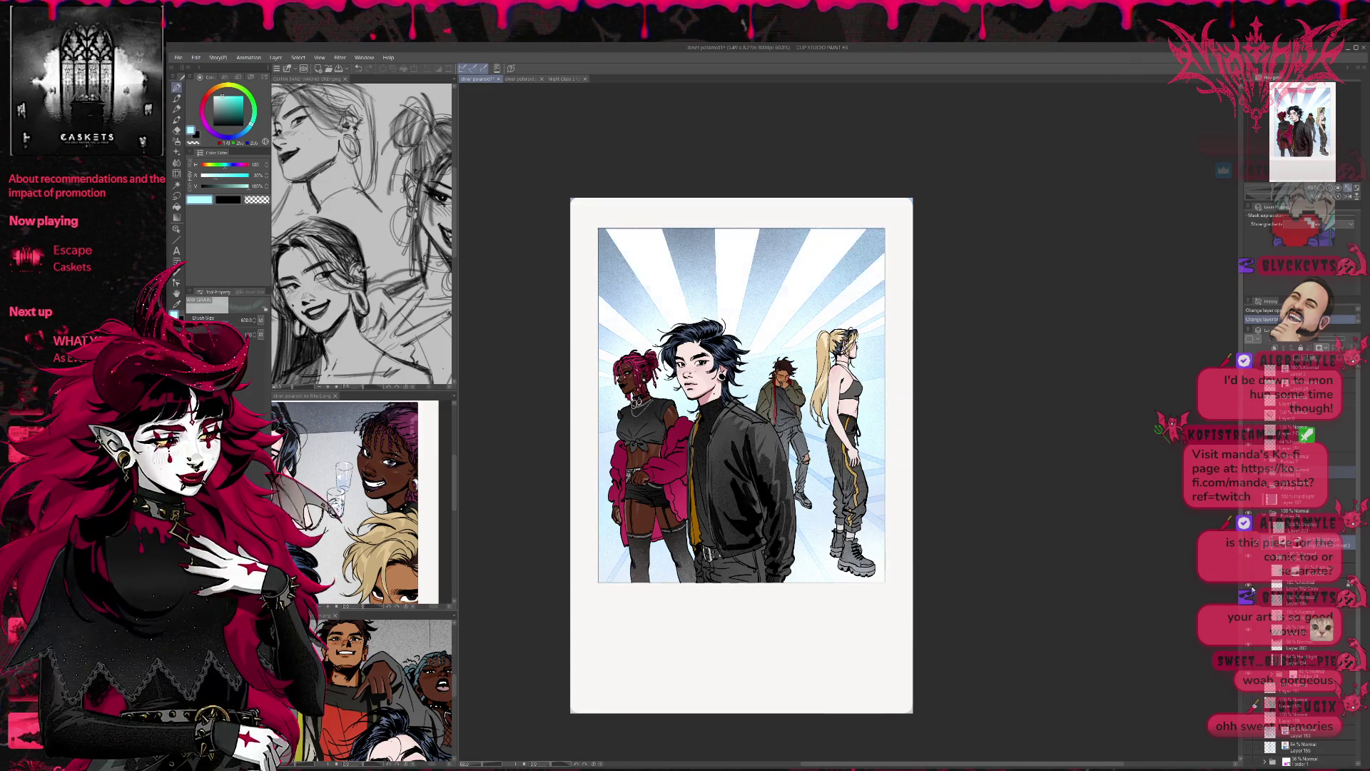
left_click(1300, 589)
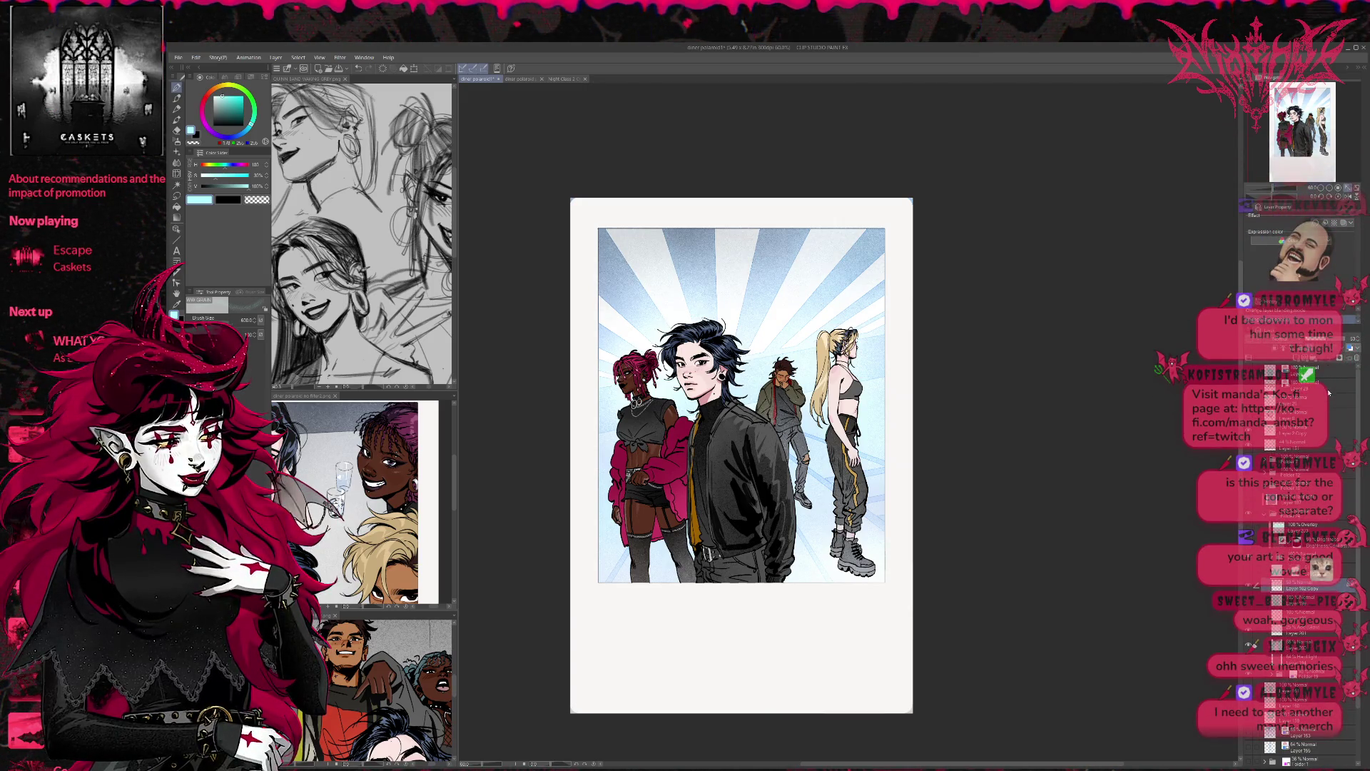
left_click(1248, 573)
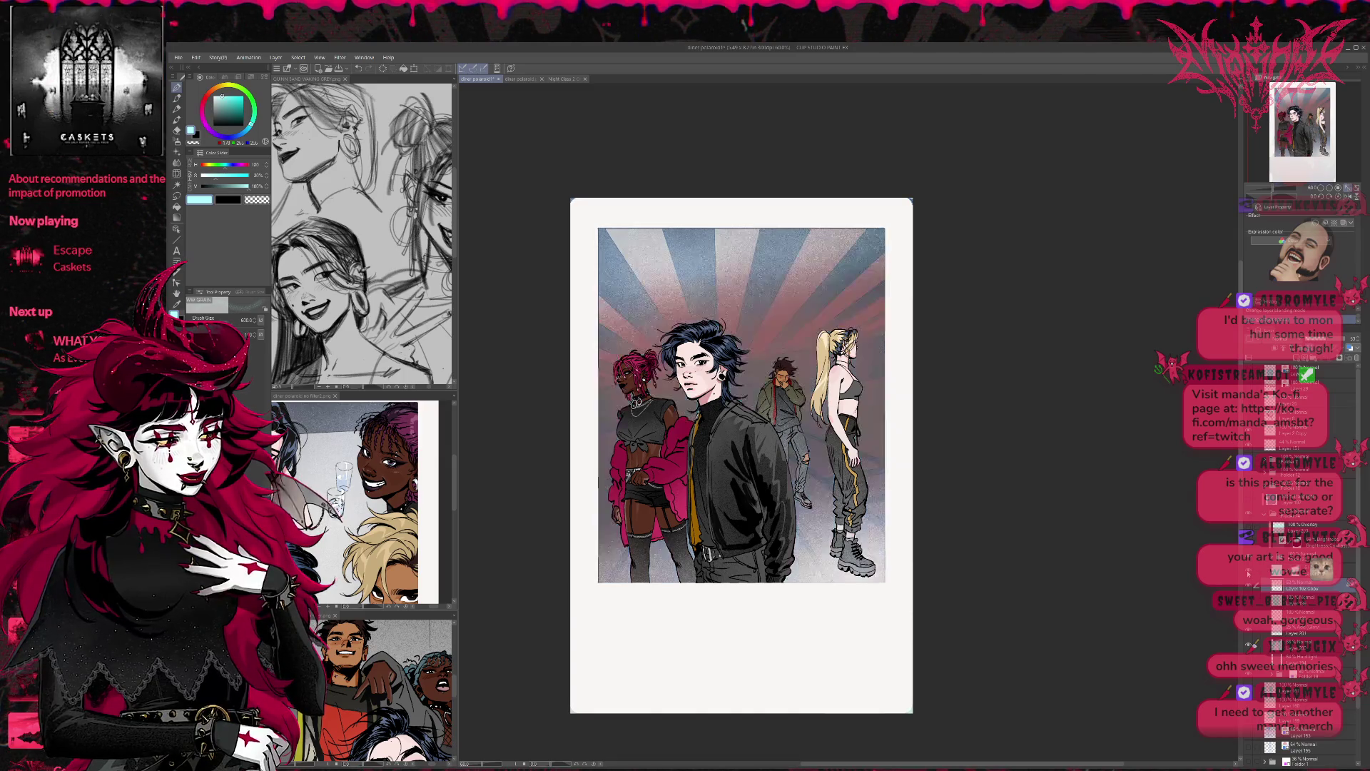
left_click(1248, 573)
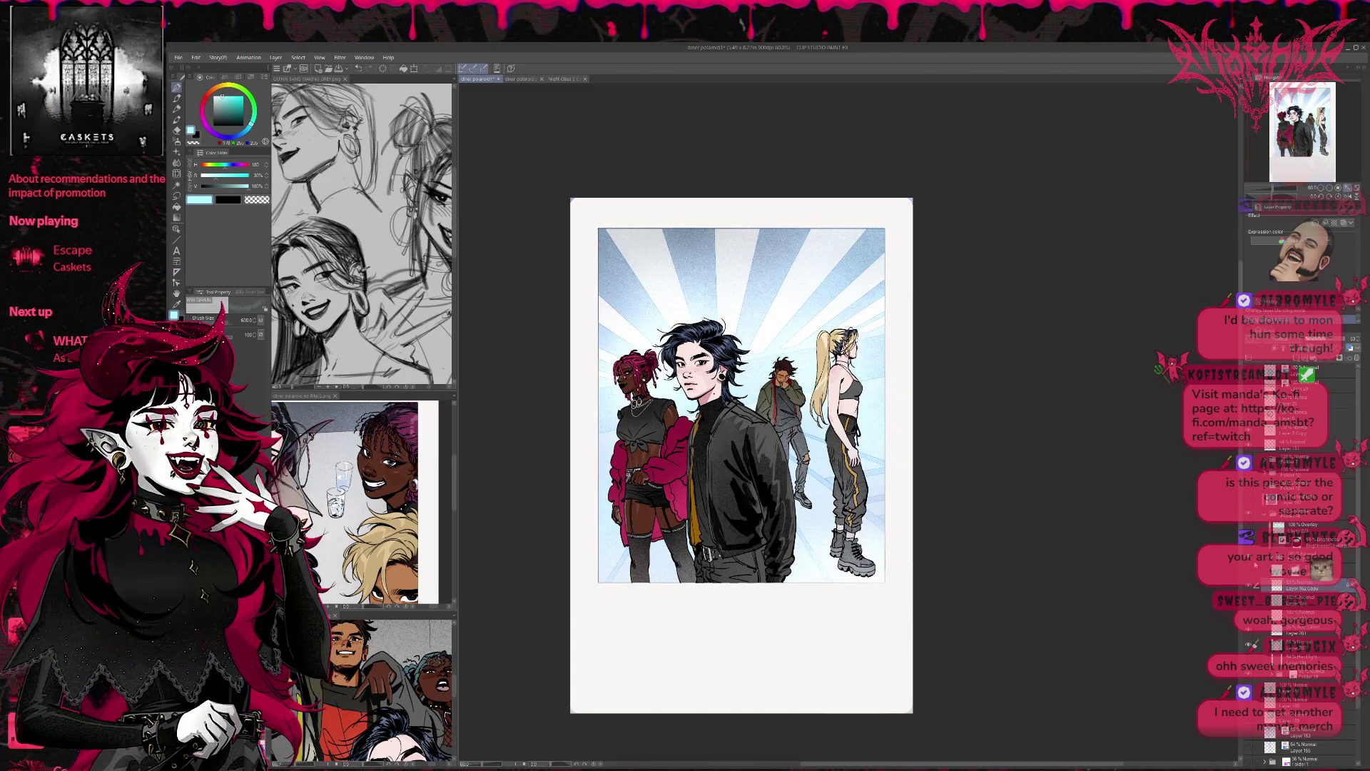
left_click(1248, 571)
left_click(1248, 571)
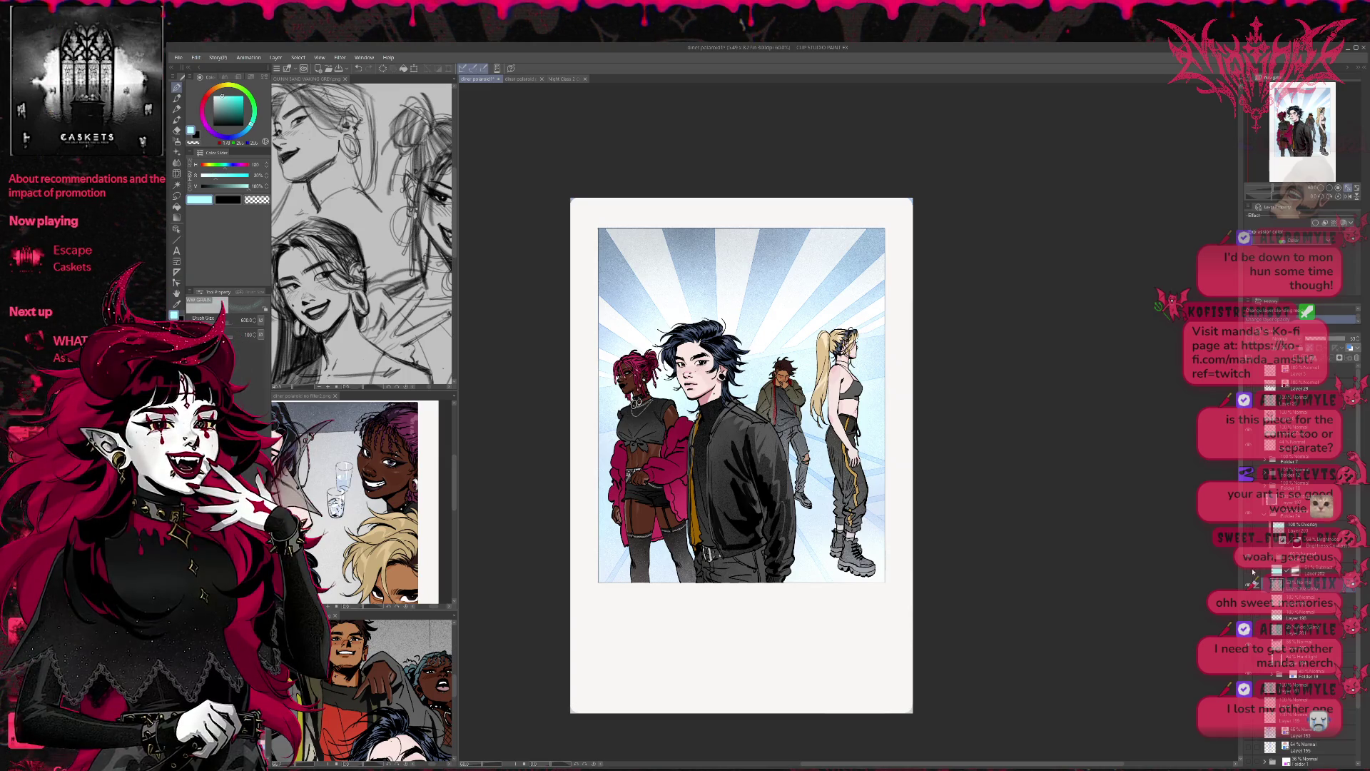
Step: Compare backgrounds again, then toggle the figure brightening and highlights off
left_click(1249, 571)
left_click(1248, 571)
left_click(1250, 543)
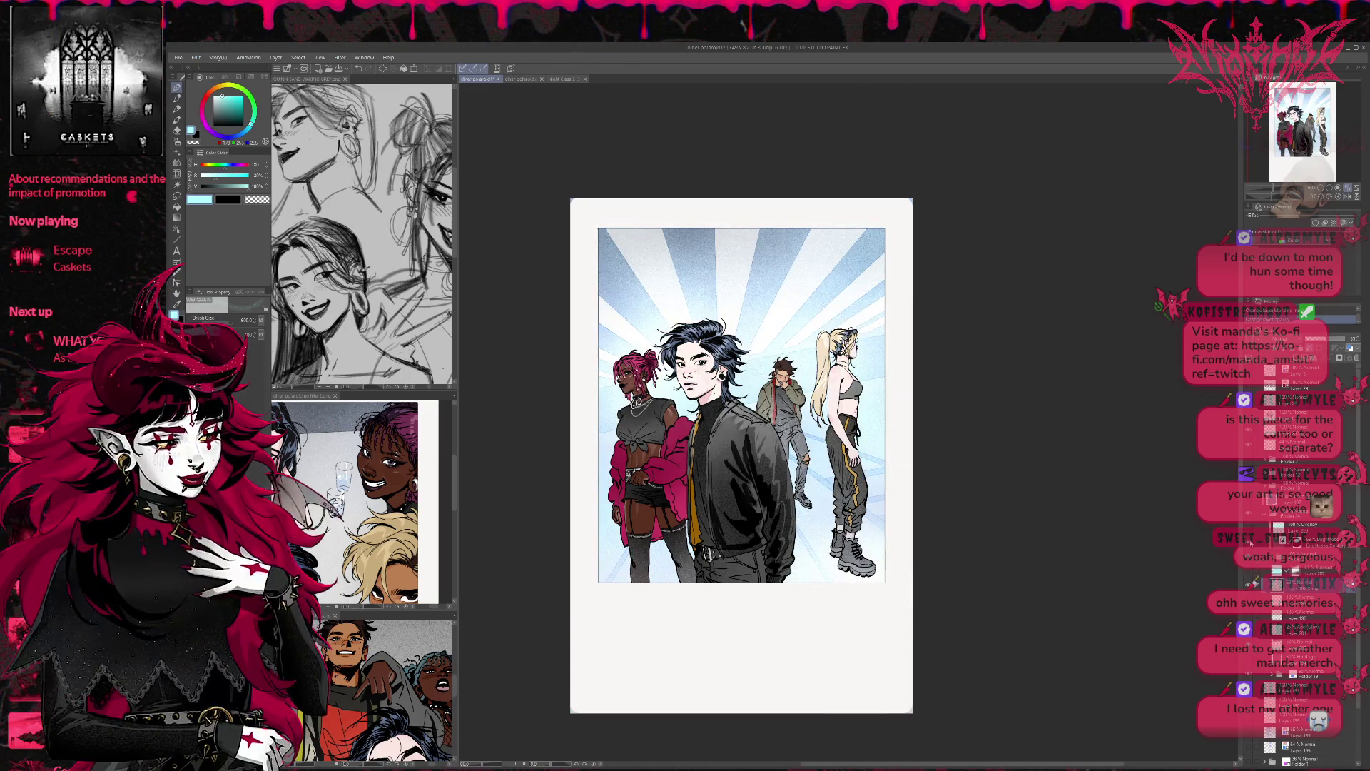
left_click(1250, 543)
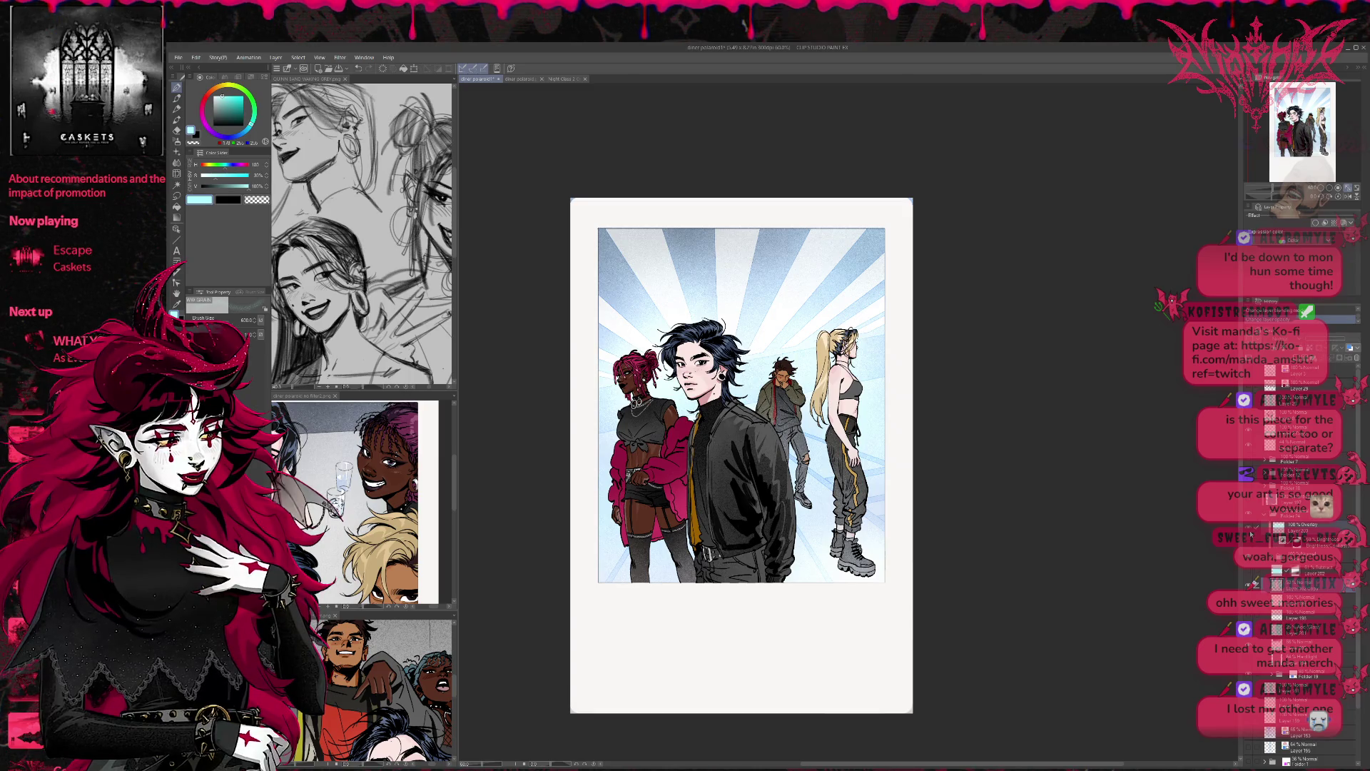
left_click(1251, 535)
left_click(1250, 534)
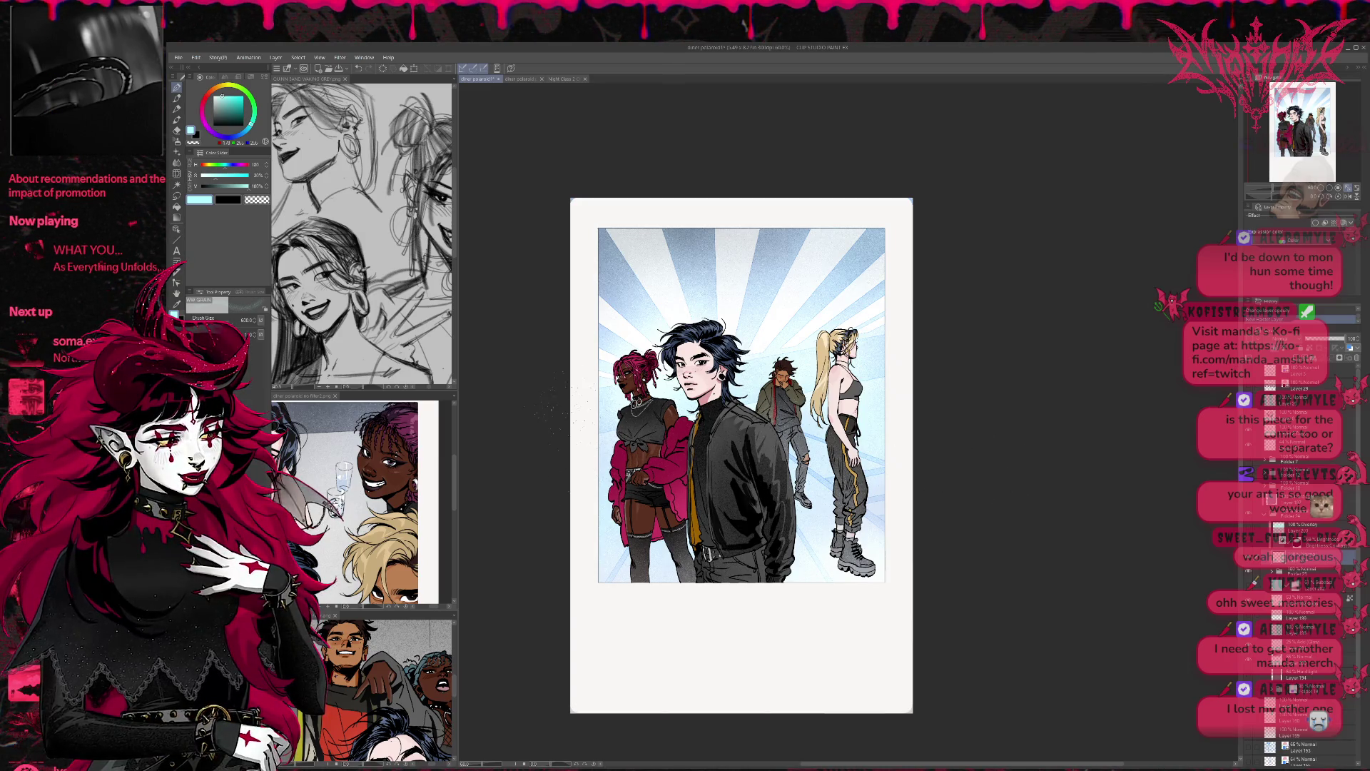
Step: Pick a bluish teal and brighten the lower part of the central figure
left_click(231, 107)
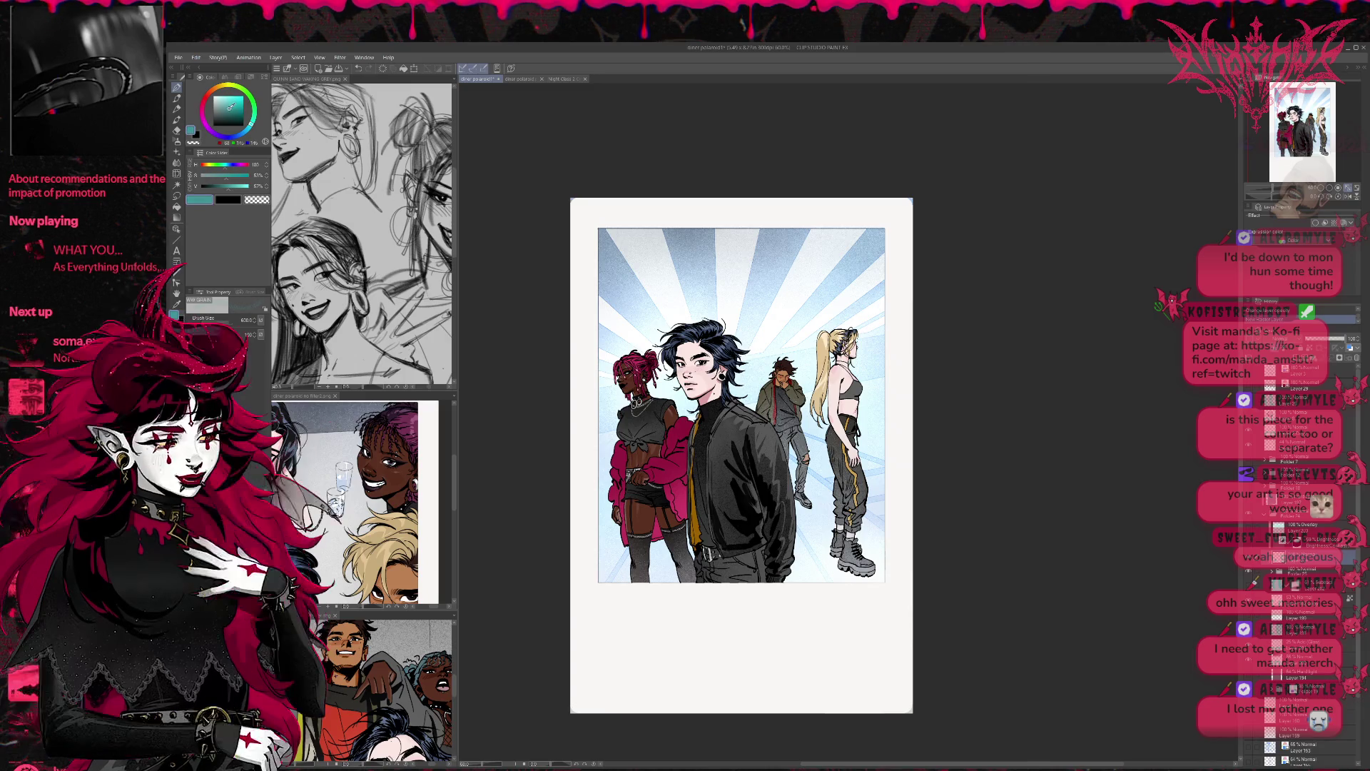
left_click(245, 132)
mouse_move(628, 500)
left_mouse_down()
mouse_move(720, 571)
mouse_move(742, 542)
left_mouse_up()
key("ctrl+z")
mouse_move(785, 492)
left_mouse_down()
mouse_move(760, 520)
mouse_move(777, 578)
left_mouse_up()
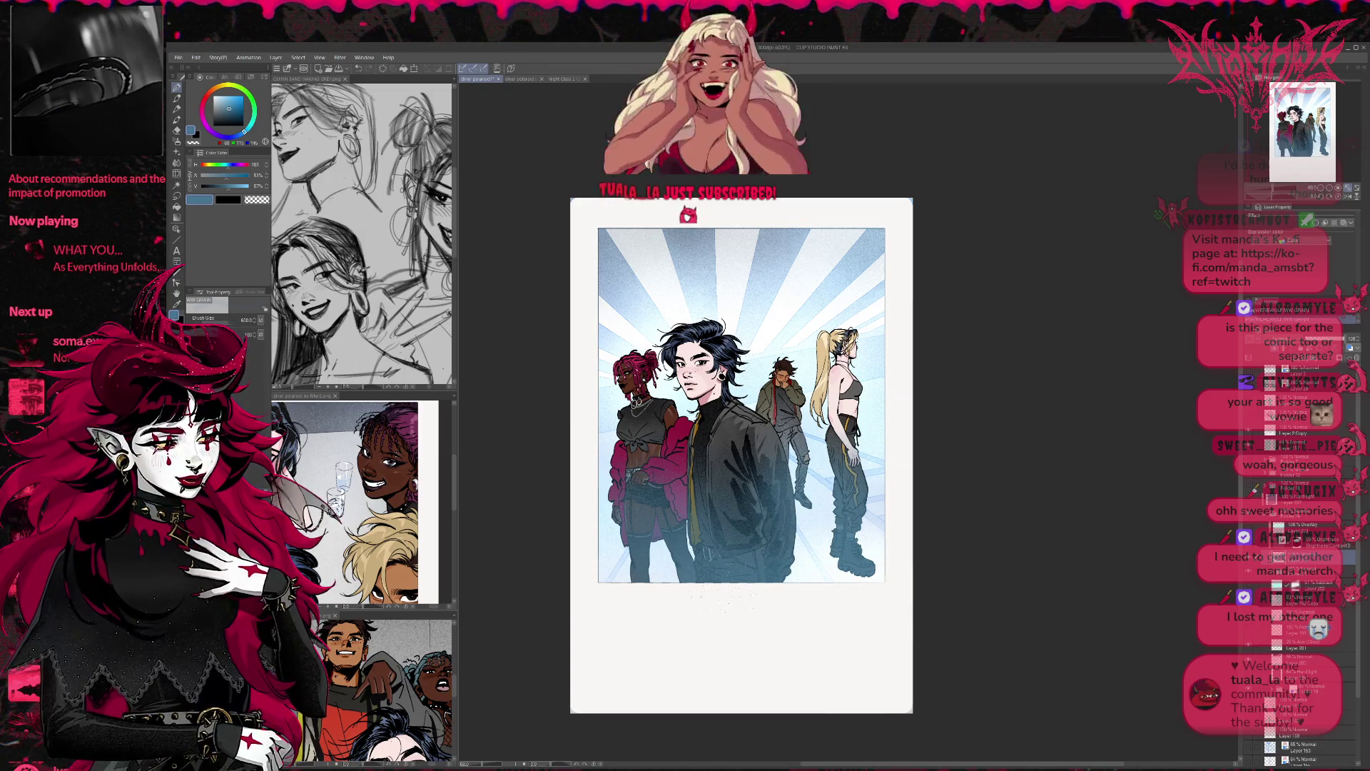
Step: Add a cyan-filled Hard light layer, soften it to pale blue-white, and select around the figures
key("ctrl+shift+n")
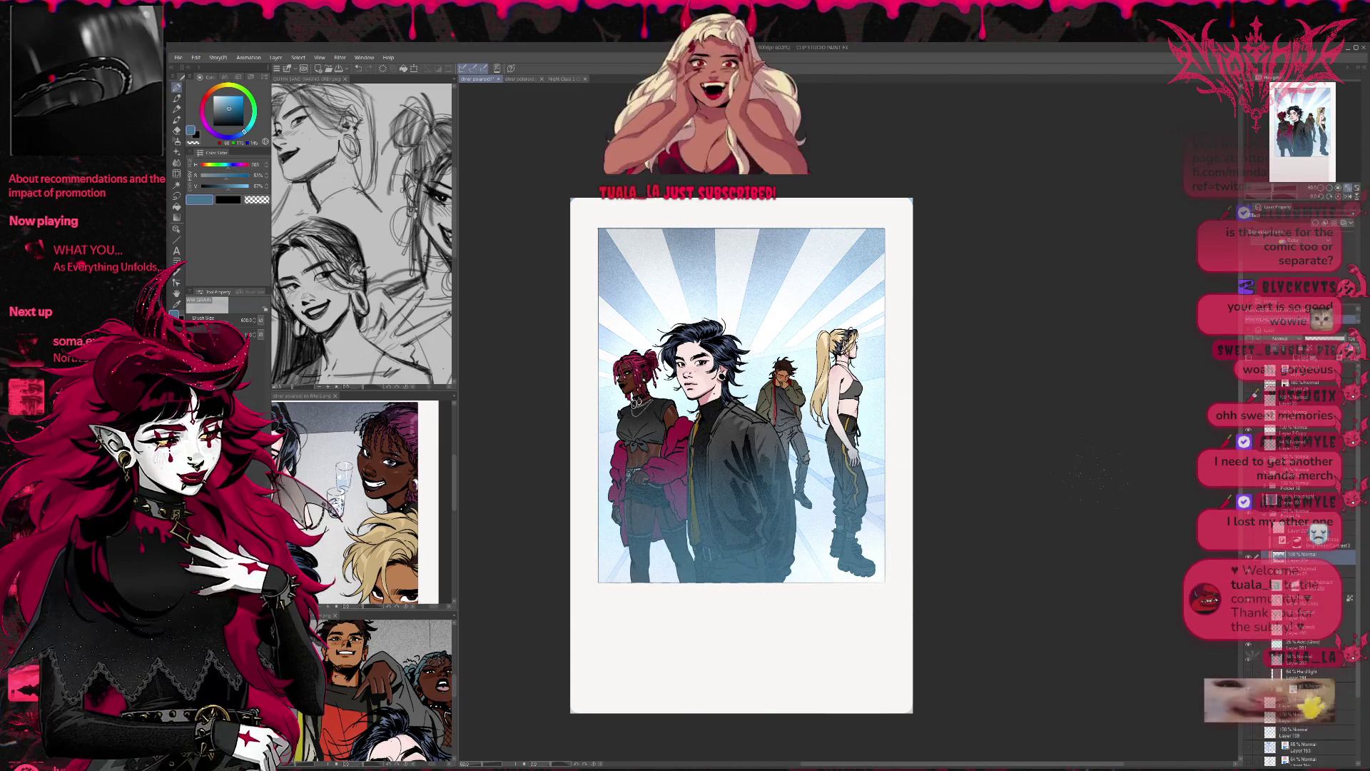
key("alt+Delete")
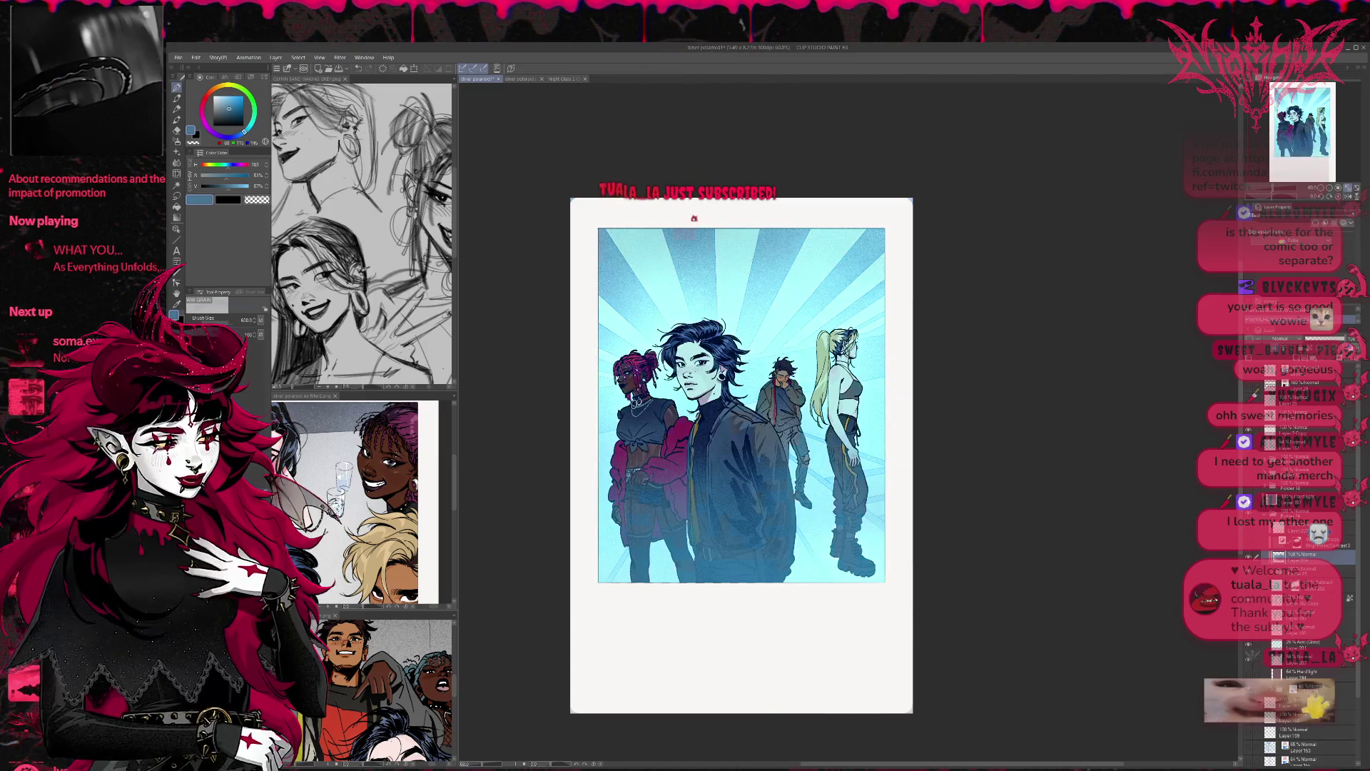
key("ctrl+z")
key("ctrl+y")
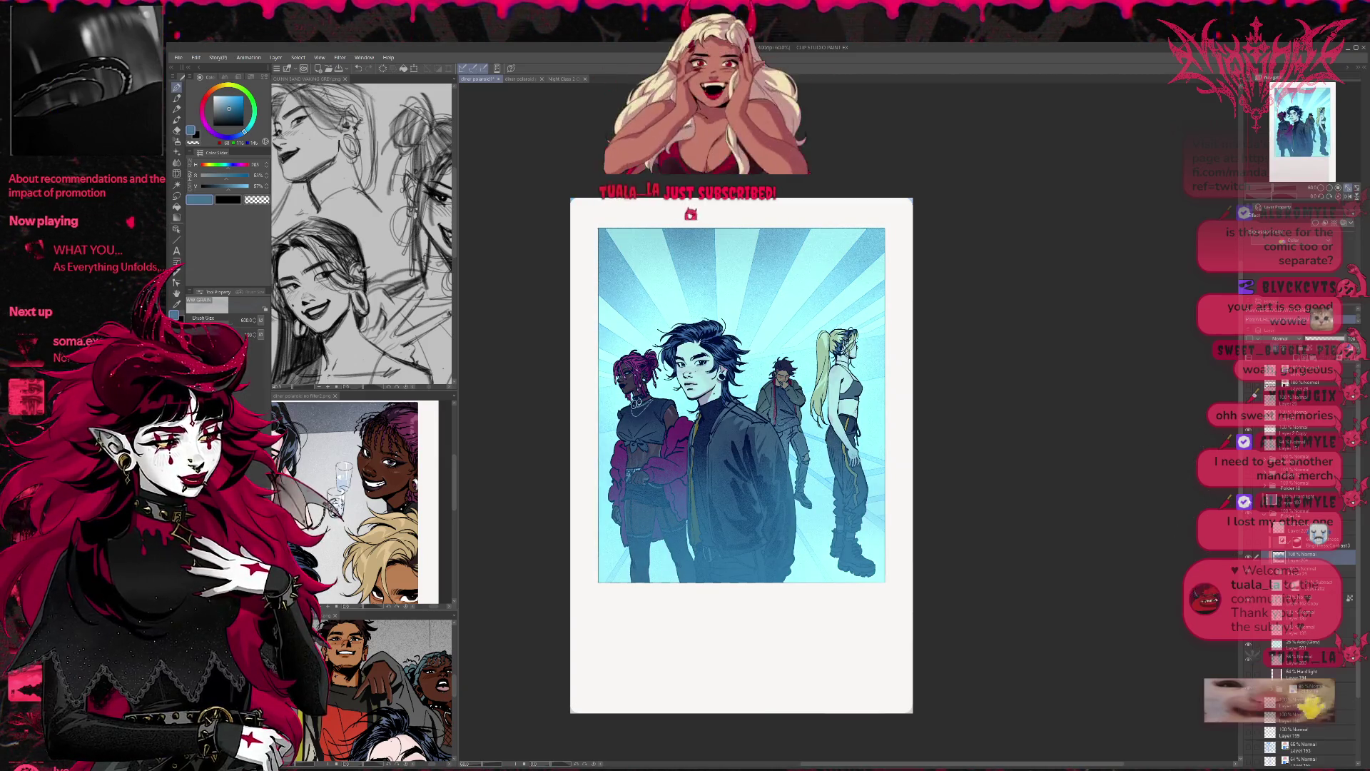
left_click(1291, 500)
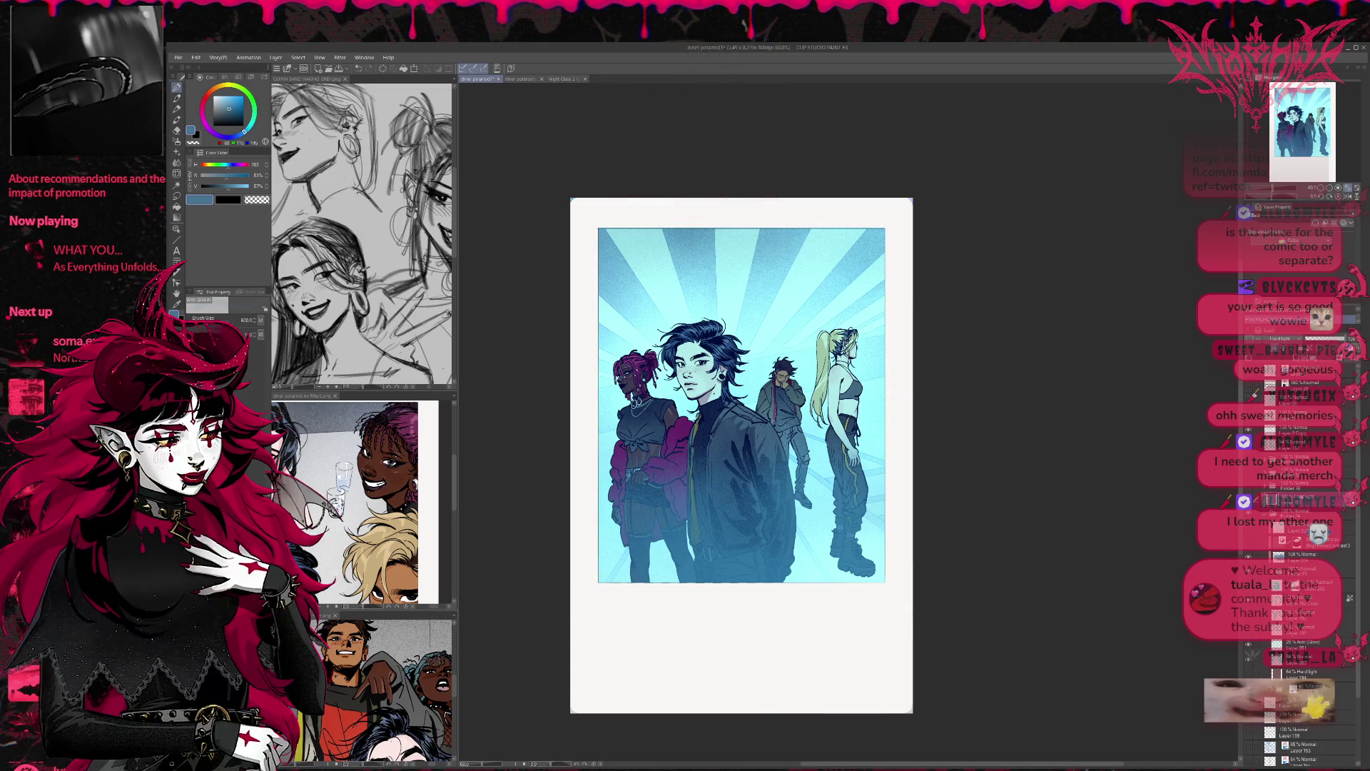
key("ctrl+z")
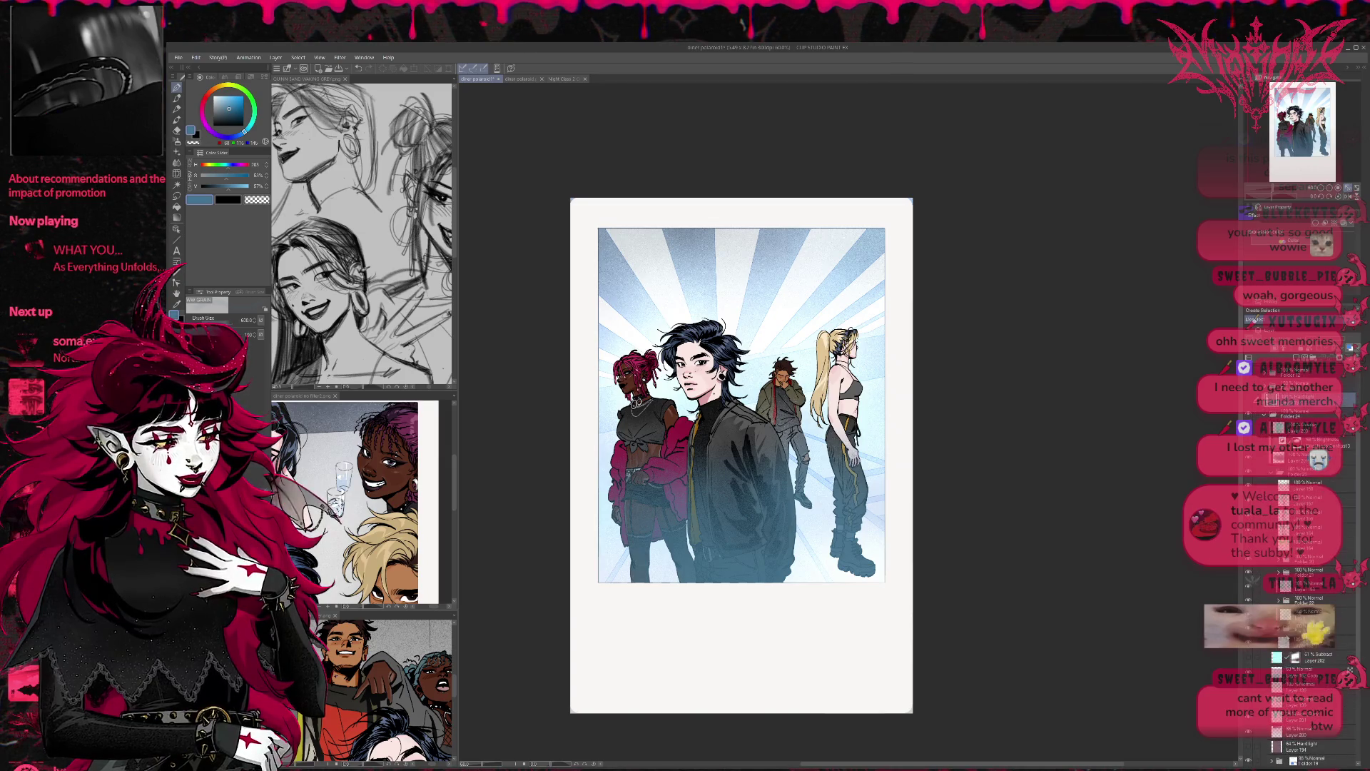
left_click(1277, 401, "ctrl")
scroll(1270, 566, "up", 5)
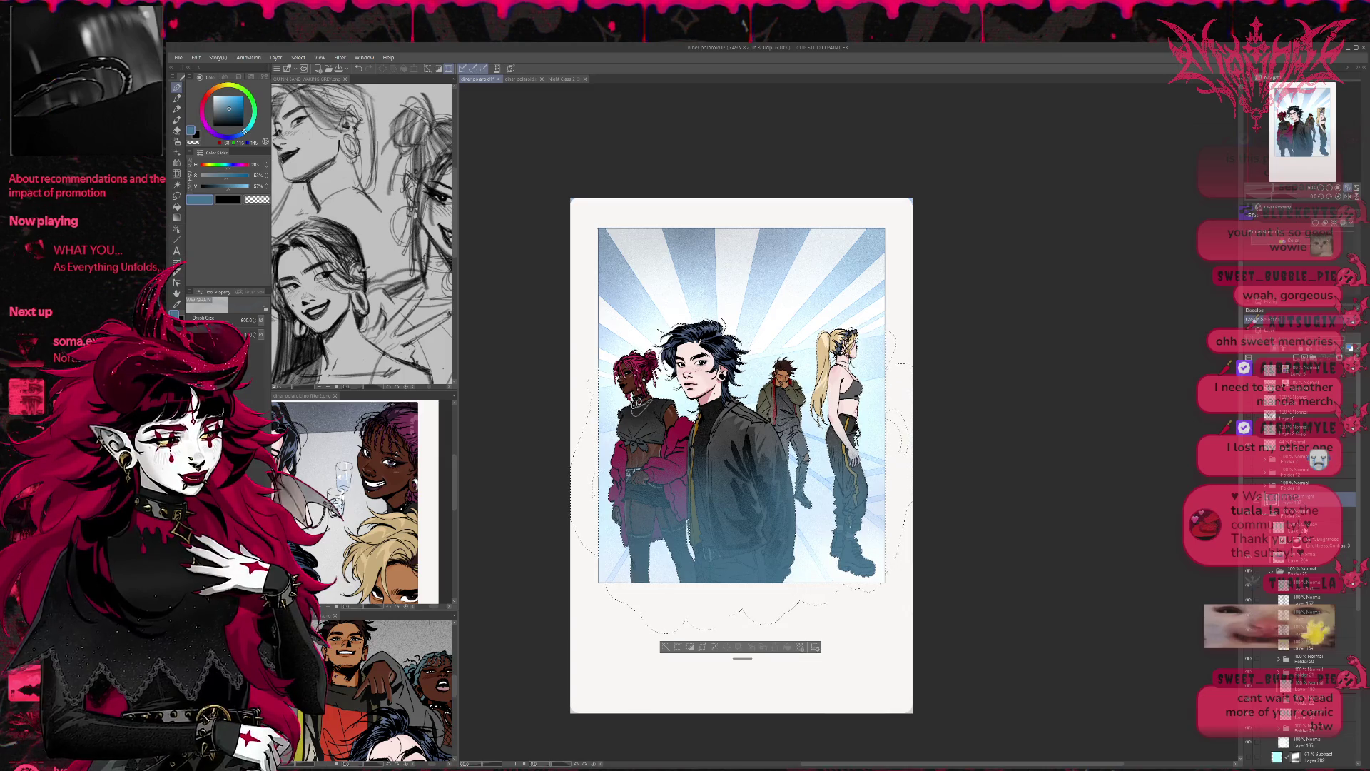
Step: On a new layer, airbrush white over the upper sunburst, then deselect
left_click(1300, 570)
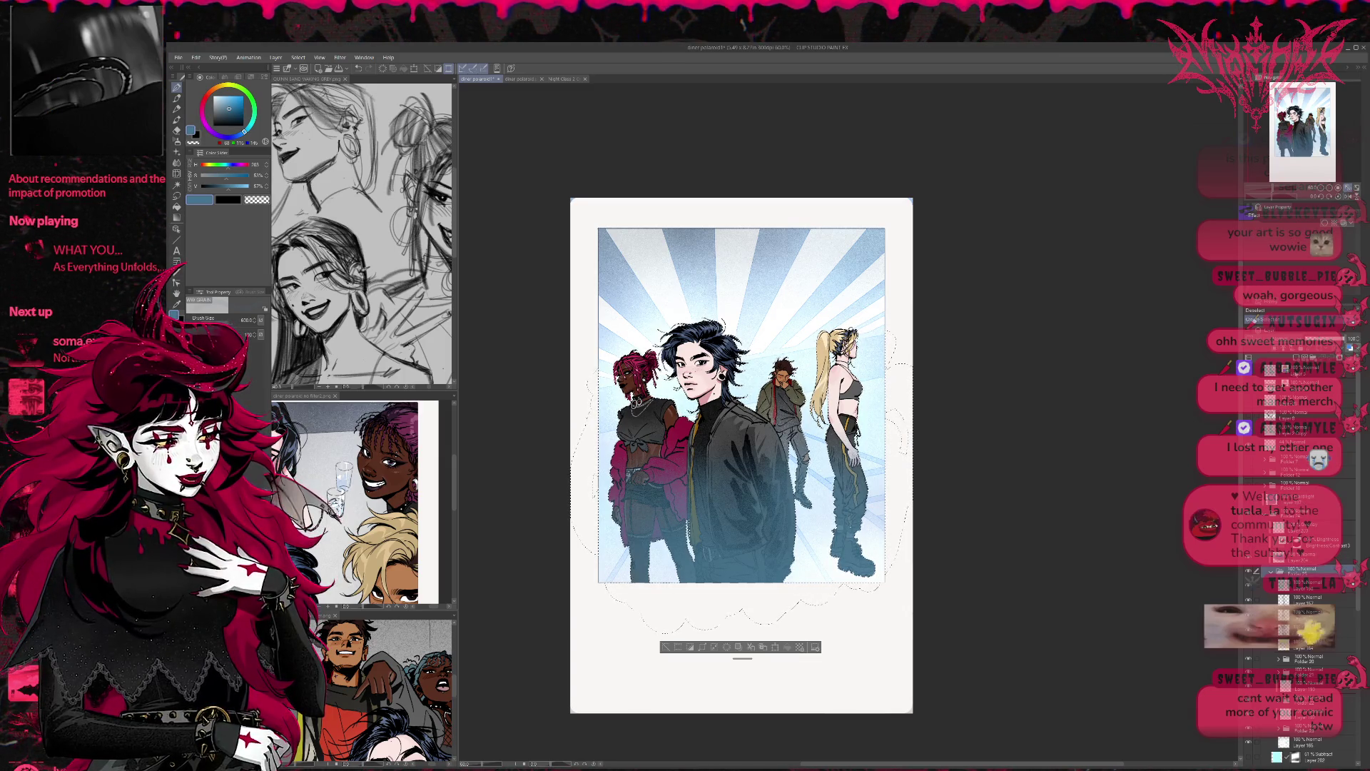
left_click(1301, 583)
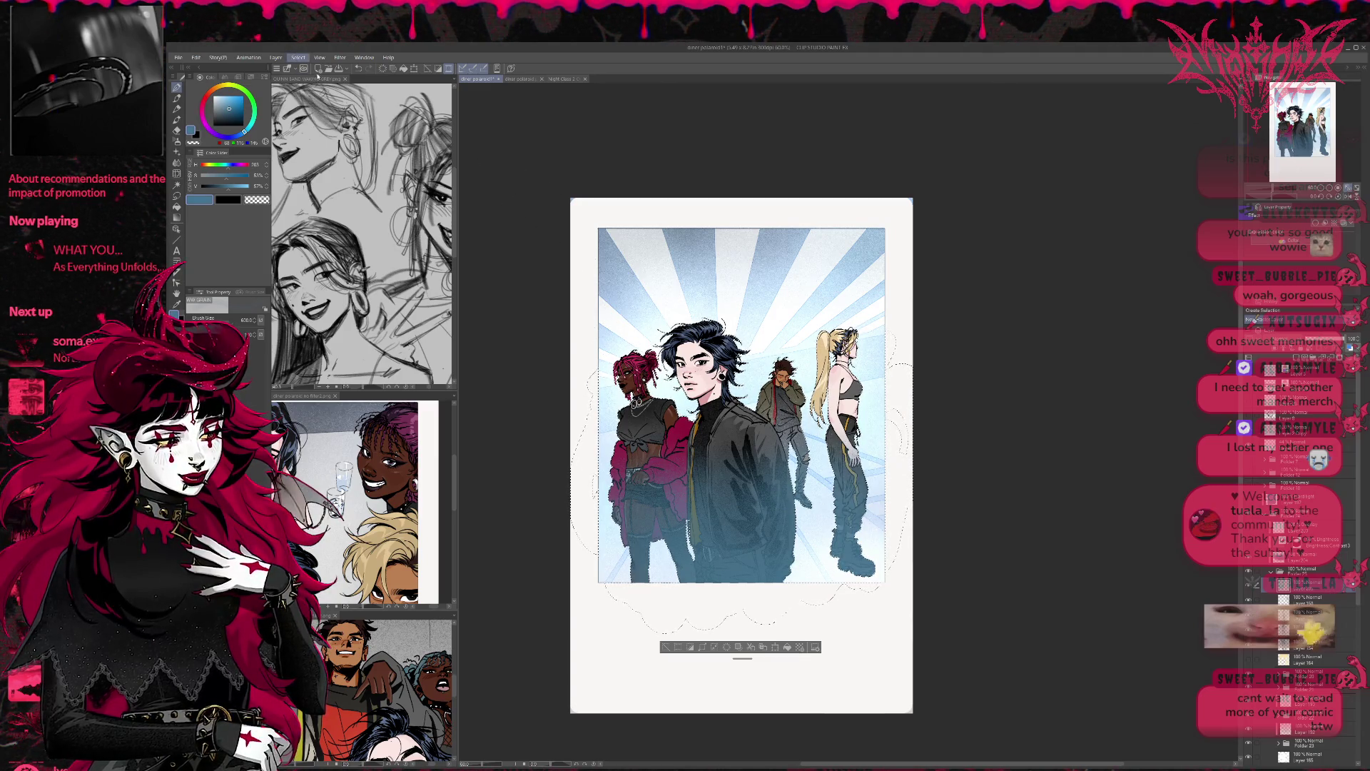
key("ctrl+shift+n")
key("x")
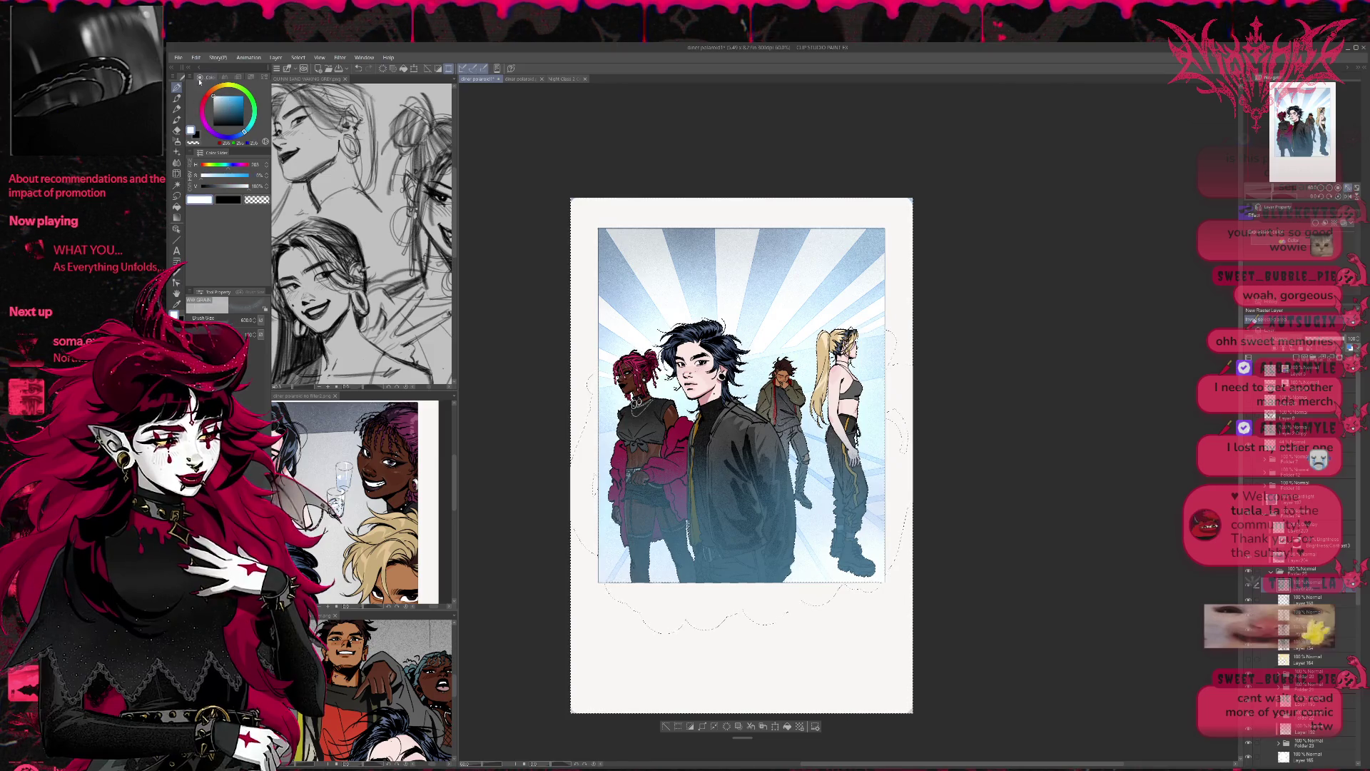
key("p")
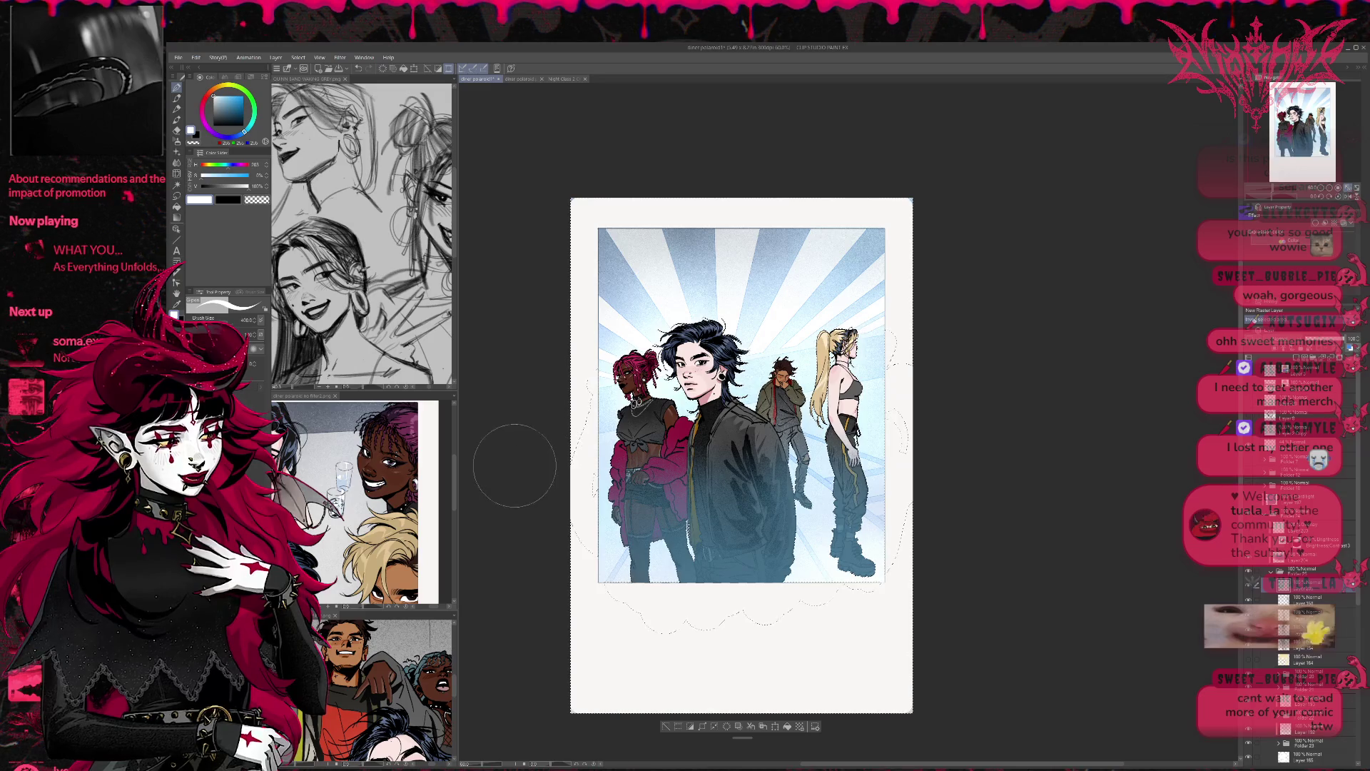
mouse_move(606, 400)
left_mouse_down()
mouse_move(713, 343)
mouse_move(788, 361)
mouse_move(685, 443)
mouse_move(764, 285)
mouse_move(821, 371)
mouse_move(725, 315)
mouse_move(764, 293)
left_mouse_up()
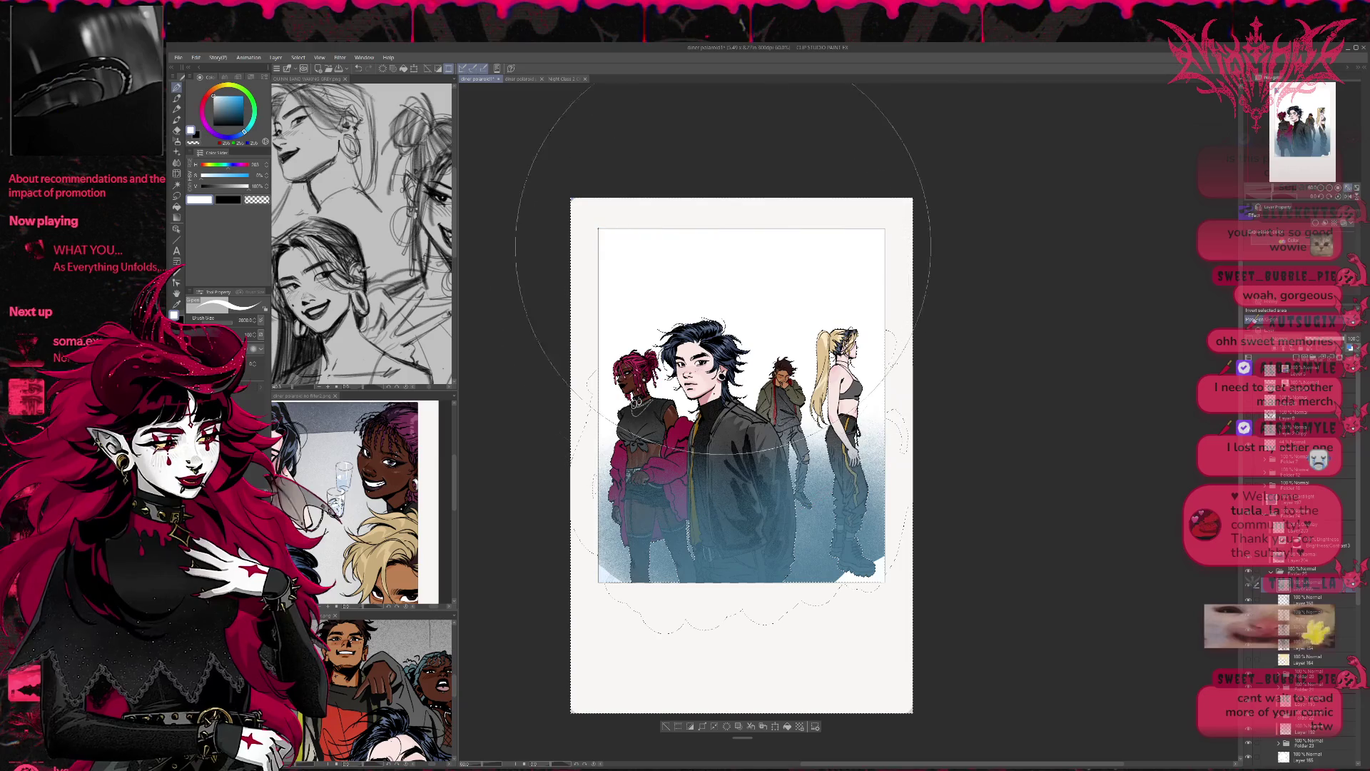
key("ctrl+d")
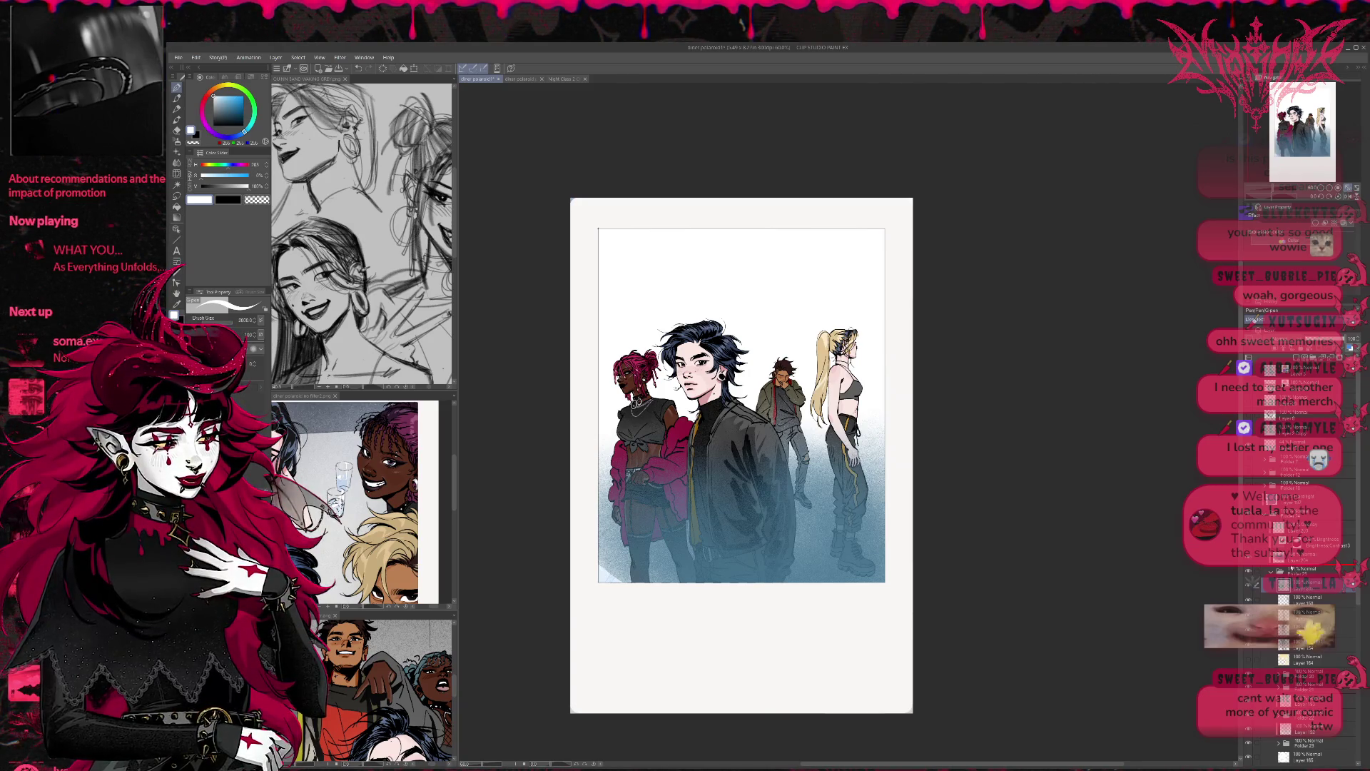
Step: Hide the blue gradient, show the sunburst layer, and transform it slightly left and down
left_click(1255, 573)
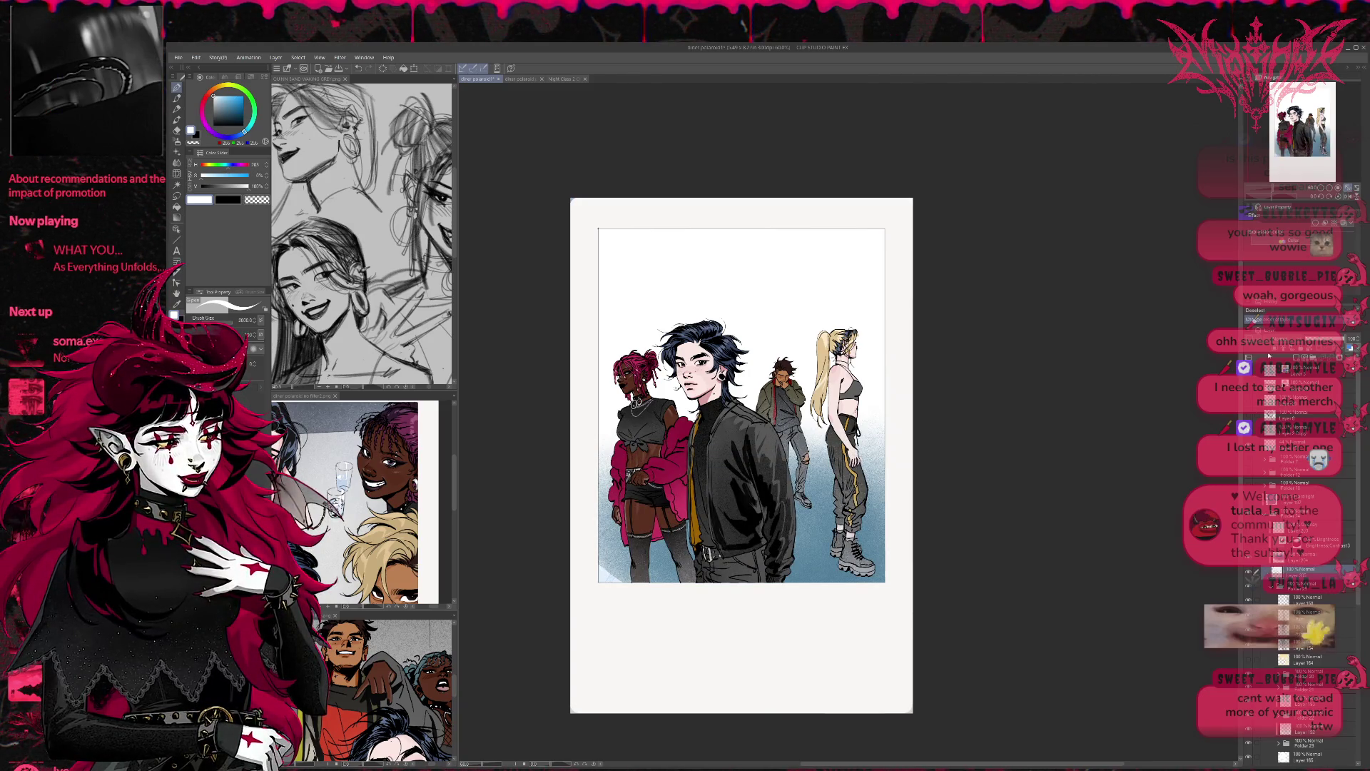
left_click(1269, 354)
key("ctrl+t")
left_click_drag(846, 509, 846, 508)
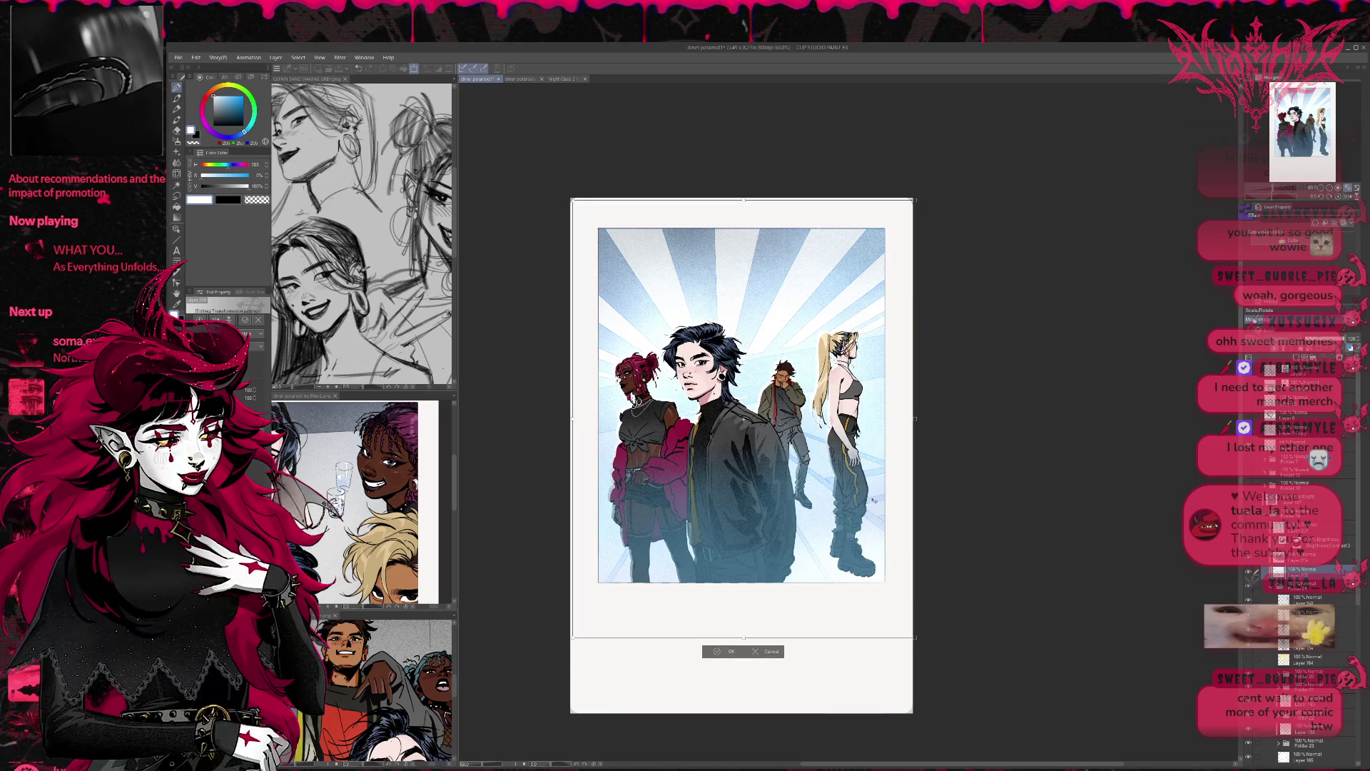
key("Return")
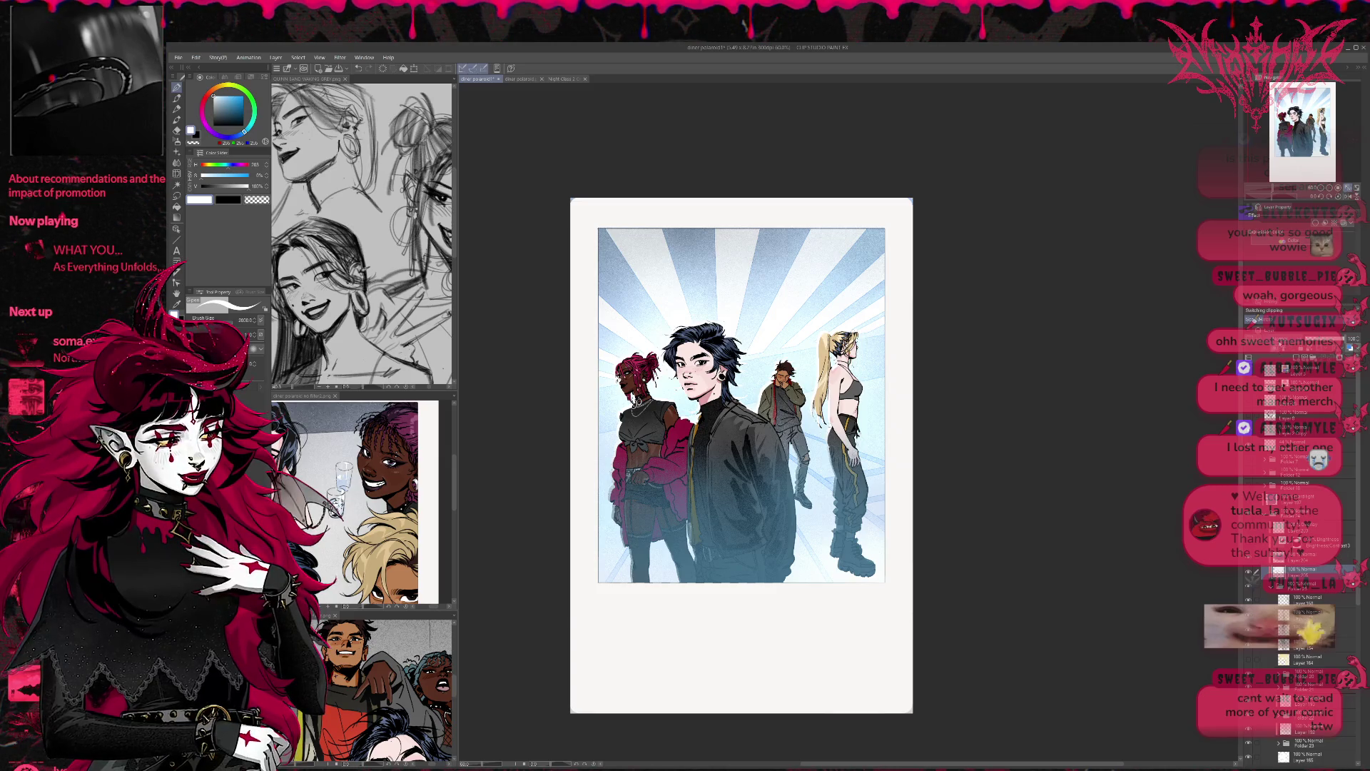
Step: Browse the shading layer's blend modes and lower its opacity to 64%
scroll(1253, 319, "down", 1)
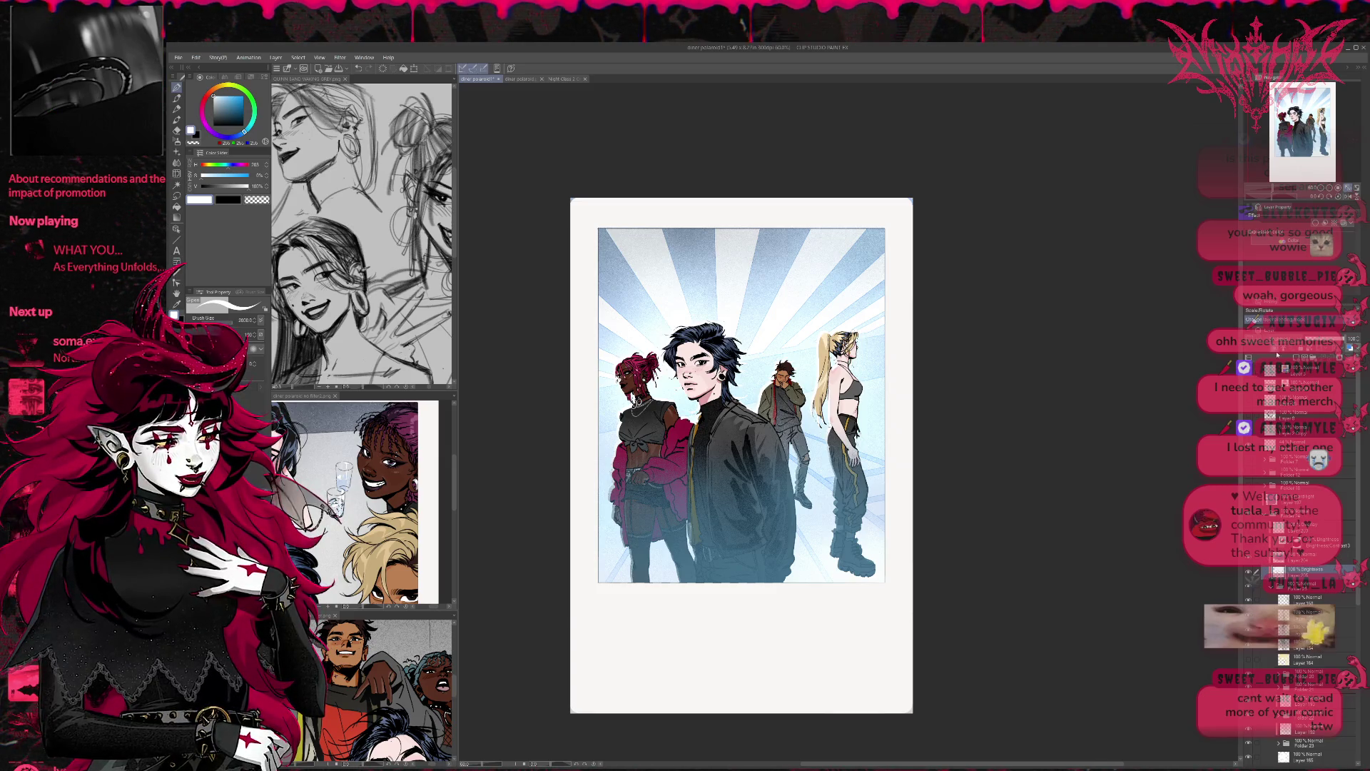
scroll(1254, 319, "down", 1)
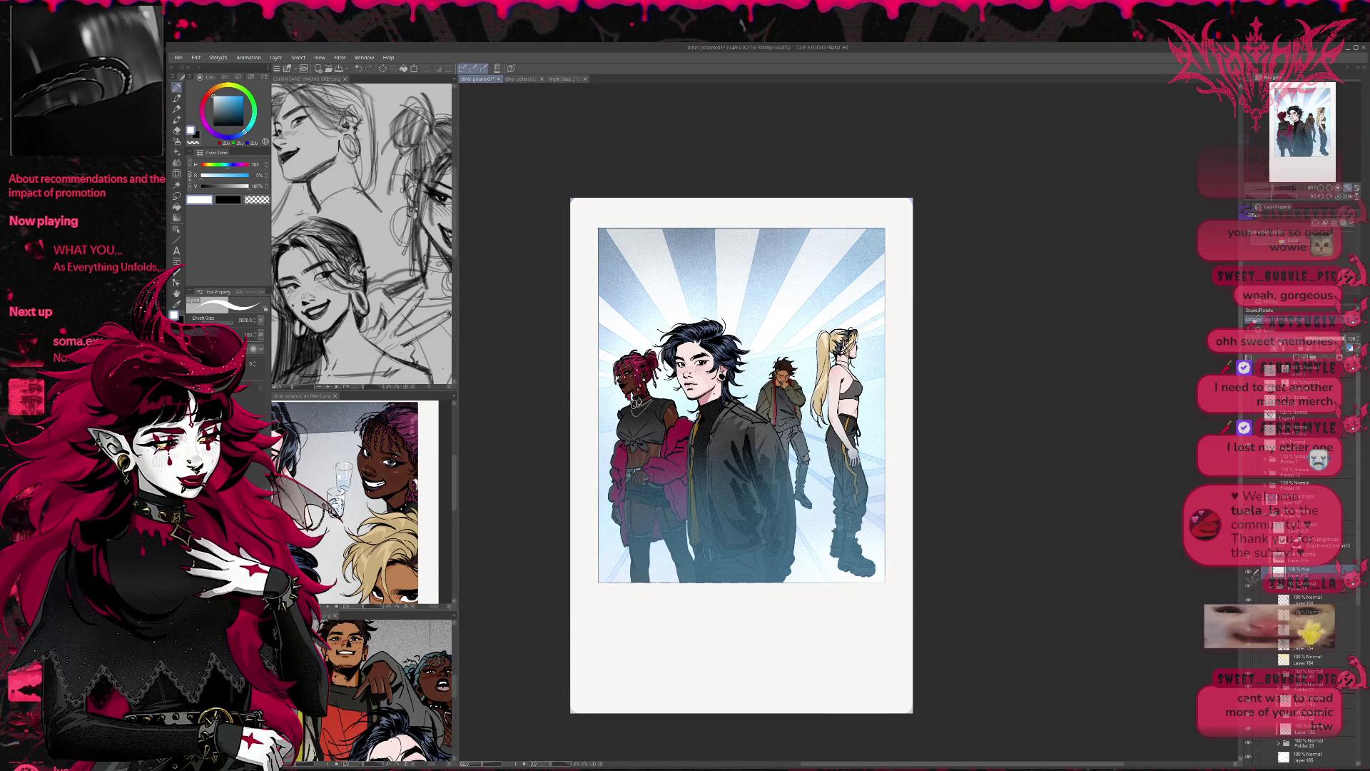
scroll(1254, 319, "up", 3)
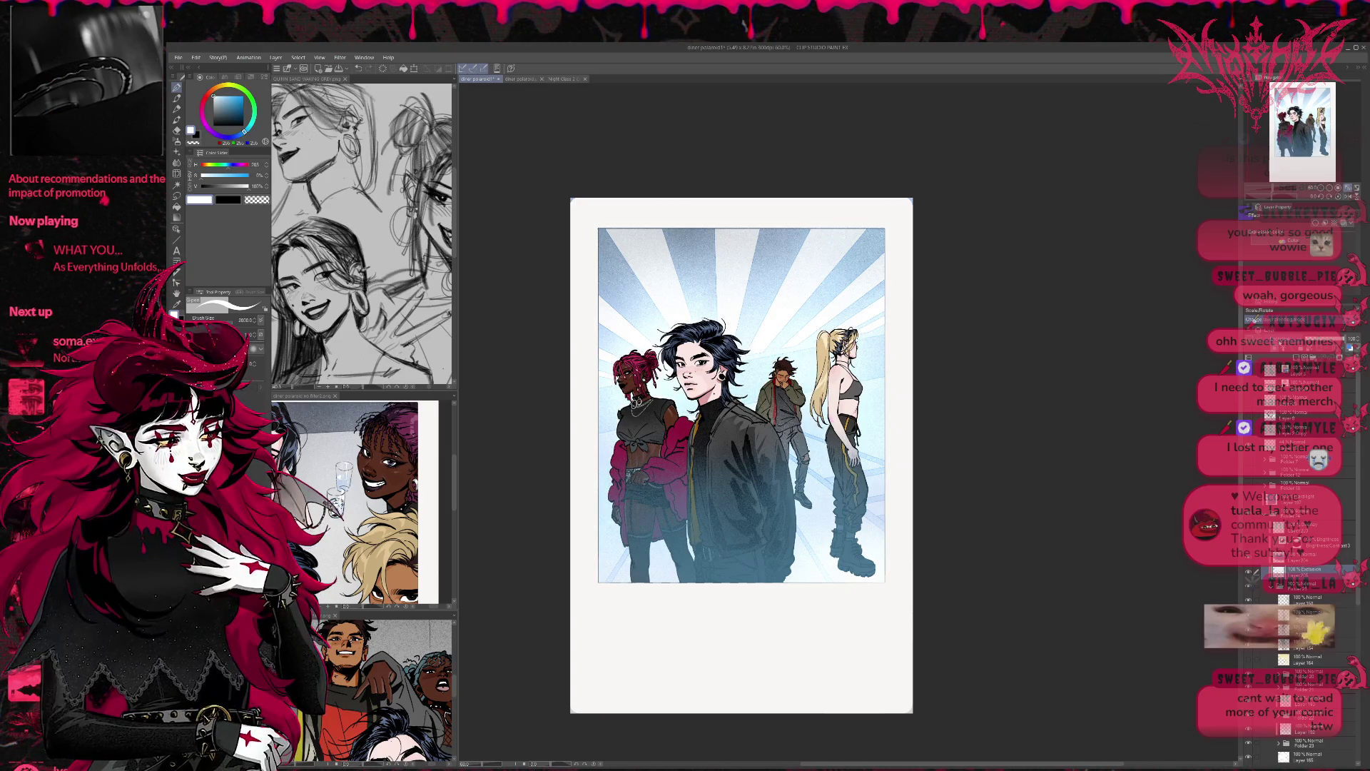
scroll(1253, 319, "up", 2)
scroll(1253, 319, "up", 1)
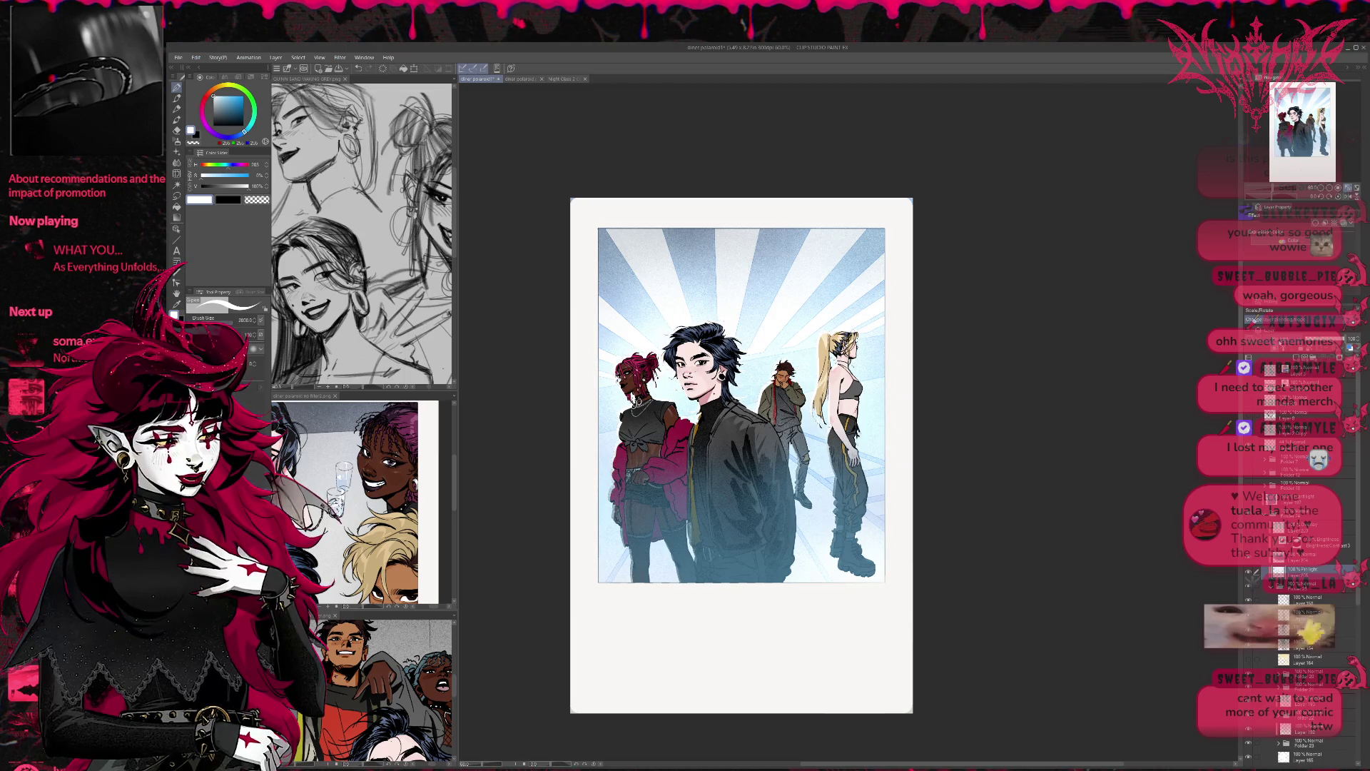
scroll(1253, 319, "up", 3)
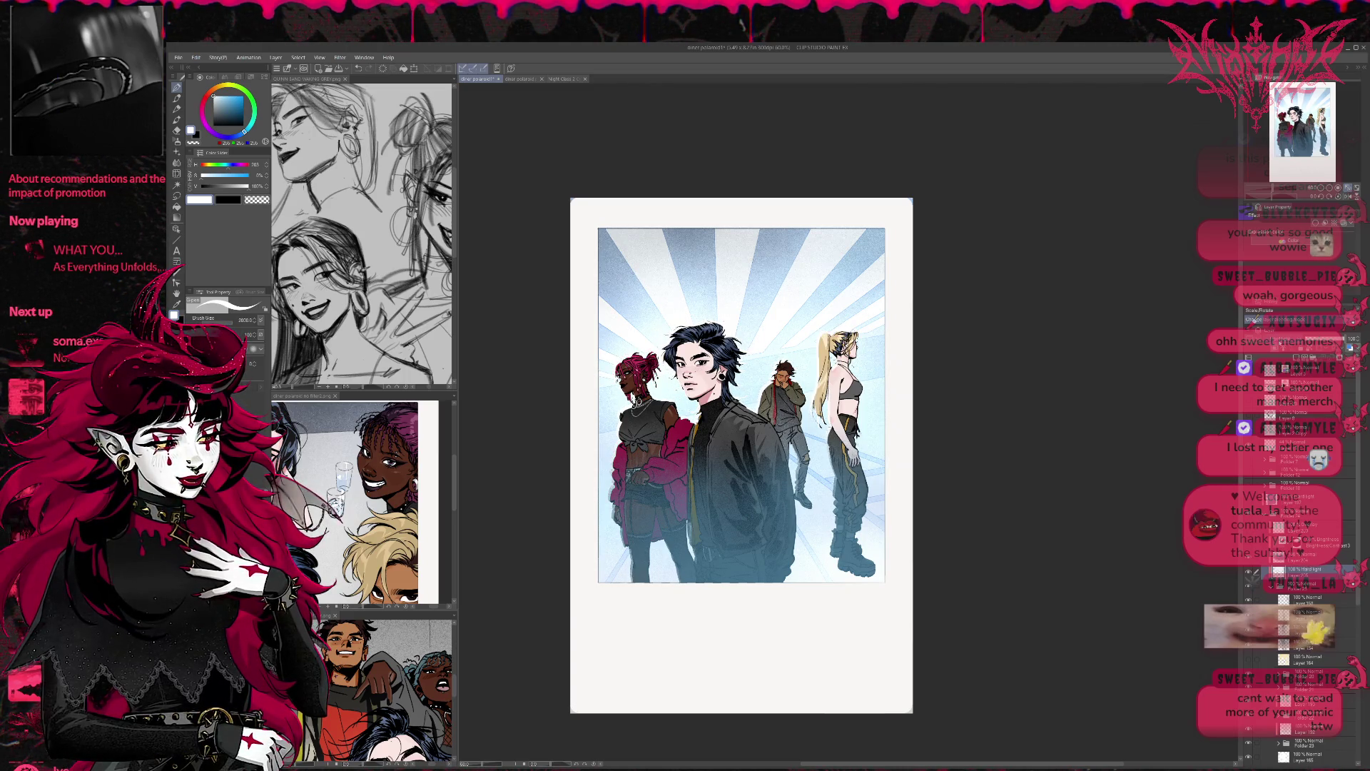
scroll(1254, 319, "up", 4)
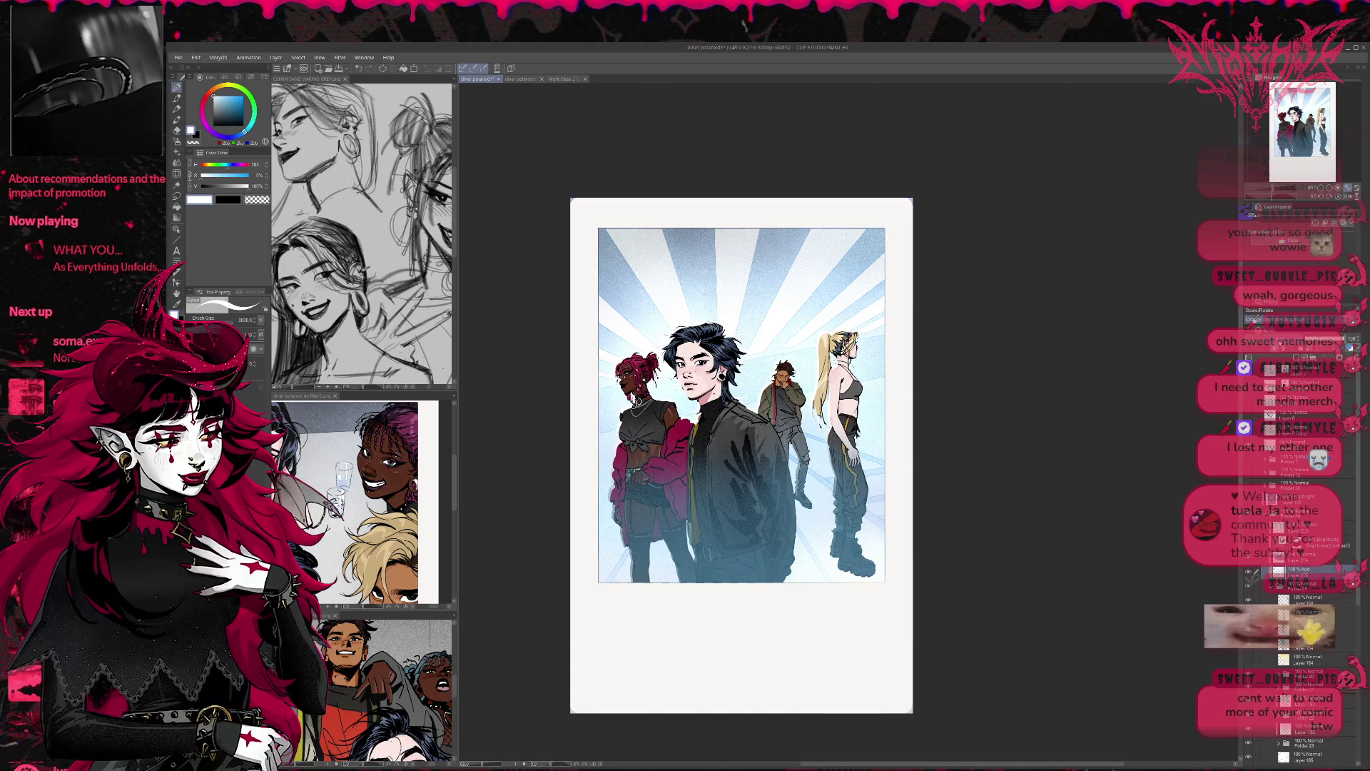
scroll(1253, 319, "up", 1)
scroll(1253, 319, "down", 1)
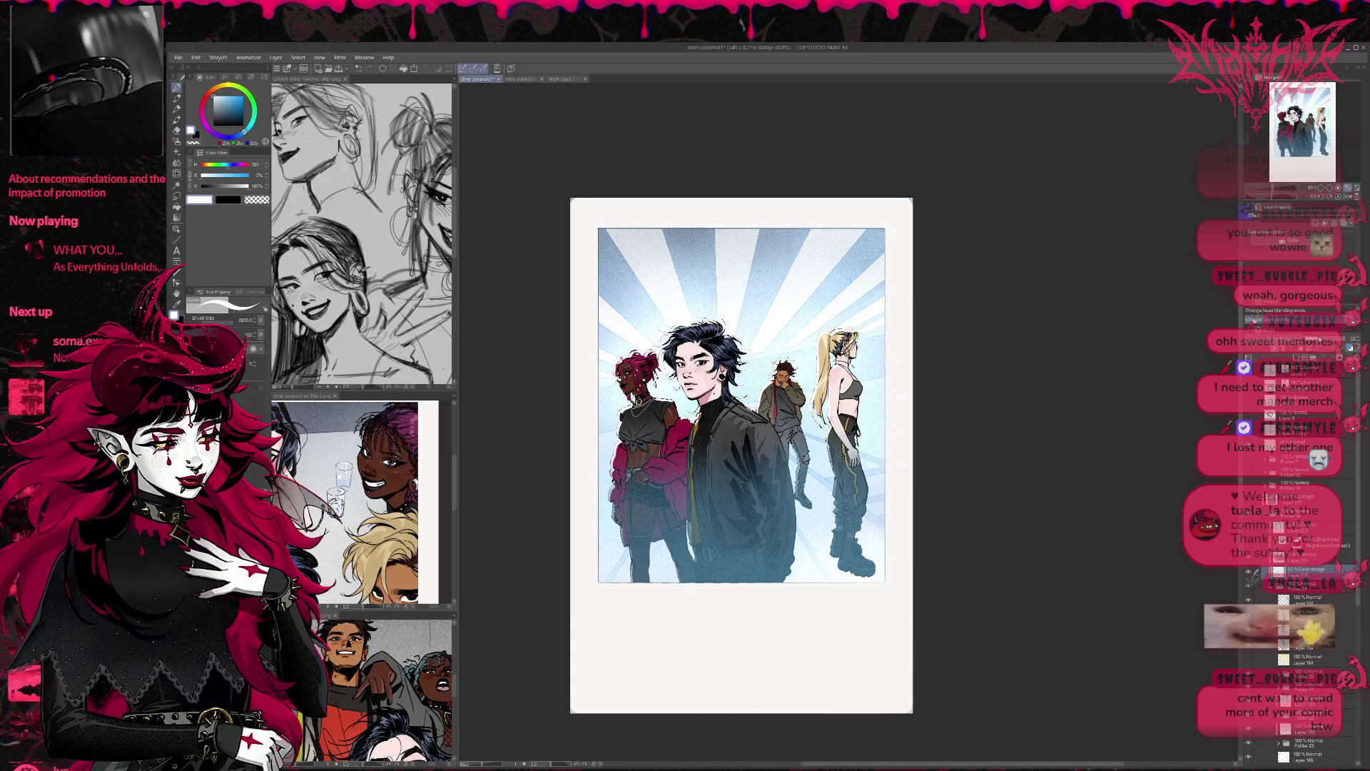
left_click(1327, 339)
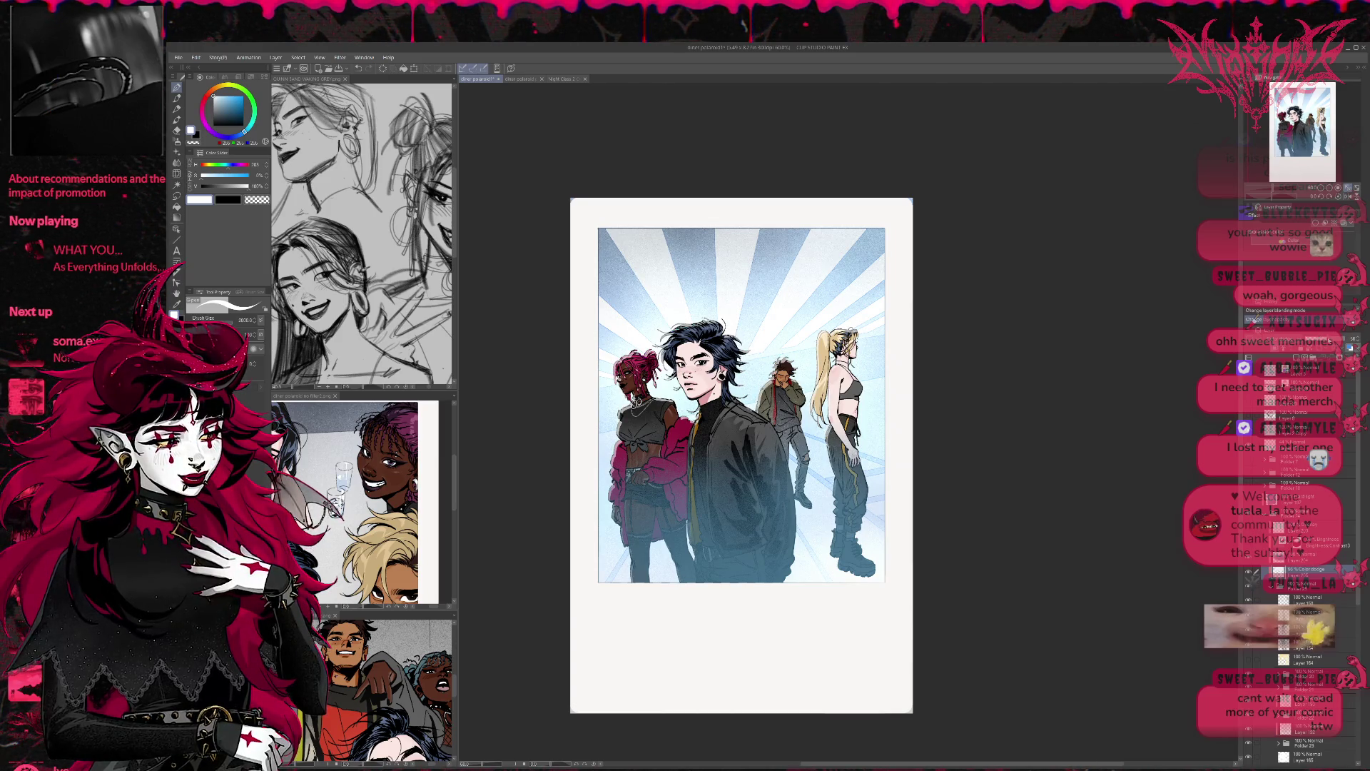
Step: Return the shading layer to Normal, pick saturated blue, and start changing the rim-light blending
scroll(1253, 319, "up", 1)
scroll(1254, 319, "up", 2)
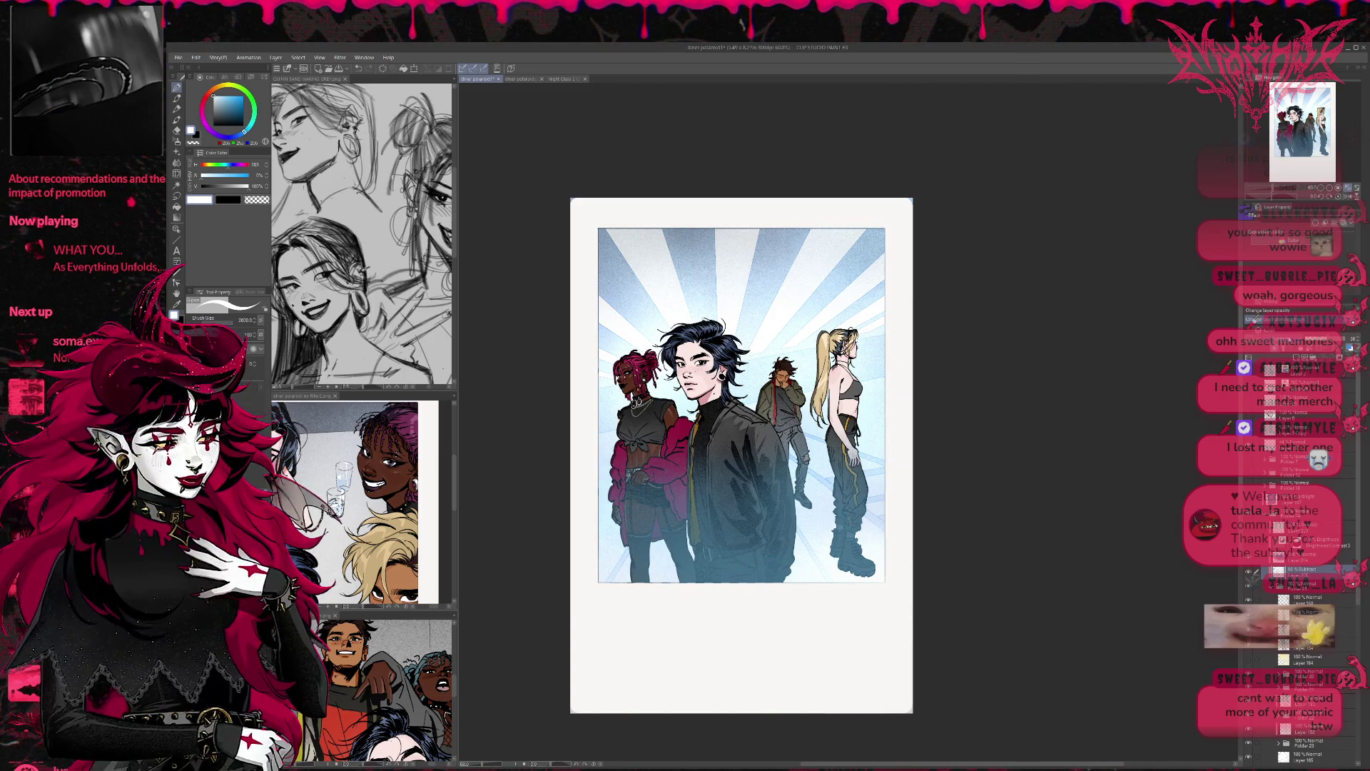
scroll(1253, 319, "up", 1)
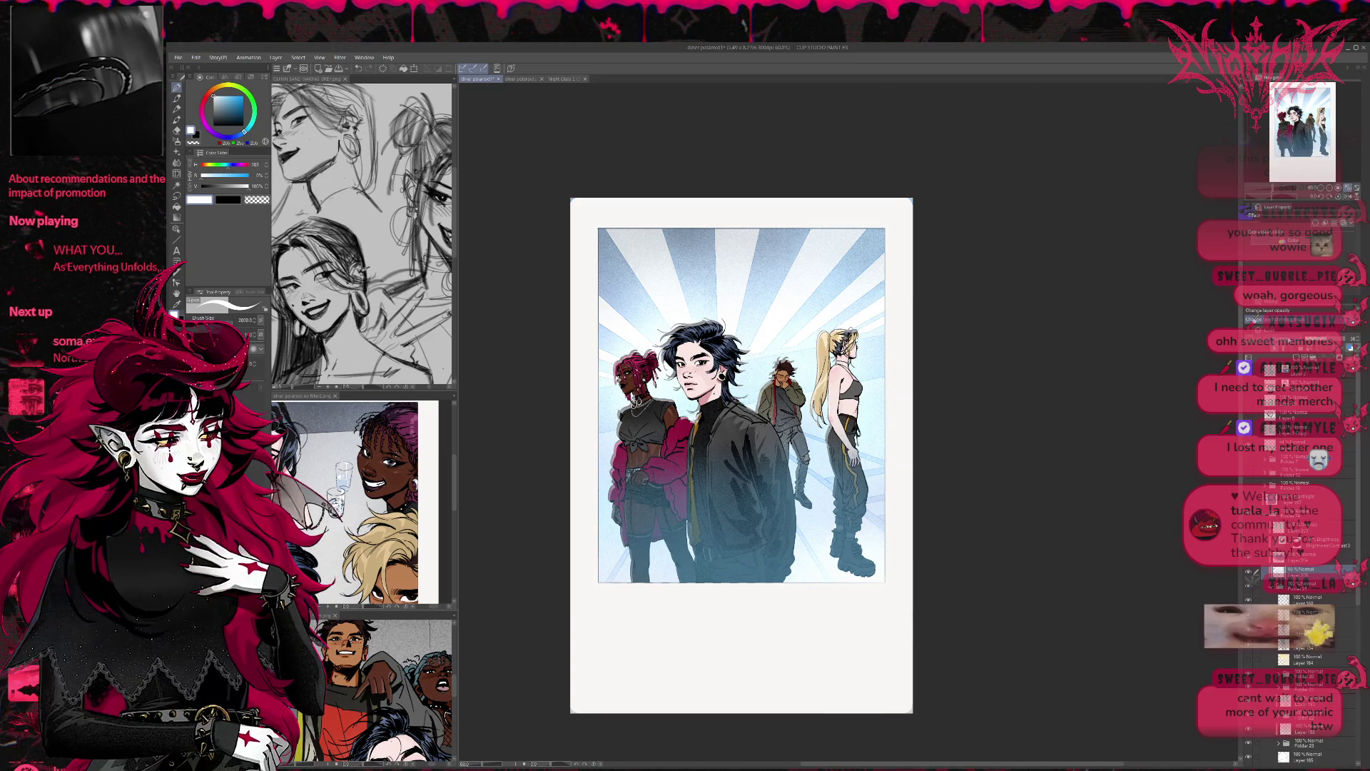
scroll(1254, 319, "down", 2)
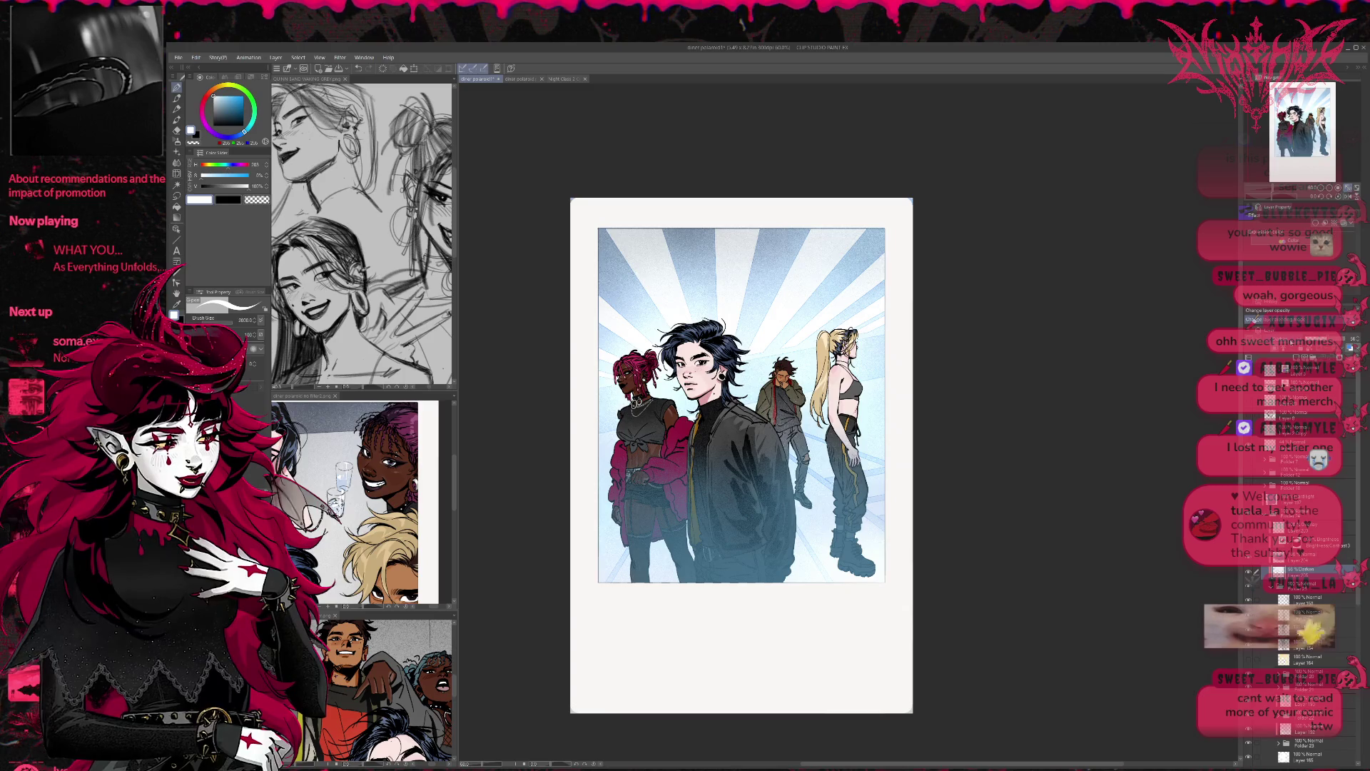
scroll(1254, 319, "up", 1)
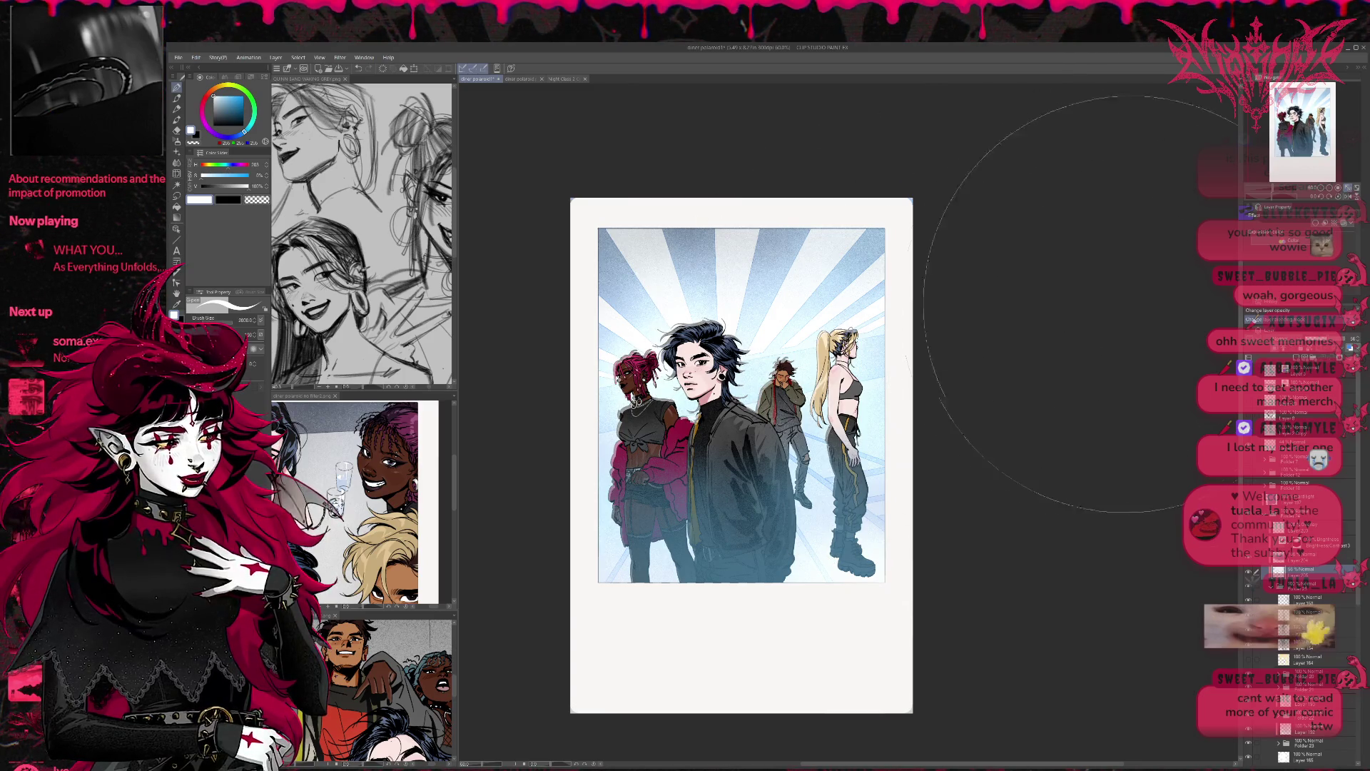
left_click(243, 95)
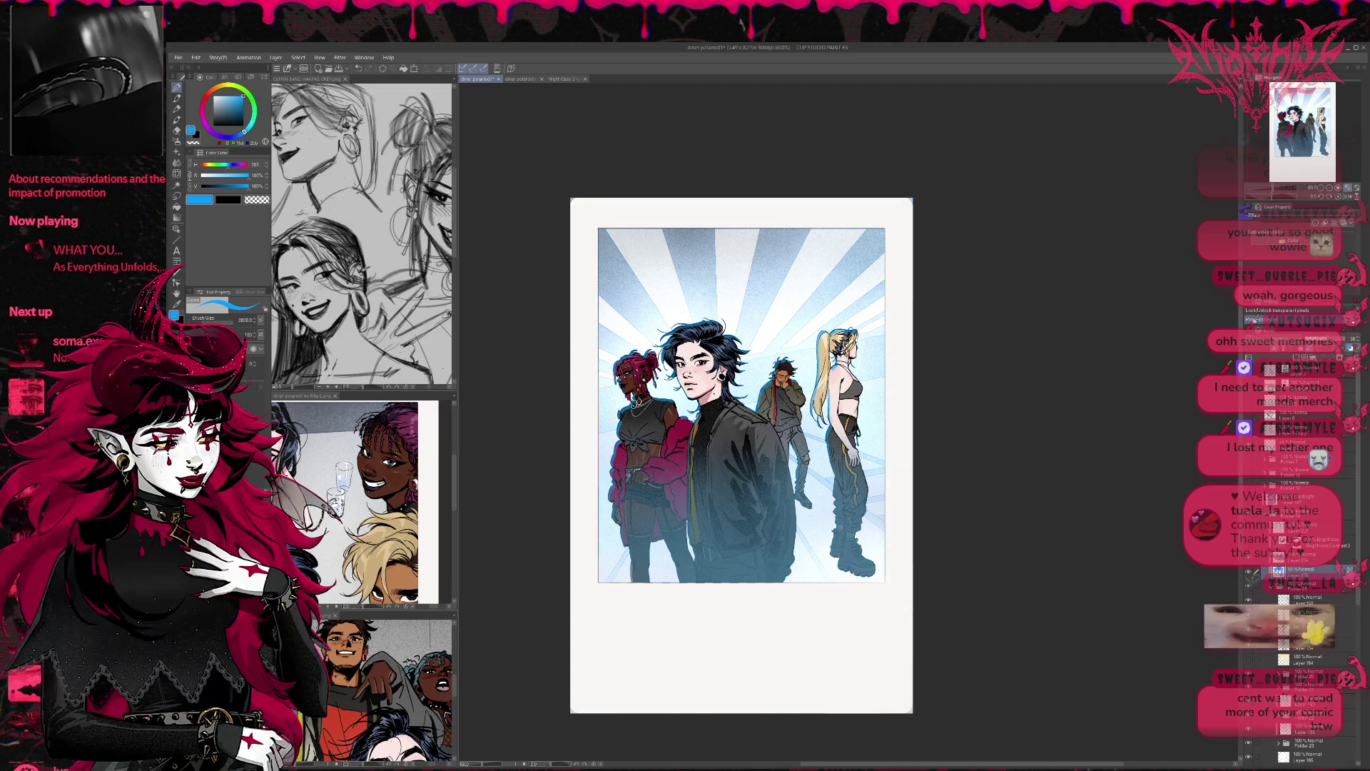
left_click(1256, 319)
Step: Set the rim-light layer to Hard light blending at 100% opacity
scroll(1254, 319, "up", 2)
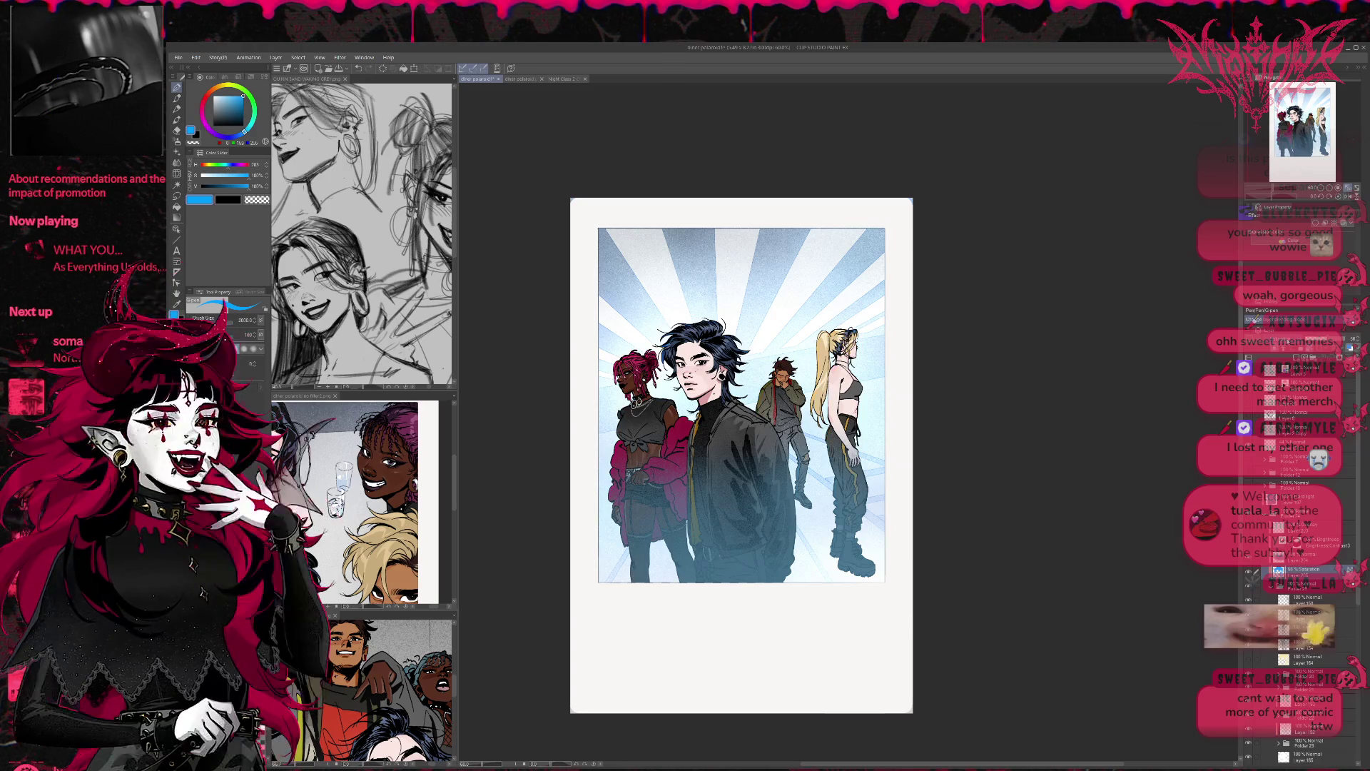
scroll(1253, 319, "down", 3)
scroll(1253, 319, "up", 3)
scroll(1254, 319, "down", 2)
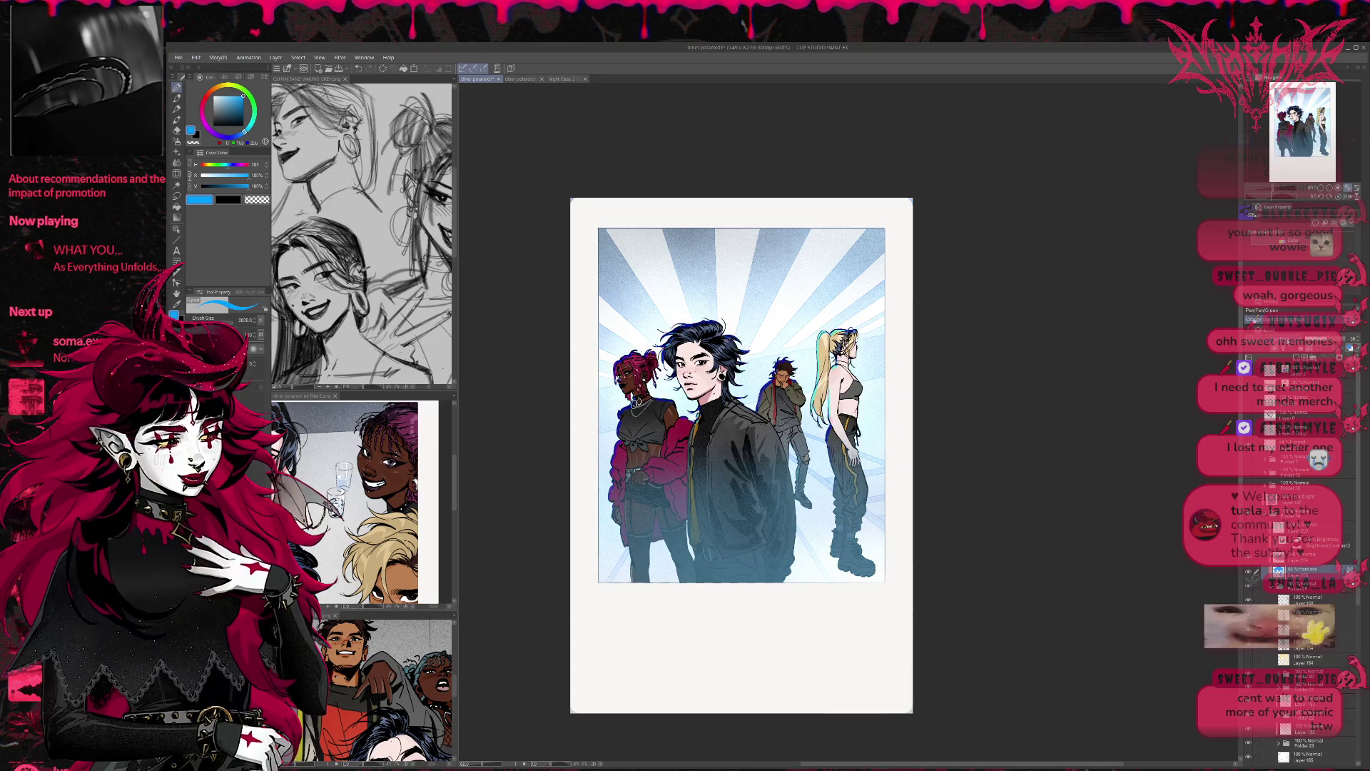
scroll(1254, 319, "up", 2)
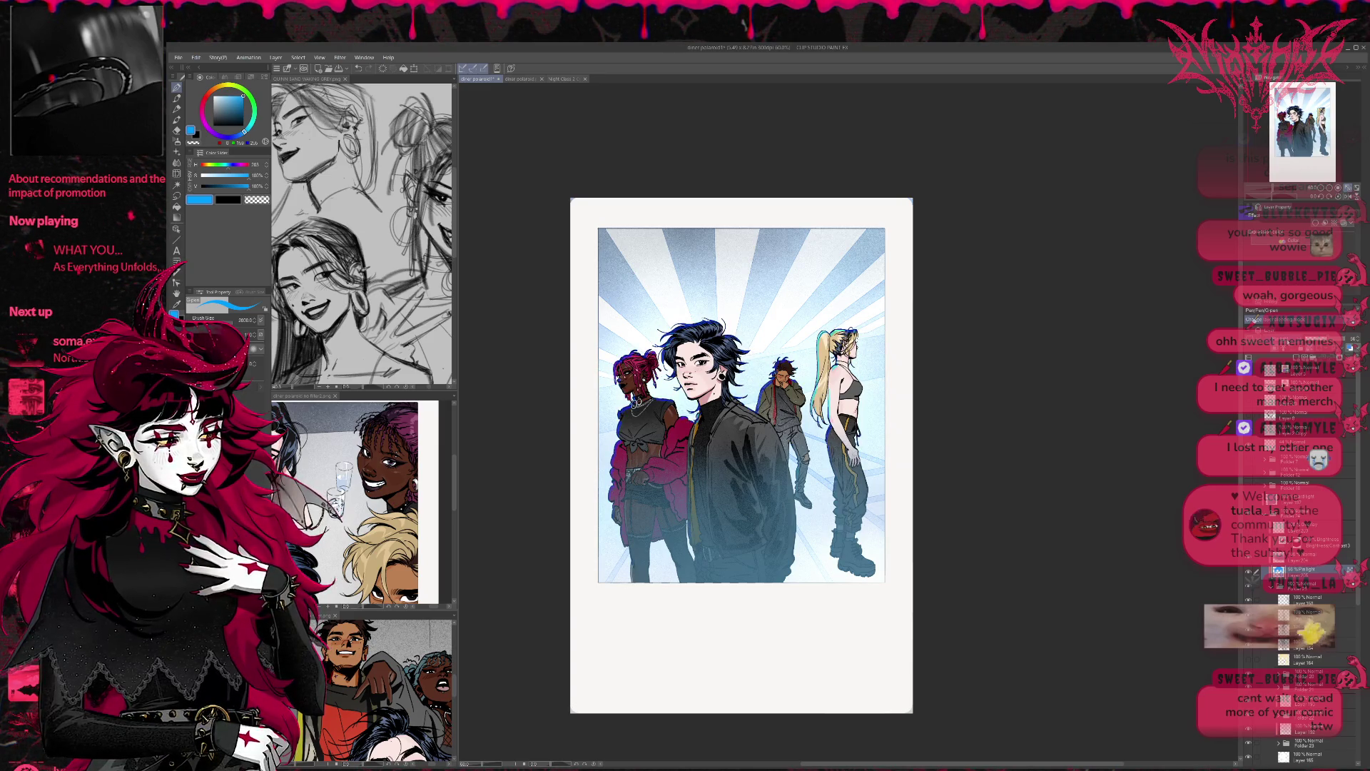
scroll(1254, 319, "up", 3)
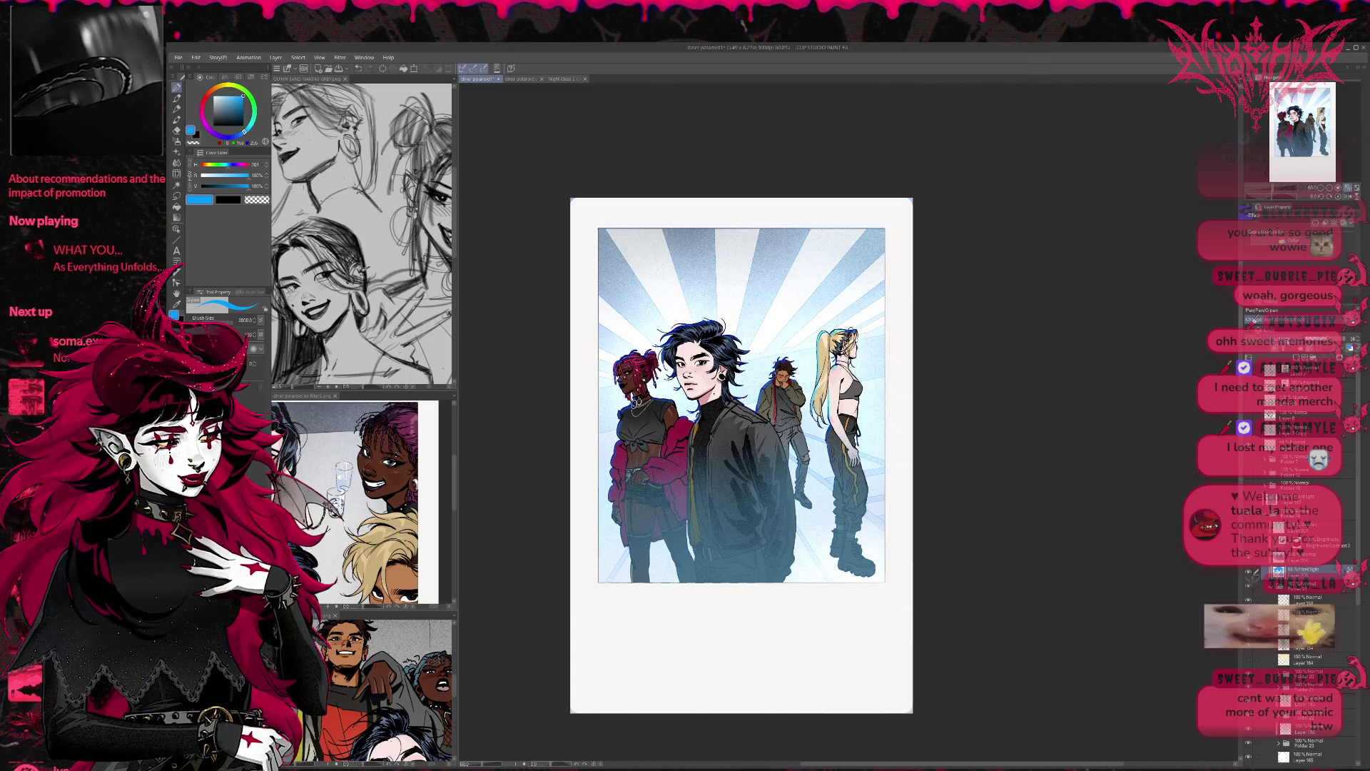
left_click_drag(1332, 339, 1357, 341)
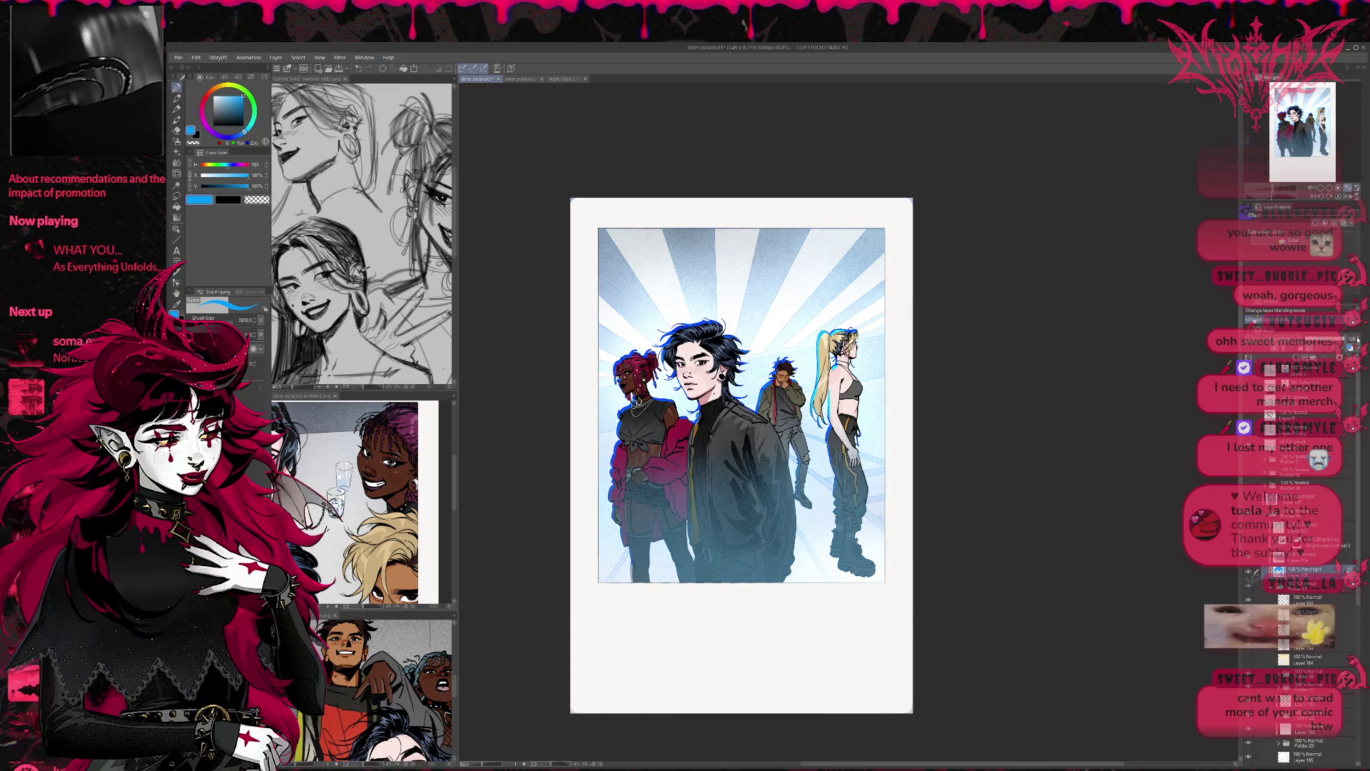
Step: Shift the blue rim-light layer's contents slightly up and left with the Move layer tool
left_click(177, 228)
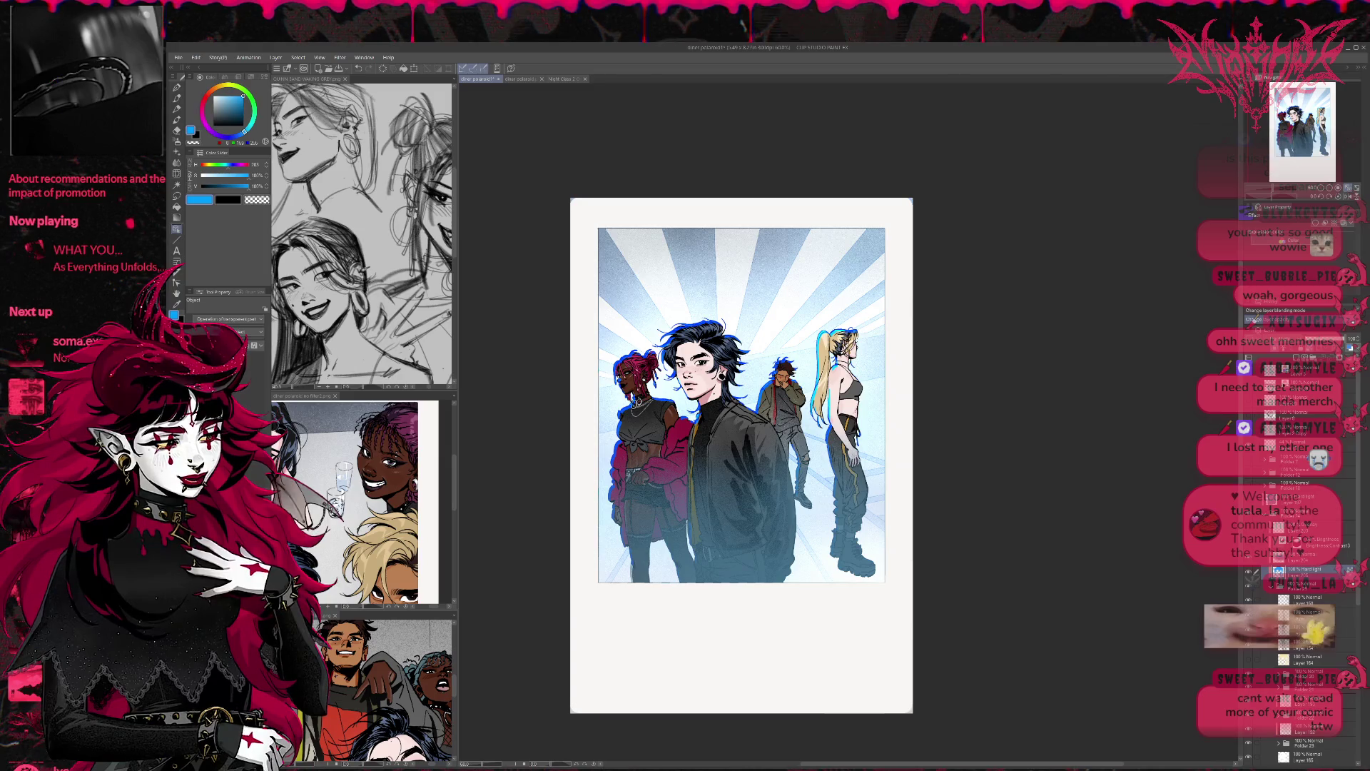
key("k")
left_click_drag(607, 520, 607, 521)
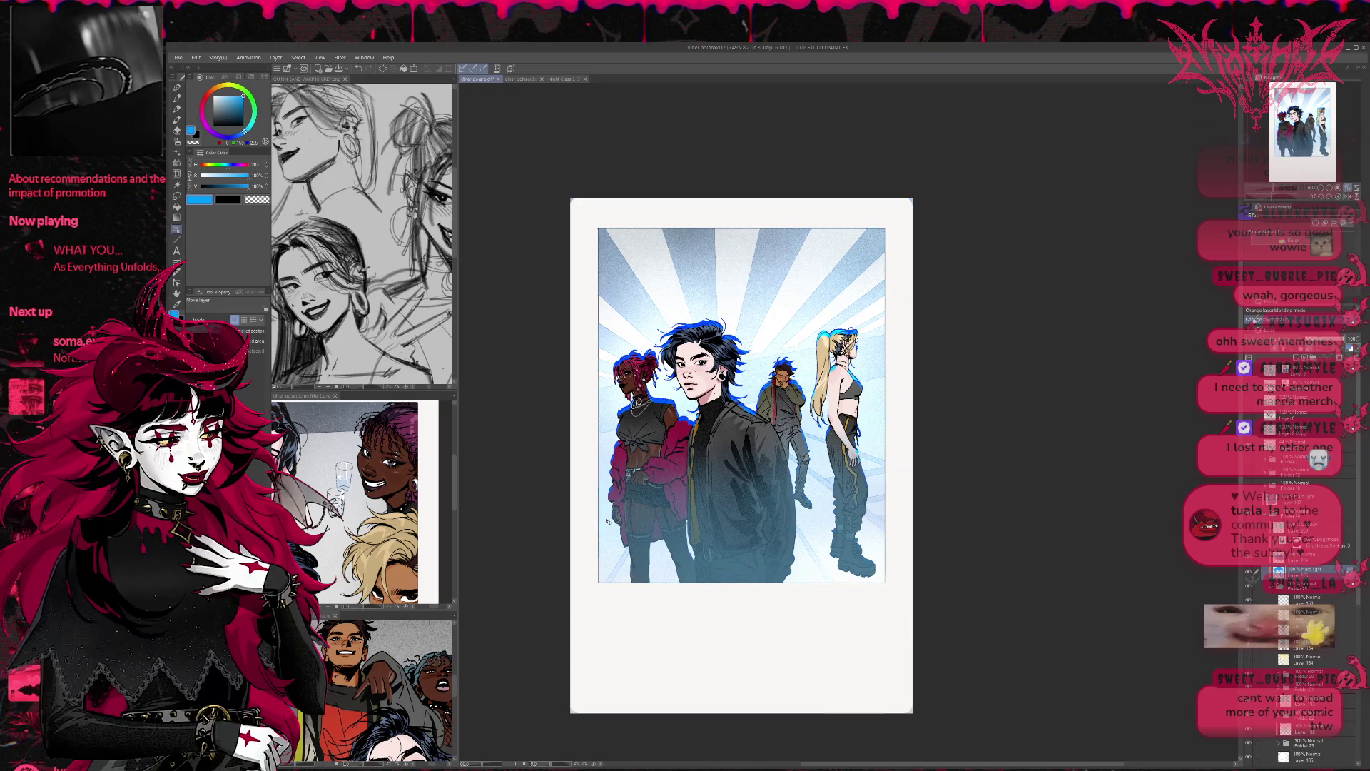
mouse_move(607, 522)
left_mouse_down()
mouse_move(618, 516)
mouse_move(607, 522)
left_mouse_up()
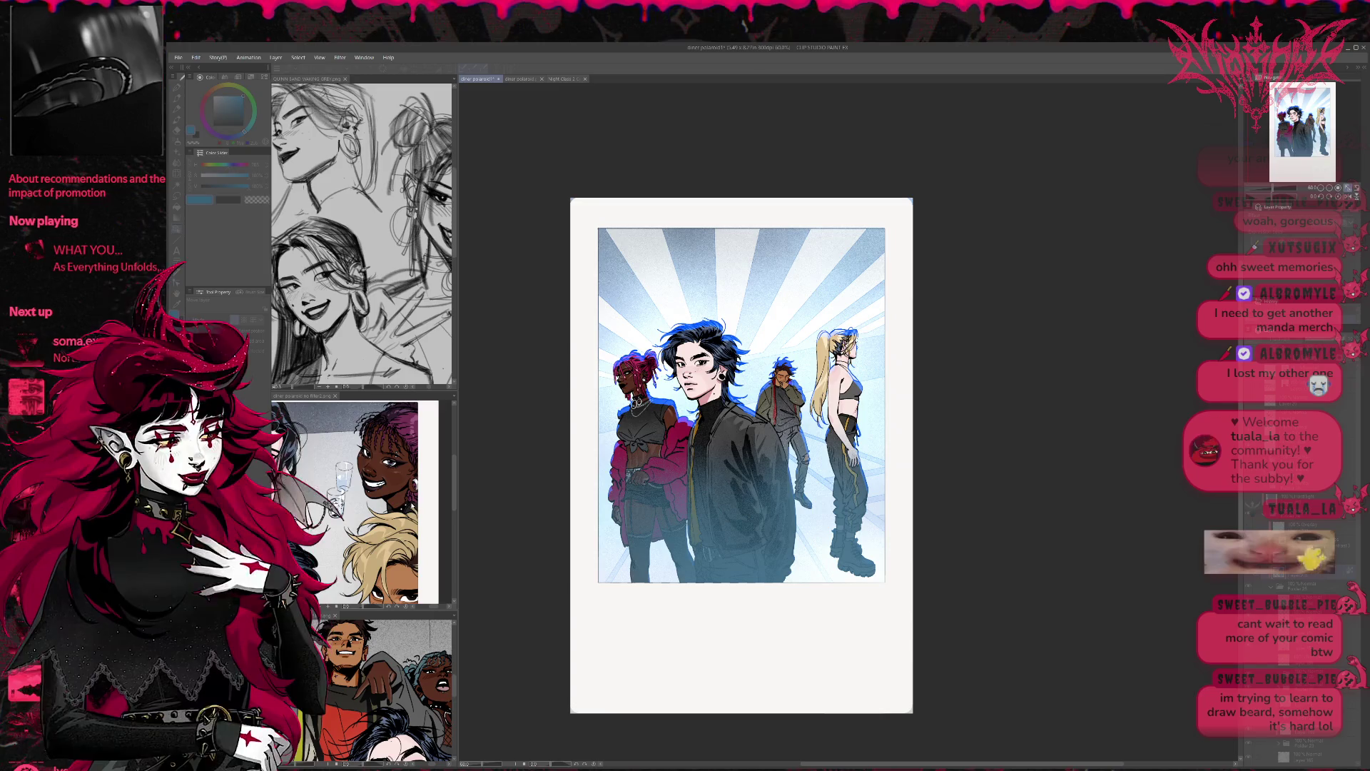
Step: Add a deep blue glow outline around all four characters and show the cyan-tint layer
key("ctrl+z")
key("ctrl+z")
key("ctrl+z")
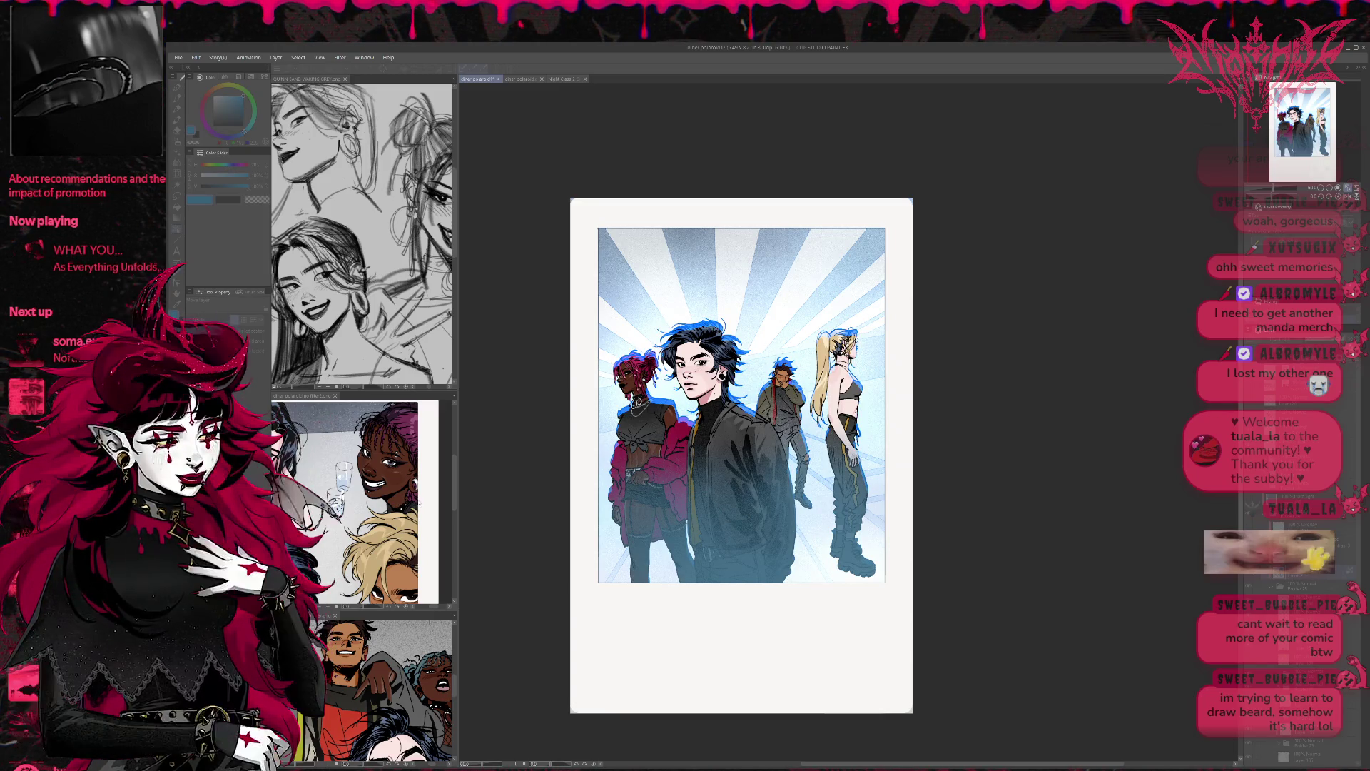
key("ctrl+z")
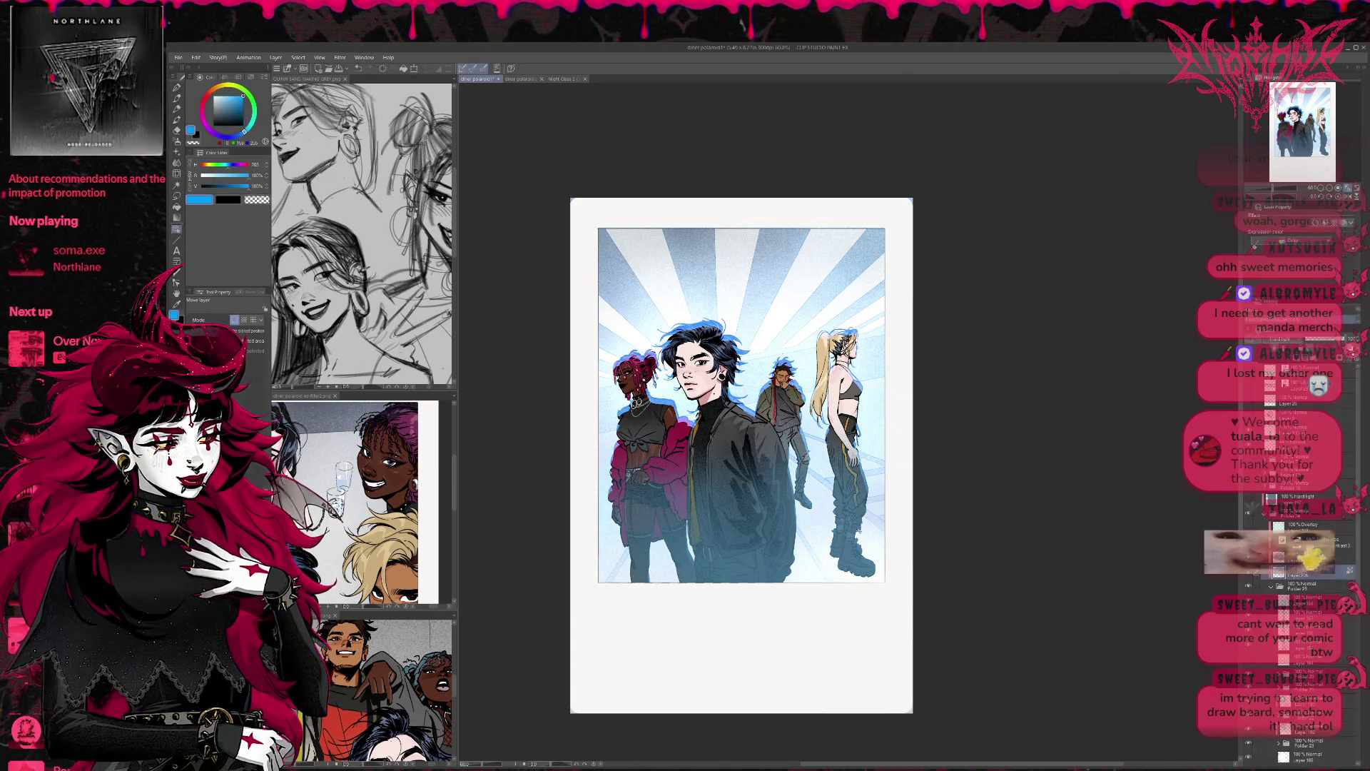
left_click(1249, 499)
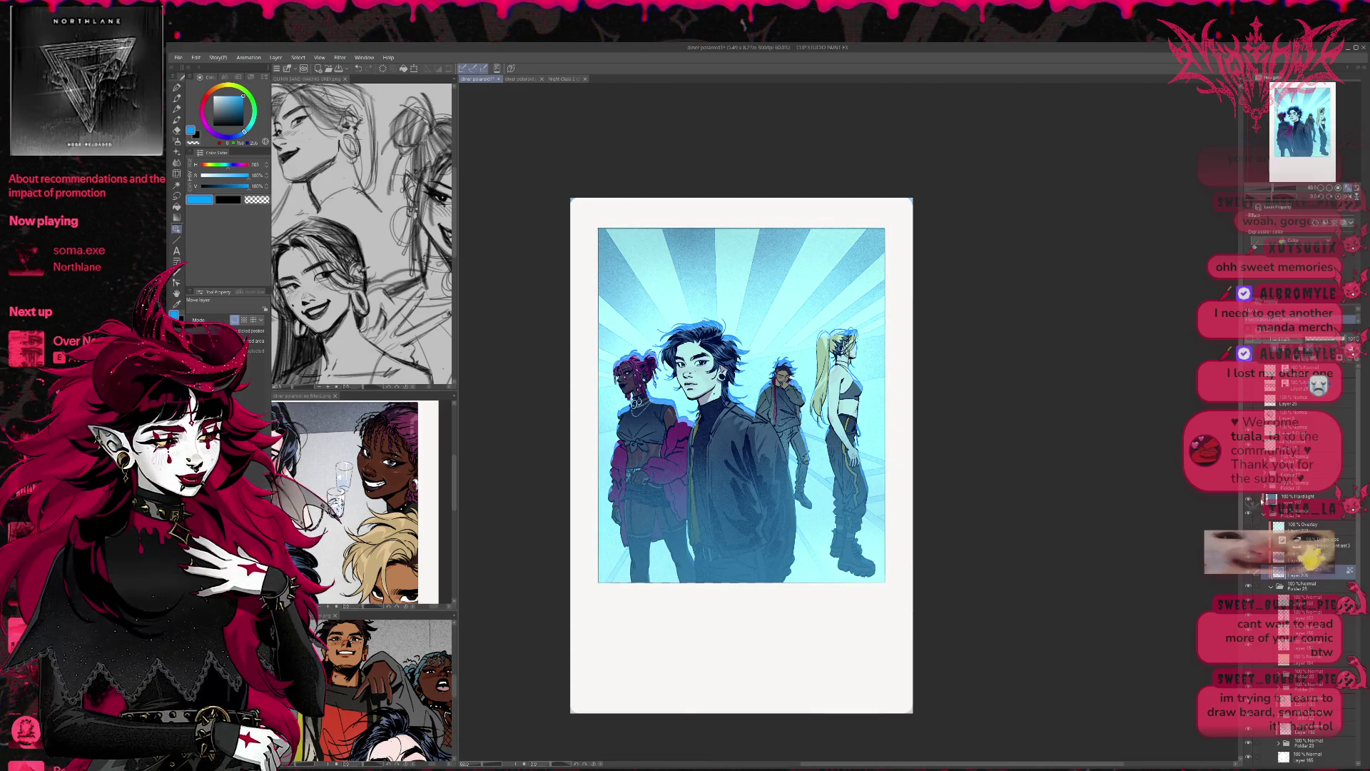
Step: On the rim-light layer, compare teal, green-yellow, purple, magenta, lavender and dim purple tints
left_click(1258, 500)
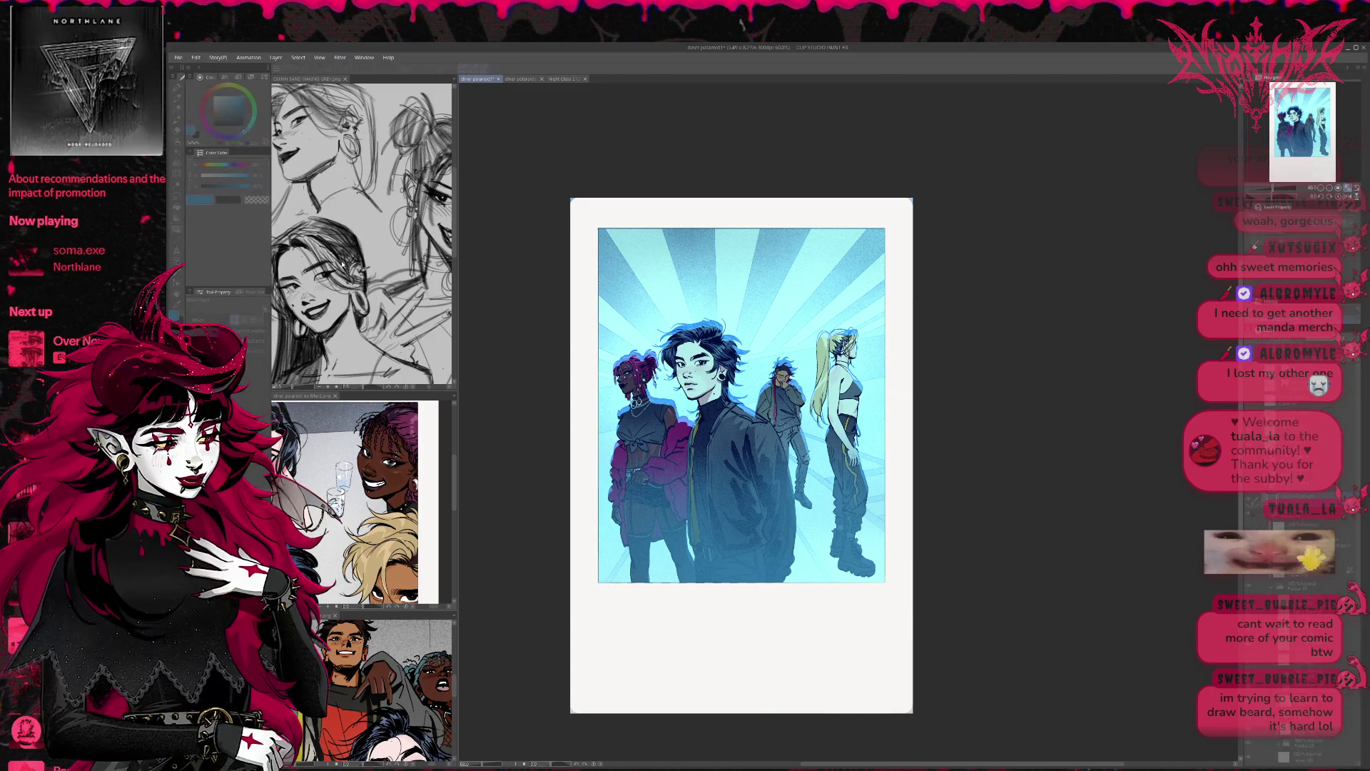
key("ctrl+z")
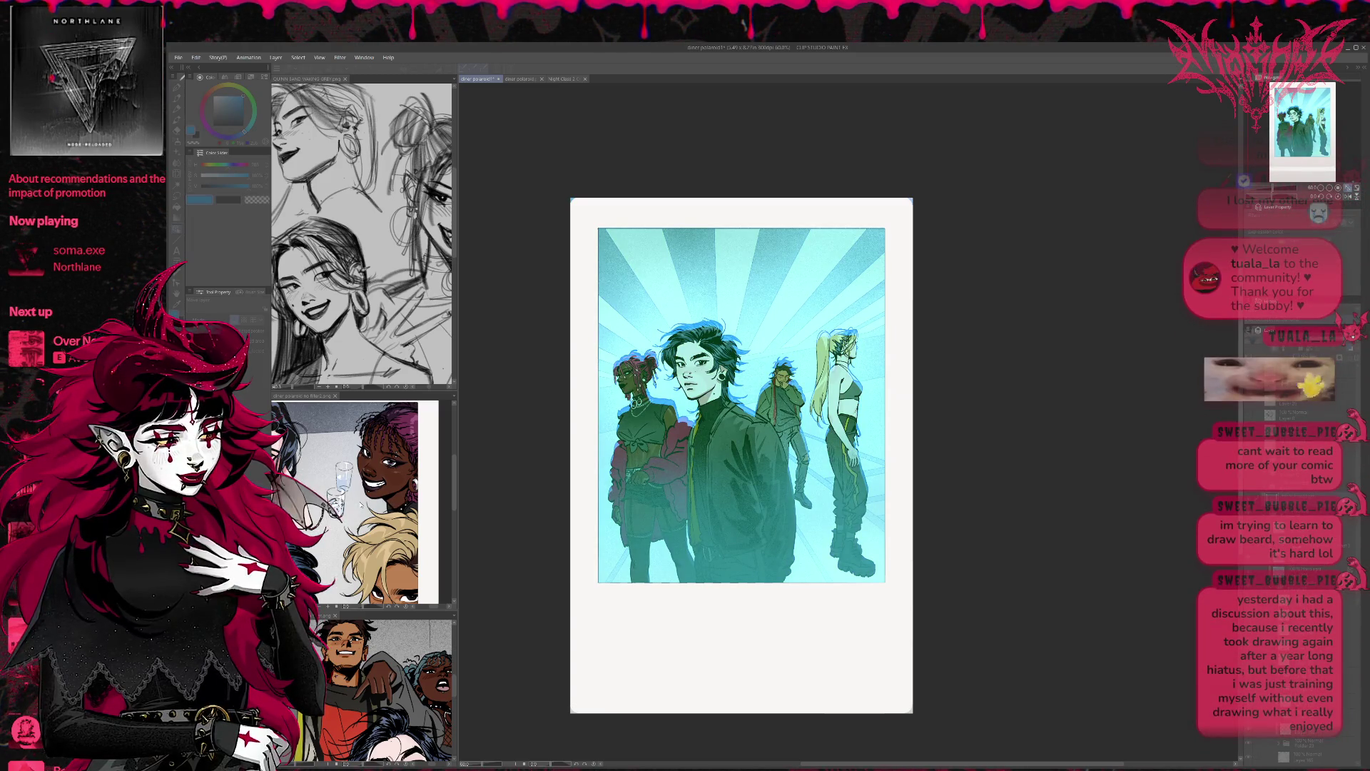
key("ctrl+z")
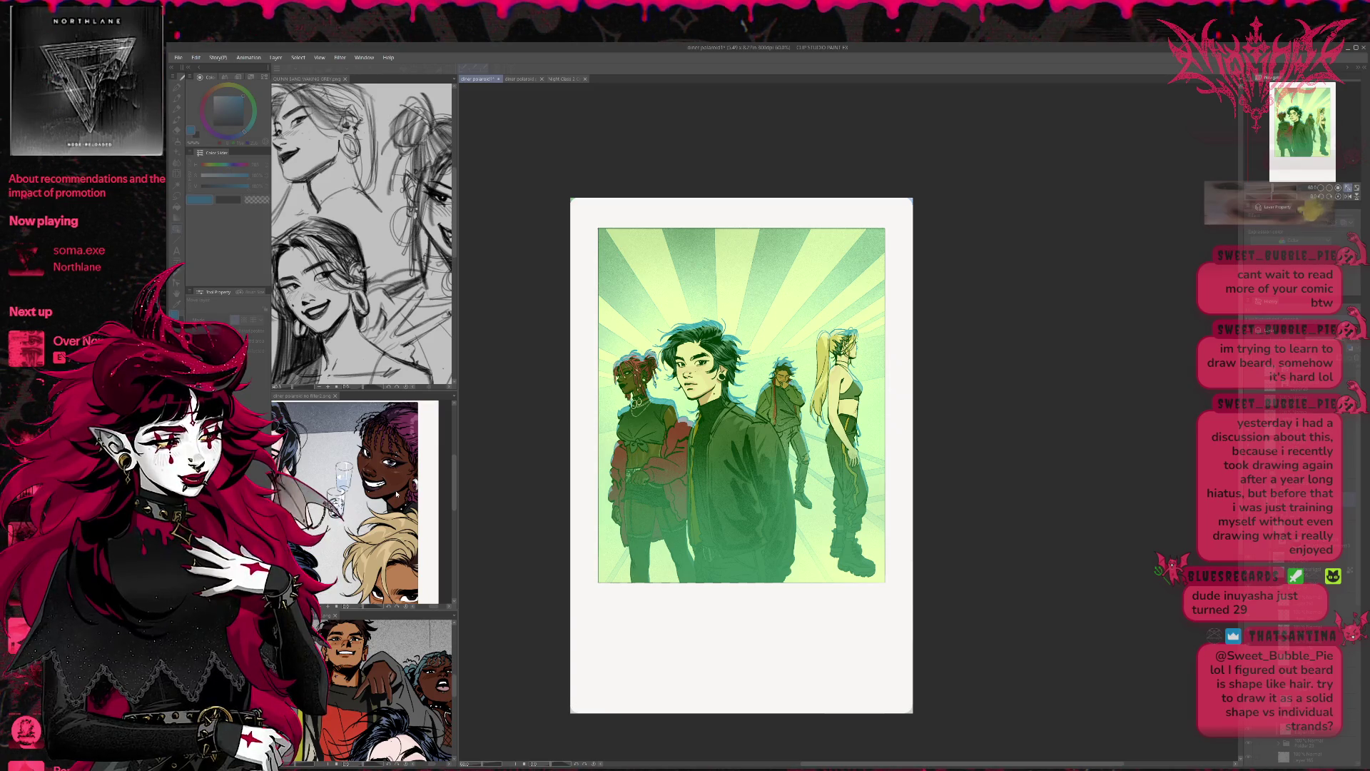
key("ctrl+z")
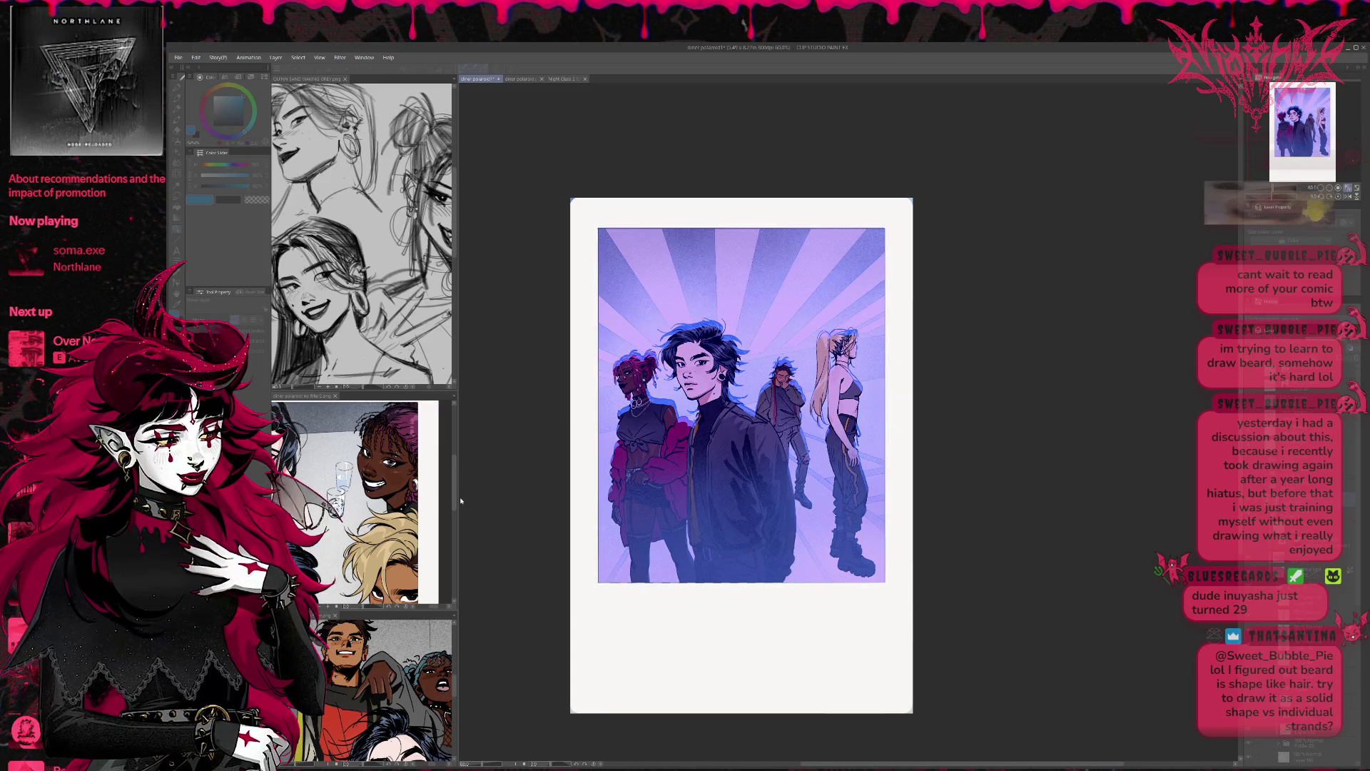
key("ctrl+z")
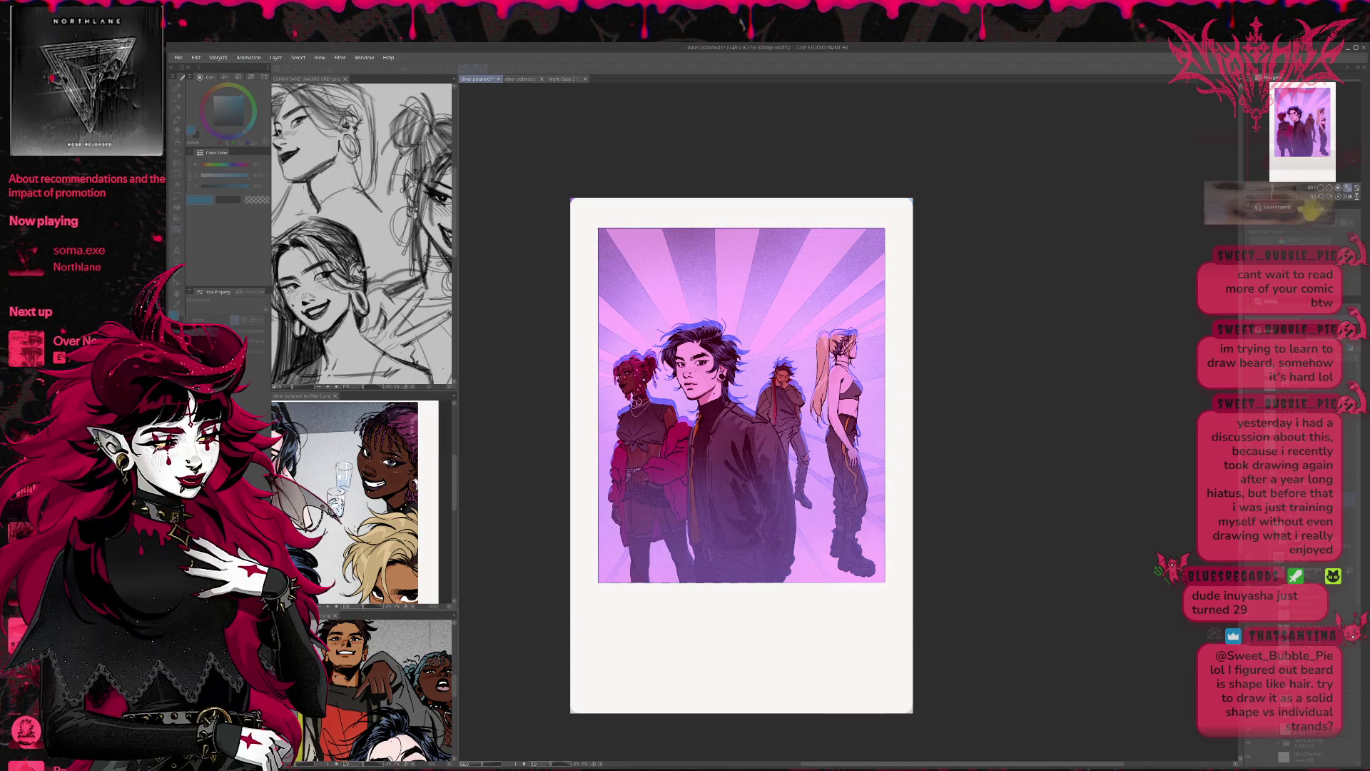
key("ctrl+z")
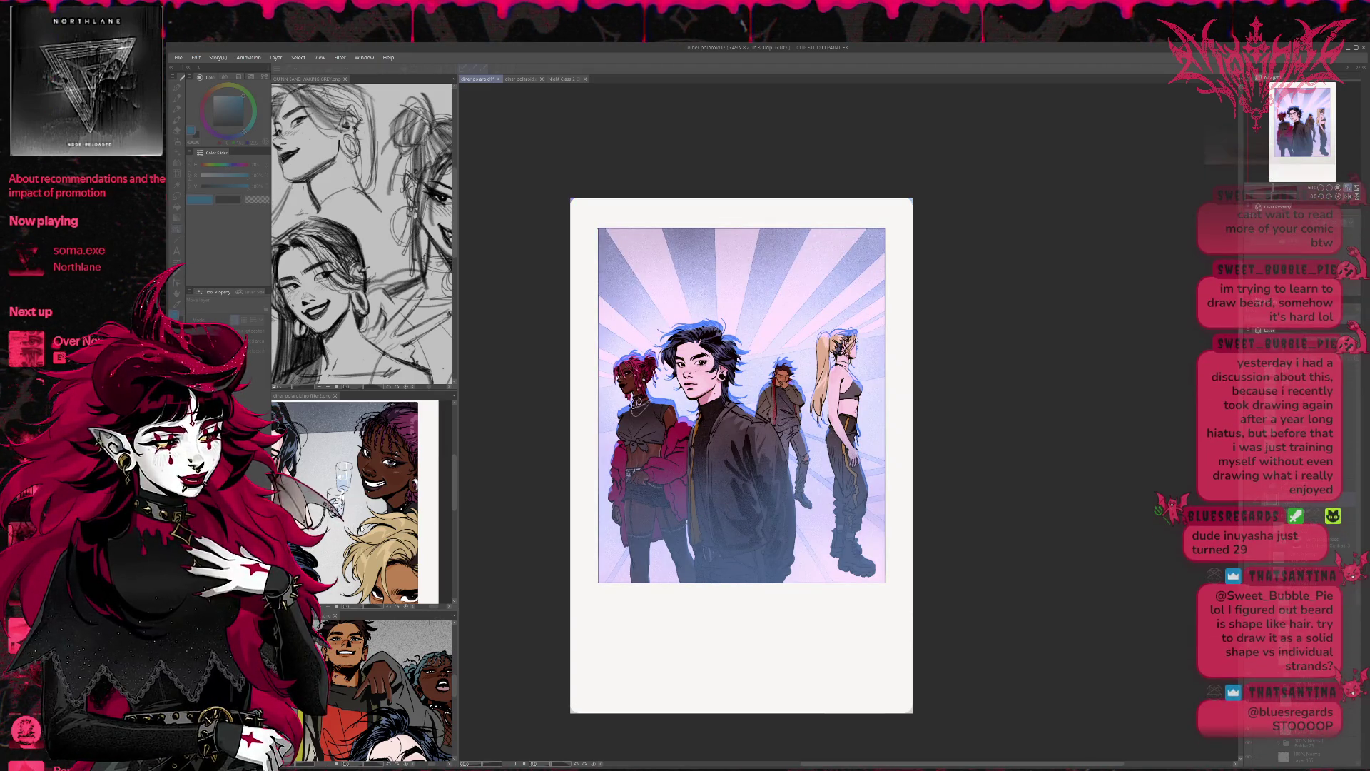
key("ctrl+z")
key("ctrl+z")
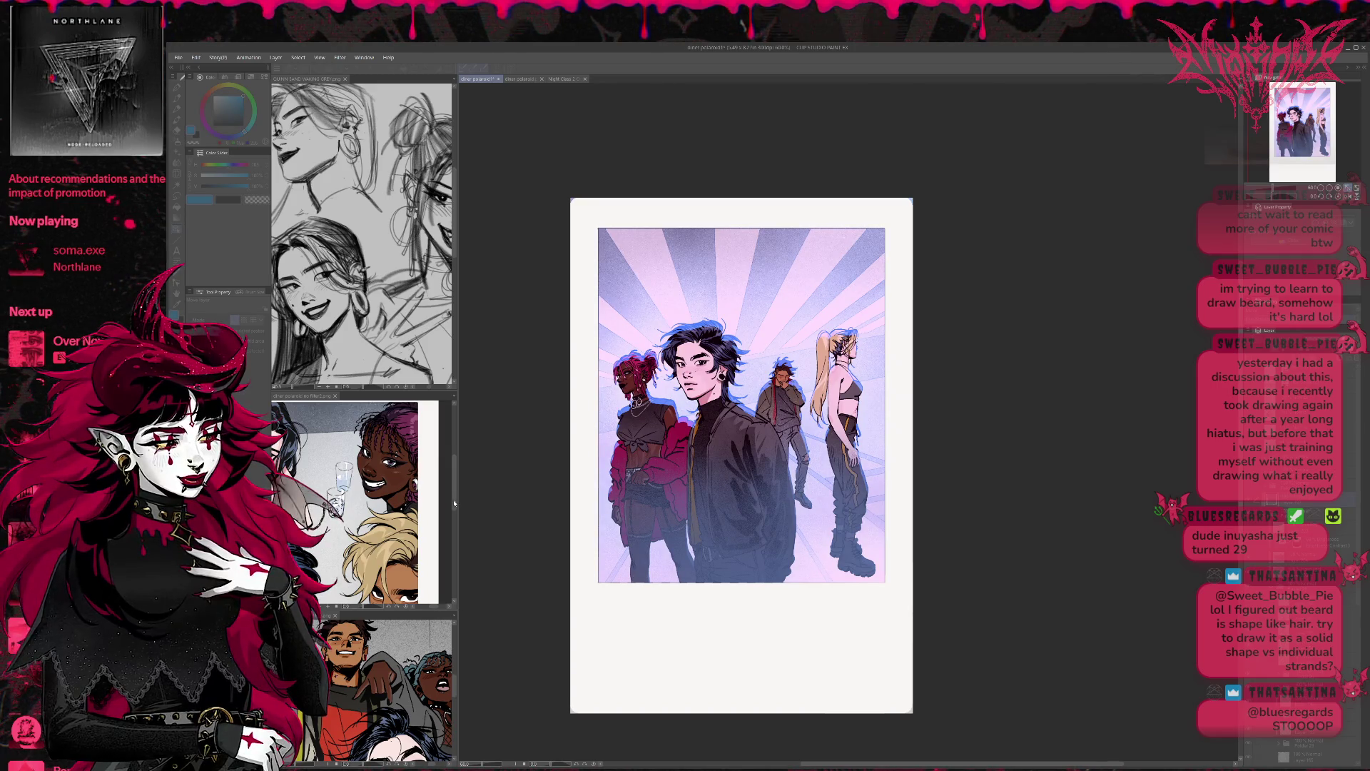
key("ctrl+z")
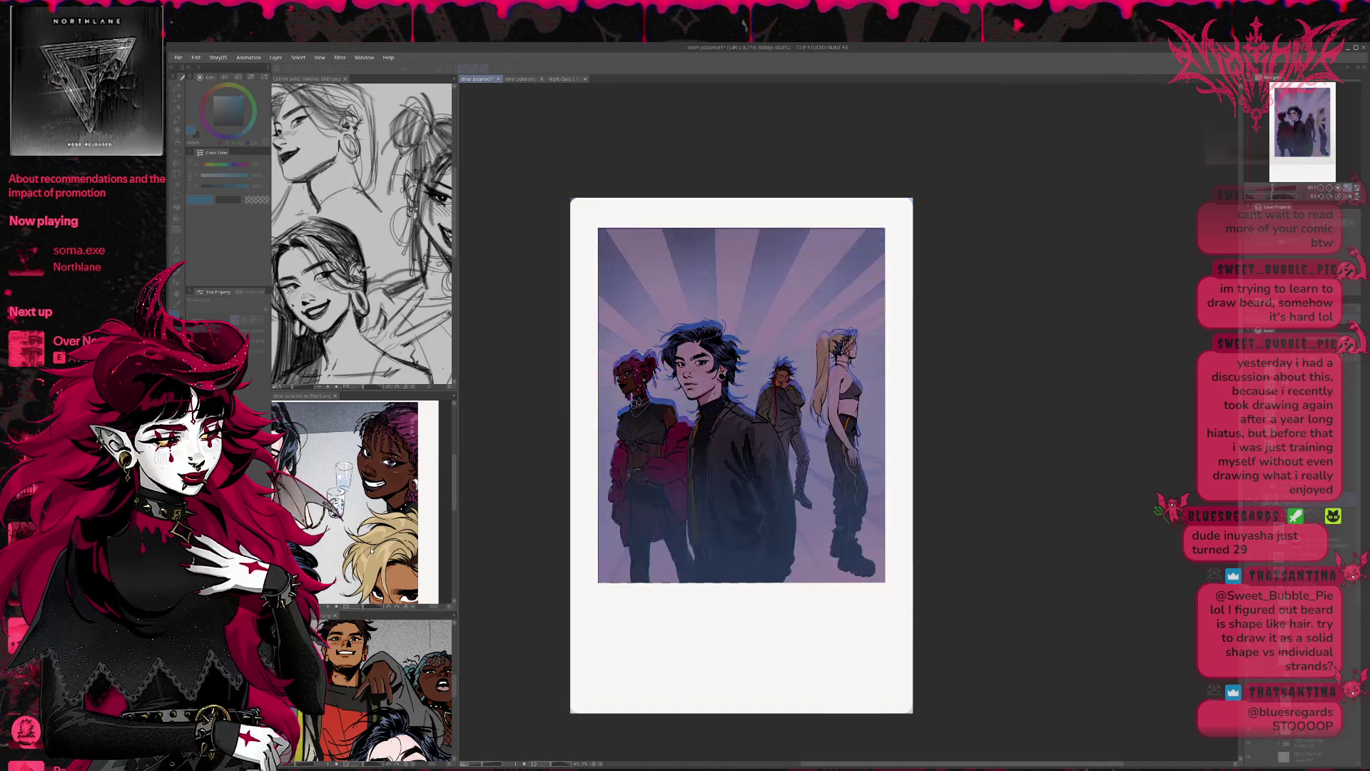
key("ctrl+z")
key("ctrl+z")
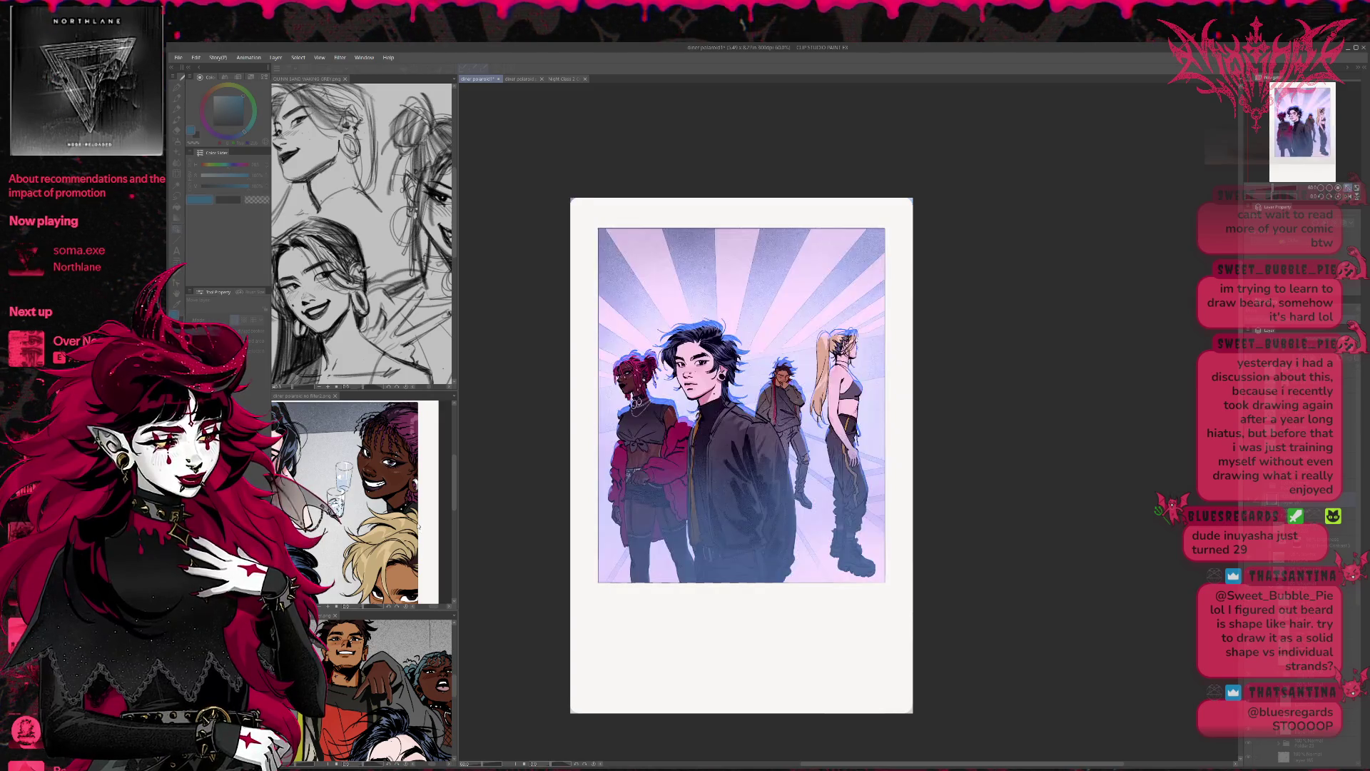
Step: Keep comparing magenta, violet, green and yellow tints, settling on cyan-blue
key("ctrl+y")
key("ctrl+y")
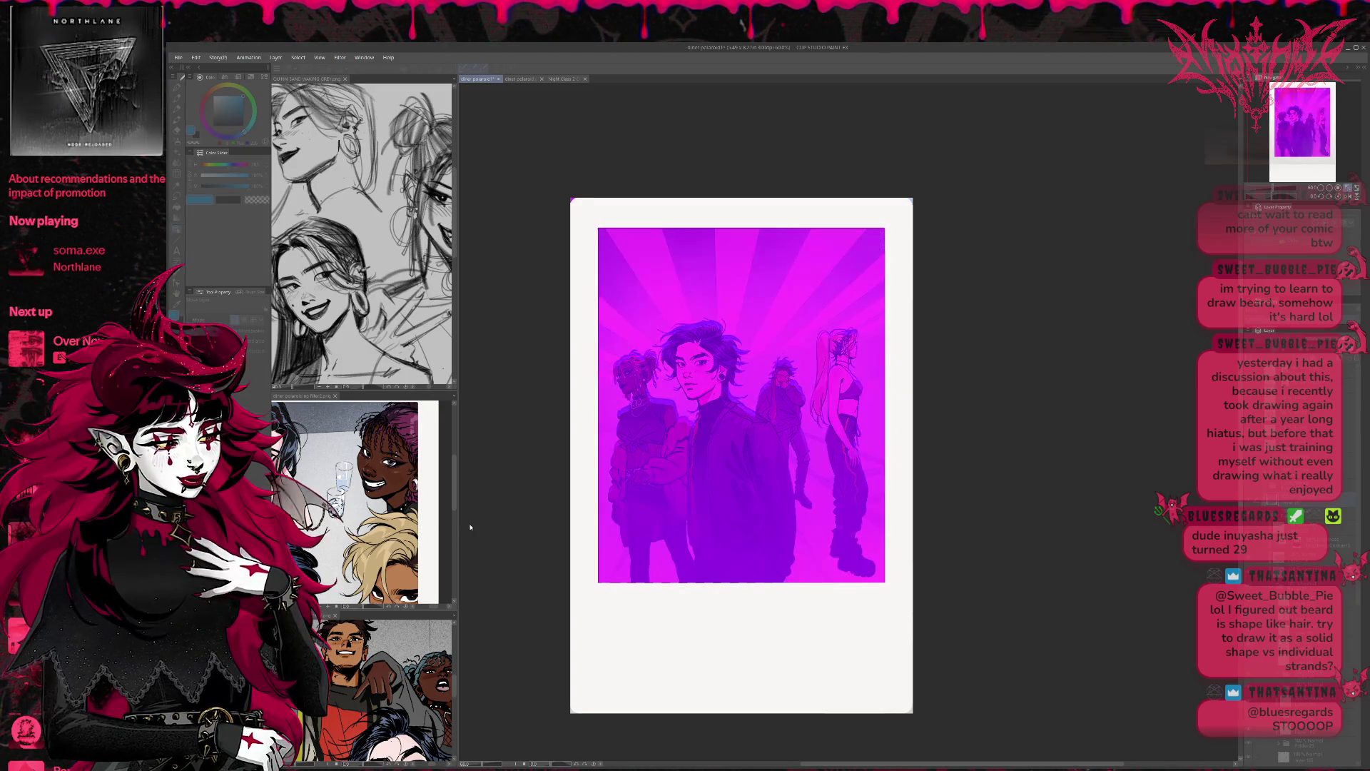
key("ctrl+z")
key("ctrl+z")
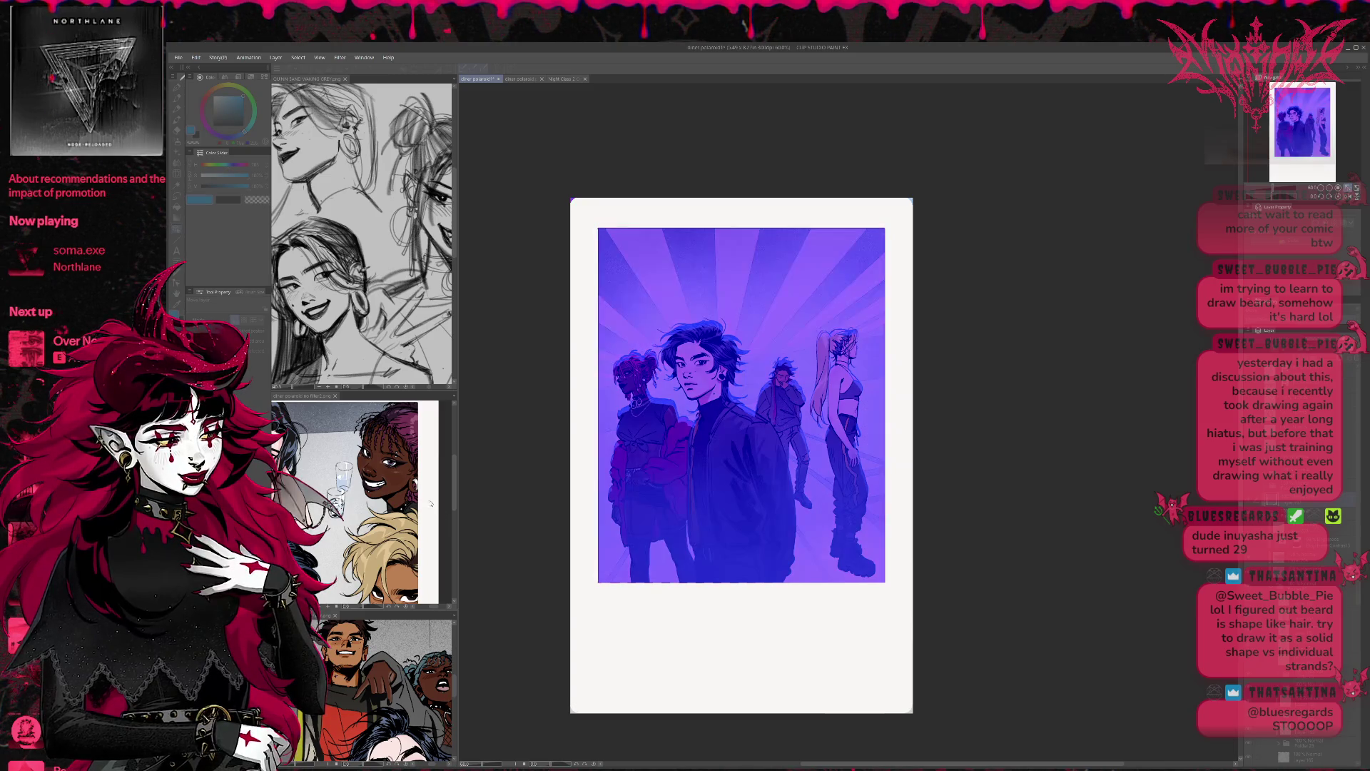
key("ctrl+z")
key("ctrl+z")
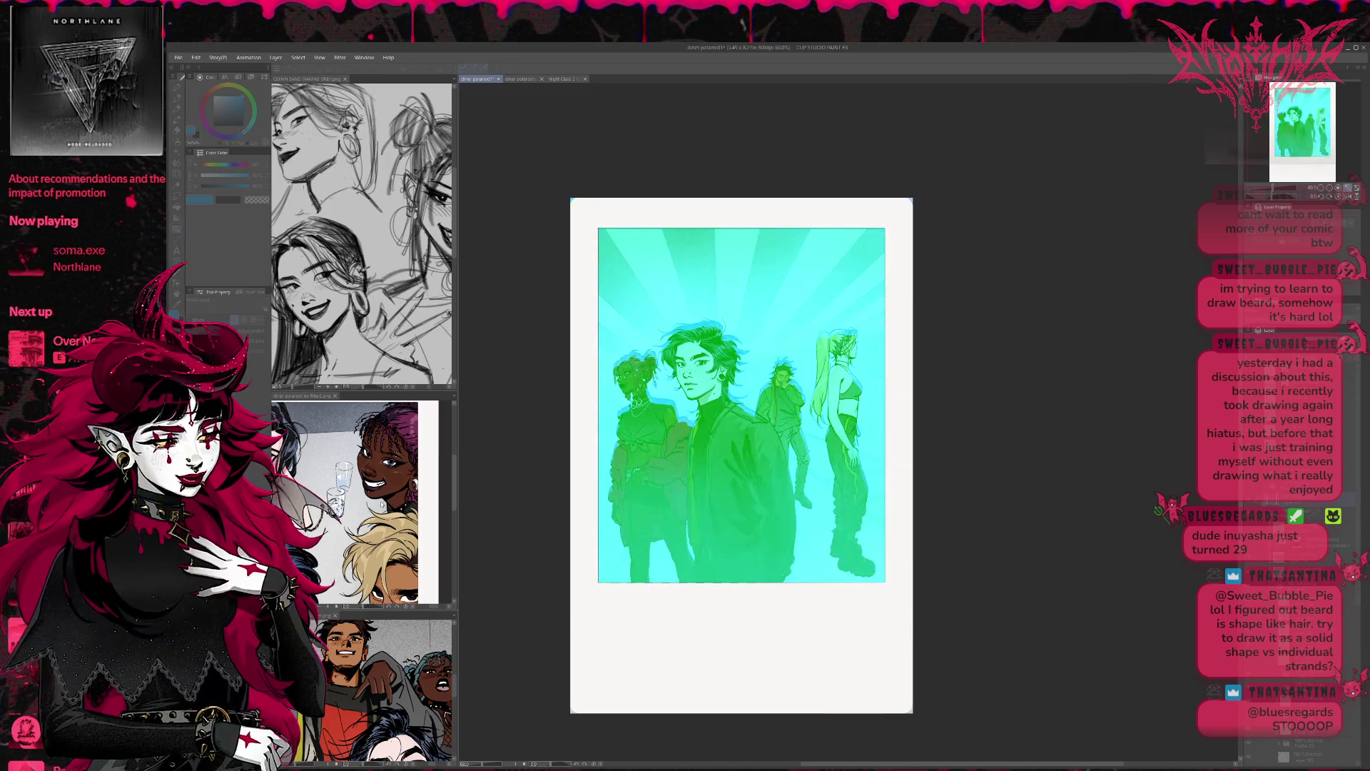
key("ctrl+y")
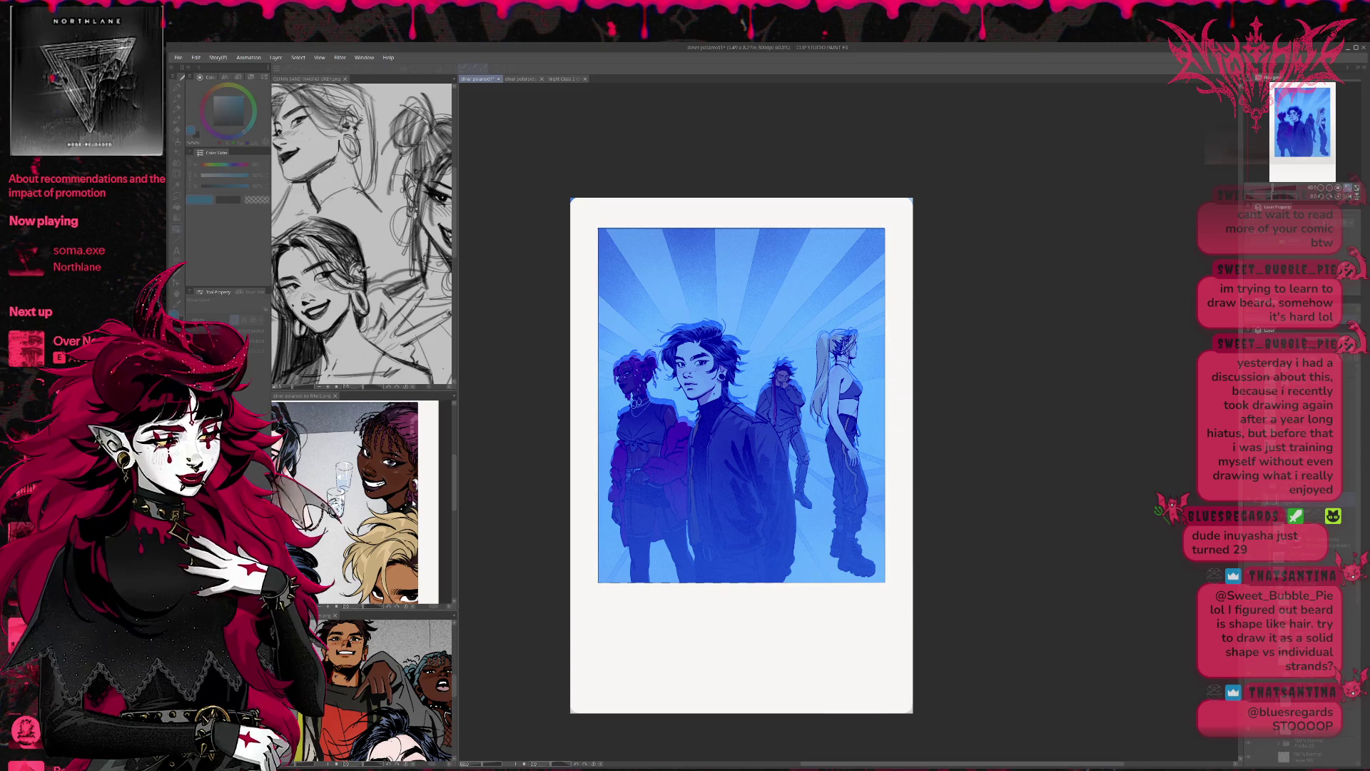
key("ctrl+z")
key("ctrl+z")
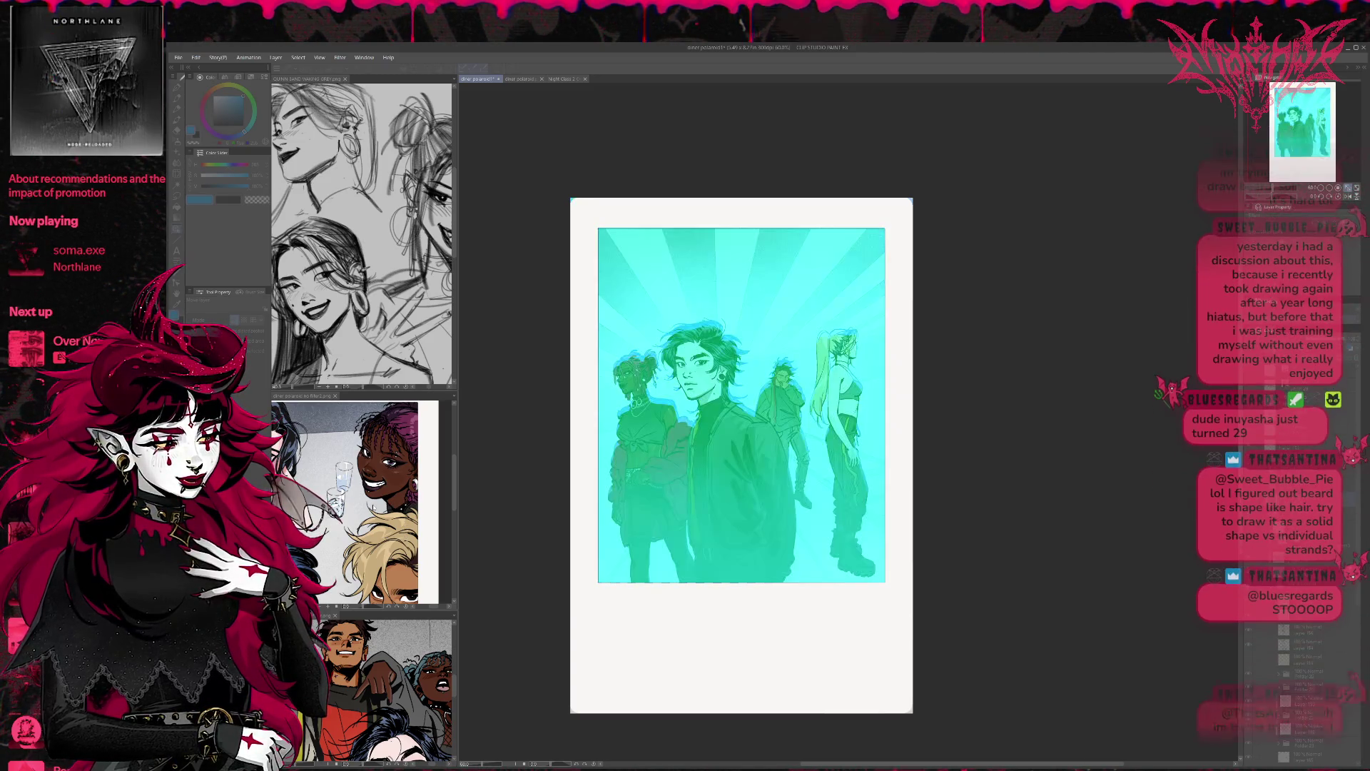
key("ctrl+z")
key("ctrl+z")
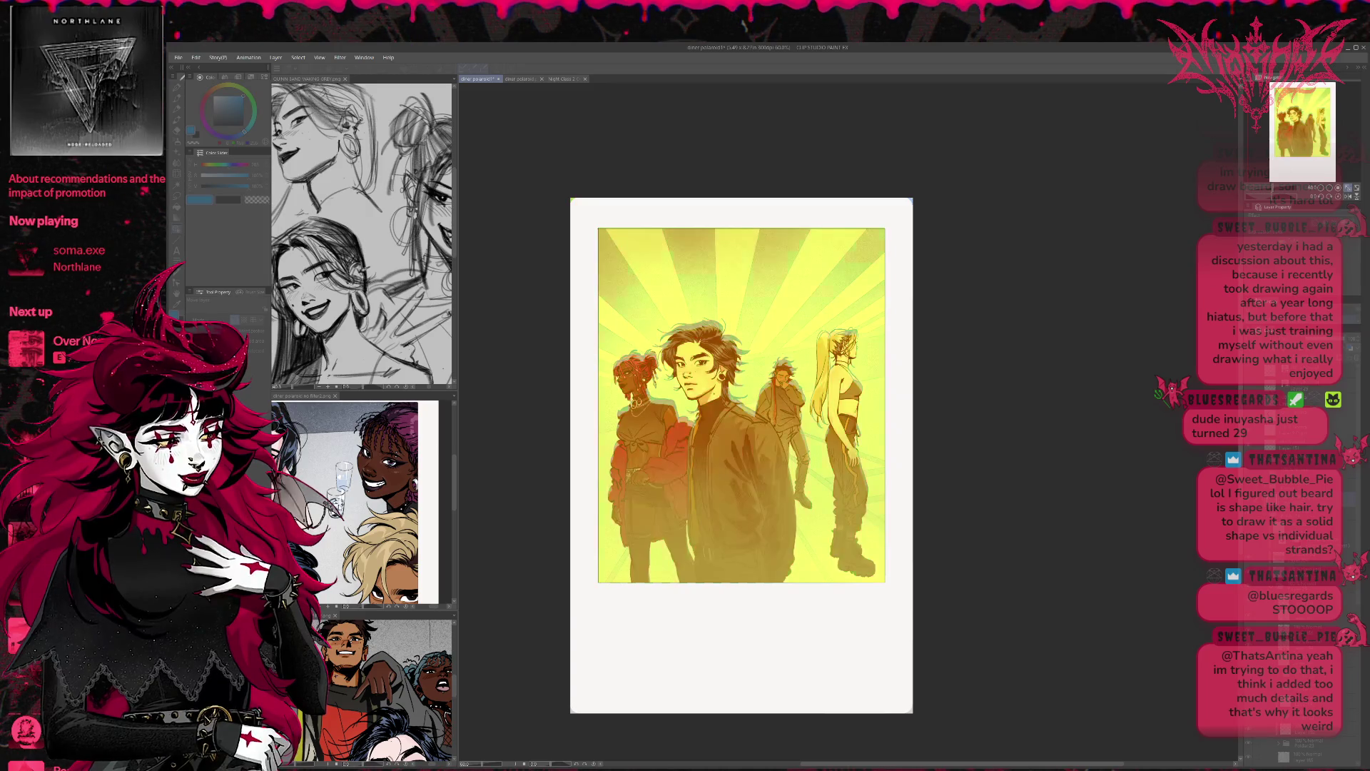
key("ctrl+z")
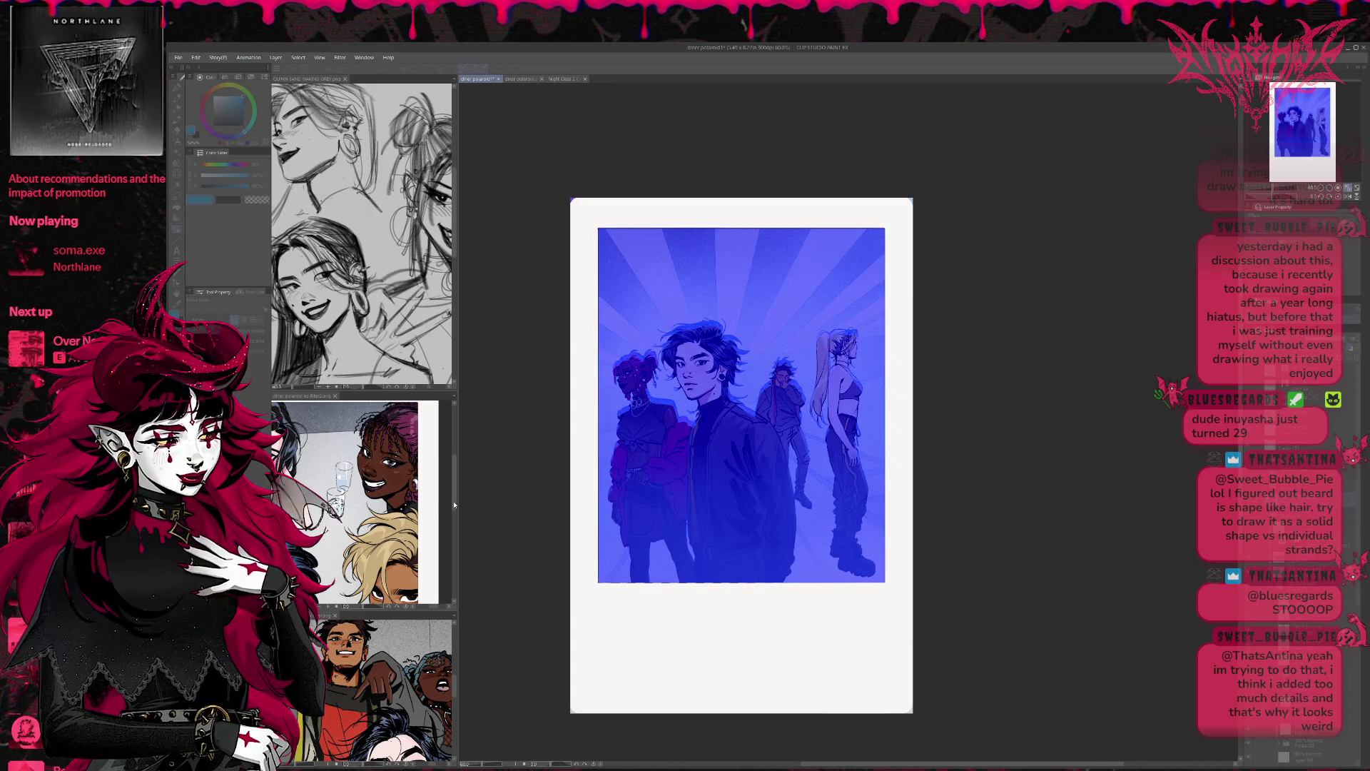
key("ctrl+z")
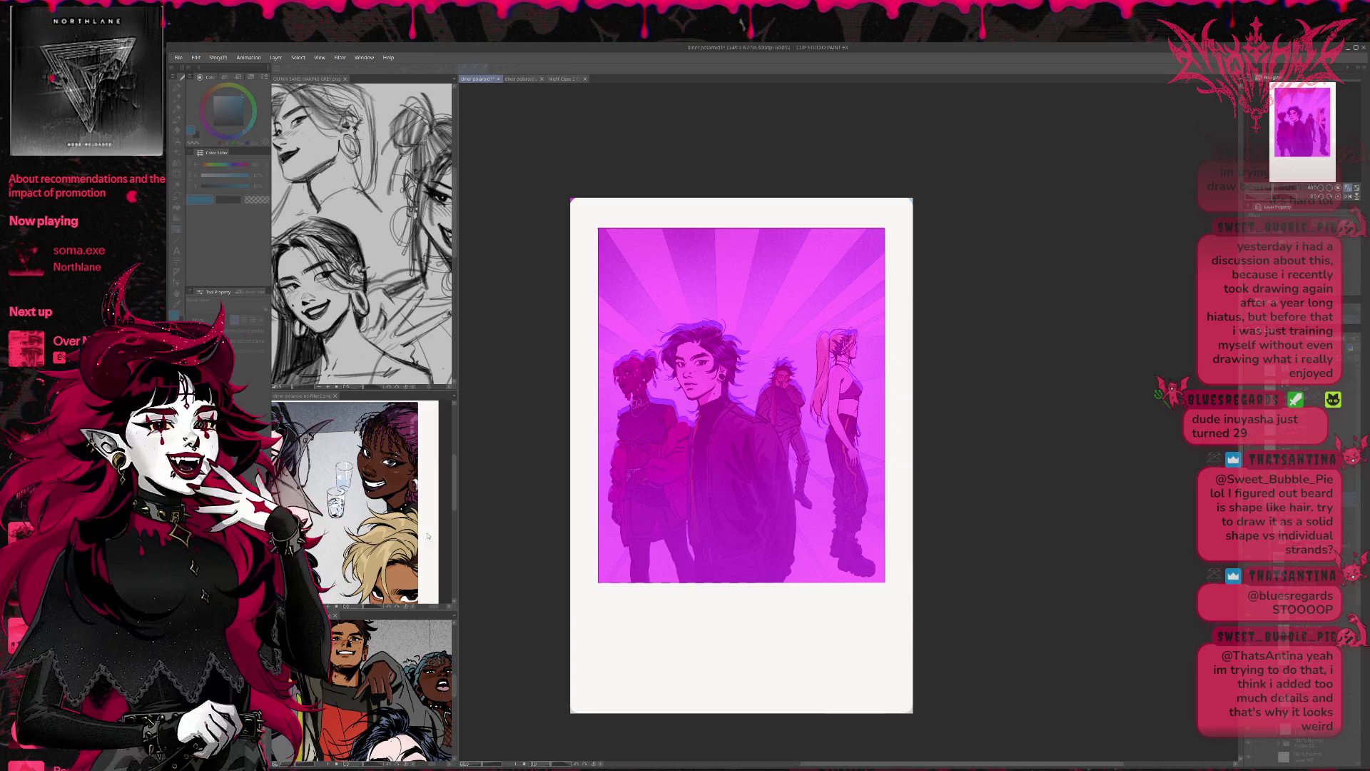
key("ctrl+z")
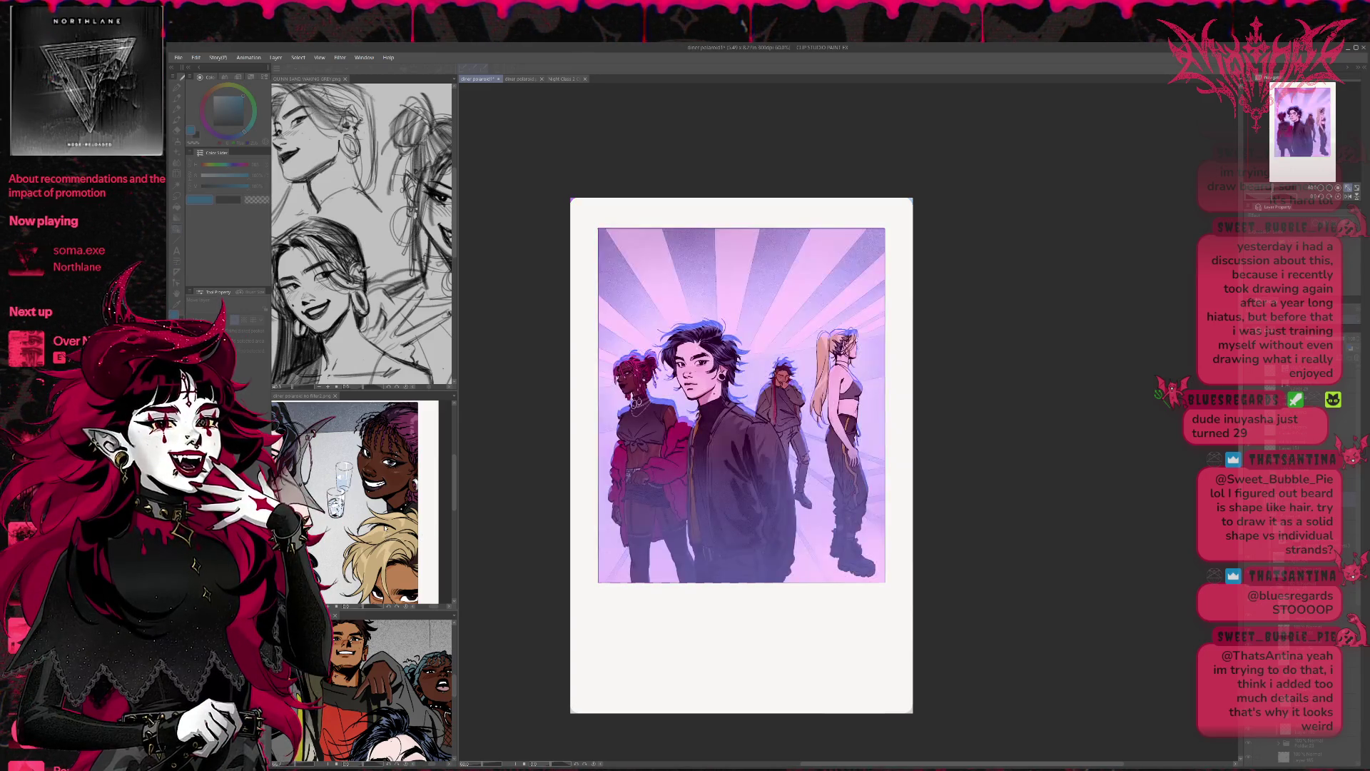
key("ctrl+z")
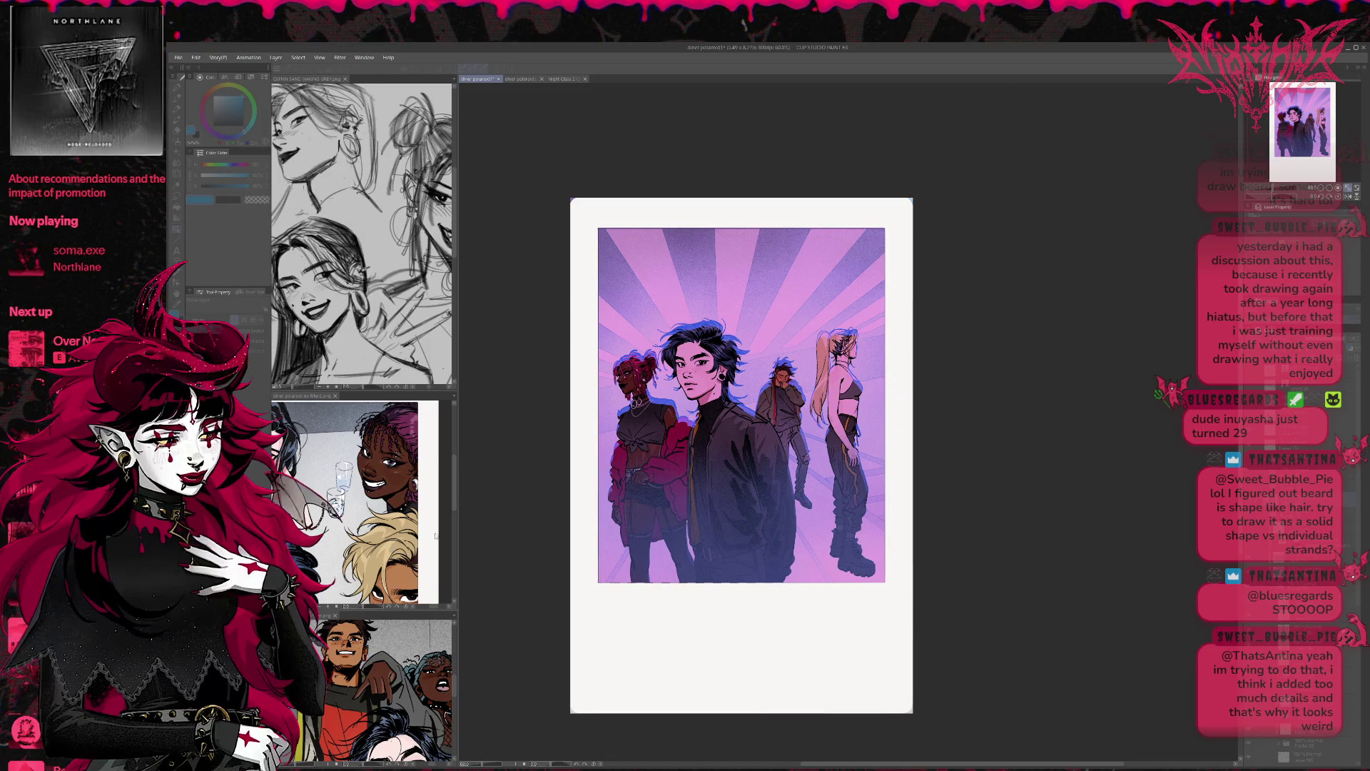
key("ctrl+z")
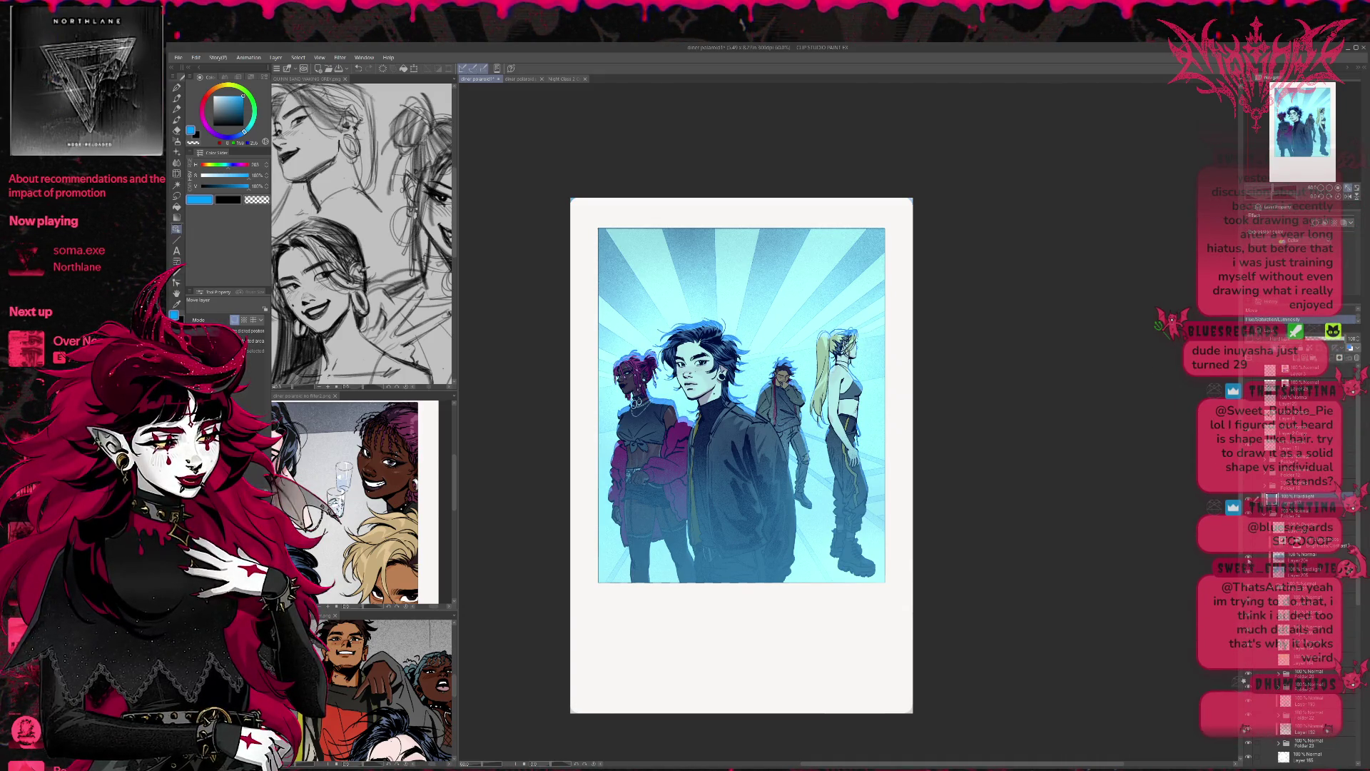
Step: Toggle the blue gradient over the lower figures to compare, leaving it visible
left_click(1248, 557)
left_click(1248, 557)
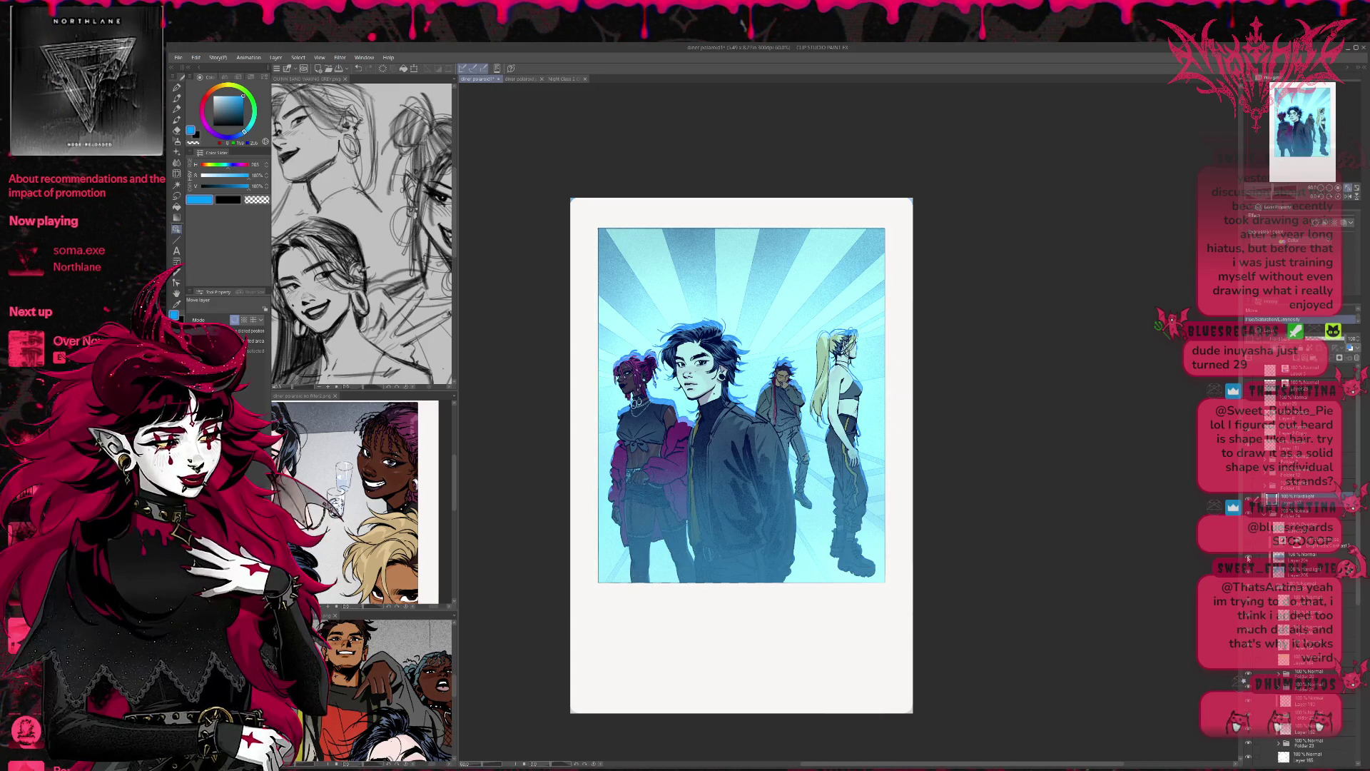
left_click(1248, 557)
left_click(1248, 556)
Step: Change the lower-figure Normal layer's blending to remove the cyan cast, then hide the panels
left_click(1284, 556)
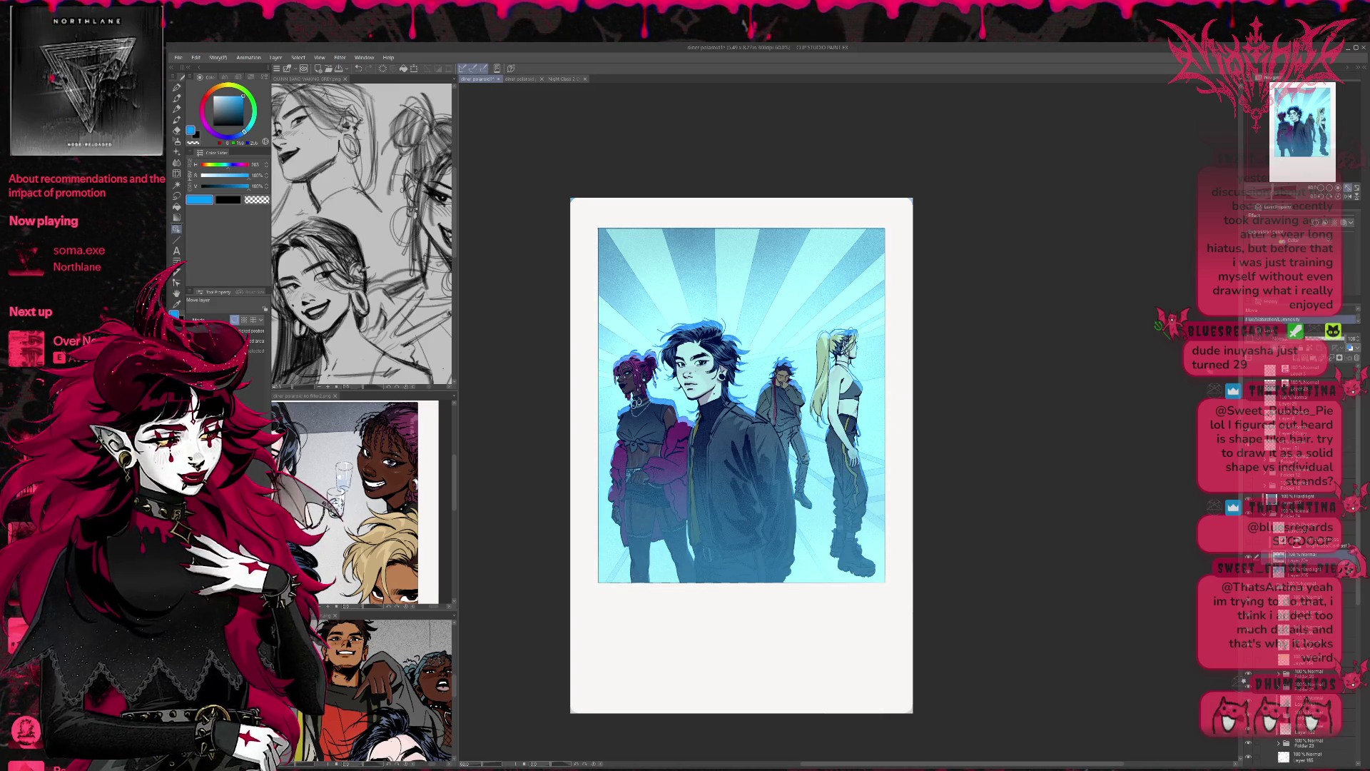
scroll(1277, 319, "down", 2)
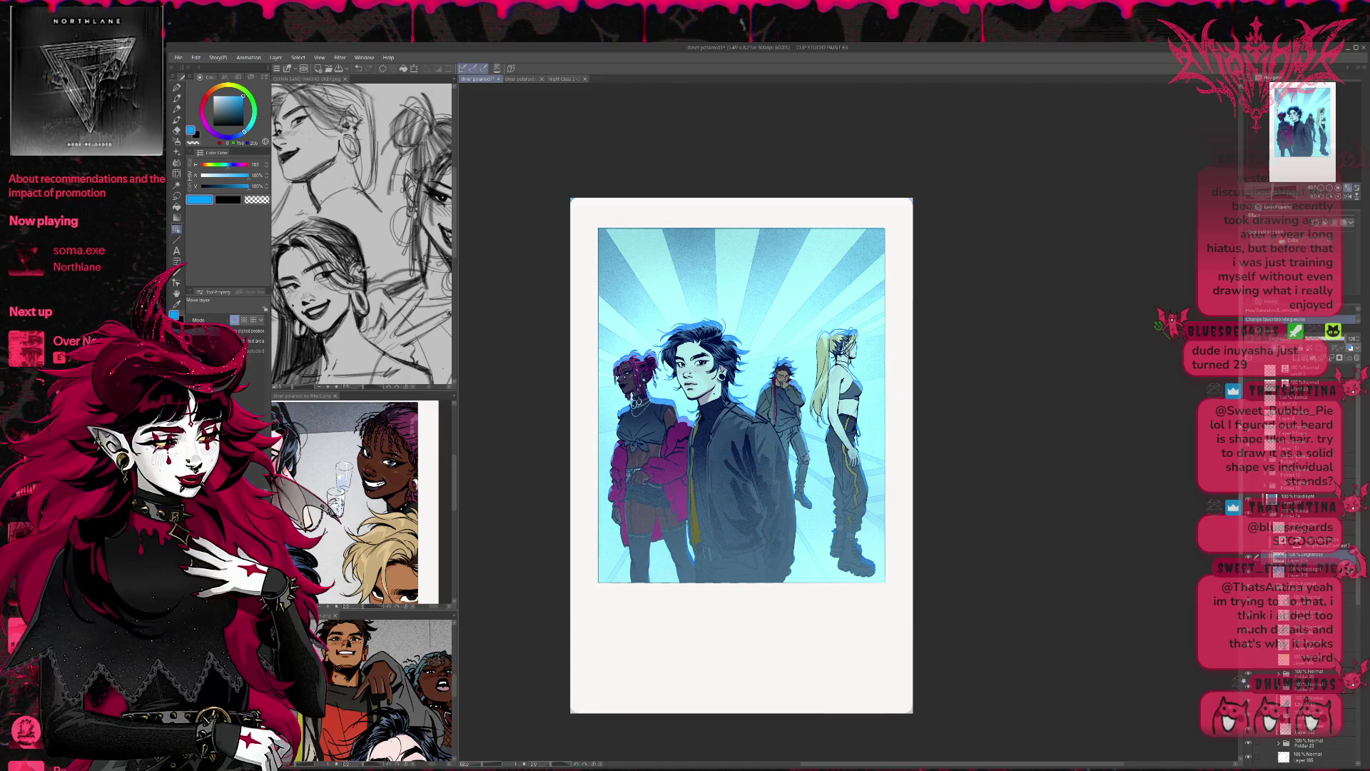
scroll(1277, 319, "down", 1)
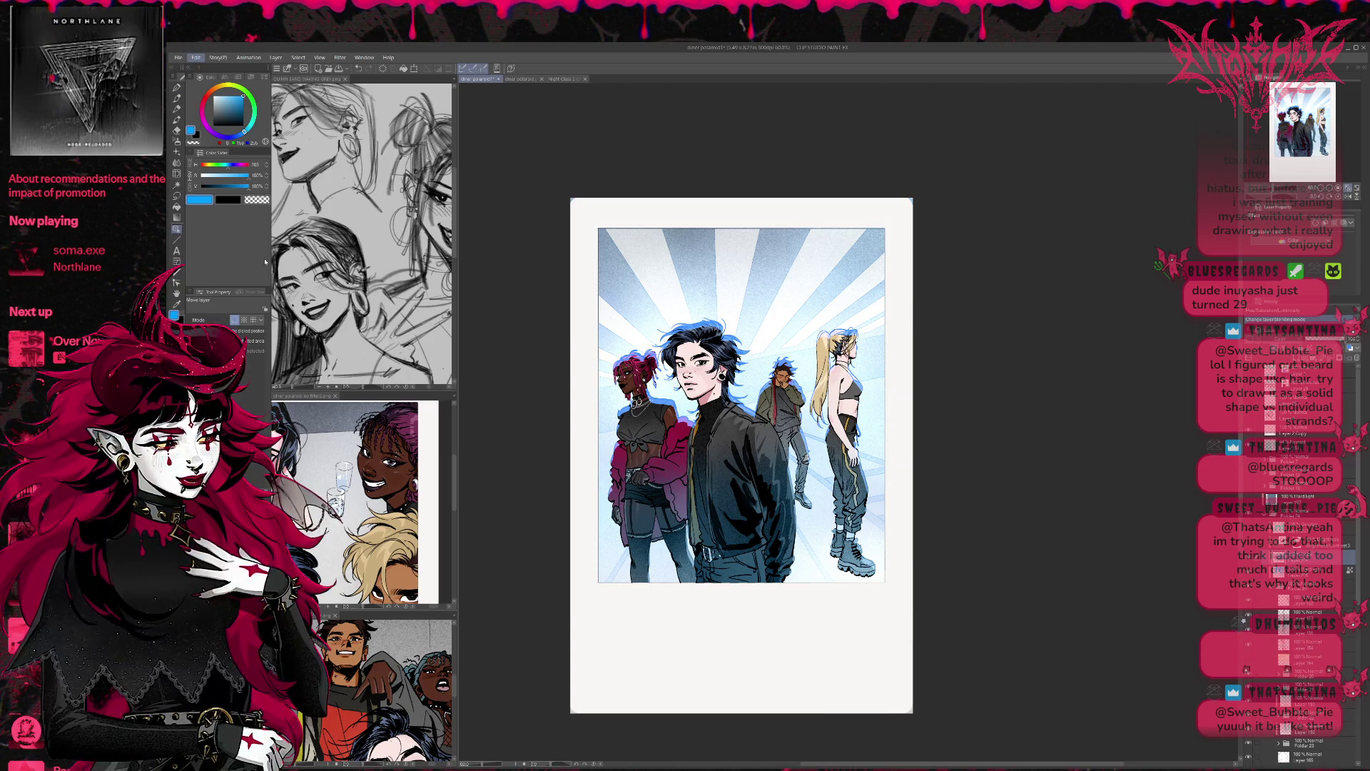
key("Tab")
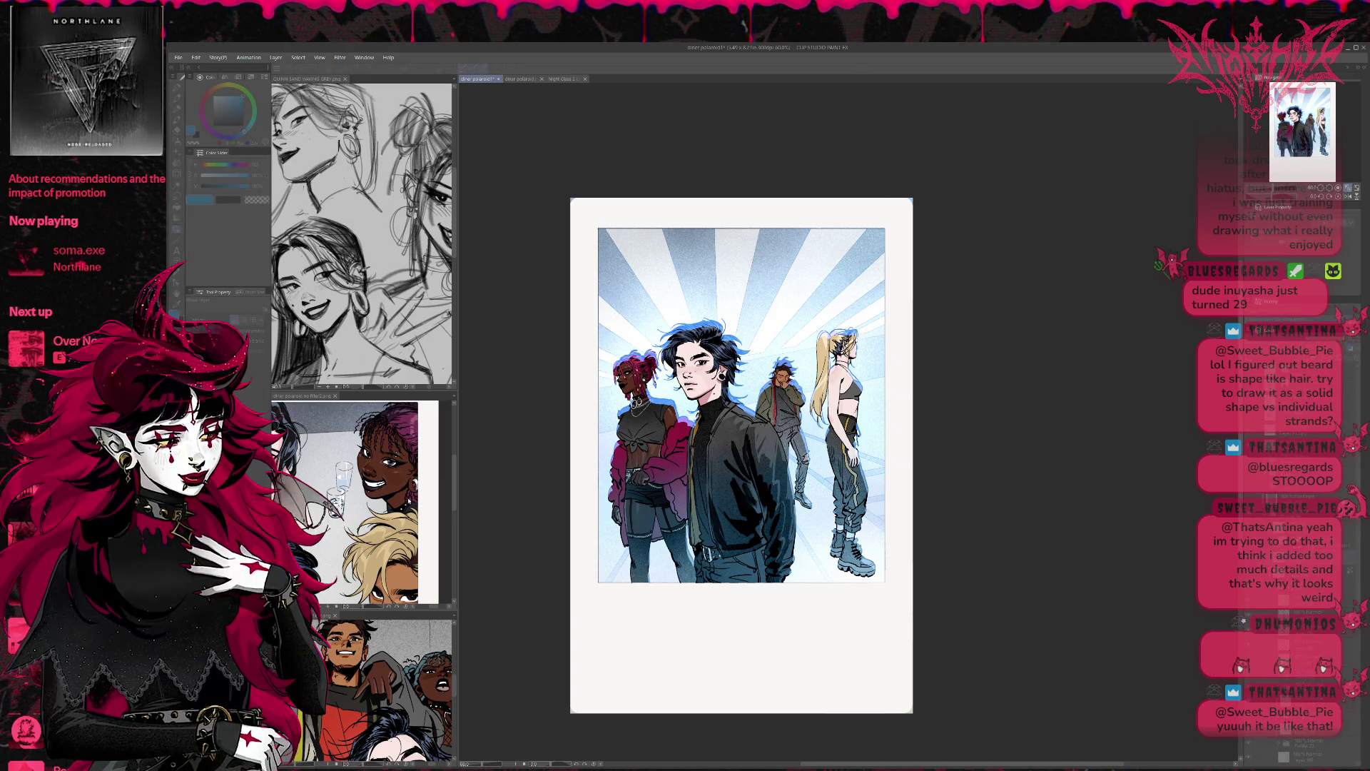
key("ctrl+z")
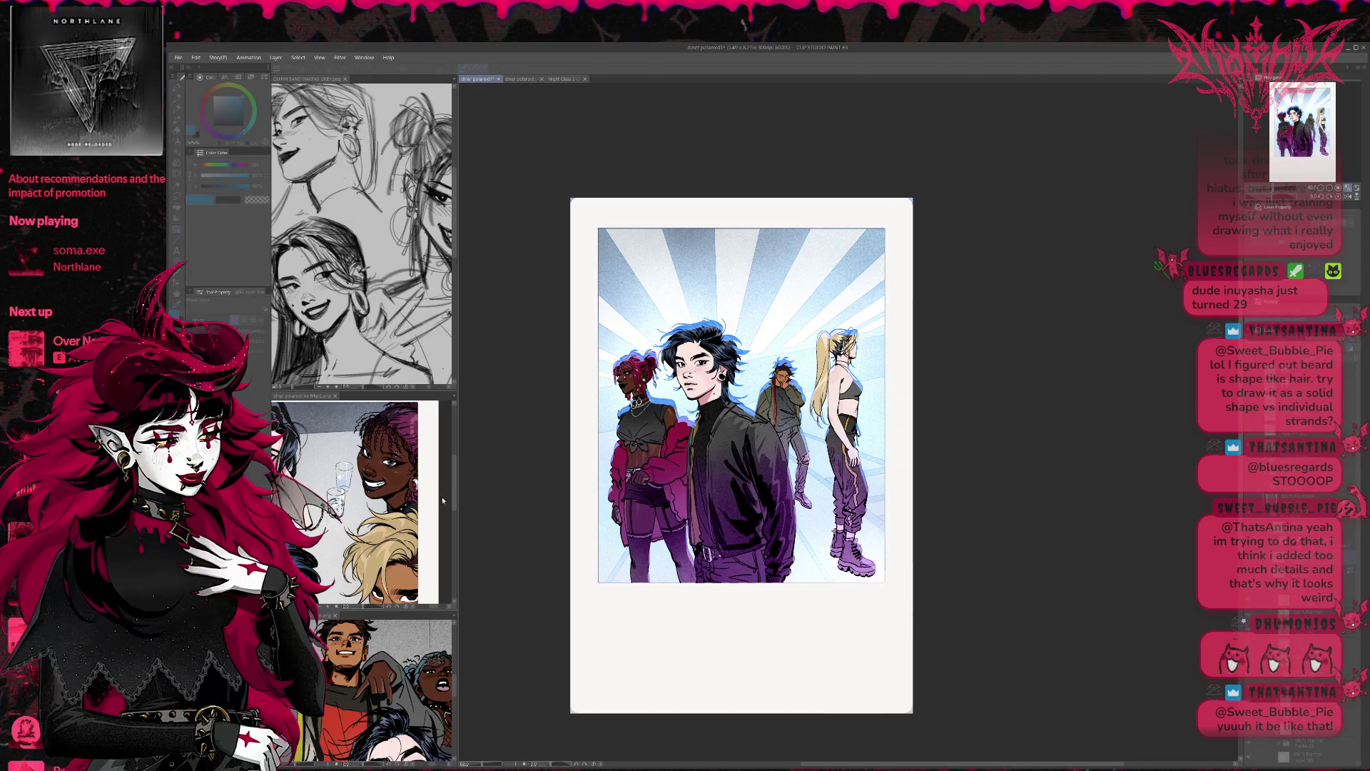
key("ctrl+y")
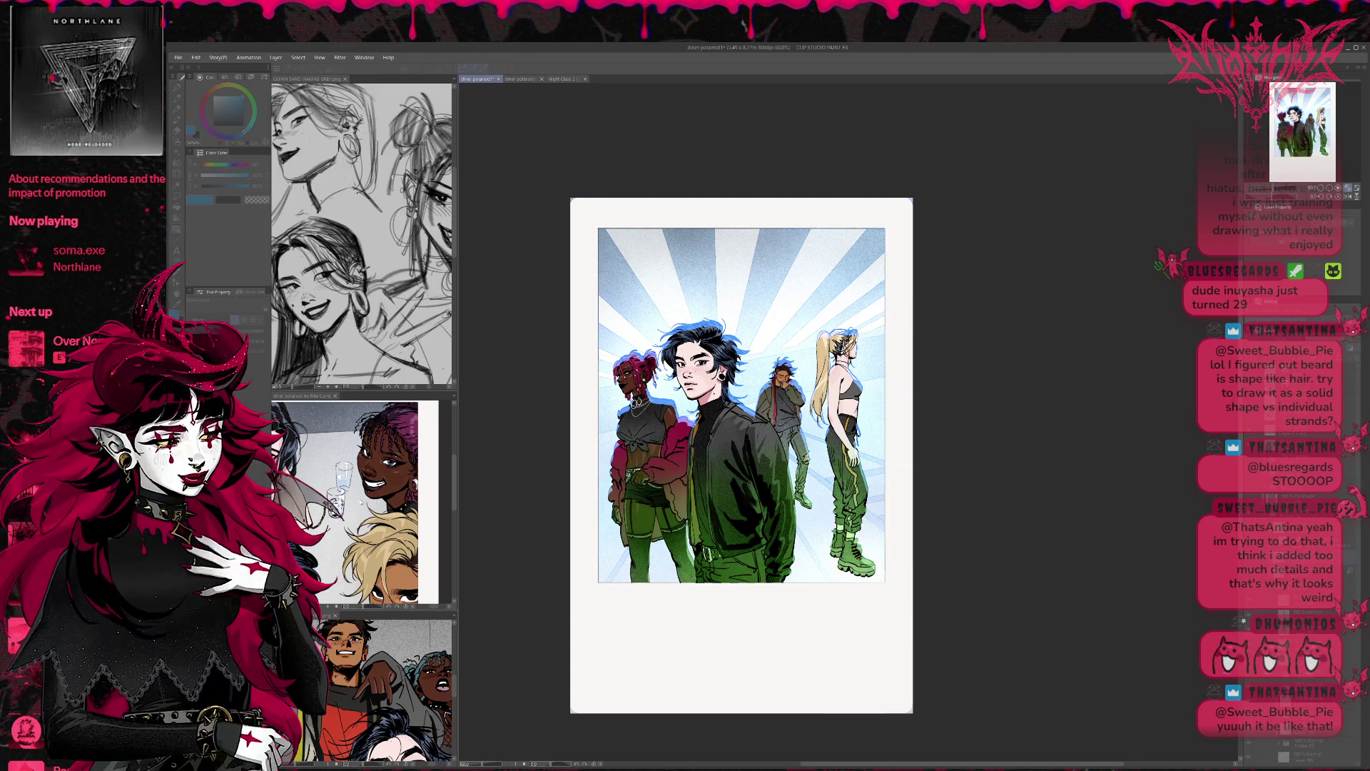
key("ctrl+z")
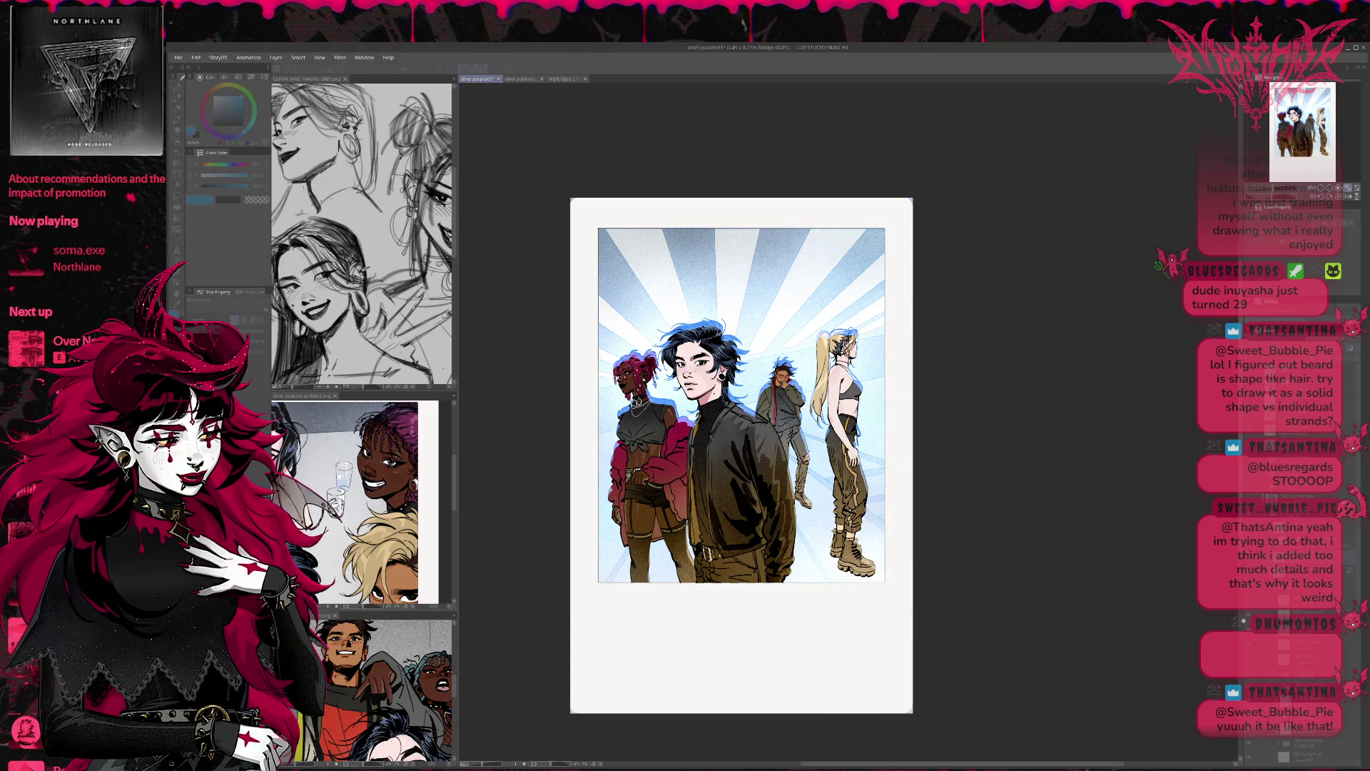
key("ctrl+z")
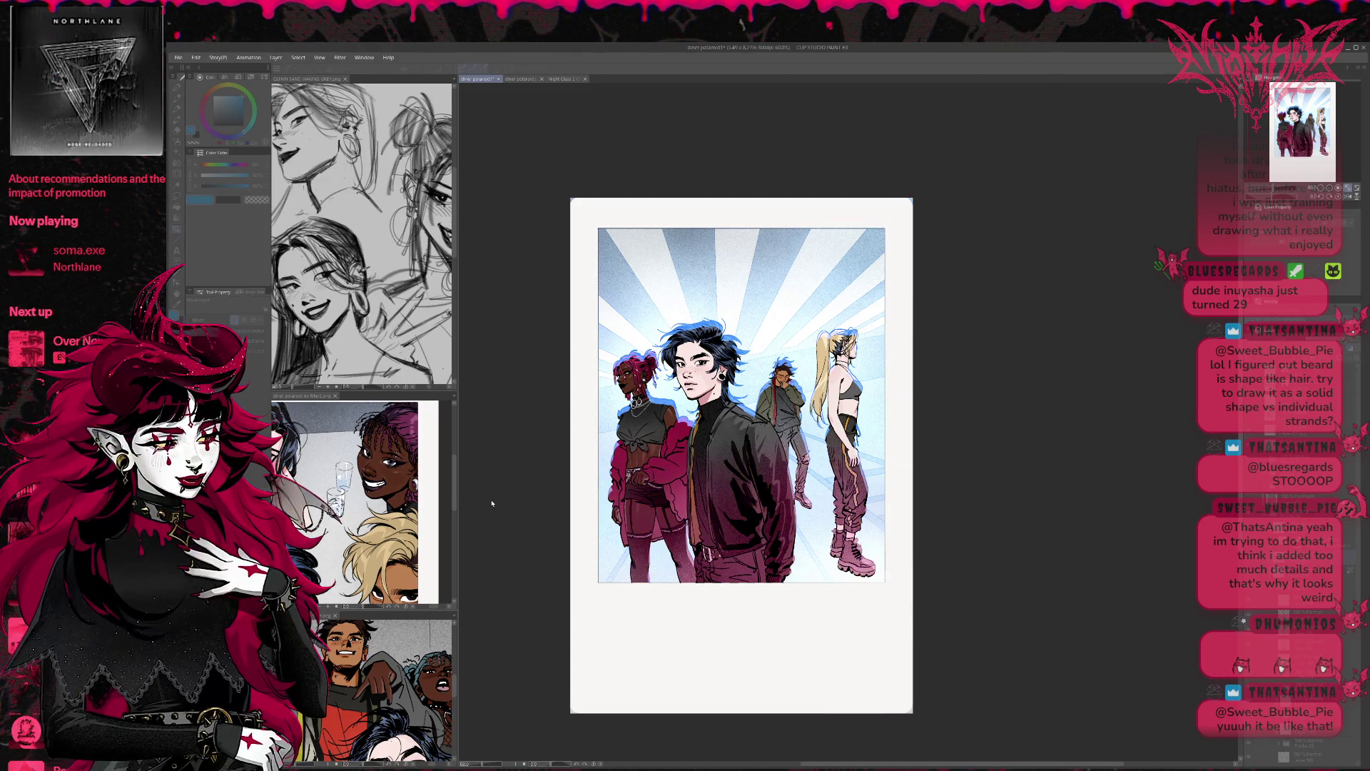
key("ctrl+y")
key("ctrl+z")
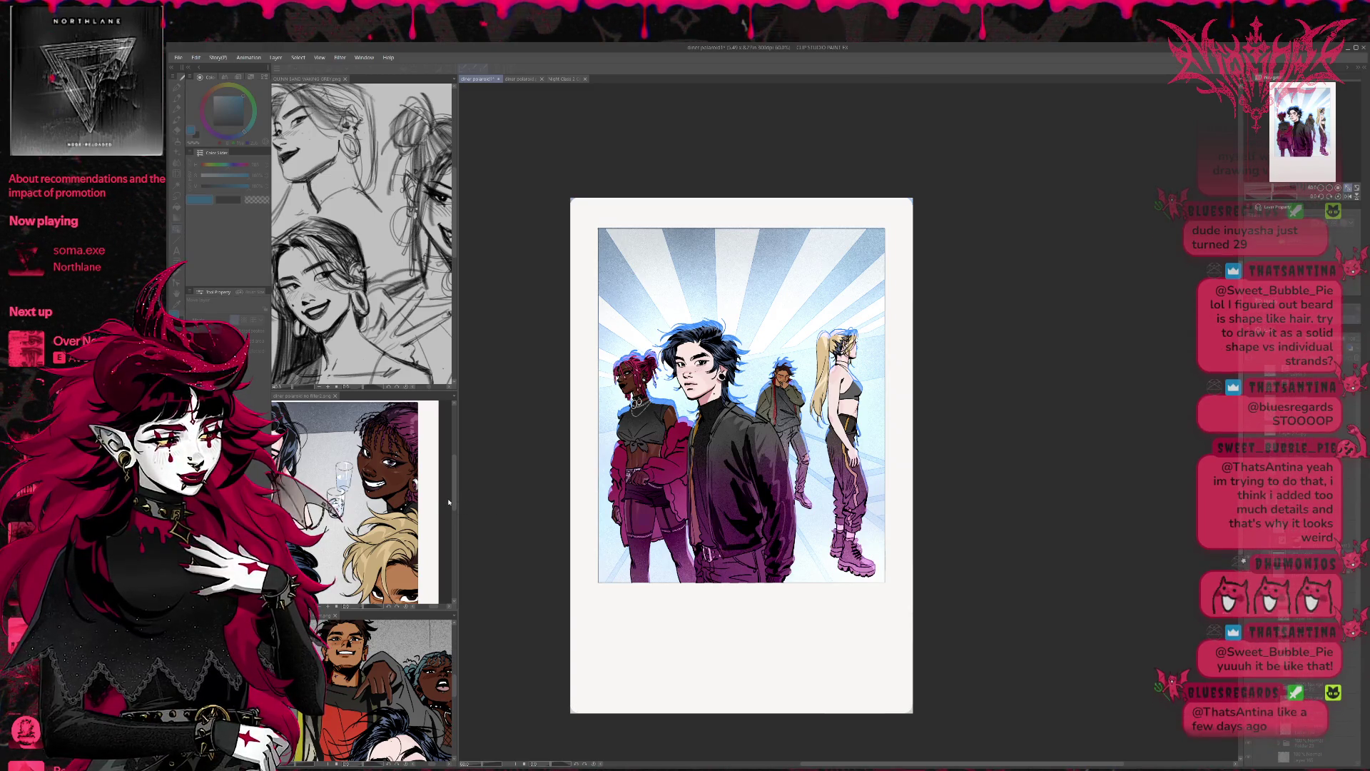
key("ctrl+z")
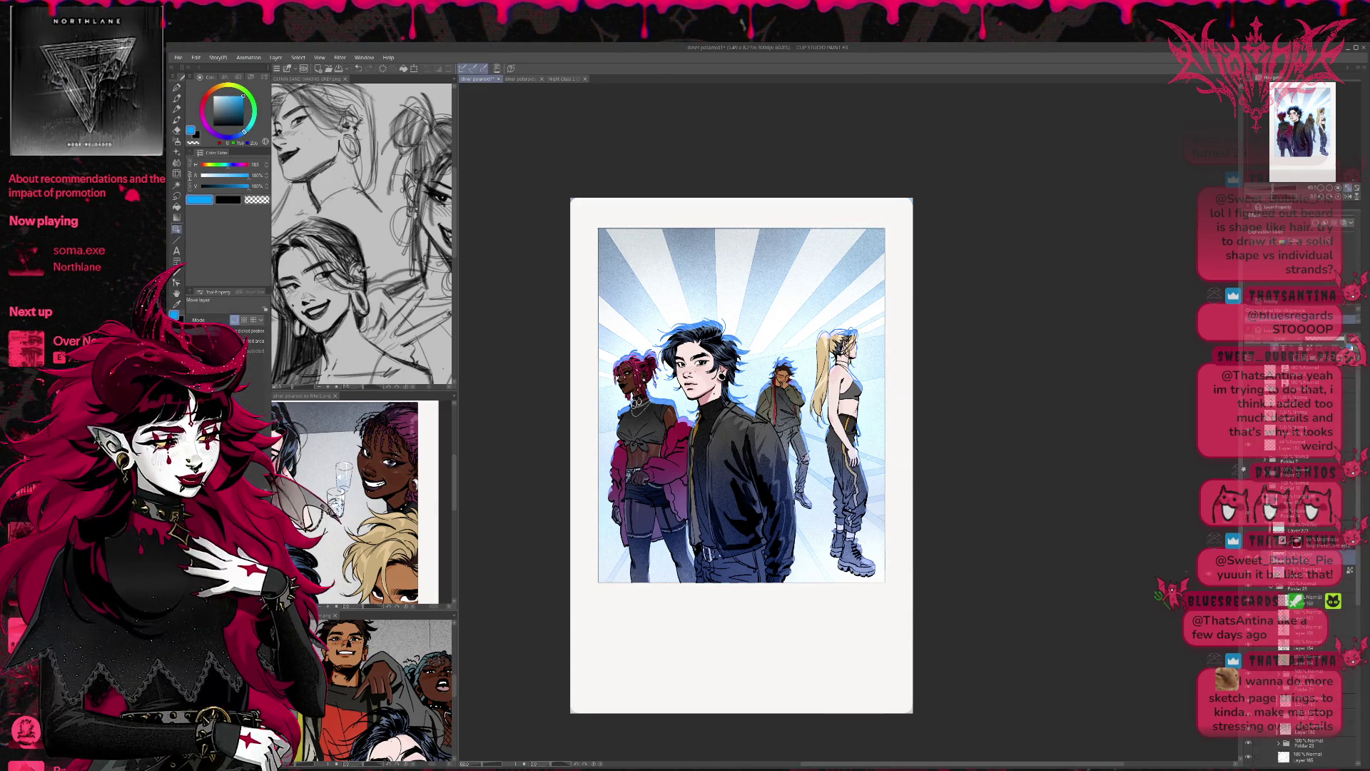
Step: Select the Overlay layer and toggle the teal tint layer on and off, leaving it hidden
left_click(1297, 543)
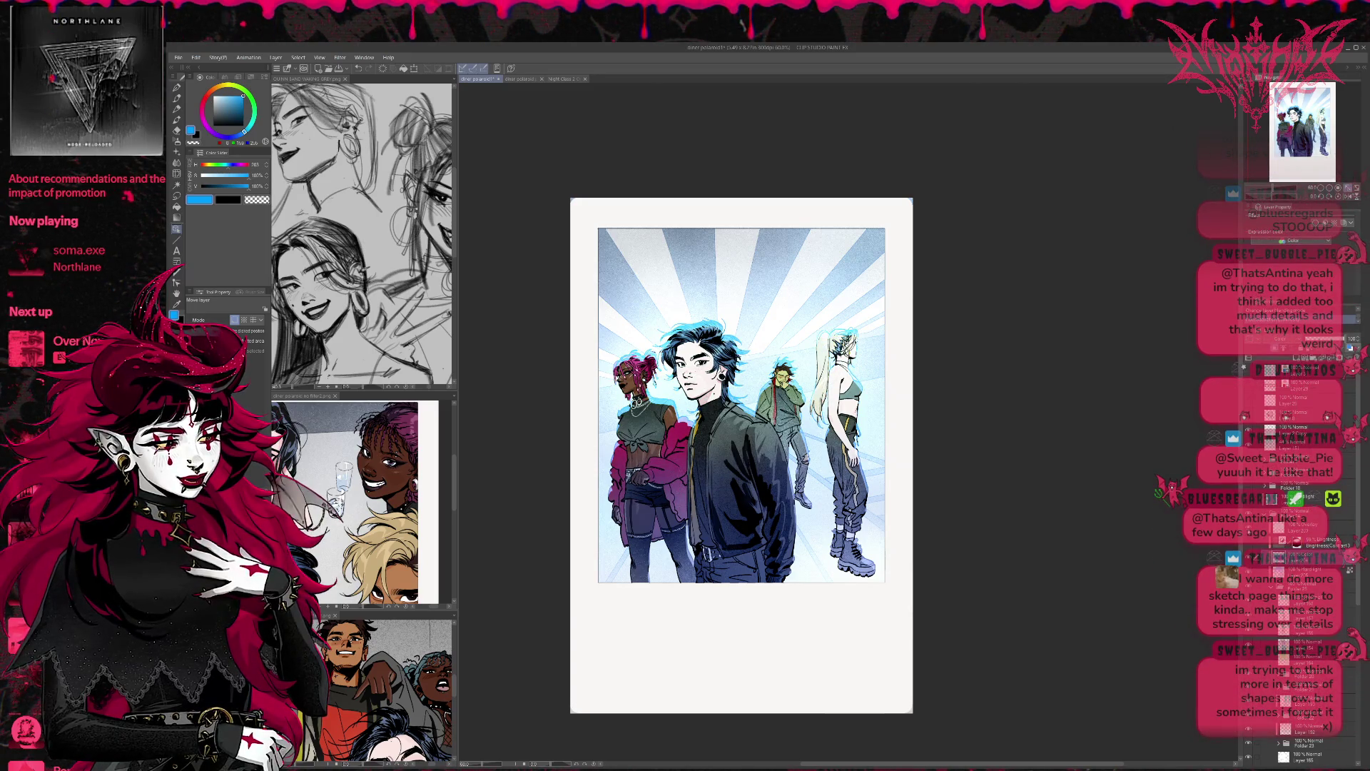
left_click(1295, 528)
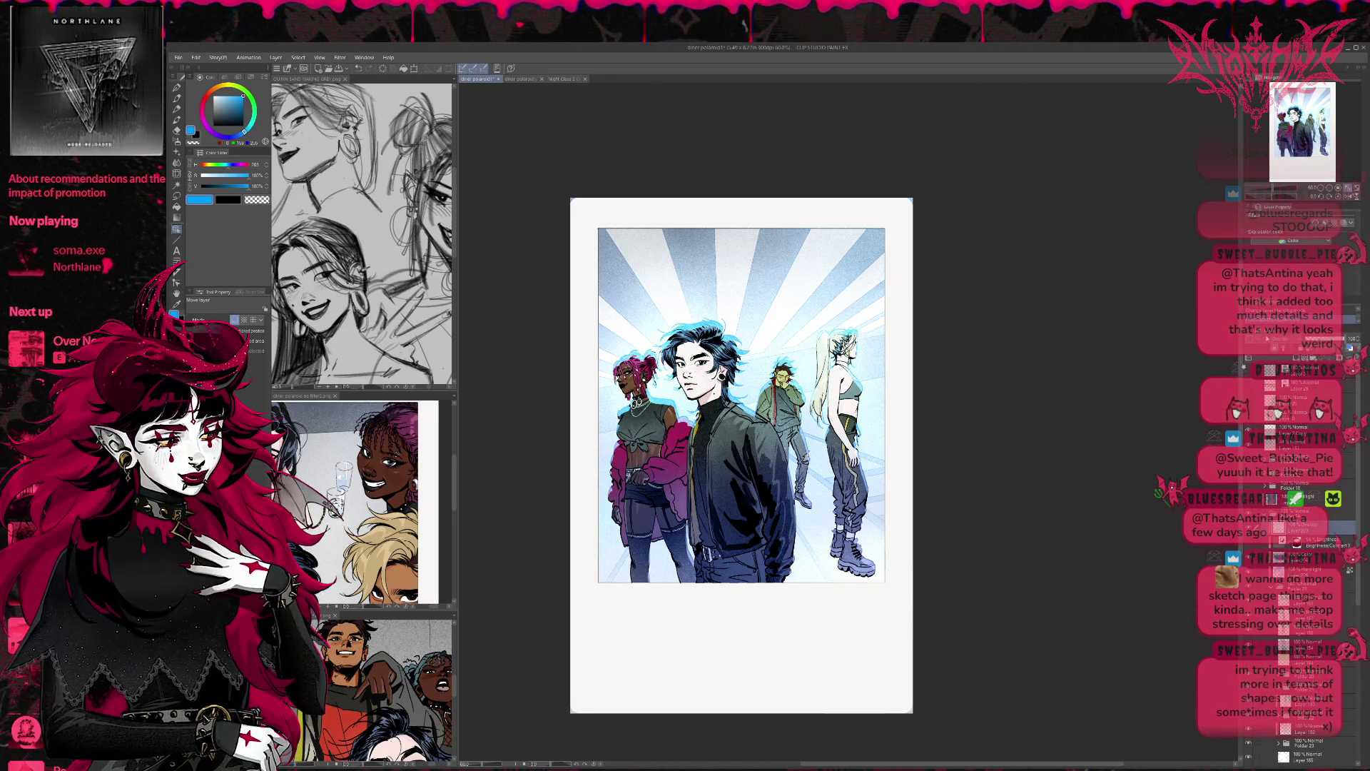
left_click(1248, 528)
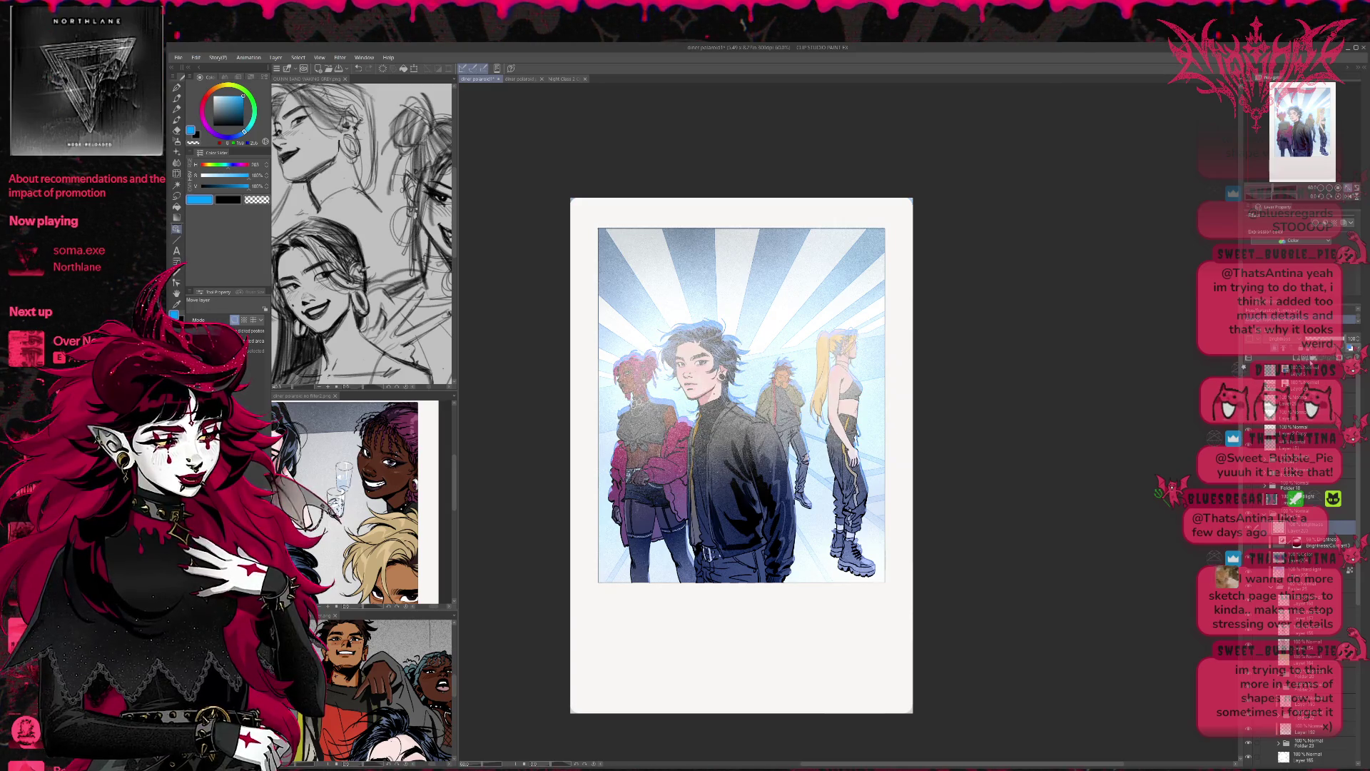
left_click(1248, 528)
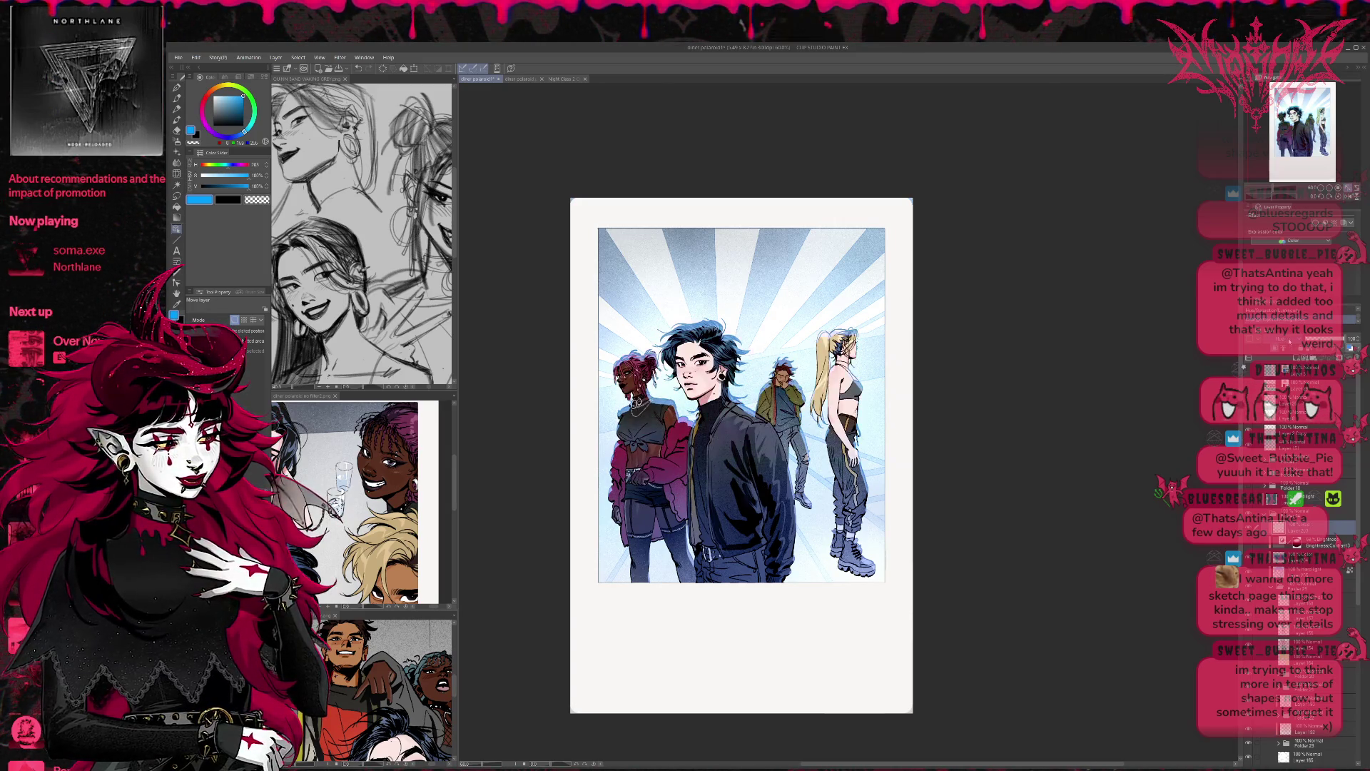
left_click(1248, 528)
left_click(1248, 528)
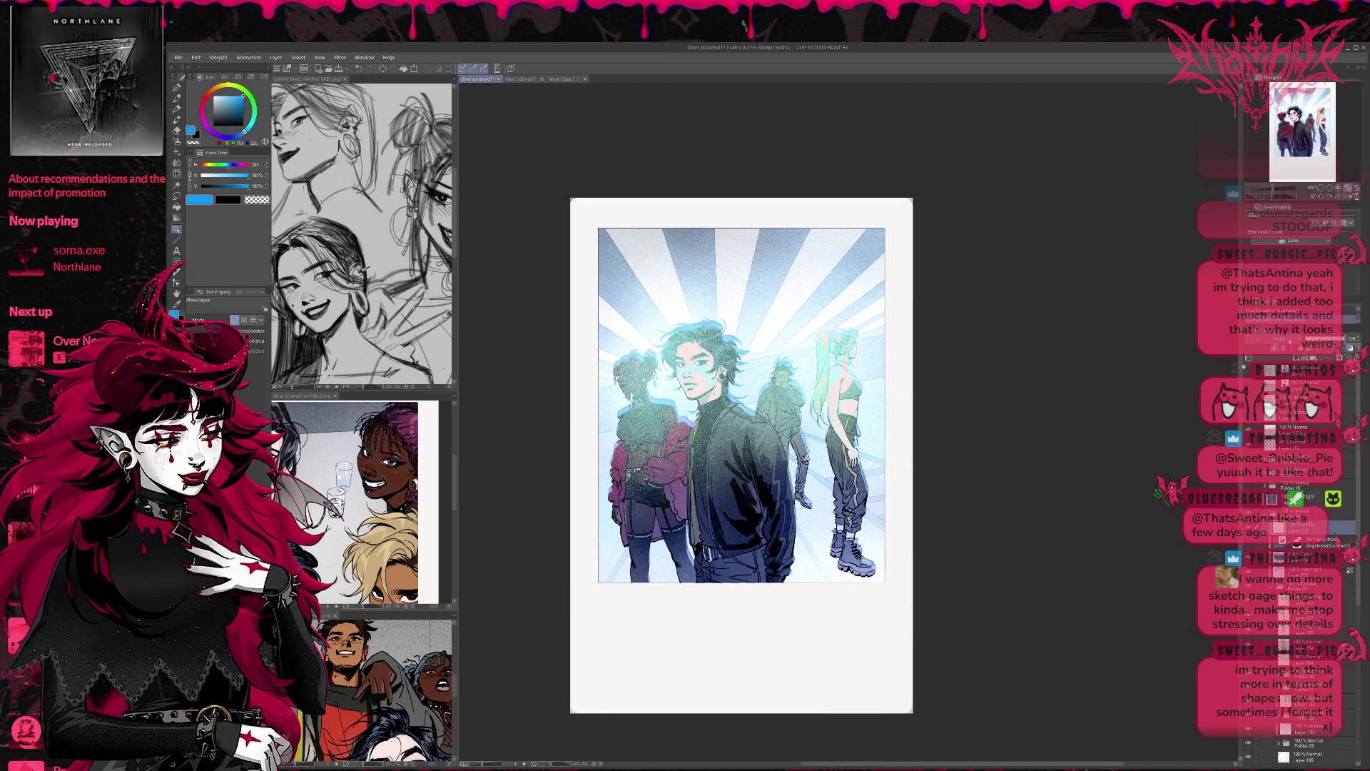
left_click(1248, 528)
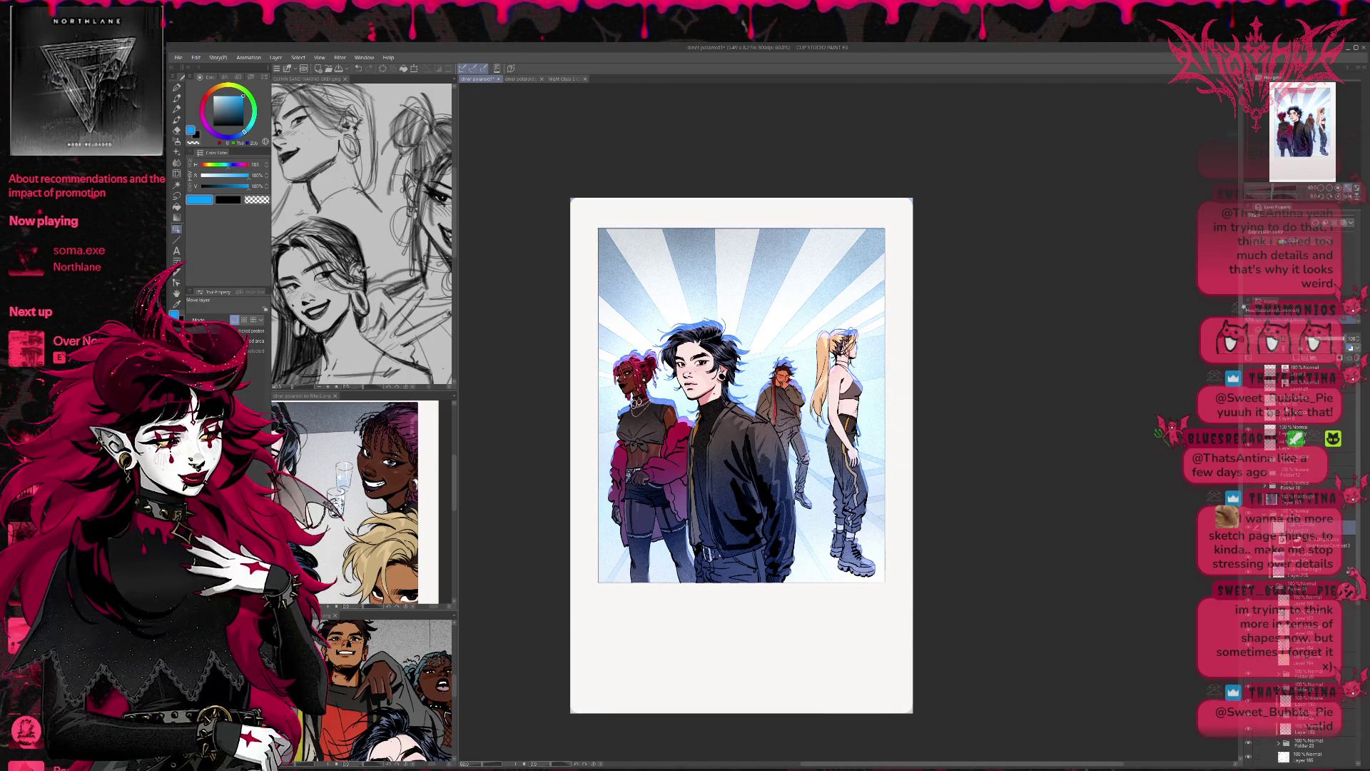
Step: Toggle the cyan tint and grey-red background overlay layers to compare the rays
left_click(1247, 505)
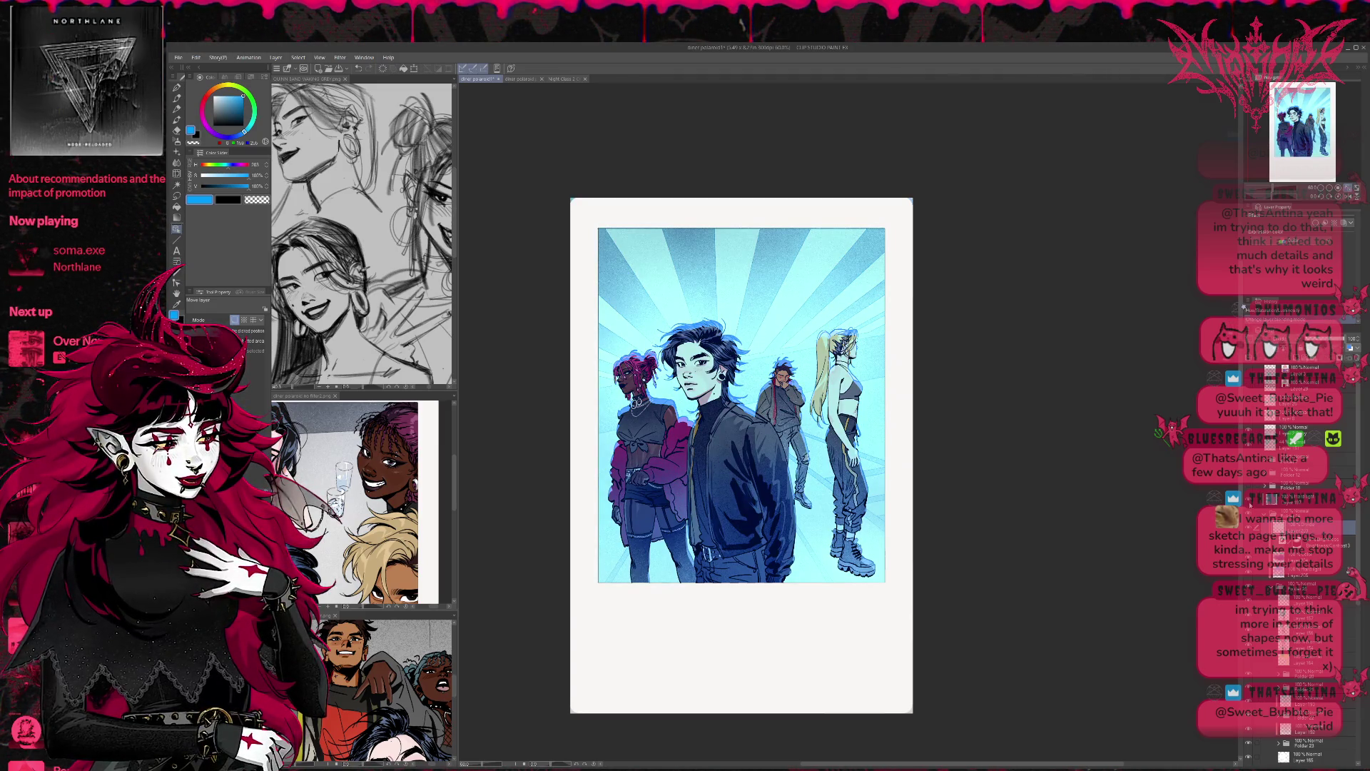
left_click(1249, 504)
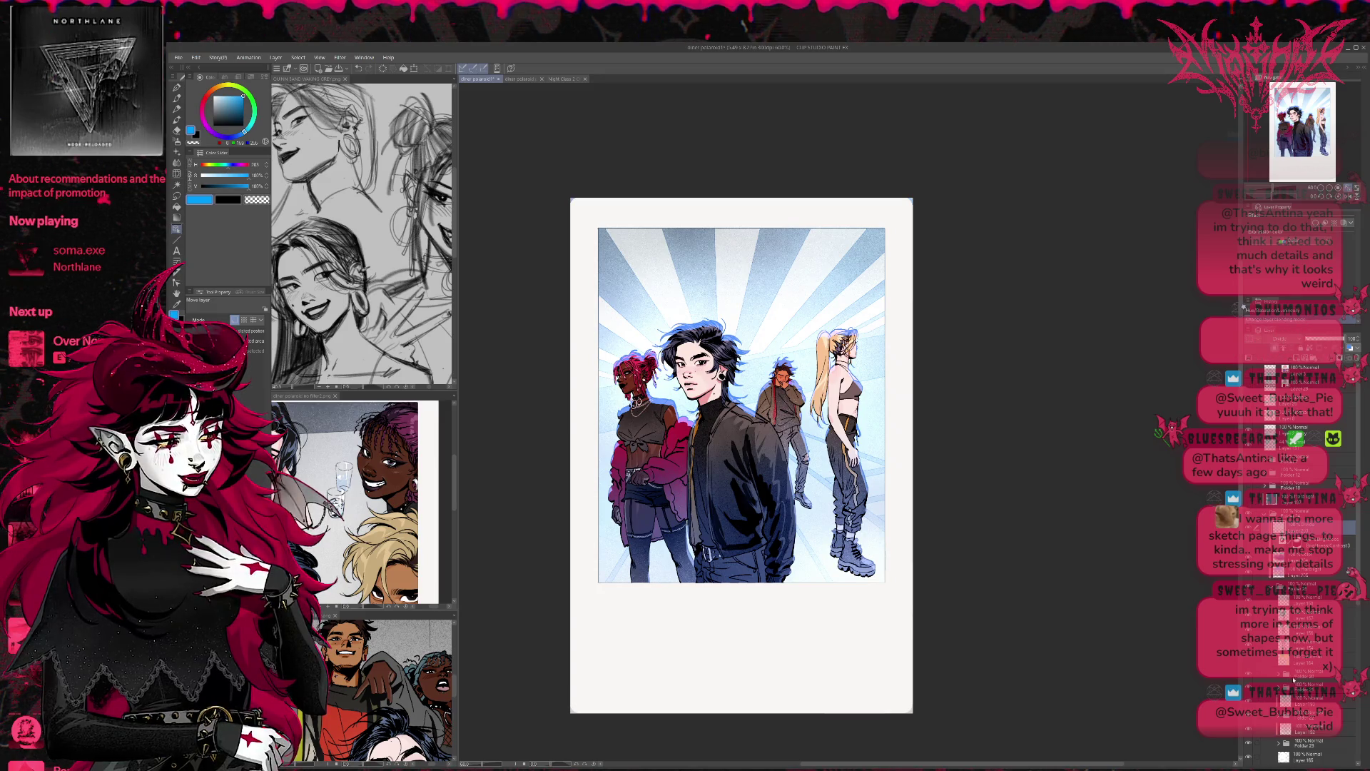
scroll(1273, 679, "down", 3)
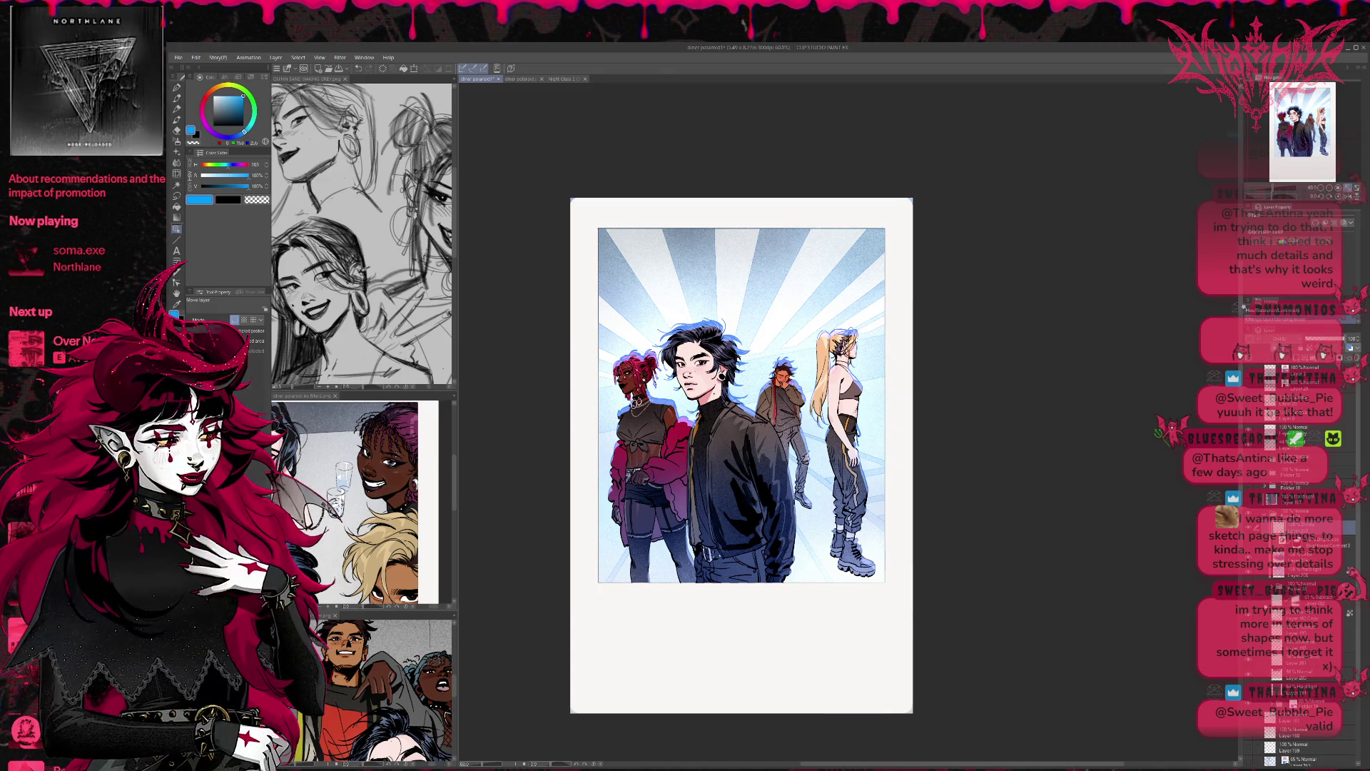
left_click(1249, 505)
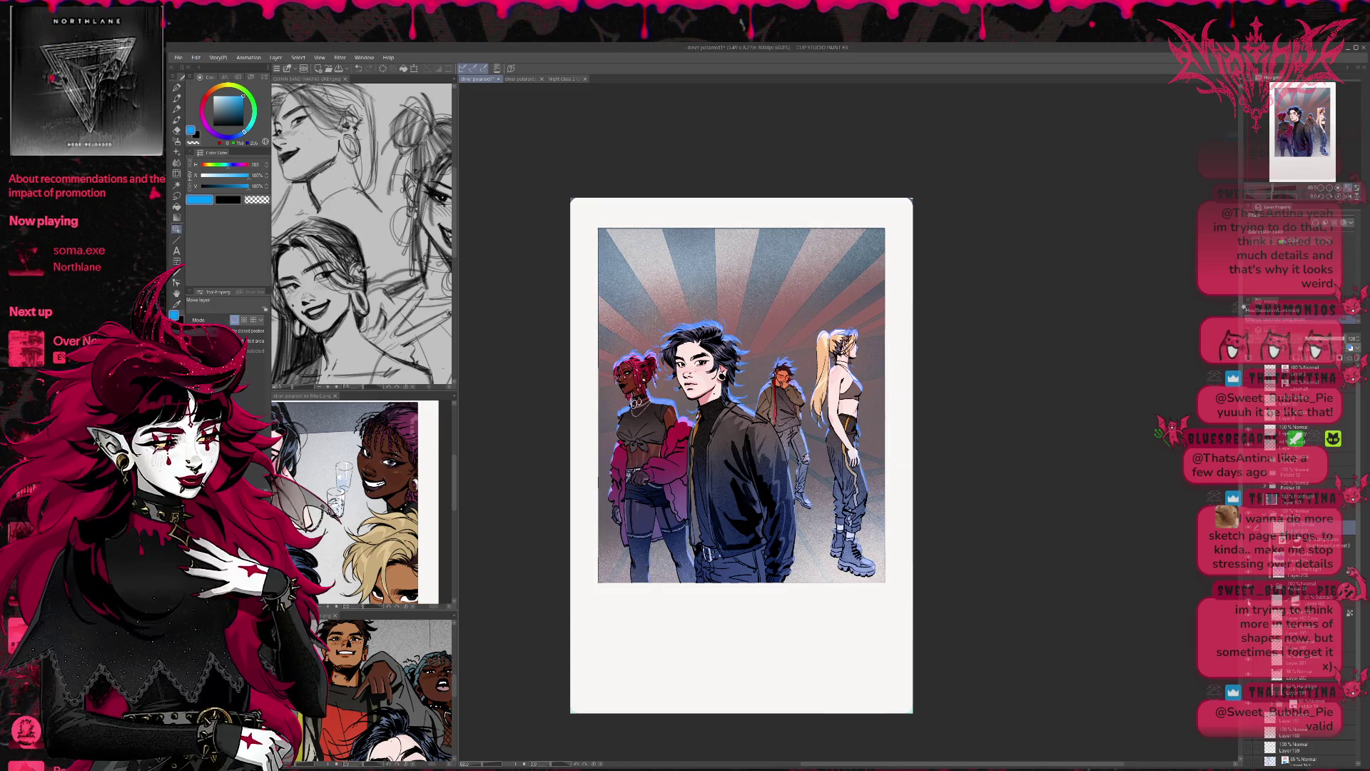
left_click(1254, 600)
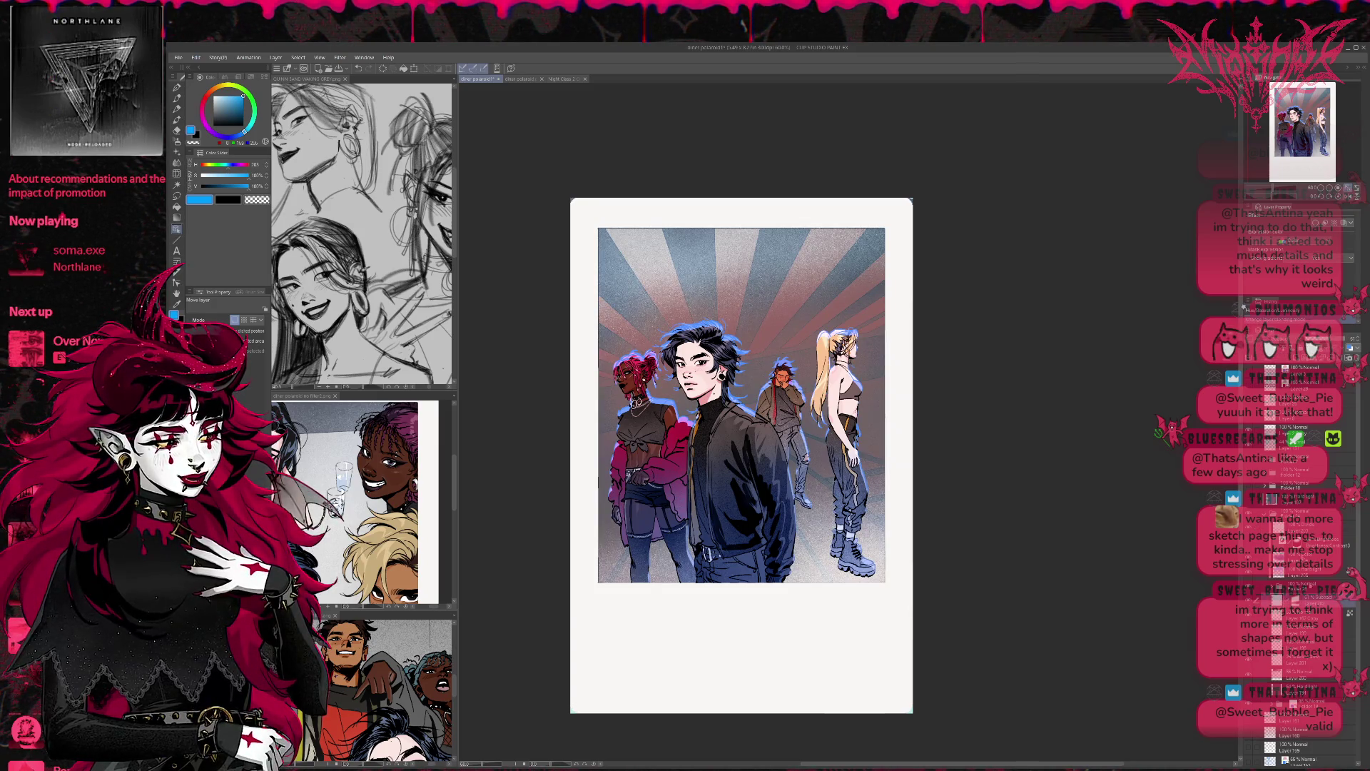
left_click(1249, 599)
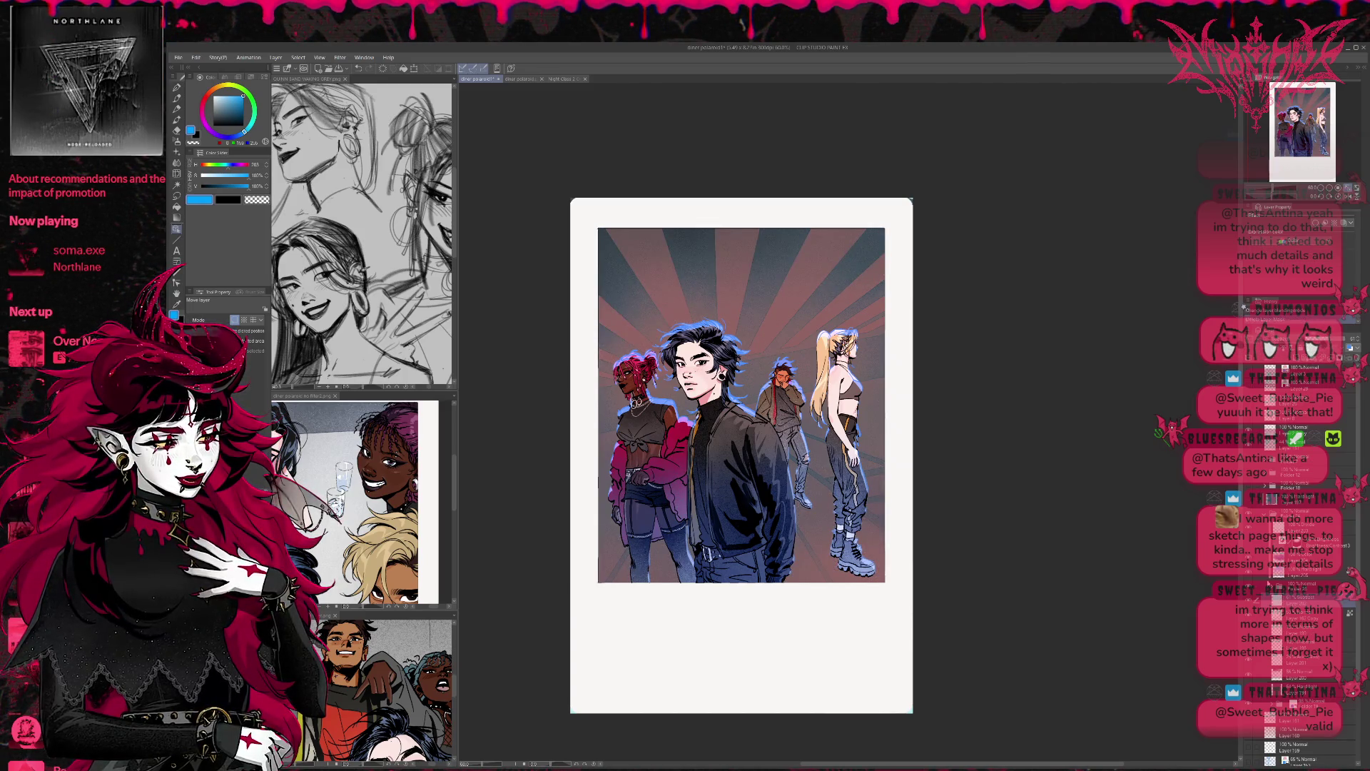
left_click(1249, 600)
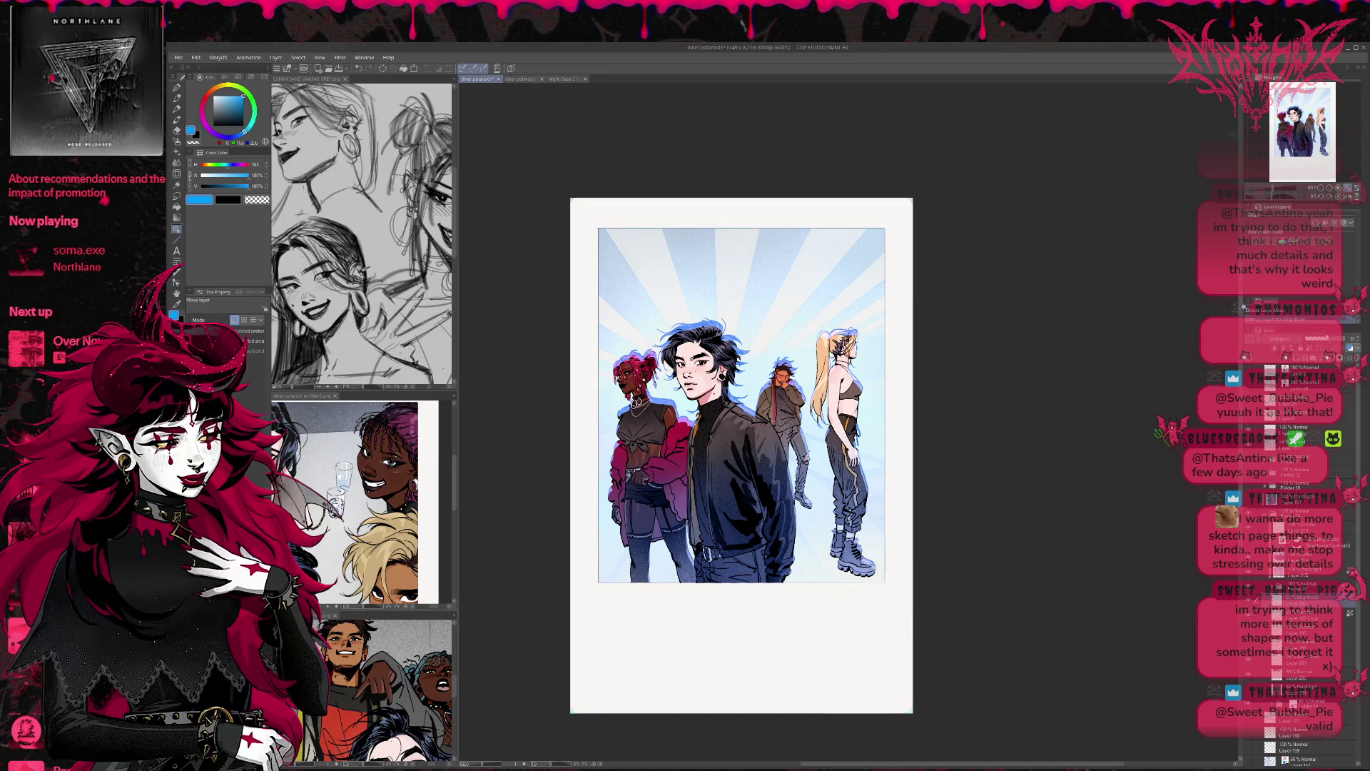
Step: Set the background overlay to 100% opacity and cycle its blend modes to darken the rays
left_click(1345, 339)
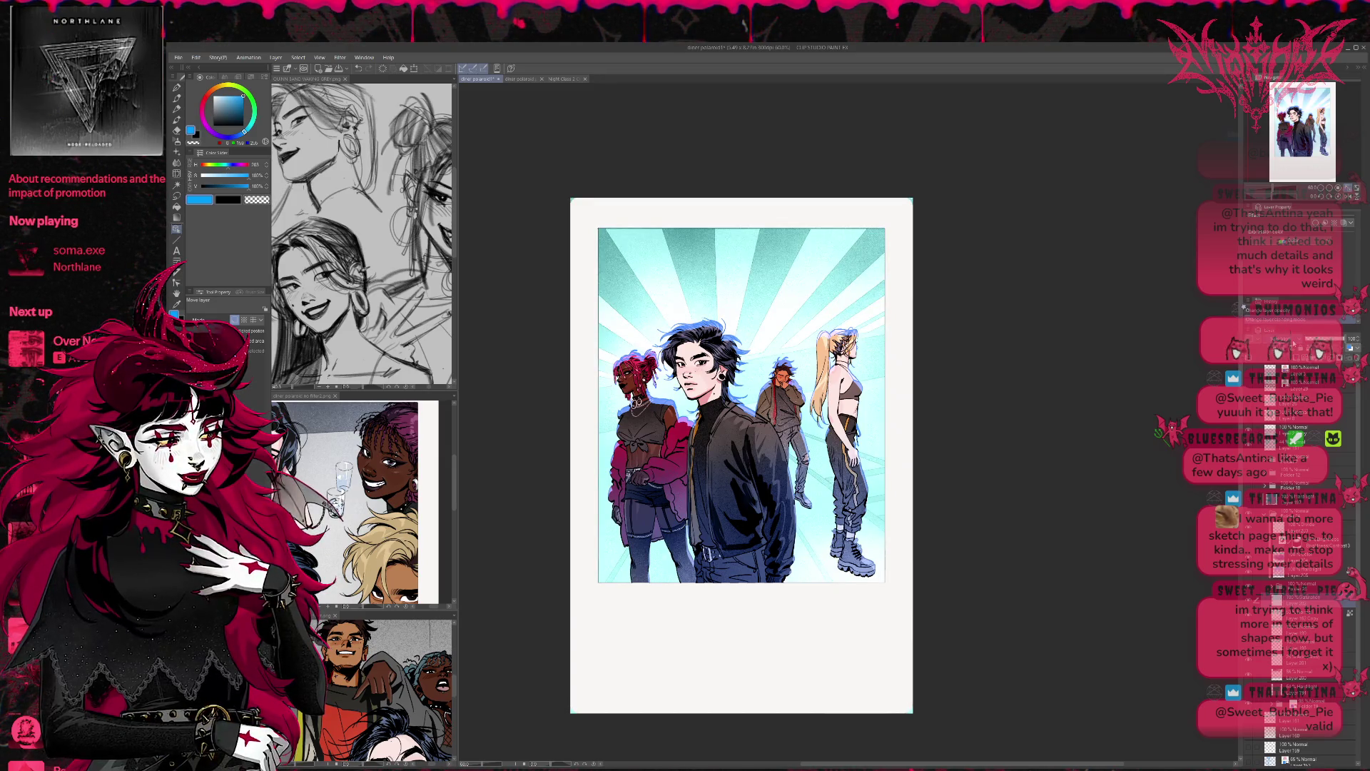
scroll(1293, 345, "down", 3)
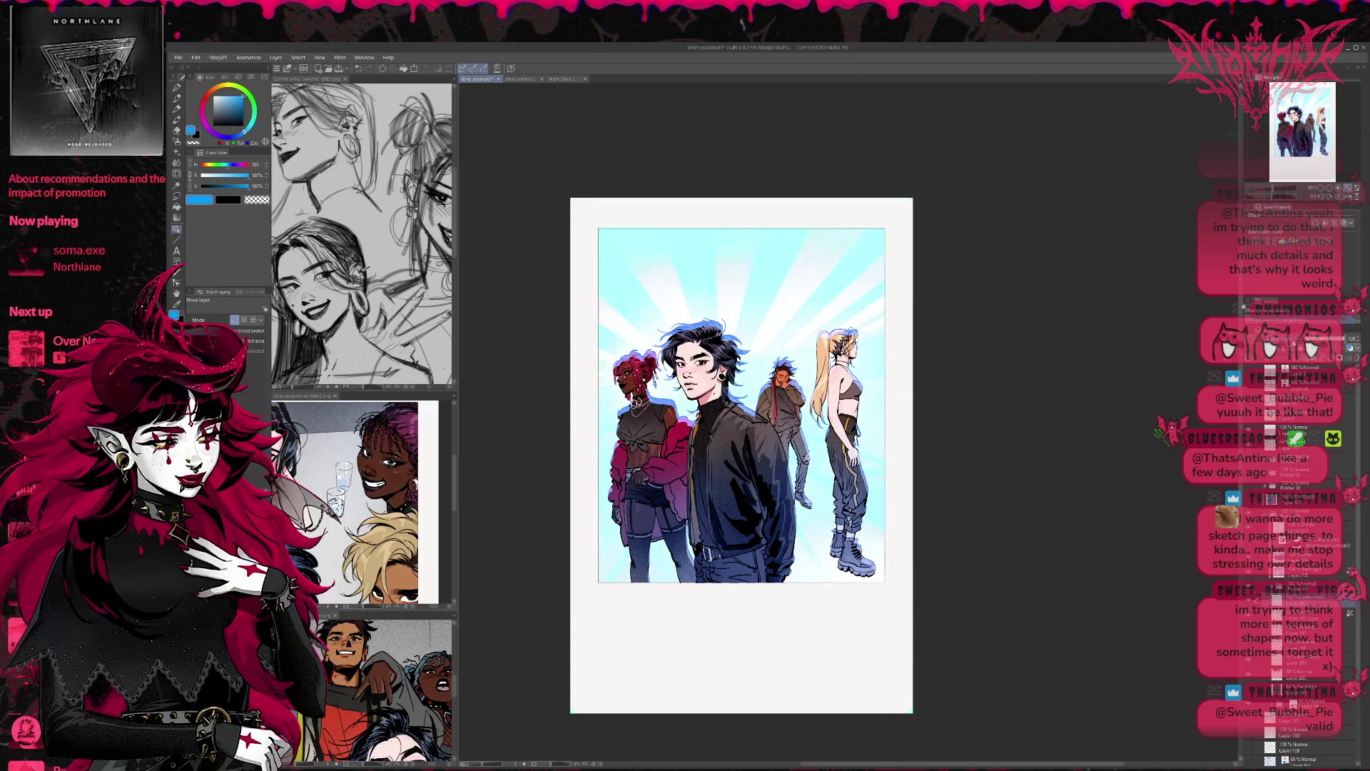
scroll(1293, 344, "down", 1)
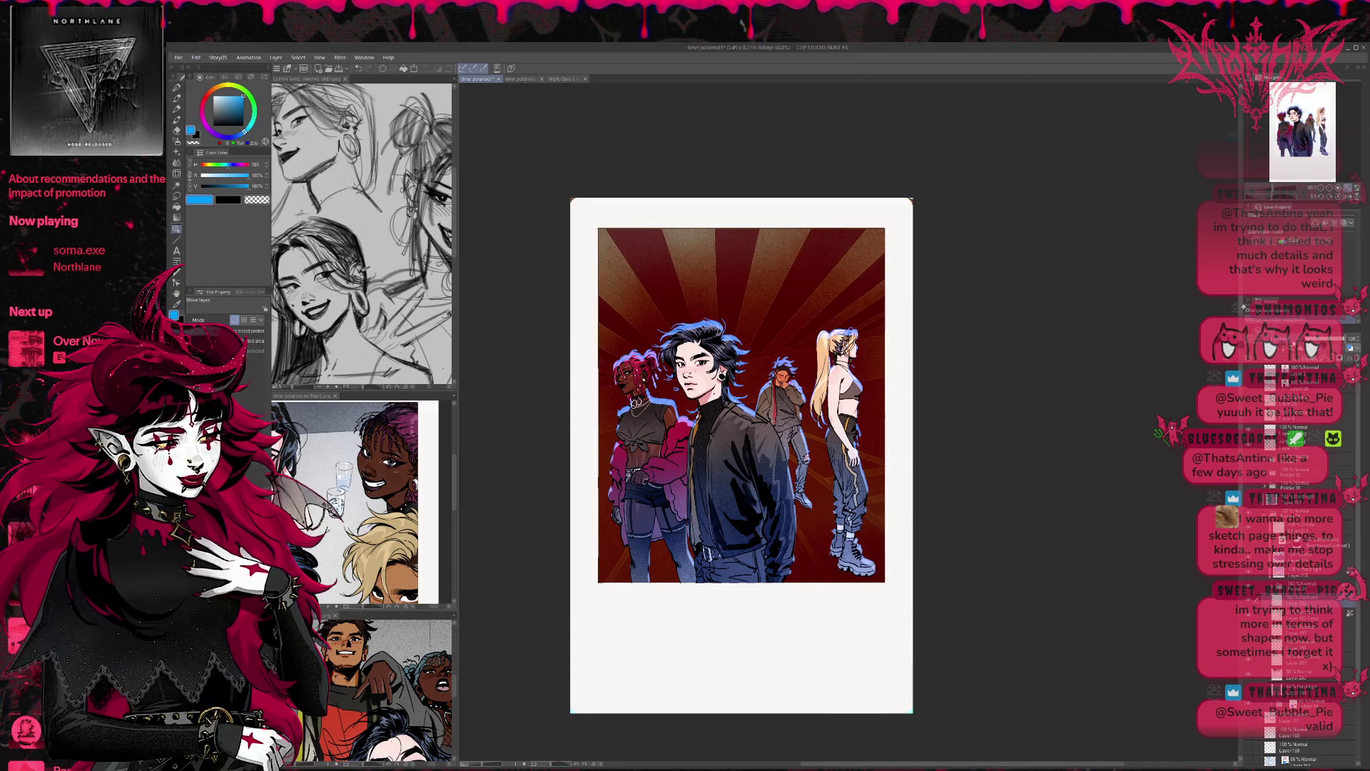
scroll(1293, 344, "down", 1)
scroll(1293, 344, "down", 2)
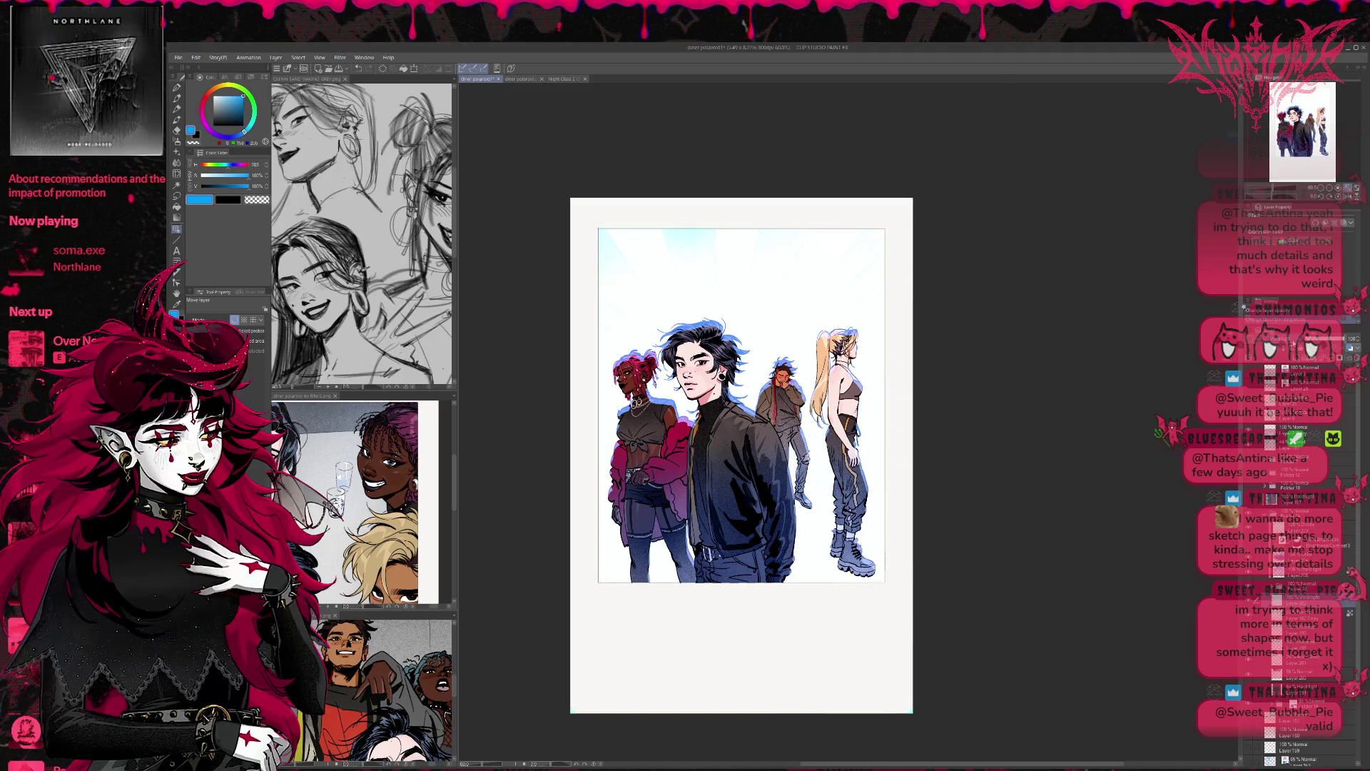
scroll(1293, 344, "down", 1)
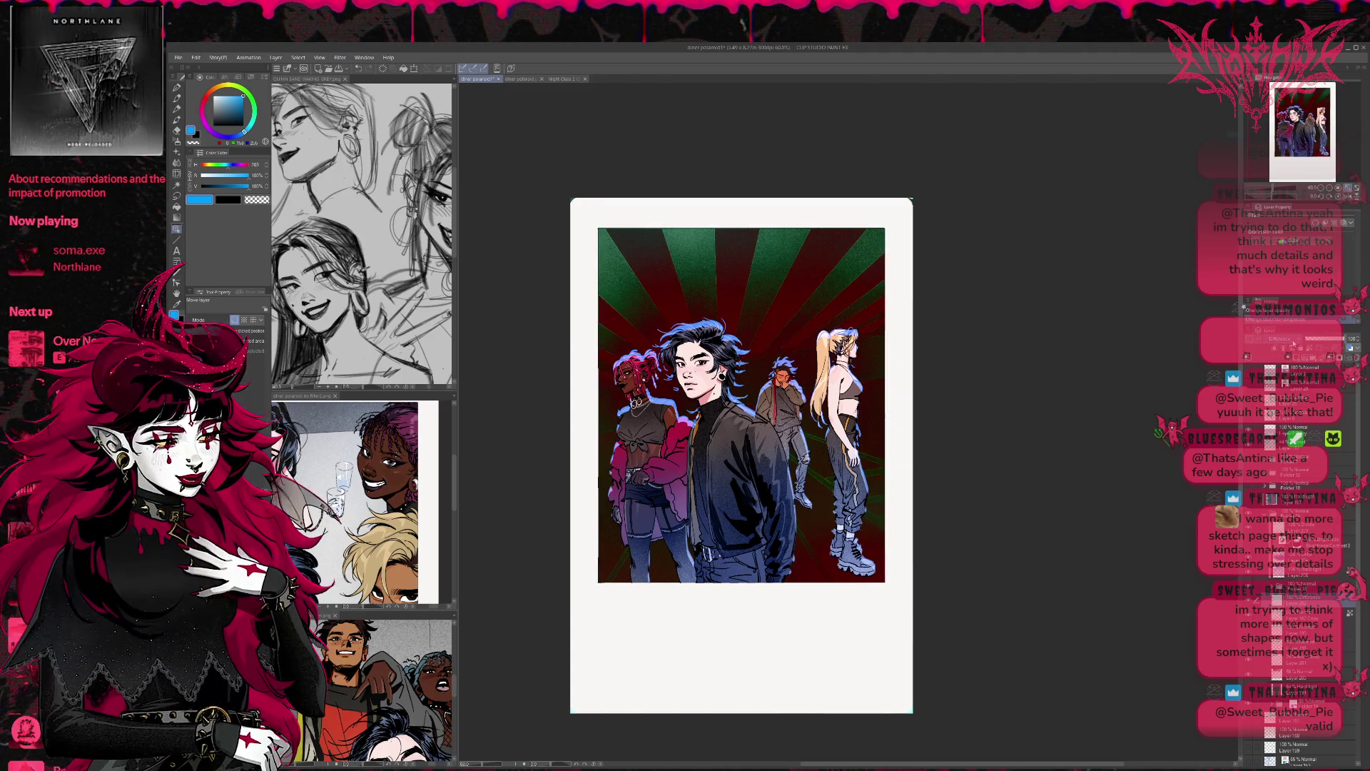
scroll(1292, 344, "down", 1)
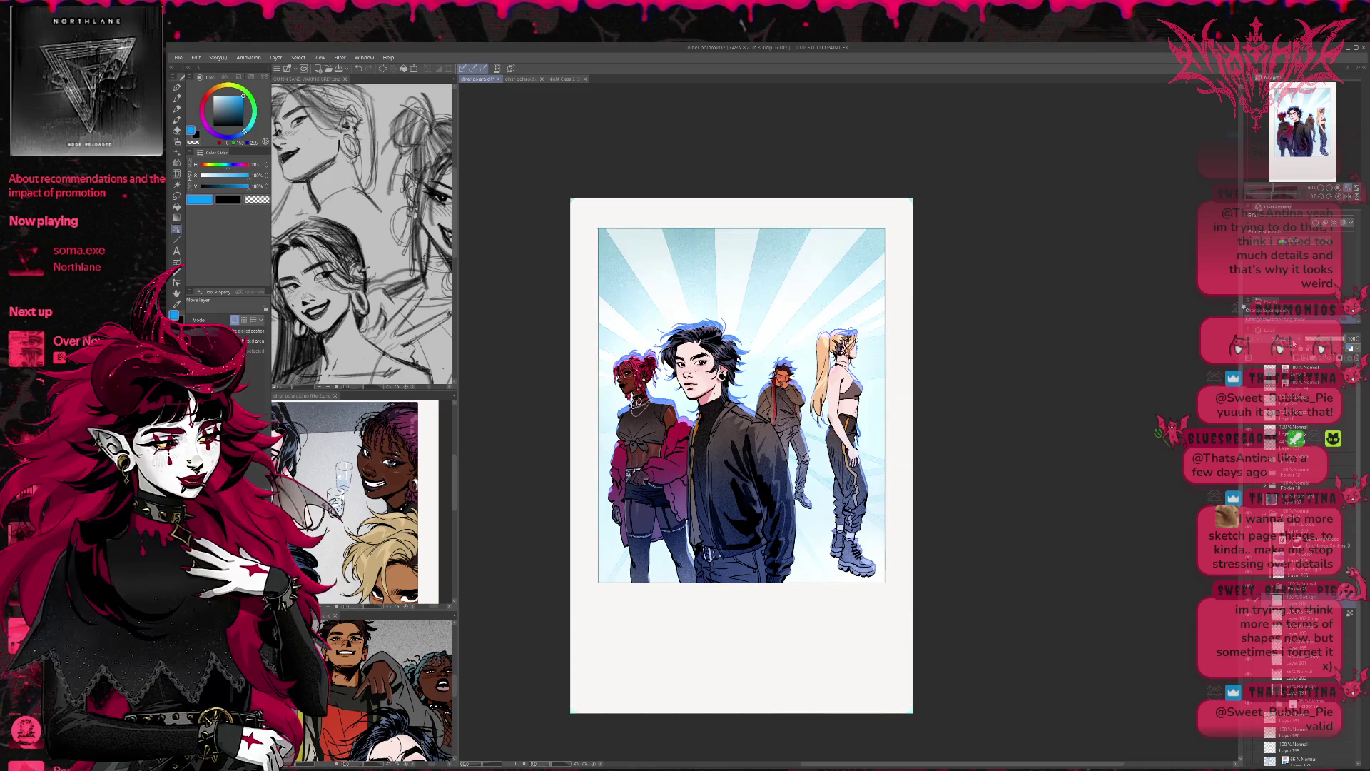
scroll(1293, 344, "down", 1)
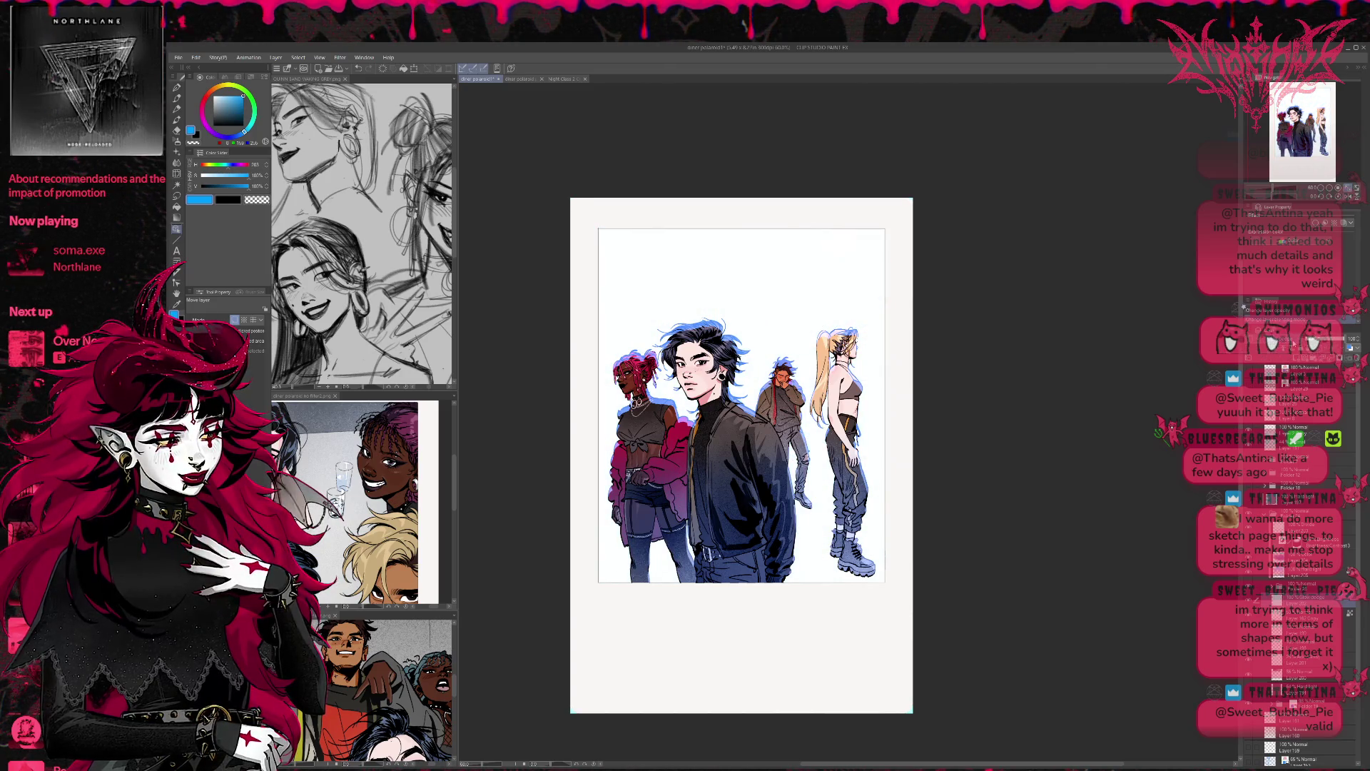
scroll(1293, 344, "down", 2)
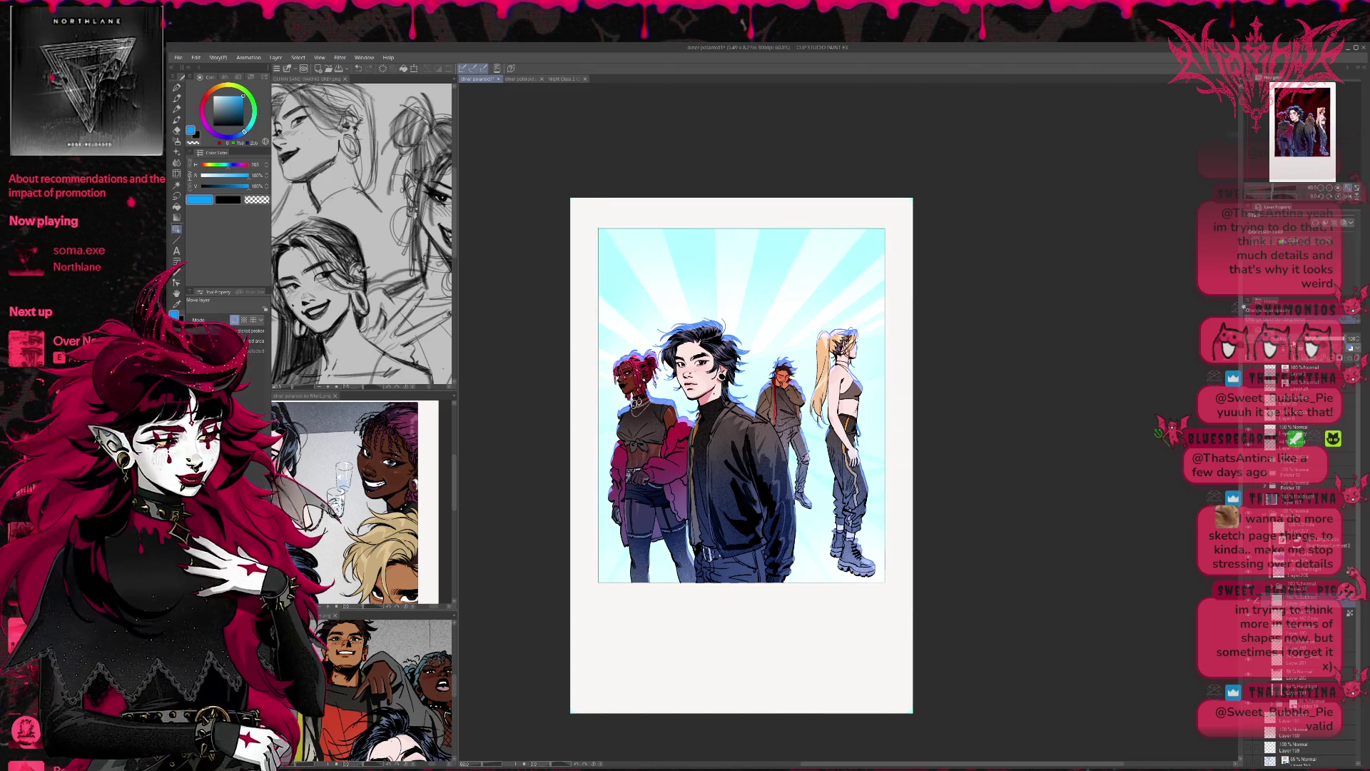
scroll(1293, 344, "down", 1)
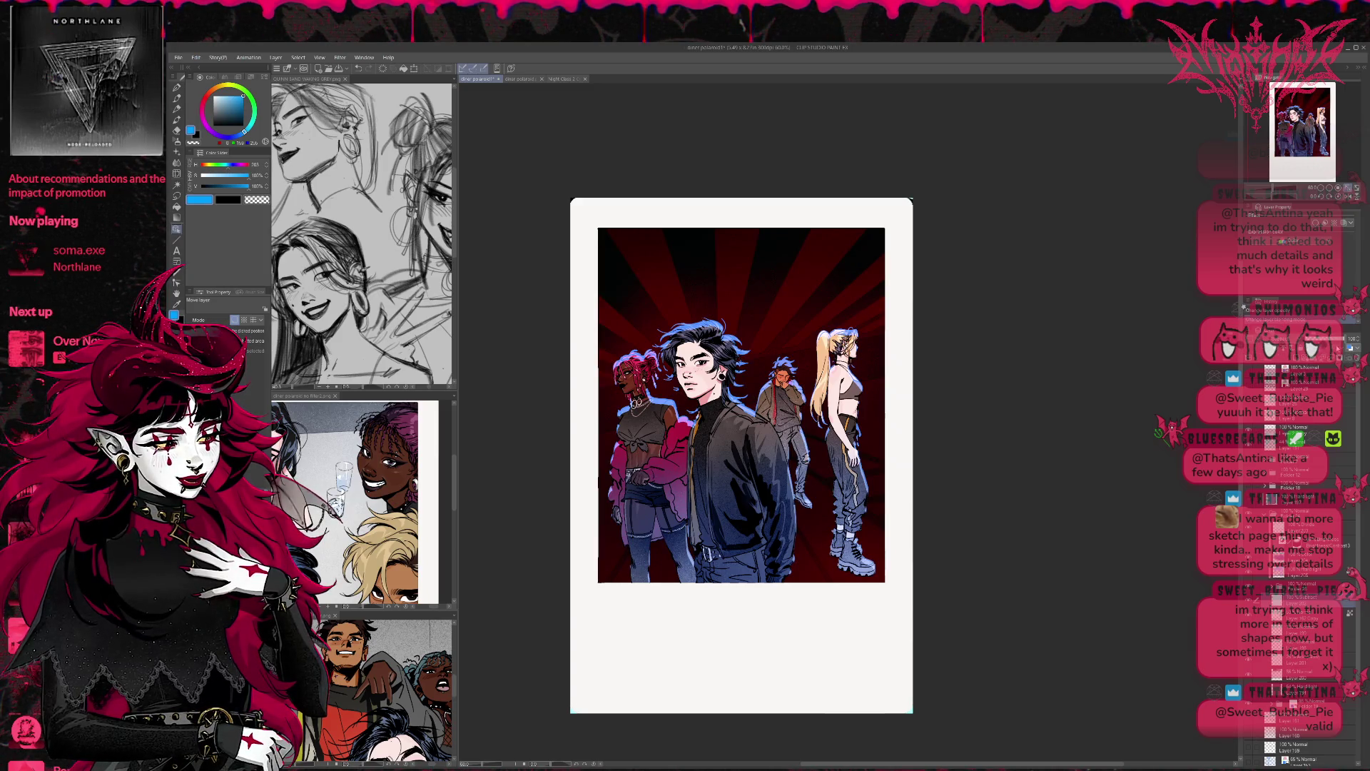
scroll(1293, 344, "down", 3)
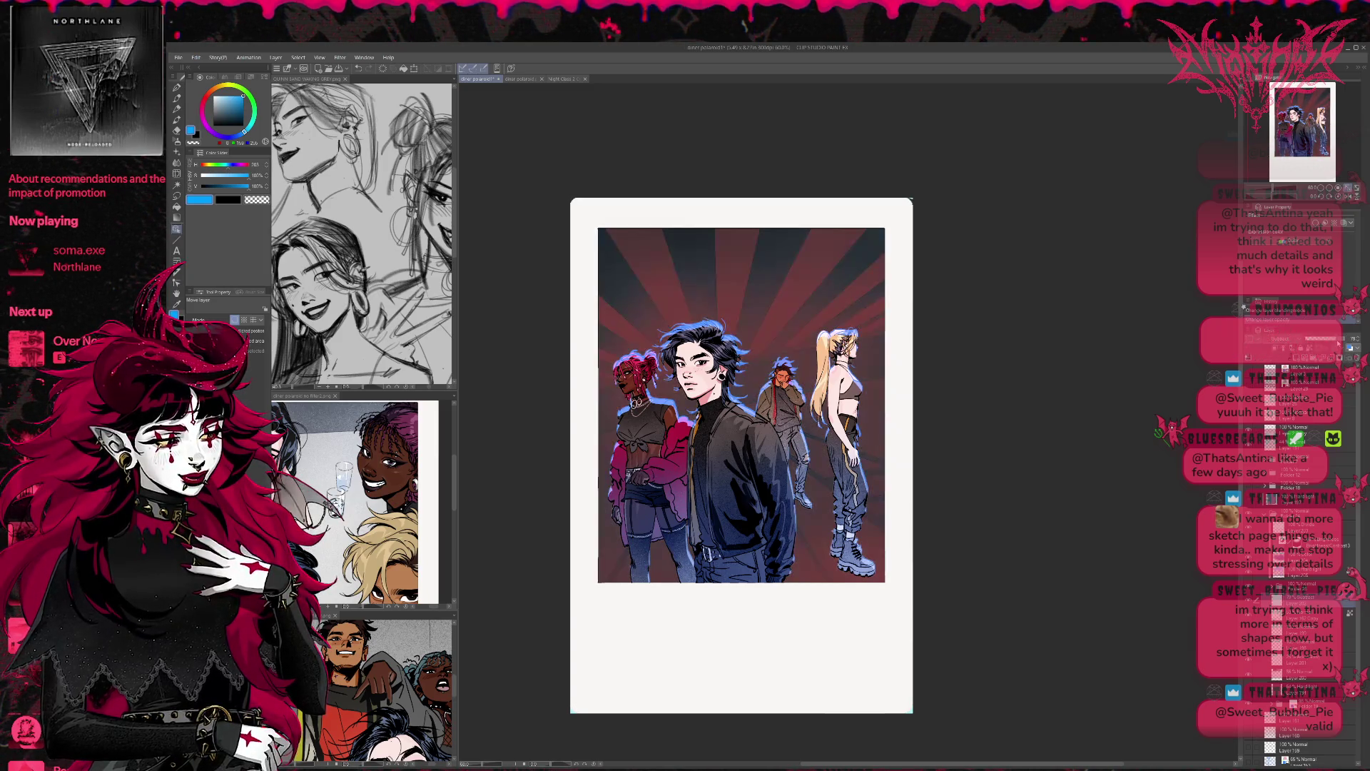
scroll(1344, 341, "down", 2)
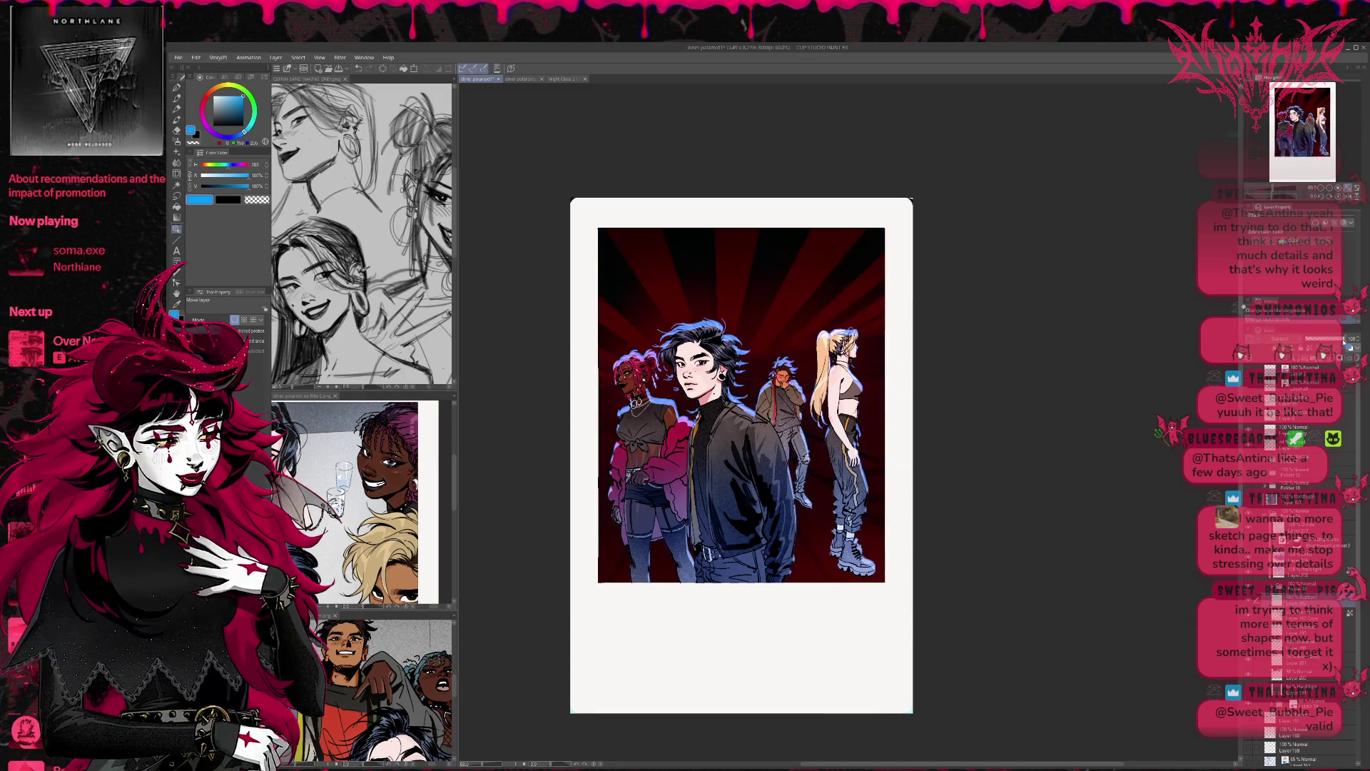
scroll(1344, 341, "down", 2)
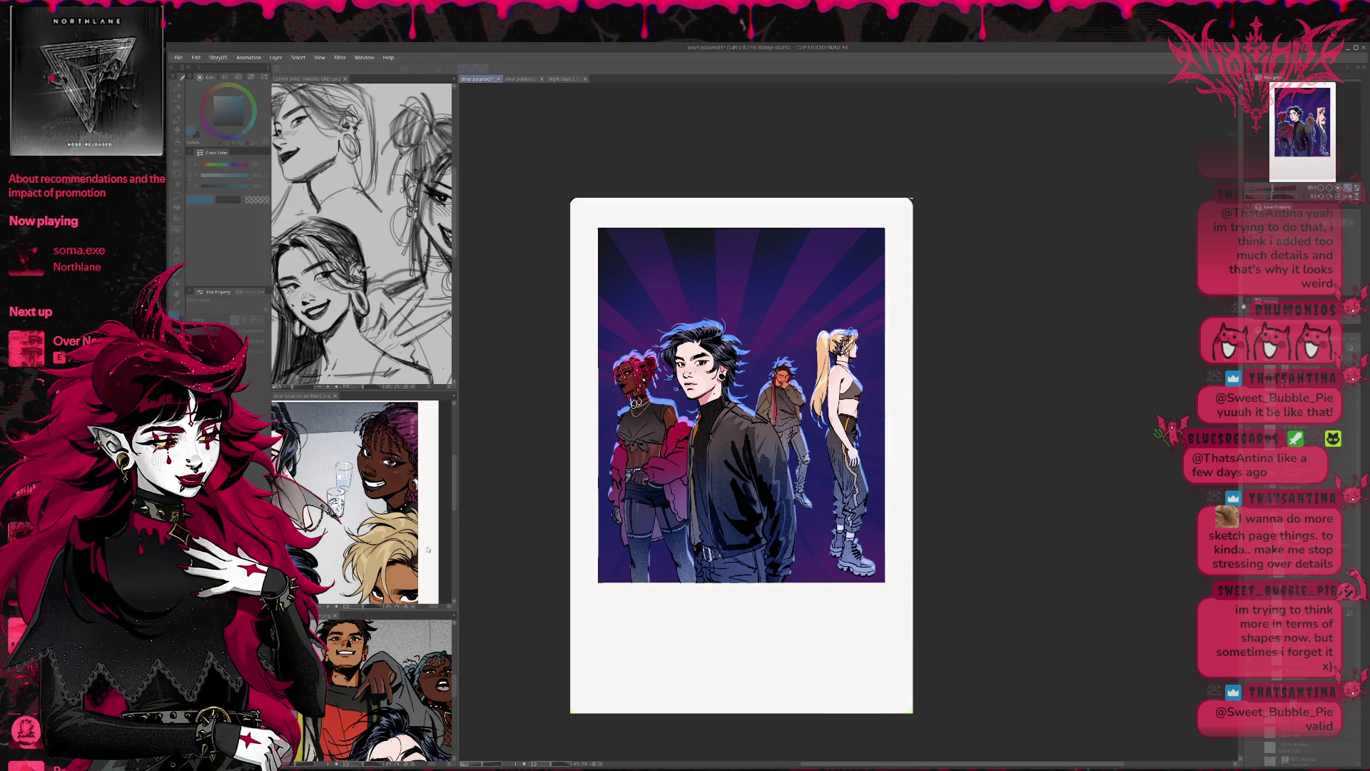
Step: Undo and redo to compare purple, deep blue, lavender and grey-teal background versions
key("ctrl+z")
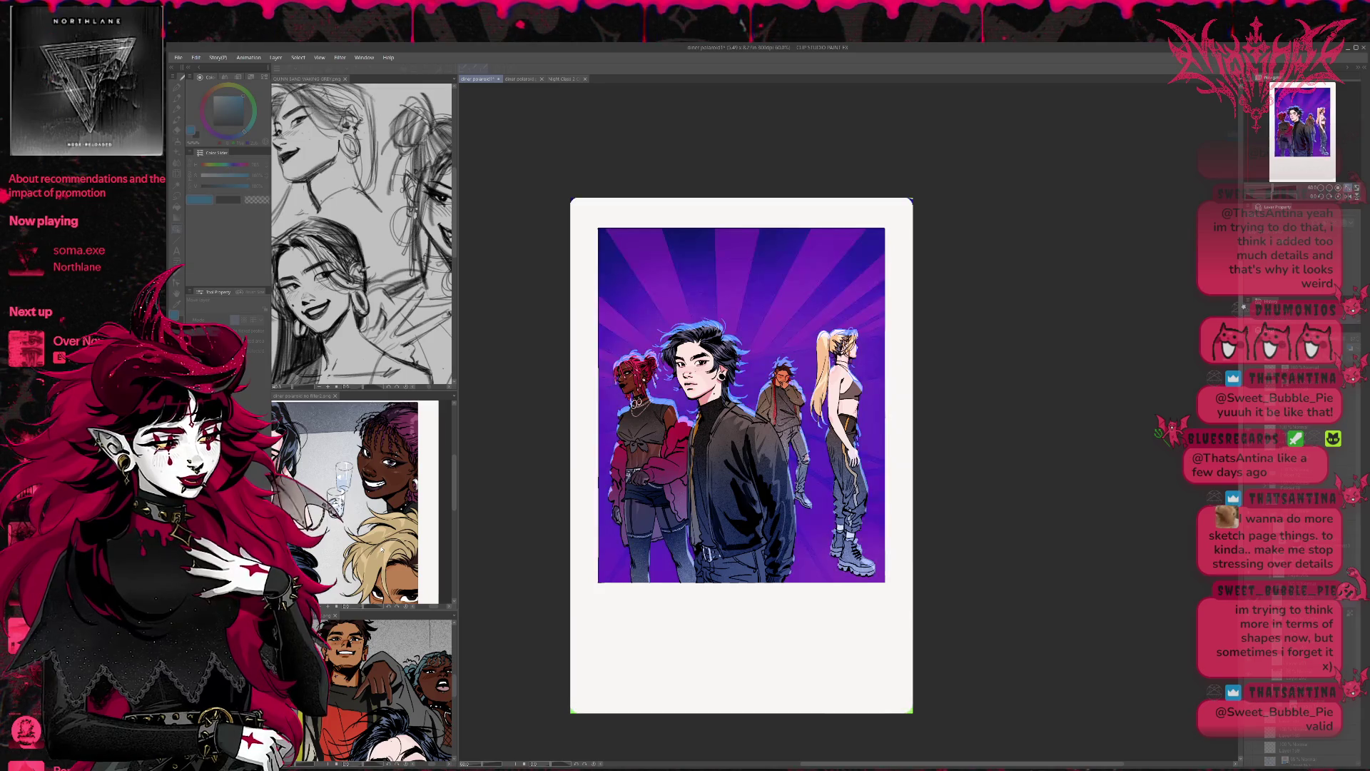
key("ctrl+z")
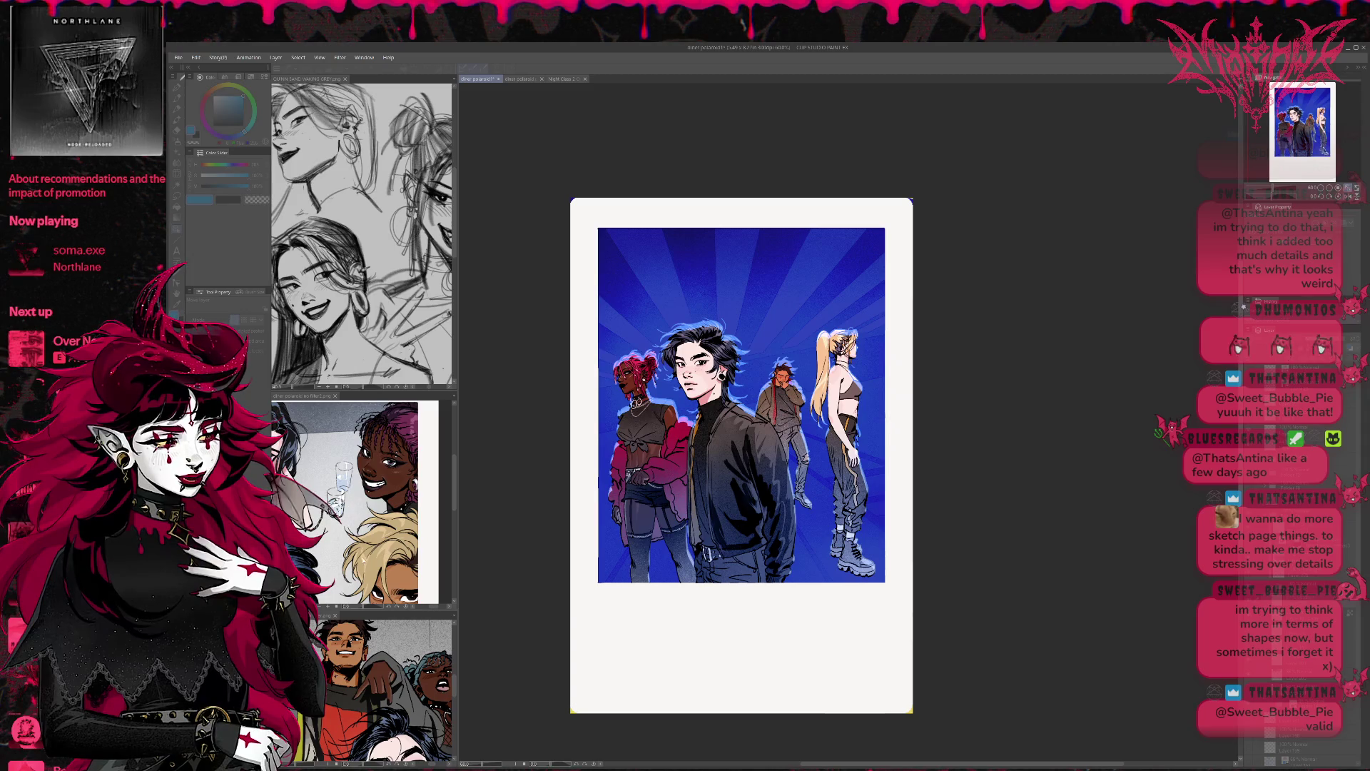
key("ctrl+z")
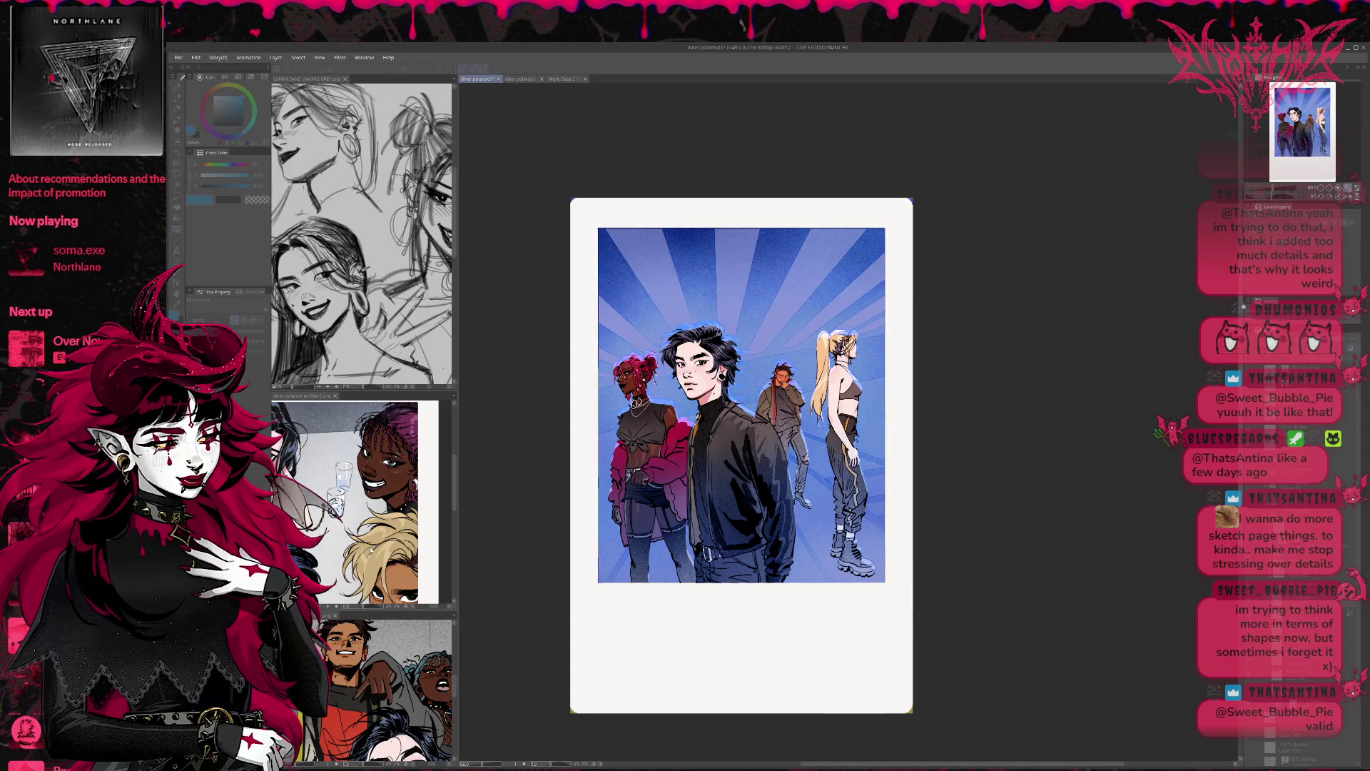
key("ctrl+y")
key("ctrl+y")
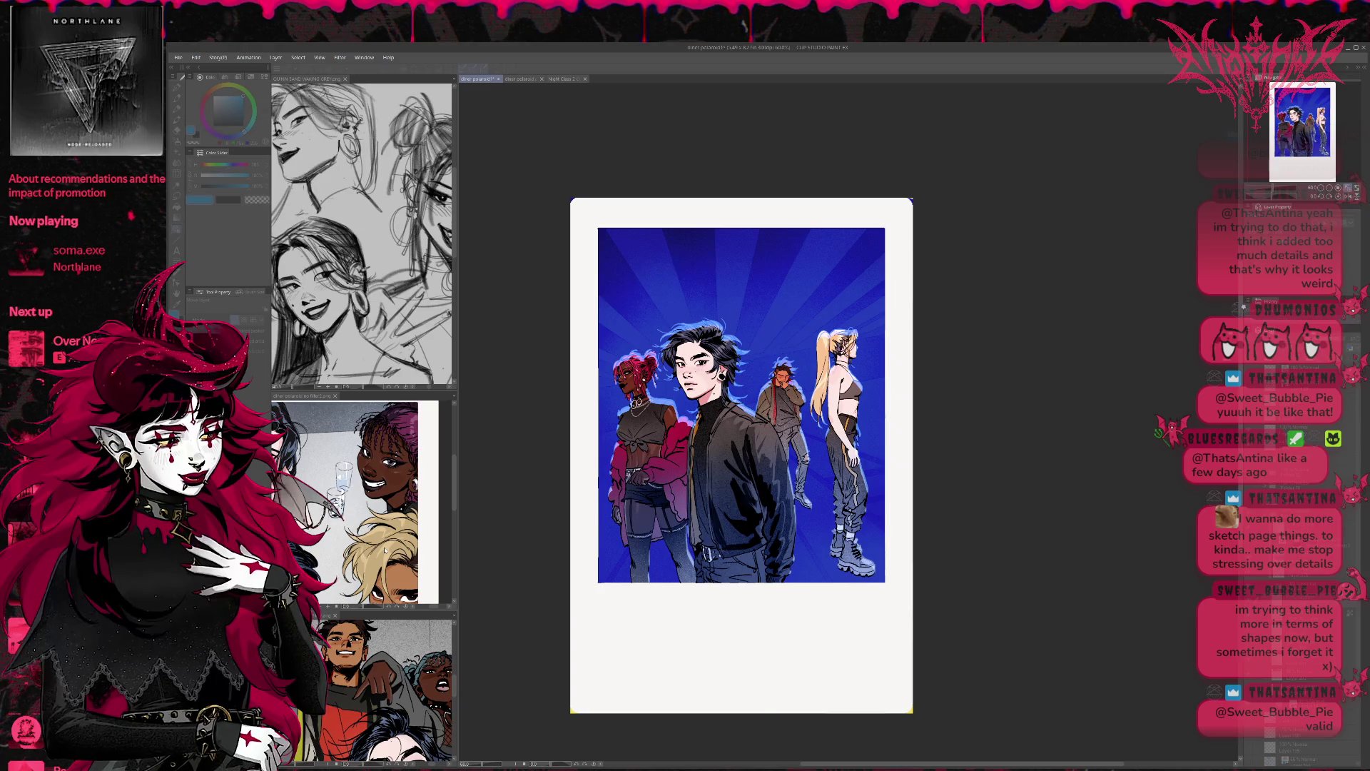
key("ctrl+z")
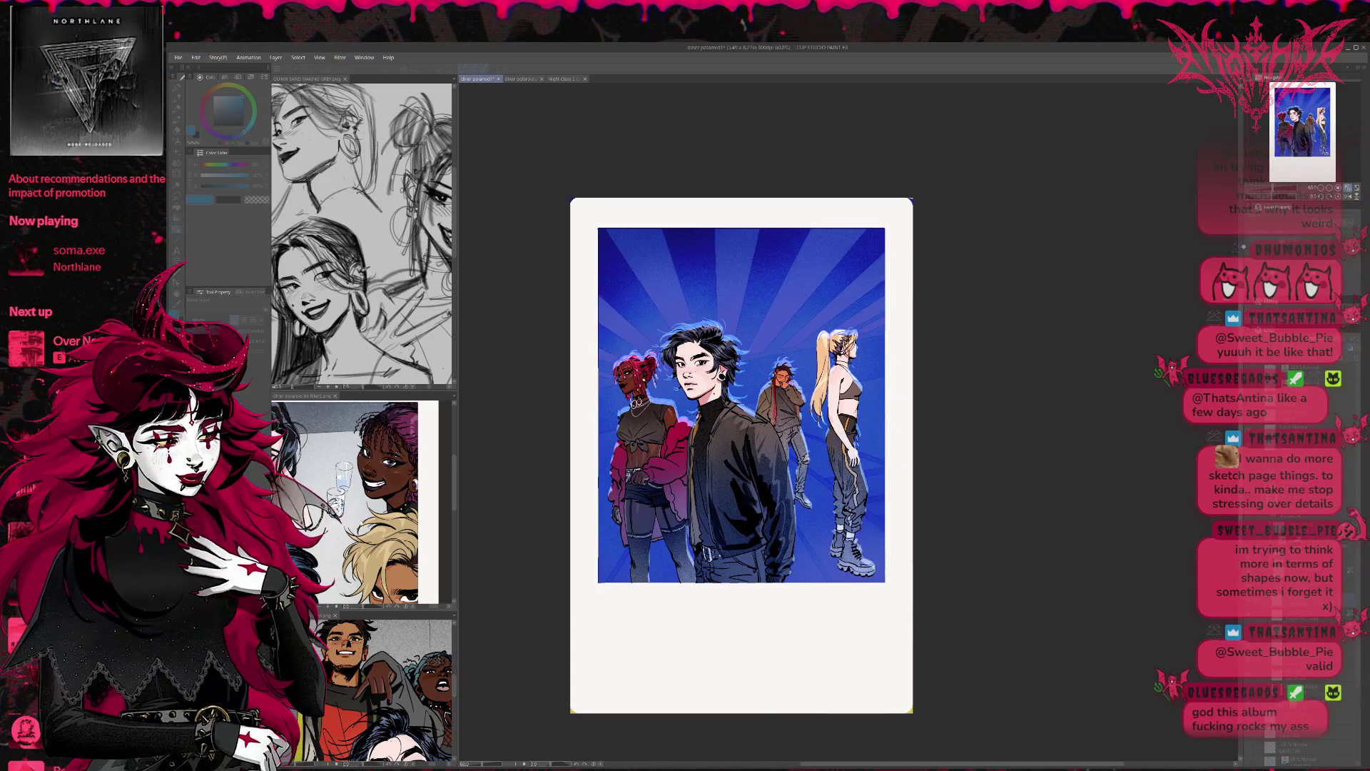
key("ctrl+z")
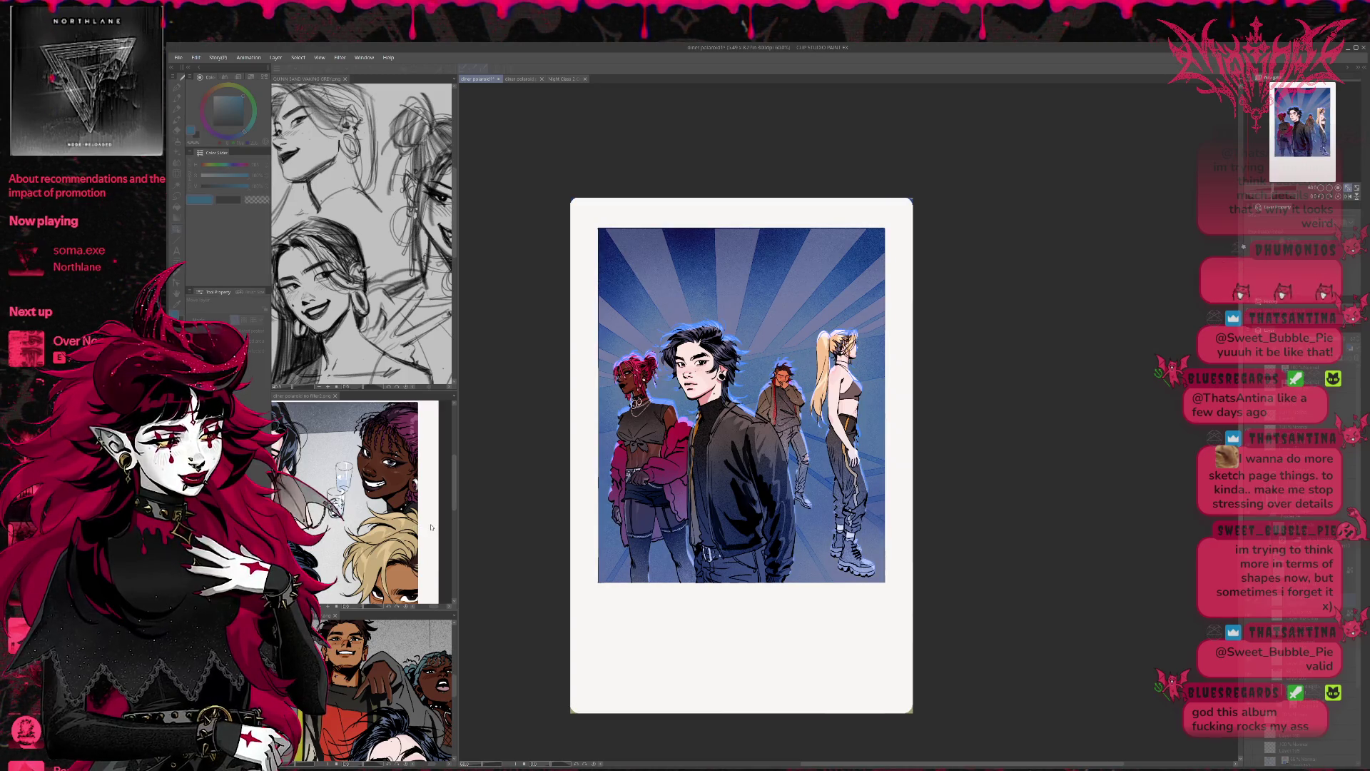
key("ctrl+z")
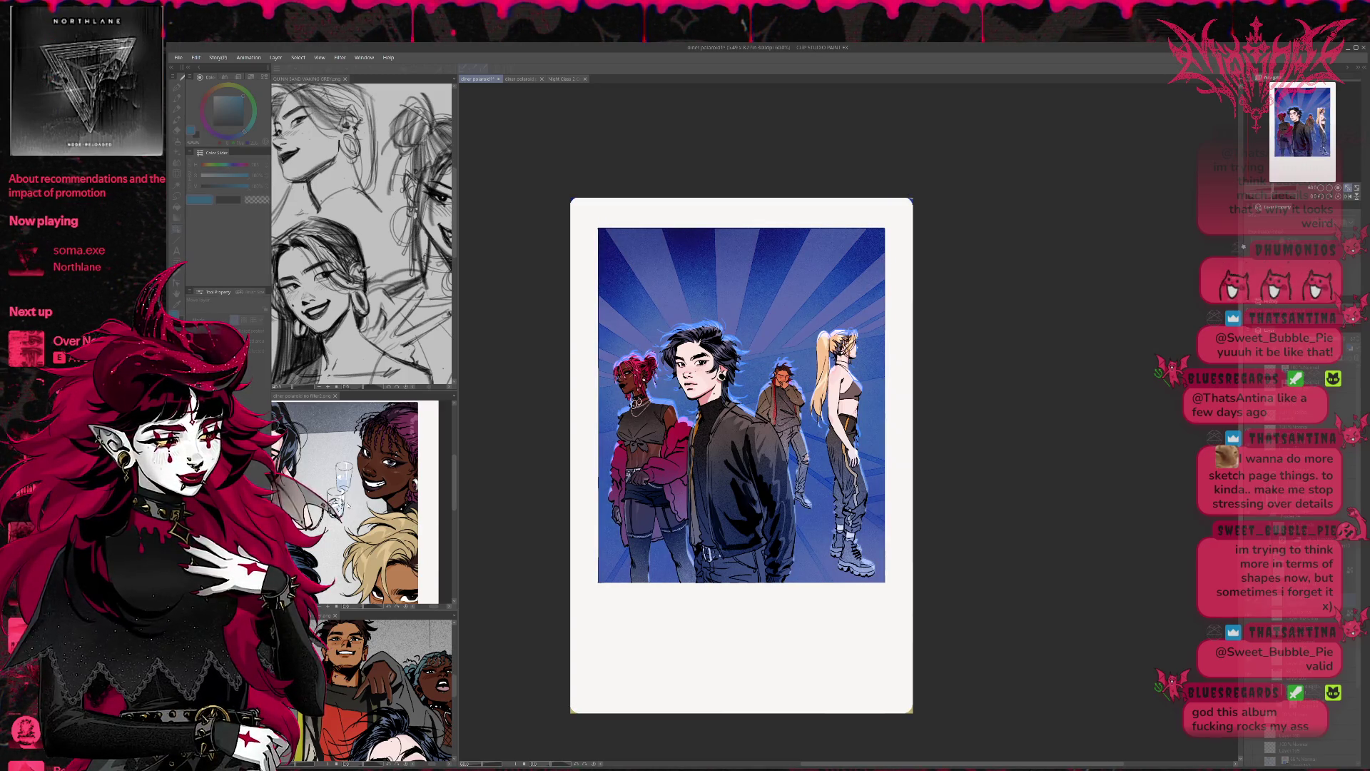
key("ctrl+z")
key("ctrl+y")
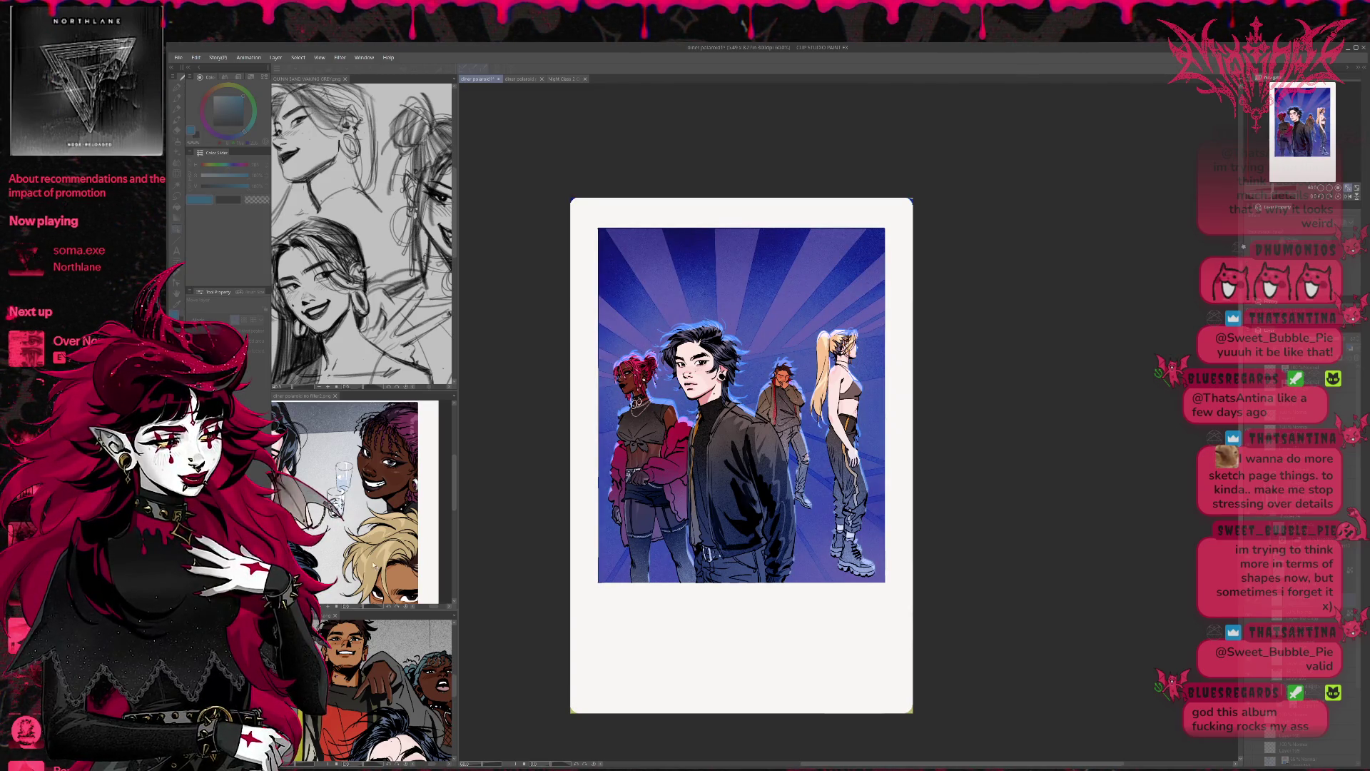
key("ctrl+z")
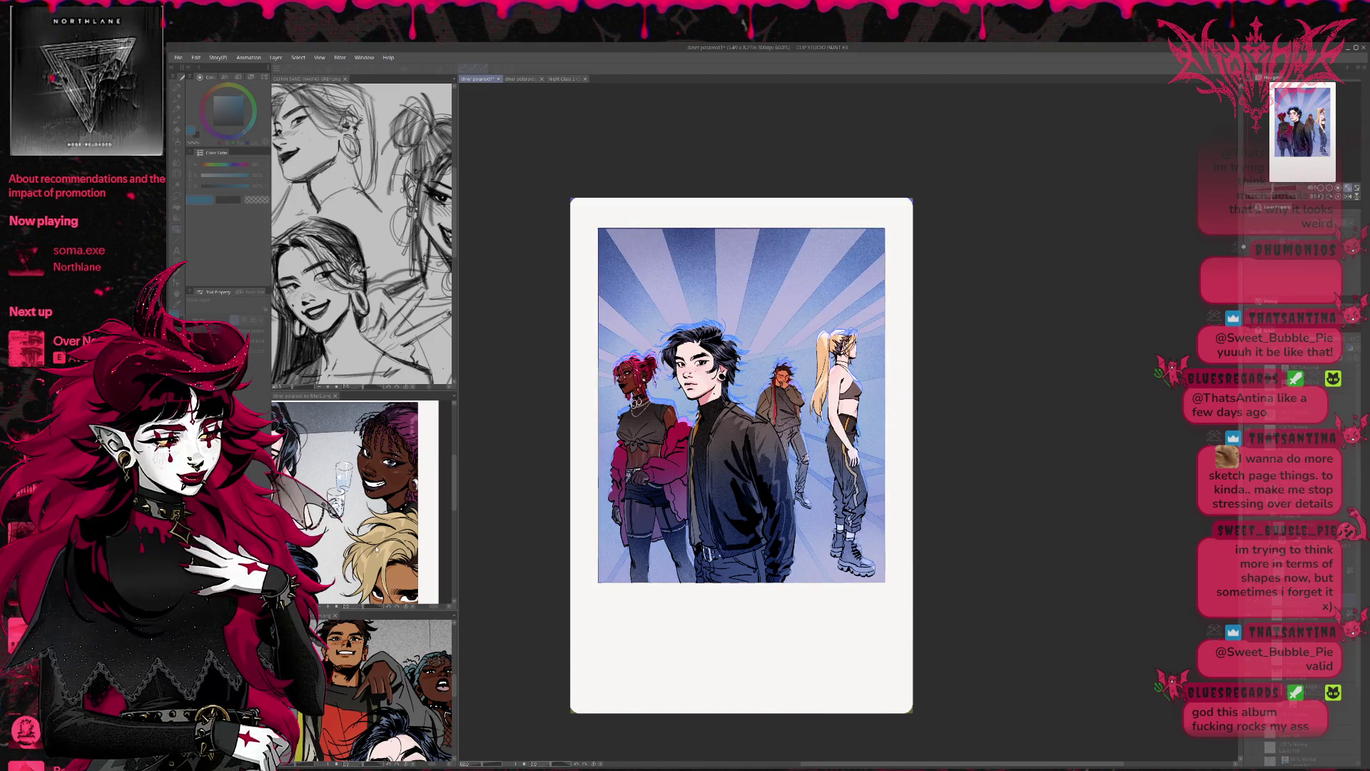
key("ctrl+y")
key("ctrl+z")
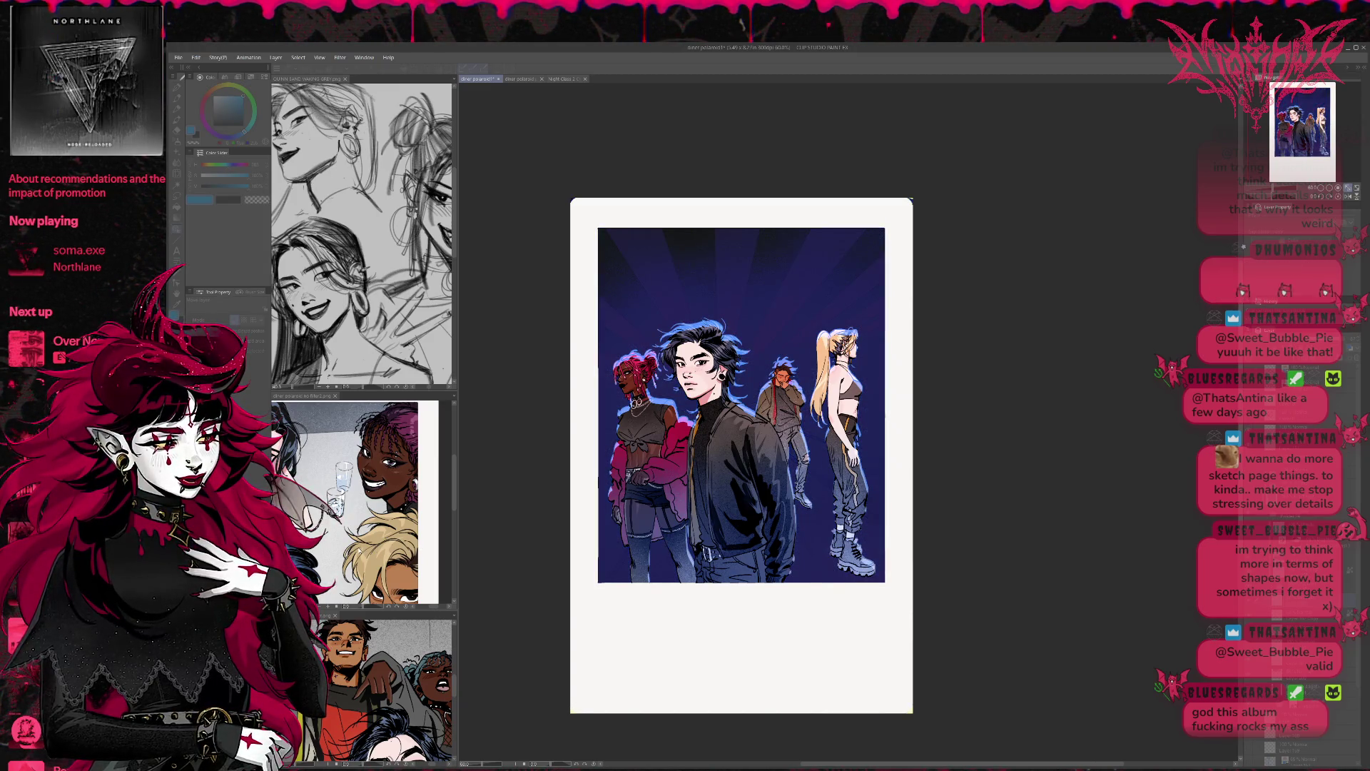
key("ctrl+y")
key("ctrl+z")
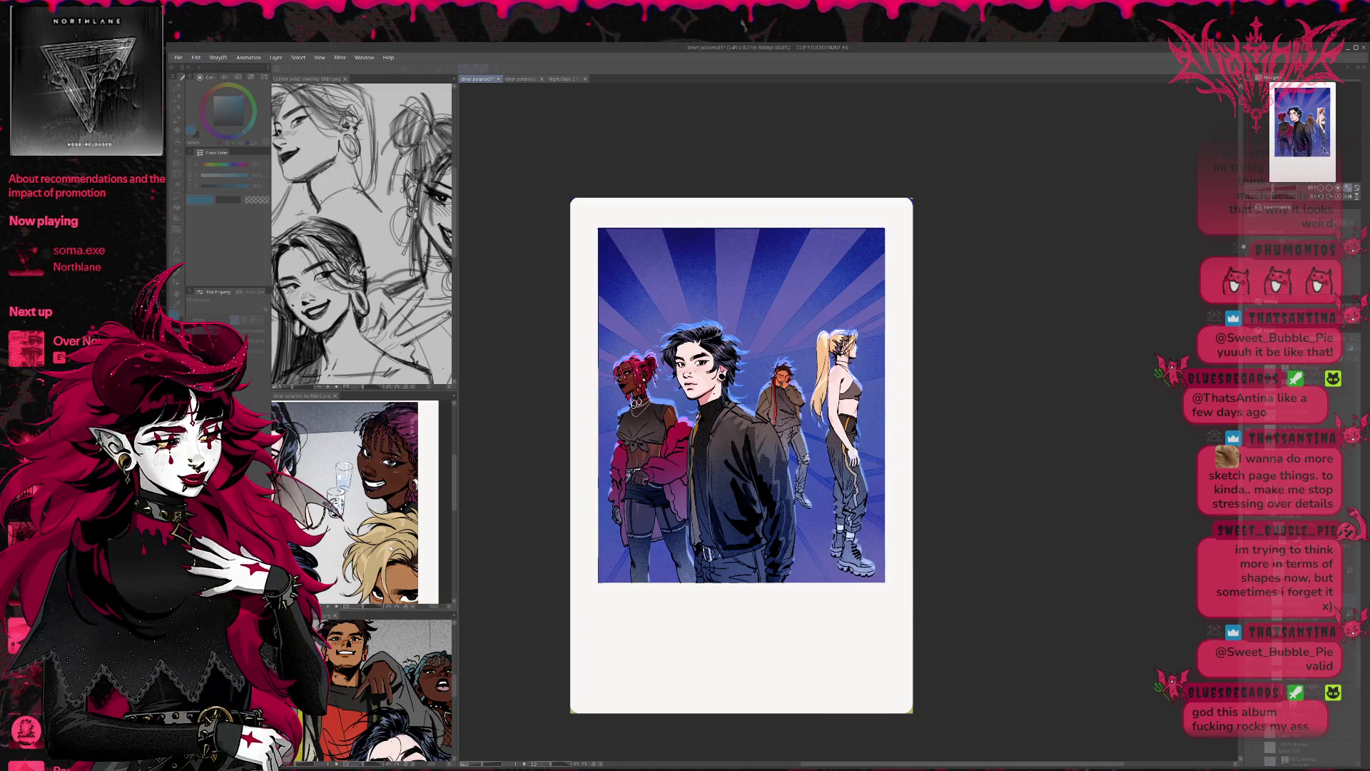
key("ctrl+z")
key("ctrl+y")
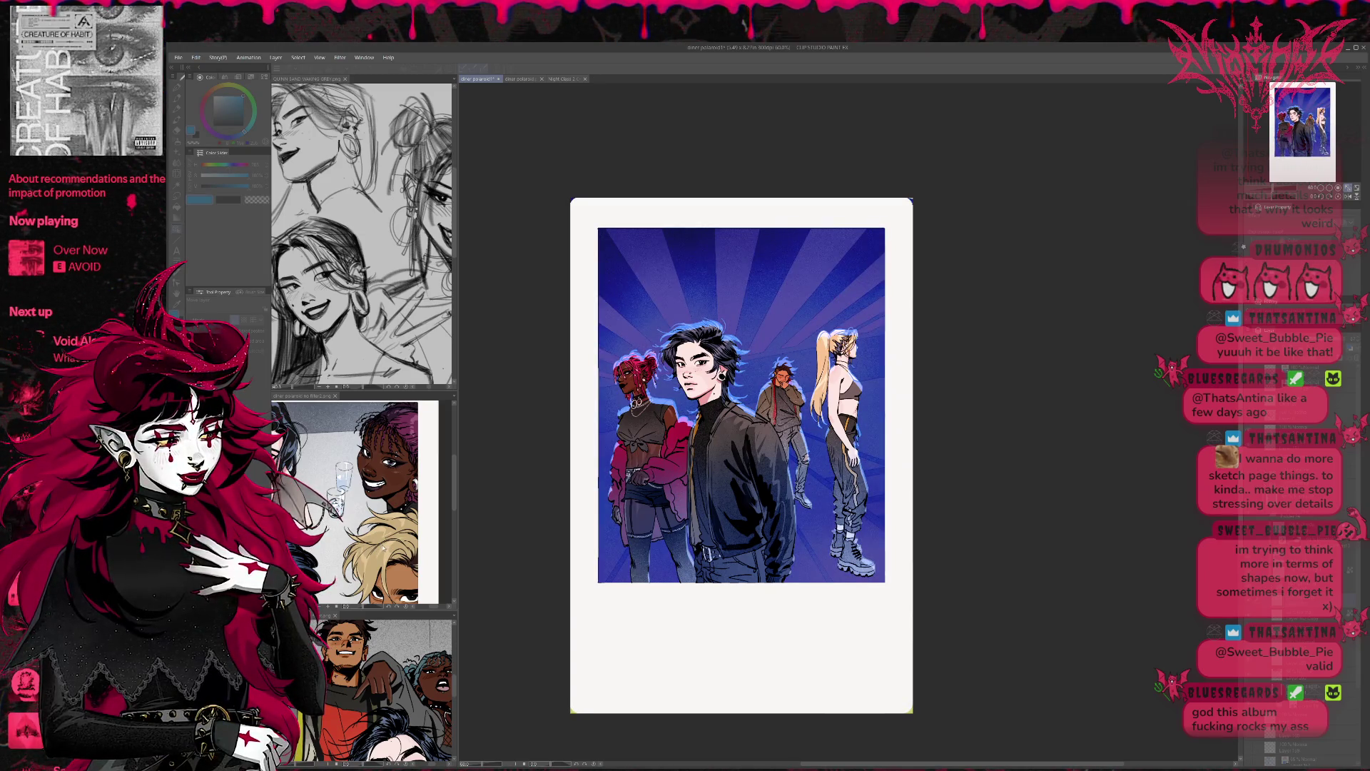
Step: Settle on the muted grey-blue palette and hide the layer tinting the background blue
key("ctrl+z")
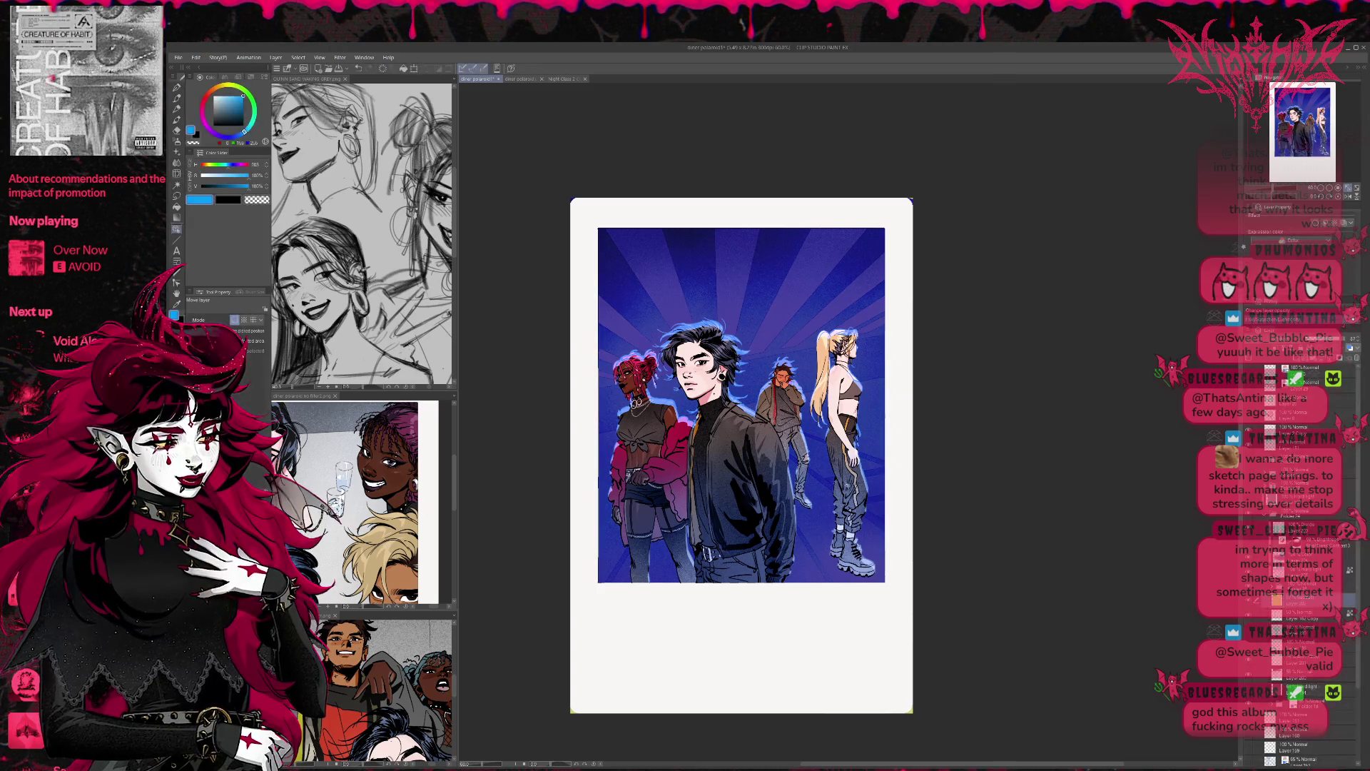
key("ctrl+y")
key("ctrl+y")
key("ctrl+y")
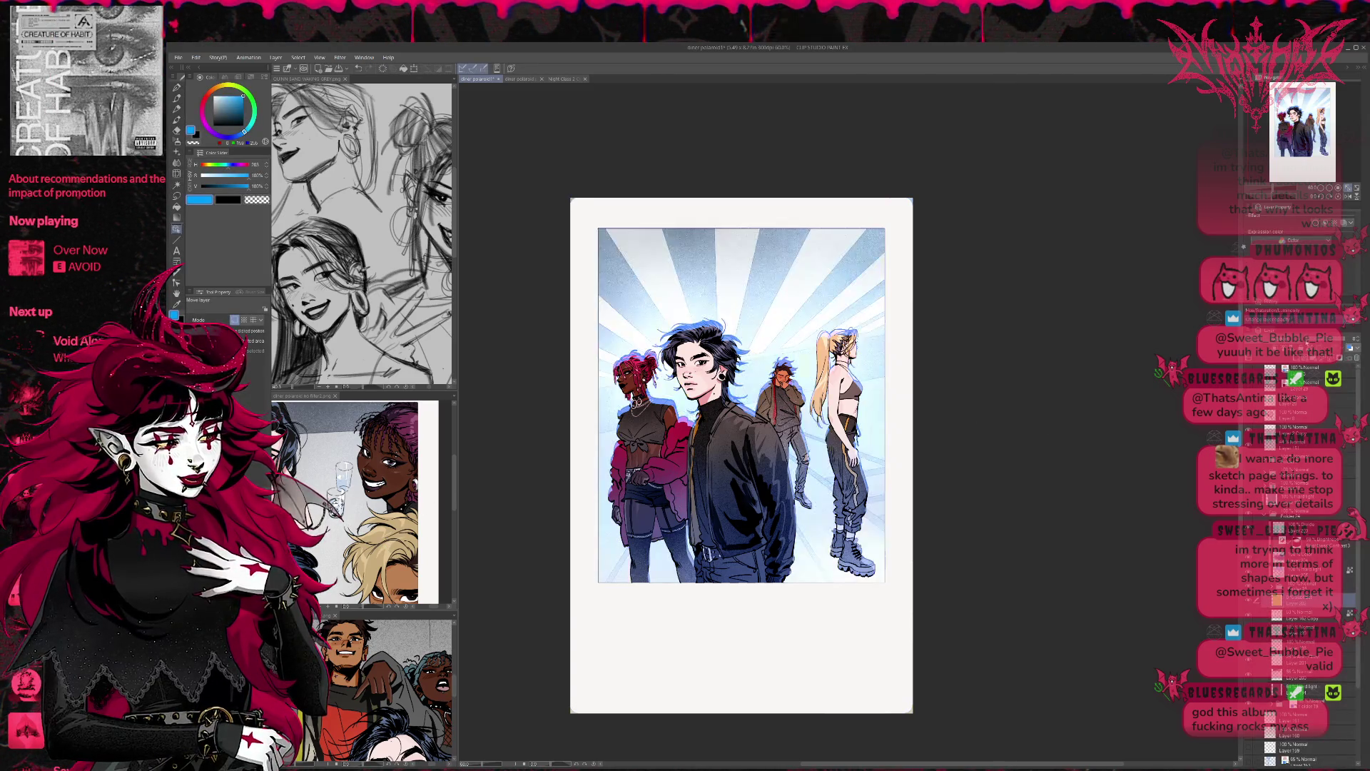
key("ctrl+z")
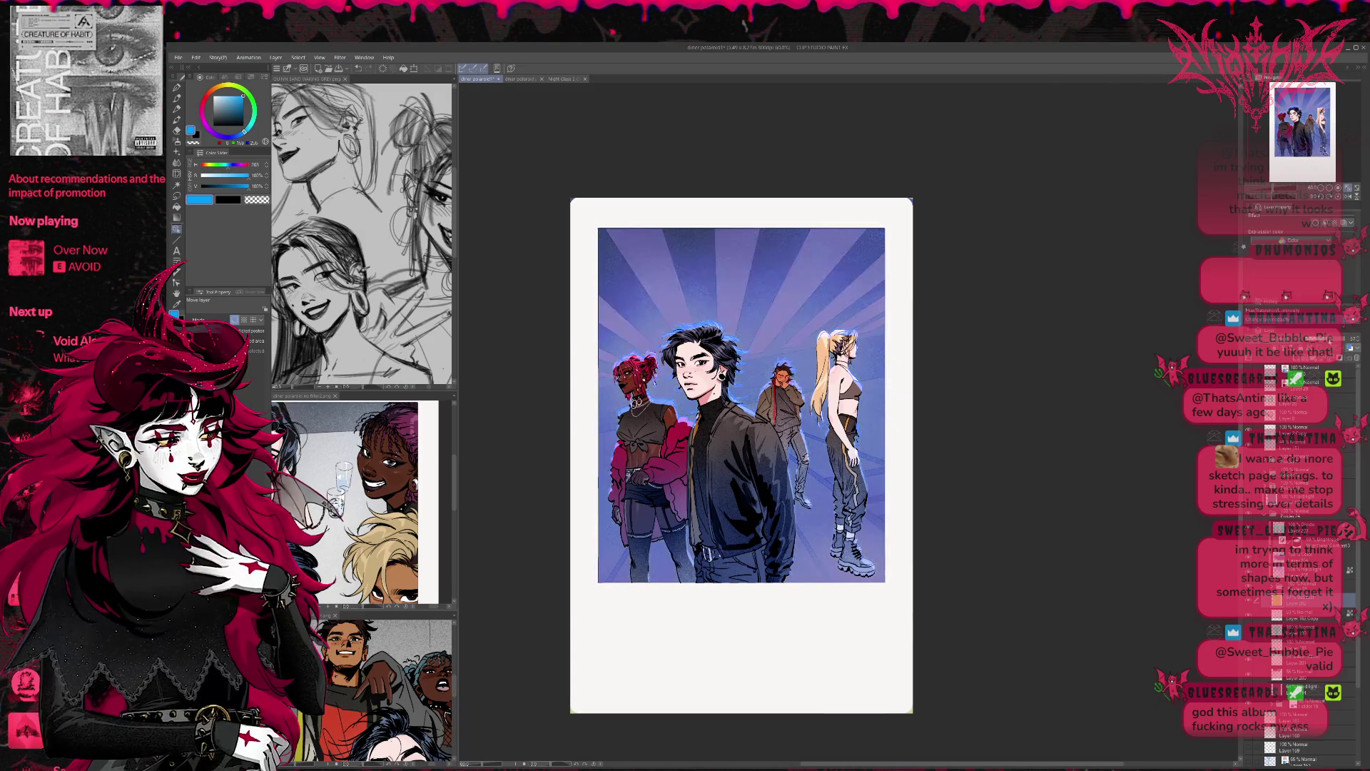
key("ctrl+z")
key("ctrl+z")
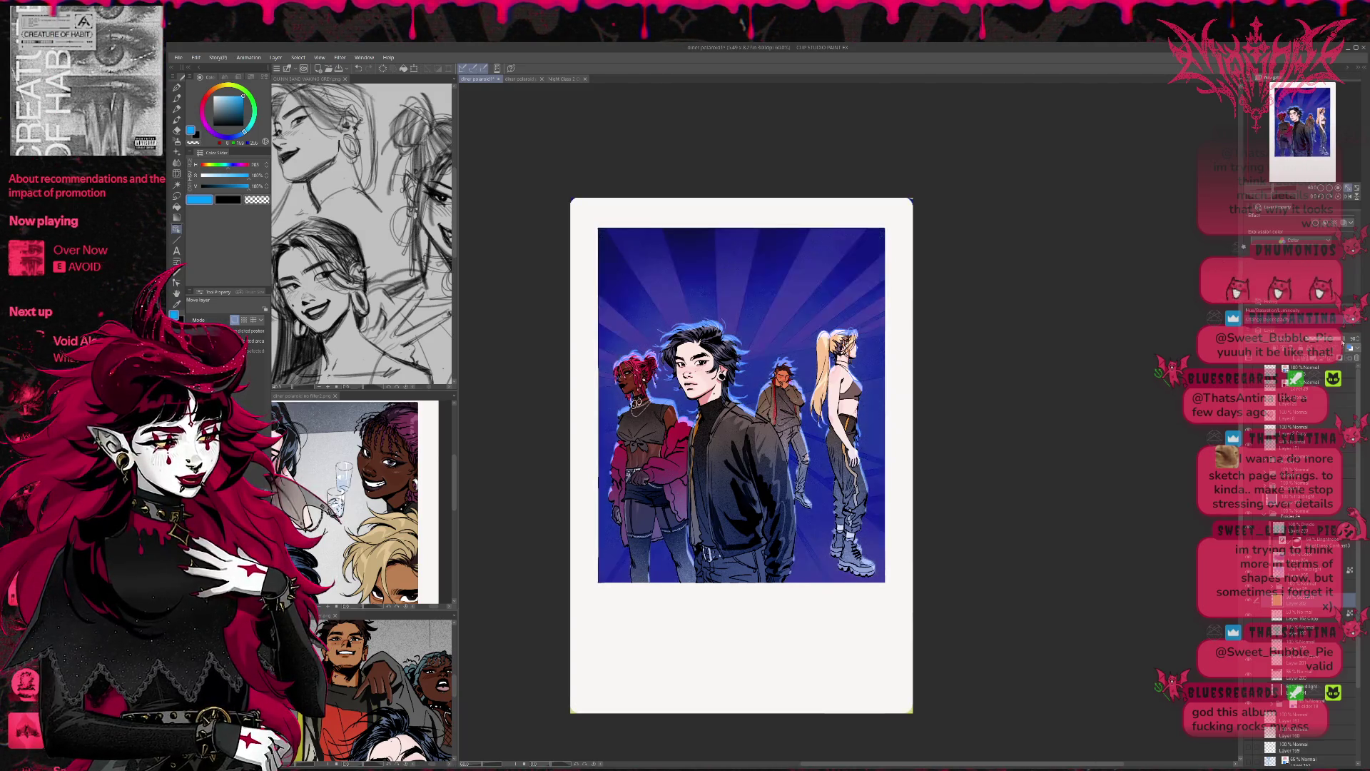
key("ctrl+z")
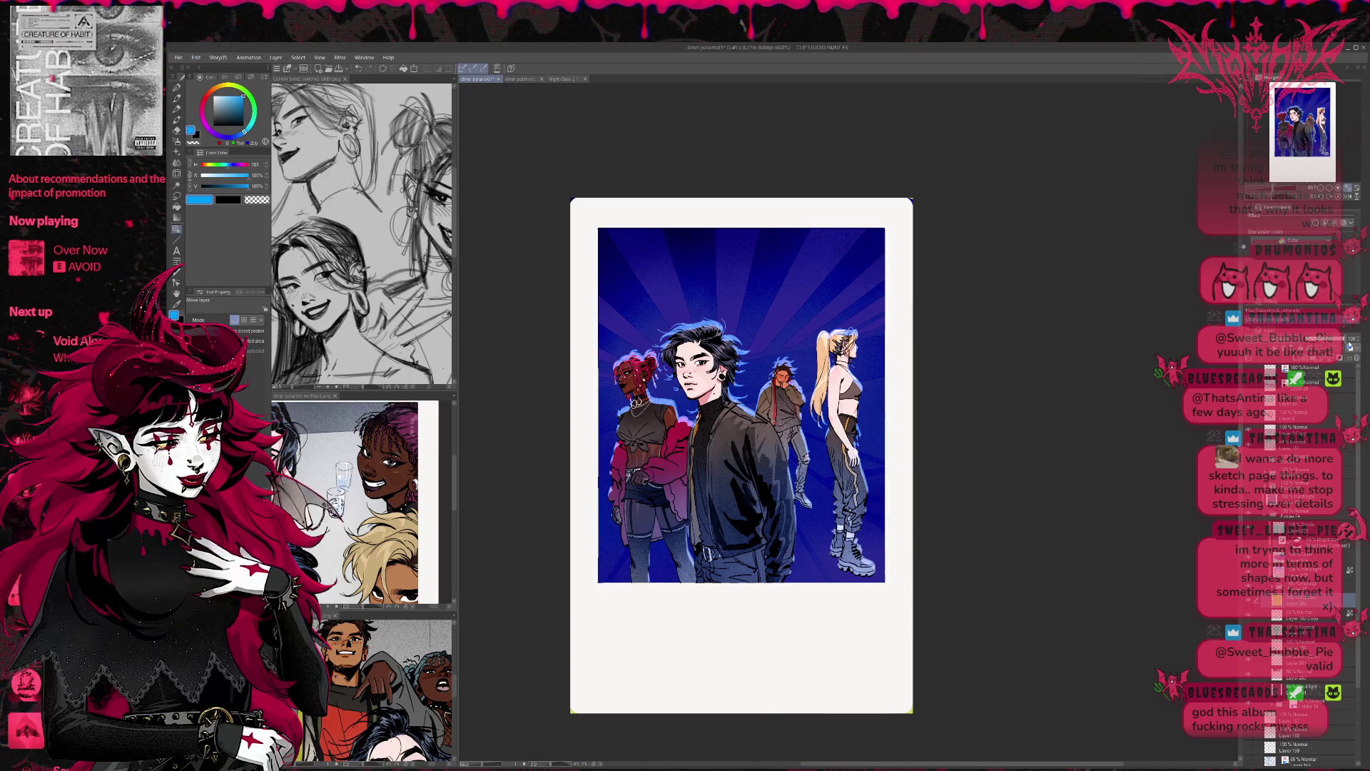
key("ctrl+y")
key("ctrl+y")
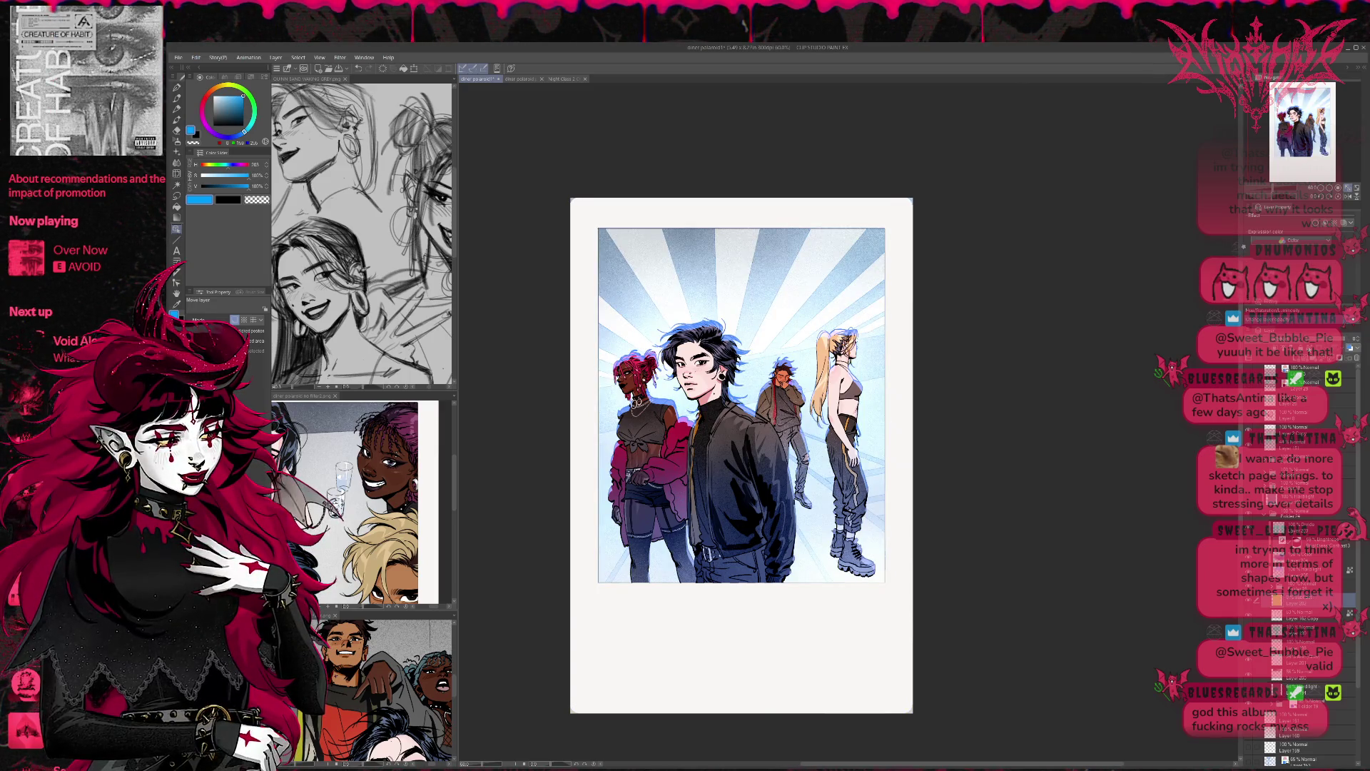
key("ctrl+z")
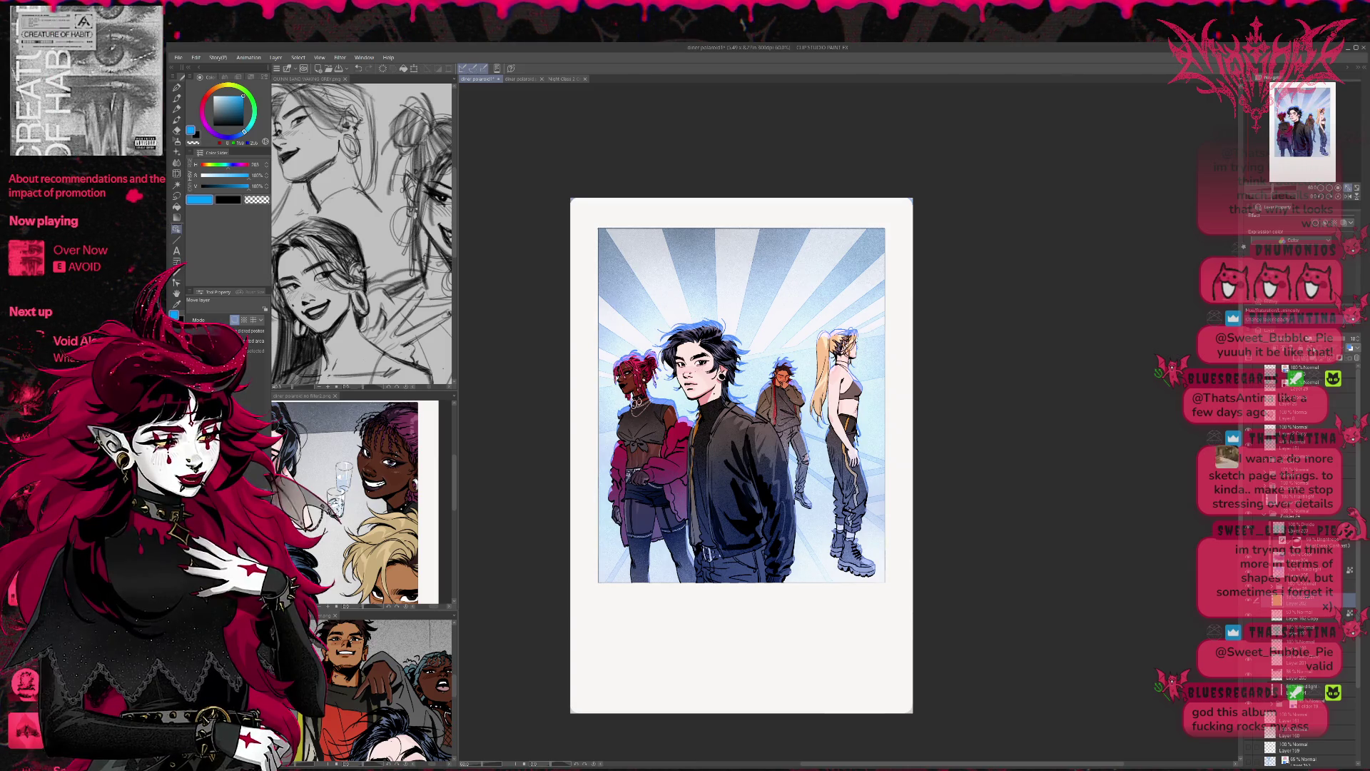
key("ctrl+z")
key("ctrl+y")
key("ctrl+y")
key("ctrl+z")
key("ctrl+z")
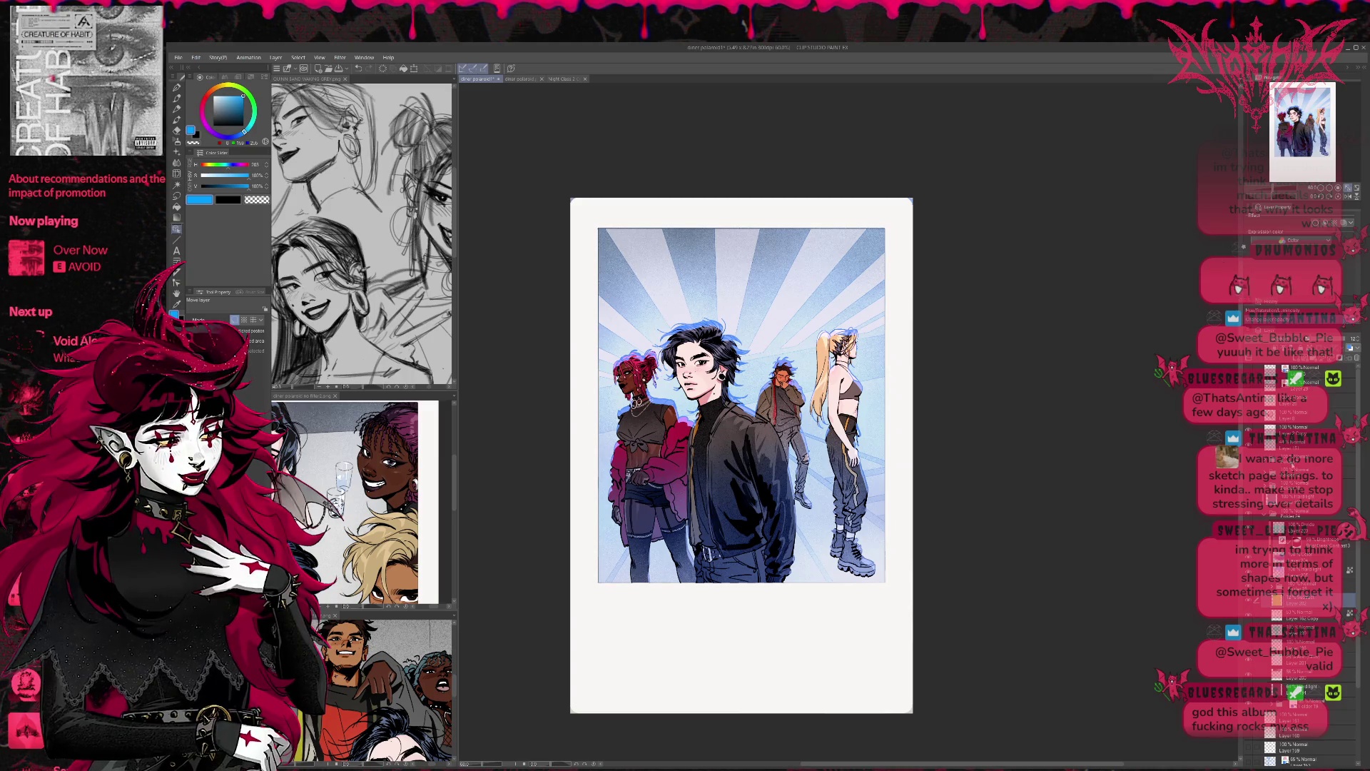
key("ctrl+z")
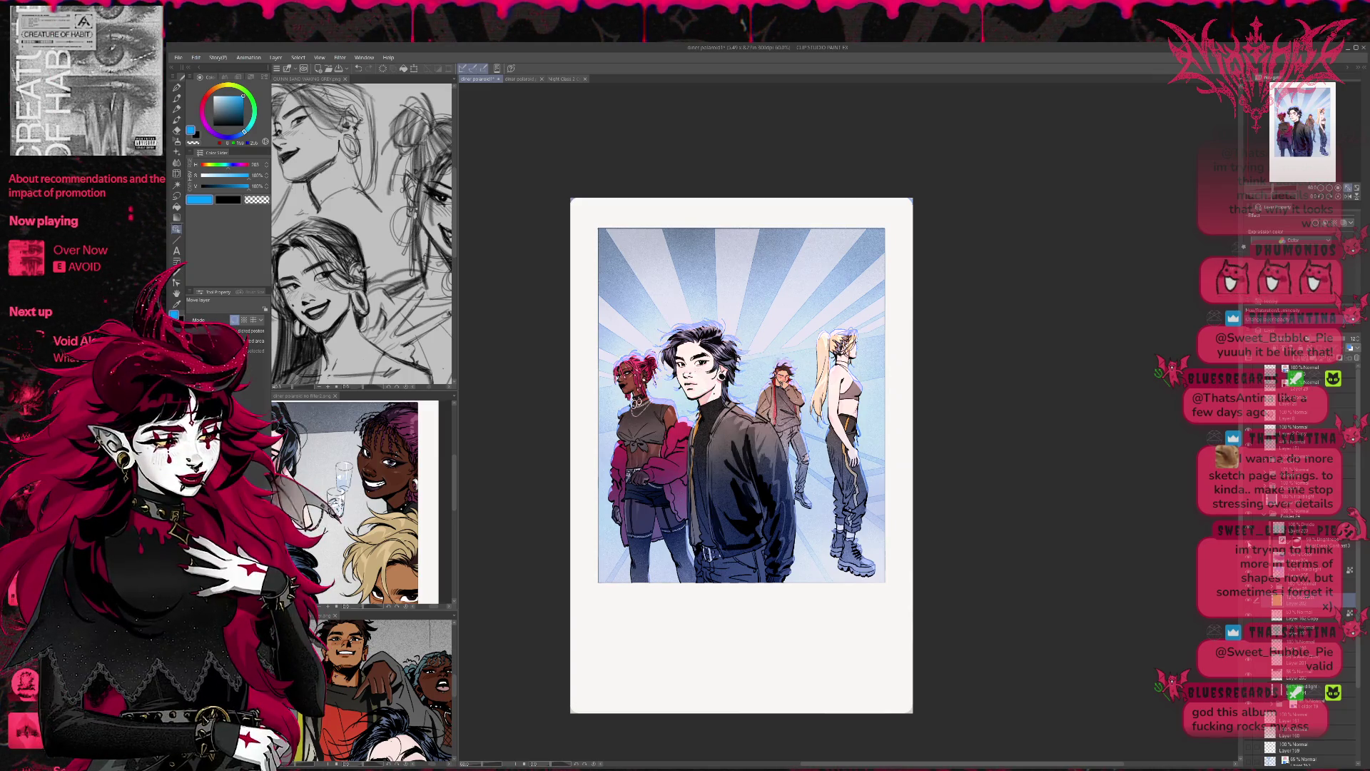
key("ctrl+y")
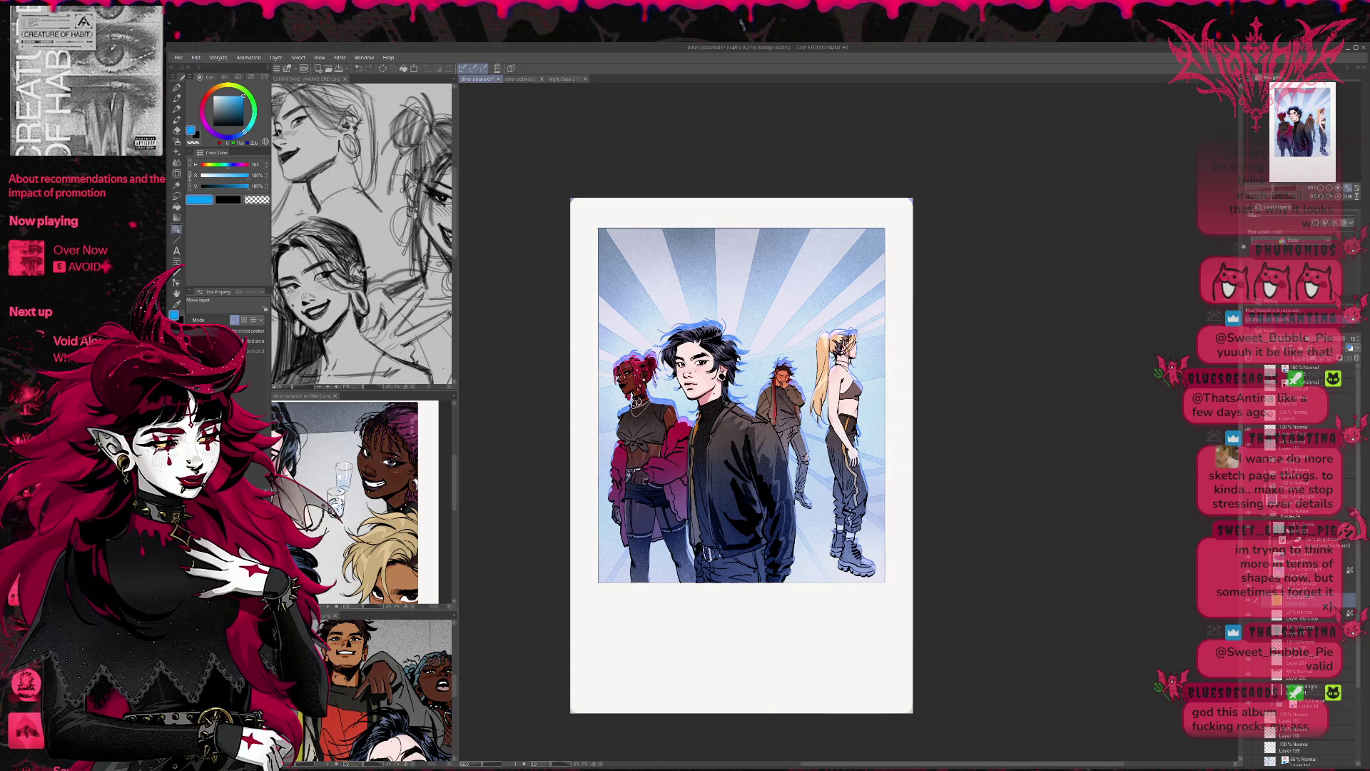
key("ctrl+y")
key("ctrl+z")
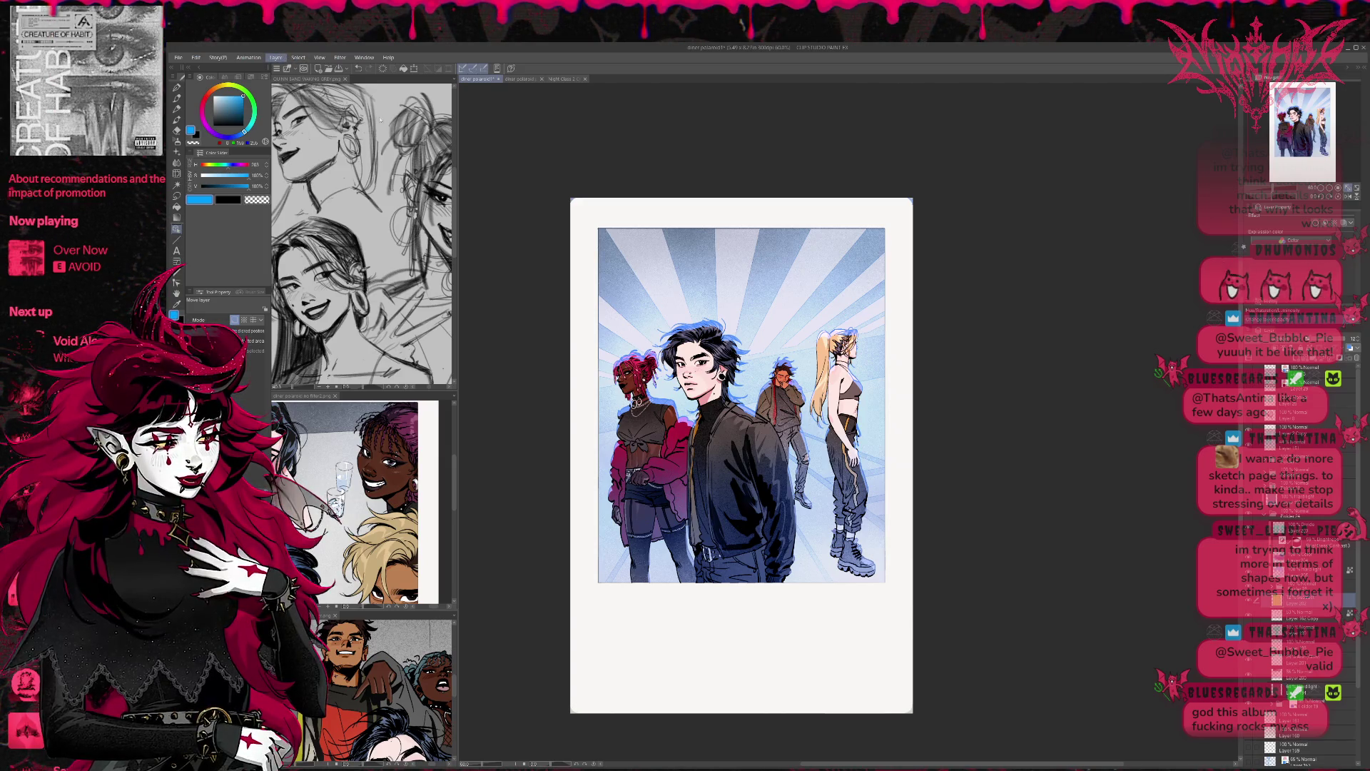
left_click(1250, 603)
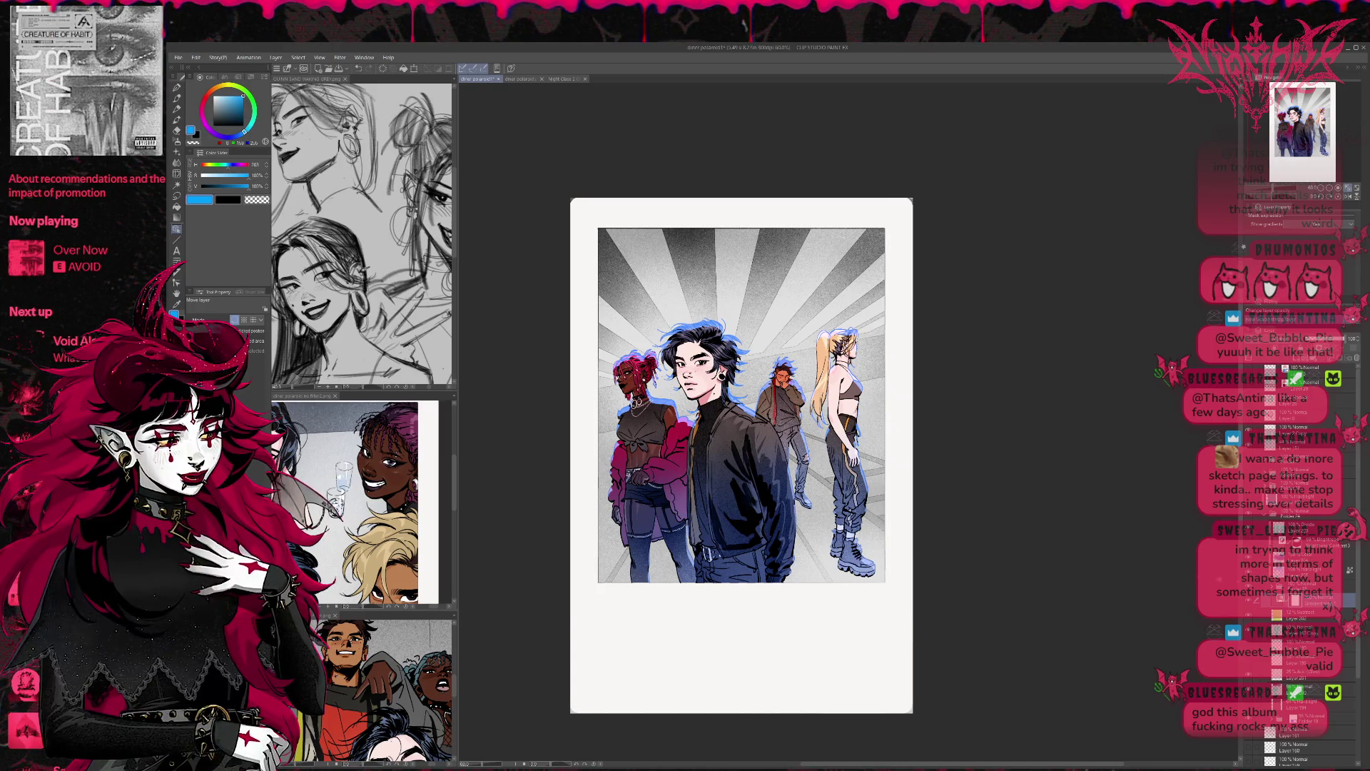
Step: Turn on a gradient map grade and try sepia, blue, green, teal and mauve presets
left_click(1250, 516)
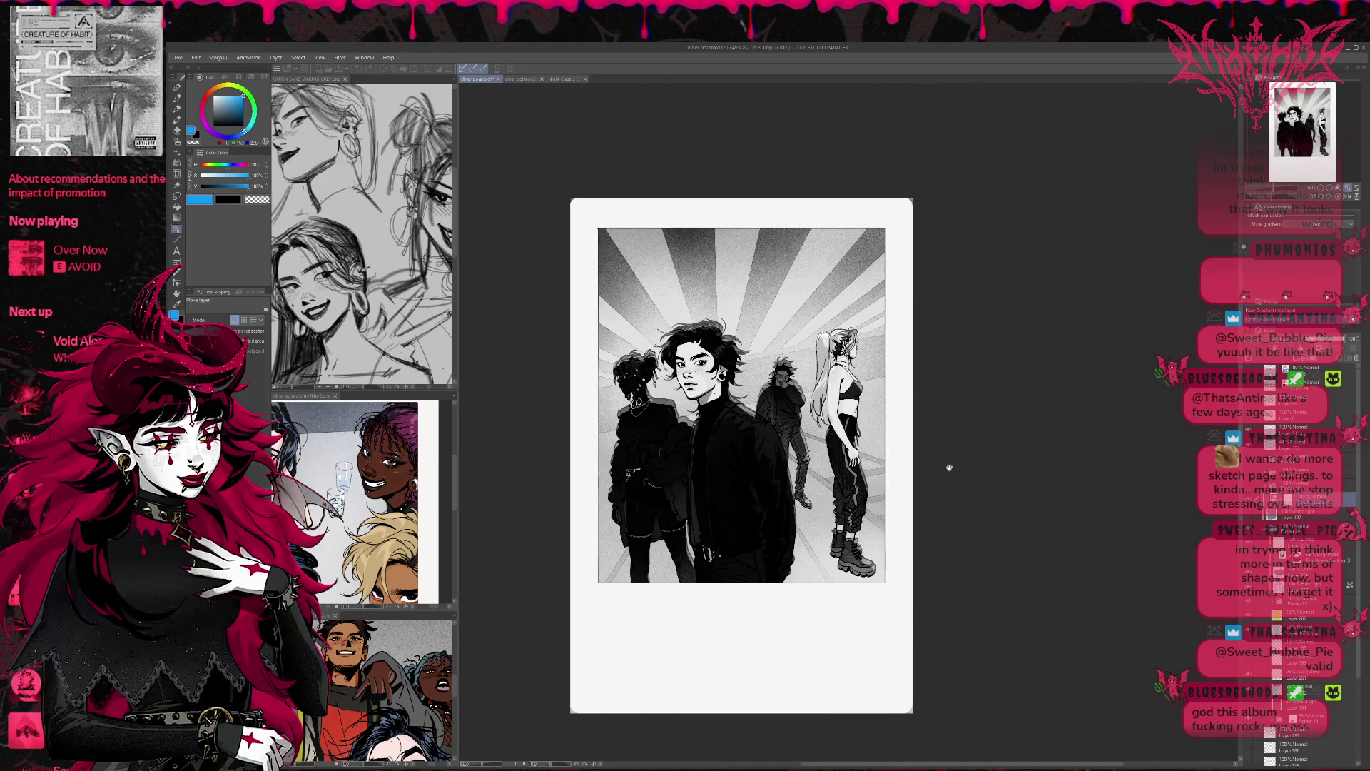
key("ctrl+z")
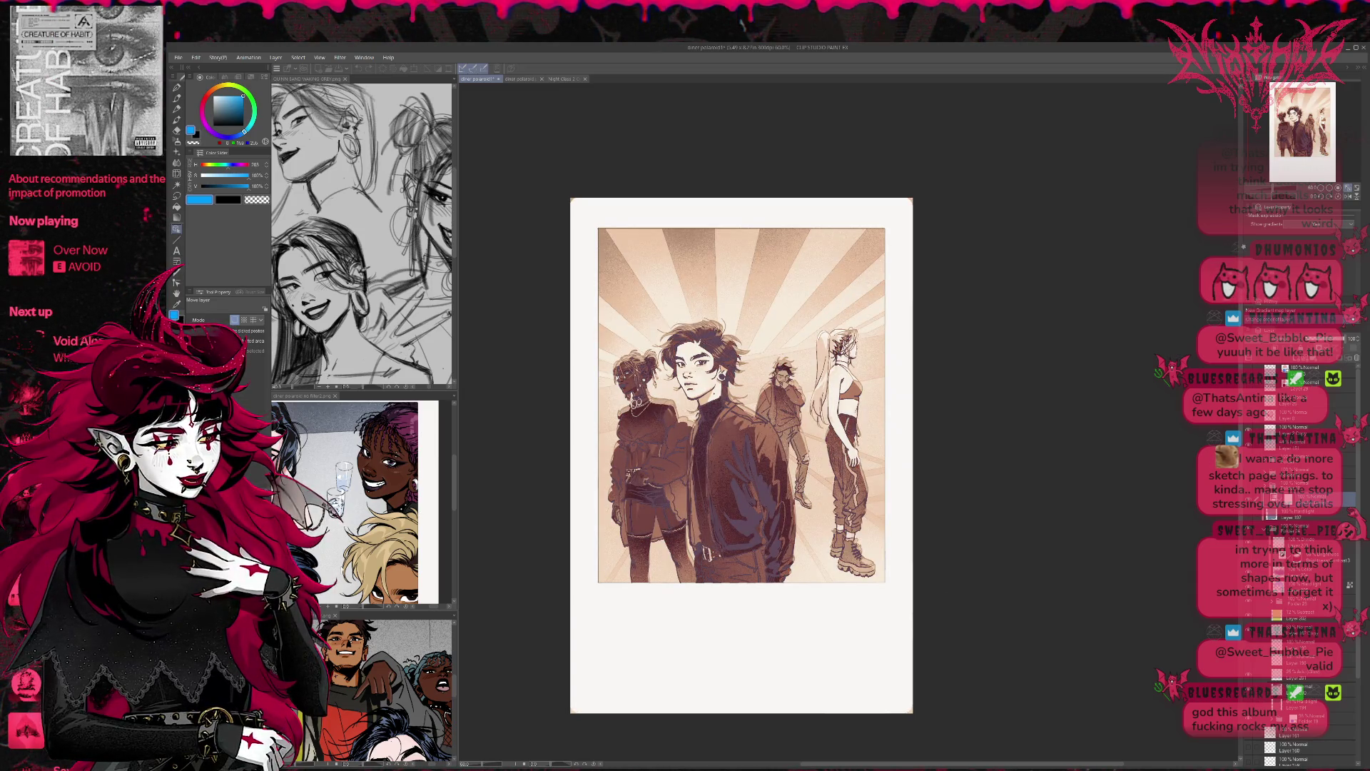
key("Down")
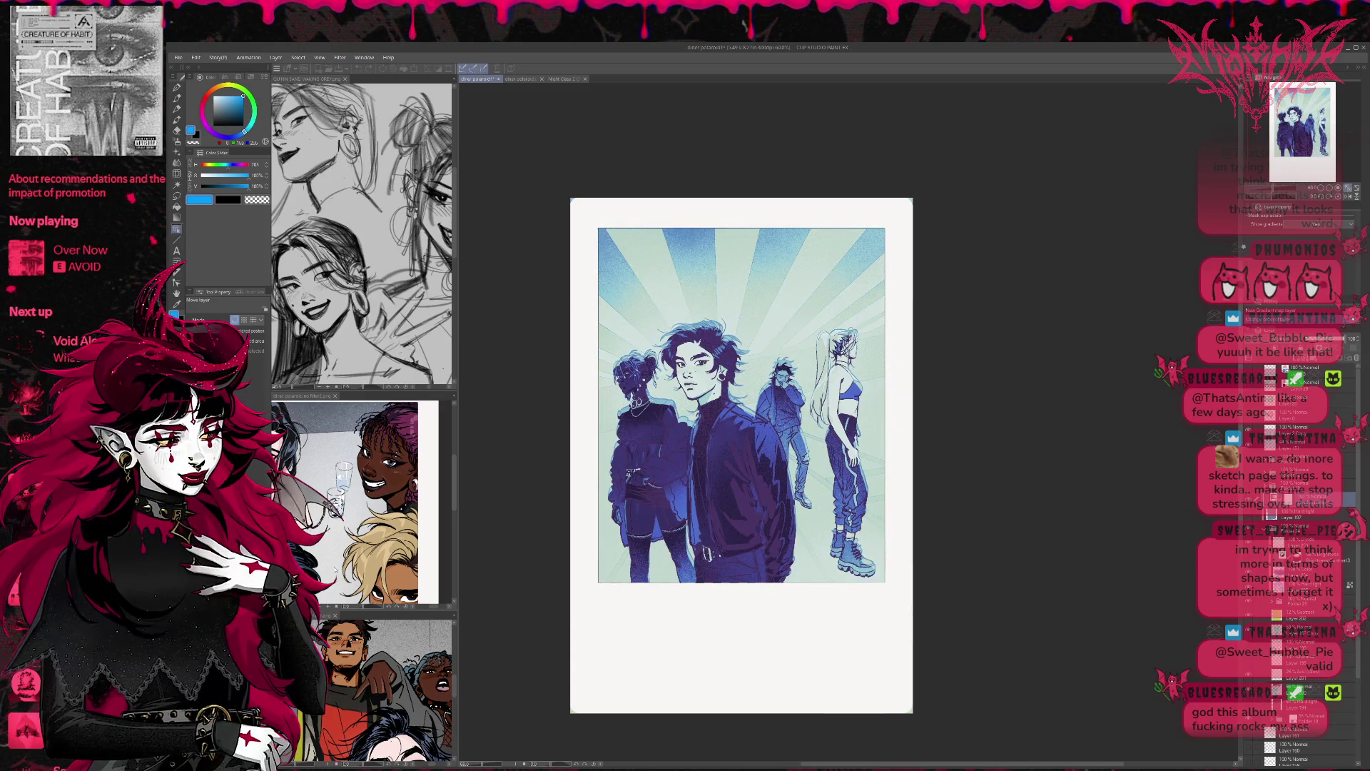
key("Down")
key("Down")
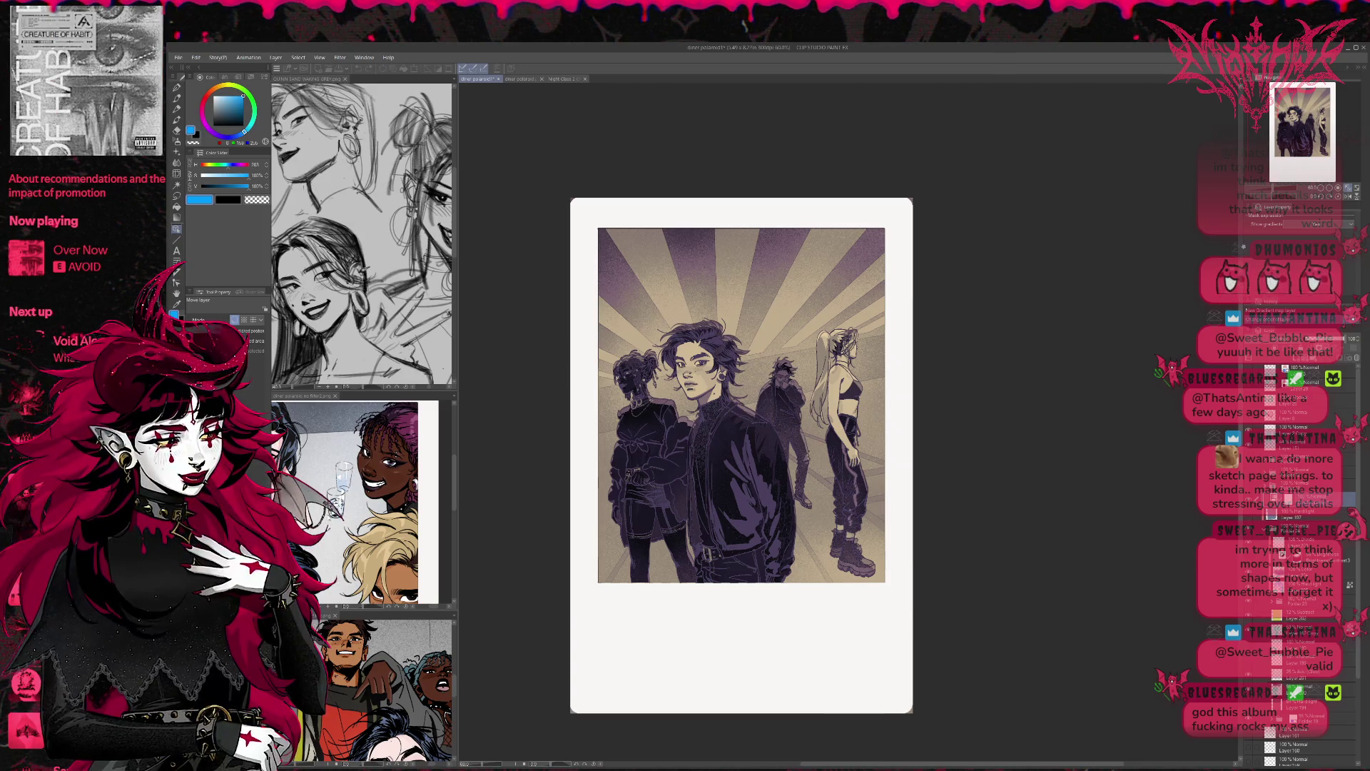
key("Down")
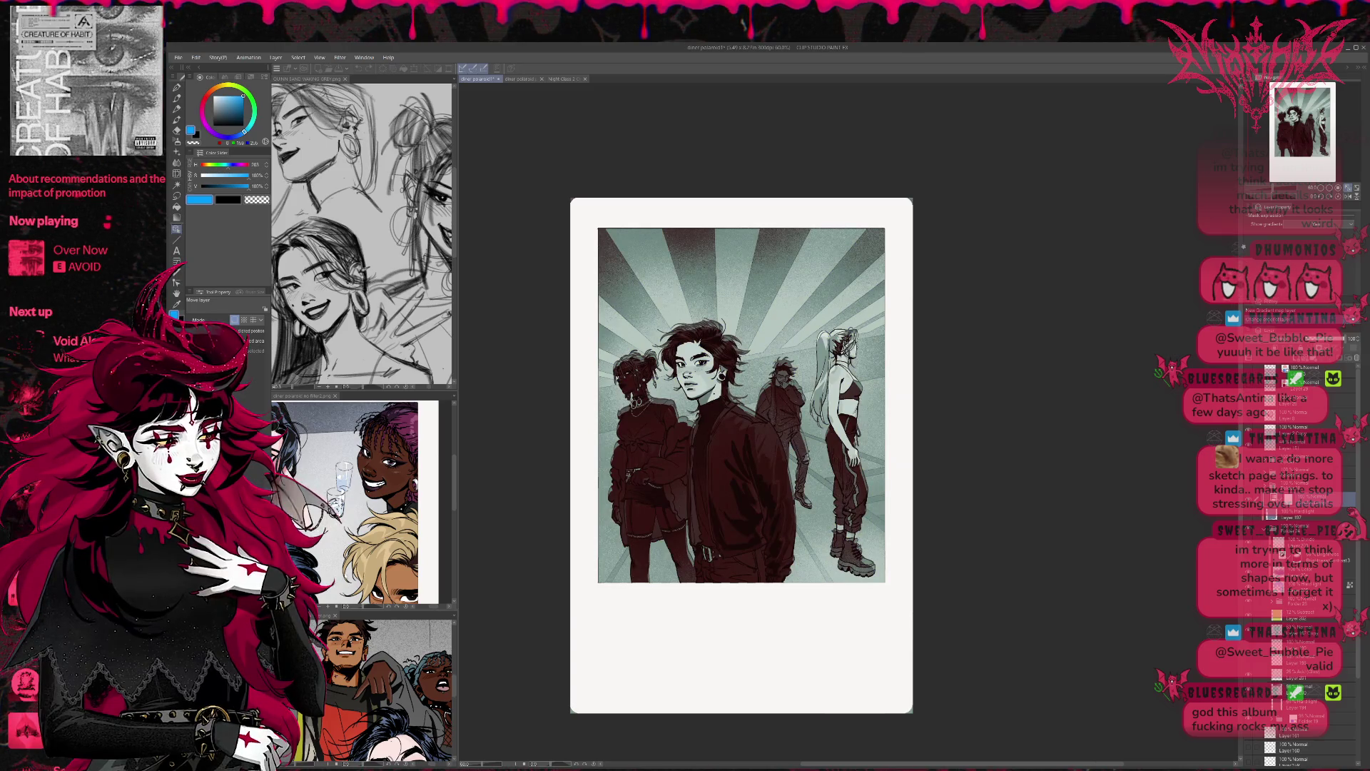
key("Down")
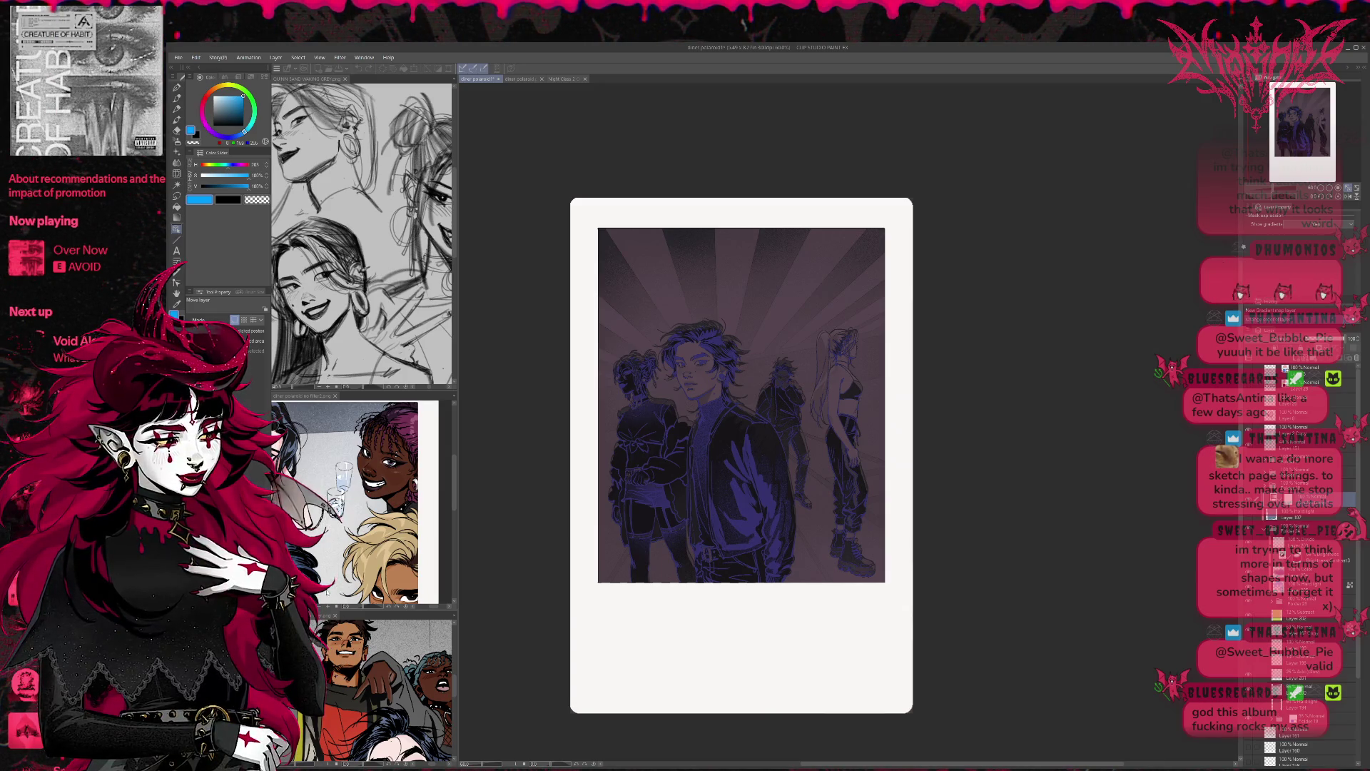
Step: Try pink, pastel rainbow, purple-cyan, teal-red and crimson grades, keeping the darker blue-purple map
key("ctrl+z")
key("ctrl+z")
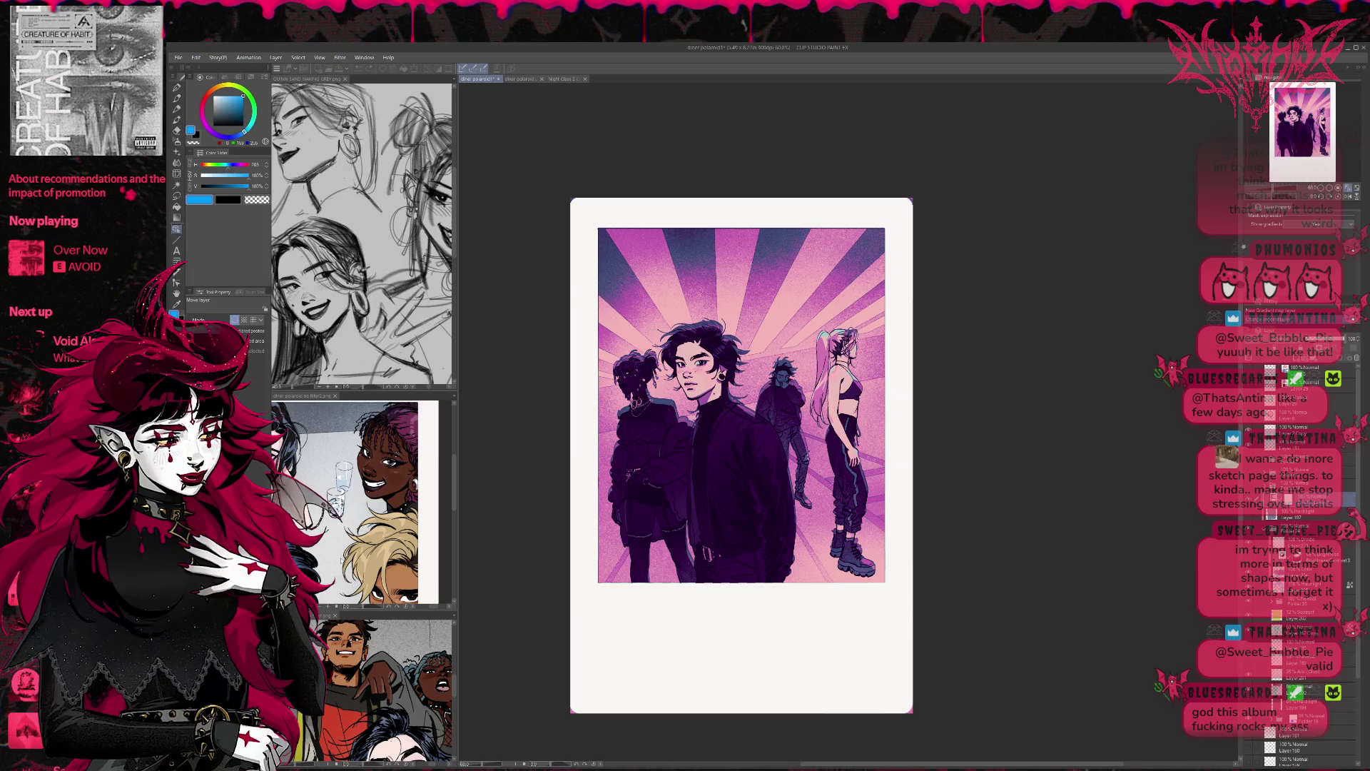
key("ctrl+z")
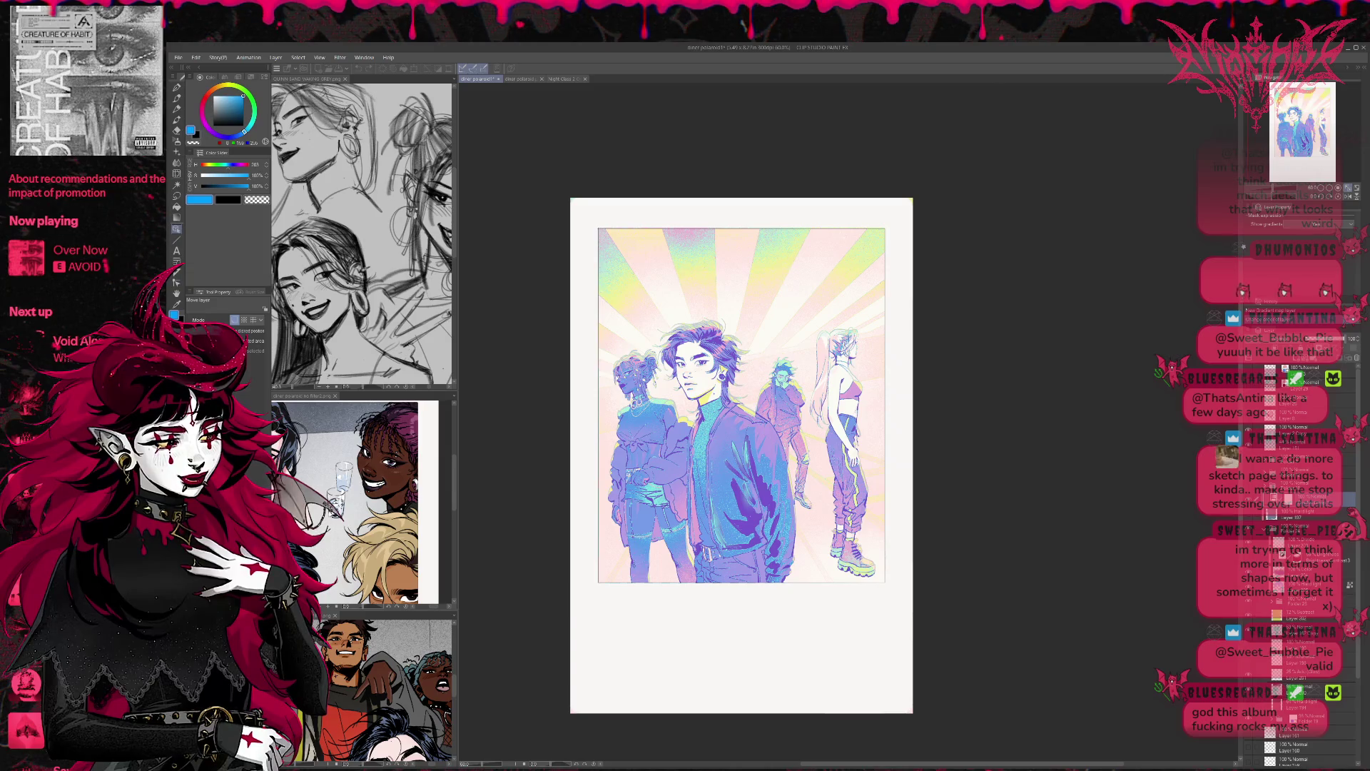
key("ctrl+z")
key("ctrl+z")
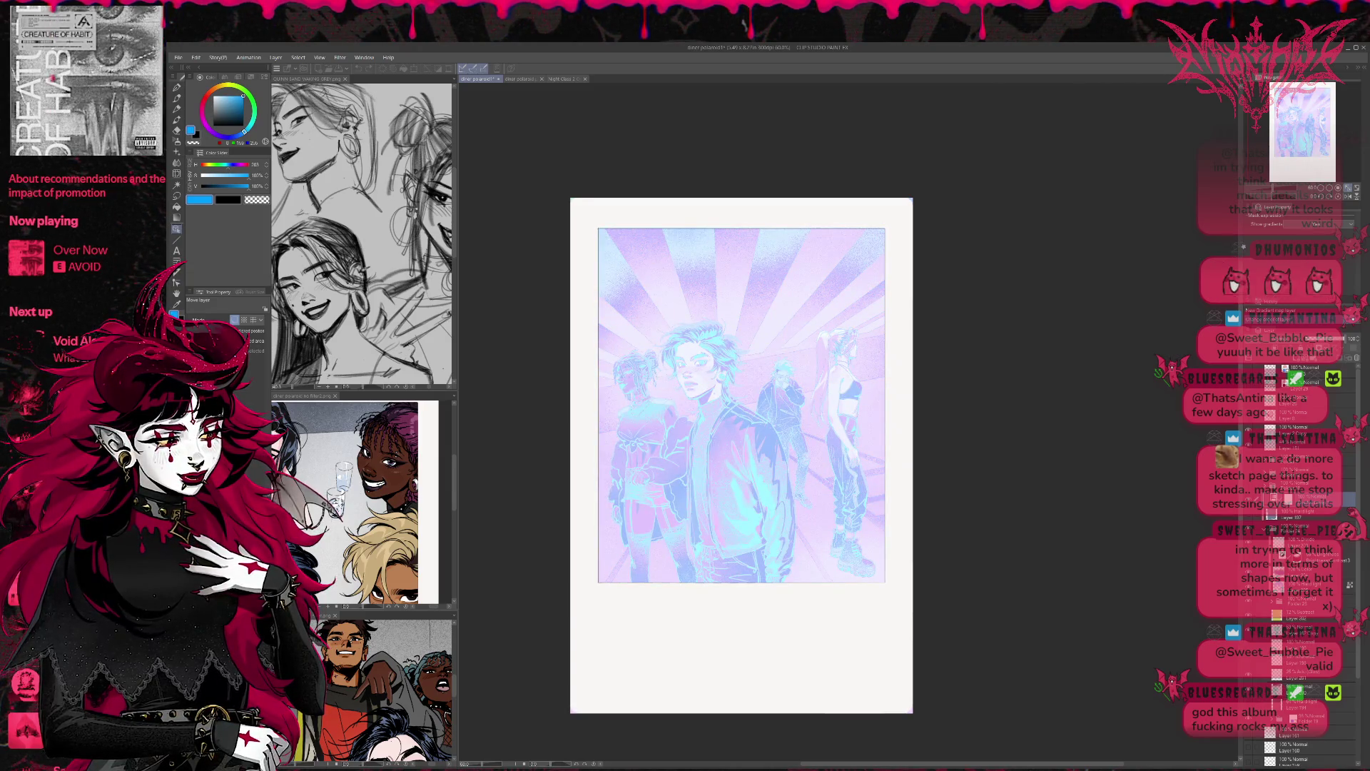
key("ctrl+z")
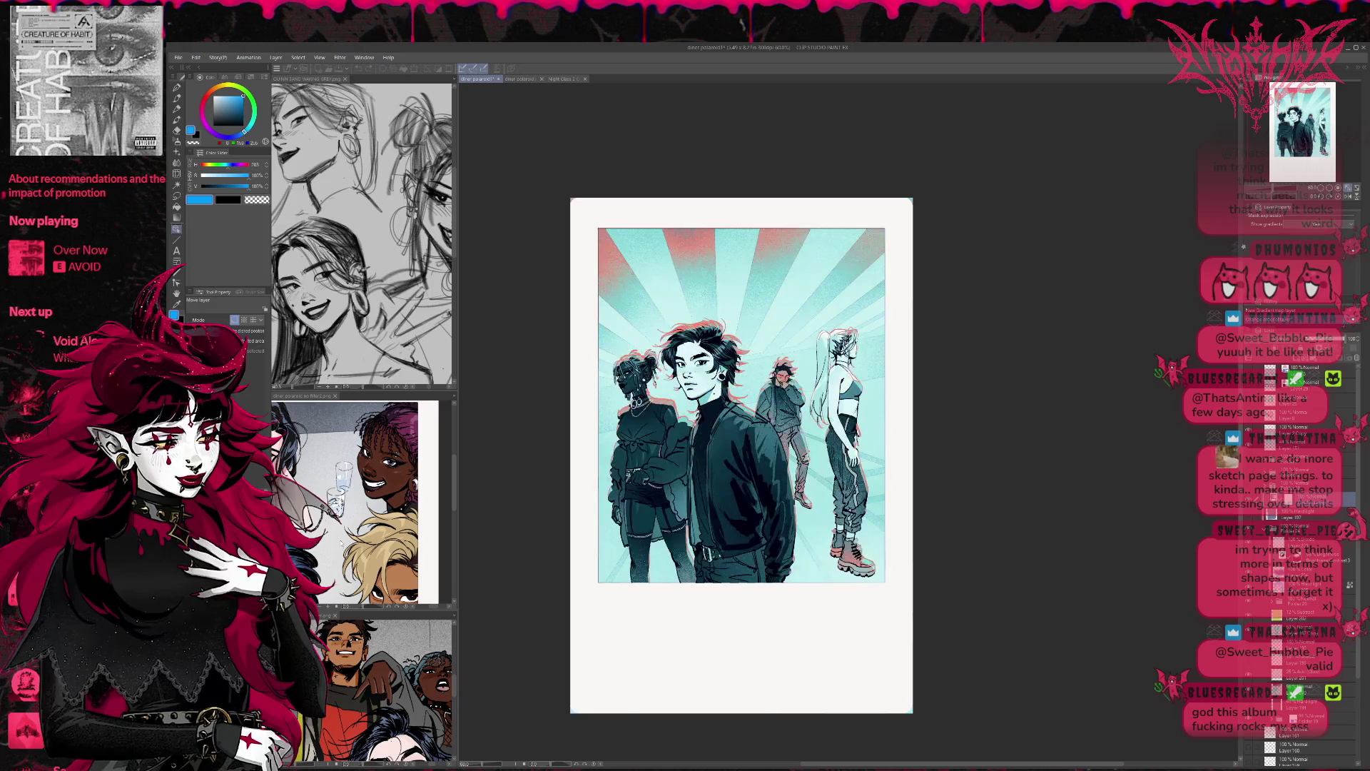
key("ctrl+z")
key("ctrl+y")
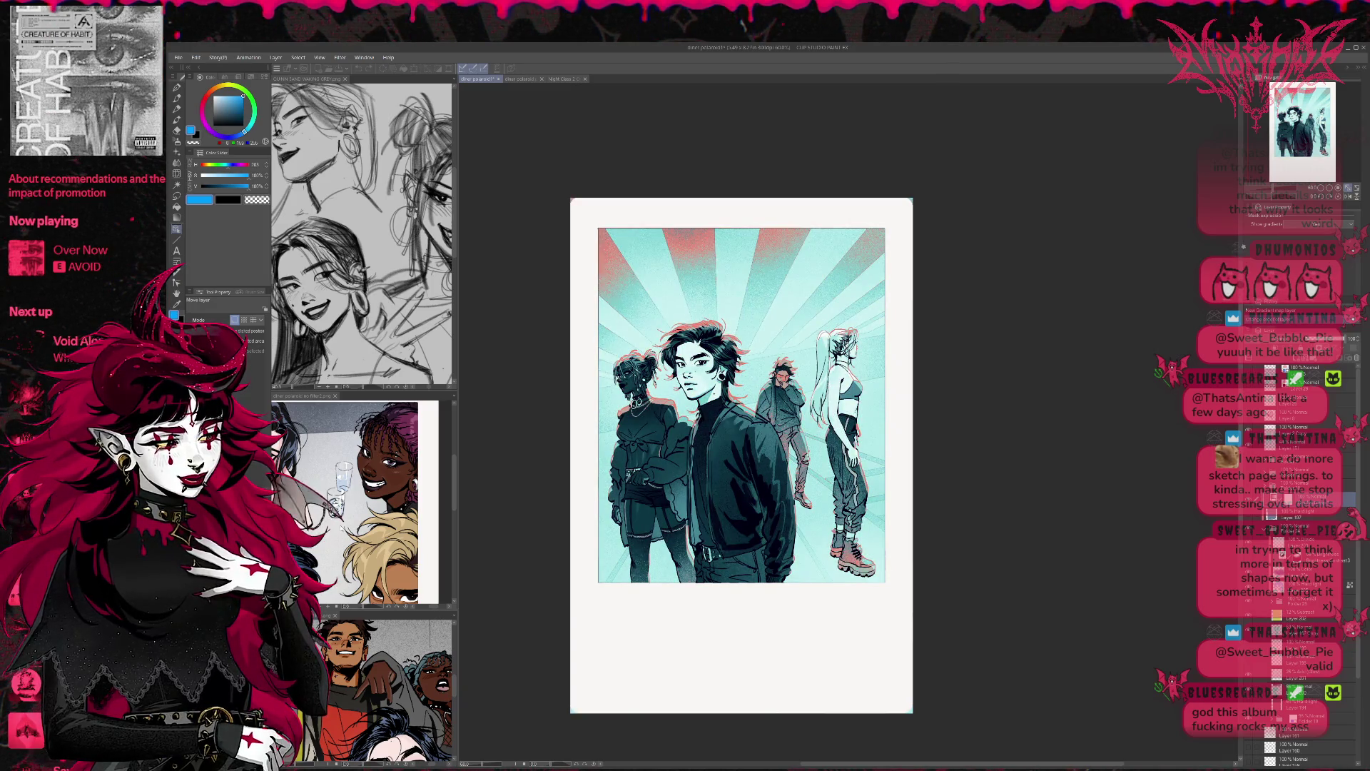
key("ctrl+z")
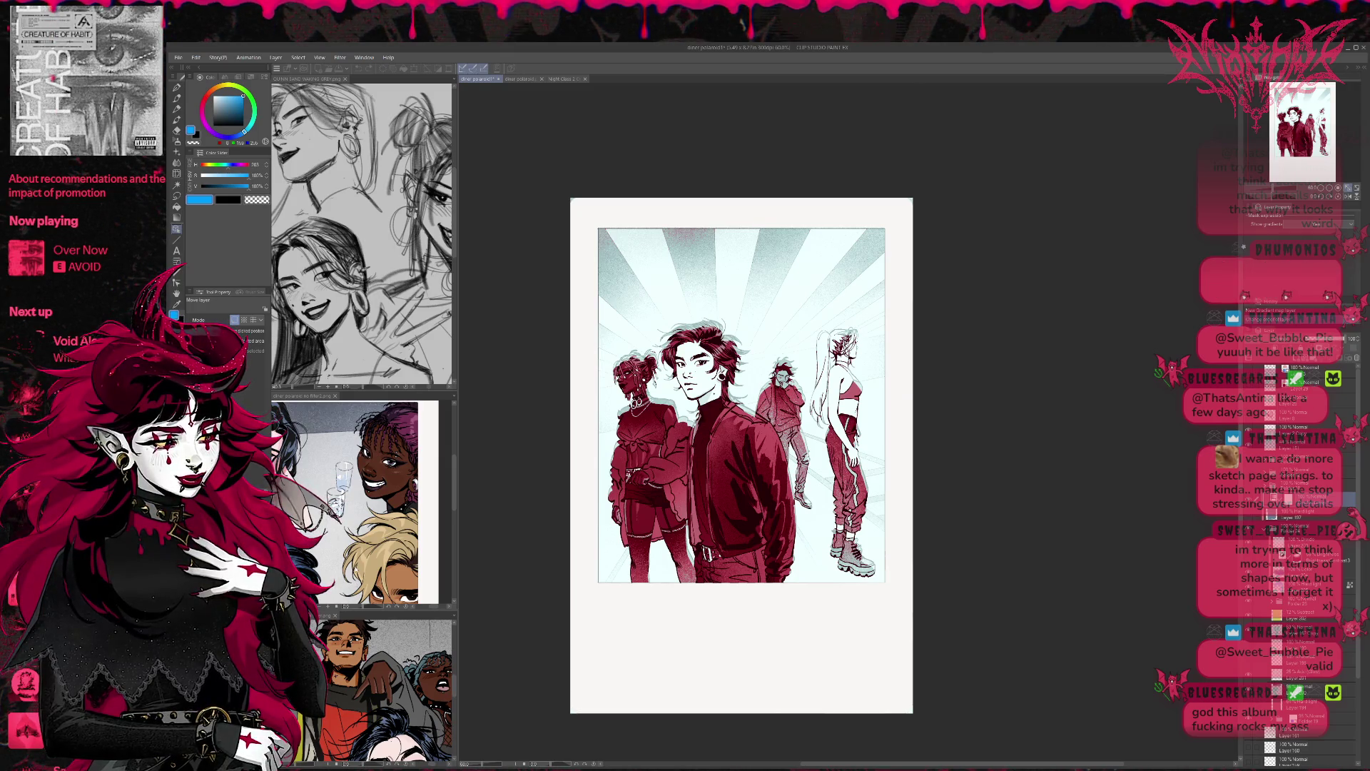
key("ctrl+z")
key("ctrl+z")
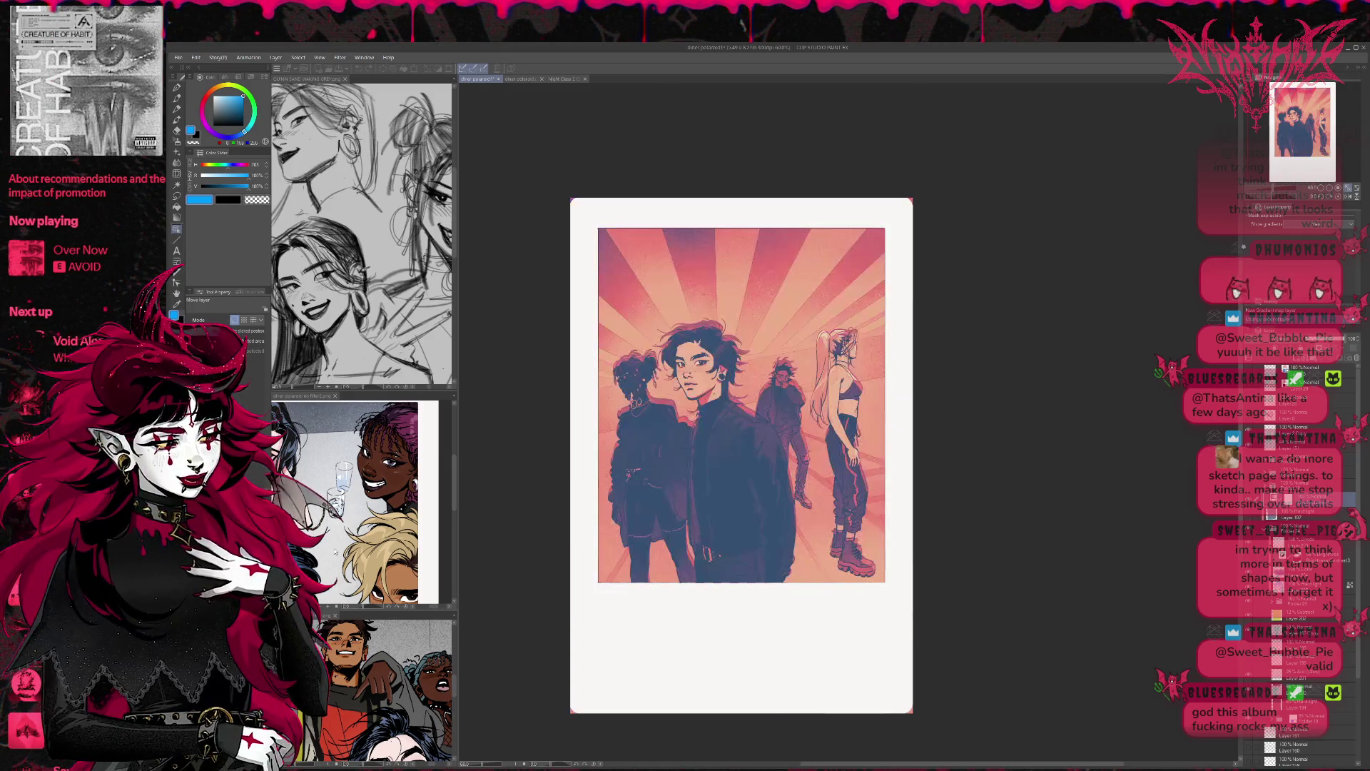
key("ctrl+y")
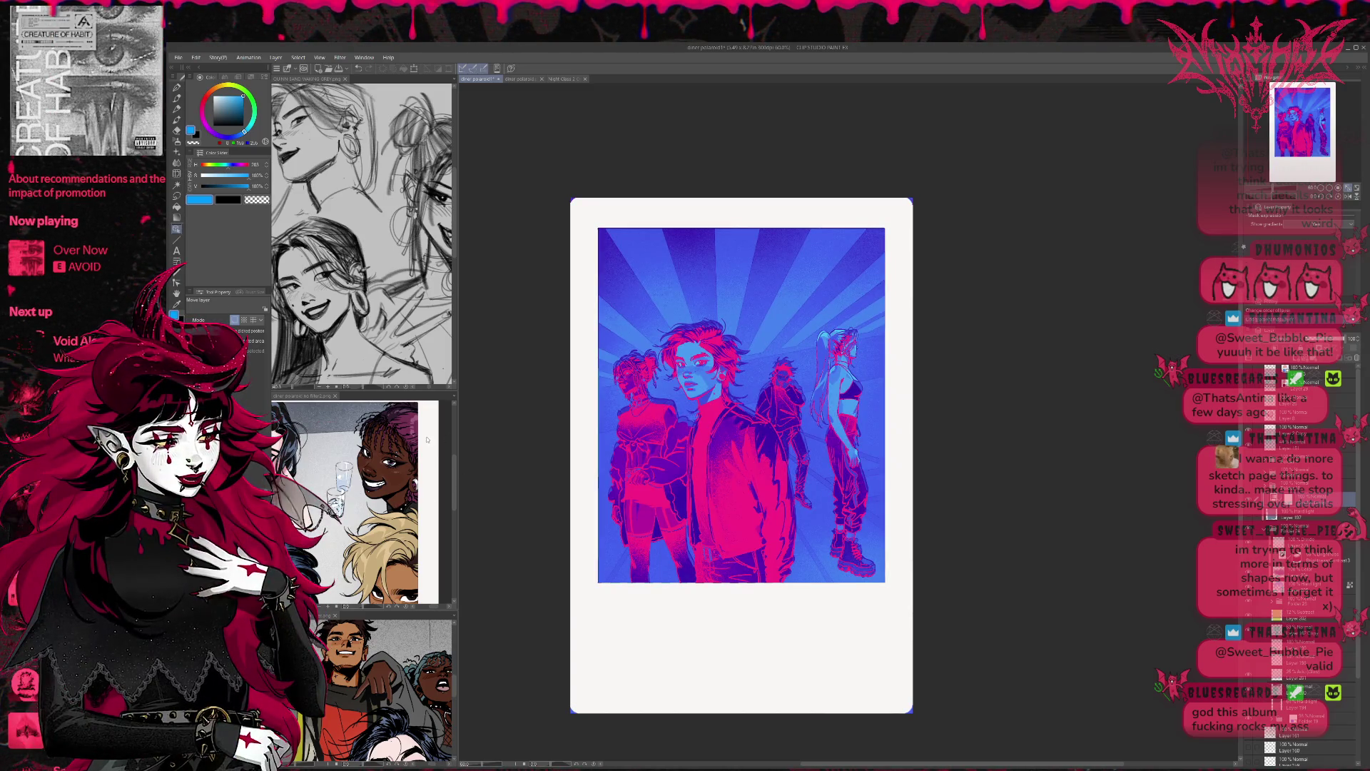
key("ctrl+z")
key("ctrl+z")
key("ctrl+z")
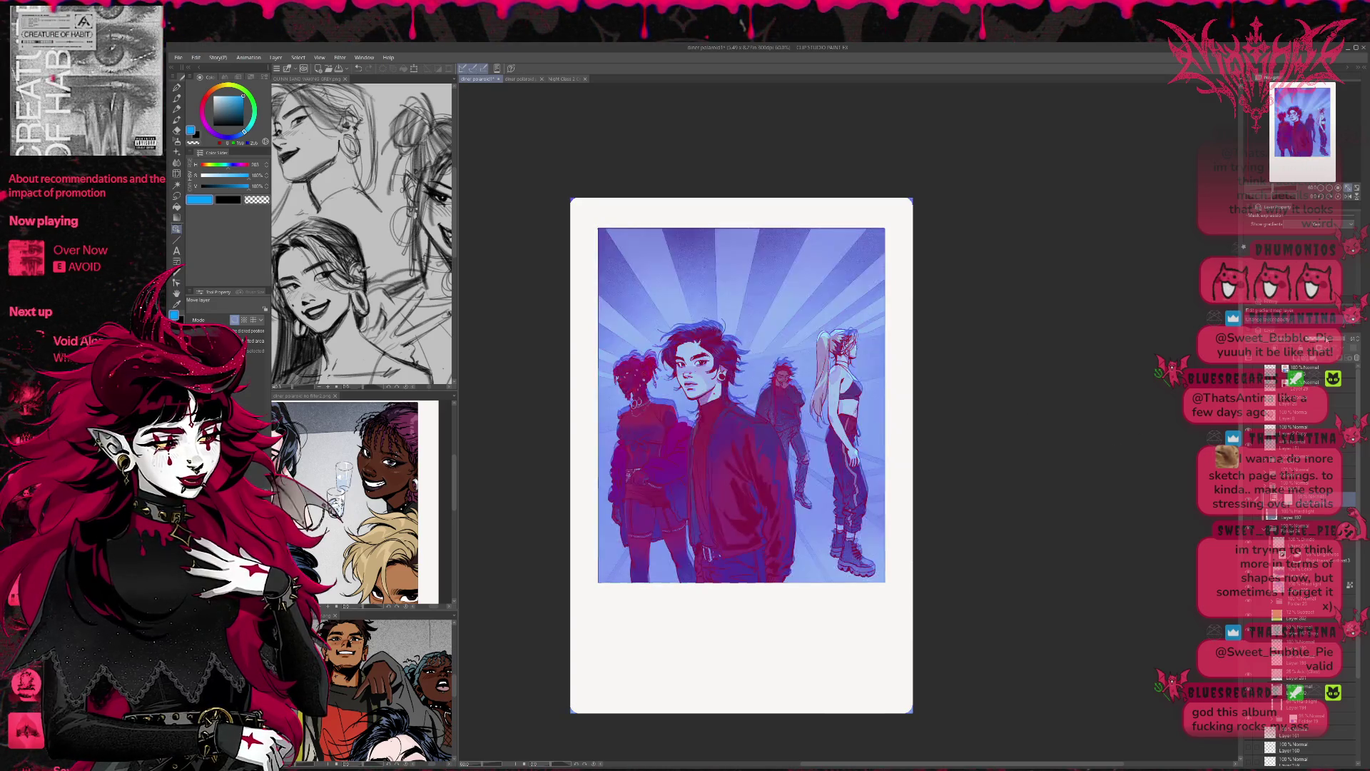
key("ctrl+y")
key("ctrl+y")
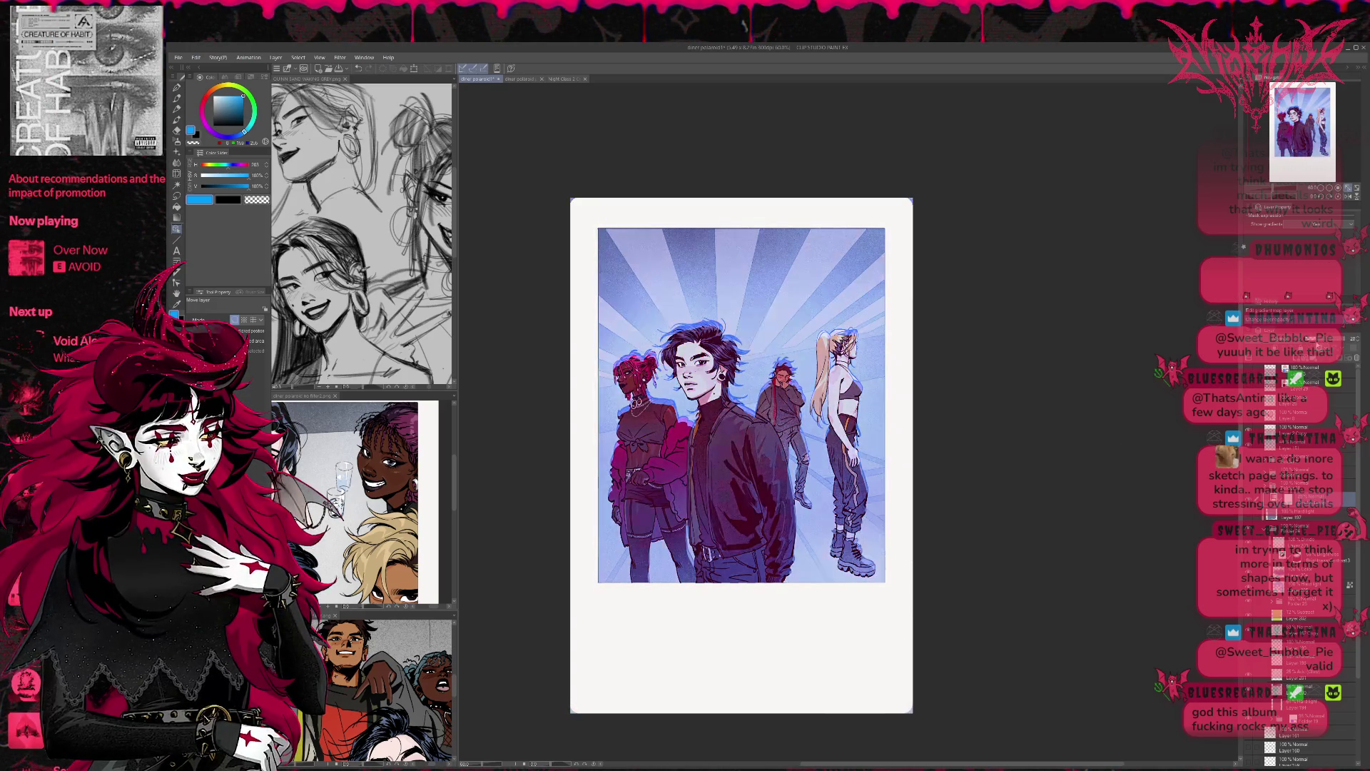
key("ctrl+y")
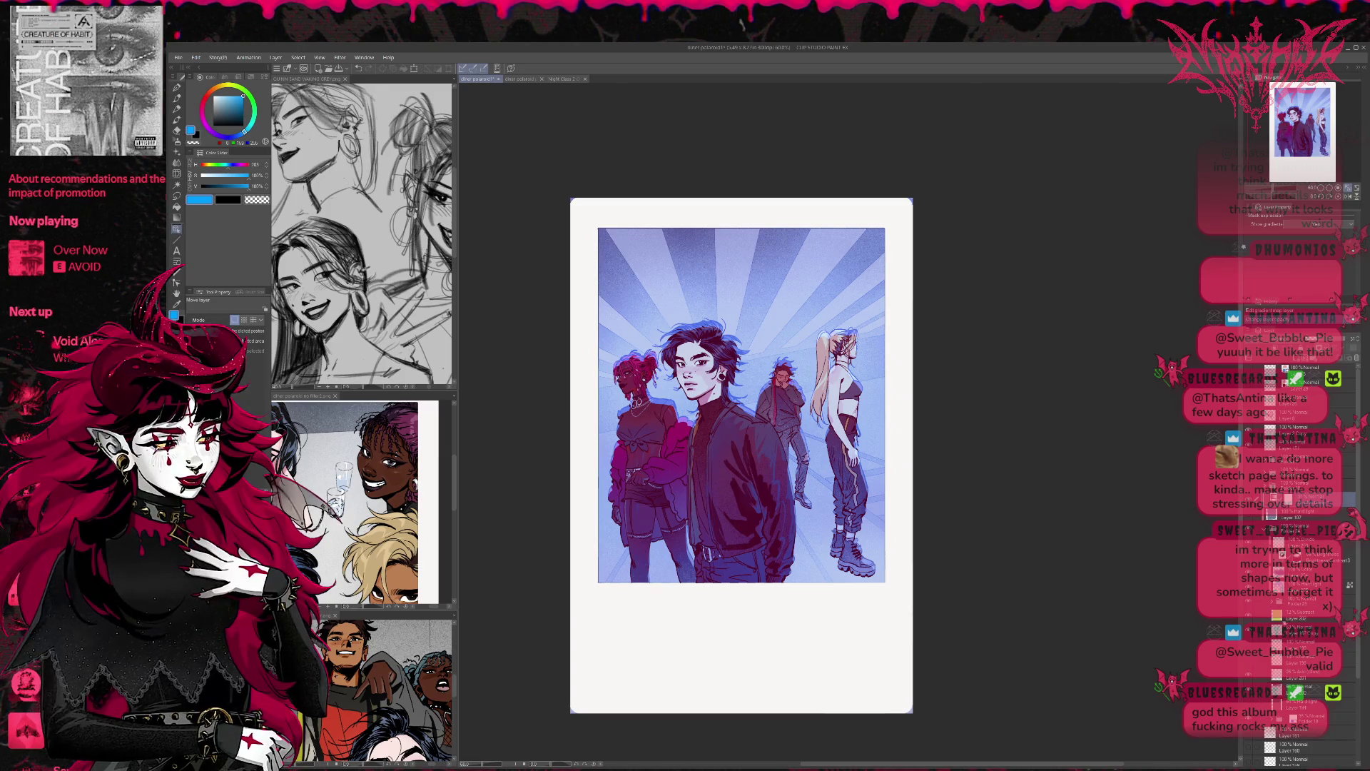
Step: Darken and saturate the figures' hair and jackets, then set white on the large soft brush
left_click(1285, 587)
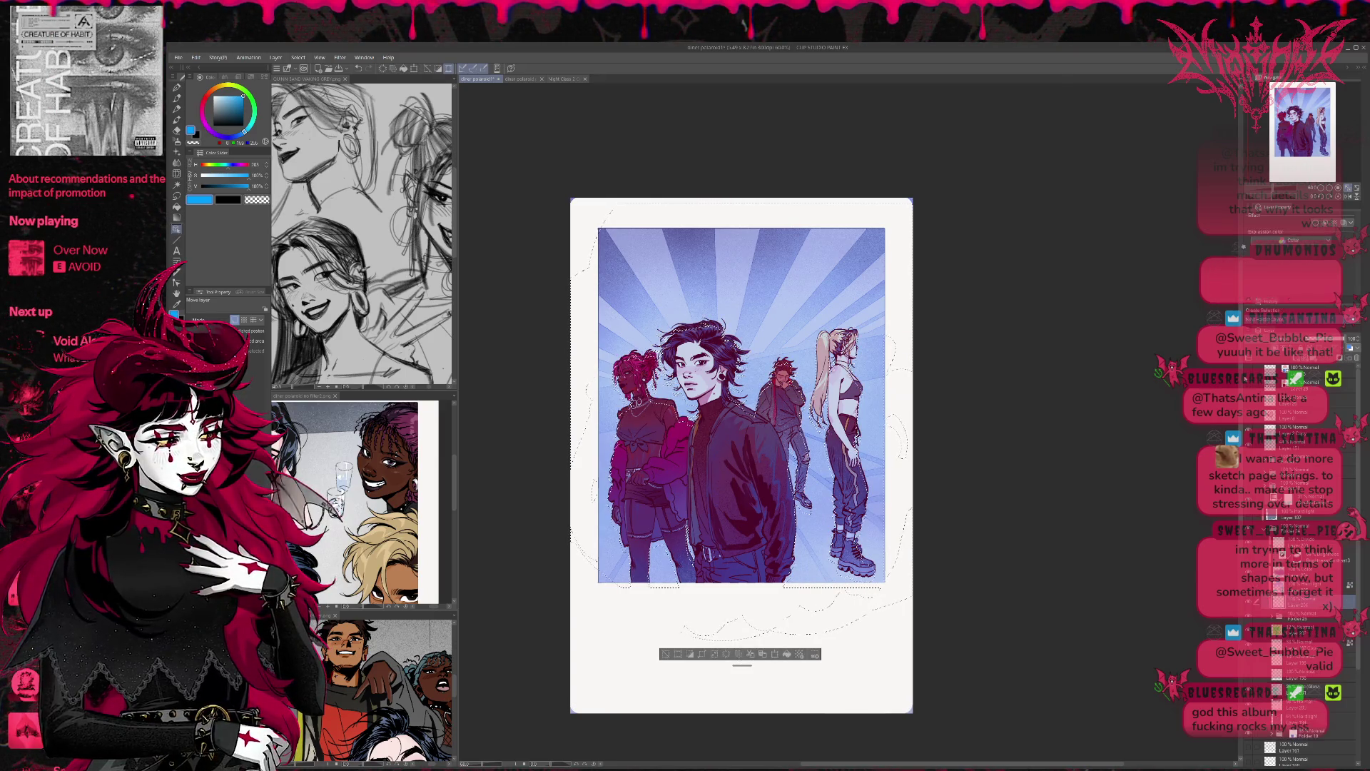
left_click(215, 97)
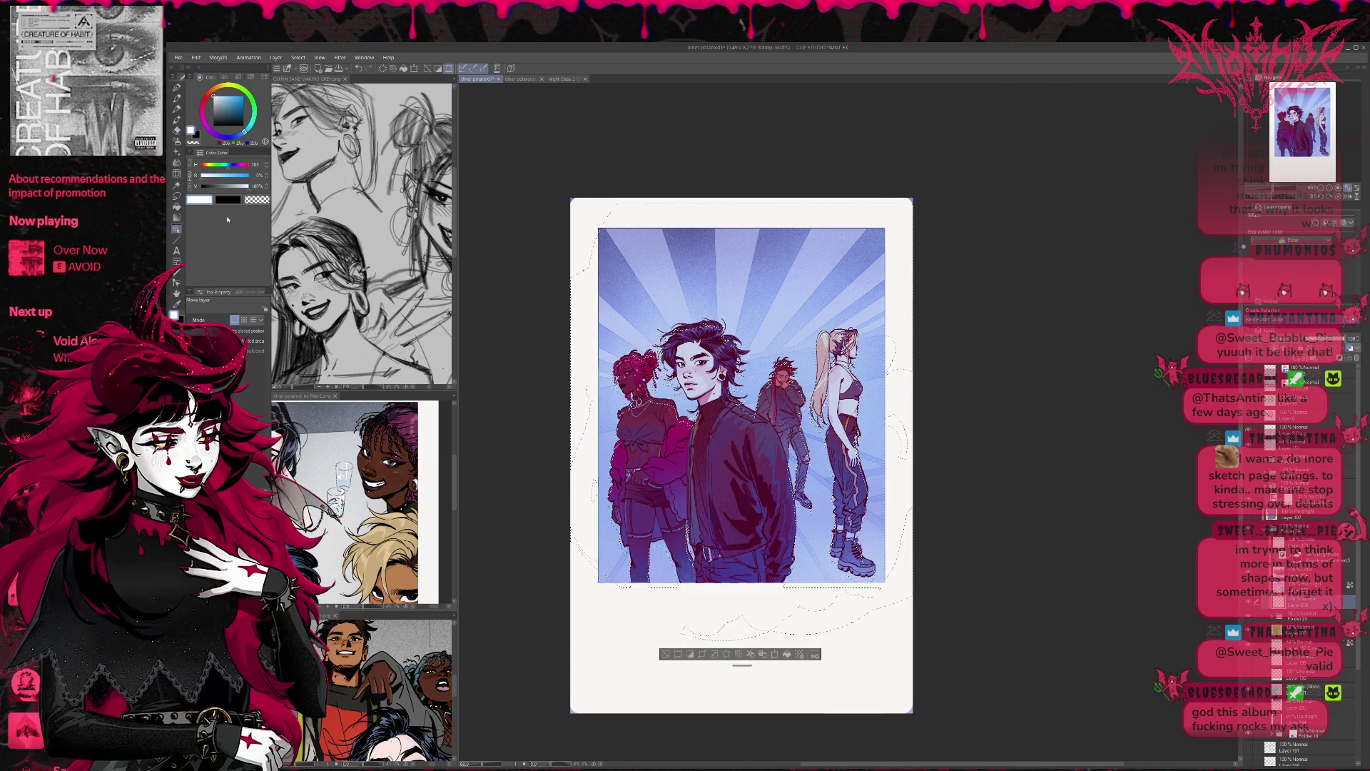
left_click(176, 87)
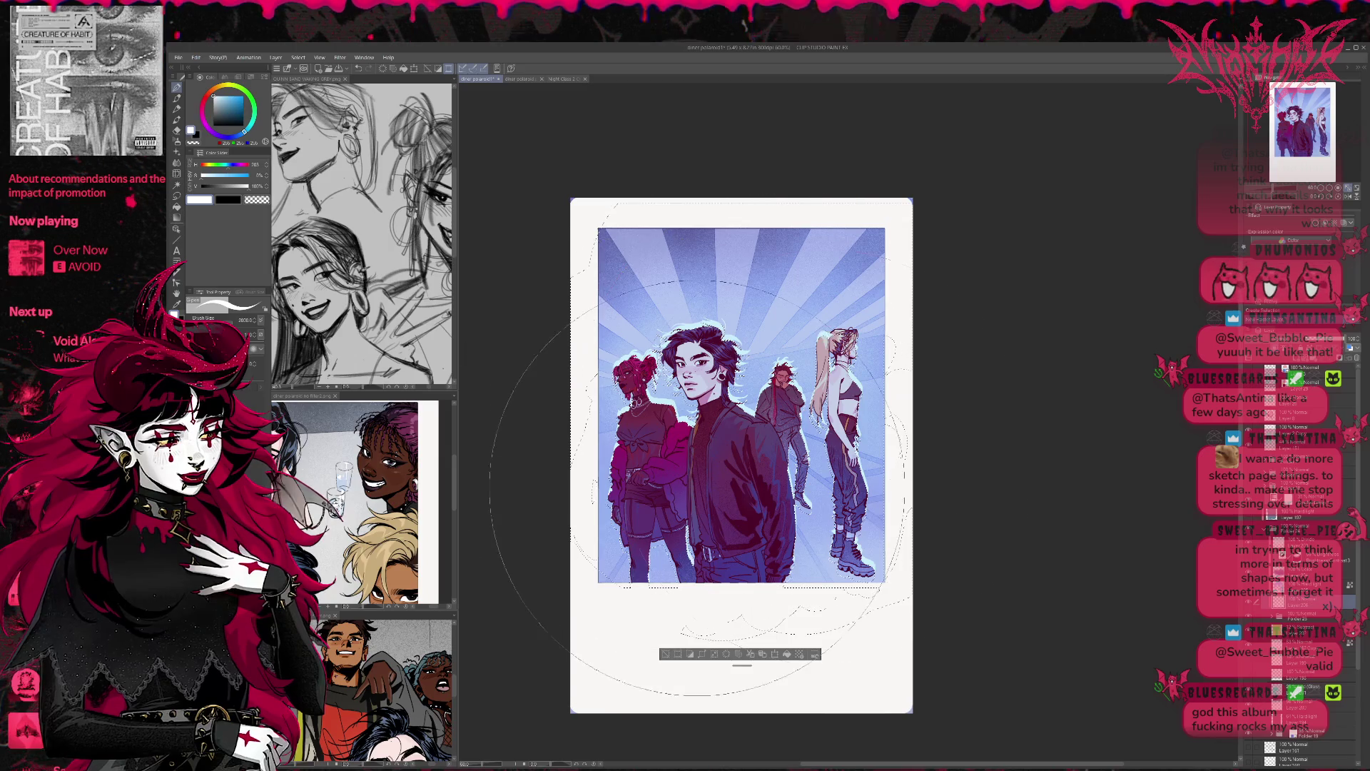
Step: Deselect and transform the figures layer a few pixels left and down
key("ctrl+d")
key("ctrl+z")
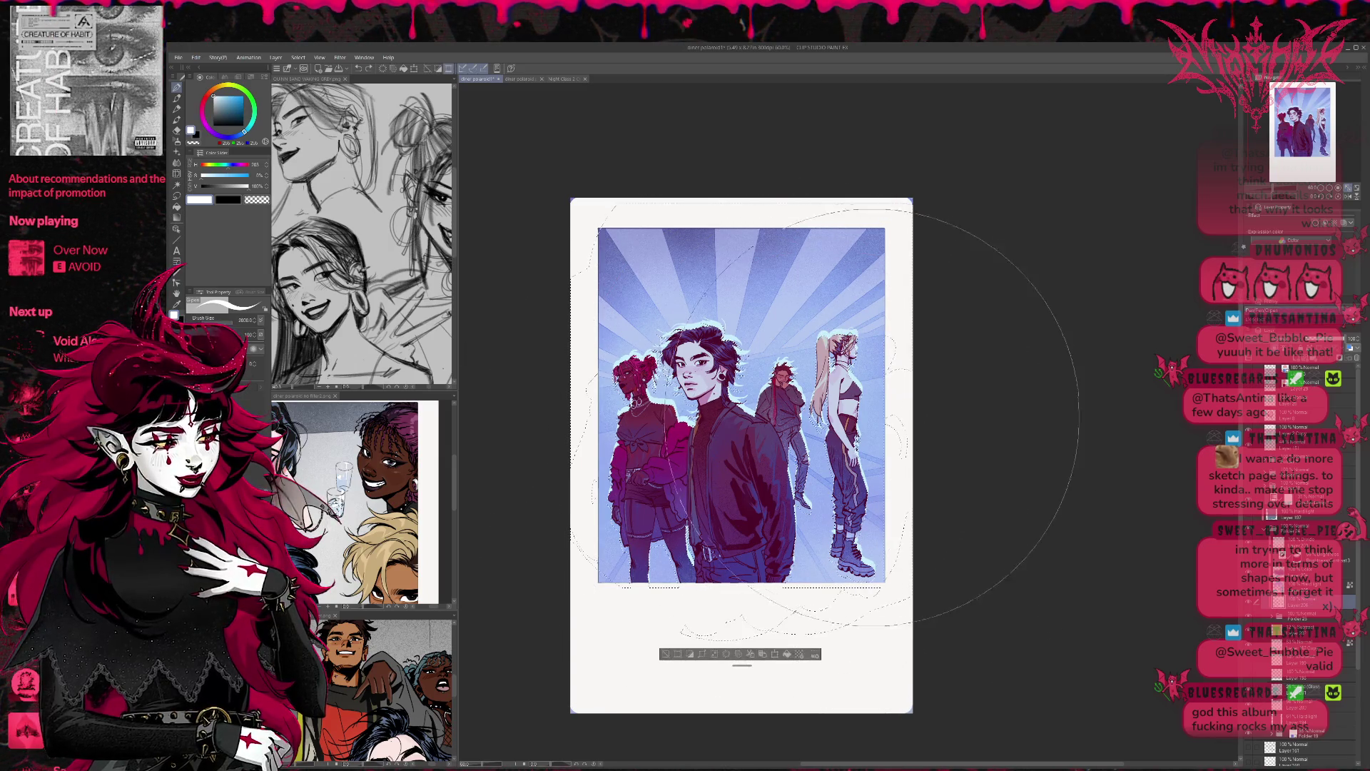
key("ctrl+d")
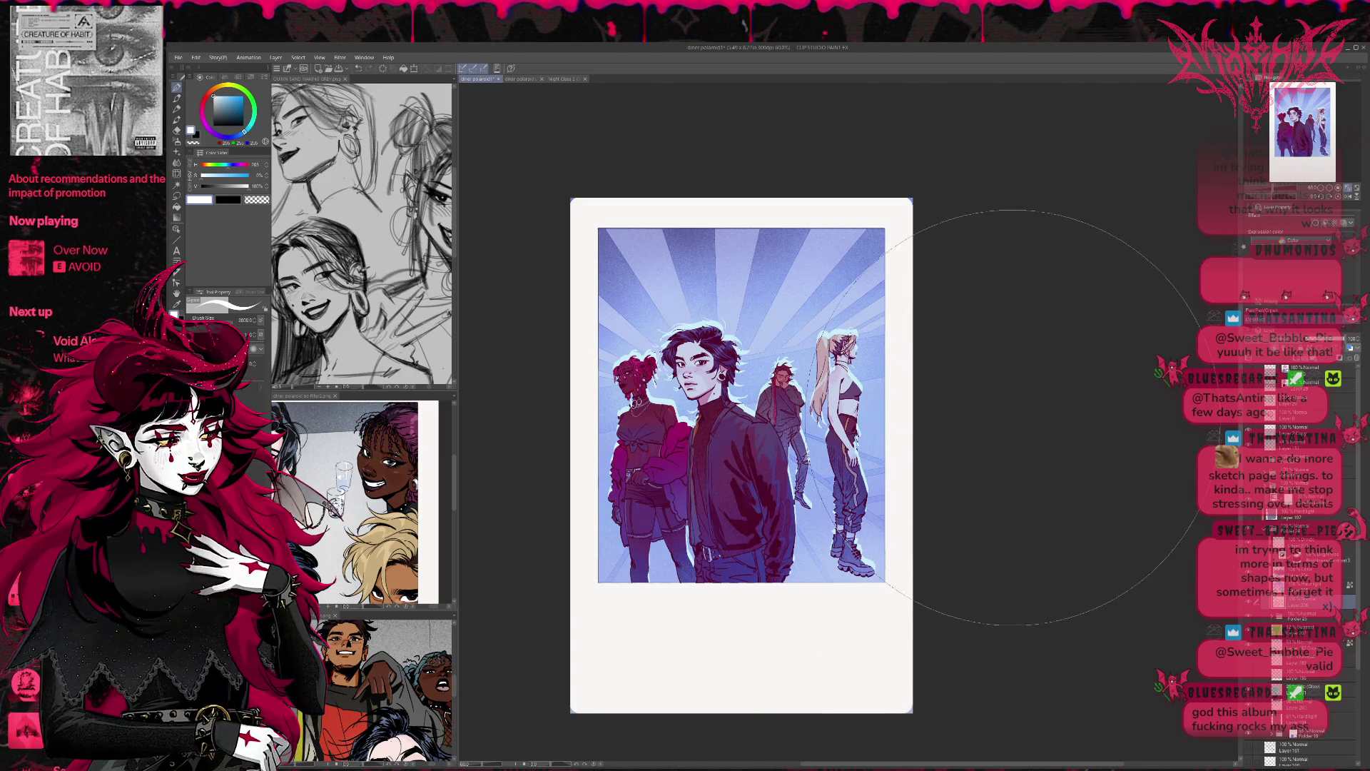
key("ctrl+t")
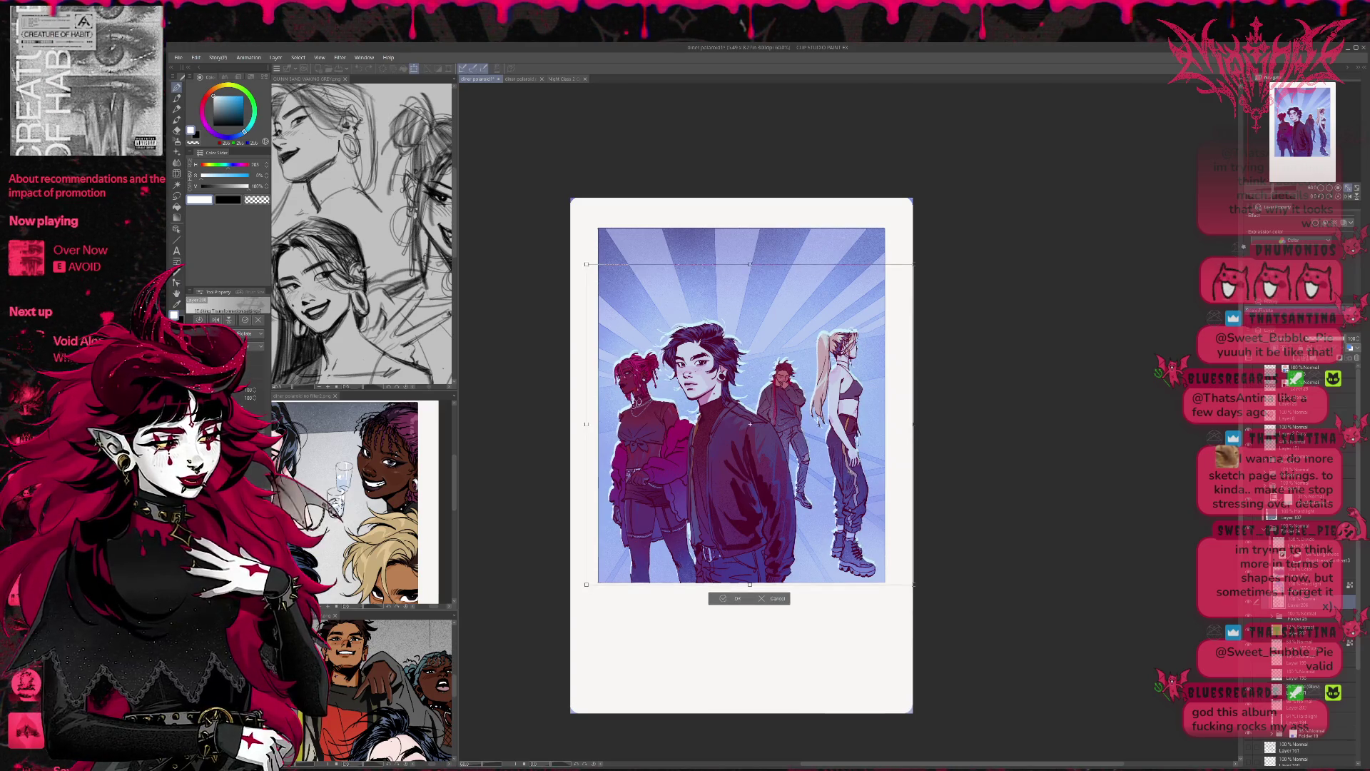
left_click_drag(748, 424, 749, 427)
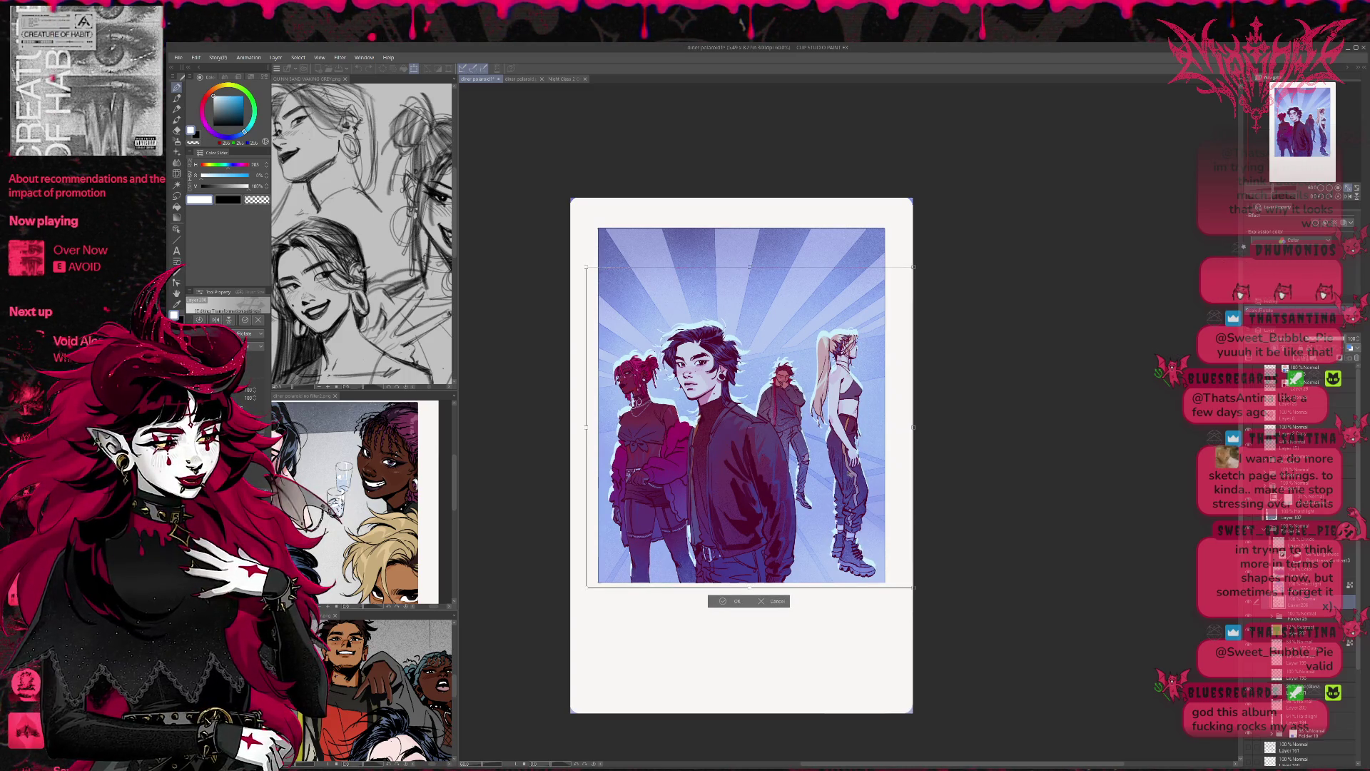
left_click_drag(762, 390, 760, 390)
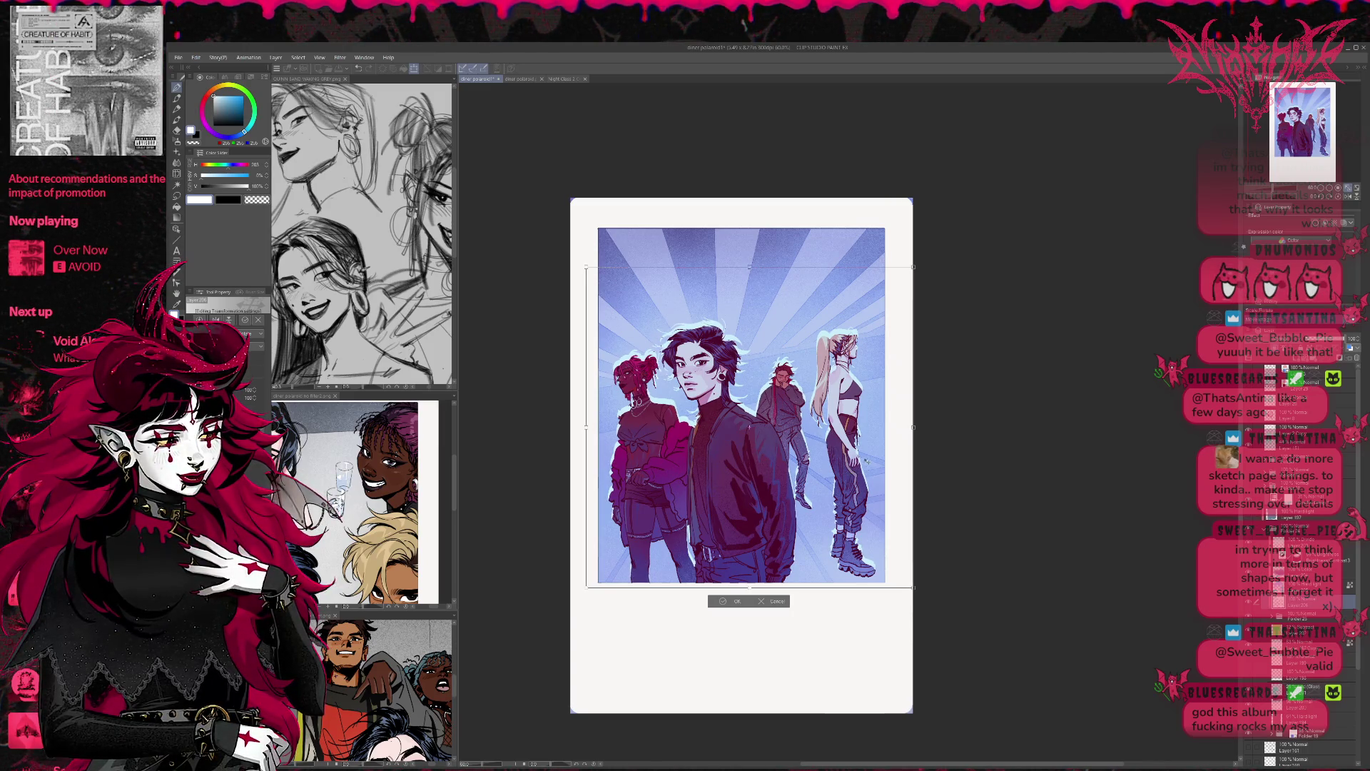
left_click(725, 601)
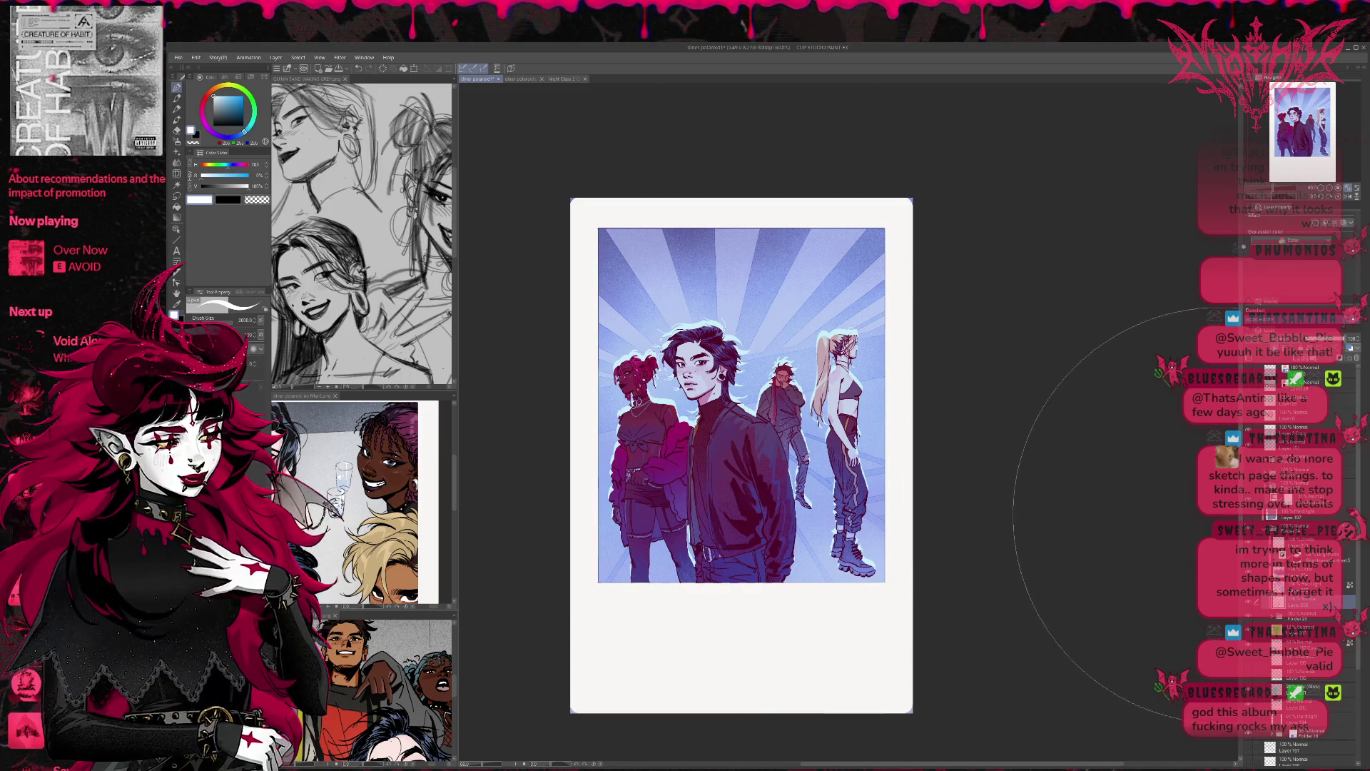
left_click(1251, 620)
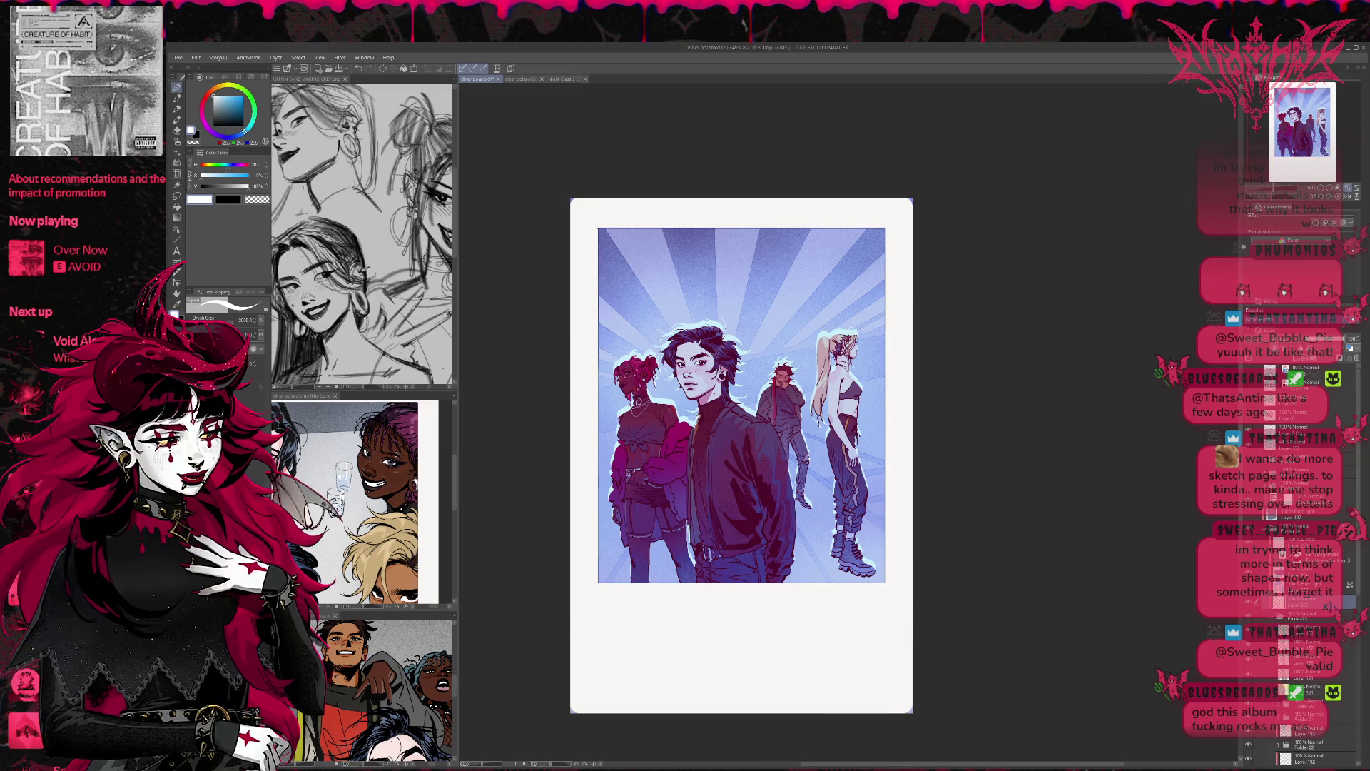
left_click(1308, 677)
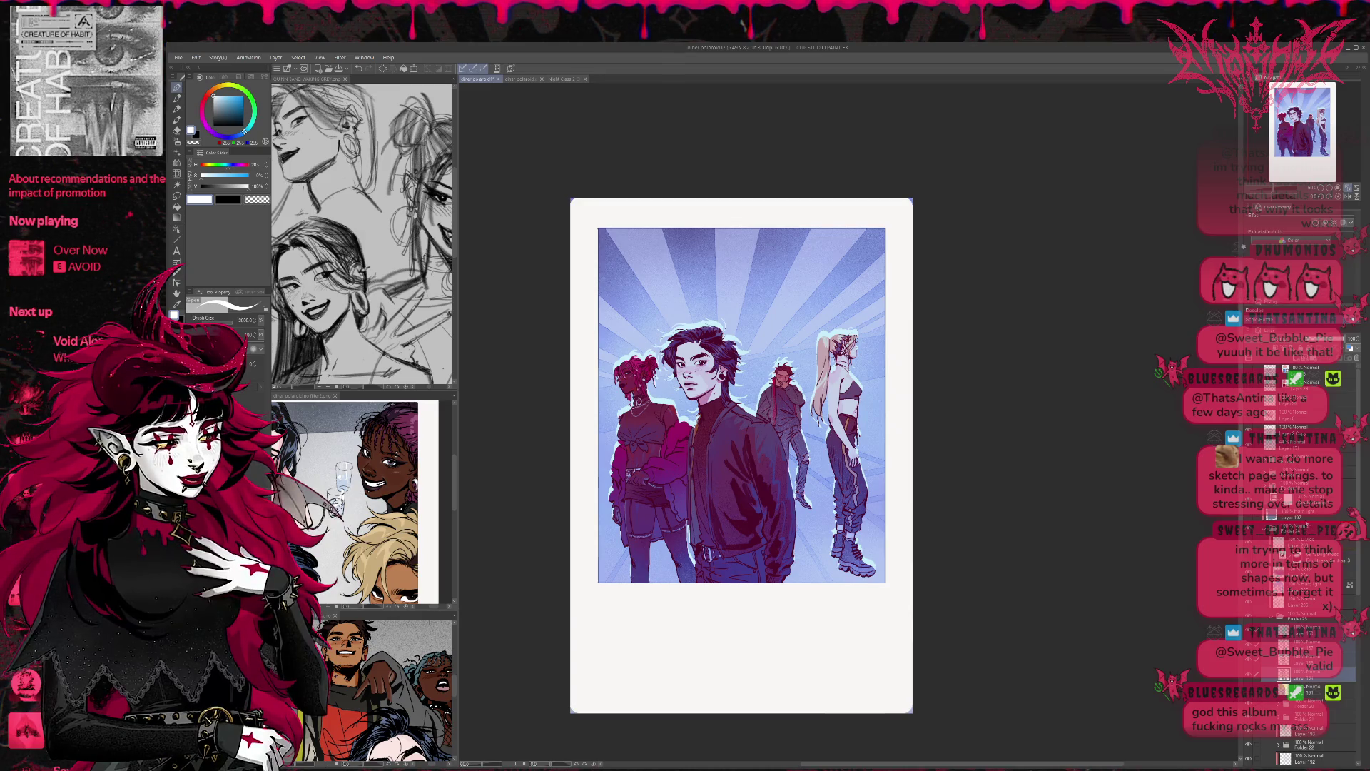
left_click(1306, 523)
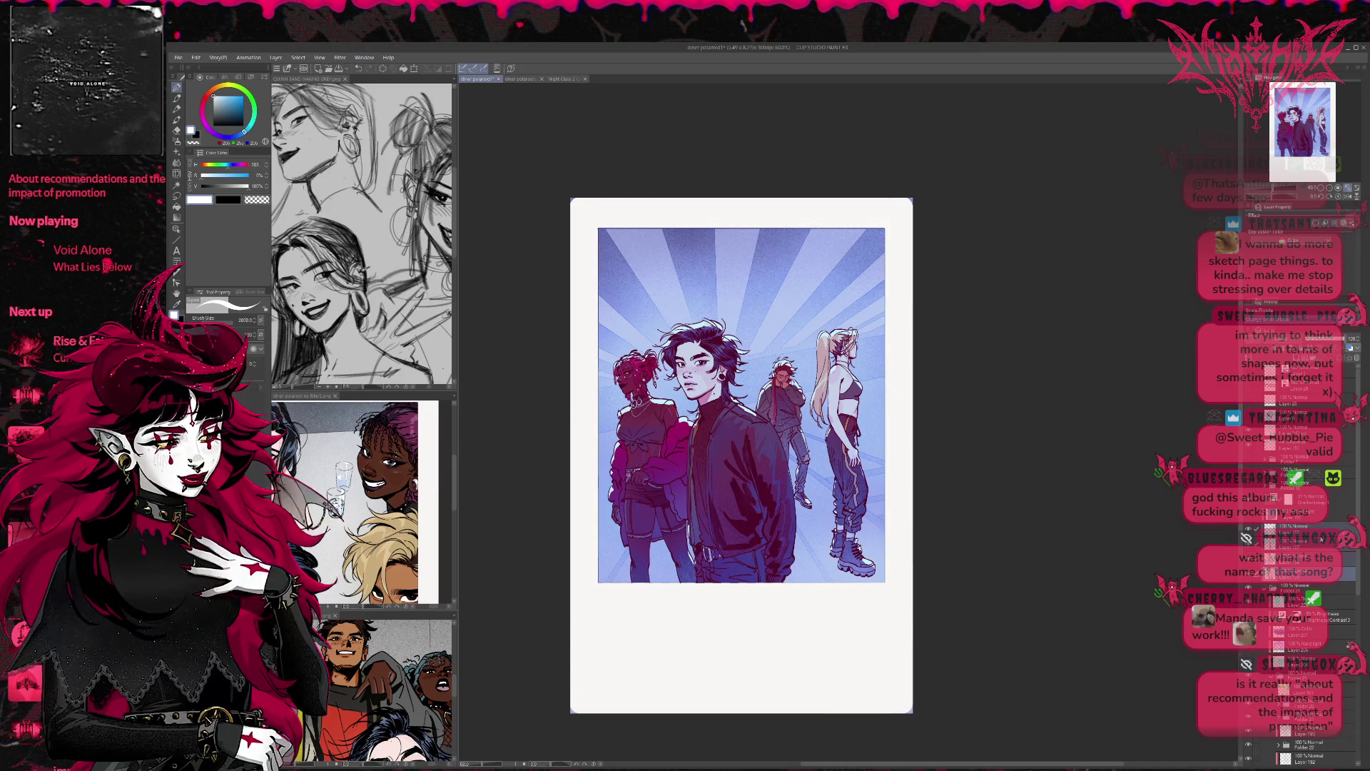
Step: Compare the artwork with the purple tint layer hidden and shown, leaving it visible
left_click(1306, 497)
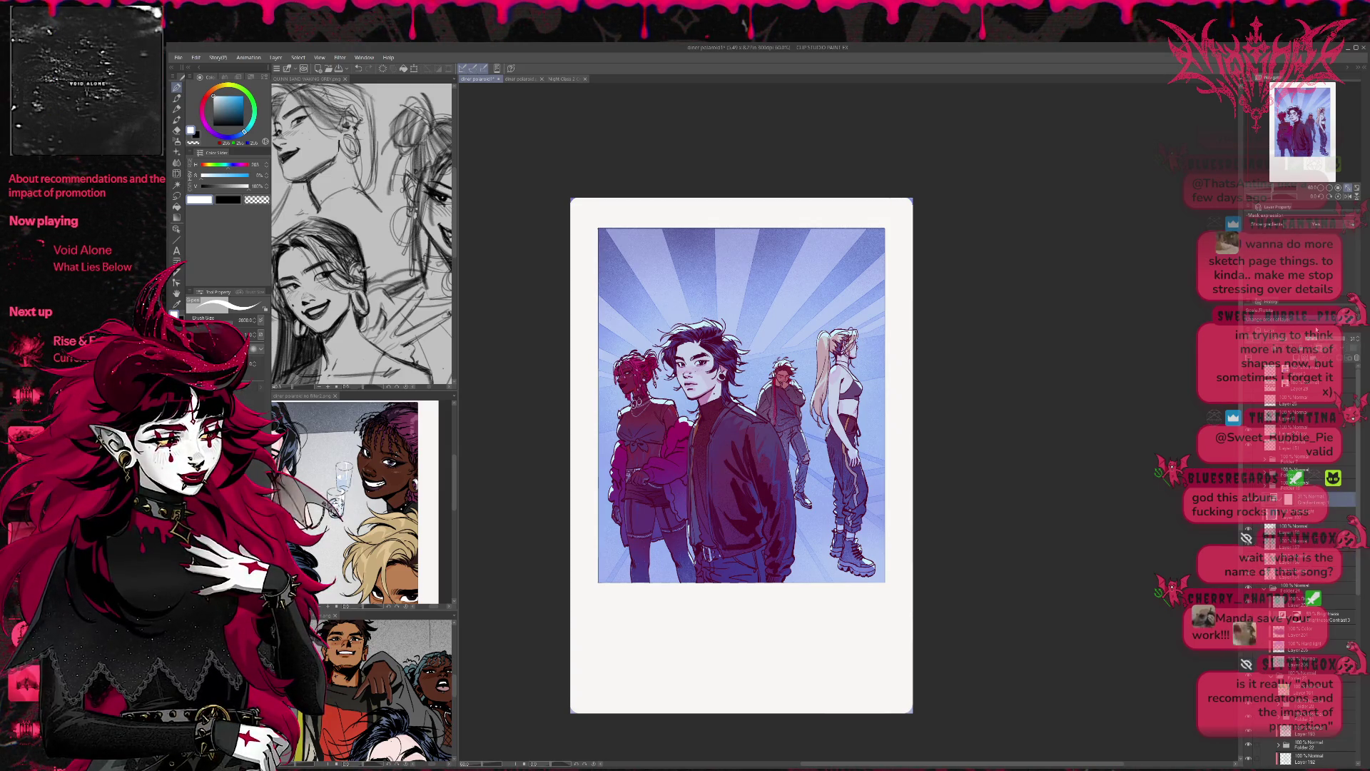
left_click(1248, 498)
left_click(1247, 497)
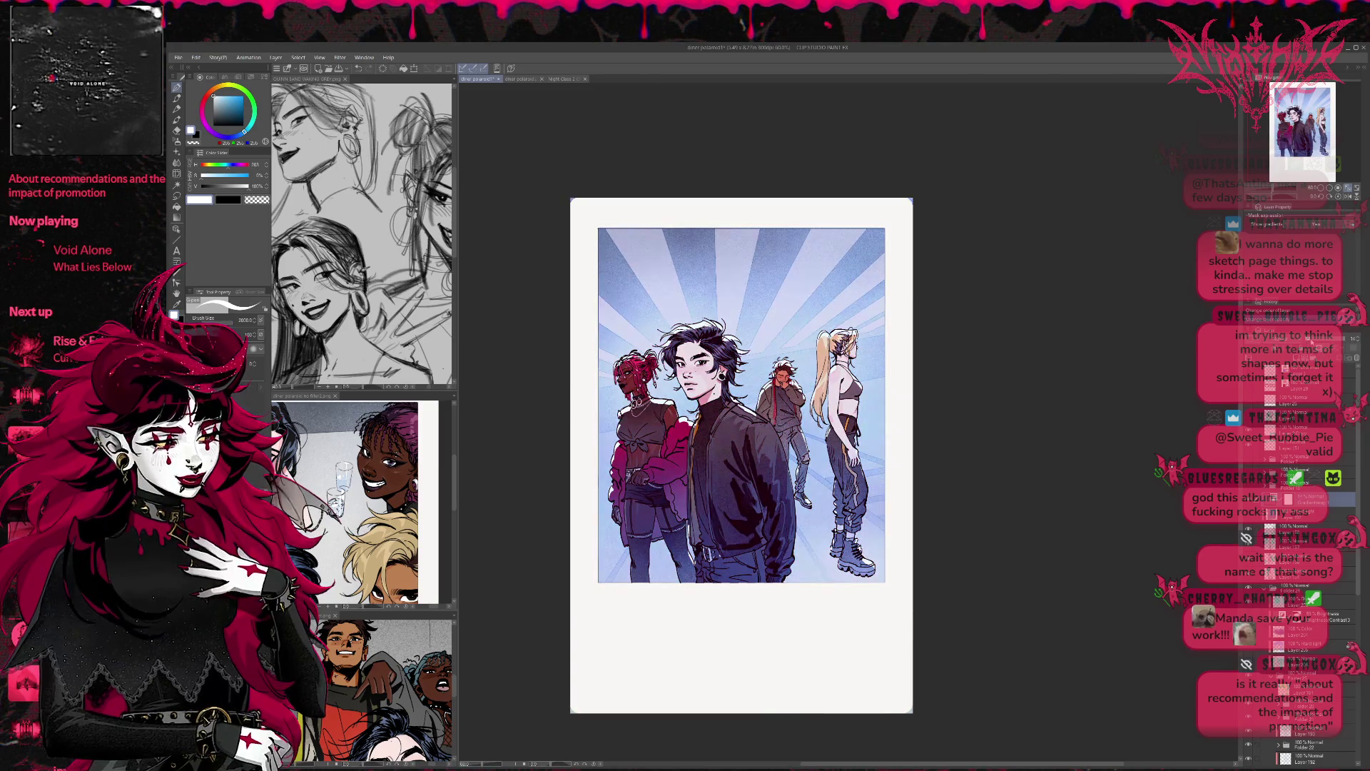
left_click(1248, 497)
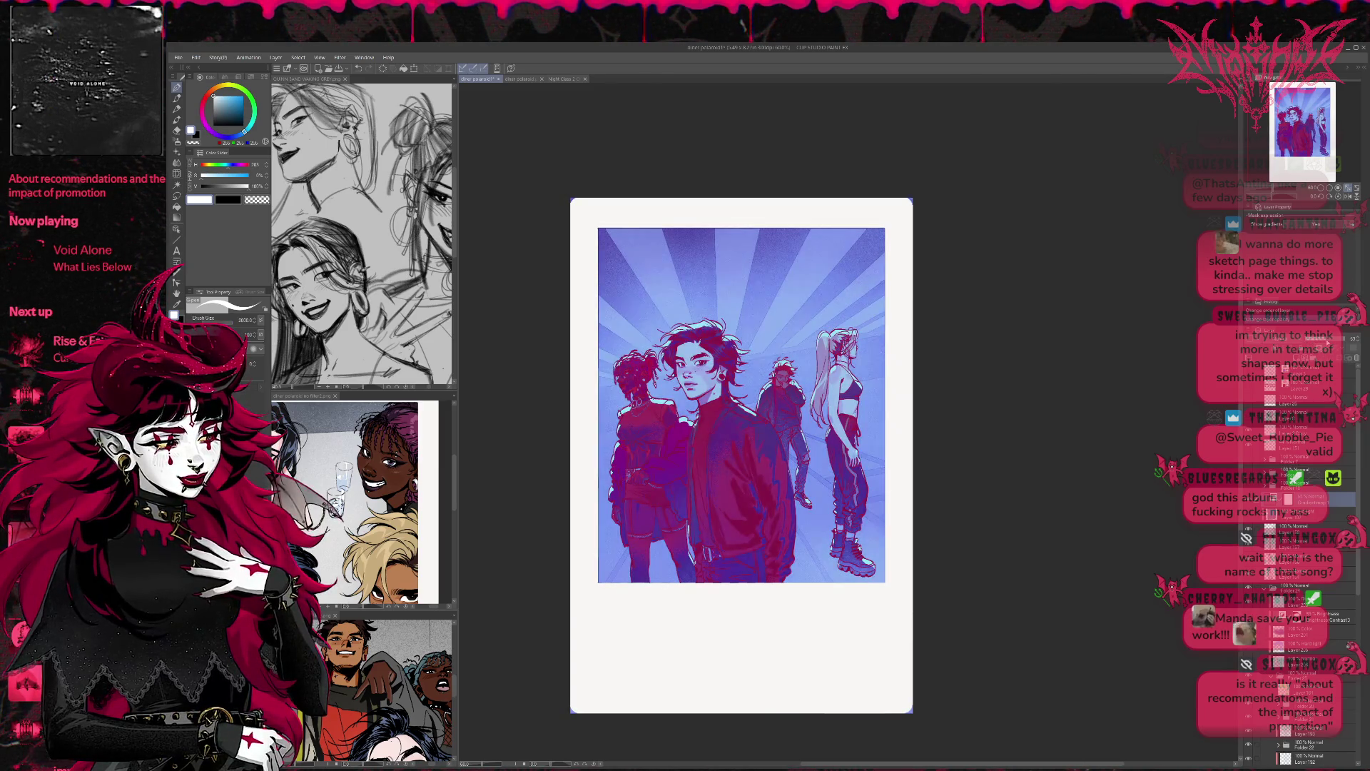
left_click(1248, 497)
left_click(1248, 498)
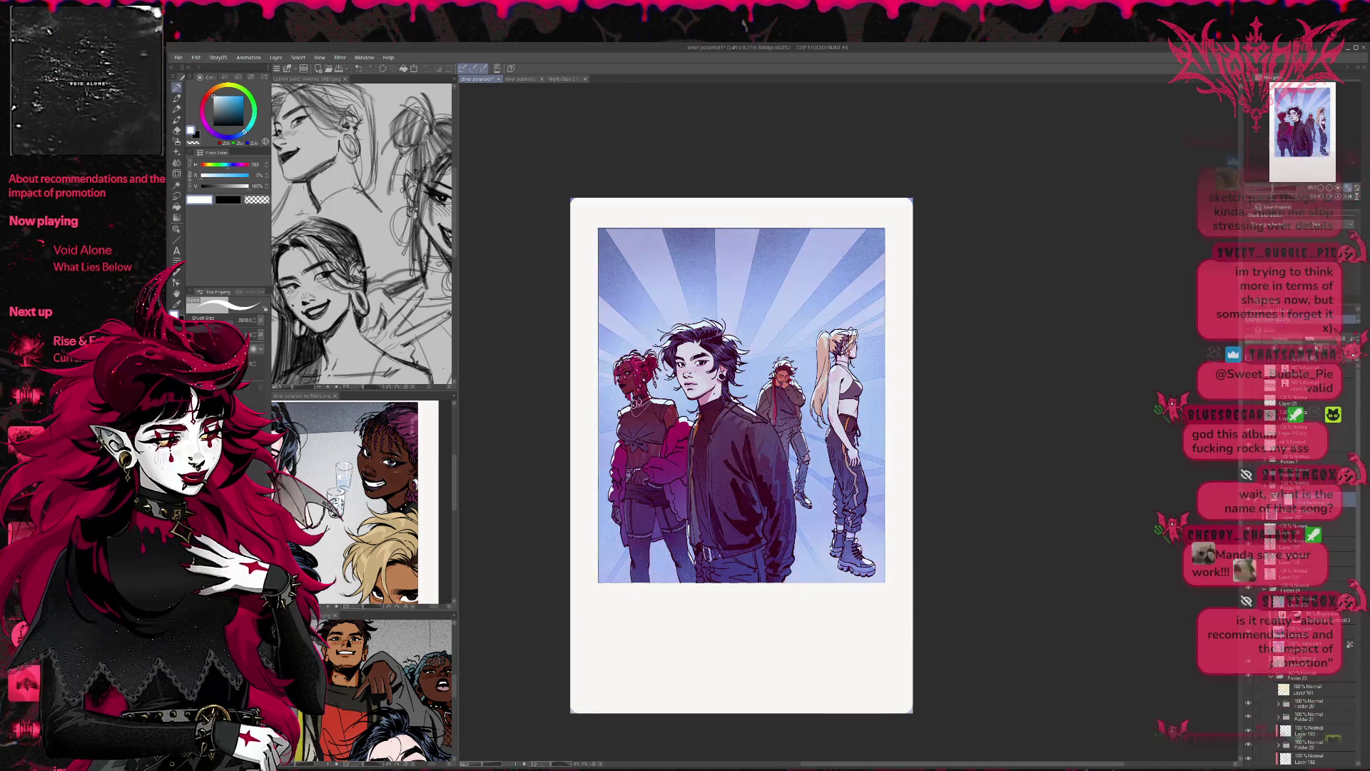
Step: Turn on the pink-and-blue grading layers, comparing them, and select transparent as the drawing colour
left_click(1248, 571)
left_click(1248, 581)
left_click(1248, 571)
left_click(1248, 570)
left_click(1248, 571)
left_click(1248, 571)
left_click(1248, 571)
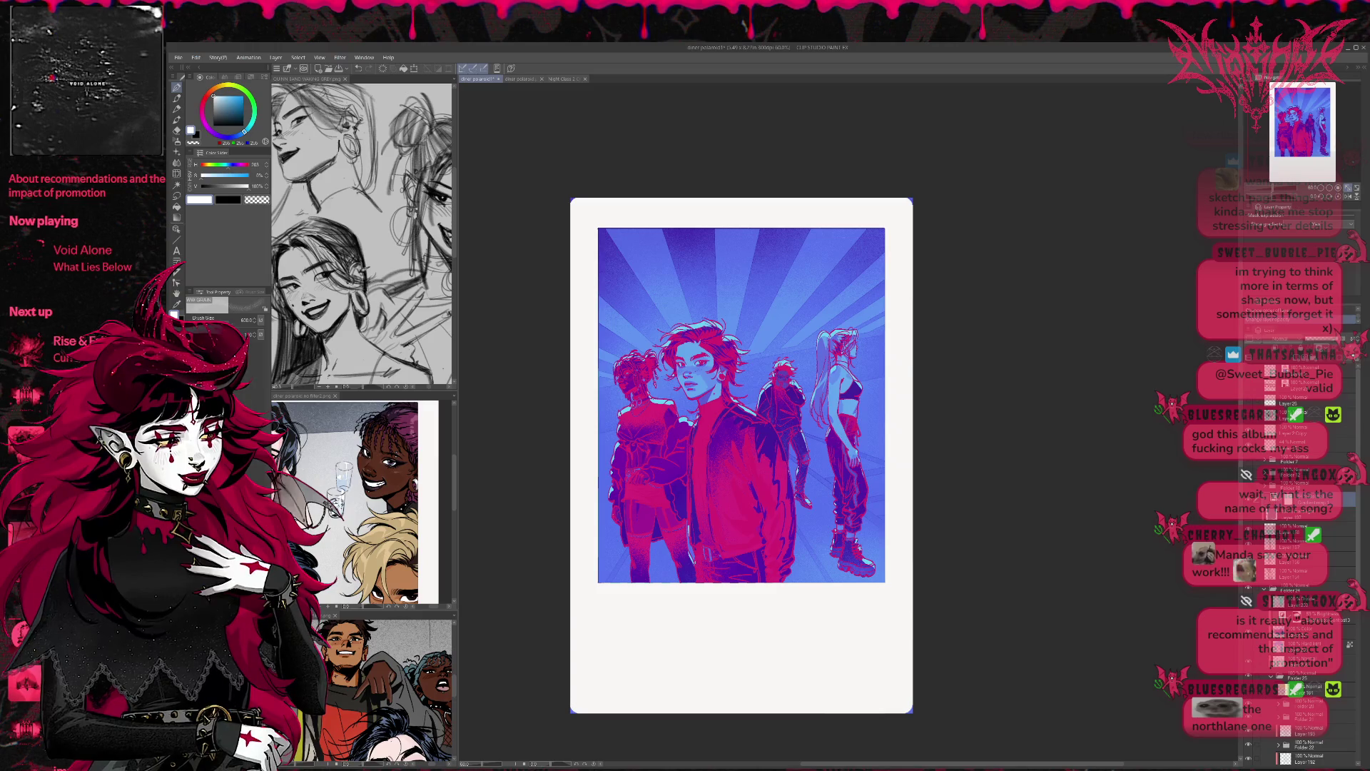
left_click(257, 200)
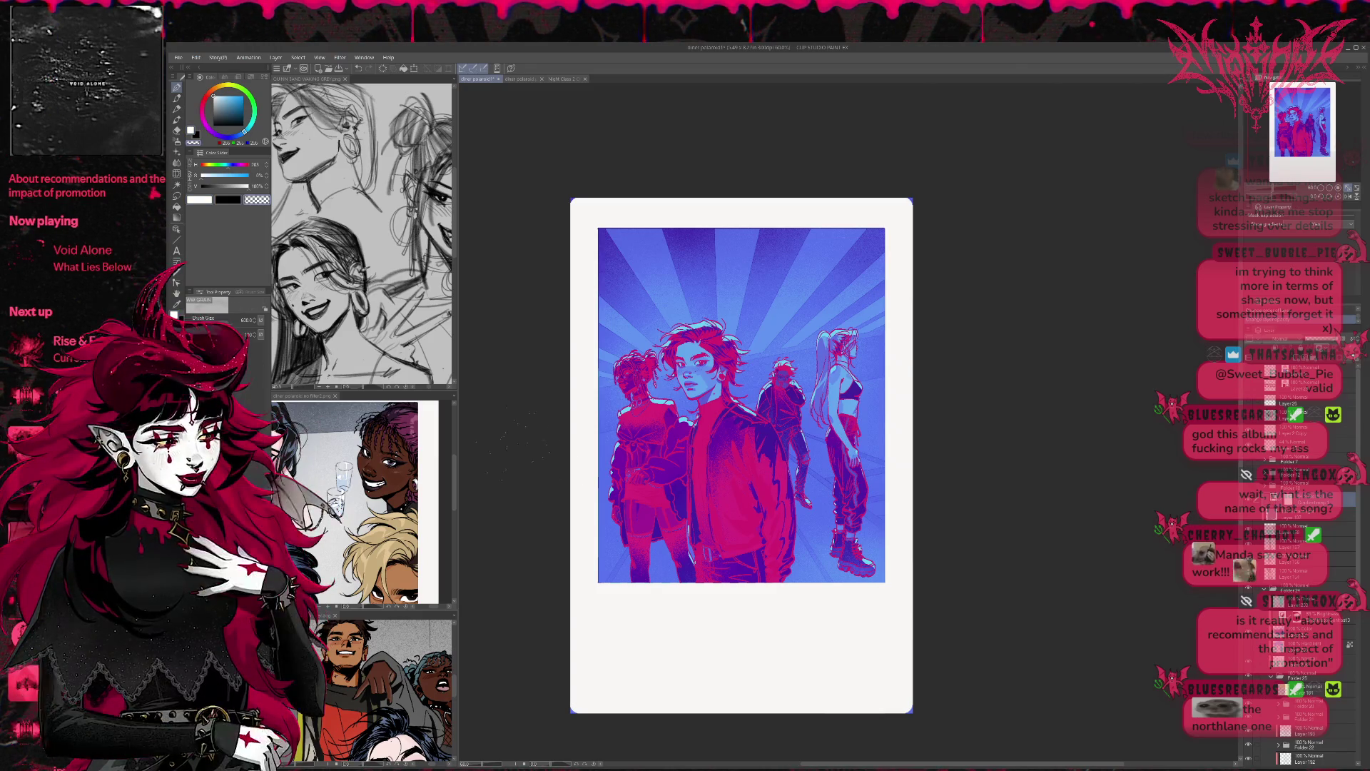
Step: Airbrush away patches of the pink overlay on the figures and the upper sky
mouse_move(663, 378)
left_mouse_down()
mouse_move(785, 357)
mouse_move(628, 385)
mouse_move(821, 343)
left_mouse_up()
left_click_drag(613, 407, 671, 388)
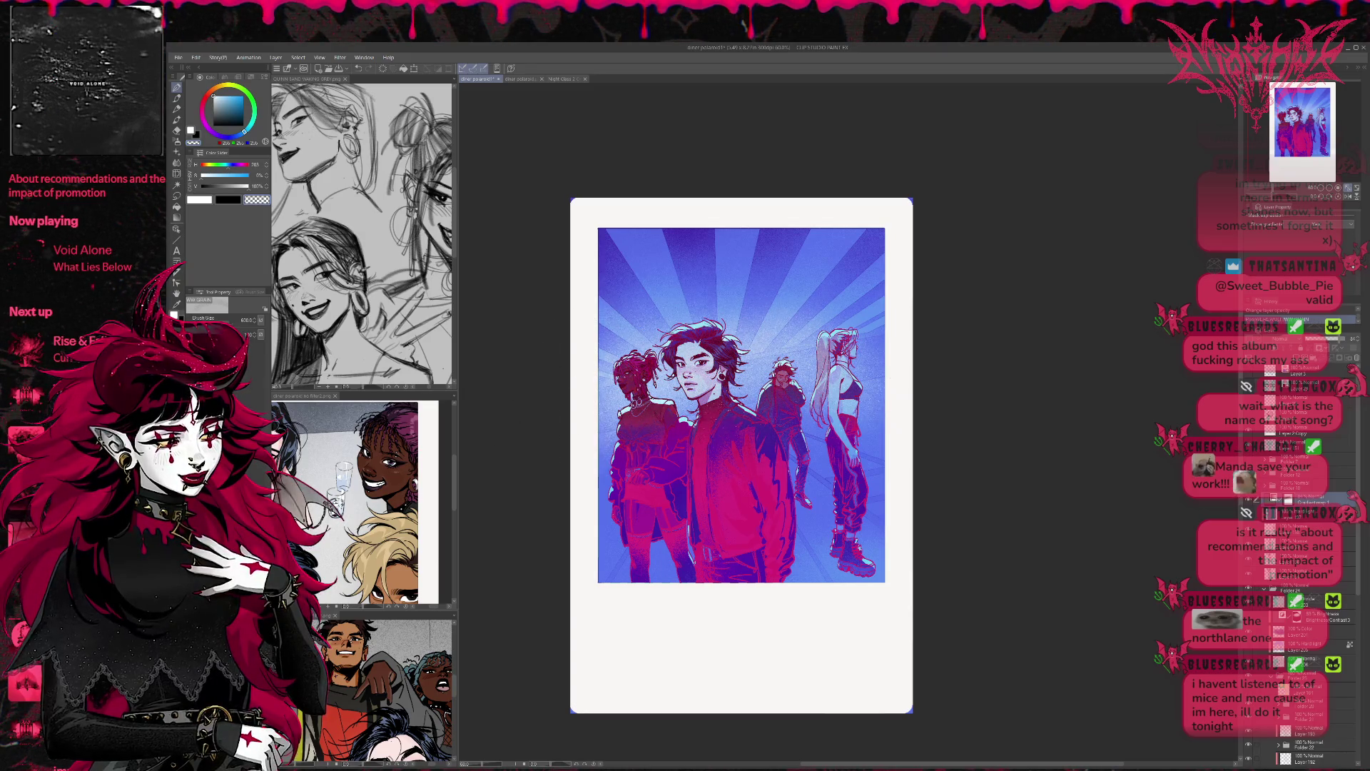
left_click_drag(739, 307, 803, 361)
mouse_move(657, 300)
left_mouse_down()
mouse_move(874, 355)
mouse_move(817, 461)
left_mouse_up()
mouse_move(670, 285)
left_mouse_down()
mouse_move(849, 257)
mouse_move(643, 272)
mouse_move(864, 271)
left_mouse_up()
left_click_drag(813, 413, 860, 499)
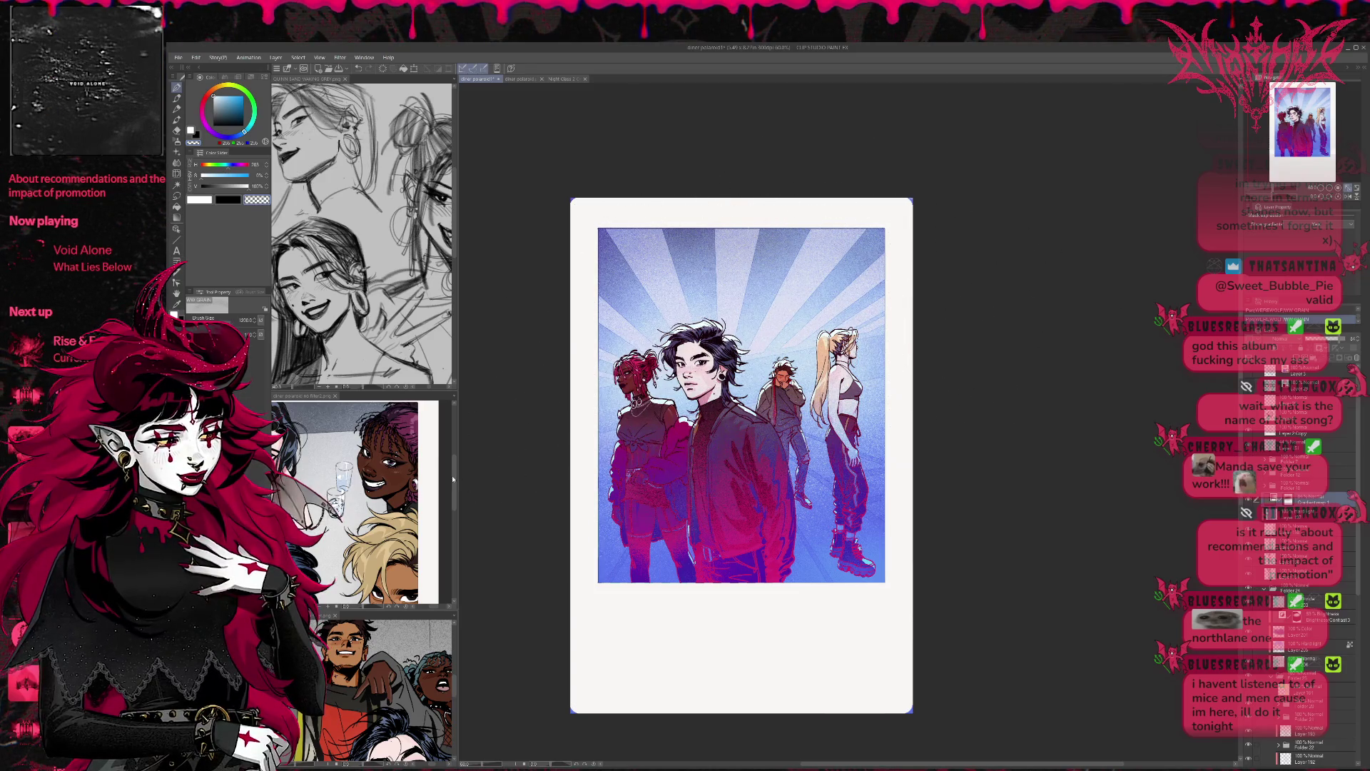
Step: Spray white speckle texture into the sky and raise the overlay layer's opacity to about 72
key("c")
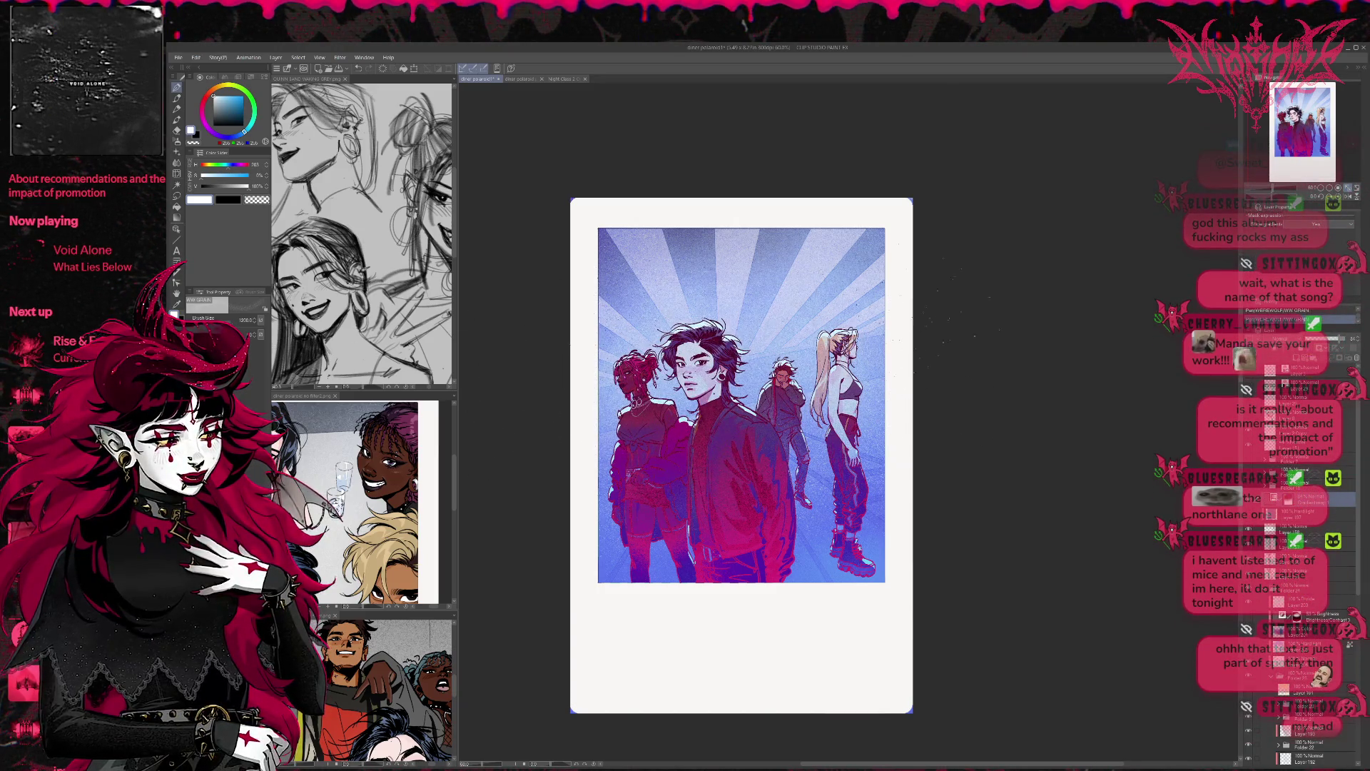
left_click_drag(717, 303, 838, 239)
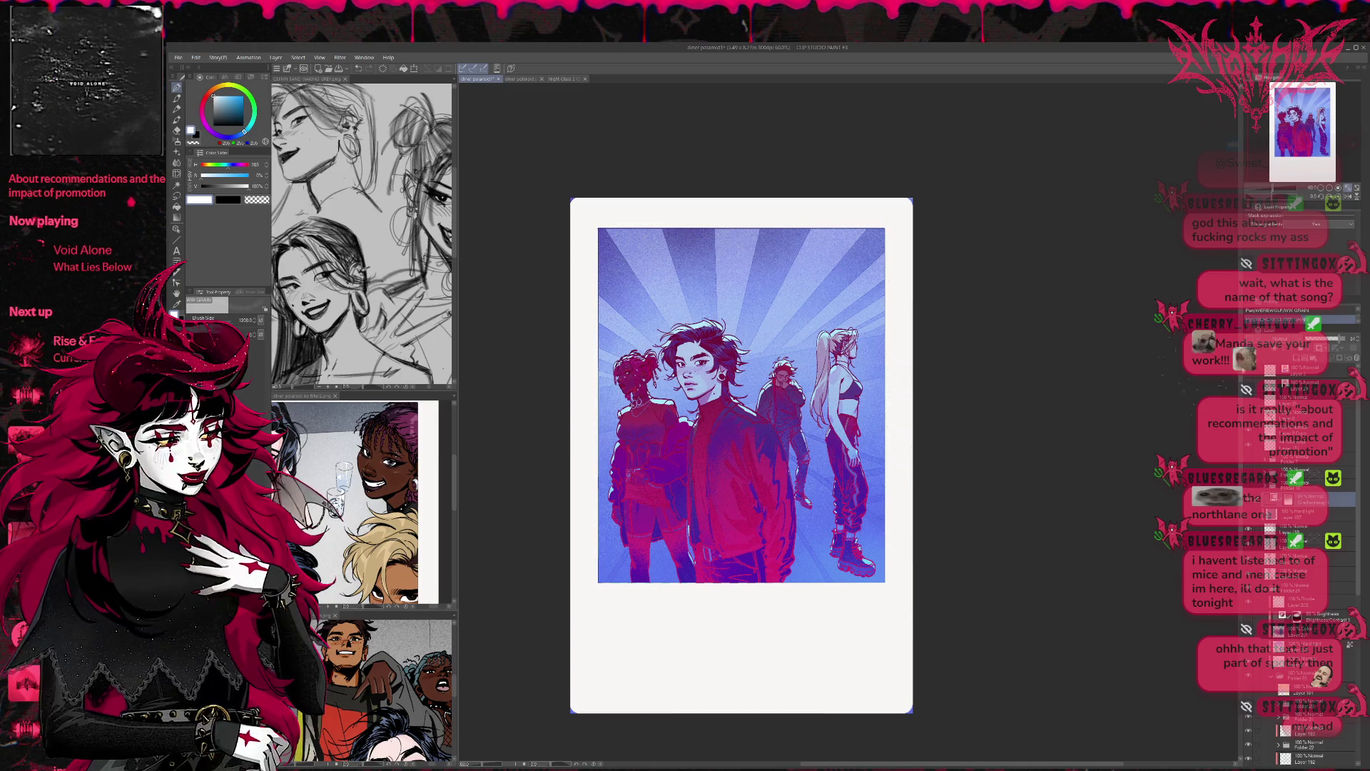
left_click(1338, 346)
left_click(1338, 346)
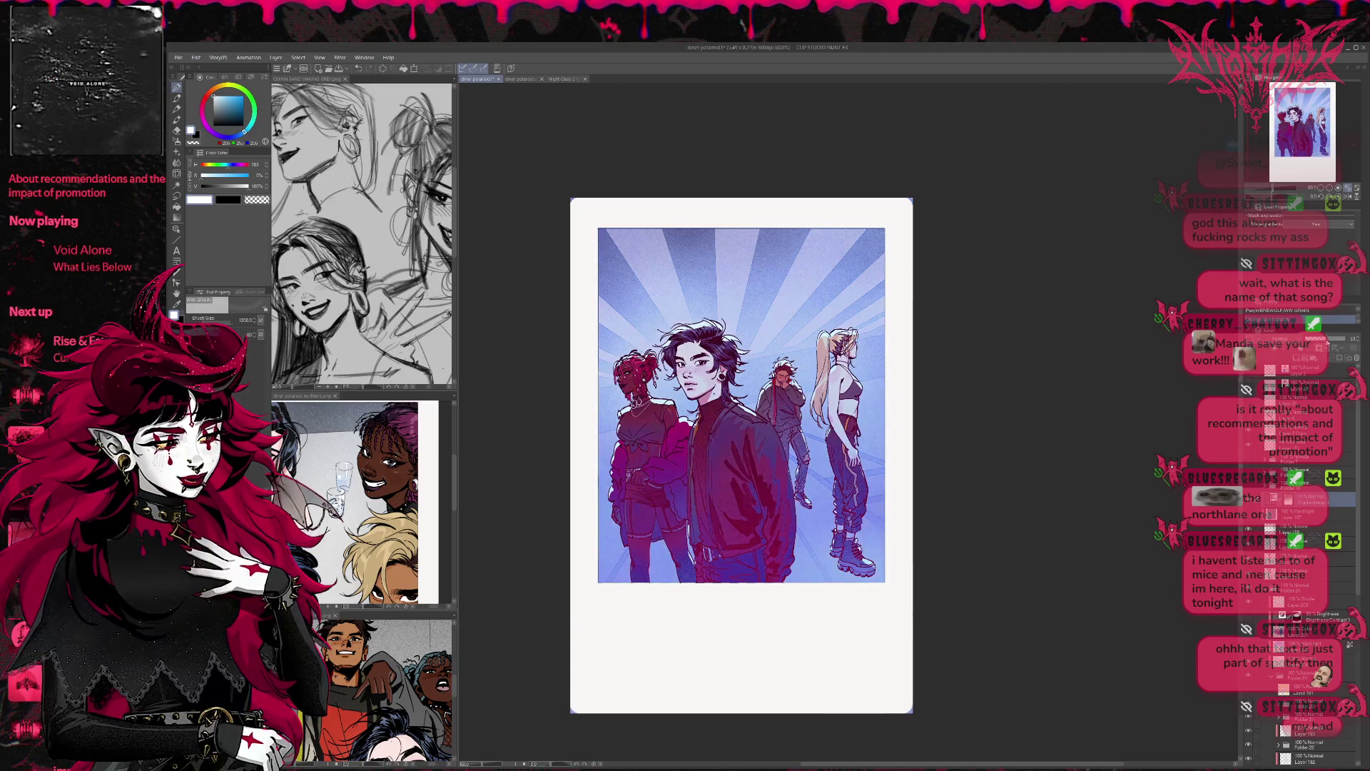
left_click_drag(1325, 339, 1323, 343)
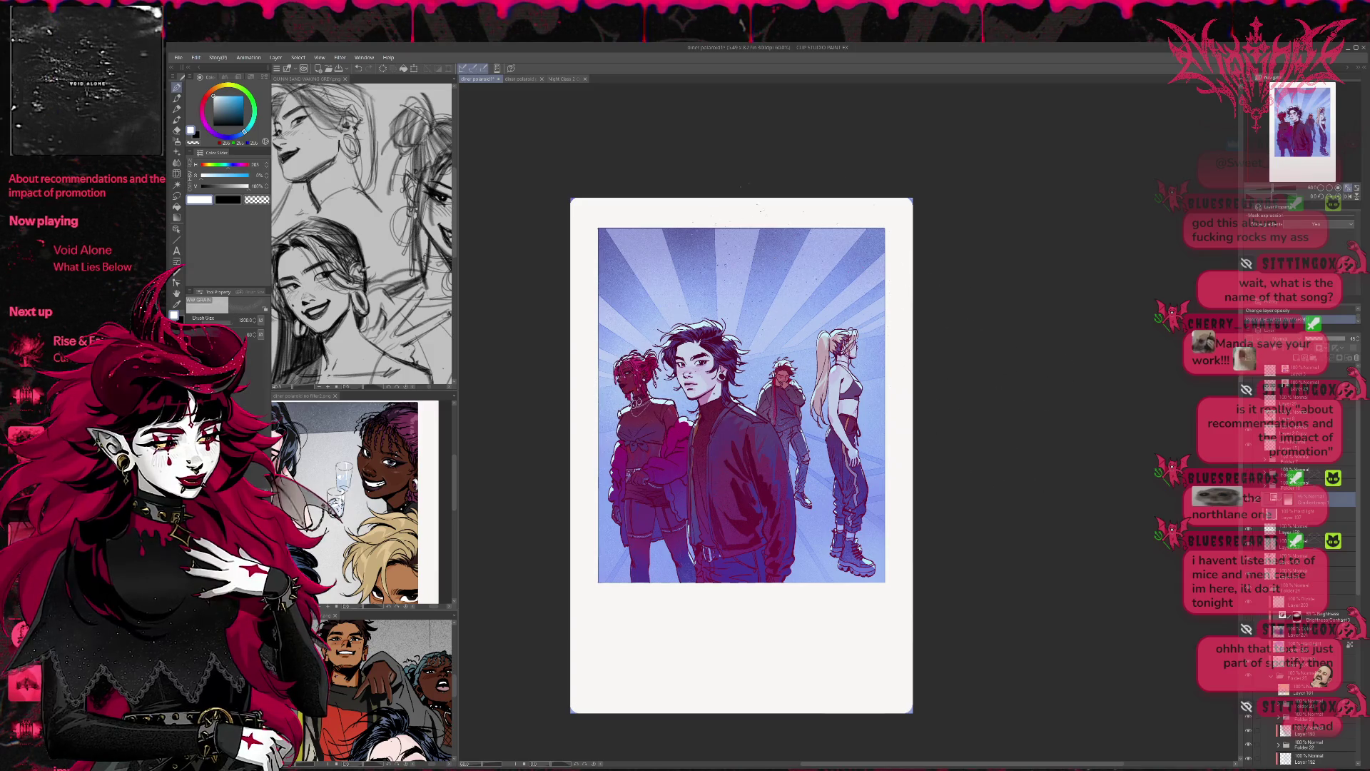
key("c")
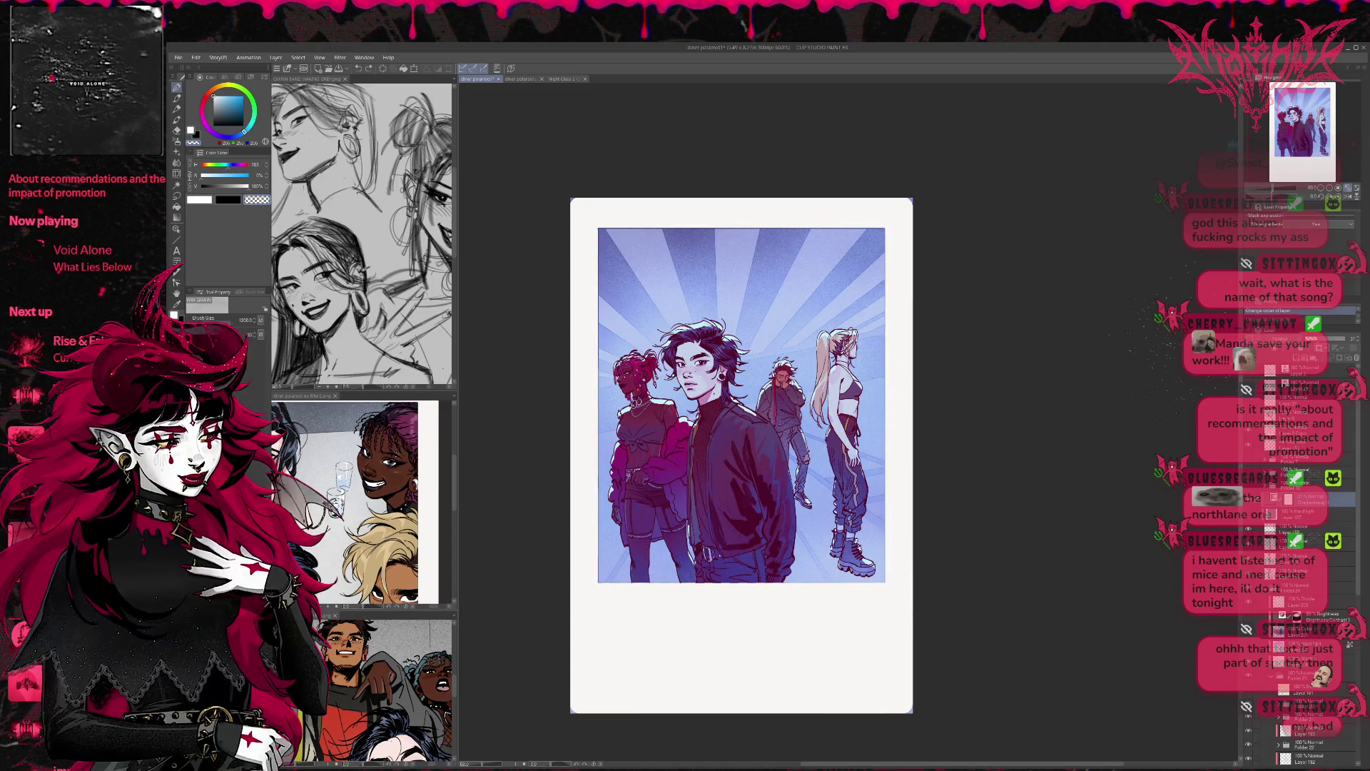
Step: Raise the magenta gradient layer's opacity to 50 and add a new magenta tint layer
mouse_move(1309, 339)
left_mouse_down()
mouse_move(1340, 345)
mouse_move(1324, 341)
left_mouse_up()
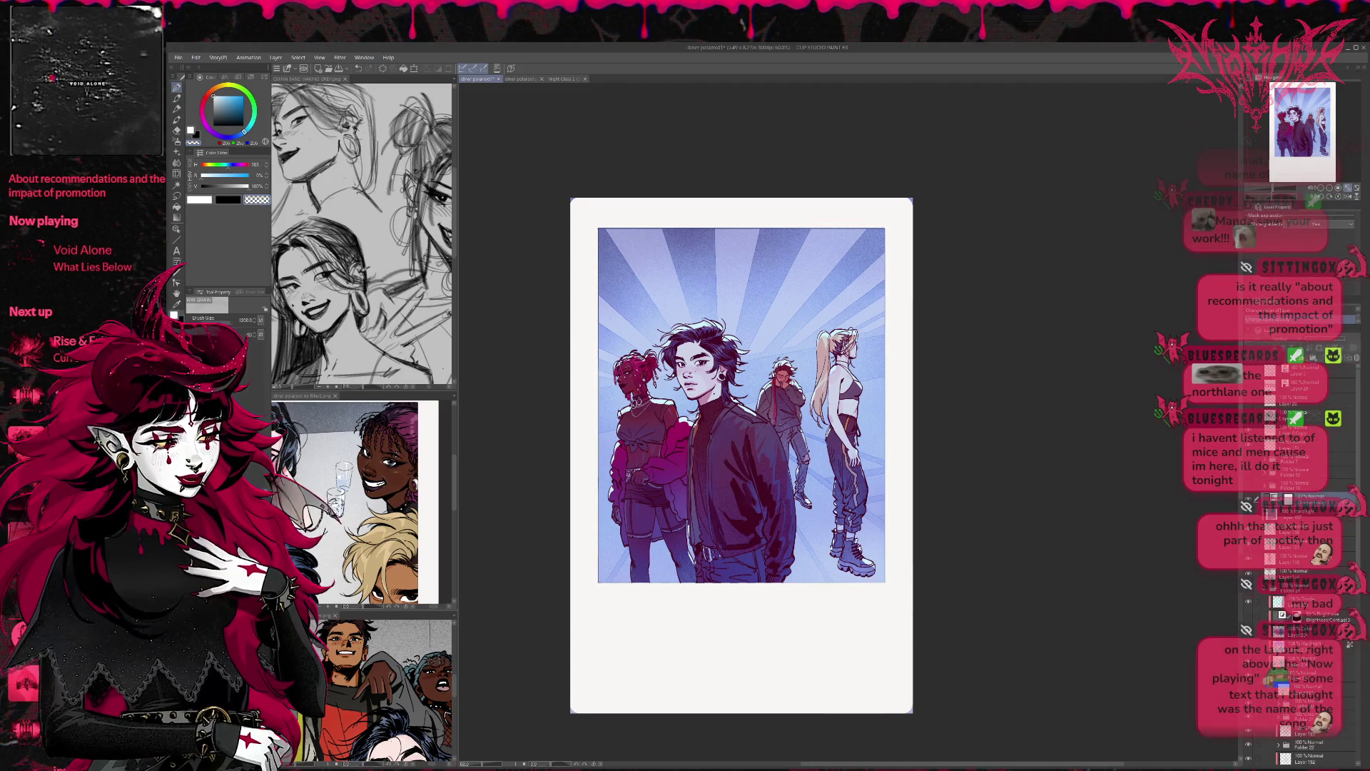
left_click(1335, 341)
Step: Set the tint layer to 100% opacity and soft-erase it everywhere except the lower figures
left_click_drag(1335, 341, 1355, 340)
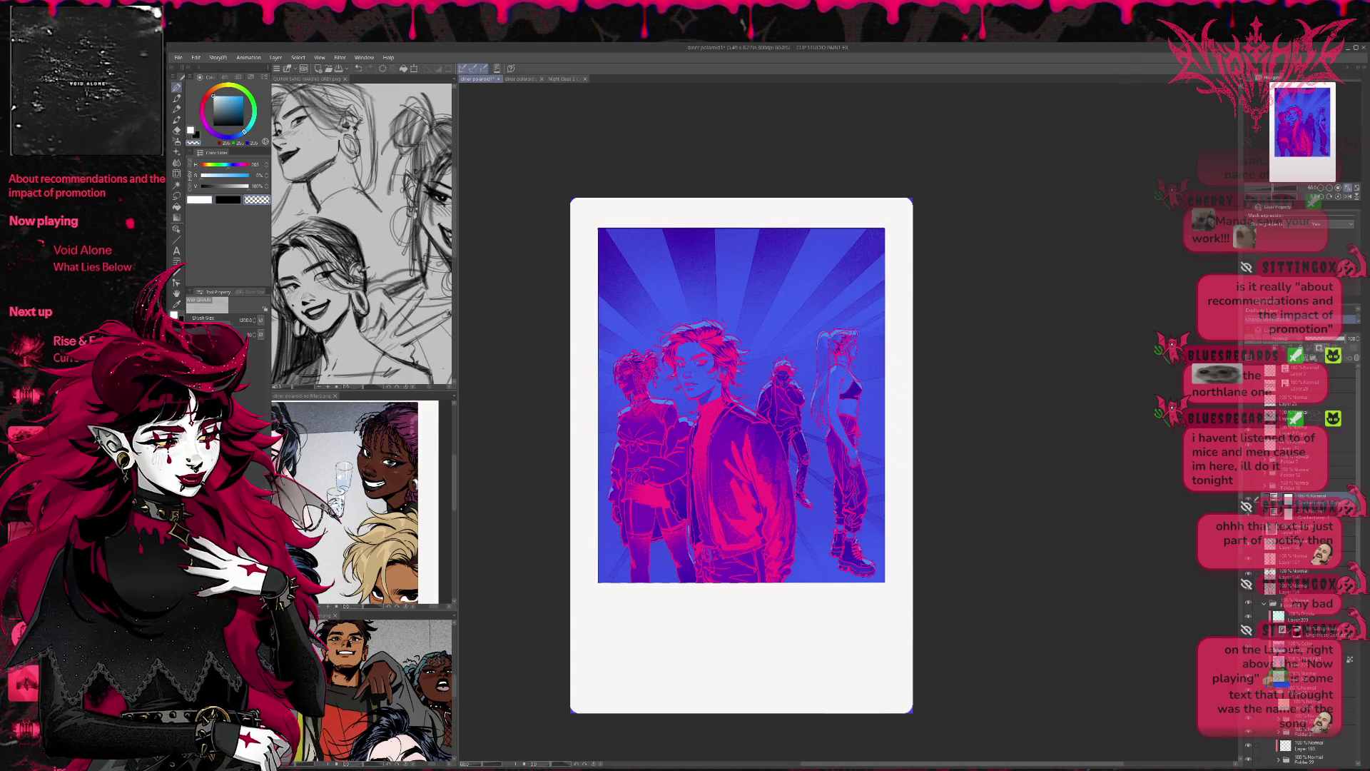
key("e")
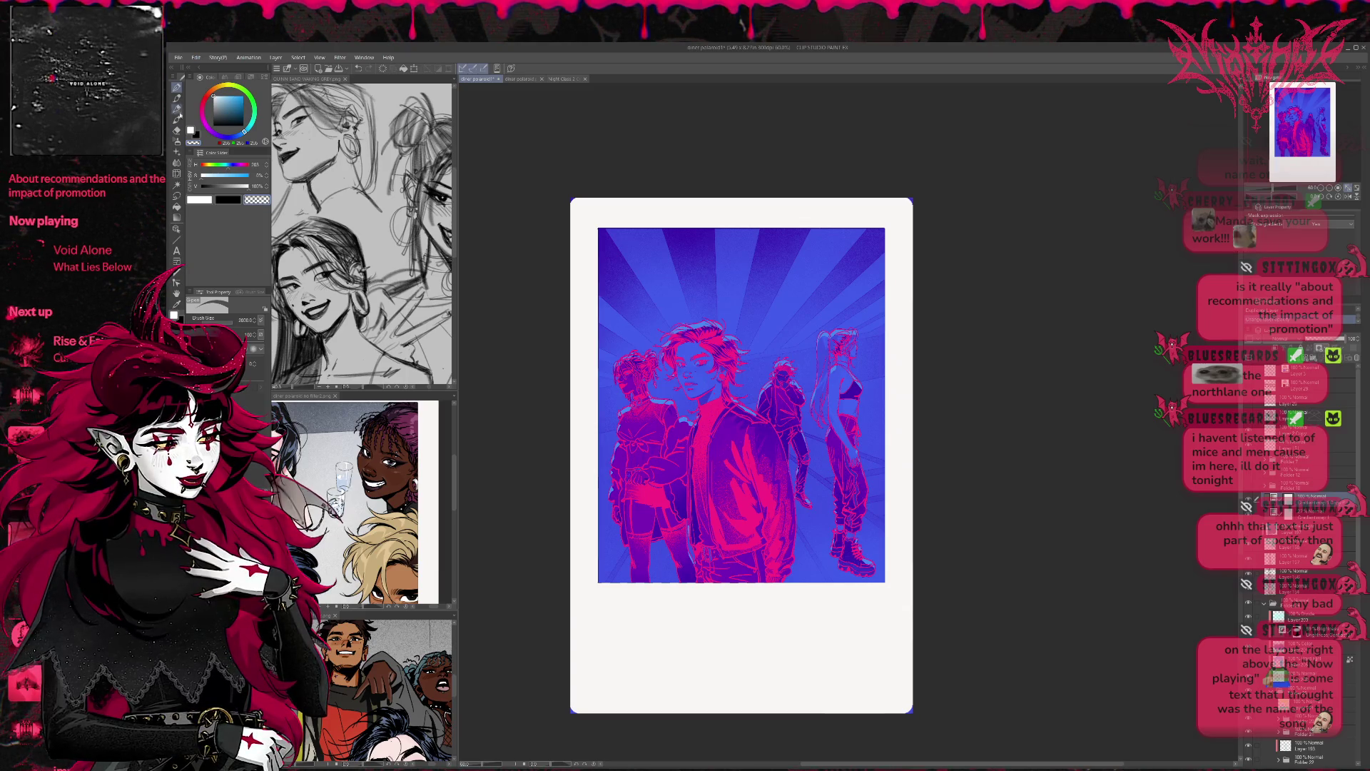
key("j")
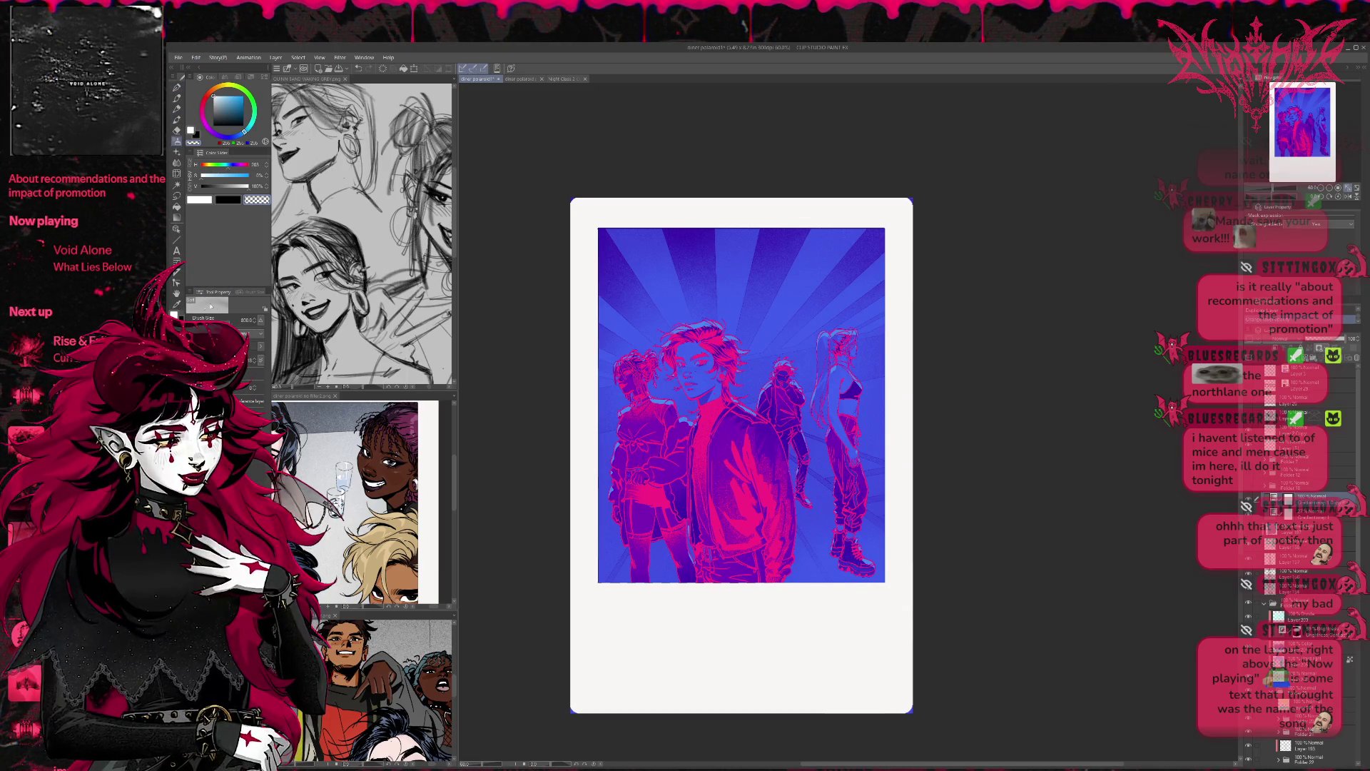
mouse_move(585, 306)
left_mouse_down()
mouse_move(820, 321)
mouse_move(928, 397)
mouse_move(642, 464)
mouse_move(1054, 473)
mouse_move(870, 321)
mouse_move(575, 221)
mouse_move(857, 214)
left_mouse_up()
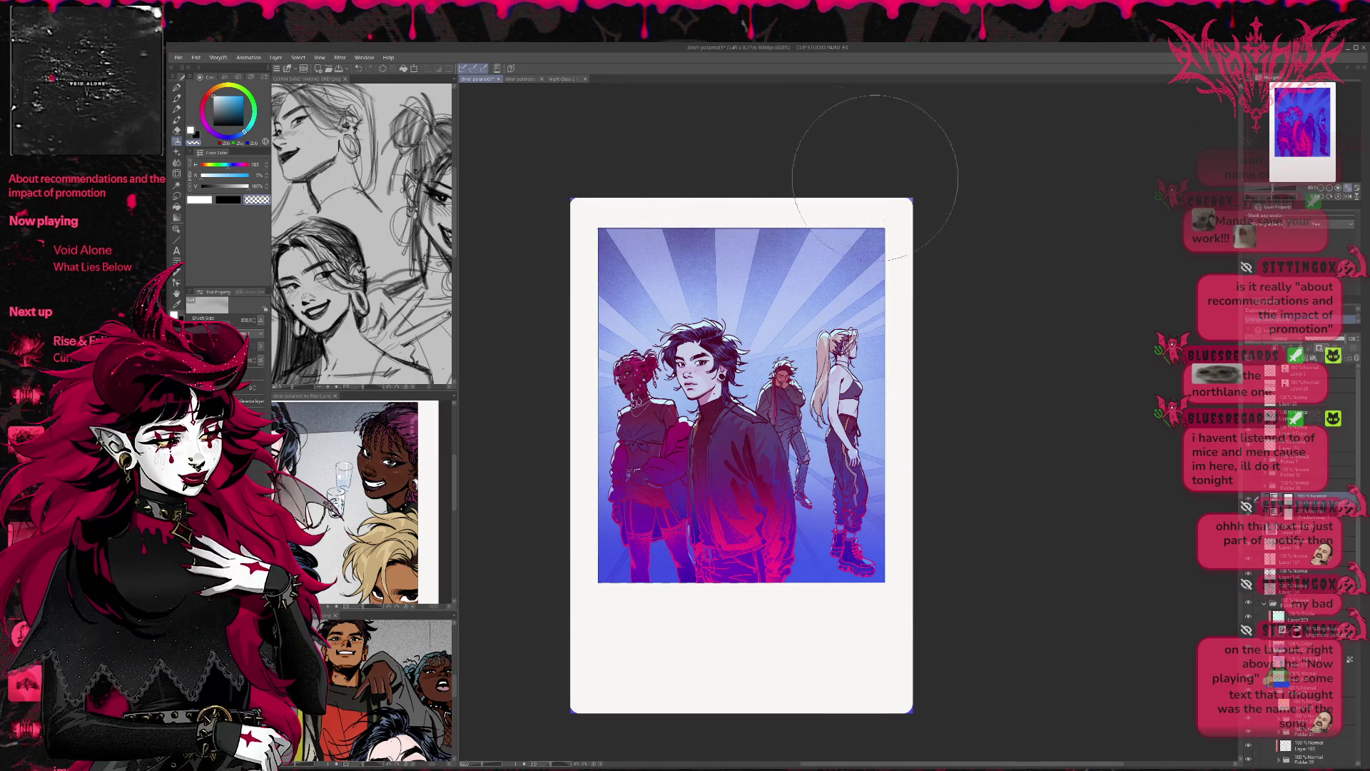
mouse_move(696, 436)
left_mouse_down()
mouse_move(820, 500)
mouse_move(949, 449)
left_mouse_up()
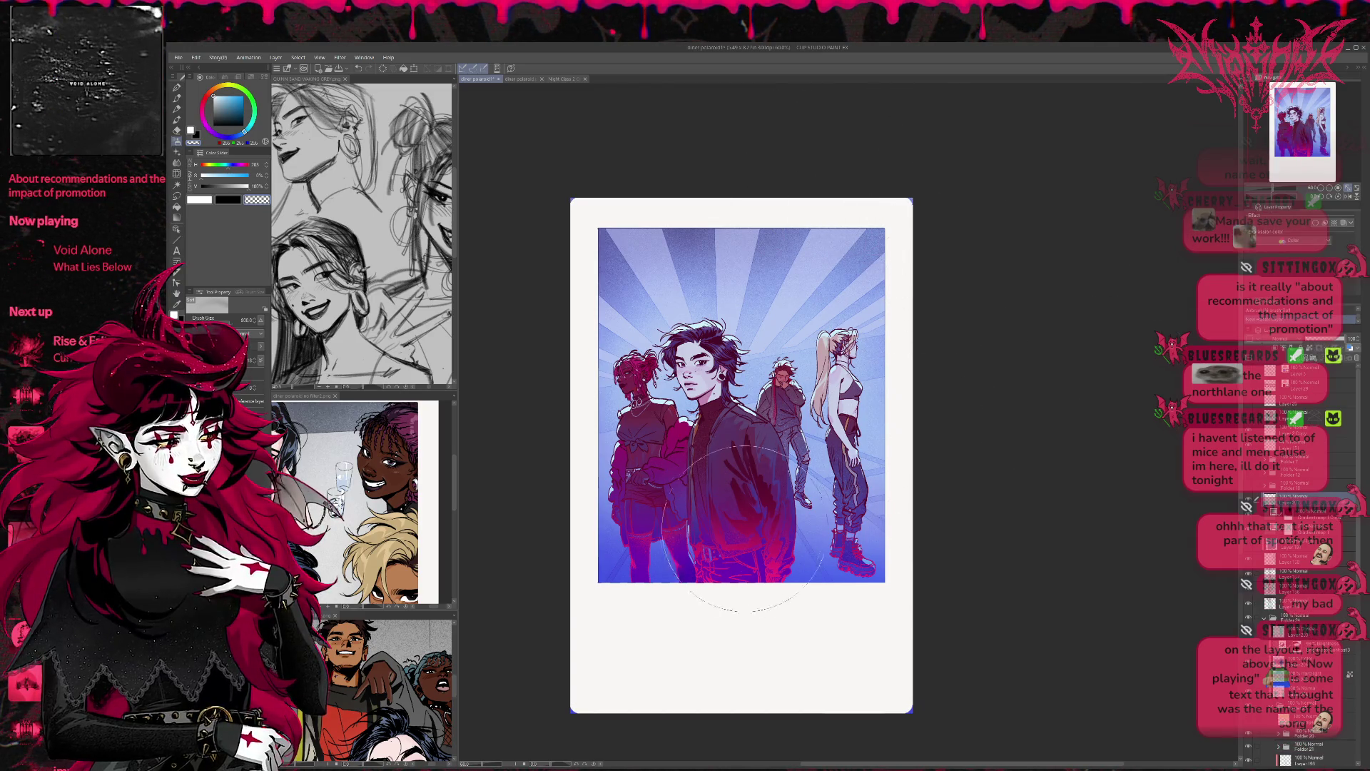
Step: Airbrush a magenta gradient across the upper background and transform it upward
left_click(739, 550, "alt")
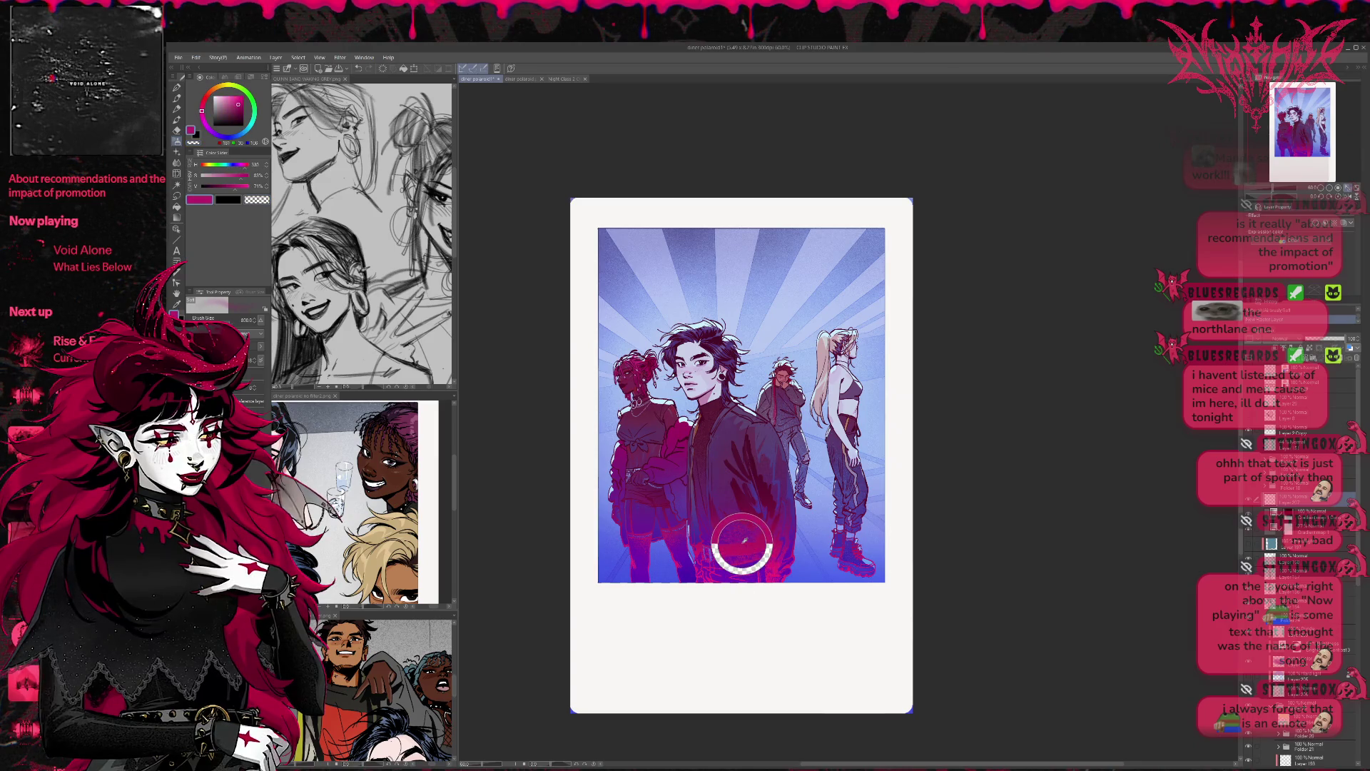
mouse_move(635, 299)
left_mouse_down()
mouse_move(685, 249)
mouse_move(607, 207)
mouse_move(928, 299)
left_mouse_up()
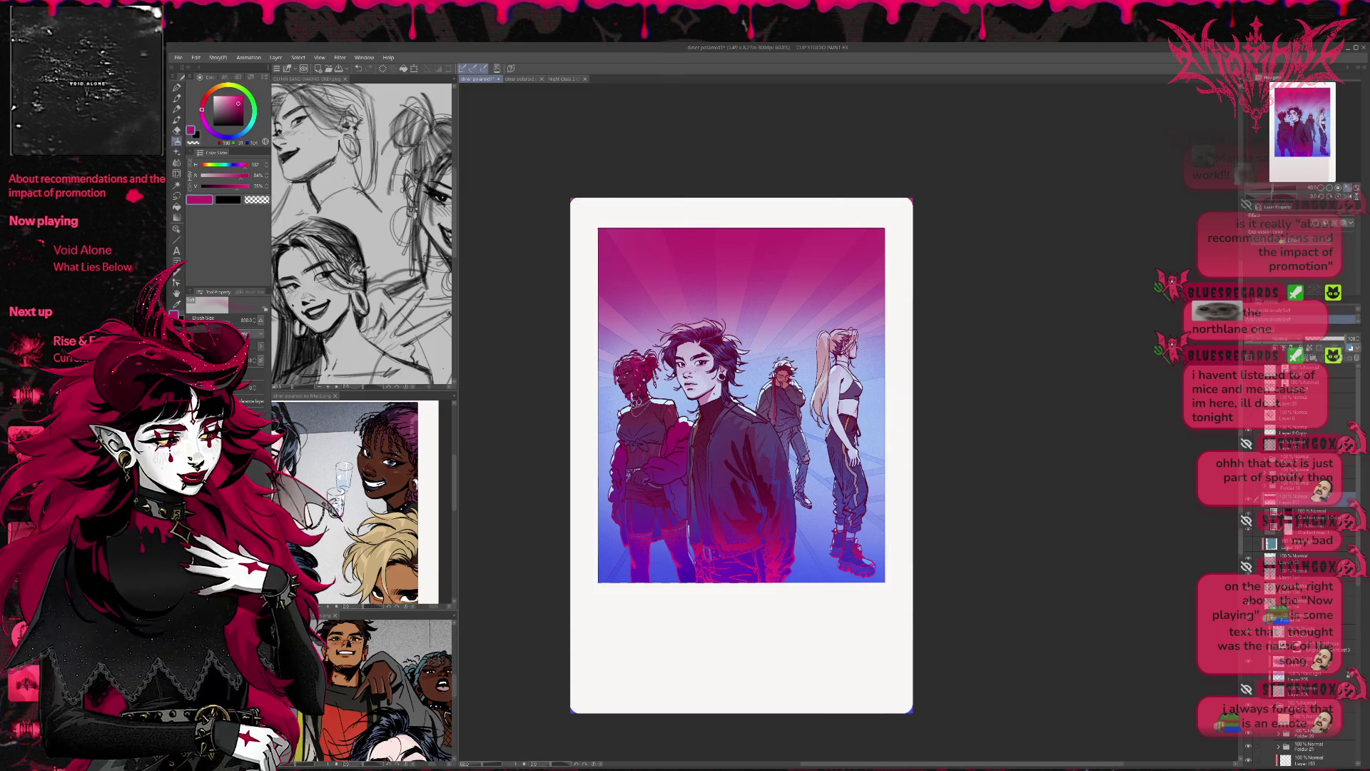
key("ctrl+z")
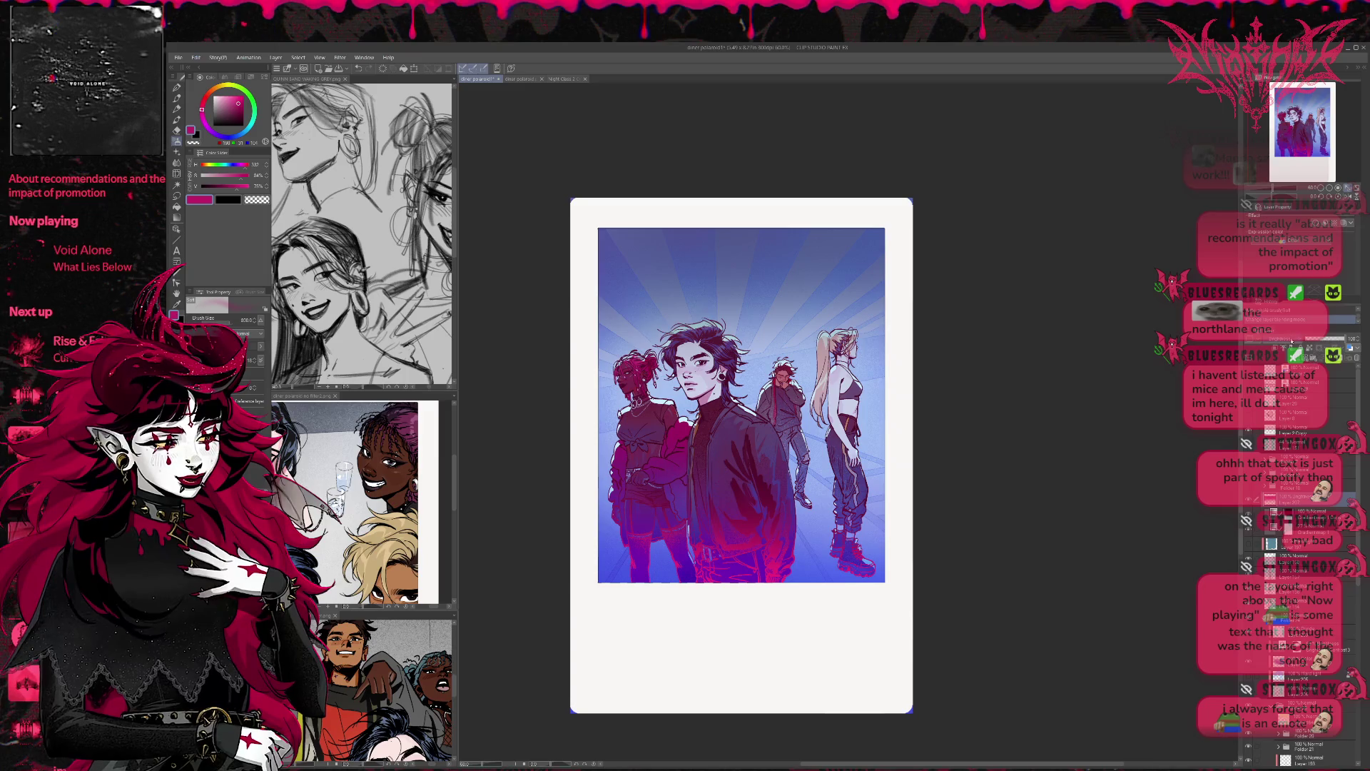
key("ctrl+y")
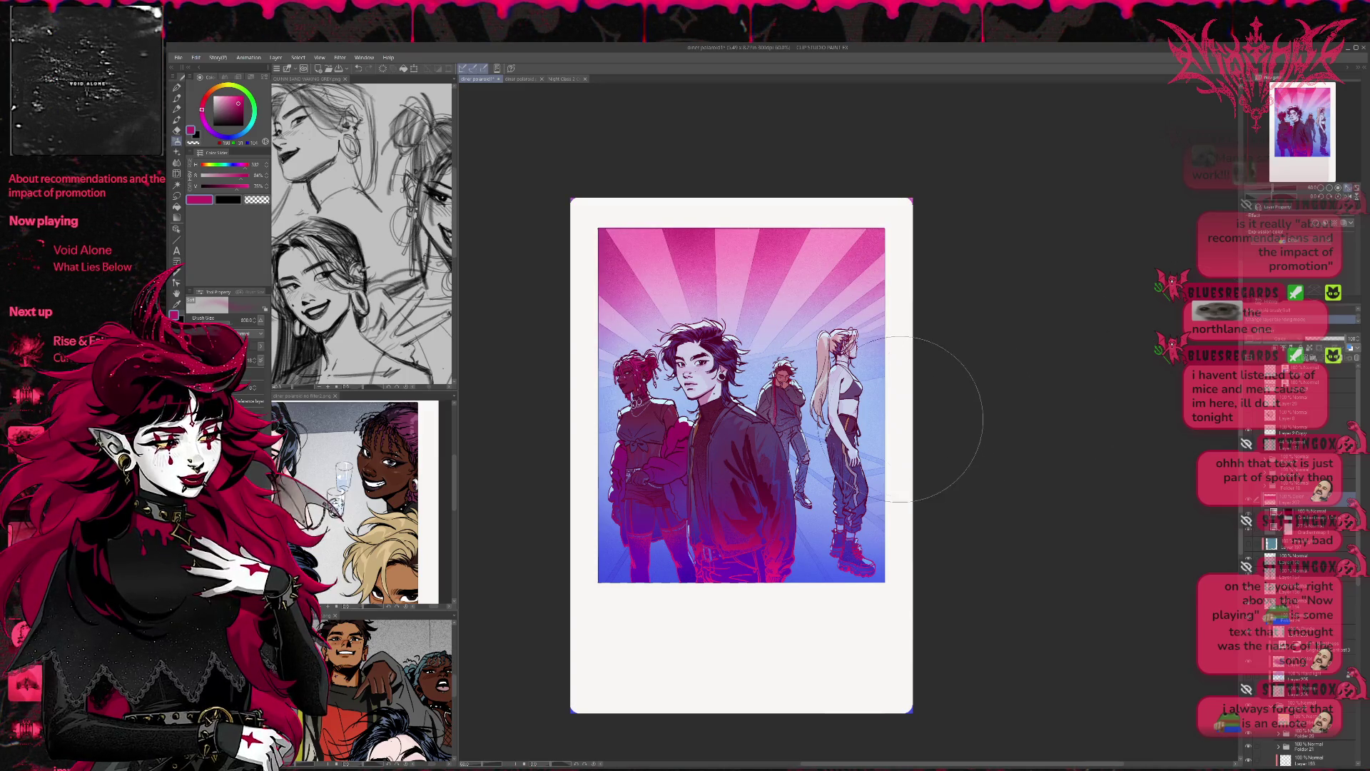
key("ctrl+t")
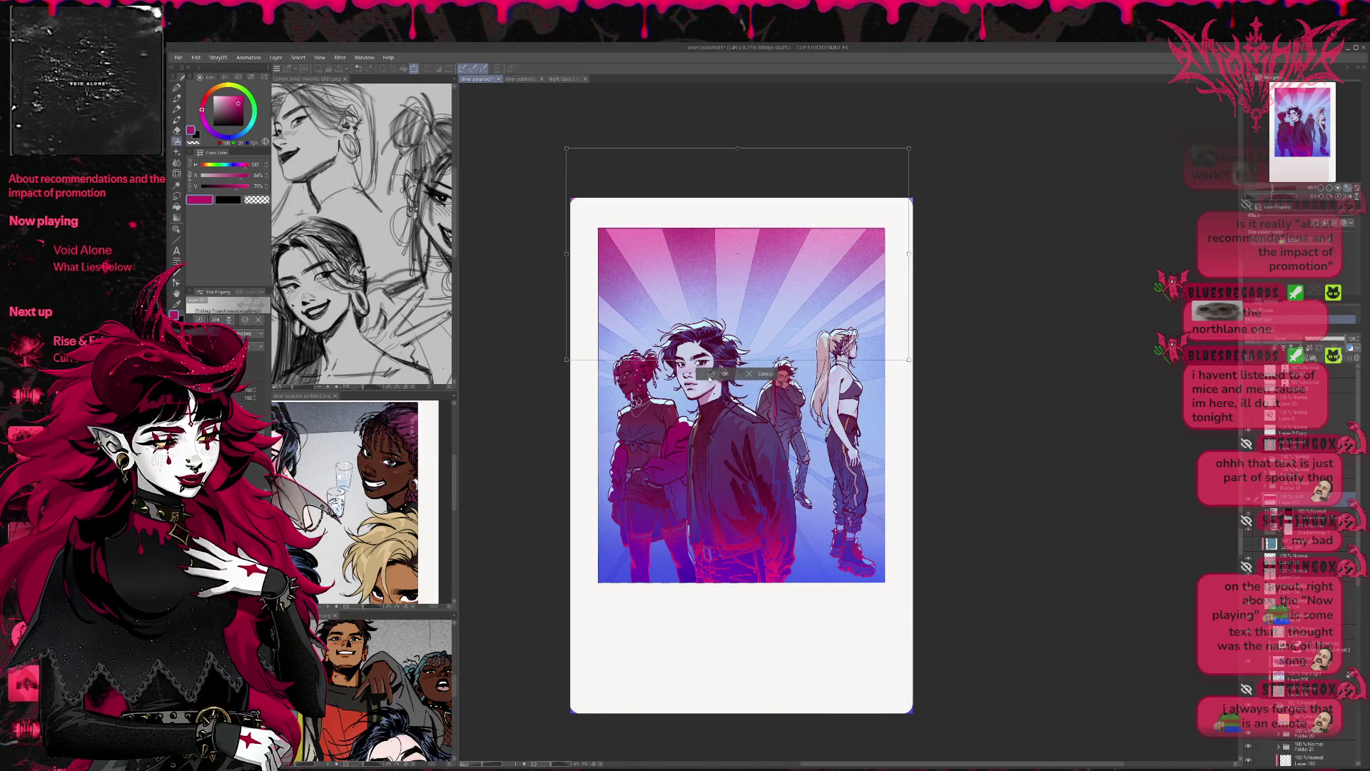
left_click(711, 374)
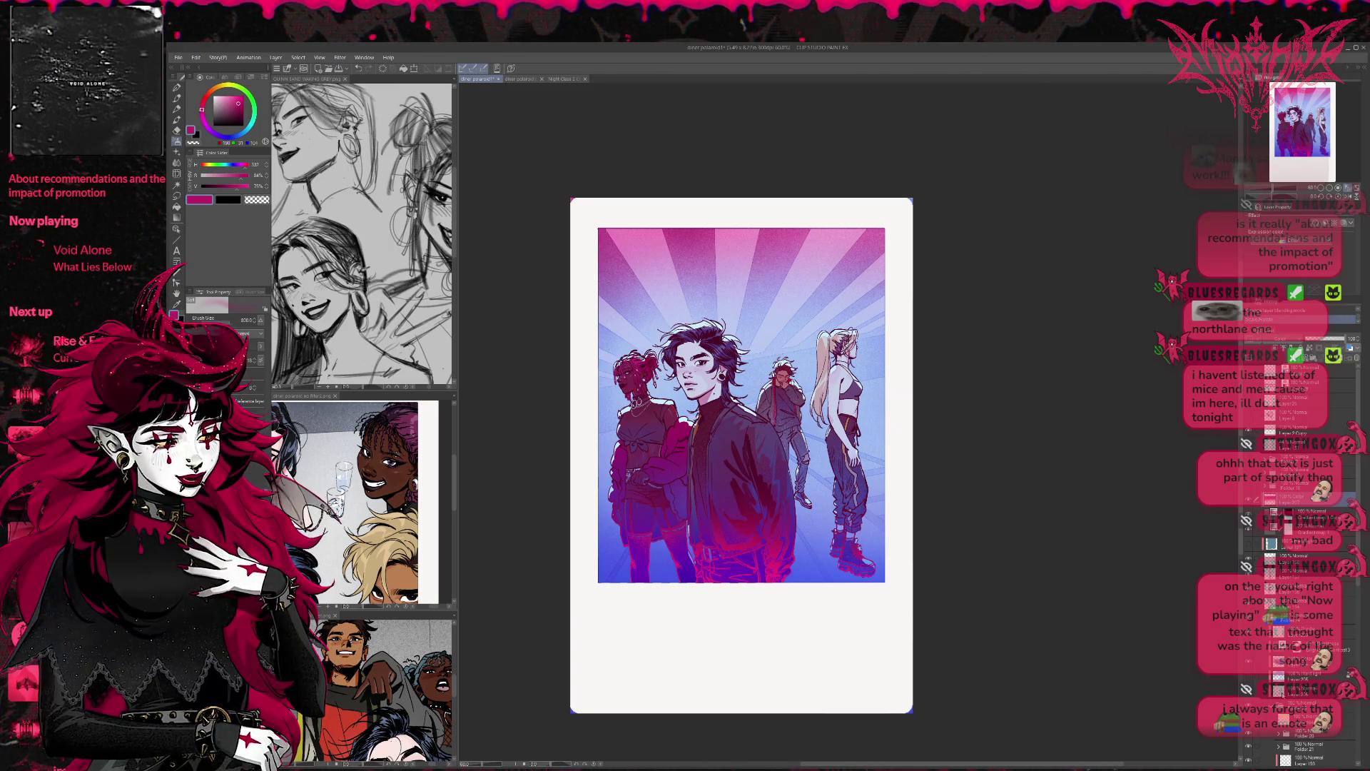
Step: Paint hot pink hair highlights with the pen inside the figures' selection, then deselect
key("ctrl+shift+d")
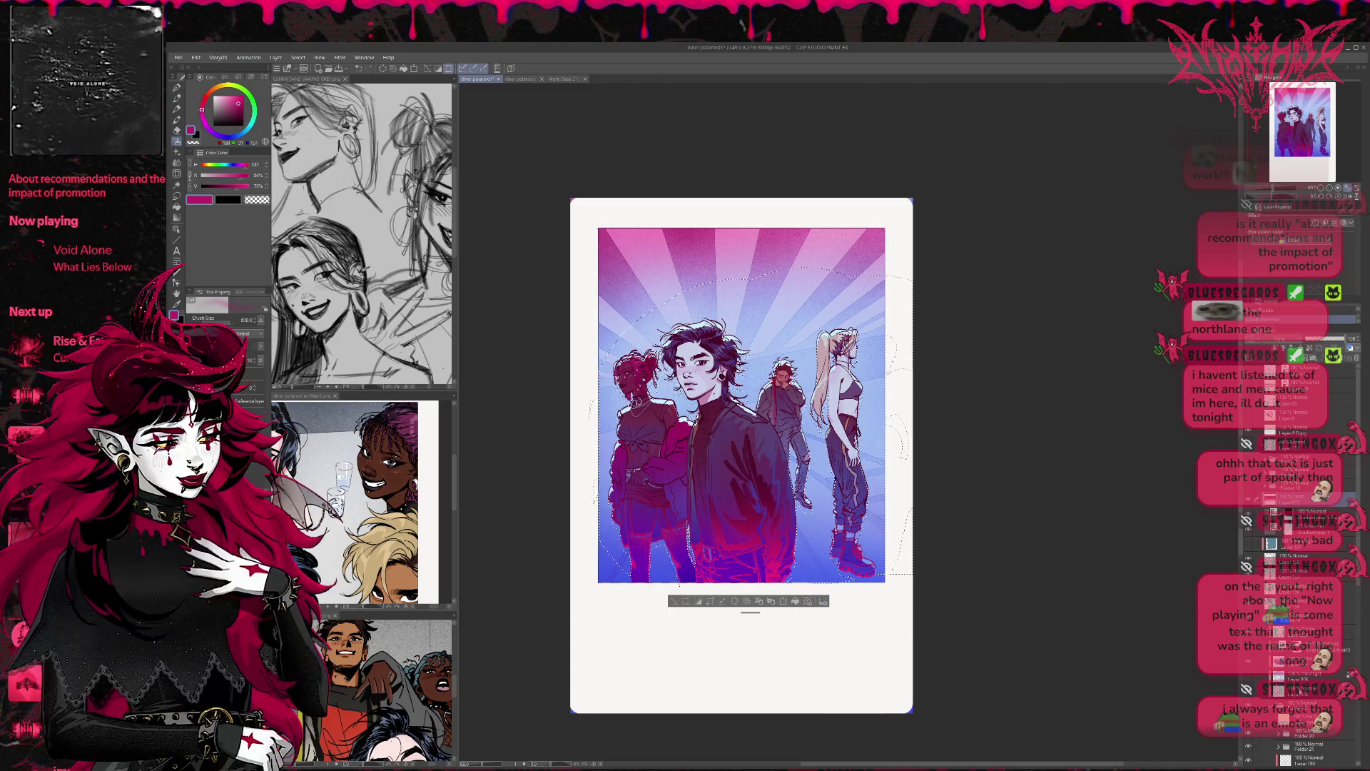
left_click(1322, 691)
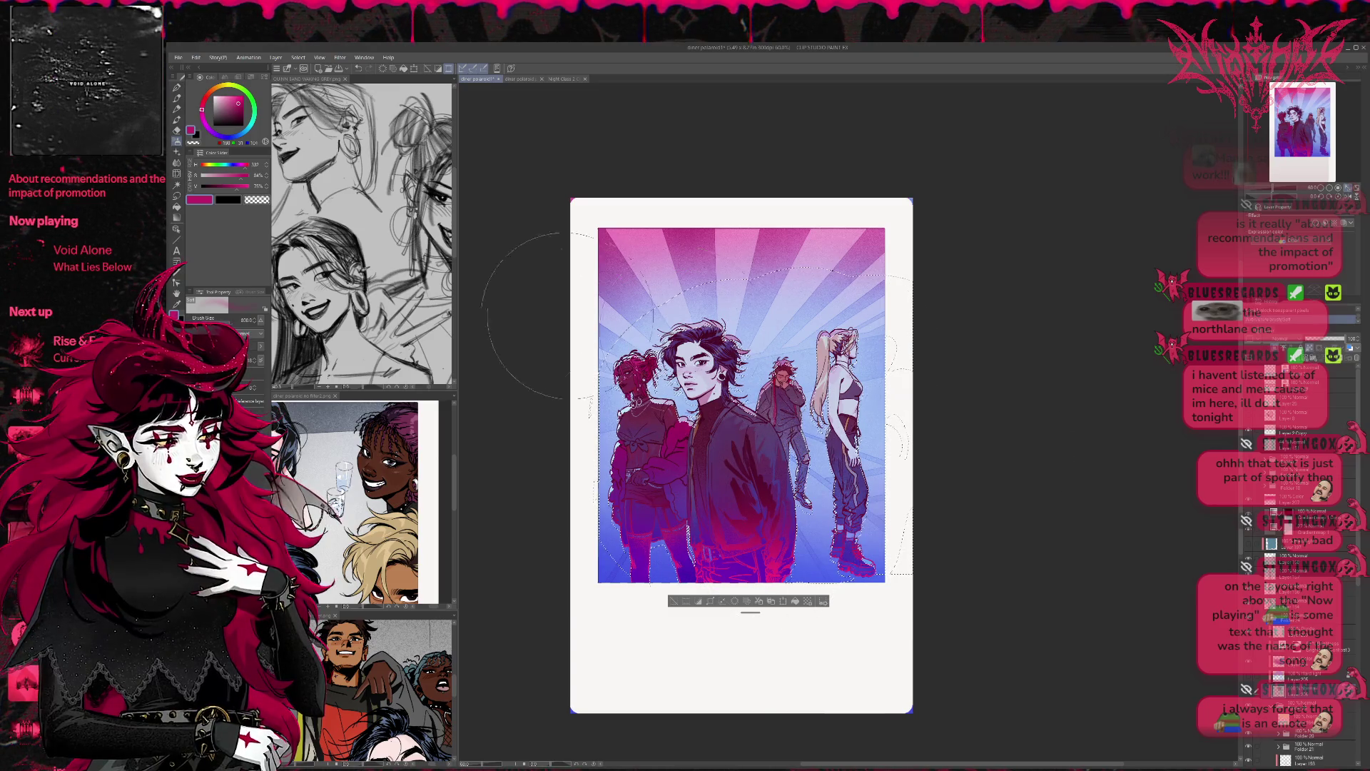
key("p")
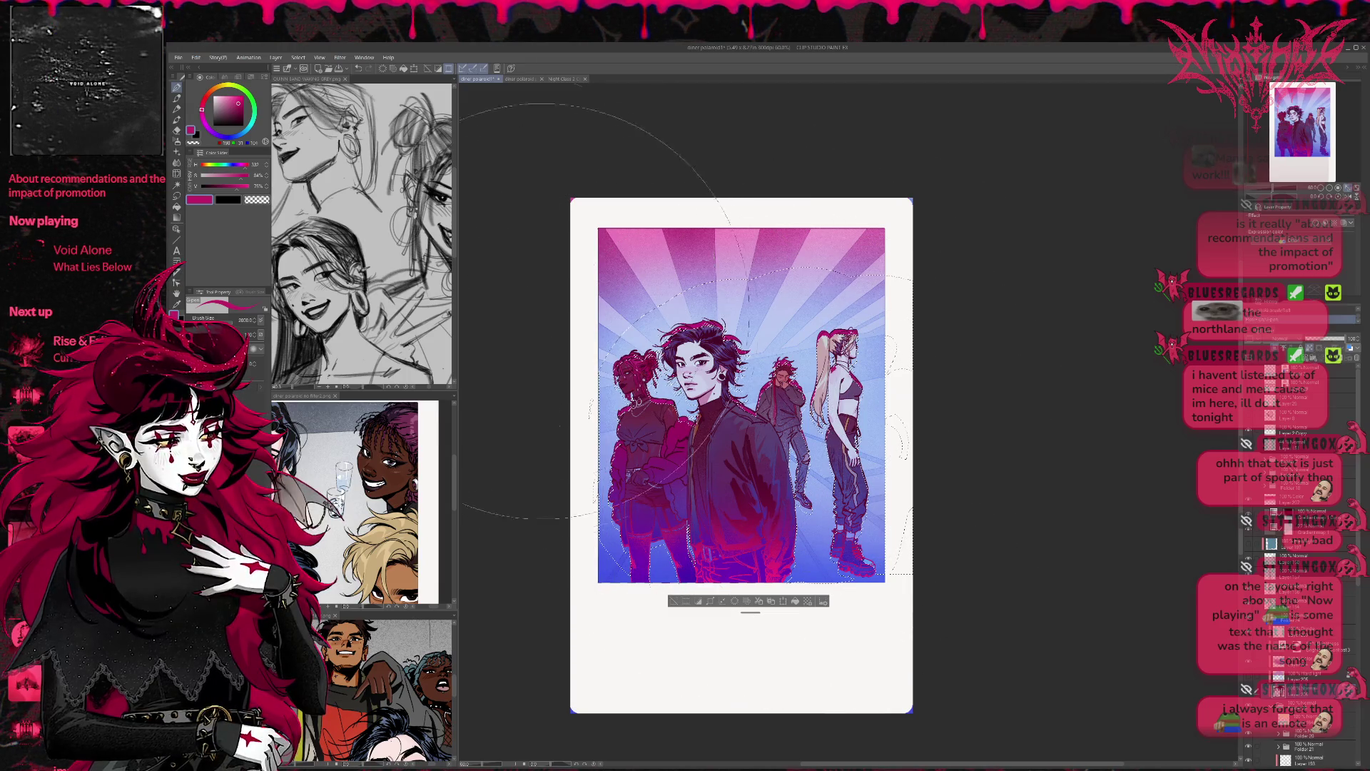
left_click(756, 528, "alt")
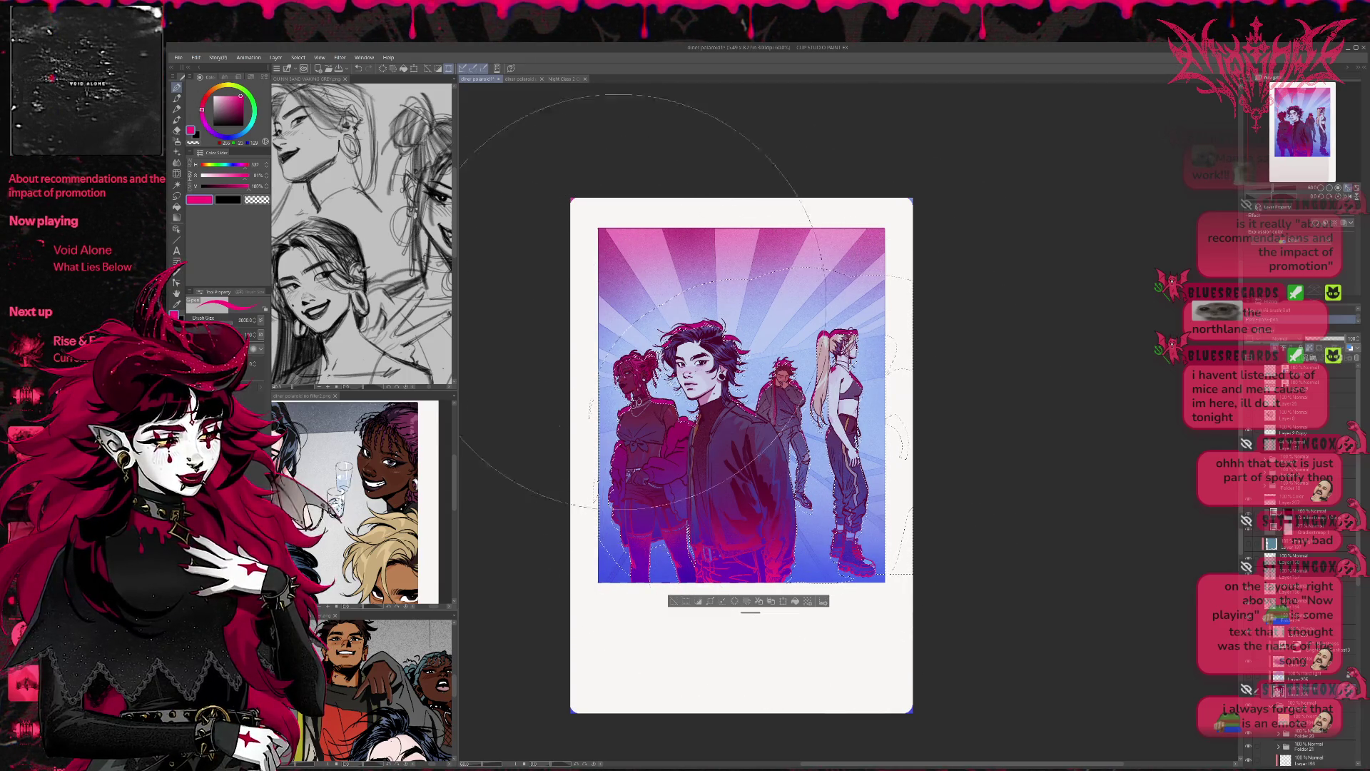
left_click(756, 425, "alt")
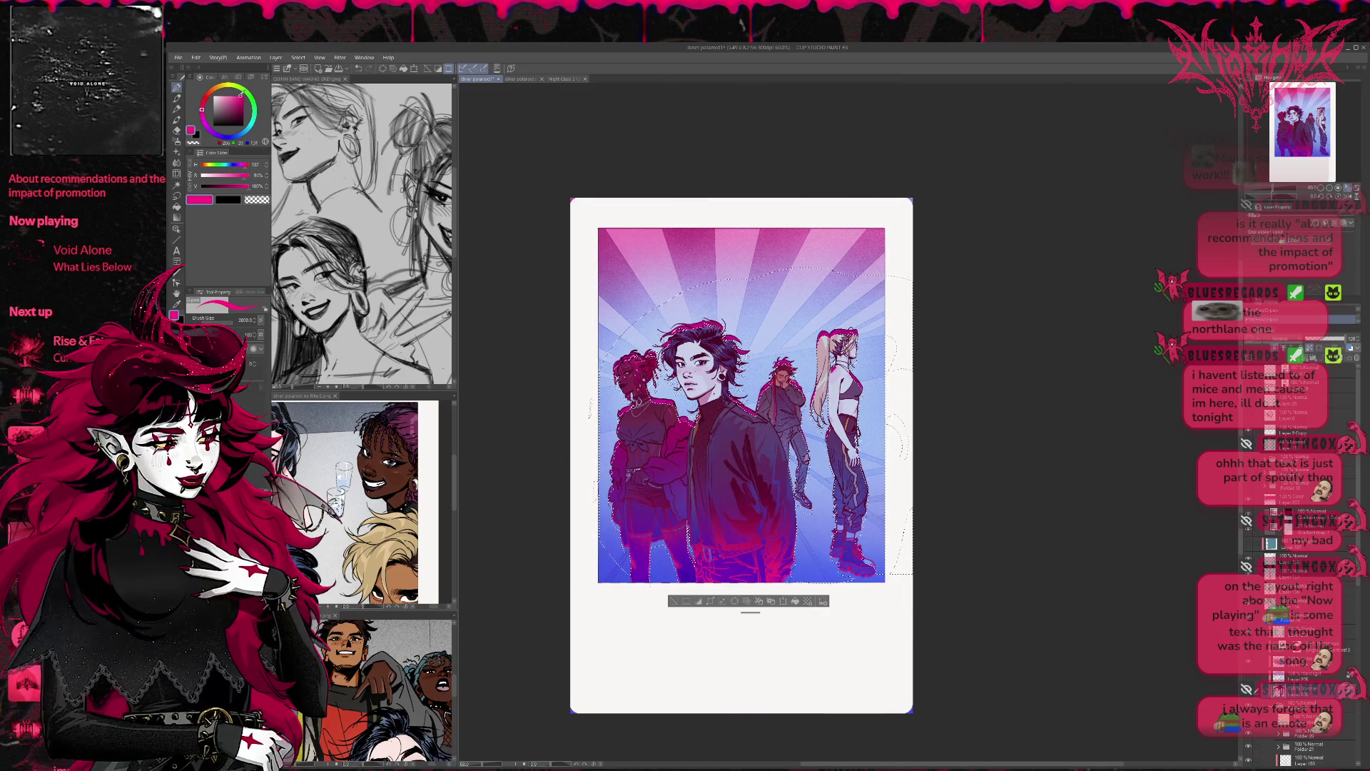
key("ctrl+d")
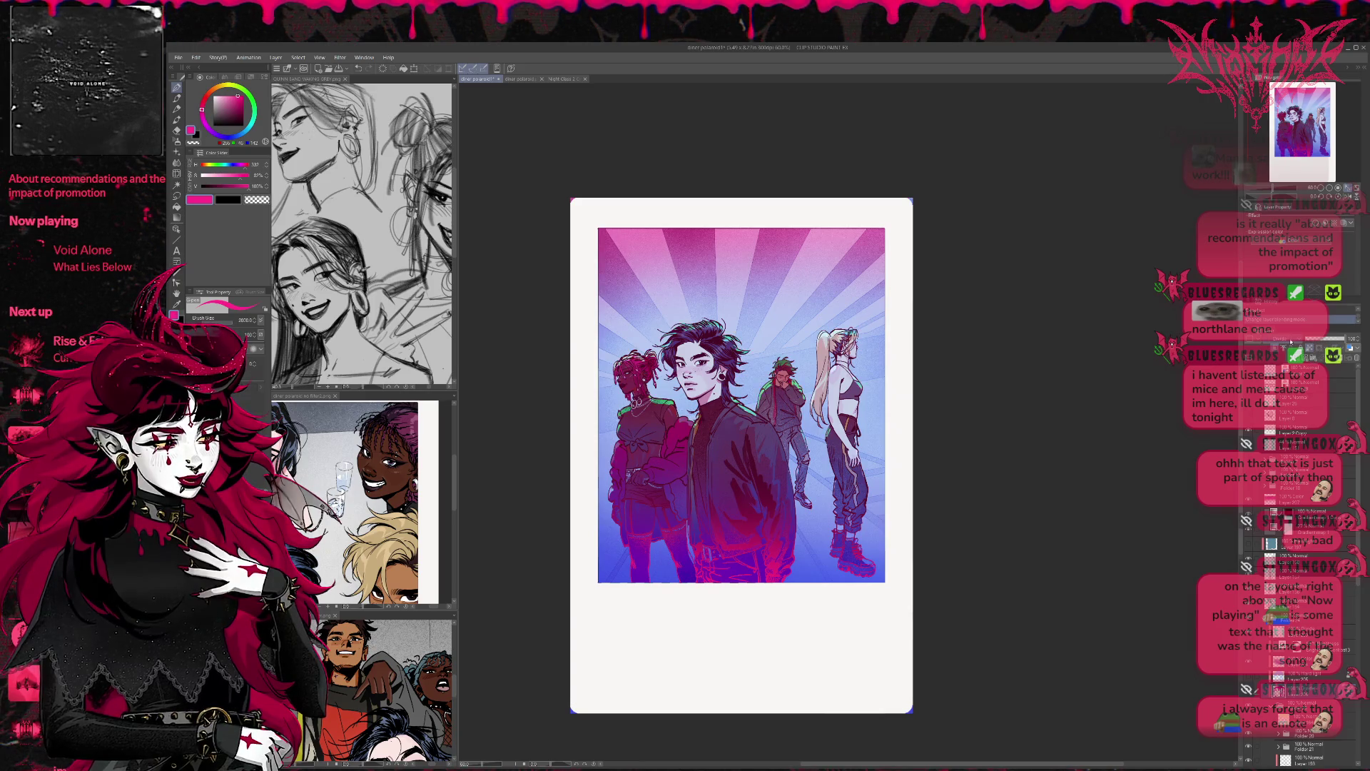
Step: Compare the hair highlight layers on and off, then hide the pink upper-background gradient
left_click(1290, 342)
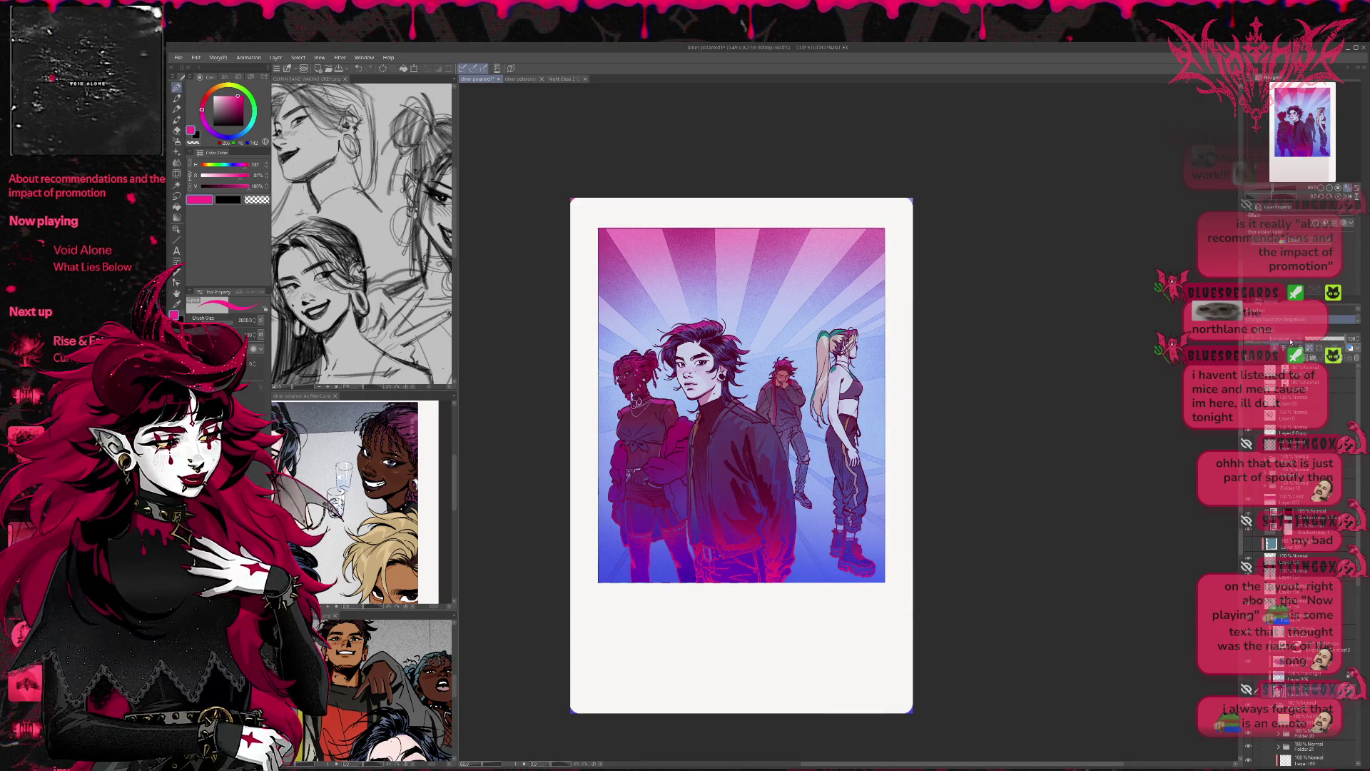
left_click(1290, 343)
left_click(1290, 343)
left_click(1290, 342)
left_click(1290, 343)
left_click(1290, 342)
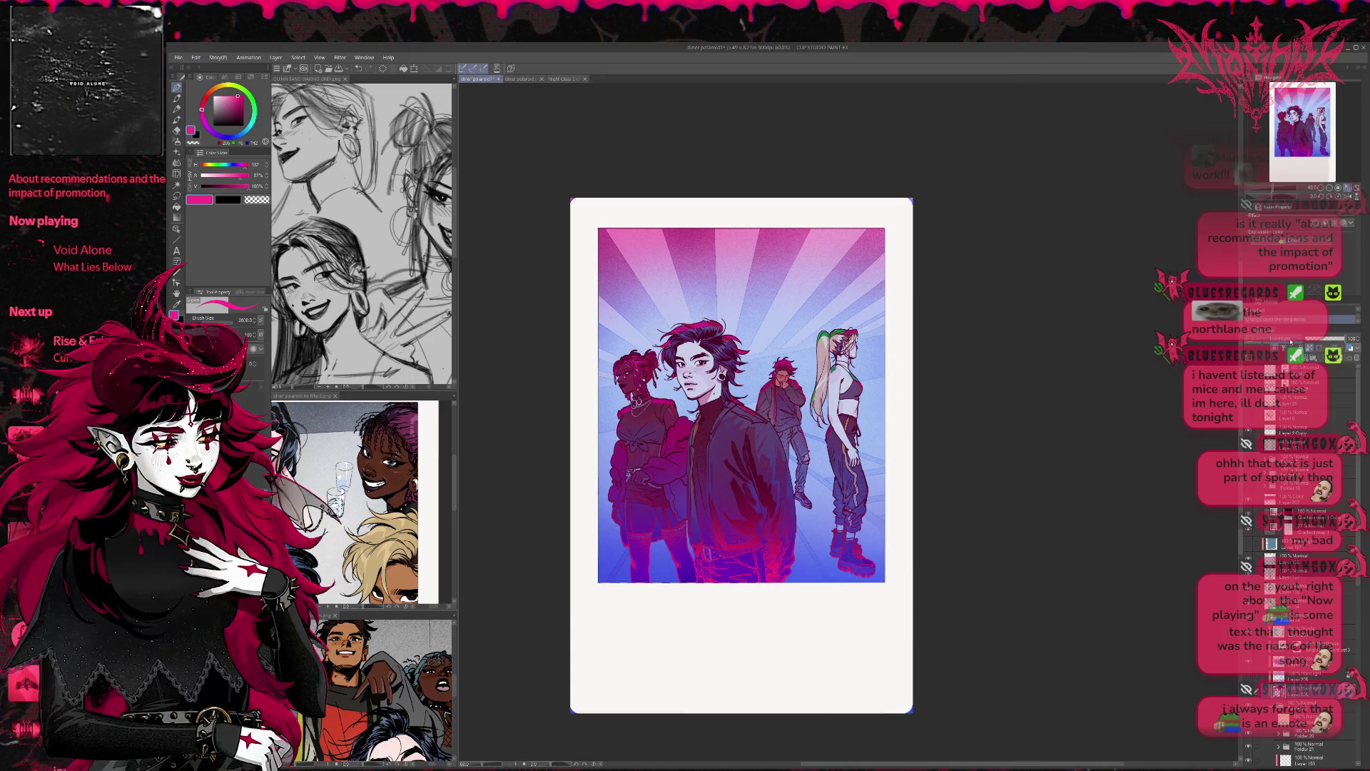
left_click(1290, 343)
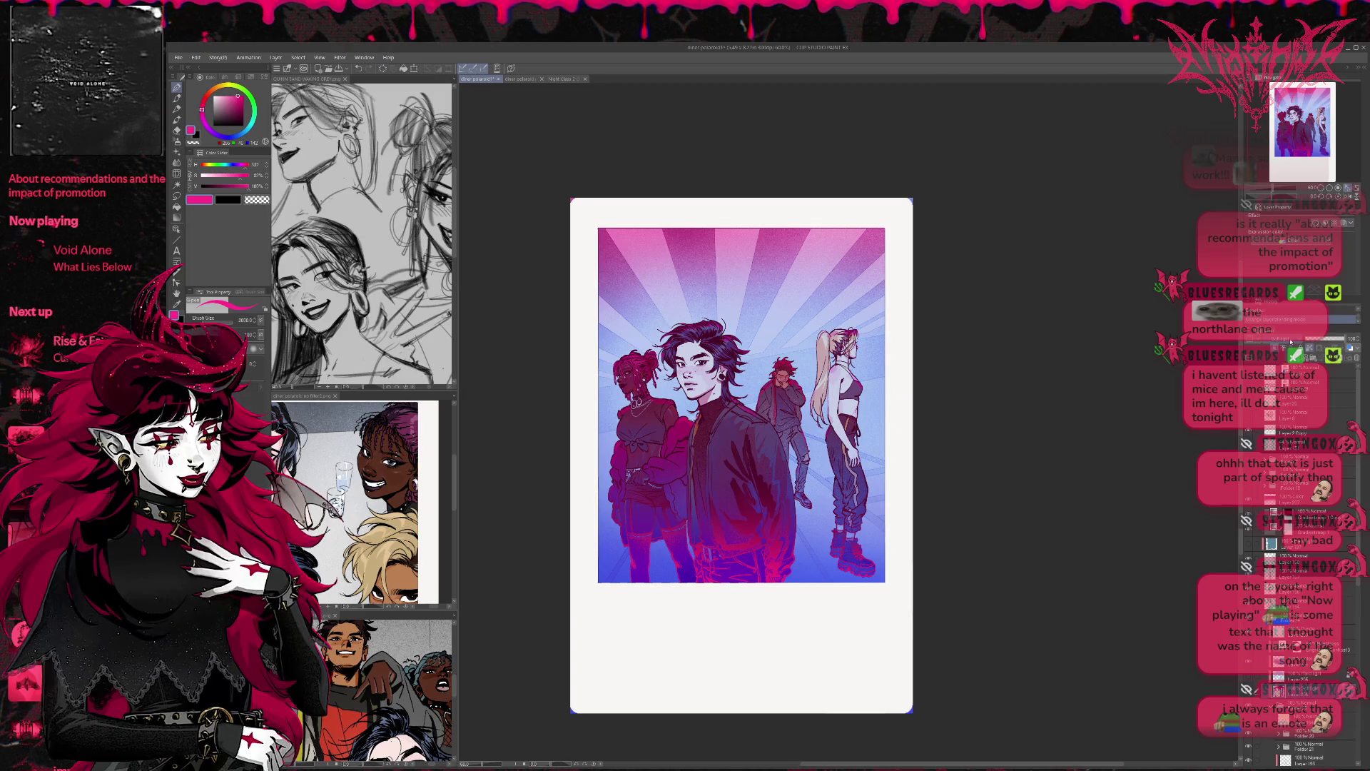
left_click(1290, 343)
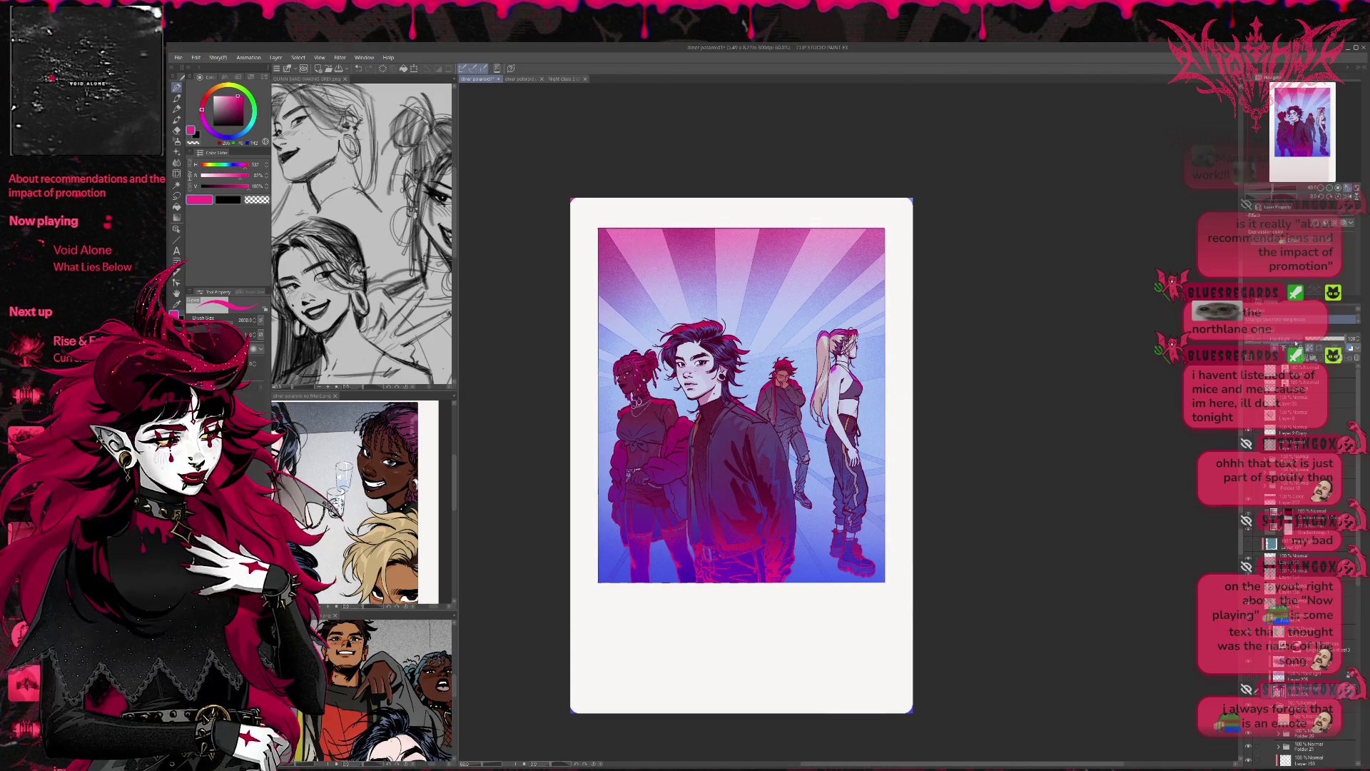
left_click(1327, 341)
left_click(1327, 341)
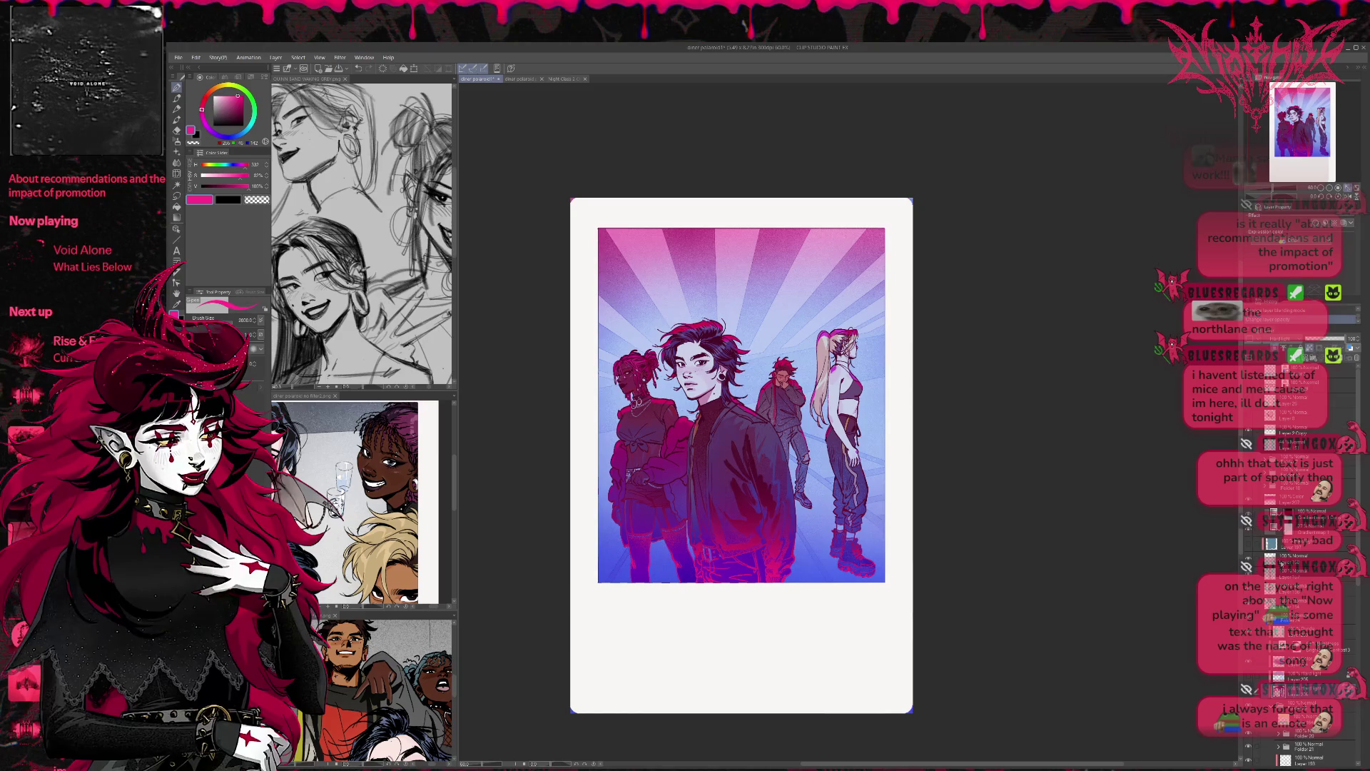
left_click(1249, 503)
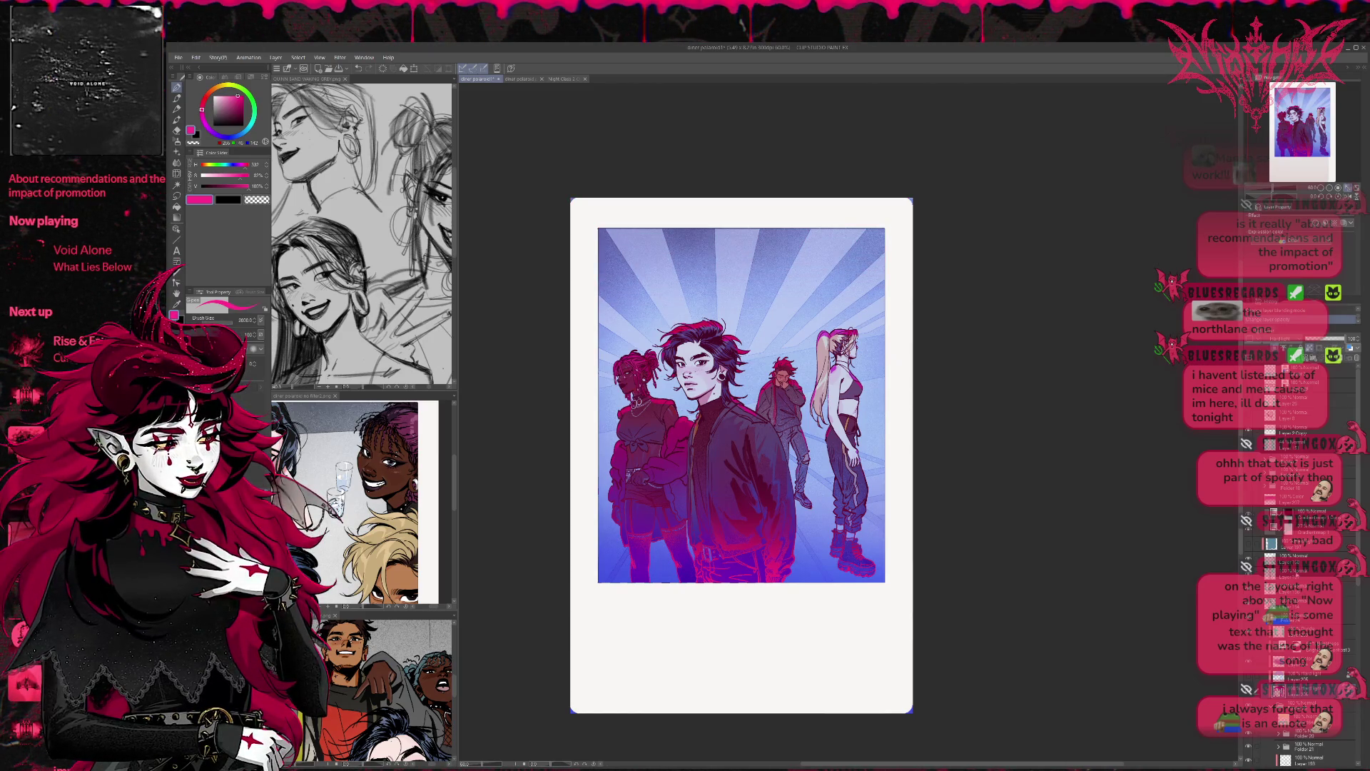
Step: Compare the purple-blue overlay on and off and lower another colour layer's opacity
left_click(1248, 528)
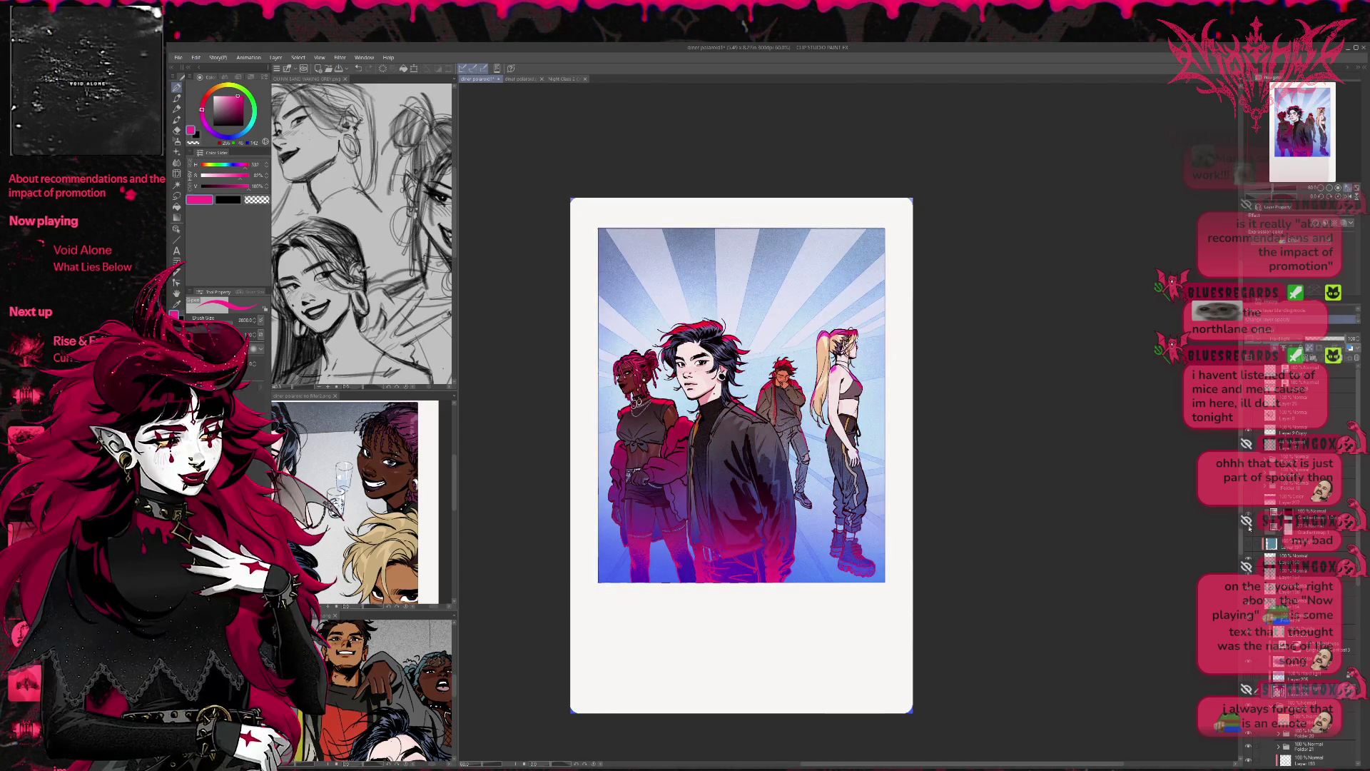
left_click(1250, 528)
left_click(1274, 529)
left_click(1312, 340)
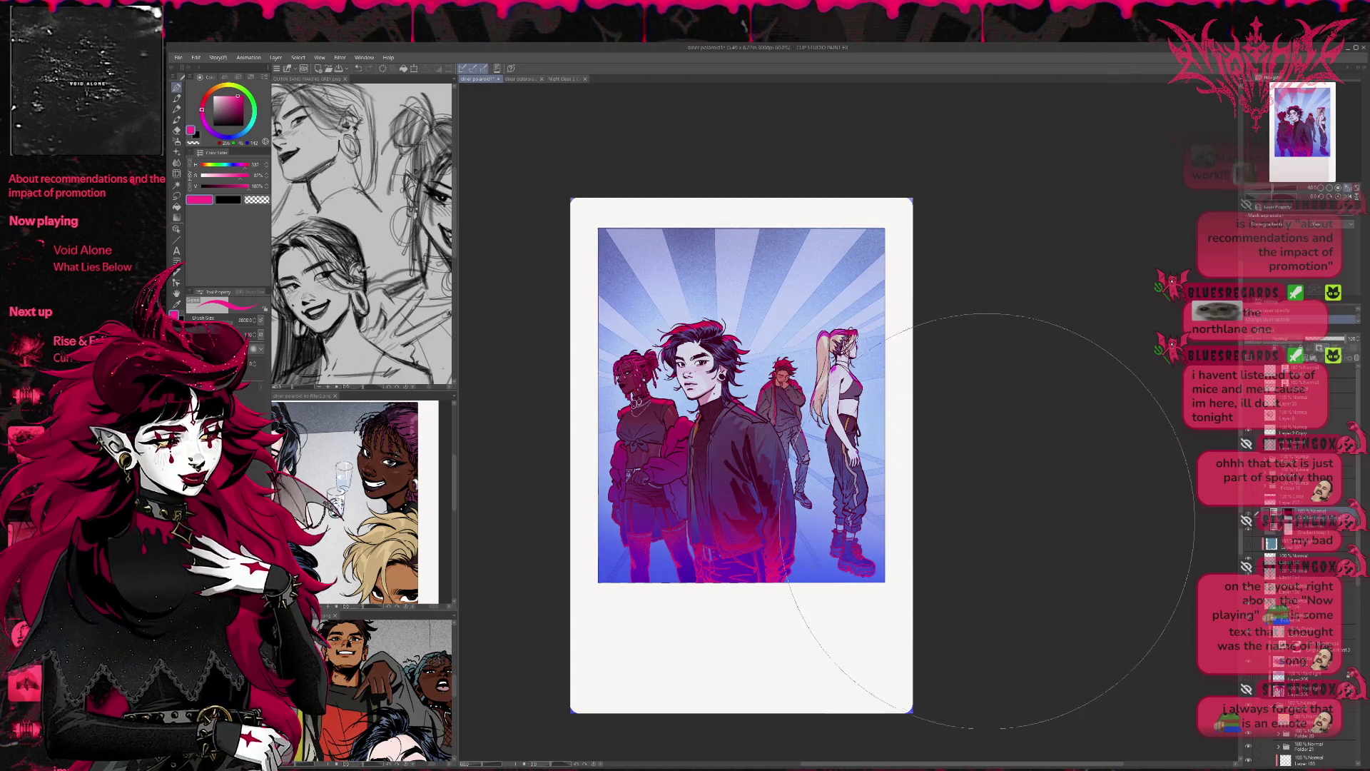
Step: Add a soft magenta glow over the figures' legs, undo a dark sky stroke, and set brush size 2000
left_click(756, 700)
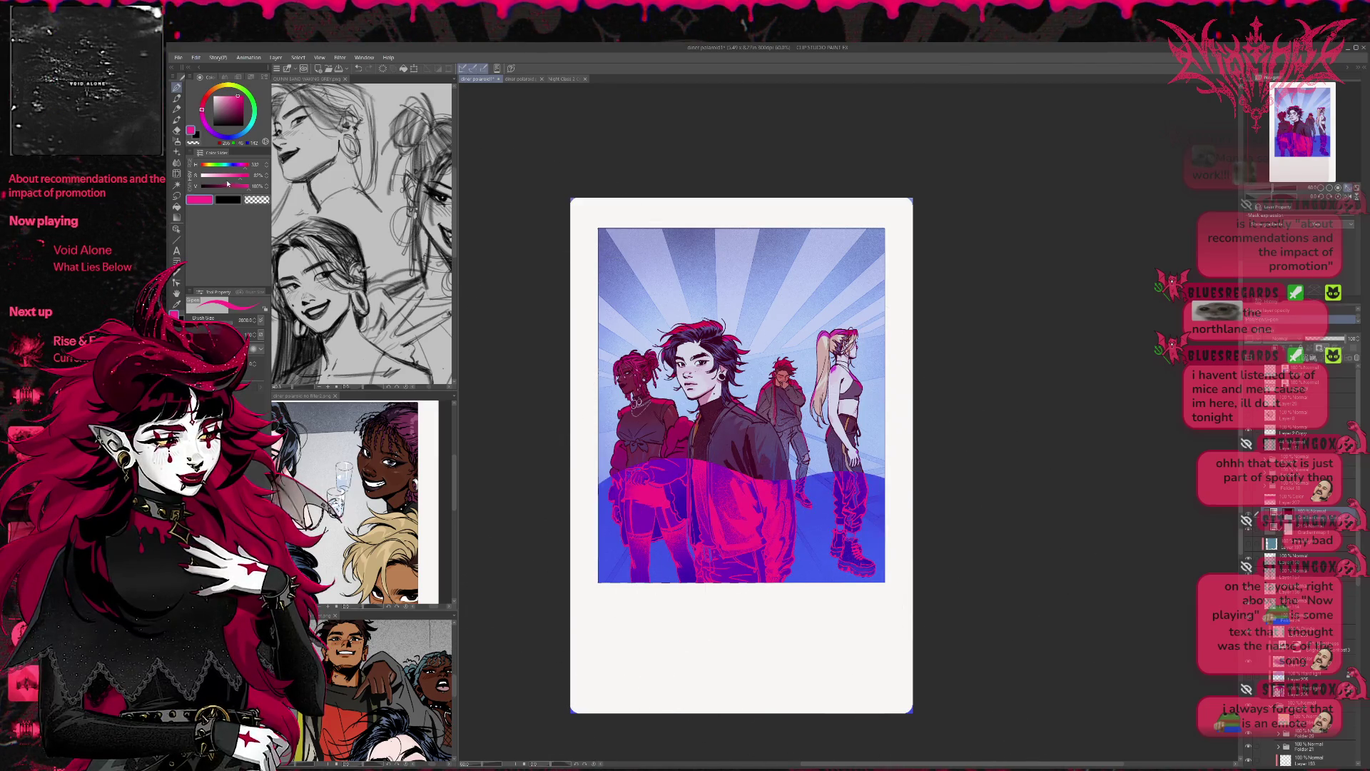
key("ctrl+z")
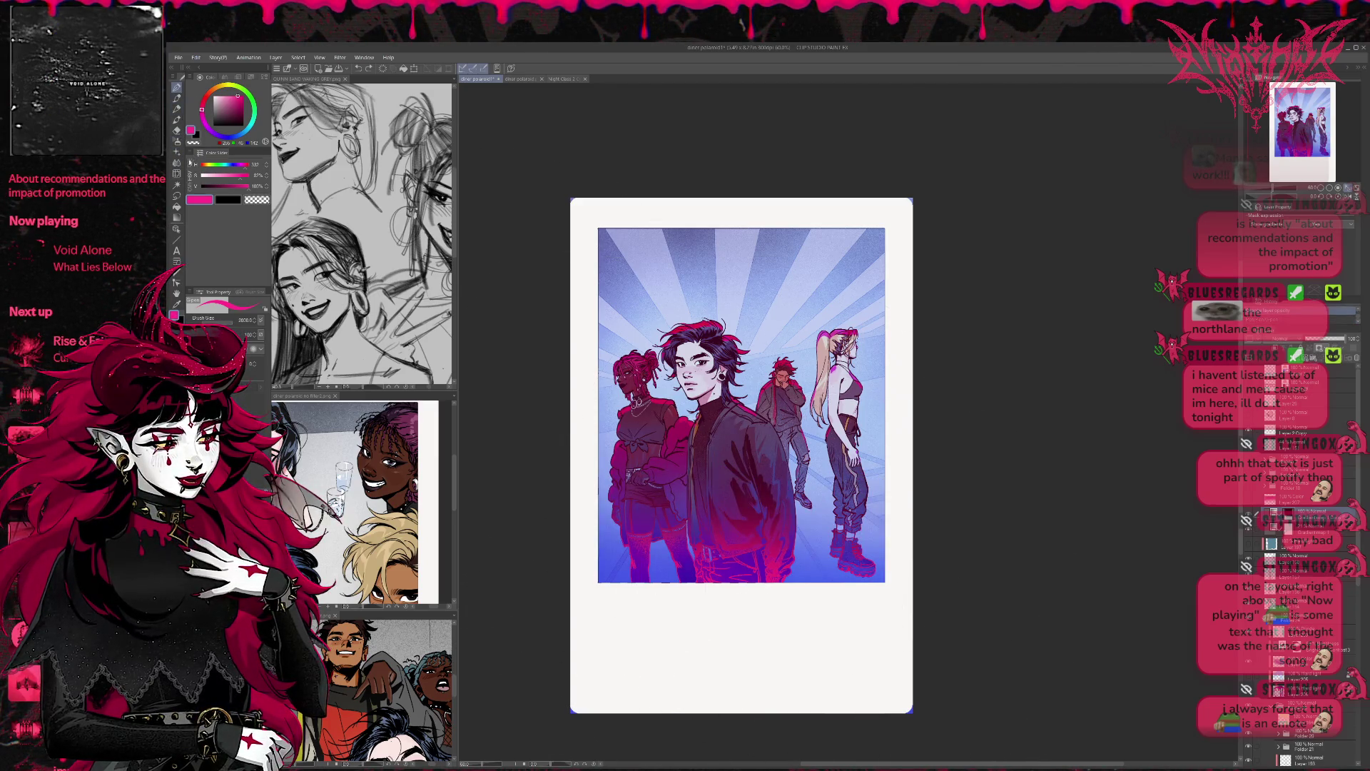
left_click(177, 141)
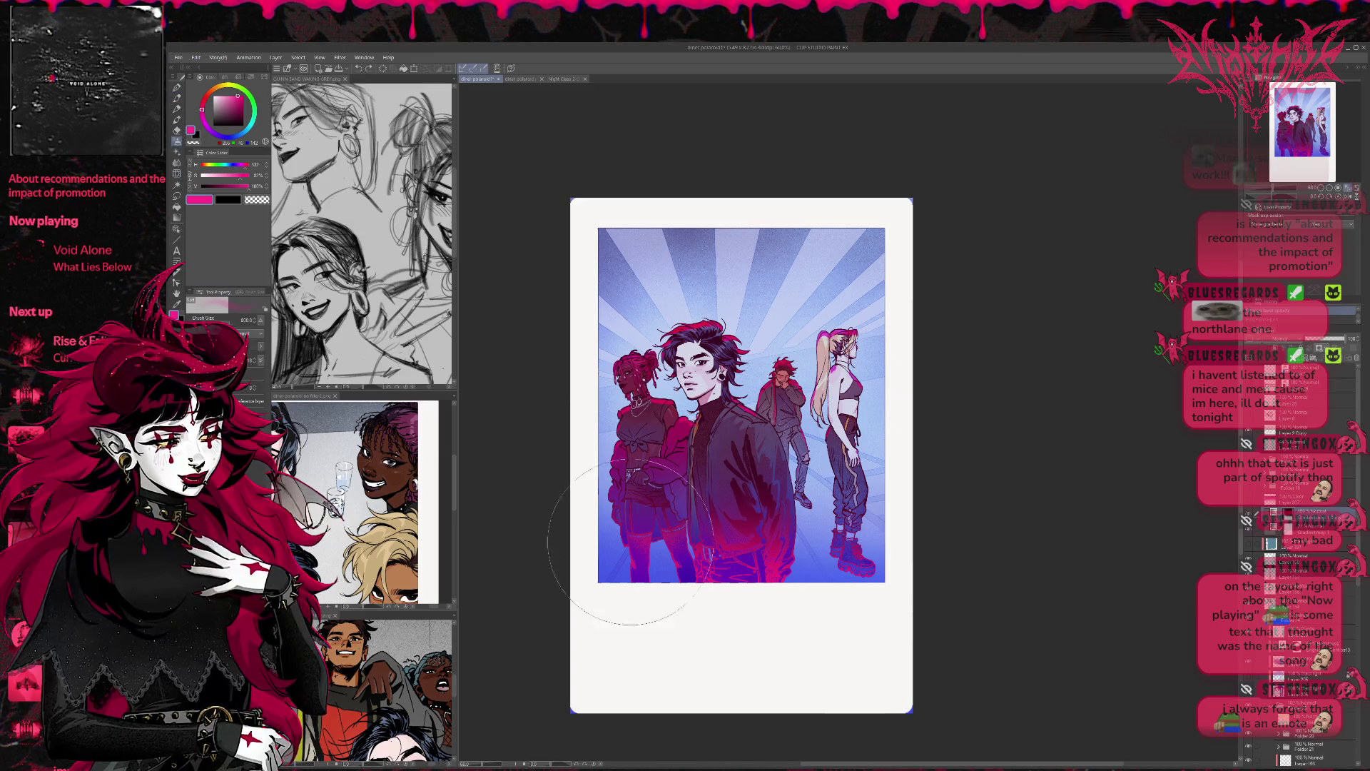
mouse_move(710, 511)
left_mouse_down()
mouse_move(627, 568)
mouse_move(714, 542)
mouse_move(851, 540)
left_mouse_up()
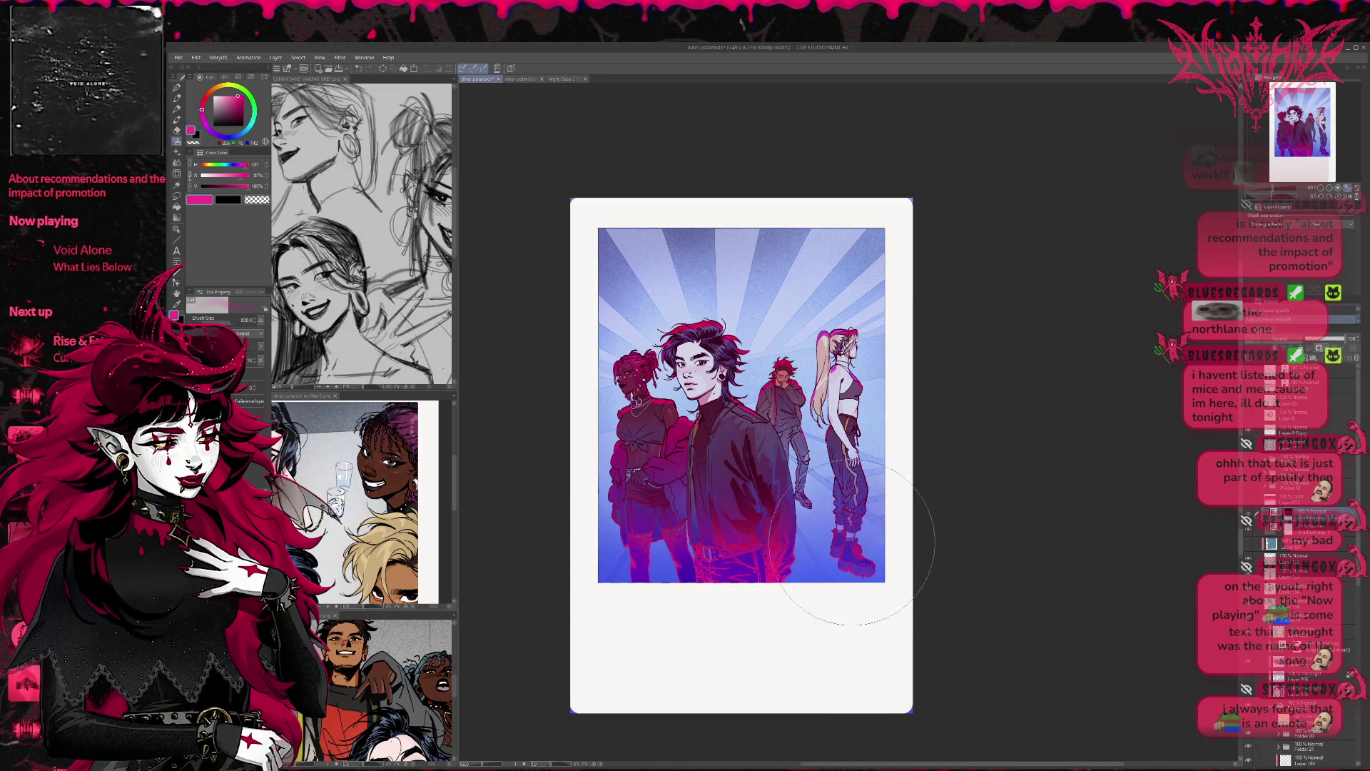
mouse_move(613, 310)
left_mouse_down()
mouse_move(632, 306)
mouse_move(553, 230)
left_mouse_up()
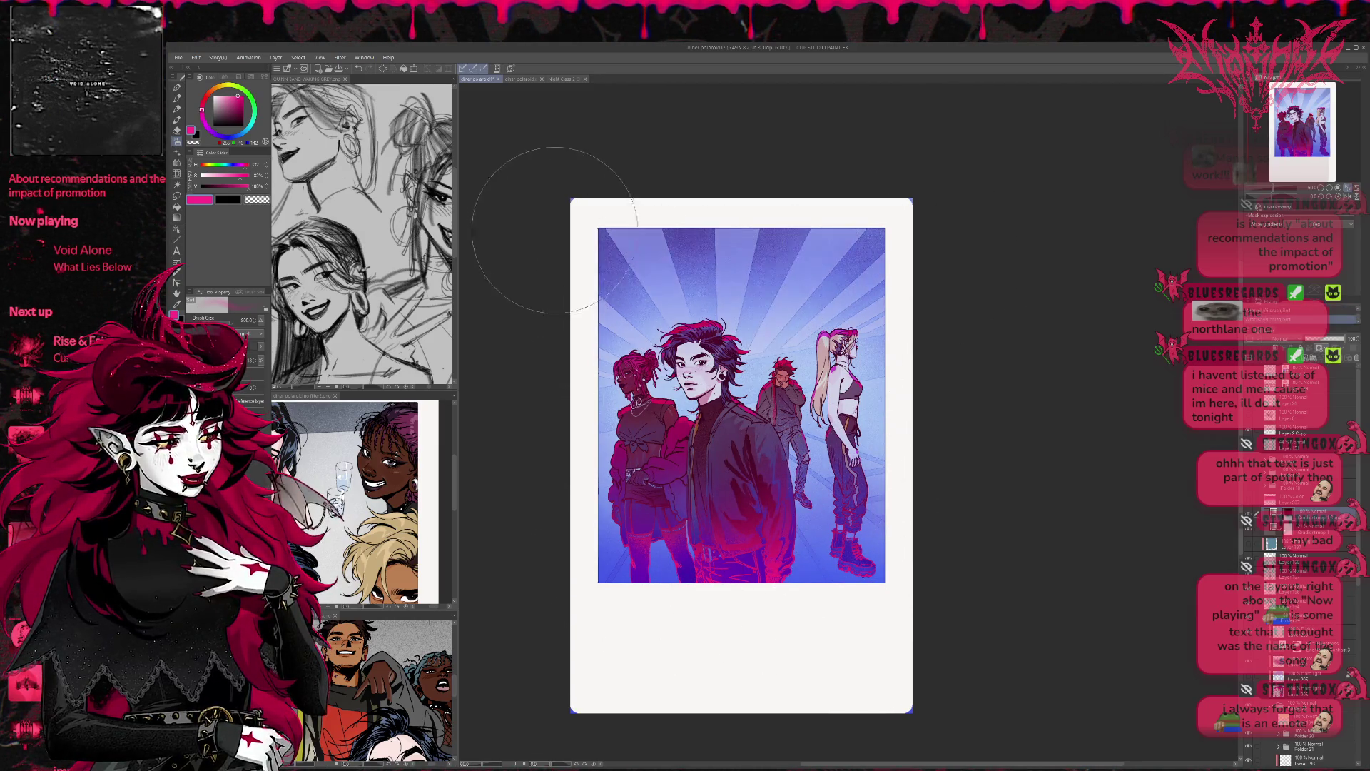
key("ctrl+z")
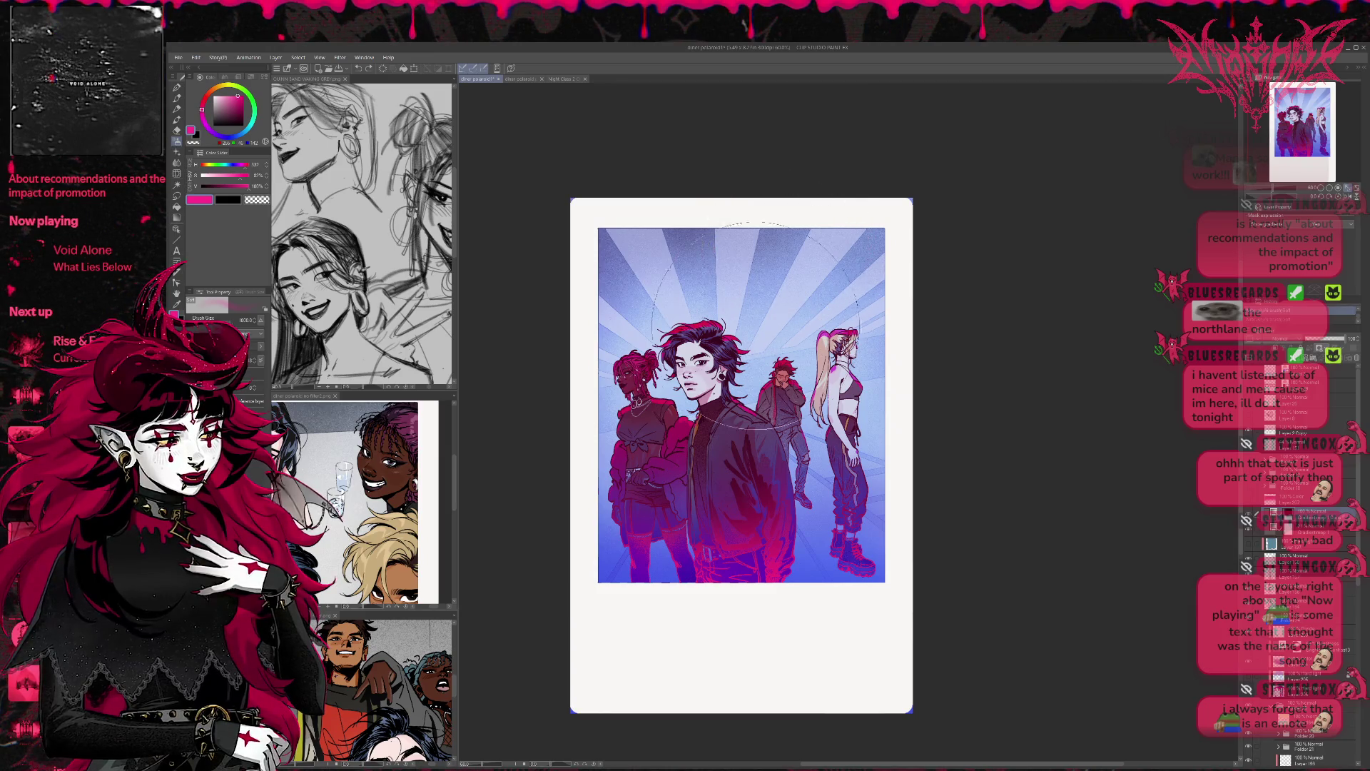
key("bracketright")
key("bracketright")
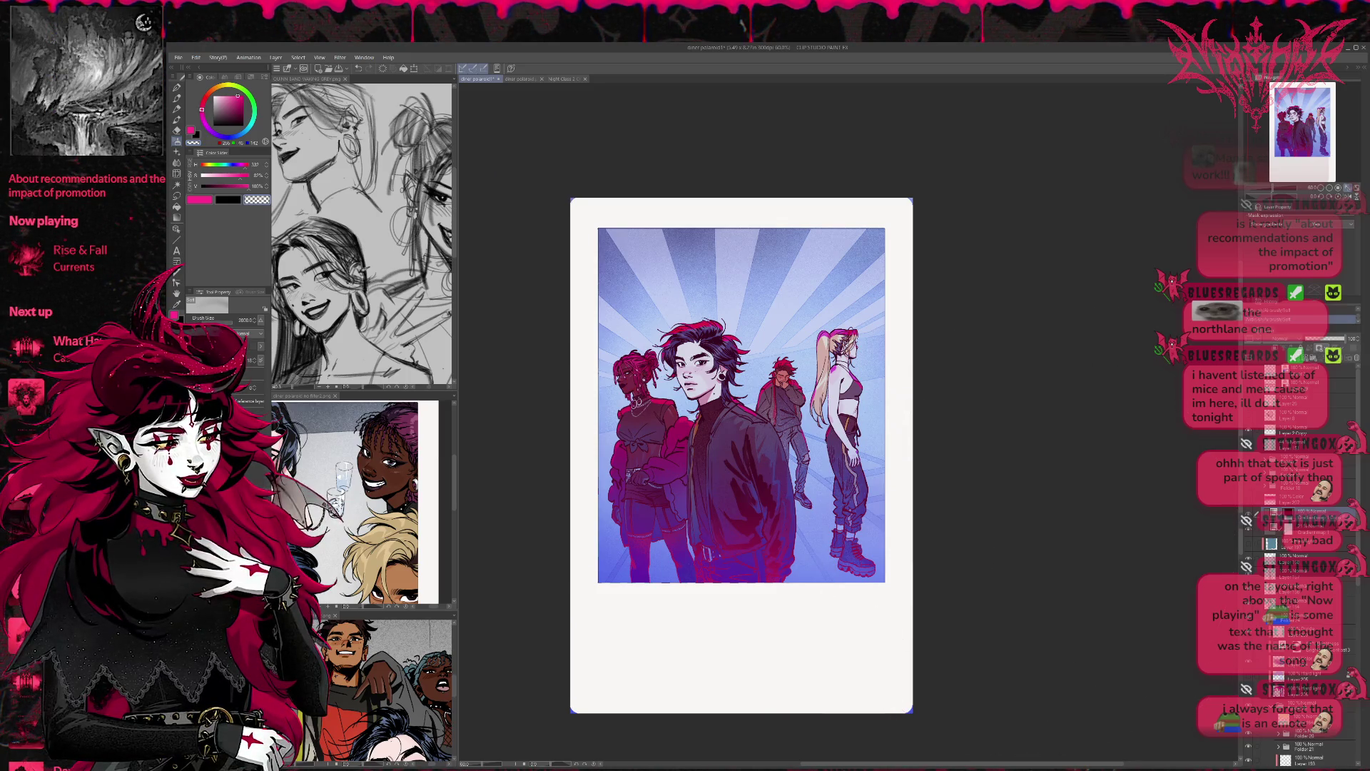
Step: Select the gradient-map layer region and lower the purple overlay's opacity to about 17
left_click(1299, 532)
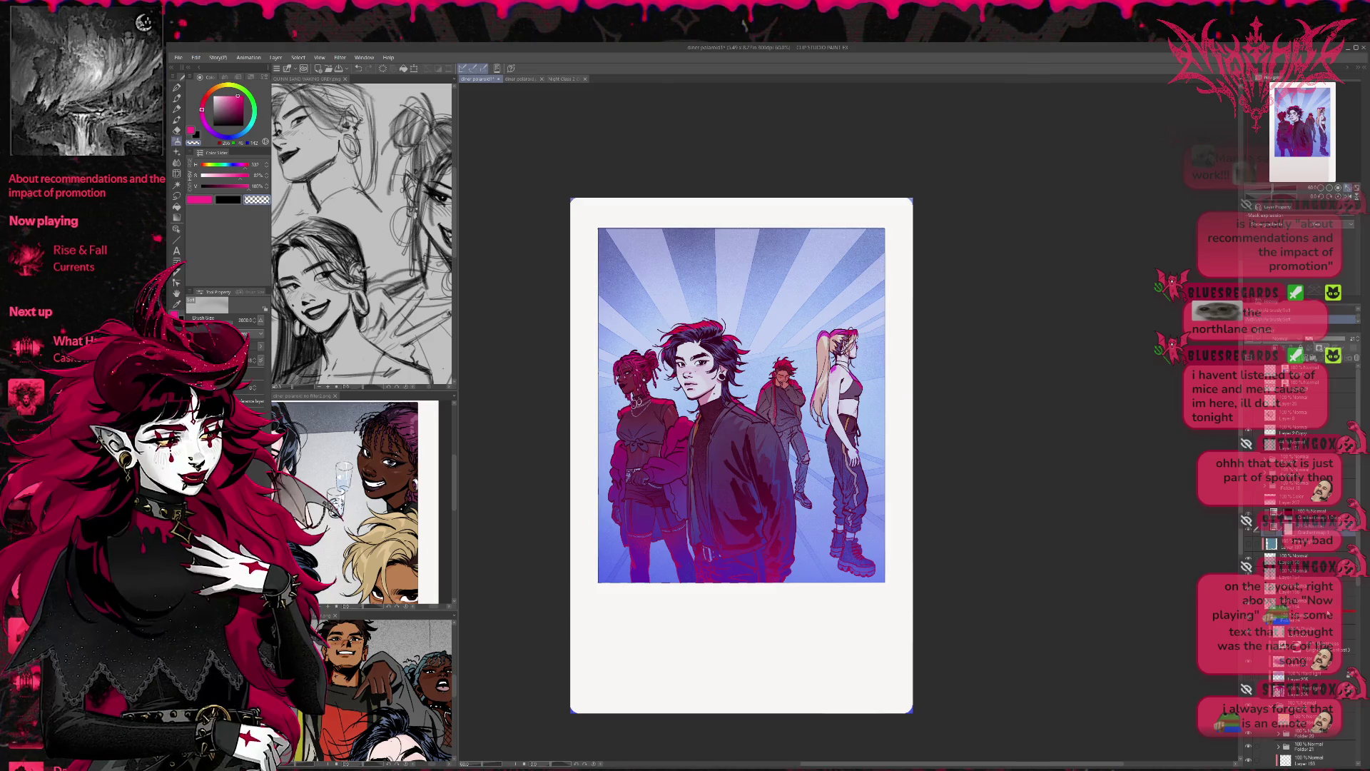
left_click(1299, 604)
left_click(1299, 513)
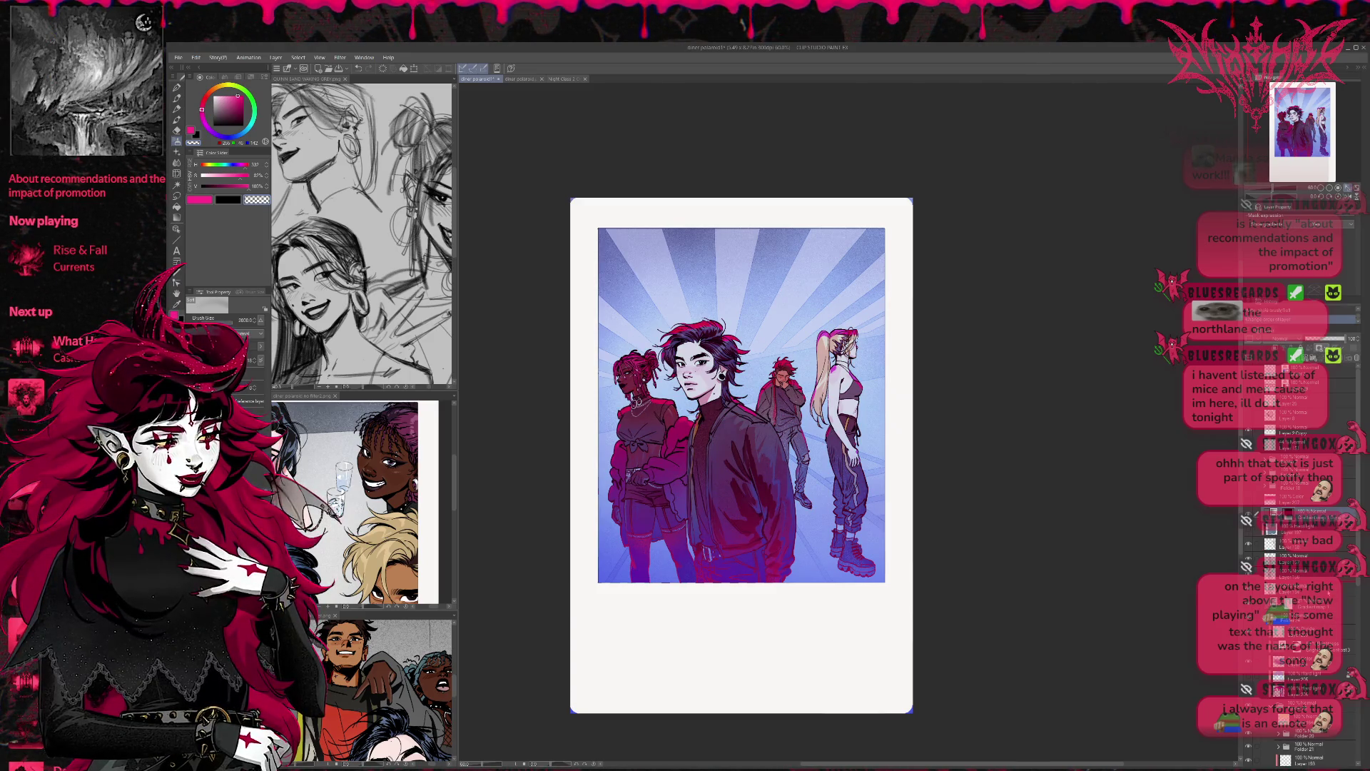
left_click(1299, 589)
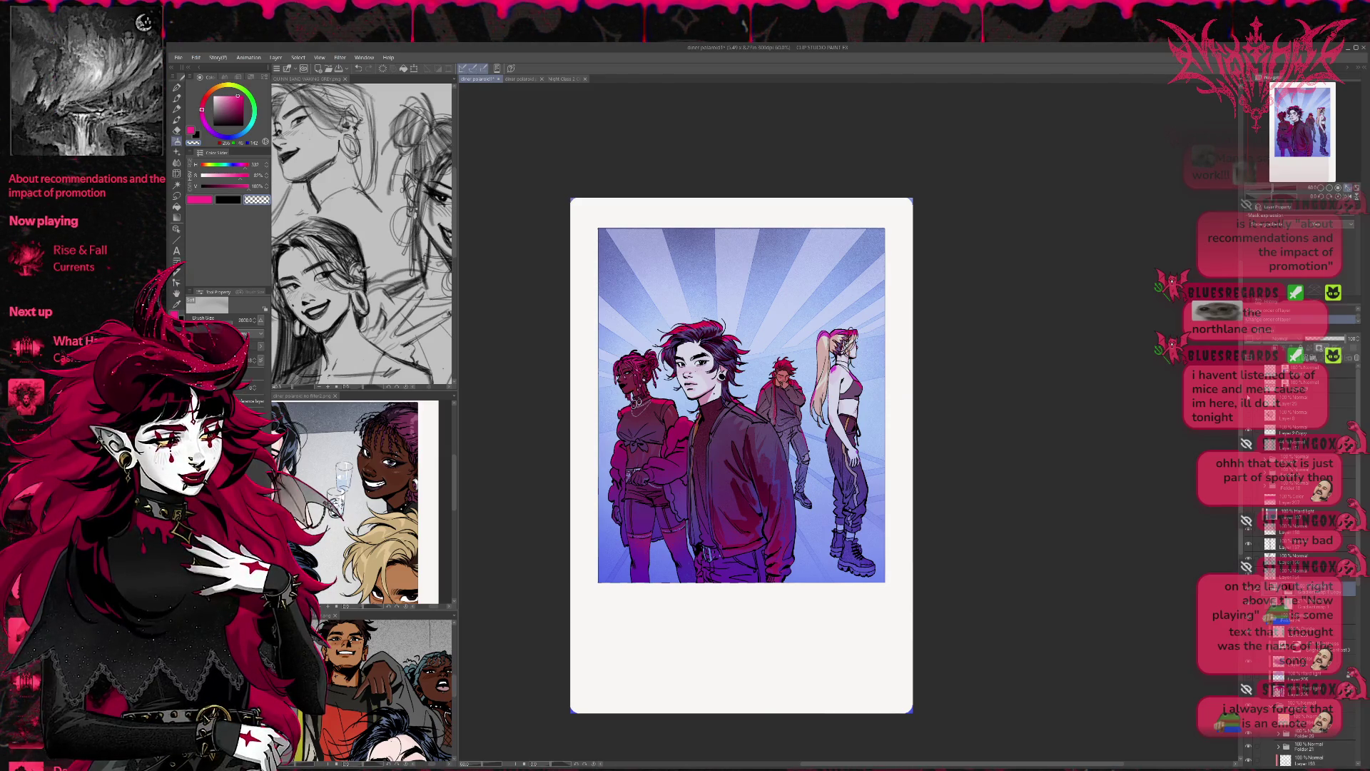
key("alt+bracketleft")
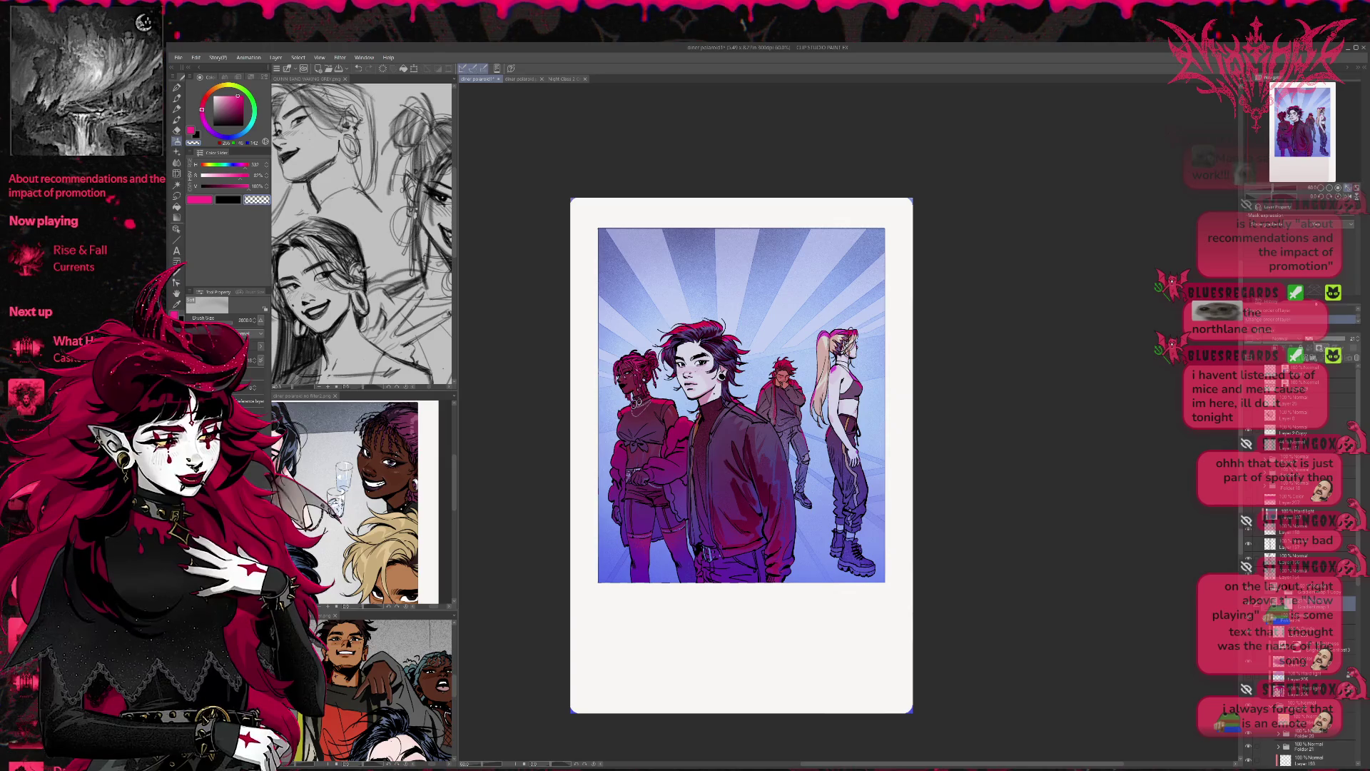
left_click(1318, 341)
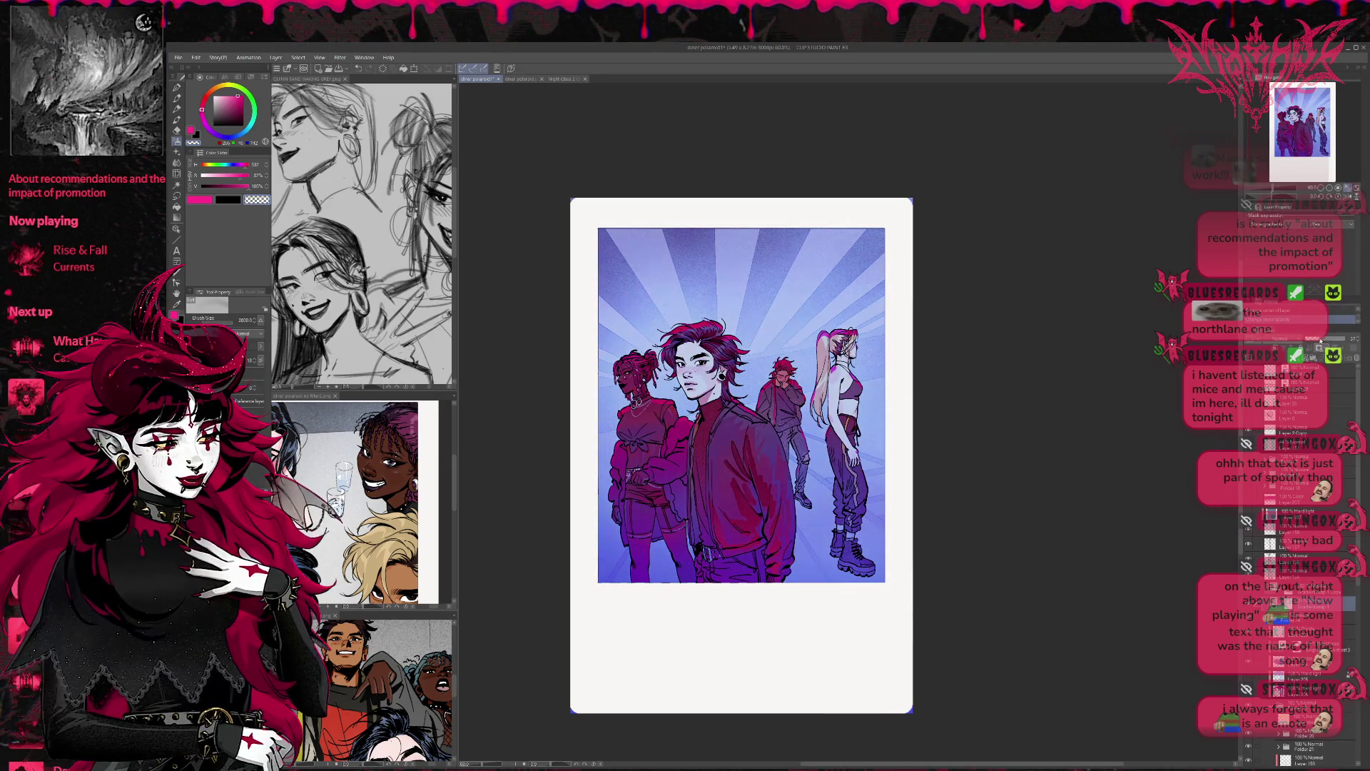
left_click_drag(1319, 342, 1309, 343)
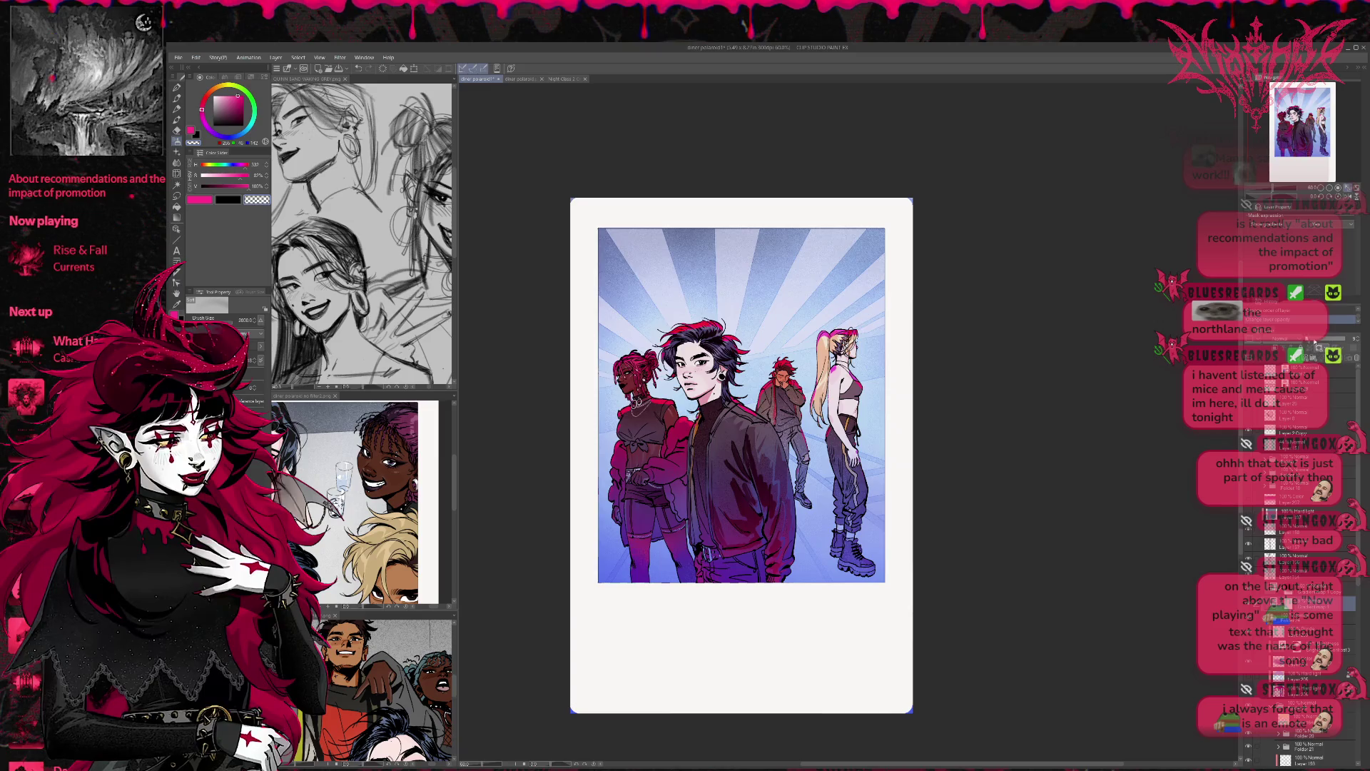
left_click(1315, 342)
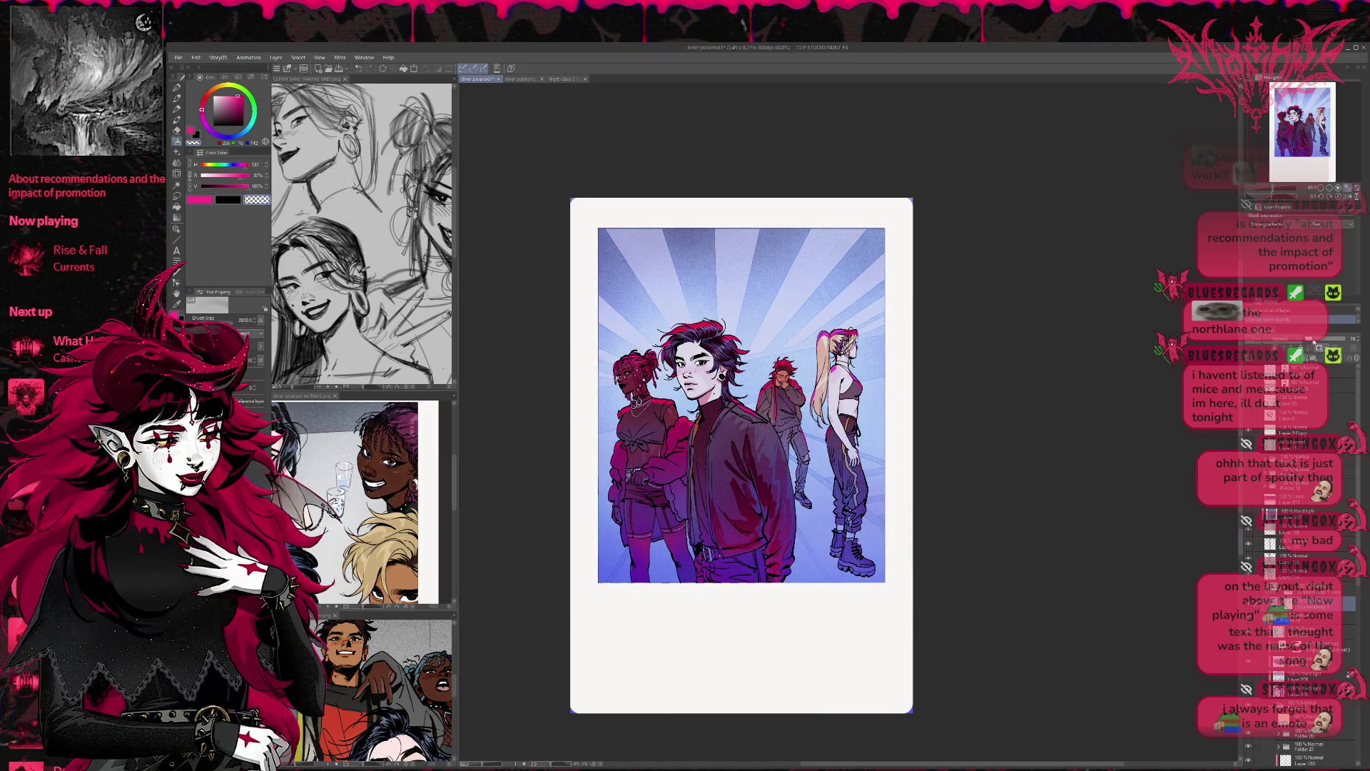
Step: Compare the artwork with a lower layer hidden, keeping the deeper blue-purple look
left_click(1306, 588)
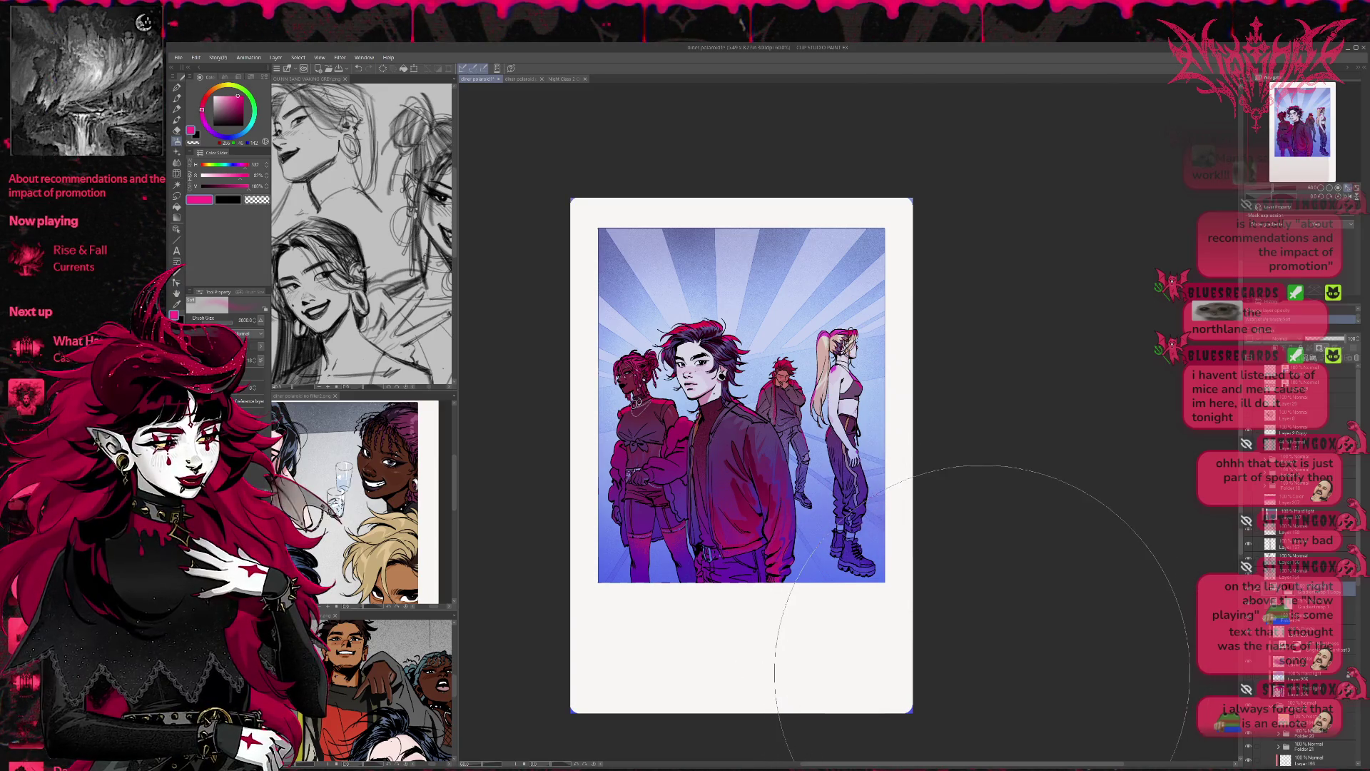
scroll(1319, 691, "down", 5)
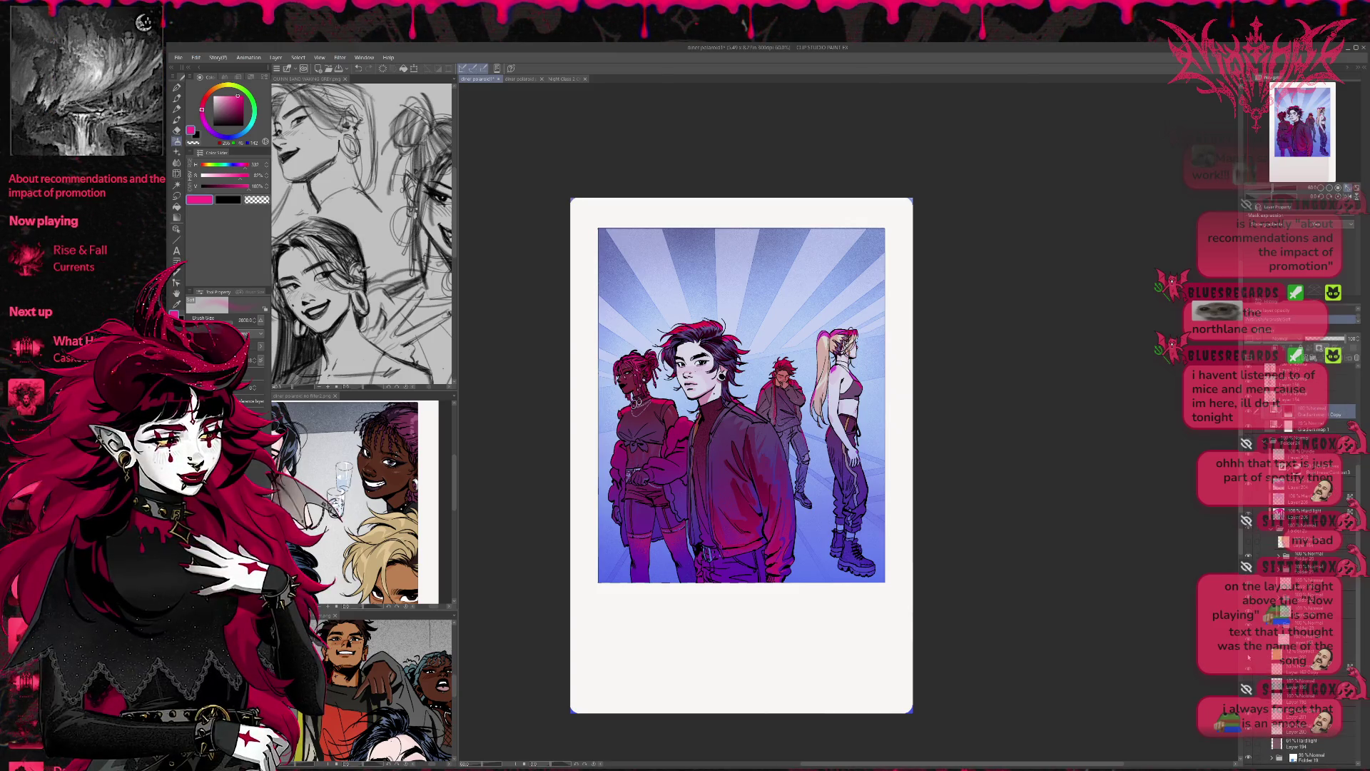
left_click(1249, 657)
left_click(1249, 657)
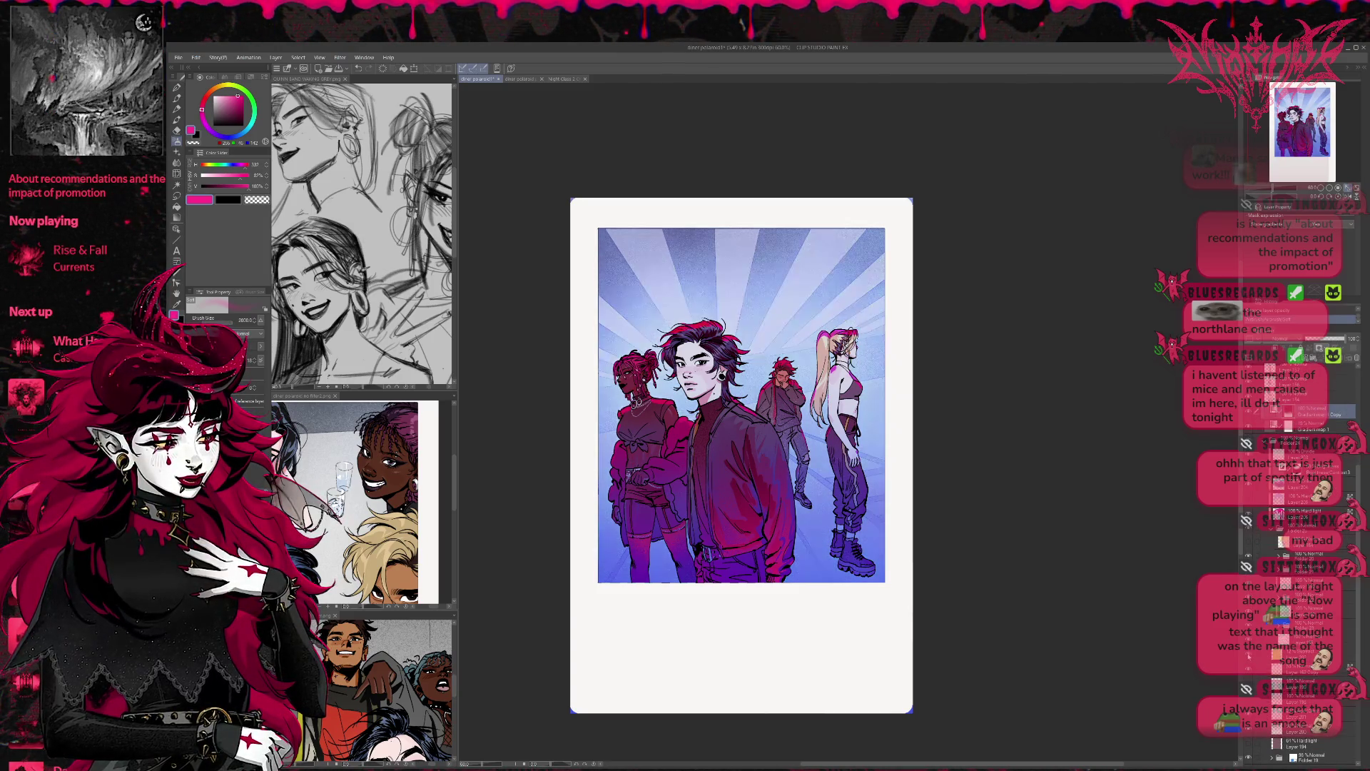
left_click(1249, 658)
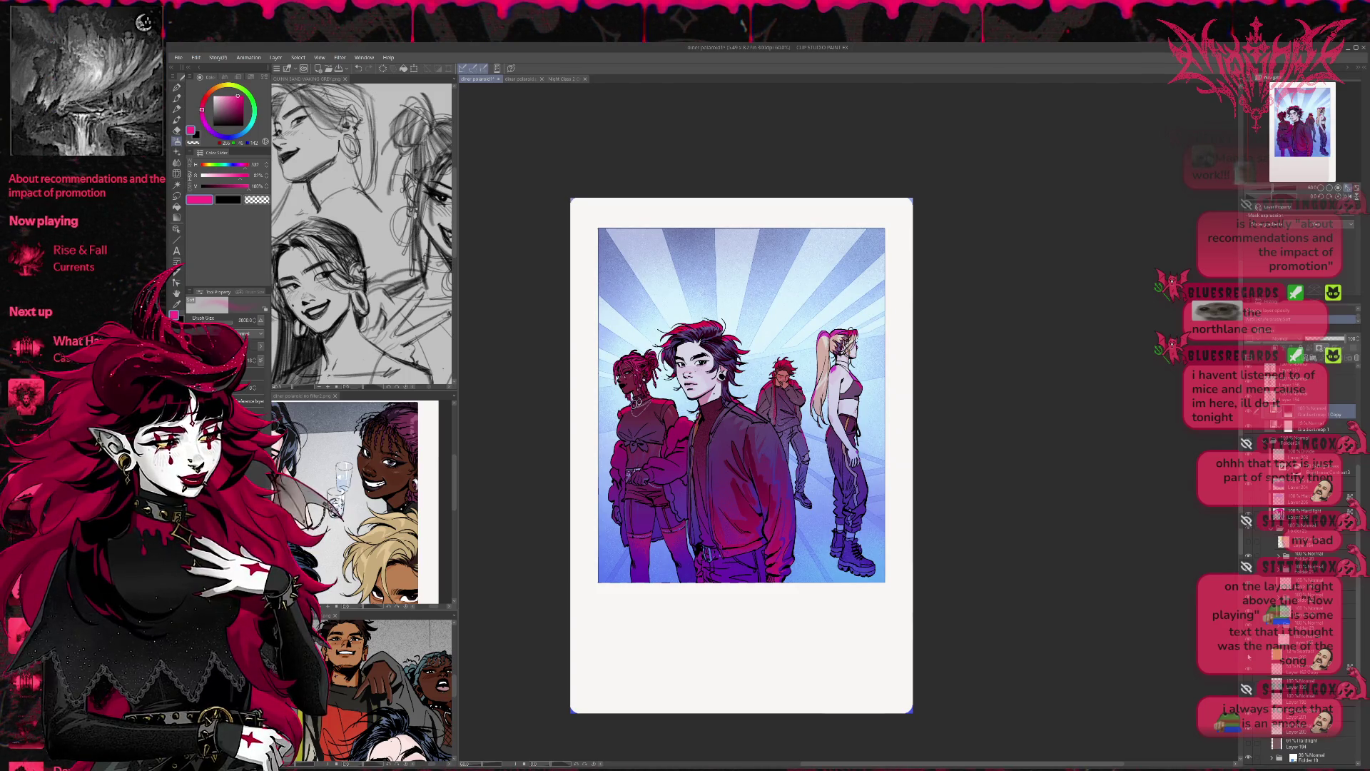
left_click(1248, 658)
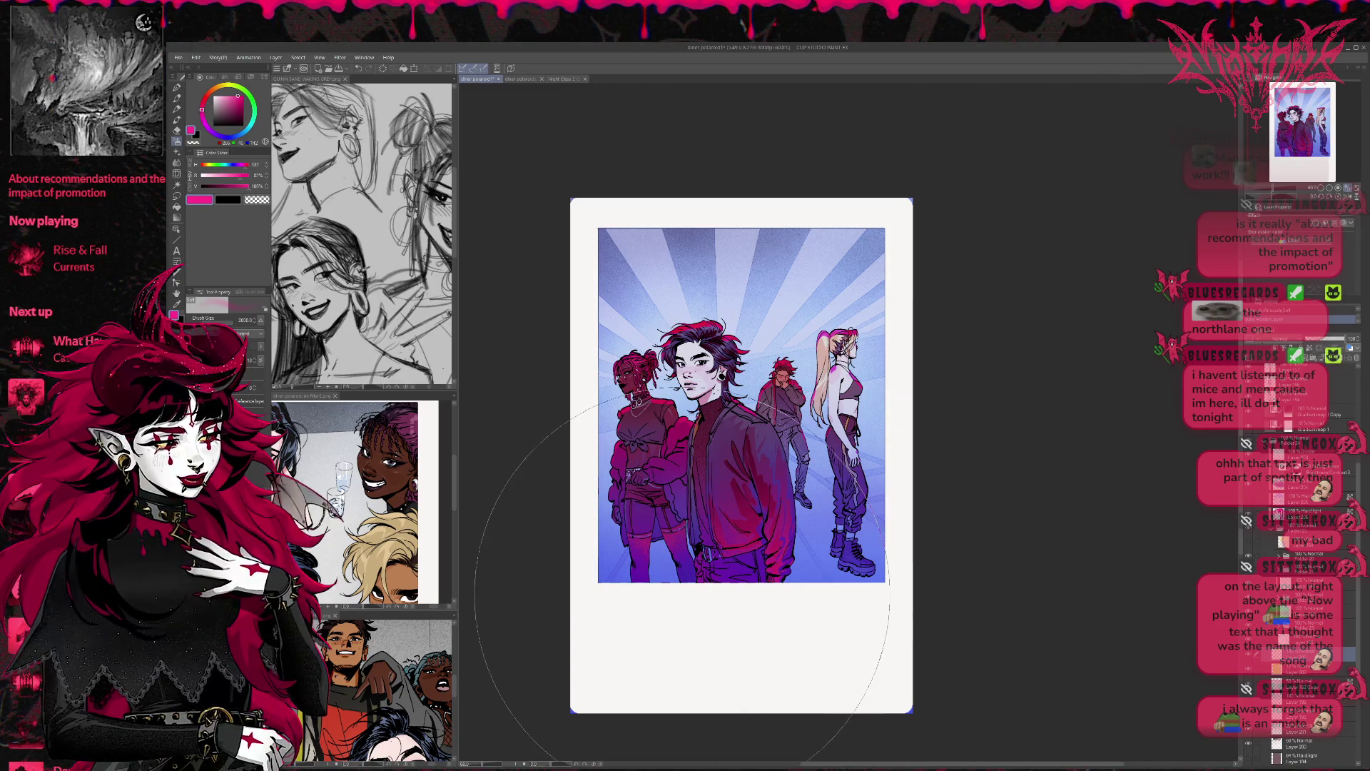
Step: Set white as the drawing colour with a brush size of 600
key("x")
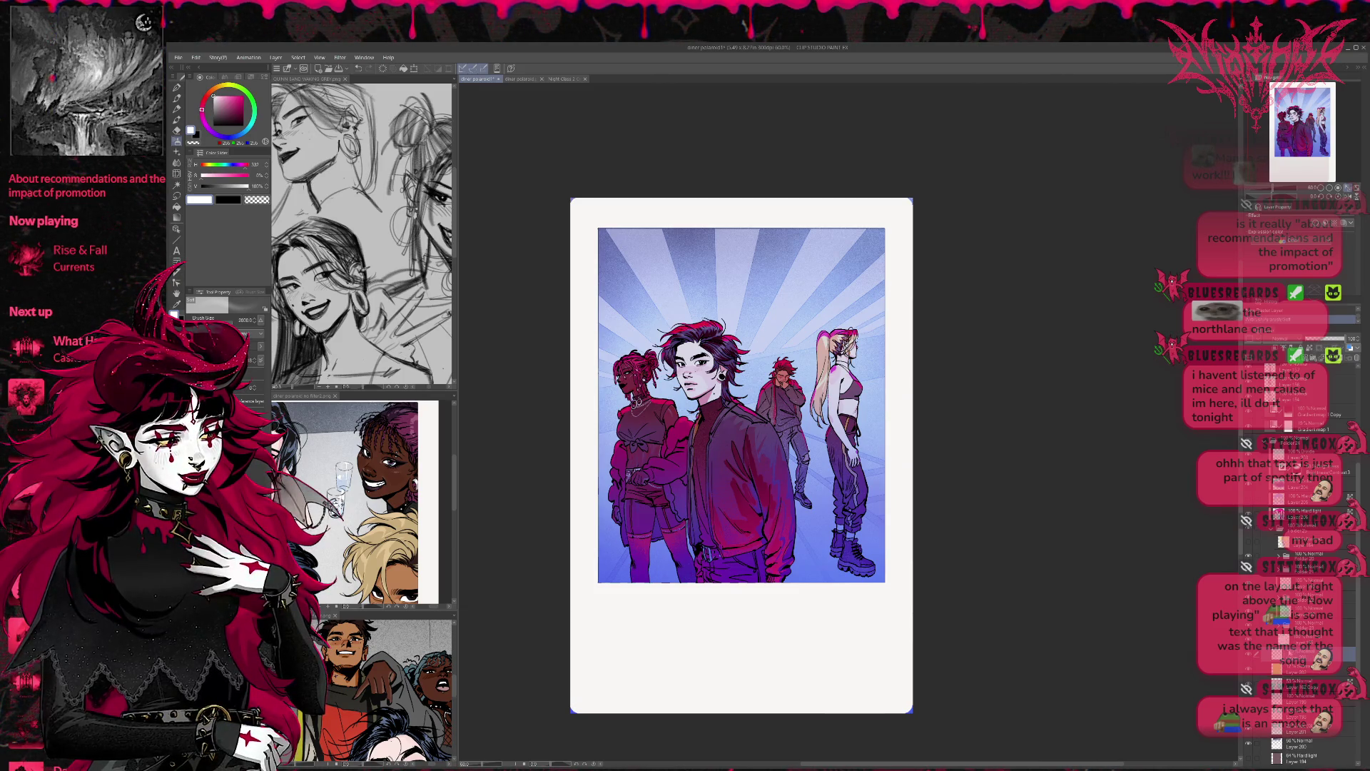
key("bracketleft")
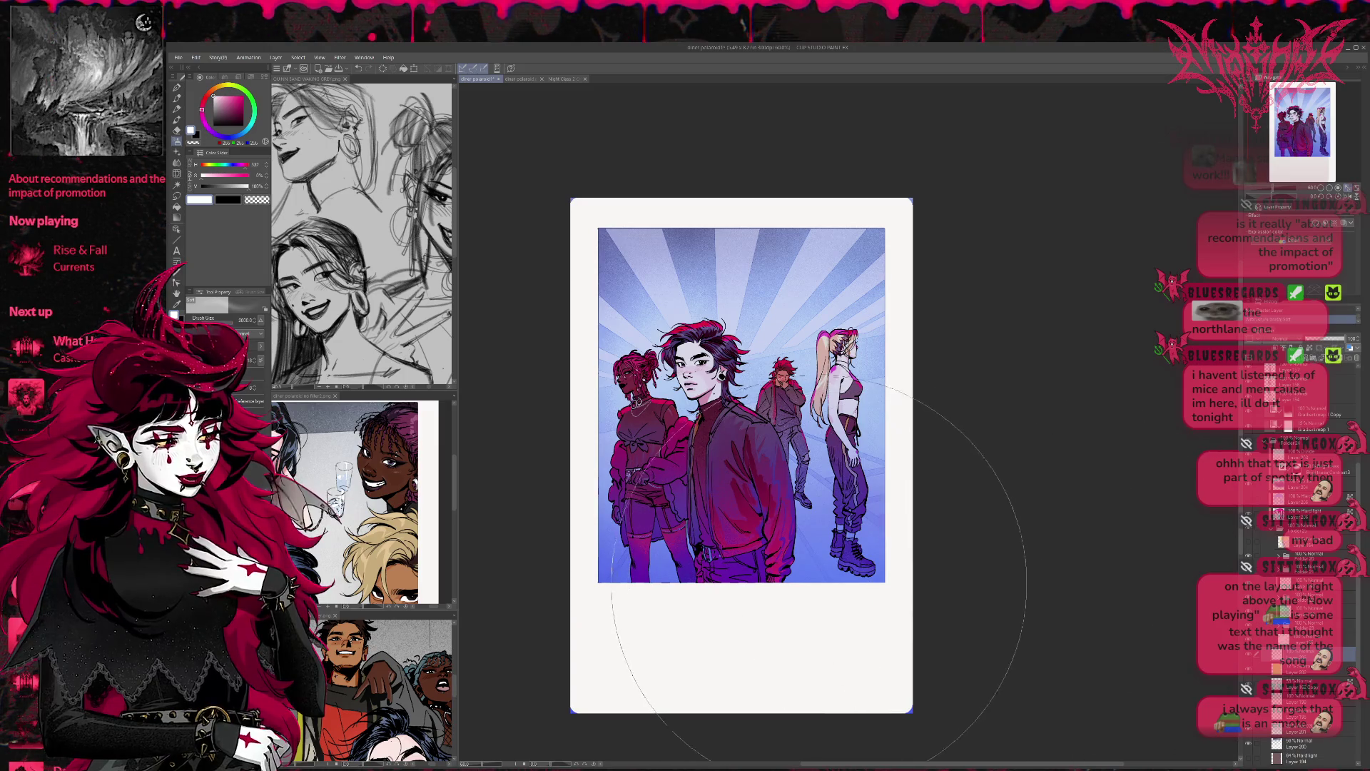
key("bracketleft")
key("bracketleft")
key("bracketleft")
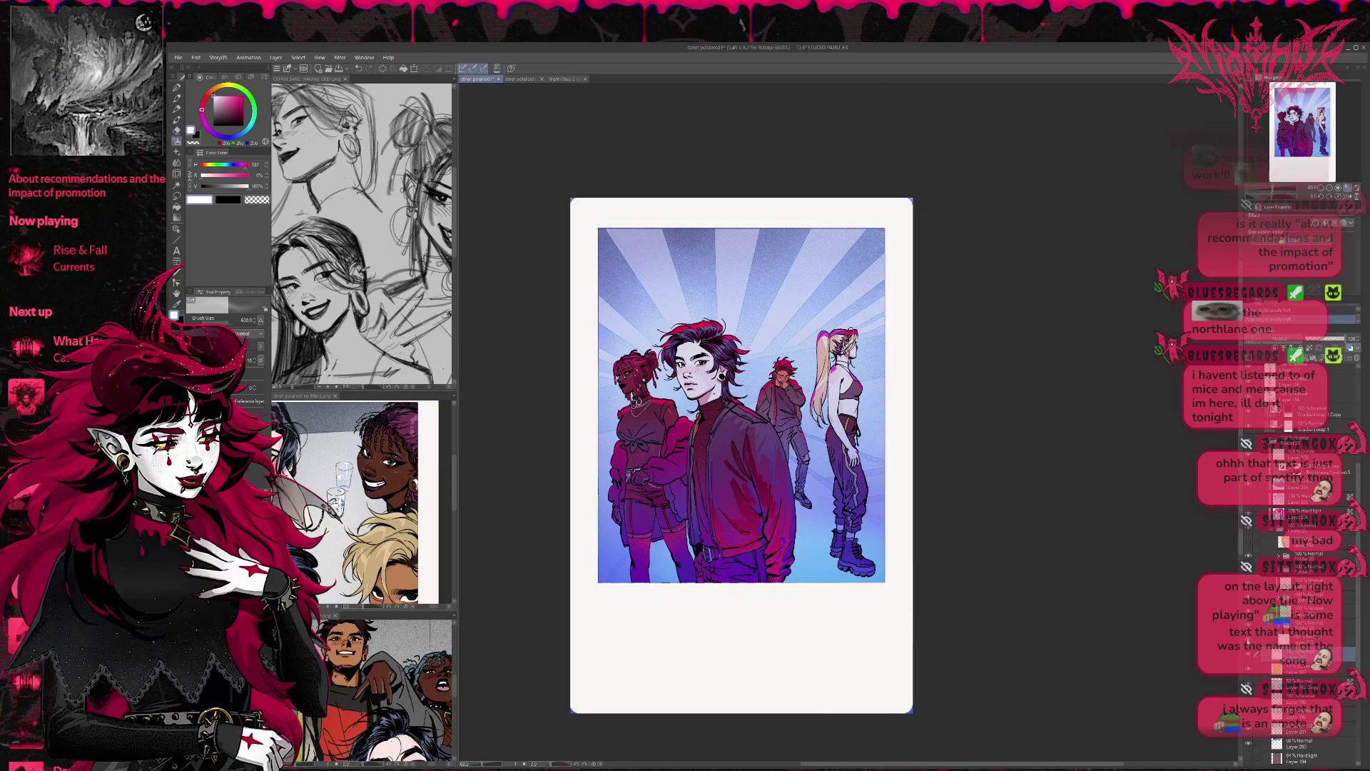
Step: Check the line art without colour layers and keep the darker lower background gradient
left_click(1247, 526)
left_click(1247, 527)
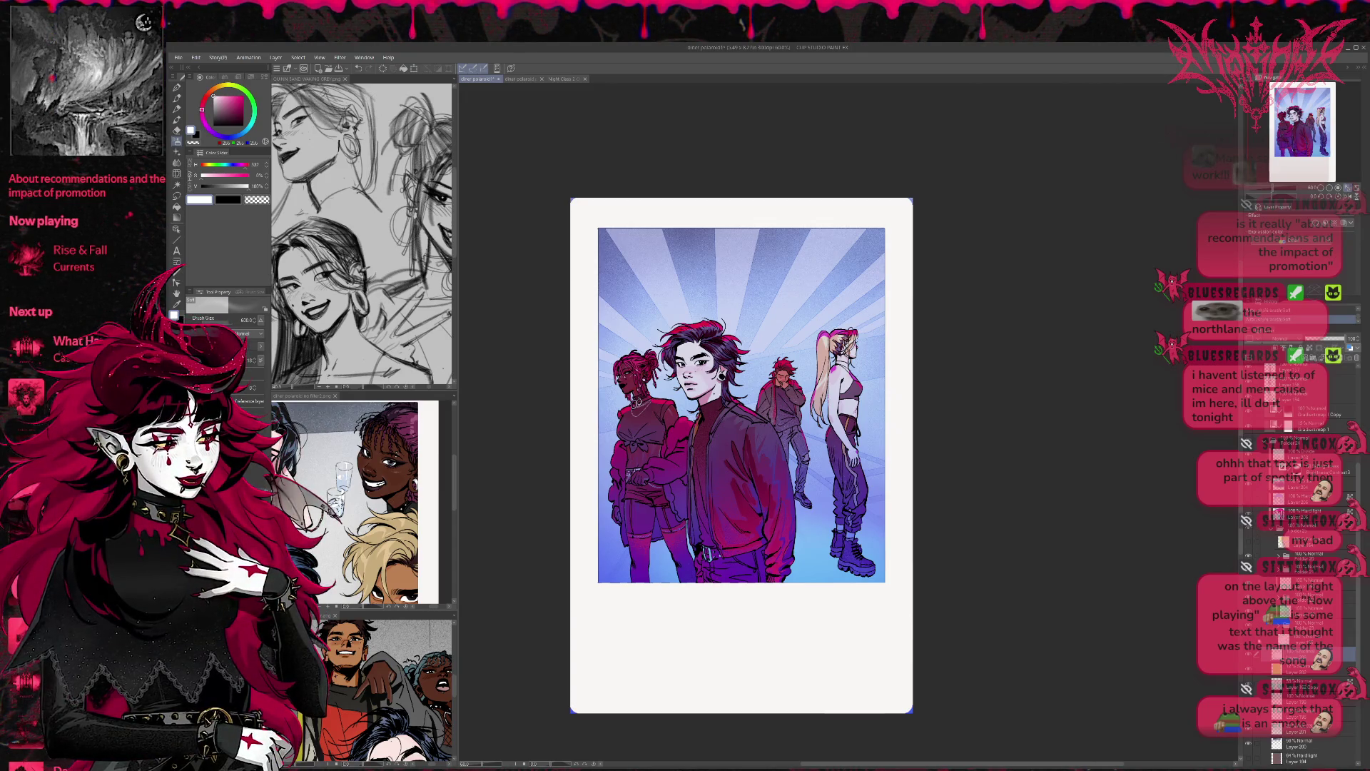
left_click(1249, 655)
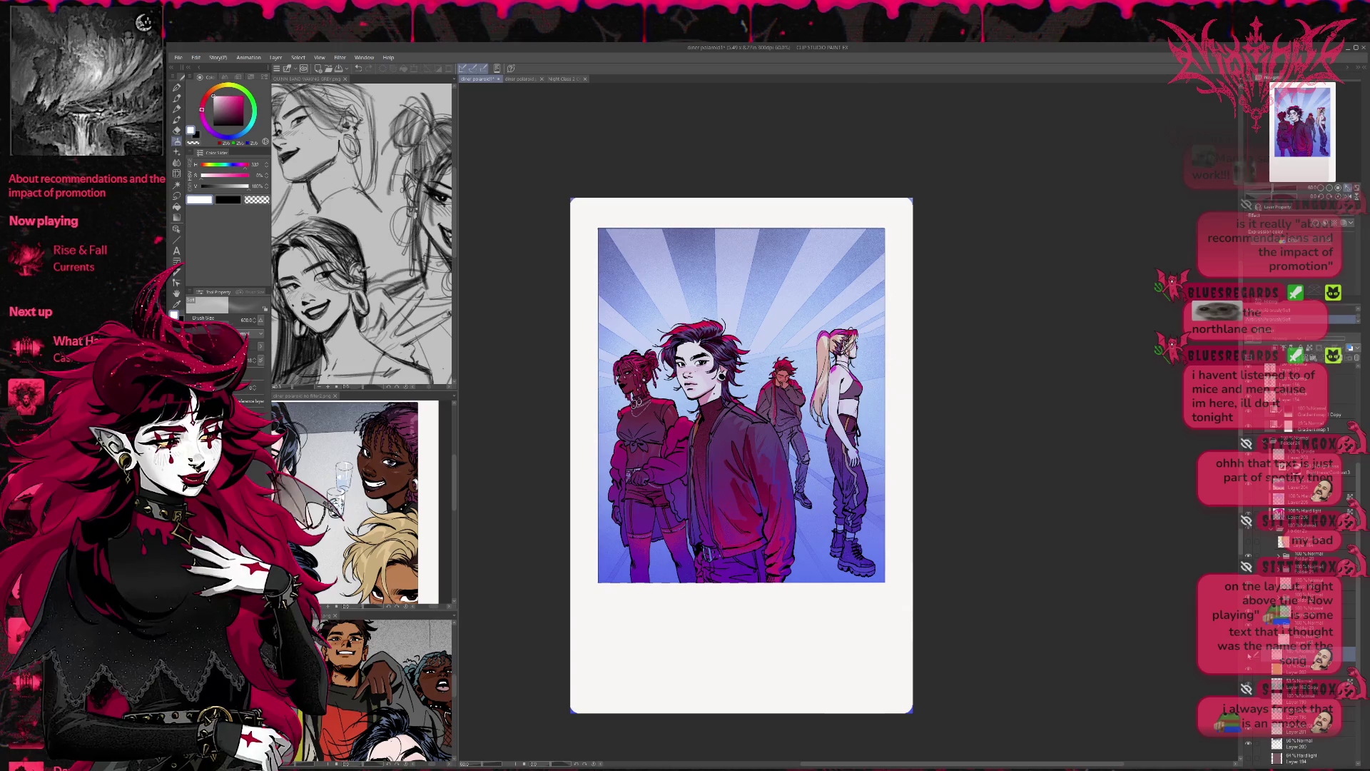
left_click(1249, 655)
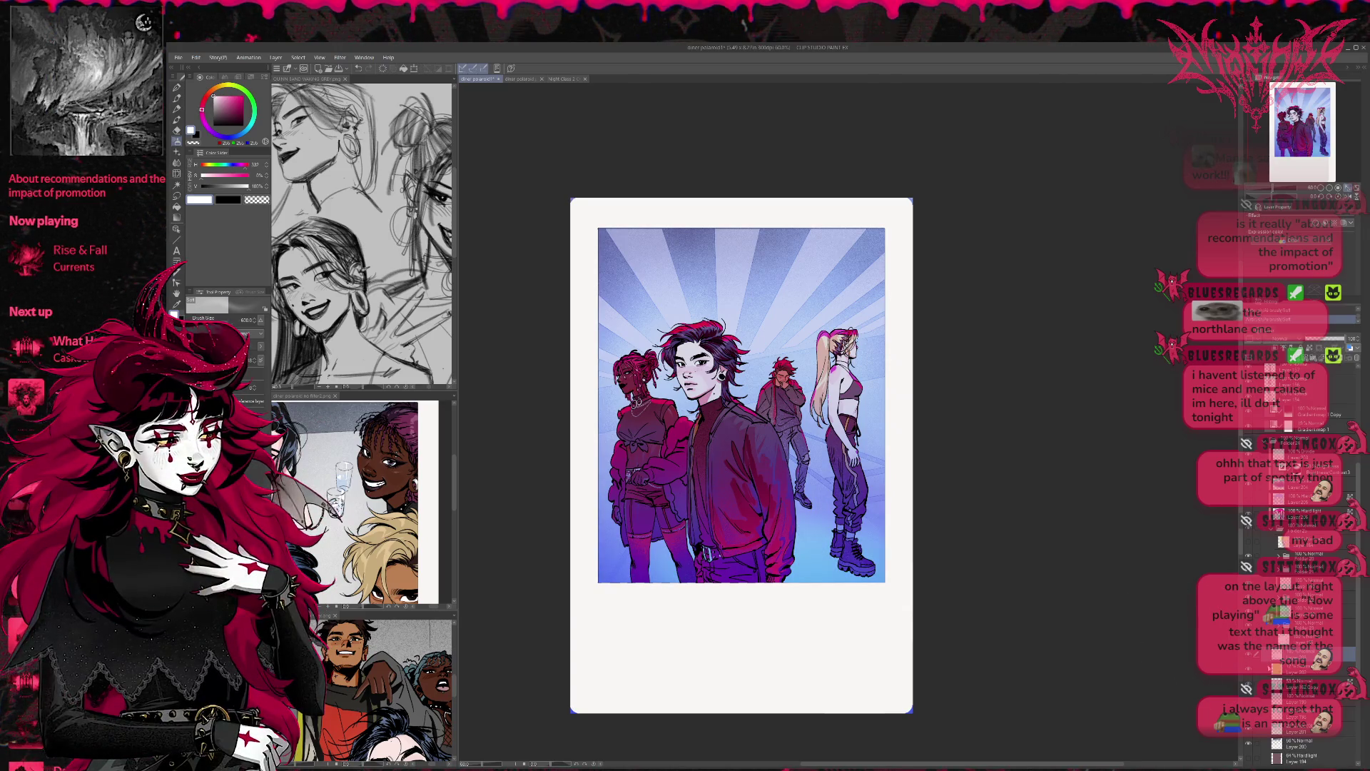
left_click(1249, 656)
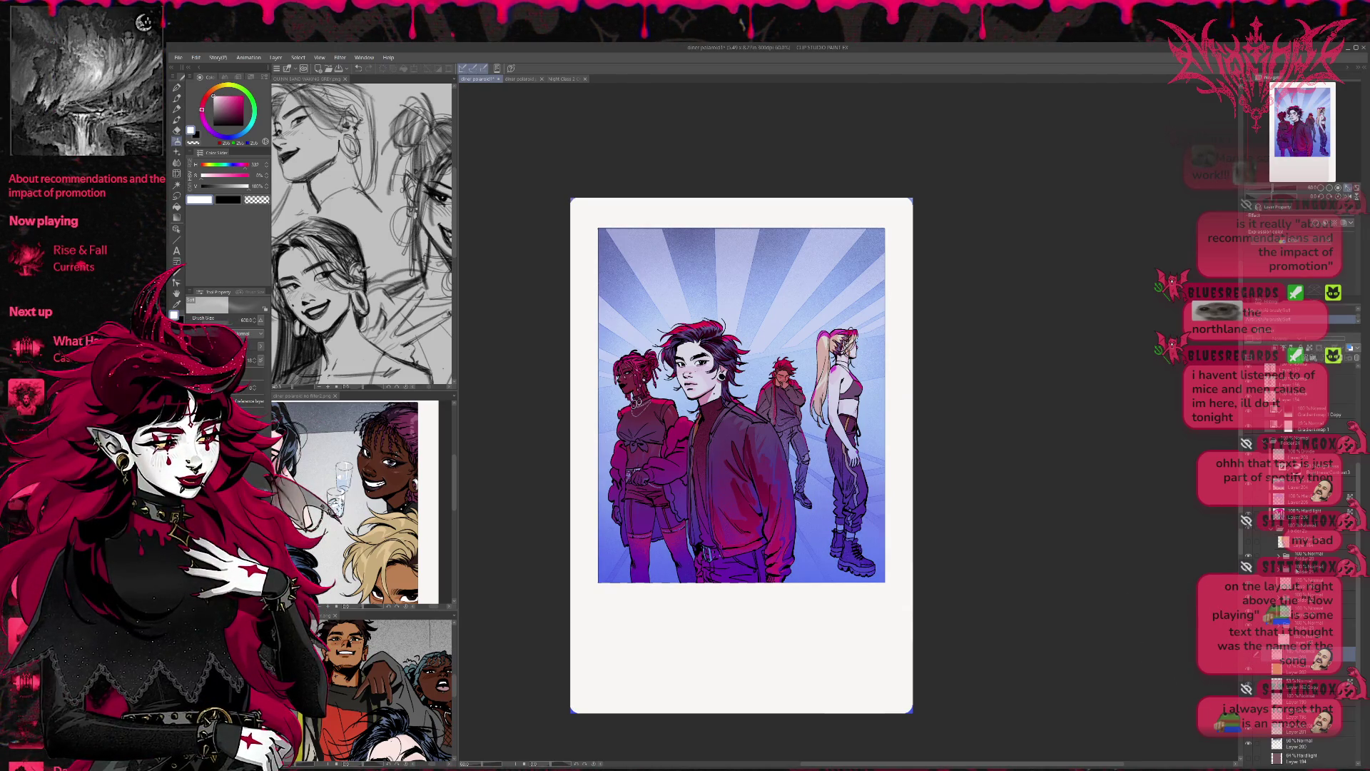
left_click(1260, 537)
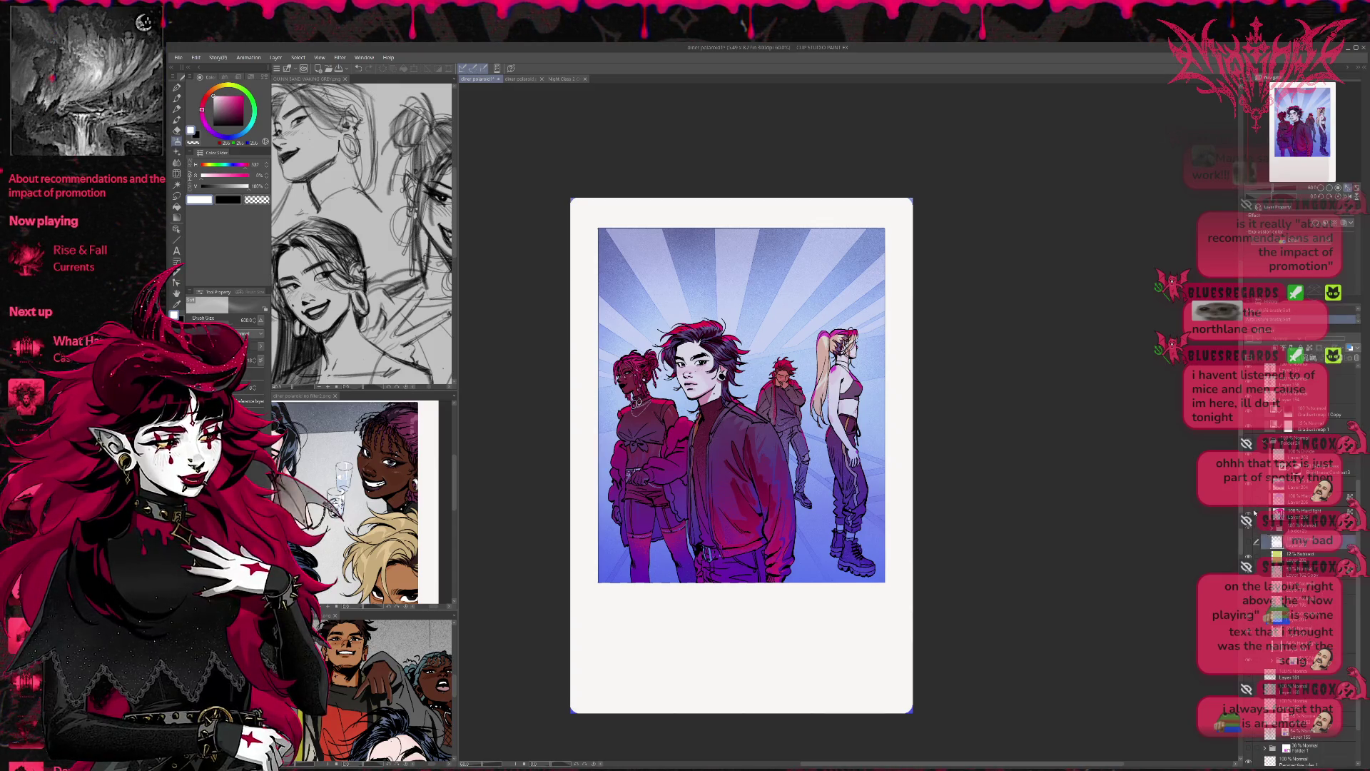